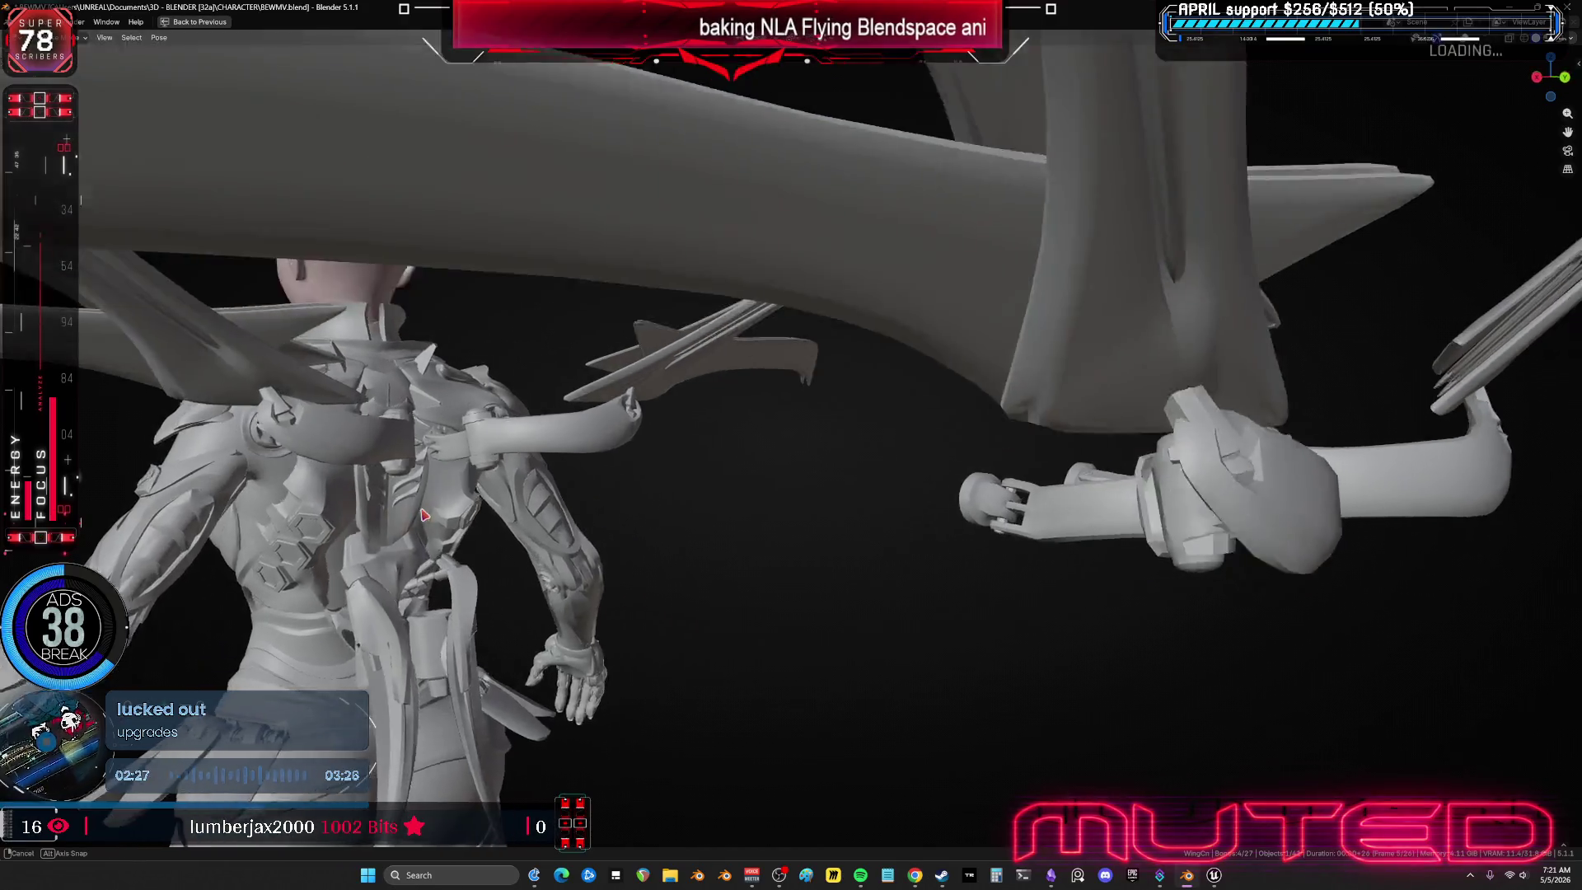
Return the wing animation to frame 1 and bring the browser with the Twitch clip forward.
mouse_move(829, 545)
left_mouse_down()
mouse_move(792, 559)
mouse_move(829, 552)
mouse_move(839, 574)
mouse_move(922, 620)
mouse_move(805, 605)
left_mouse_up()
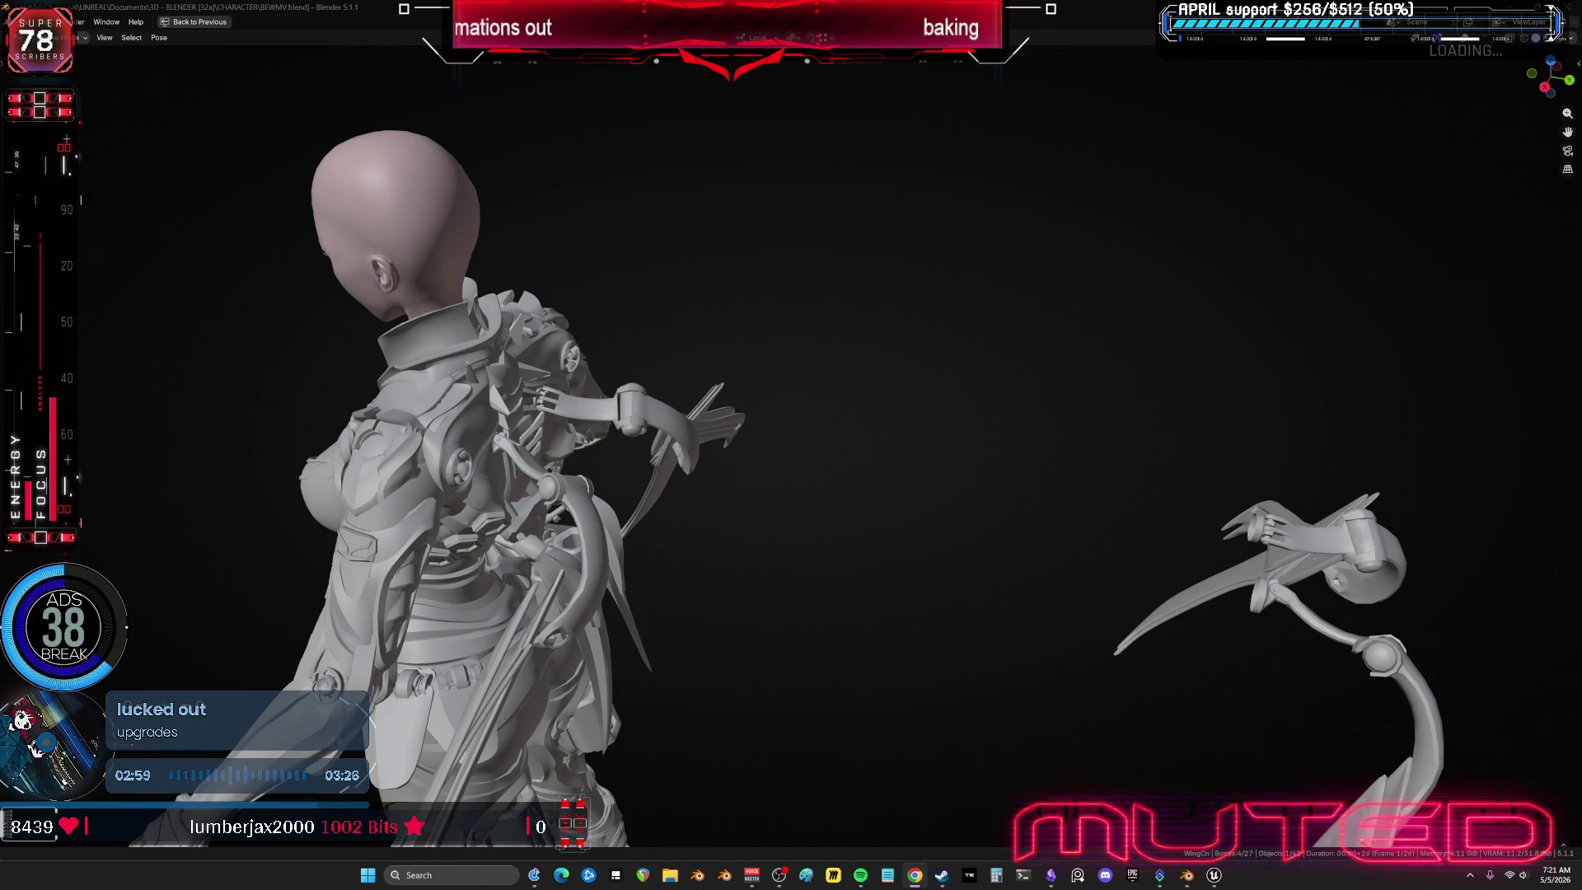
key("alt+Tab")
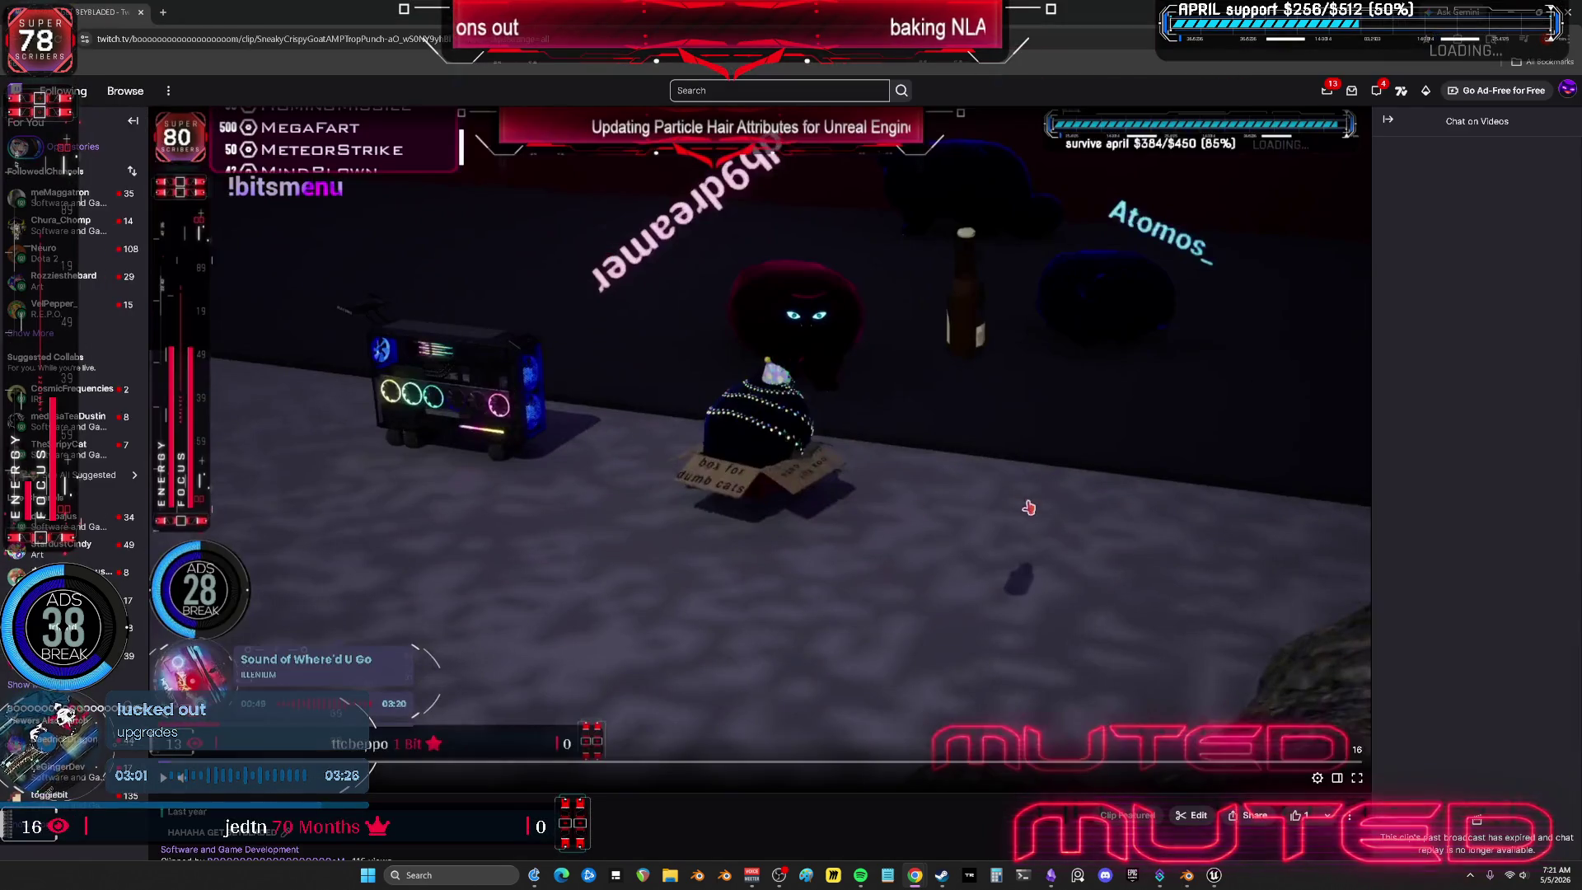
Play the Twitch clip fullscreen, pause it, then restart near the beginning and run to the end.
left_click(1358, 780)
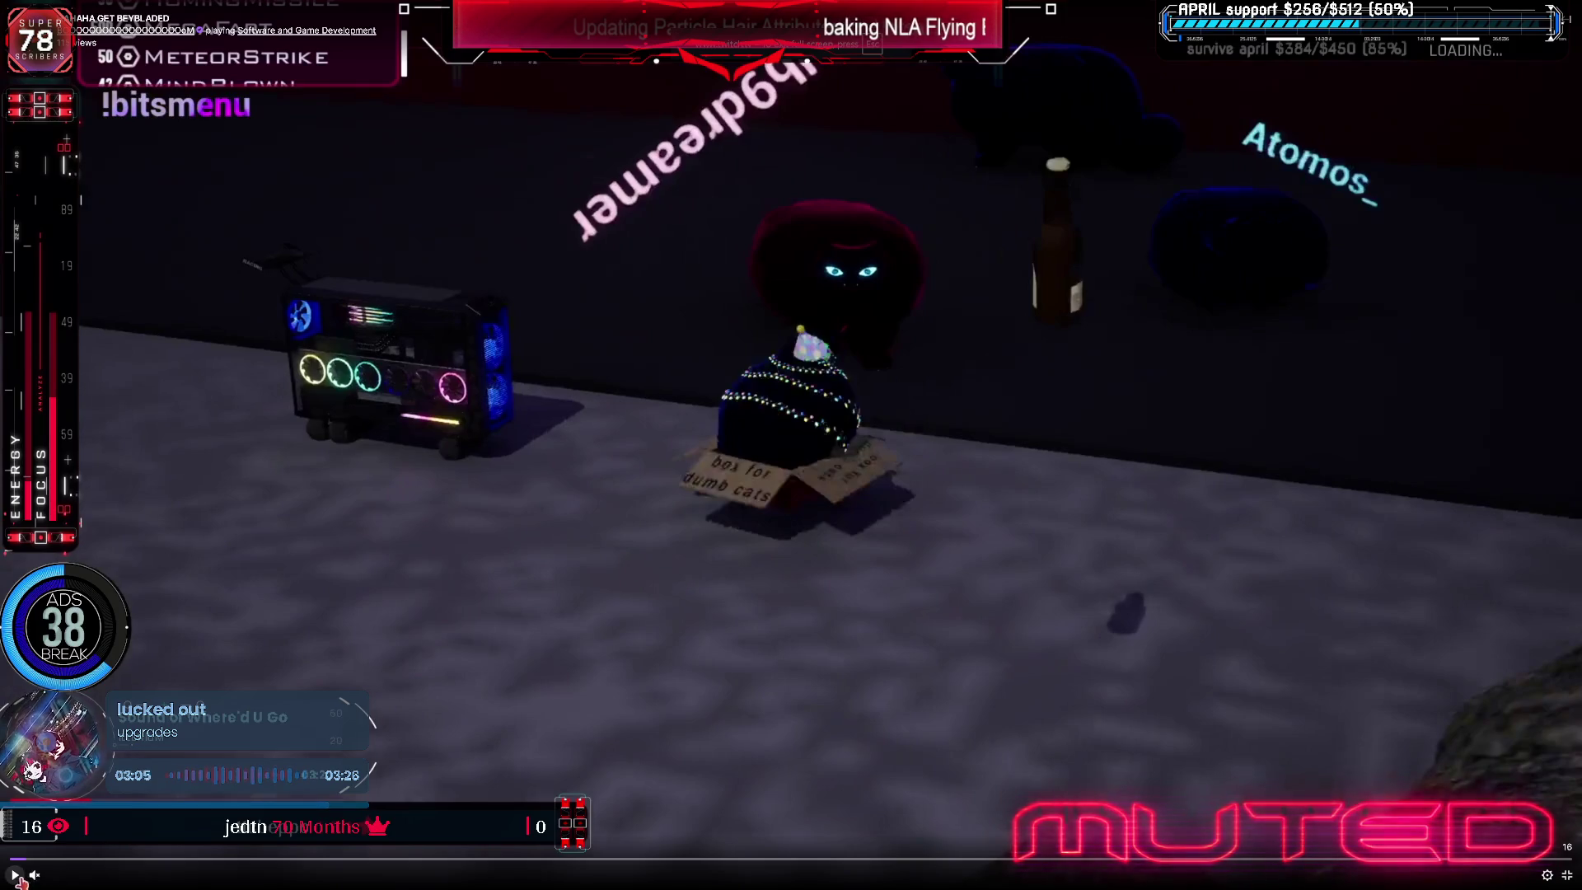
left_click(15, 875)
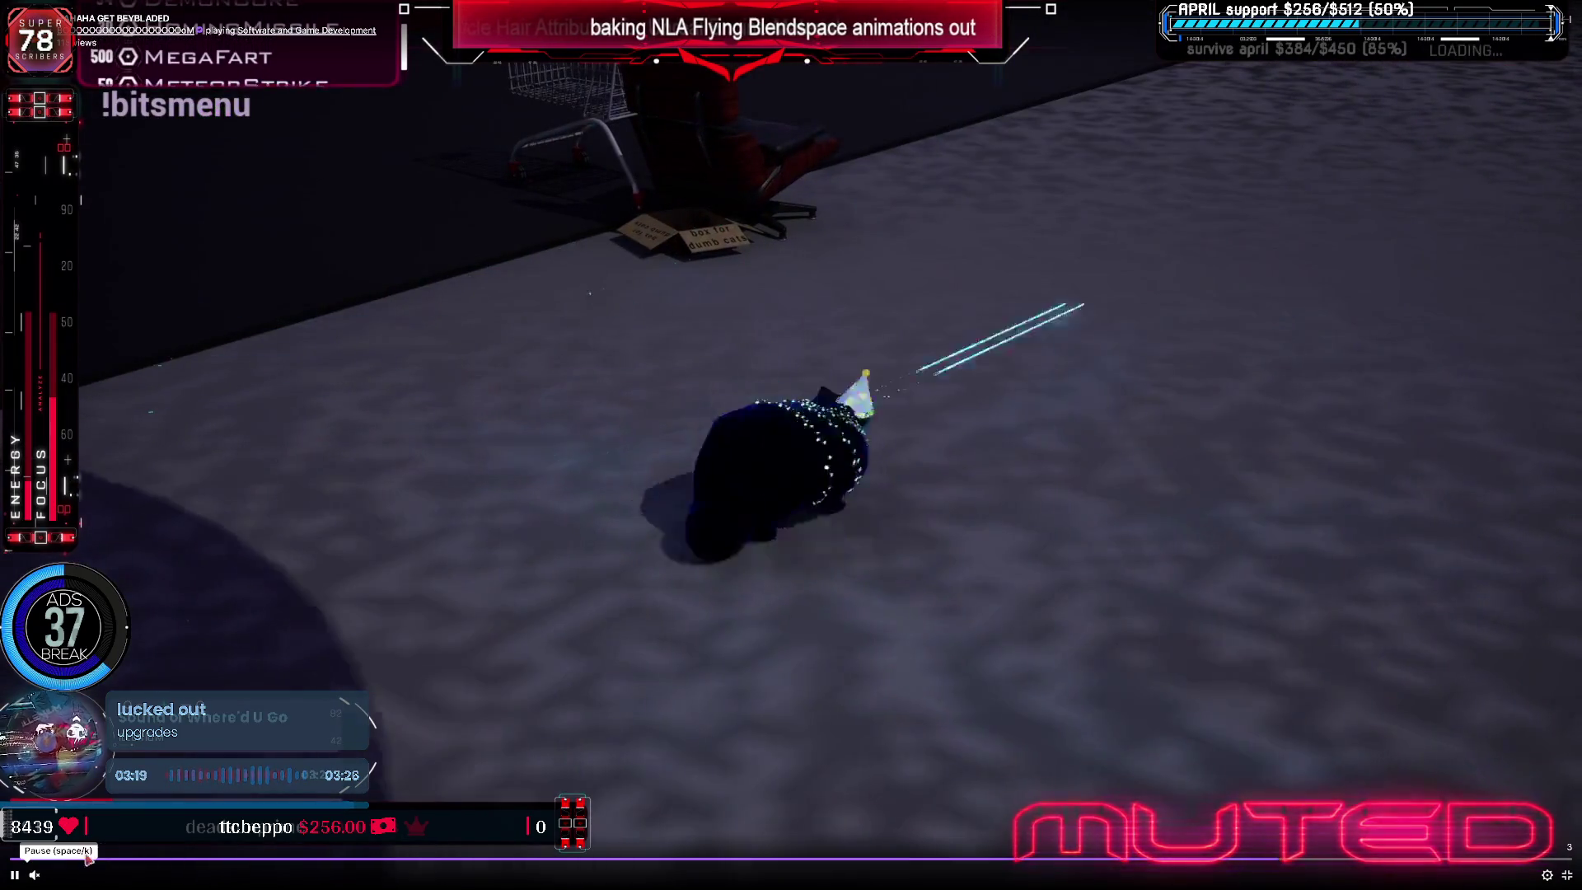
left_click(1403, 631)
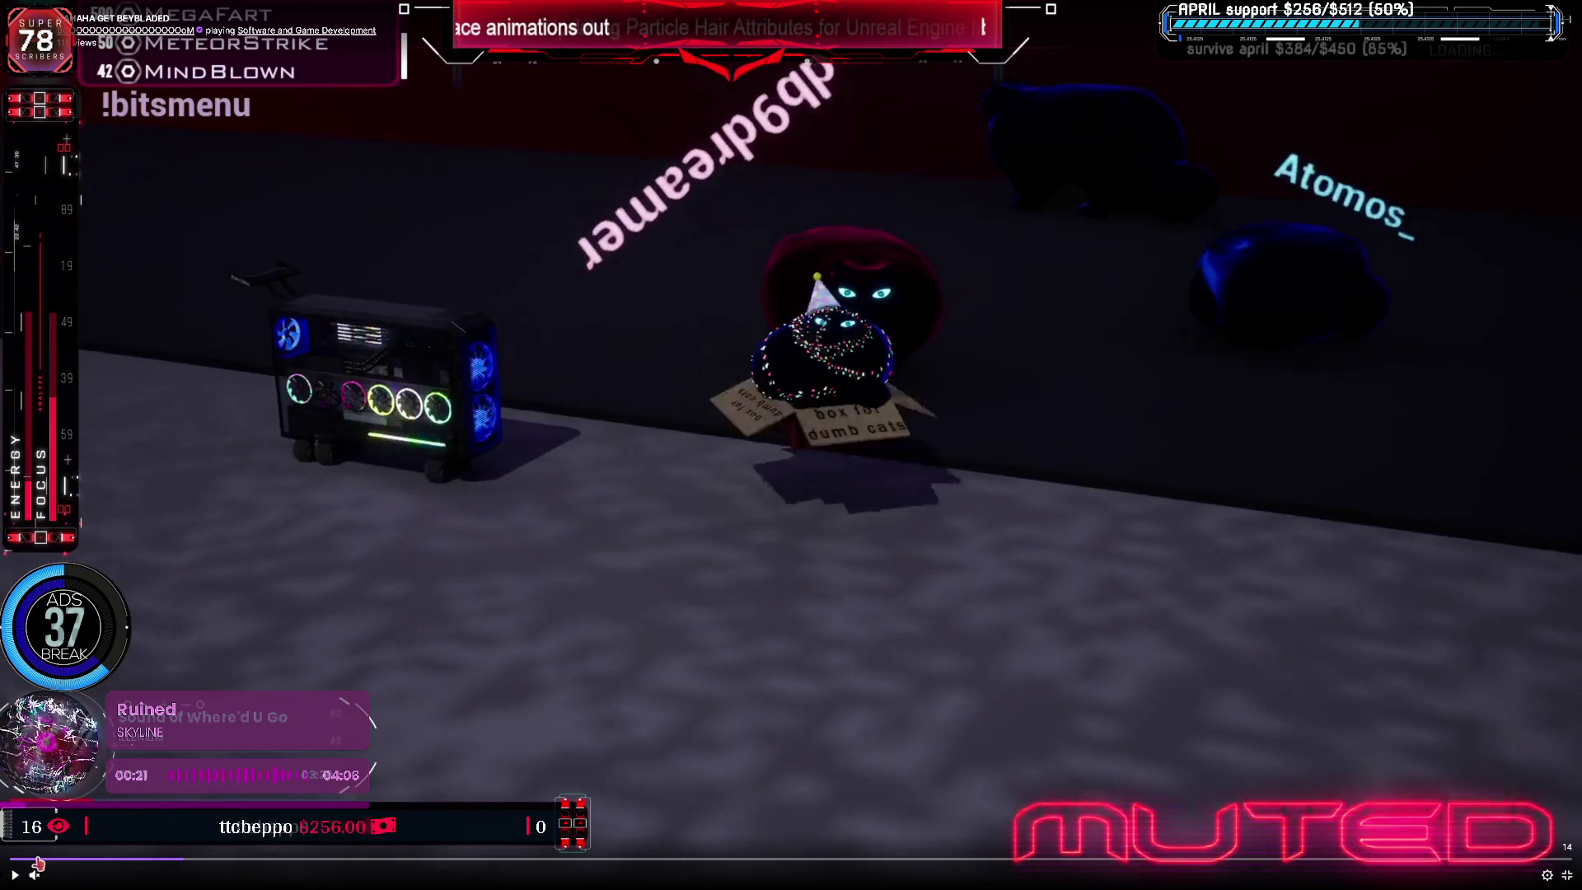
left_click(38, 860)
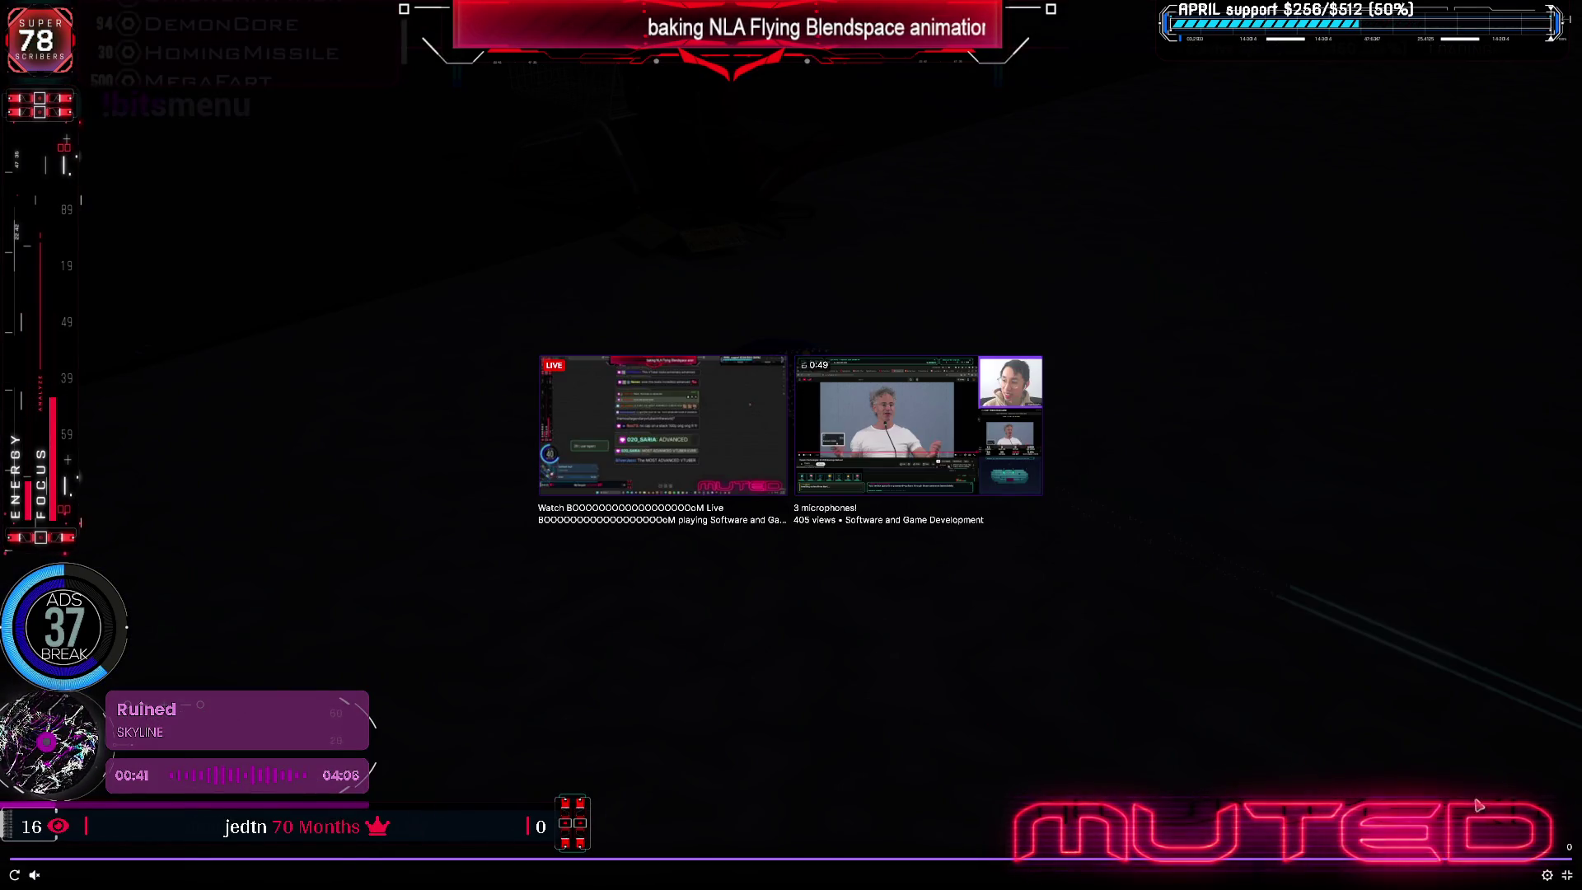
Exit the fullscreen clip, select its web address, and switch back to the Blender scene.
left_click(1563, 875)
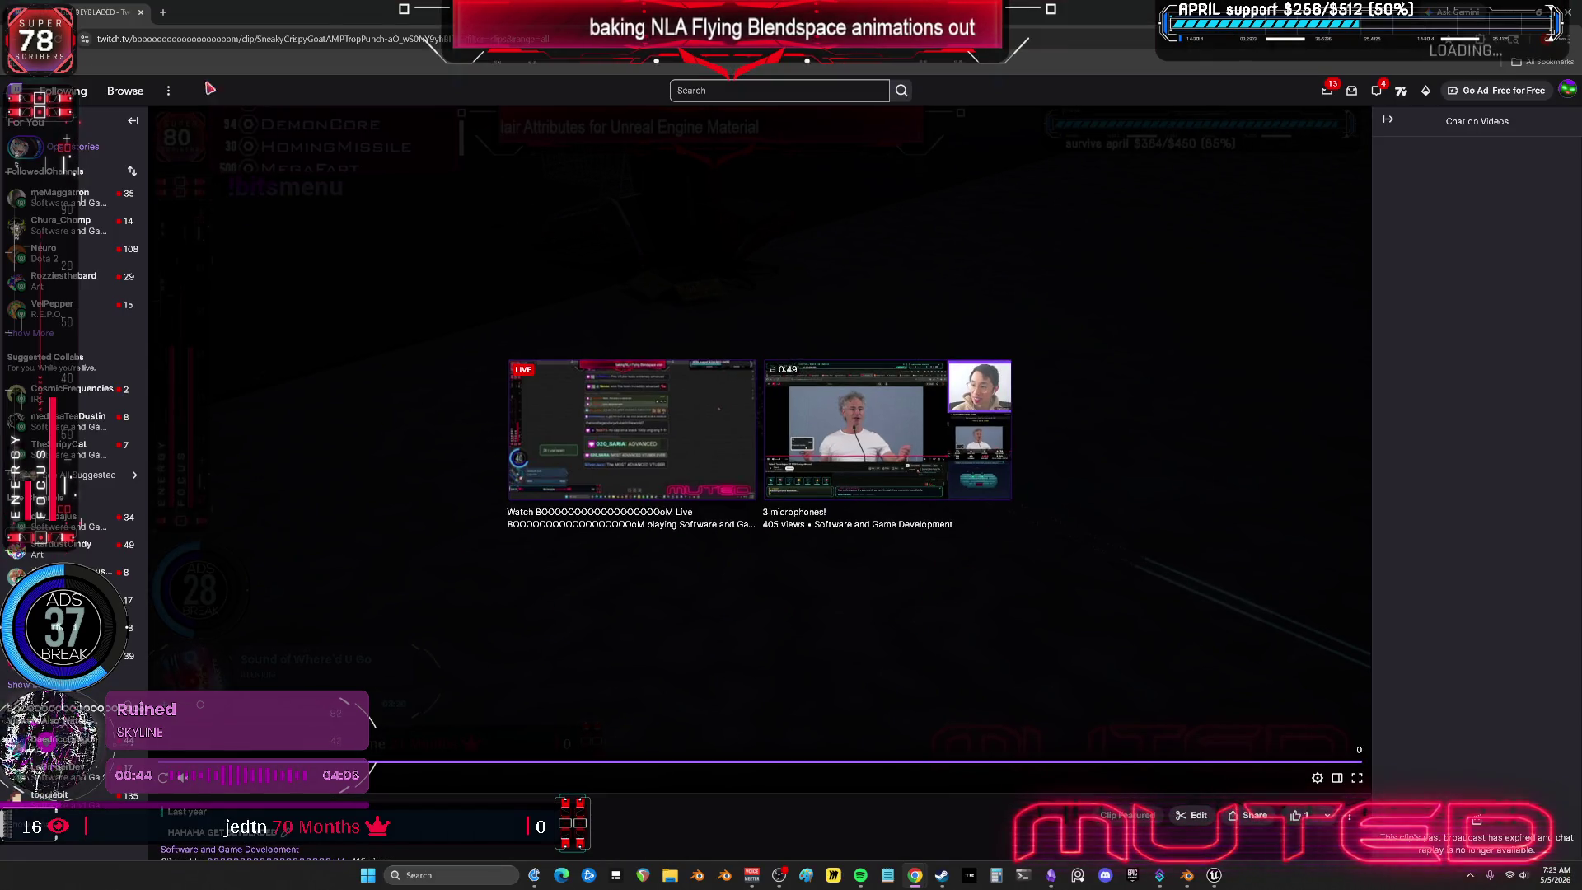
left_click(279, 43)
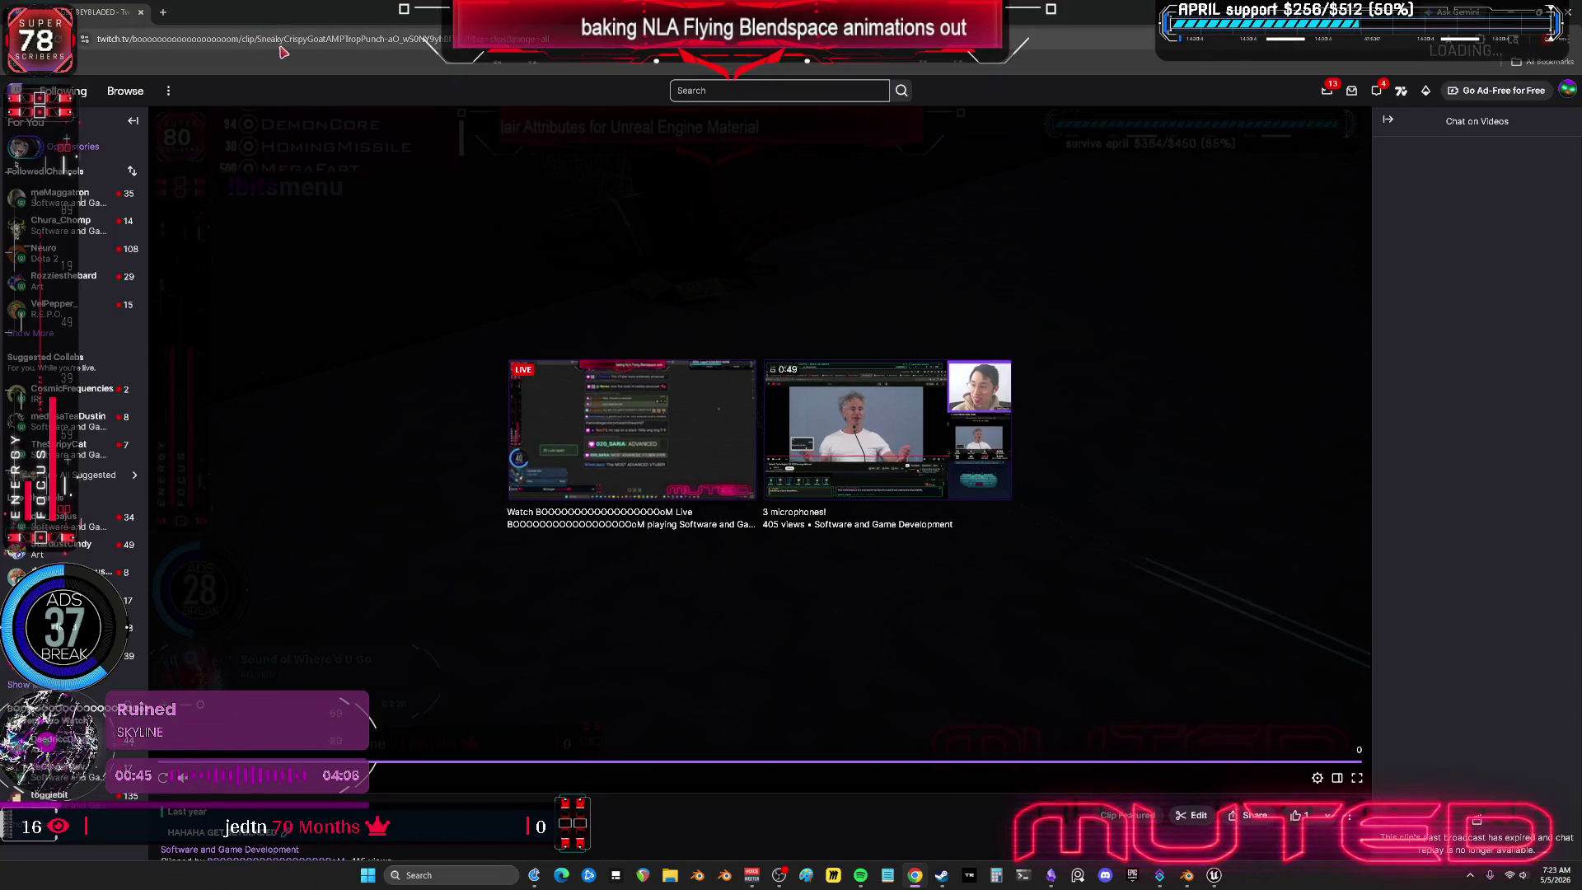
key("alt+Tab")
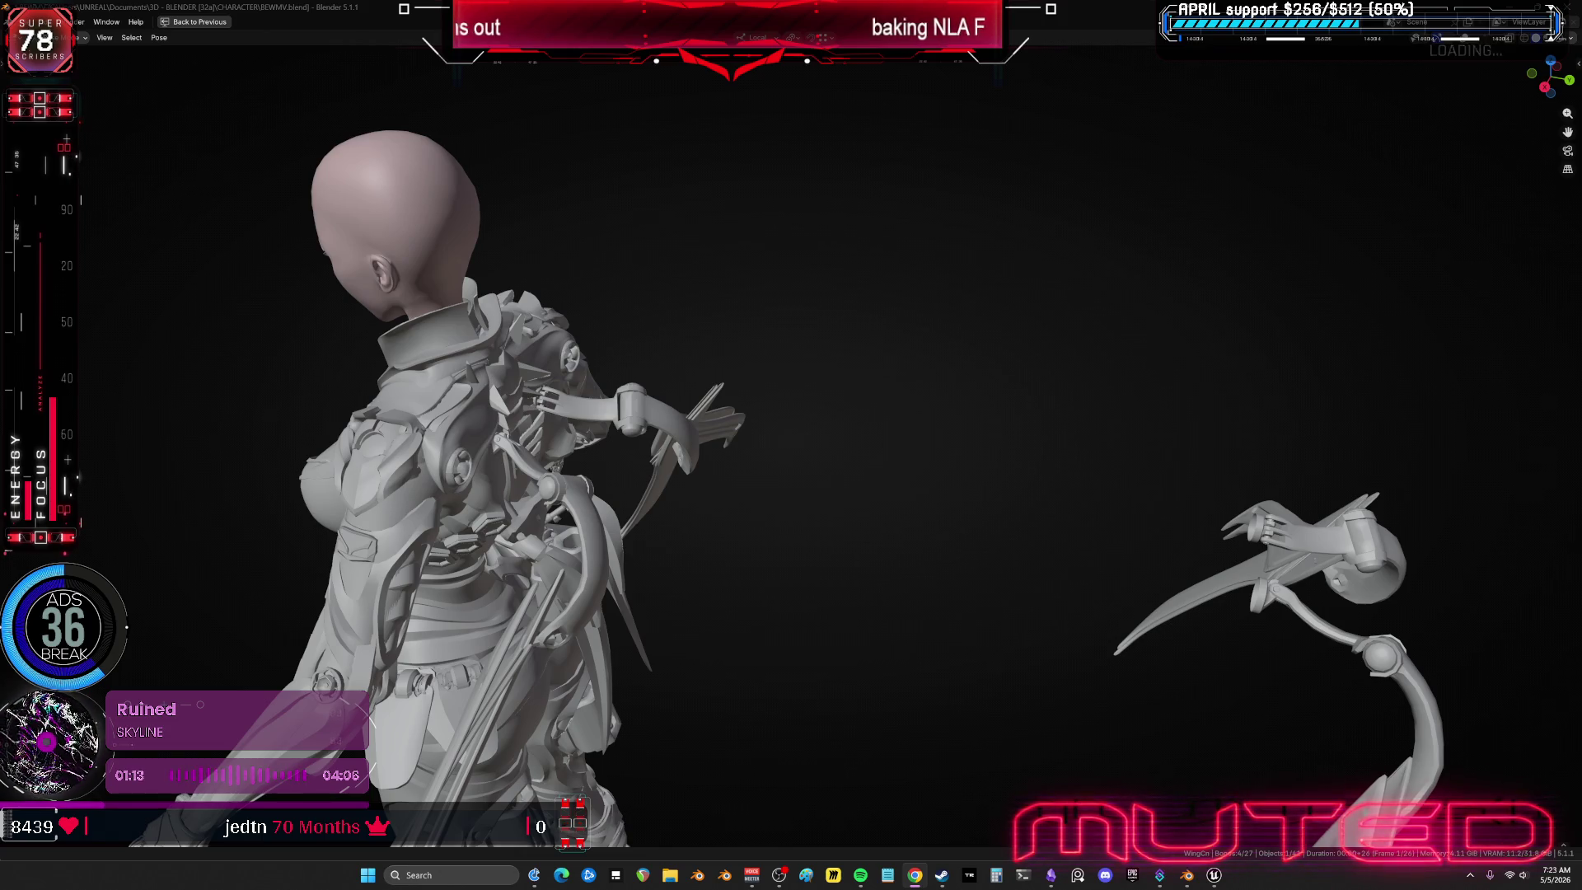
Maximize the 3D view and play the flying animation, viewing the character from above and the side.
mouse_move(959, 399)
middle_mouse_down()
mouse_move(890, 356)
mouse_move(823, 346)
middle_mouse_up()
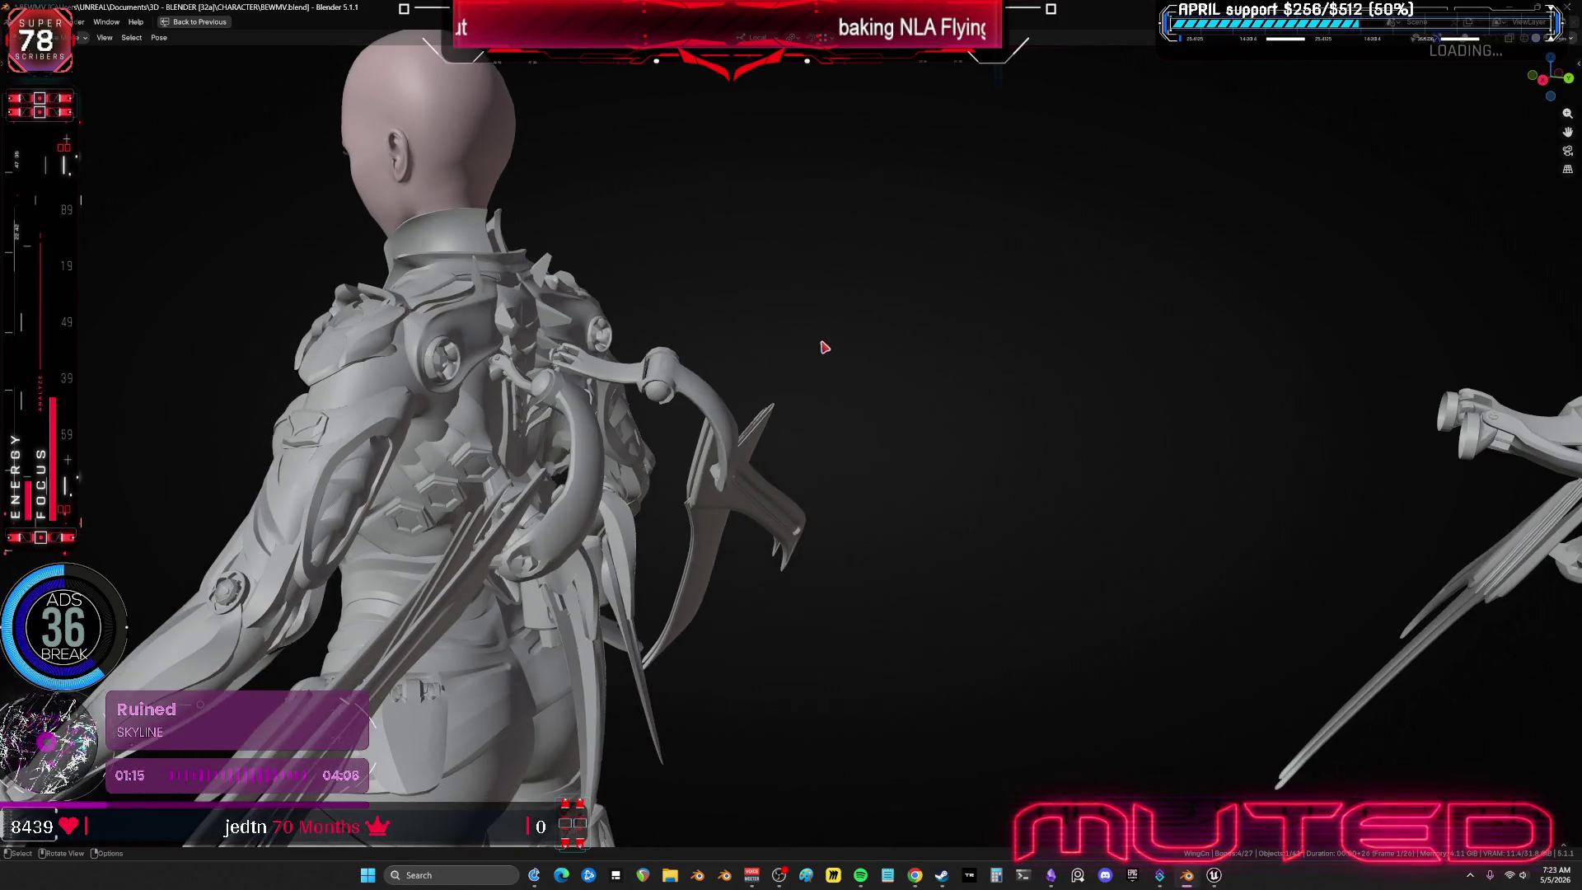
key("ctrl+space")
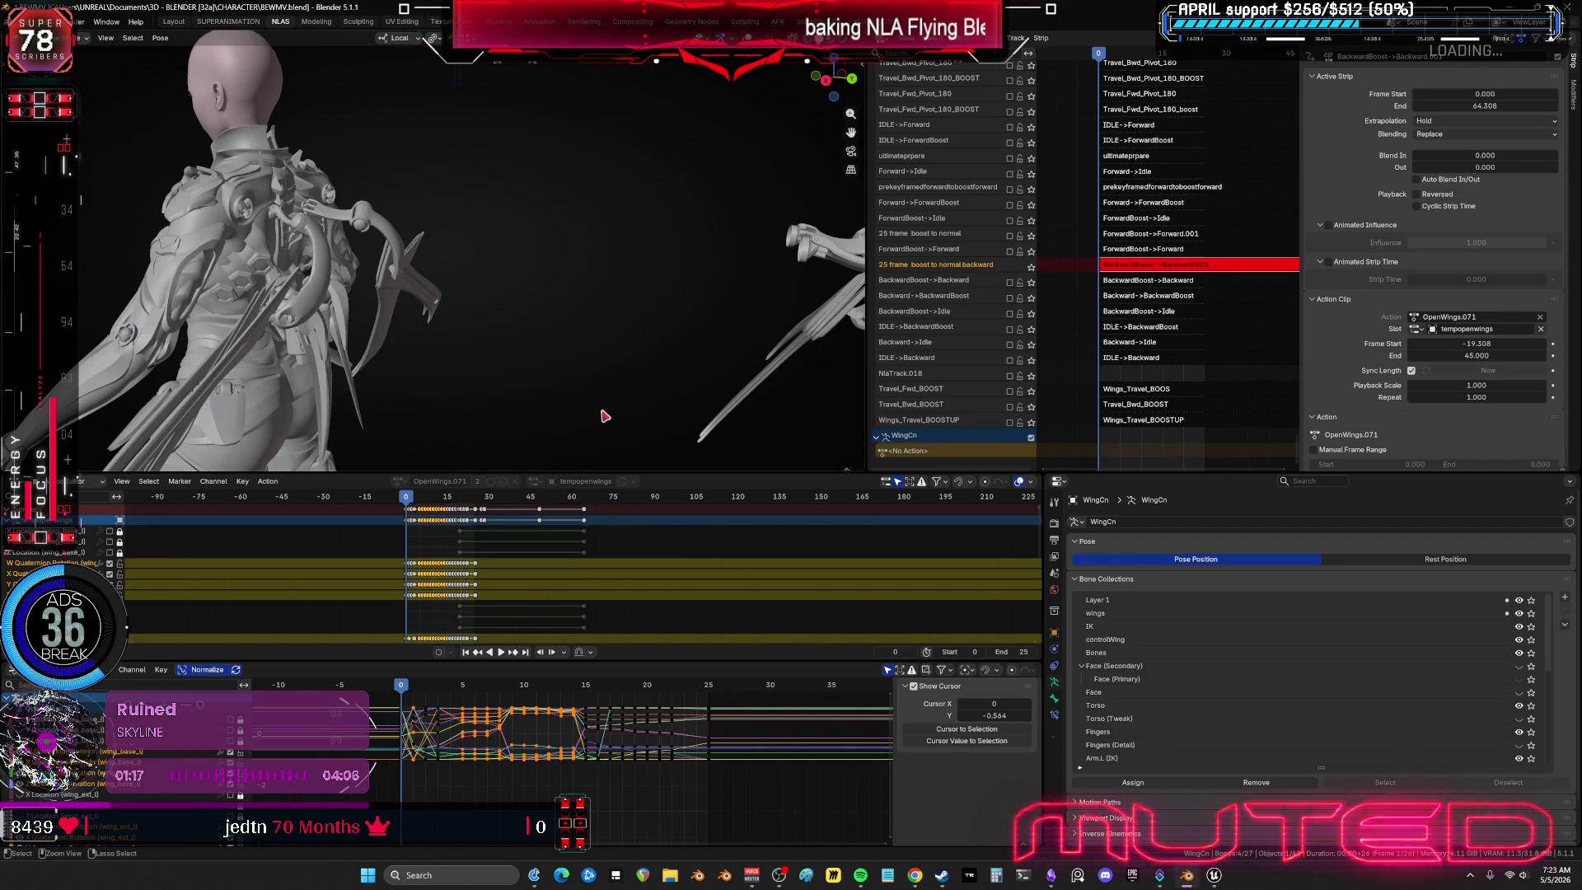
key("ctrl+space")
key("space")
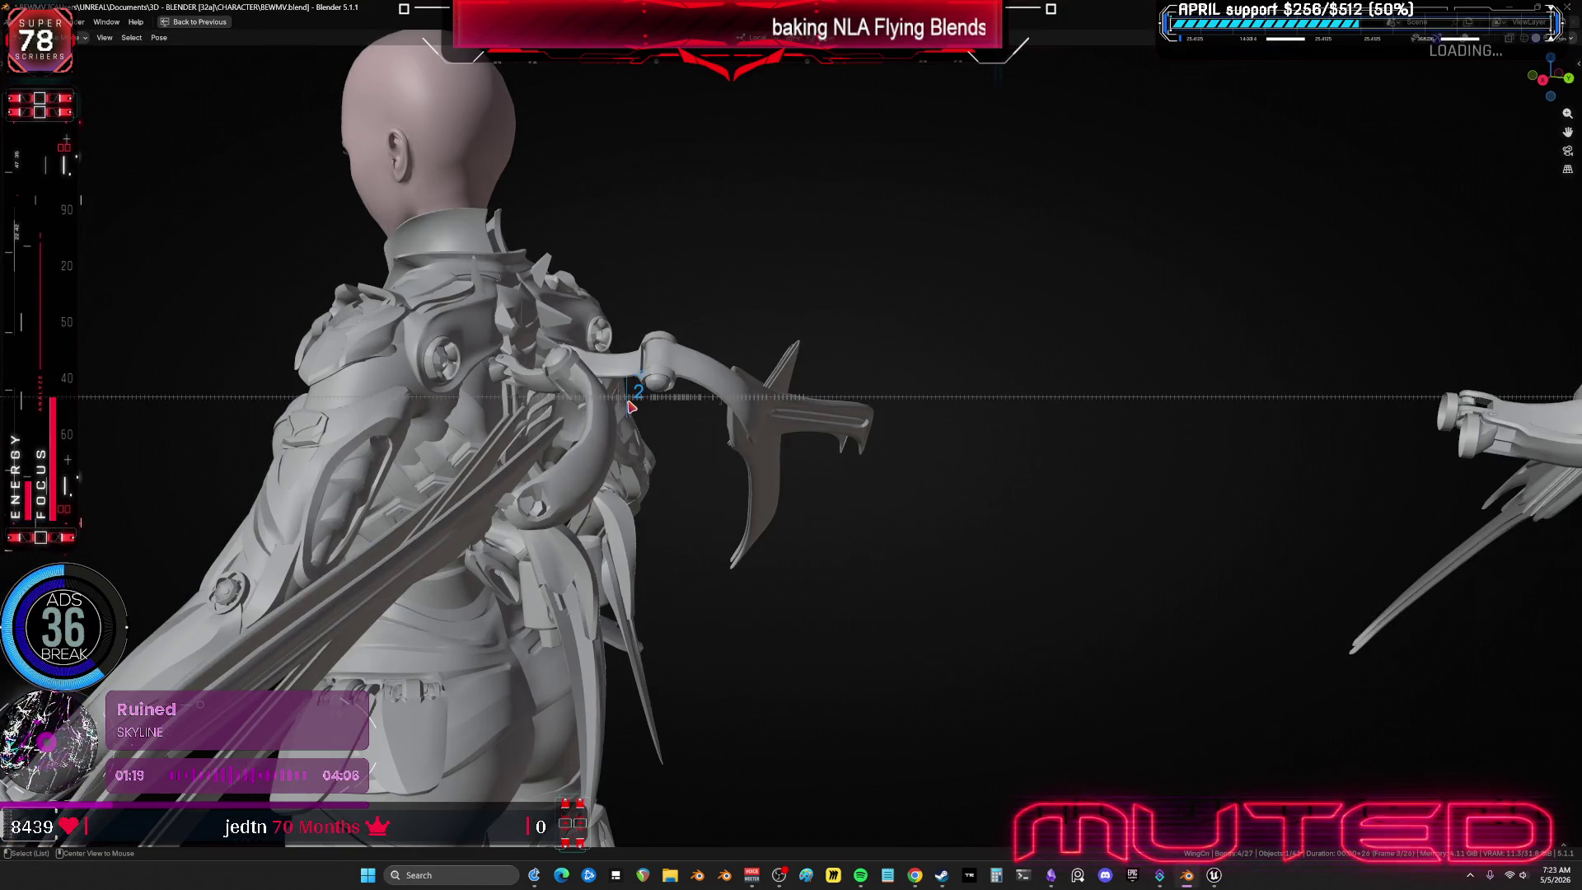
middle_click_drag(692, 407, 707, 505)
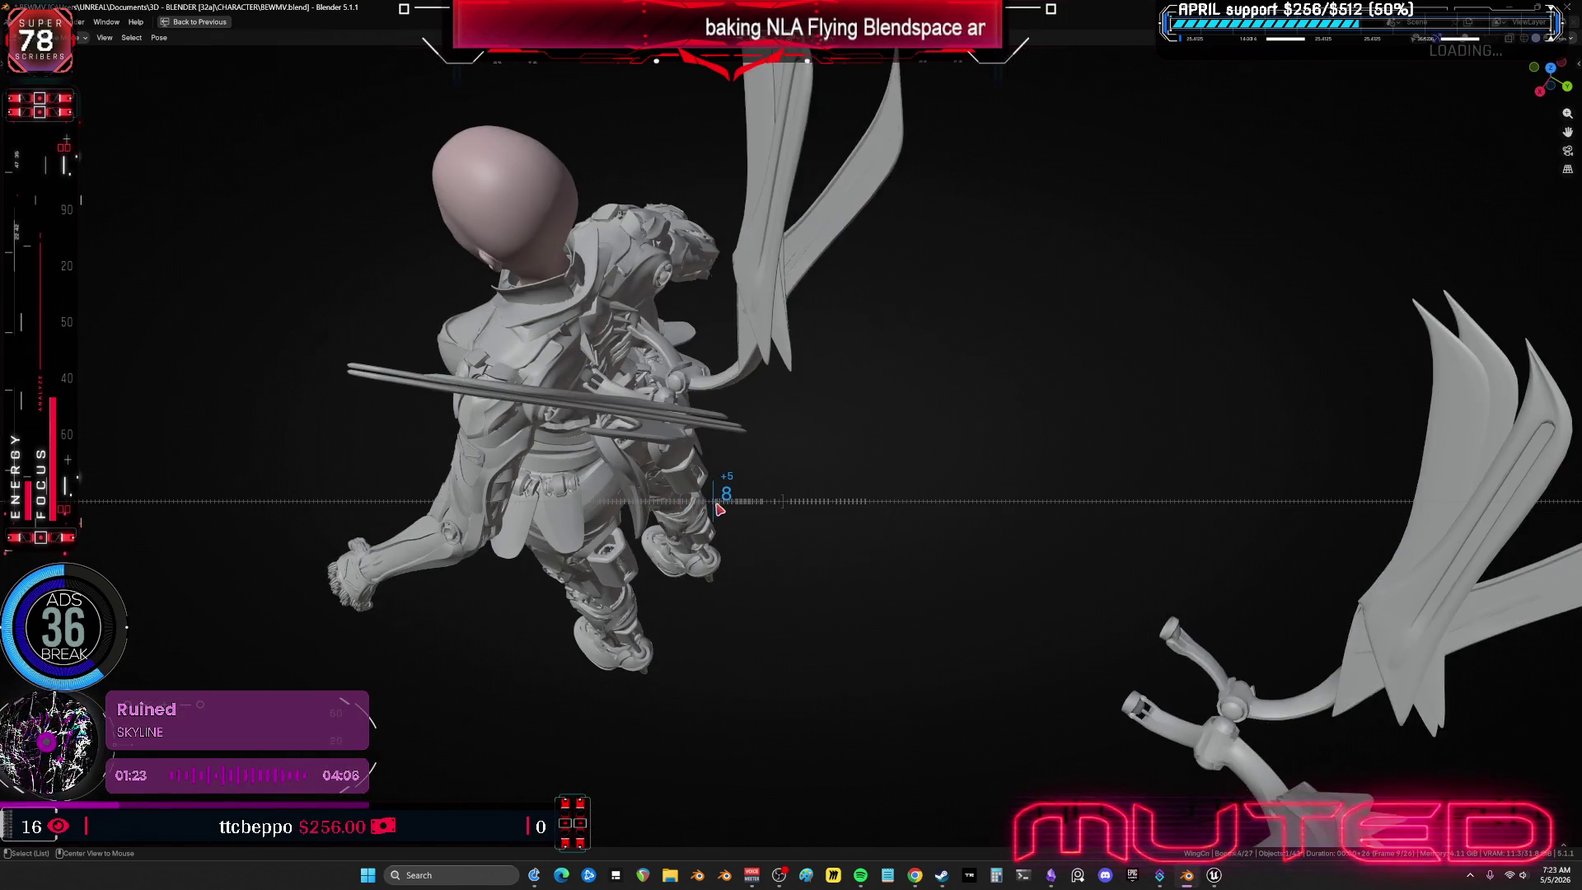
middle_click_drag(719, 505, 766, 396)
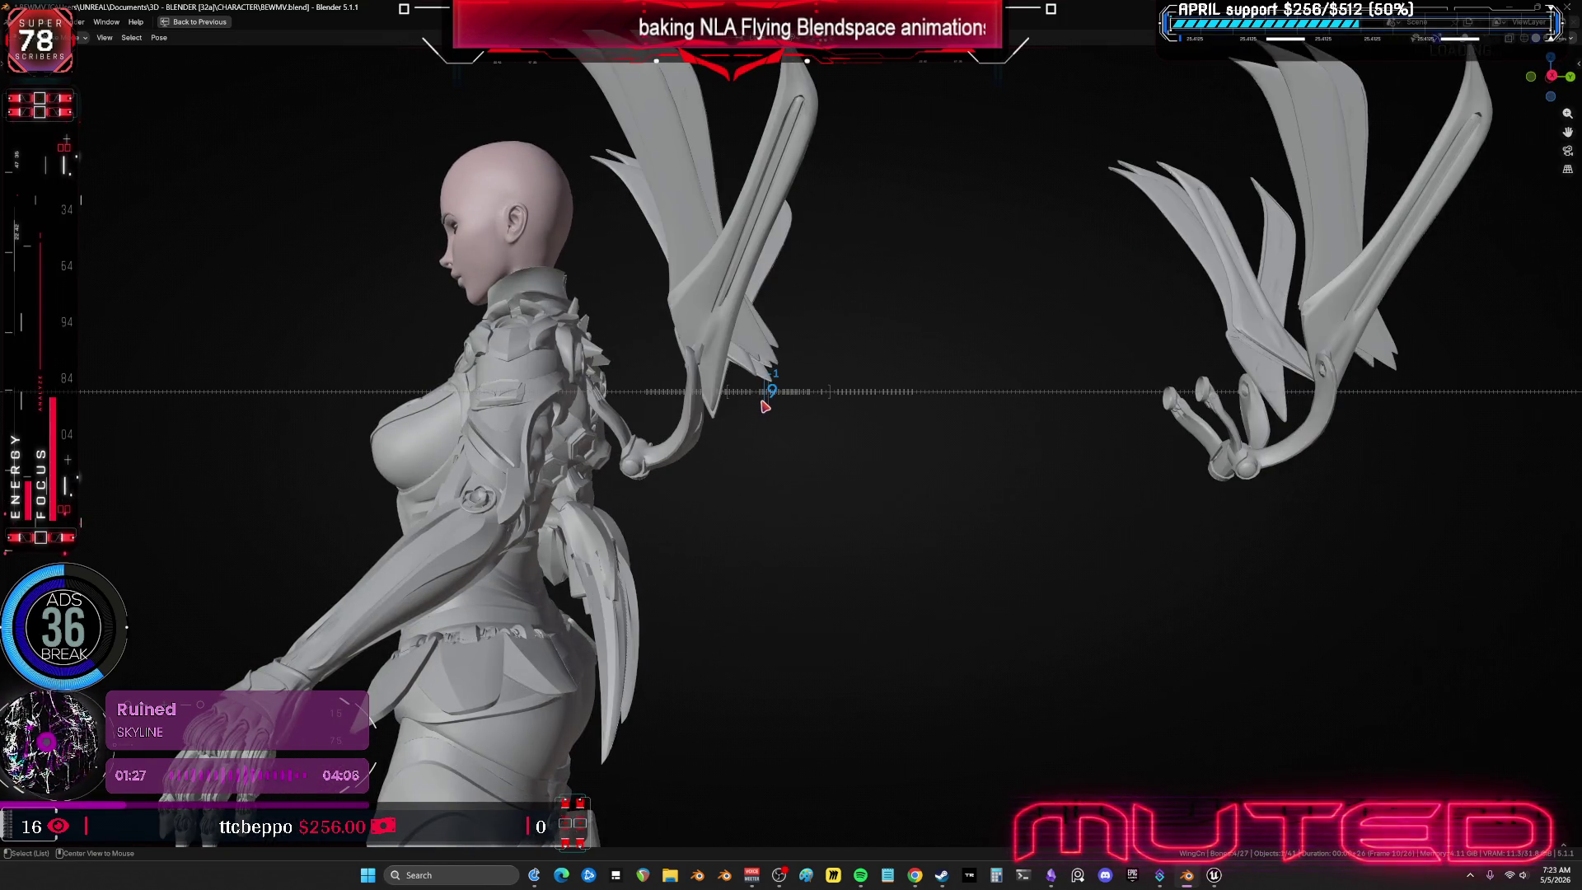
Blend the wings into breakdown poses spread horizontally, then move on to frame 23.
key("shift+e")
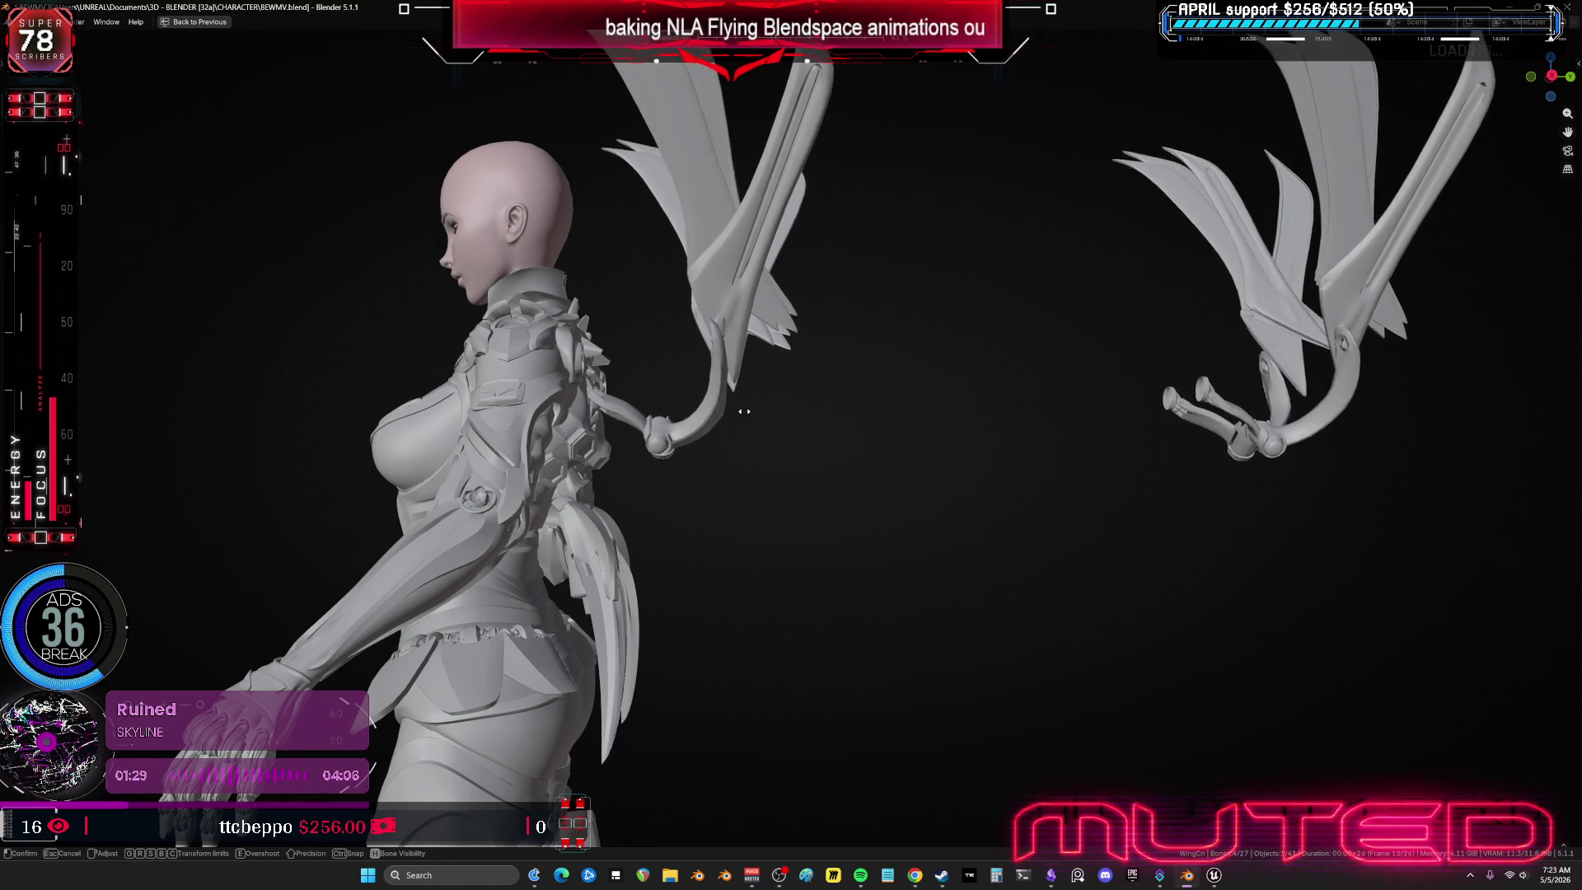
left_click(736, 420)
key("k")
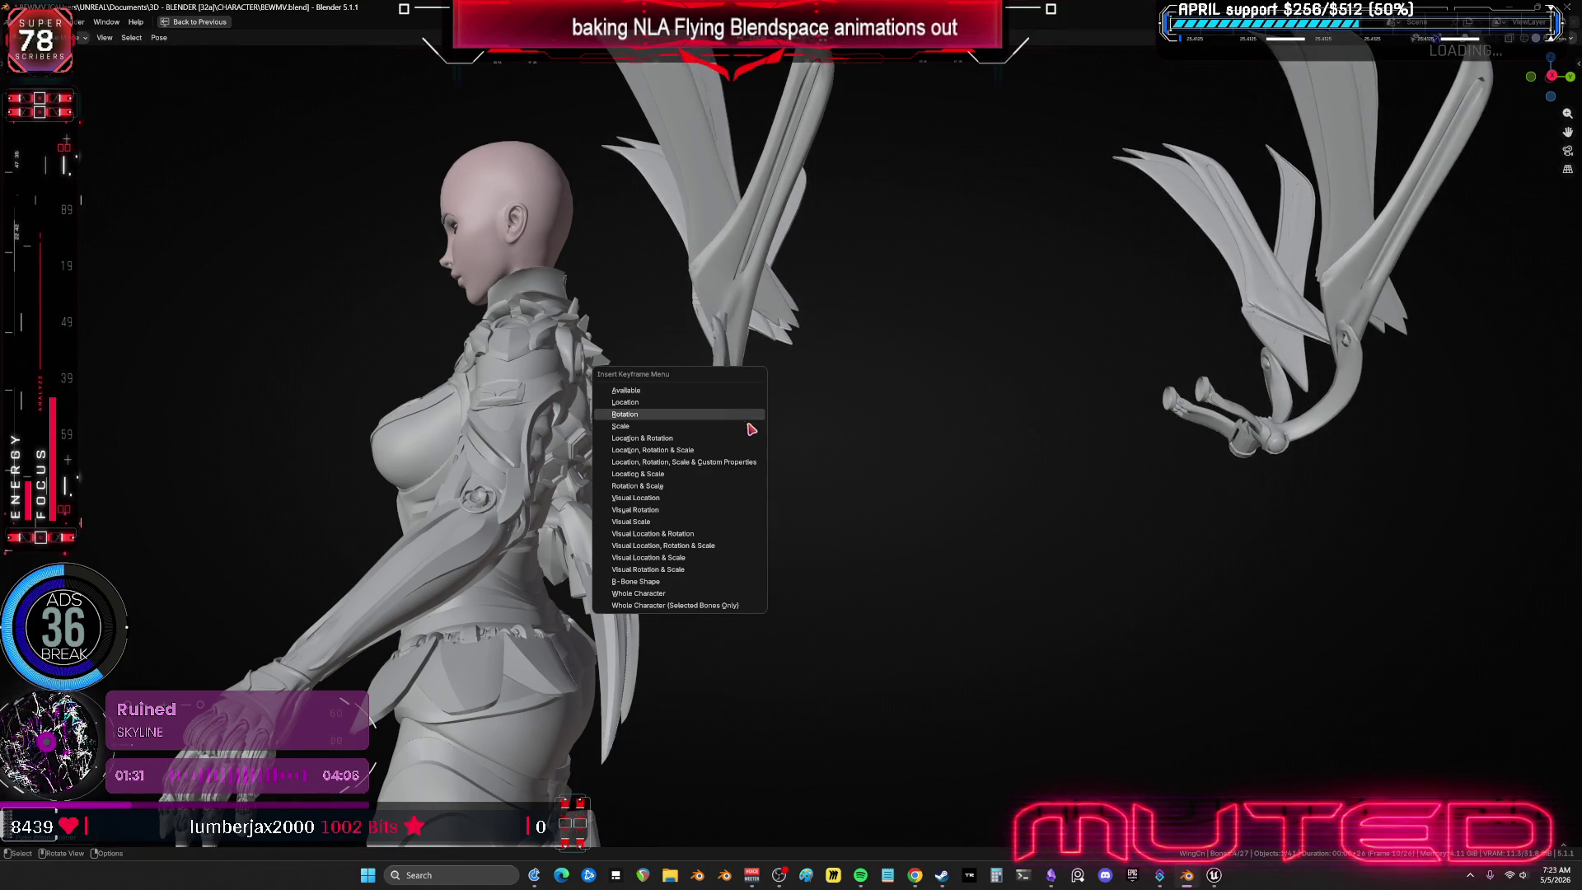
key("shift+e")
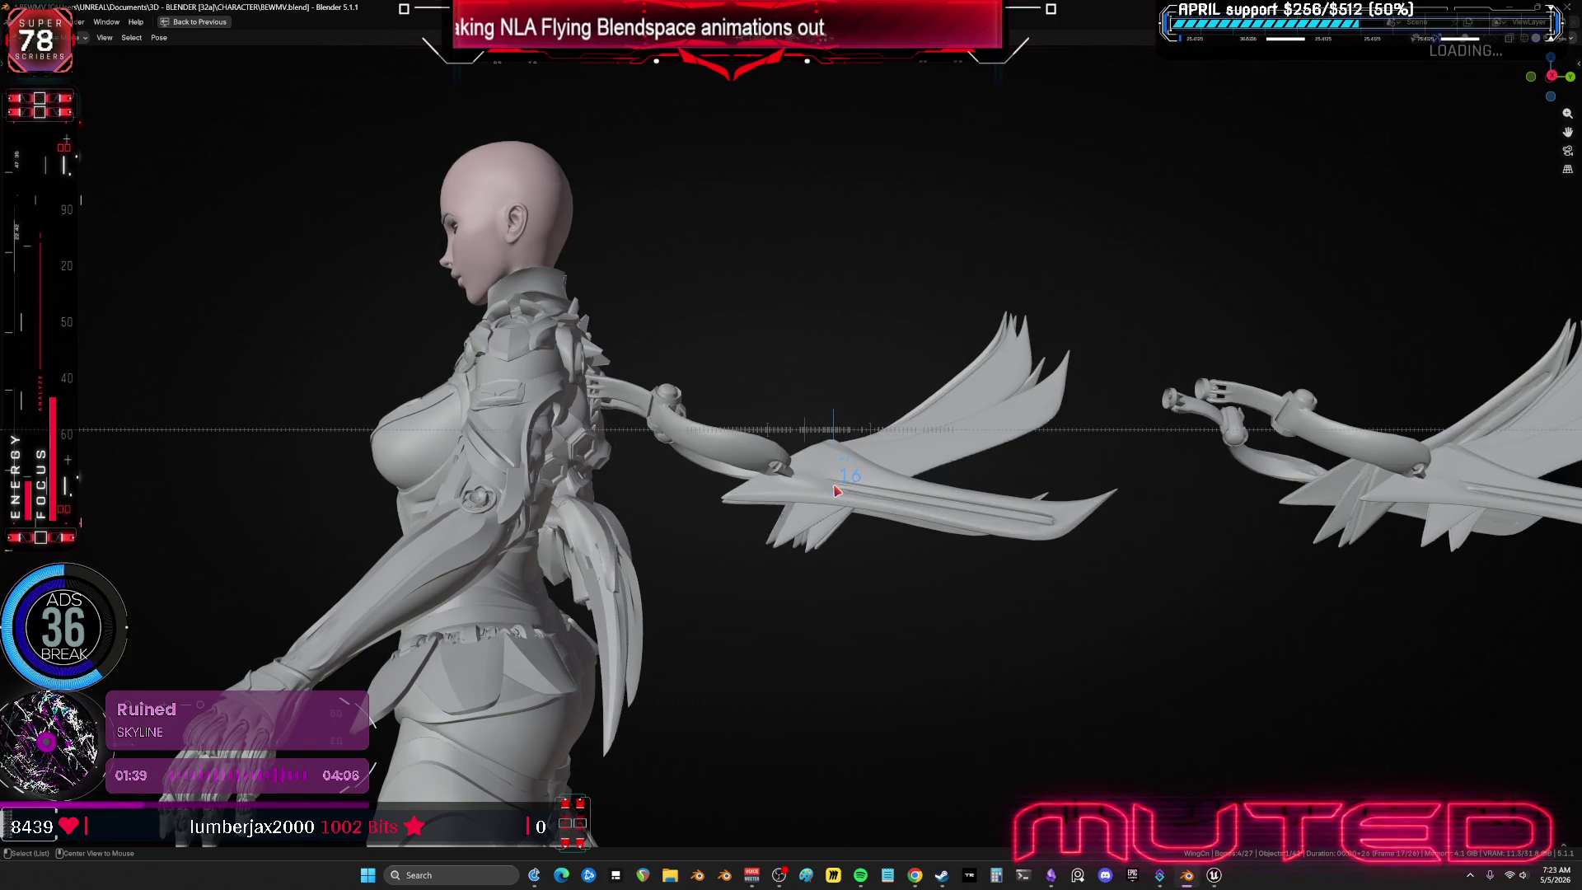
left_click(831, 492)
mouse_move(820, 476)
middle_mouse_down()
mouse_move(694, 491)
mouse_move(824, 519)
middle_mouse_up()
mouse_move(816, 509)
left_mouse_down()
mouse_move(805, 495)
mouse_move(833, 528)
mouse_move(816, 539)
mouse_move(724, 494)
left_mouse_up()
middle_click_drag(724, 495, 235, 432)
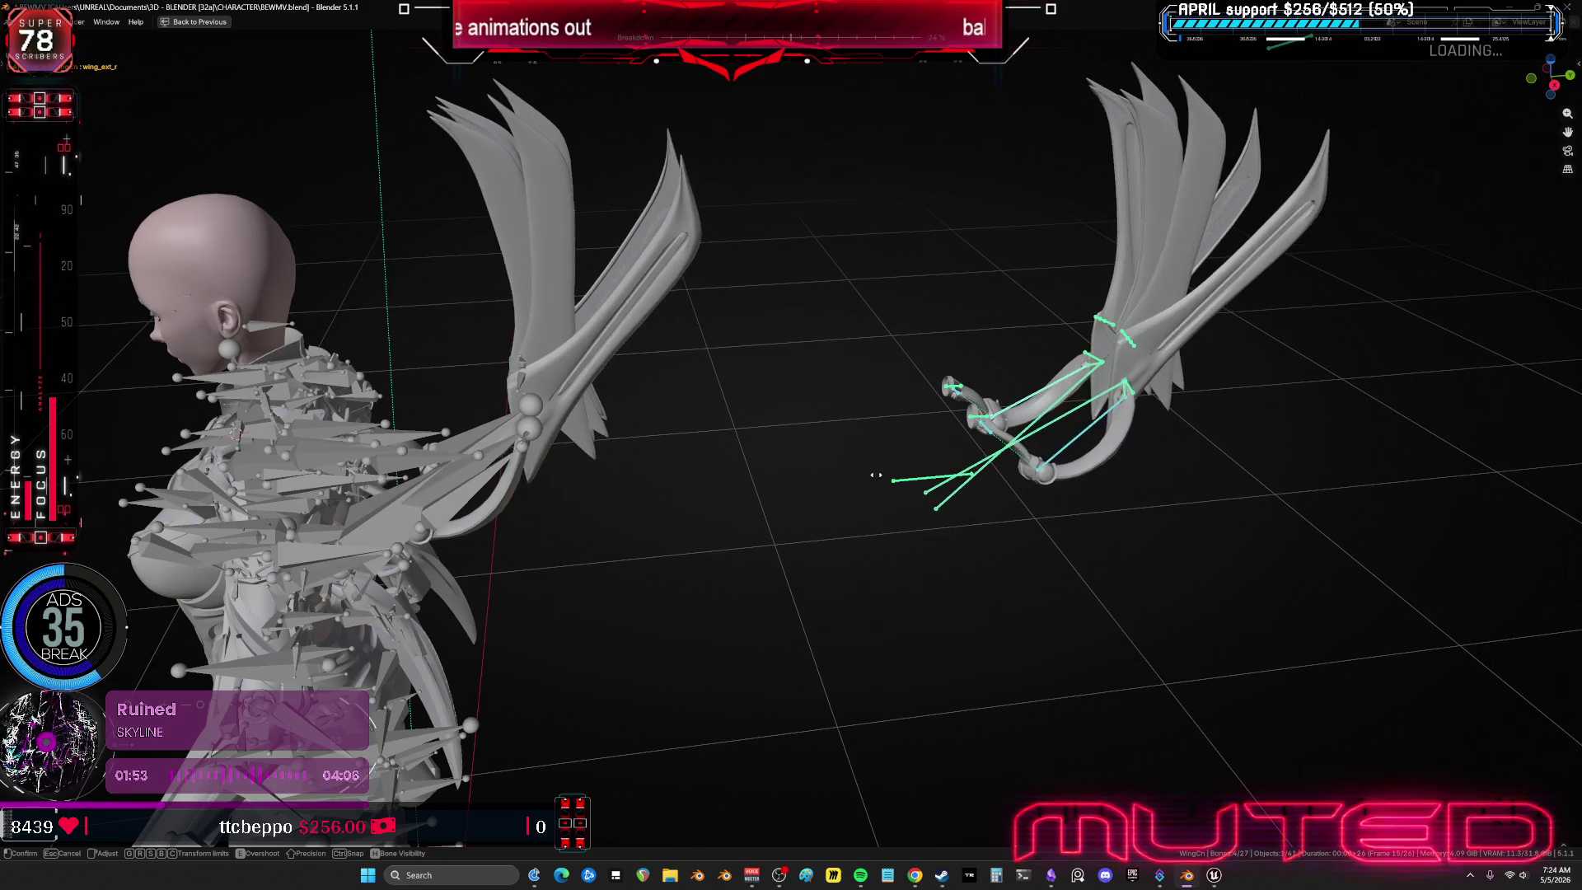
Confirm and keyframe two more in-between breakdown wing poses.
left_click(886, 479)
key("k")
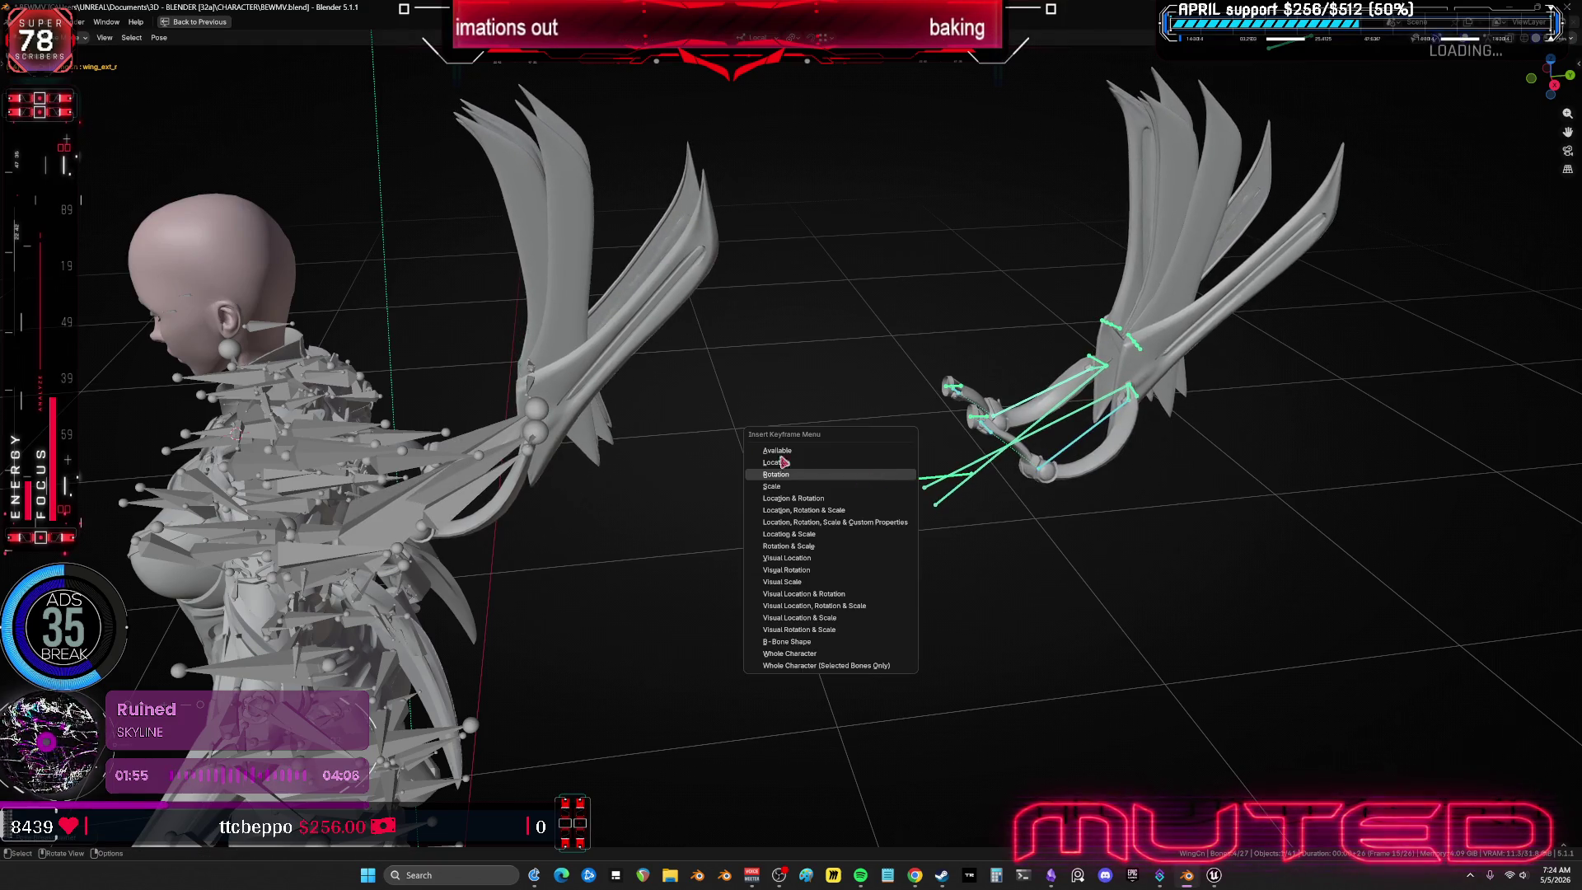
mouse_move(768, 400)
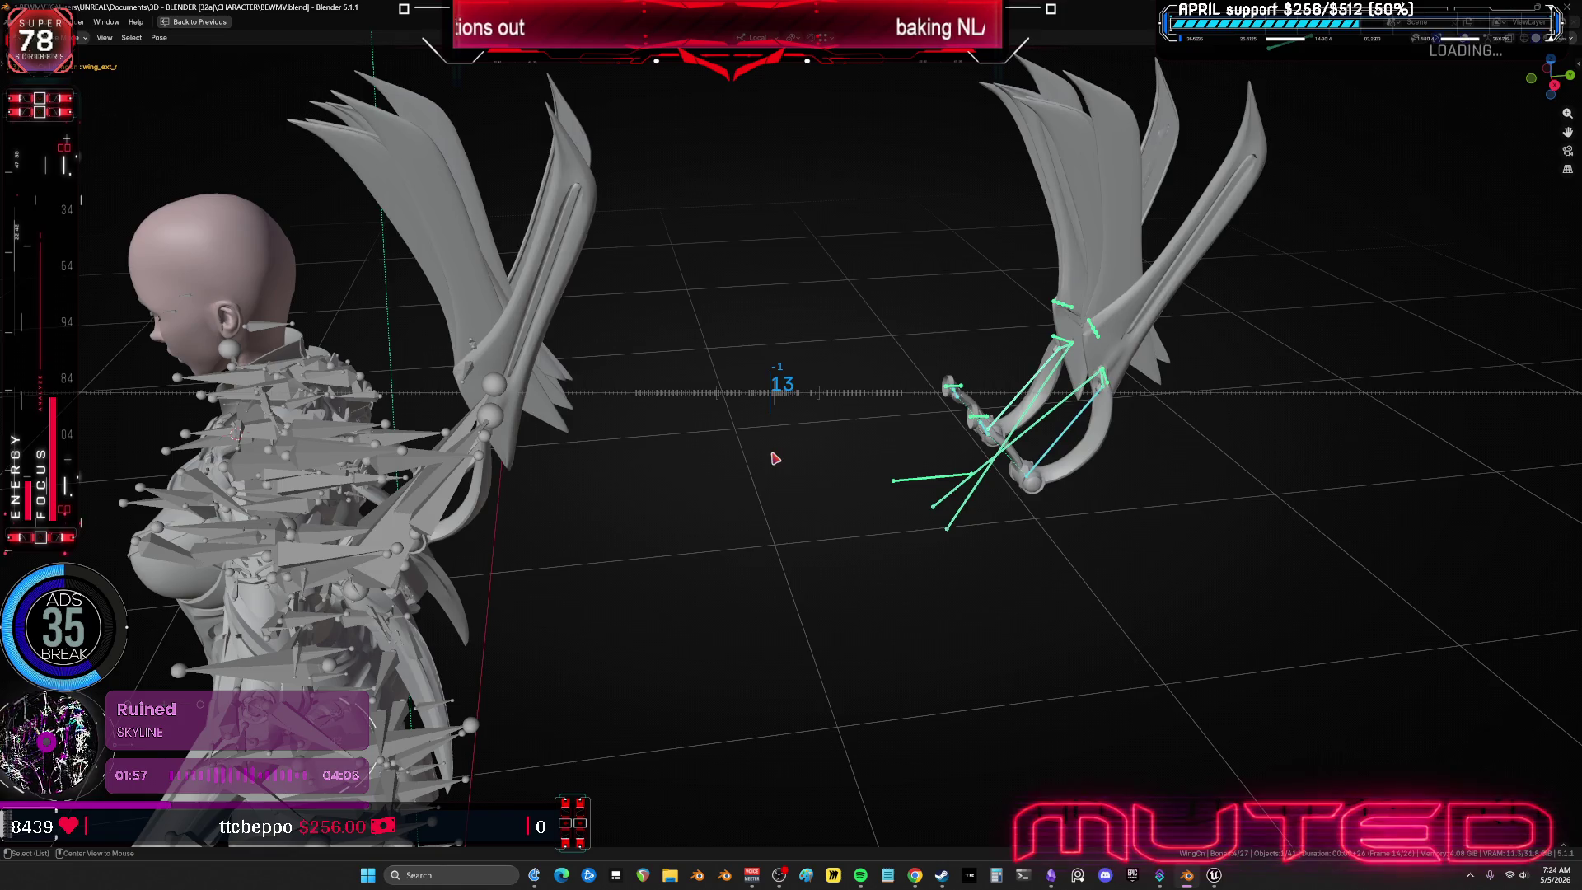
key("shift+e")
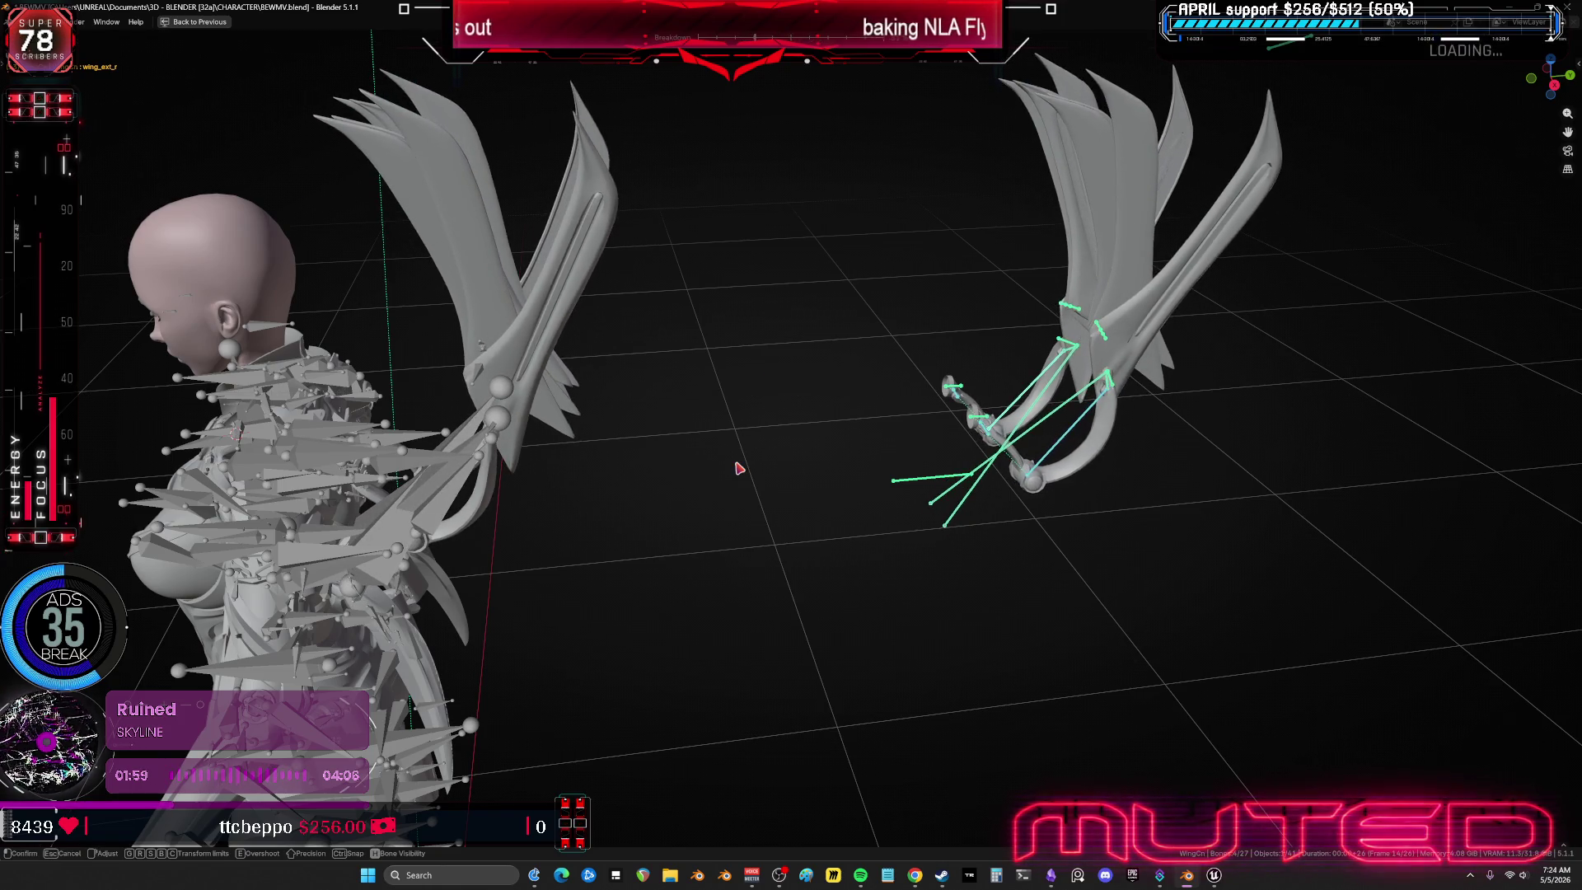
left_click(739, 468)
key("i")
Move from frame 10 to frame 20, bring up the Pose options, and restore the full NLA layout.
key("alt")
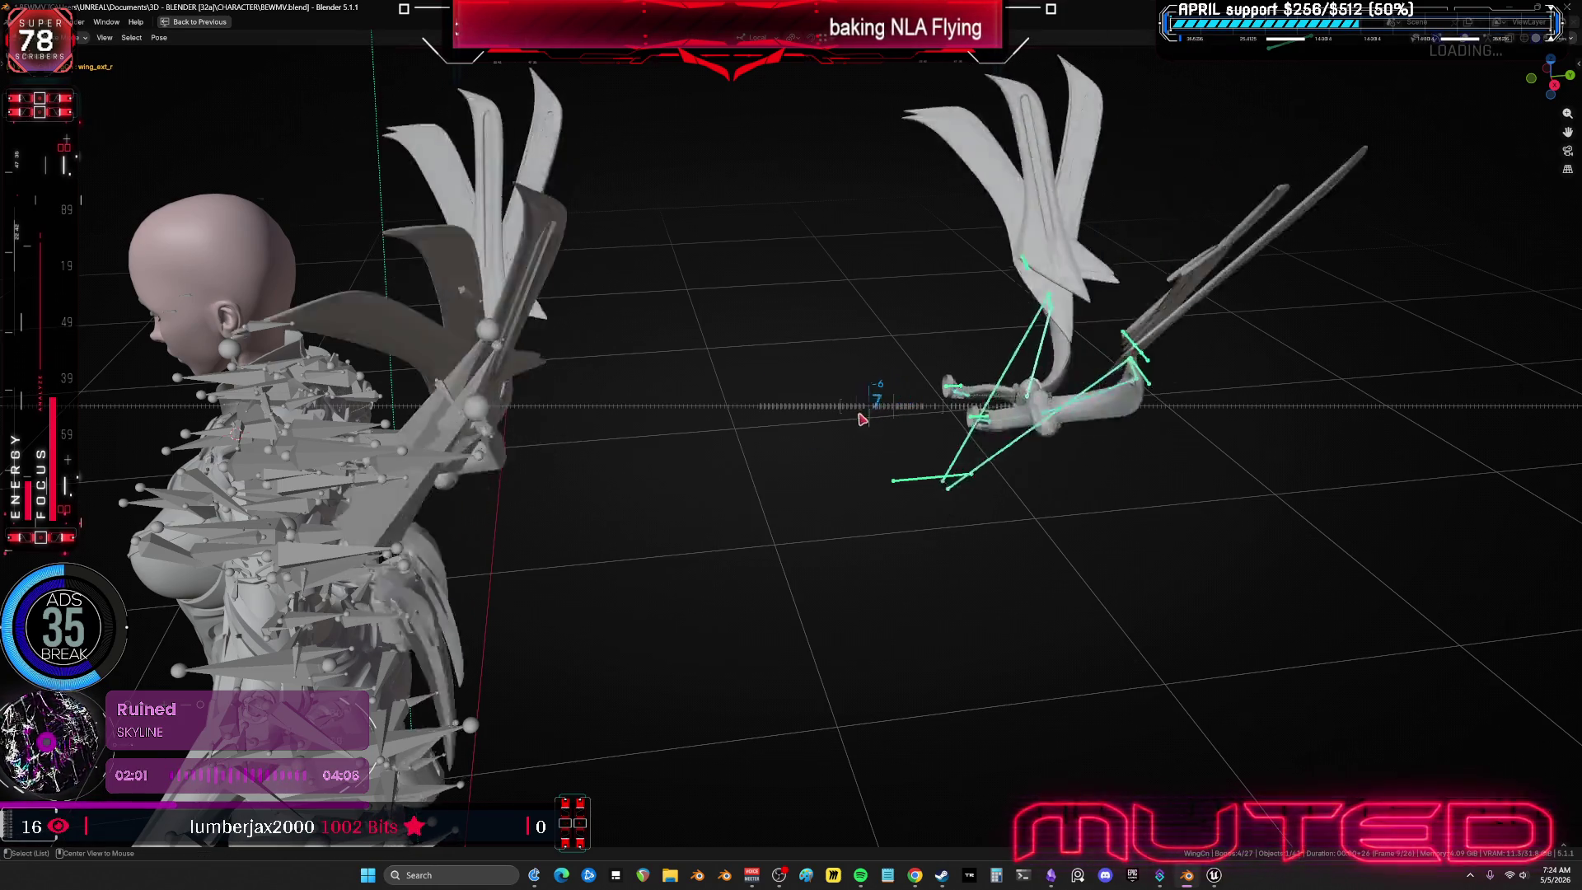
mouse_move(878, 437)
left_mouse_down()
mouse_move(948, 461)
mouse_move(920, 480)
mouse_move(834, 464)
mouse_move(870, 462)
mouse_move(910, 504)
mouse_move(927, 491)
mouse_move(956, 515)
mouse_move(802, 516)
left_mouse_up()
right_click(691, 515)
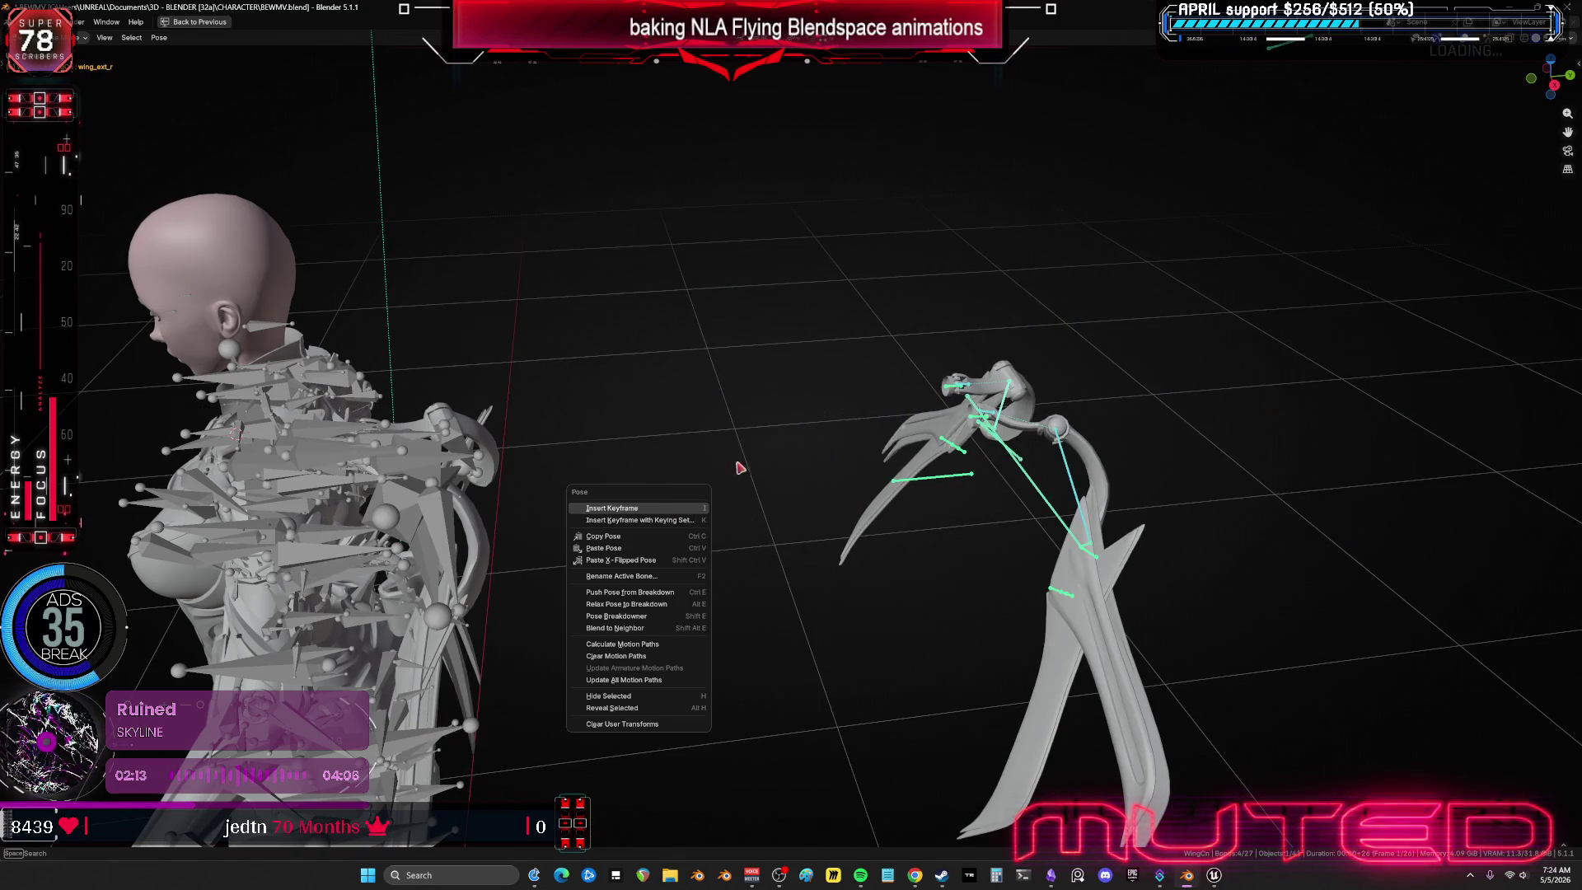
key("ctrl+space")
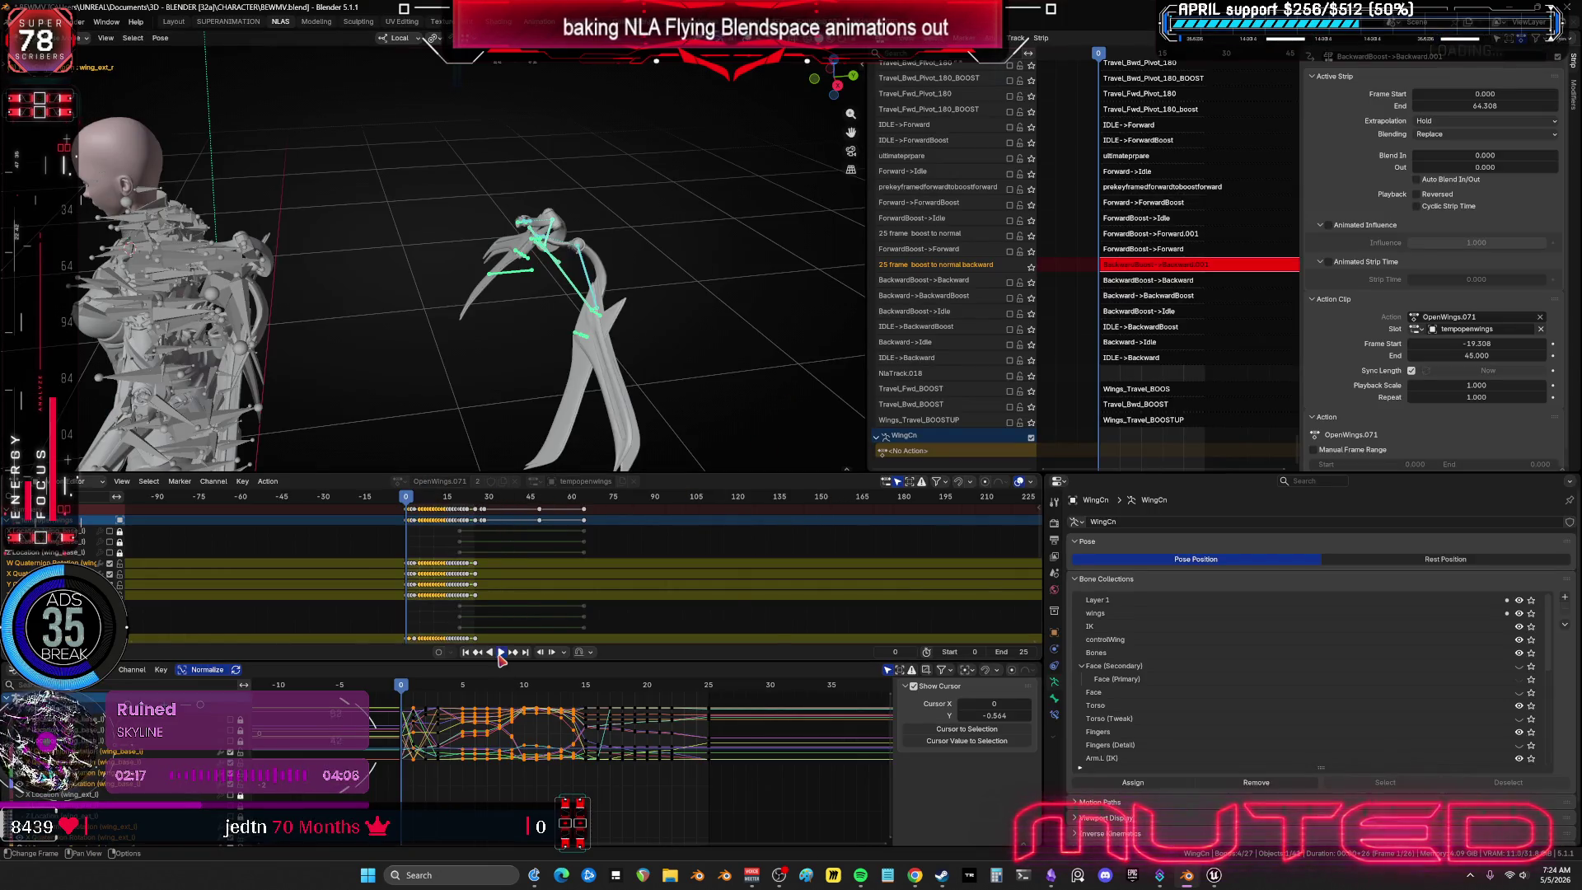
Watch the flapping wings in a maximized 3D view, ending on a higher front-quarter angle.
key("ctrl+space")
mouse_move(607, 379)
middle_mouse_down()
mouse_move(862, 435)
mouse_move(828, 464)
mouse_move(697, 431)
middle_mouse_up()
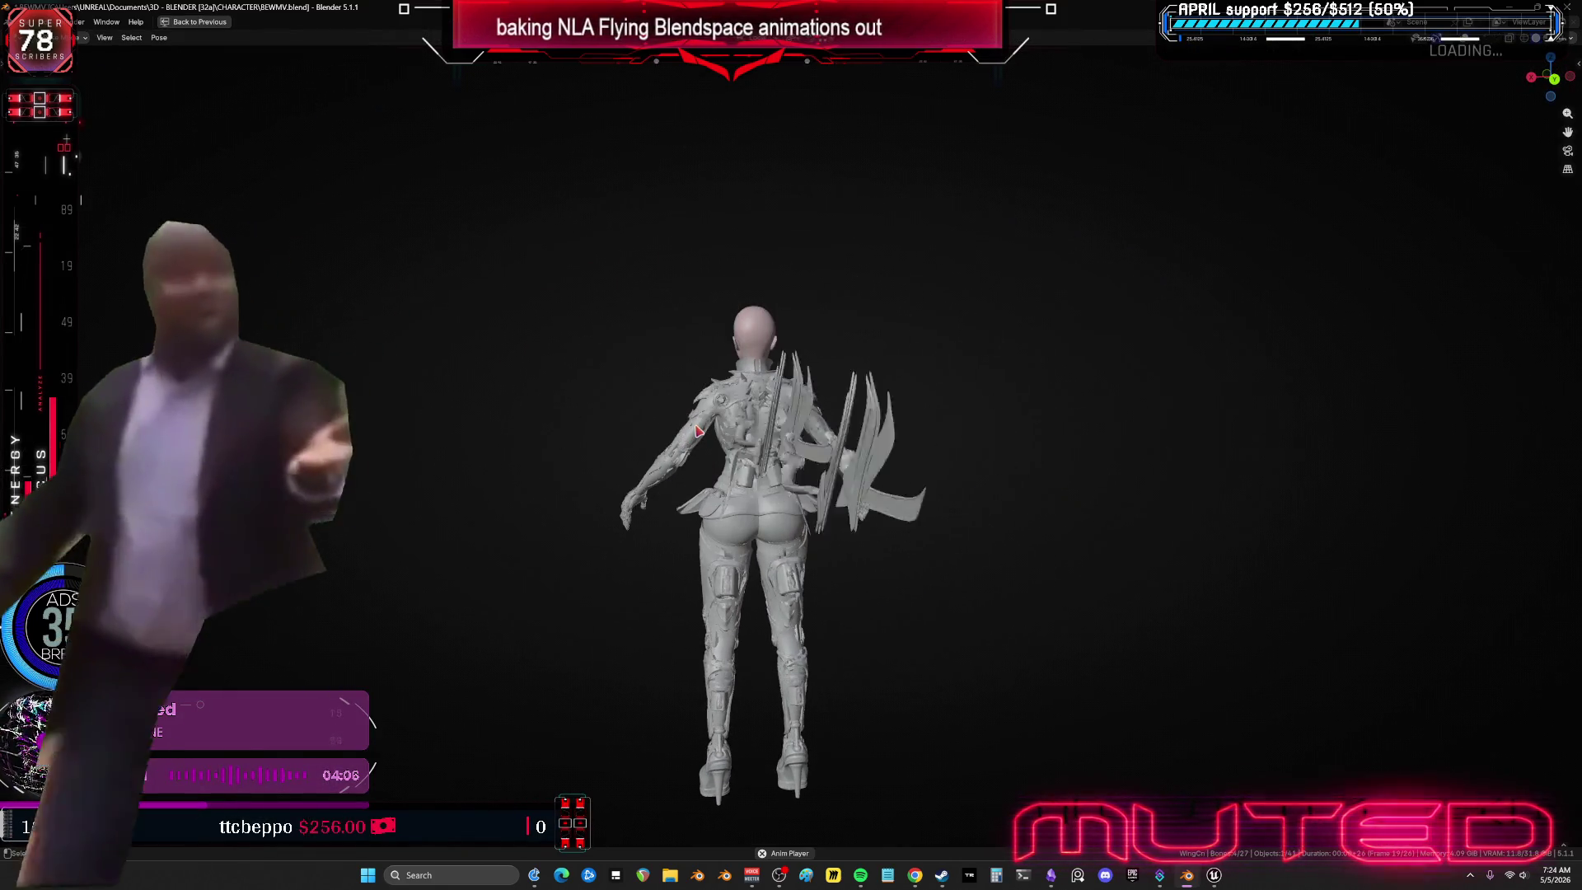
scroll(697, 431, "up", 3)
mouse_move(696, 431)
middle_mouse_down()
mouse_move(635, 412)
mouse_move(650, 395)
mouse_move(658, 420)
mouse_move(631, 428)
middle_mouse_up()
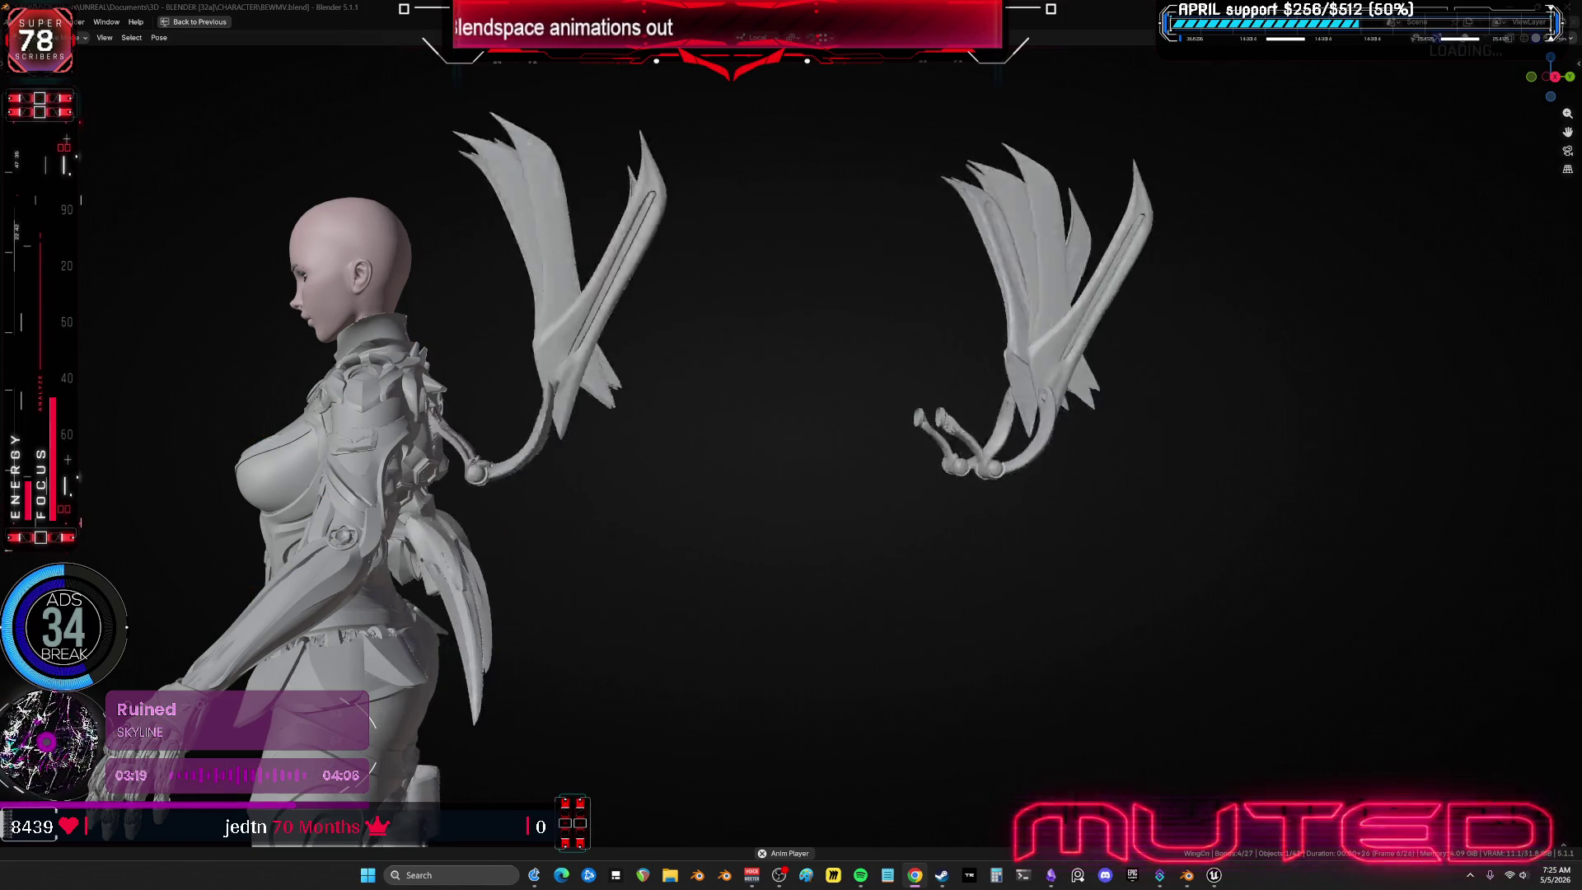
middle_click_drag(536, 462, 635, 502)
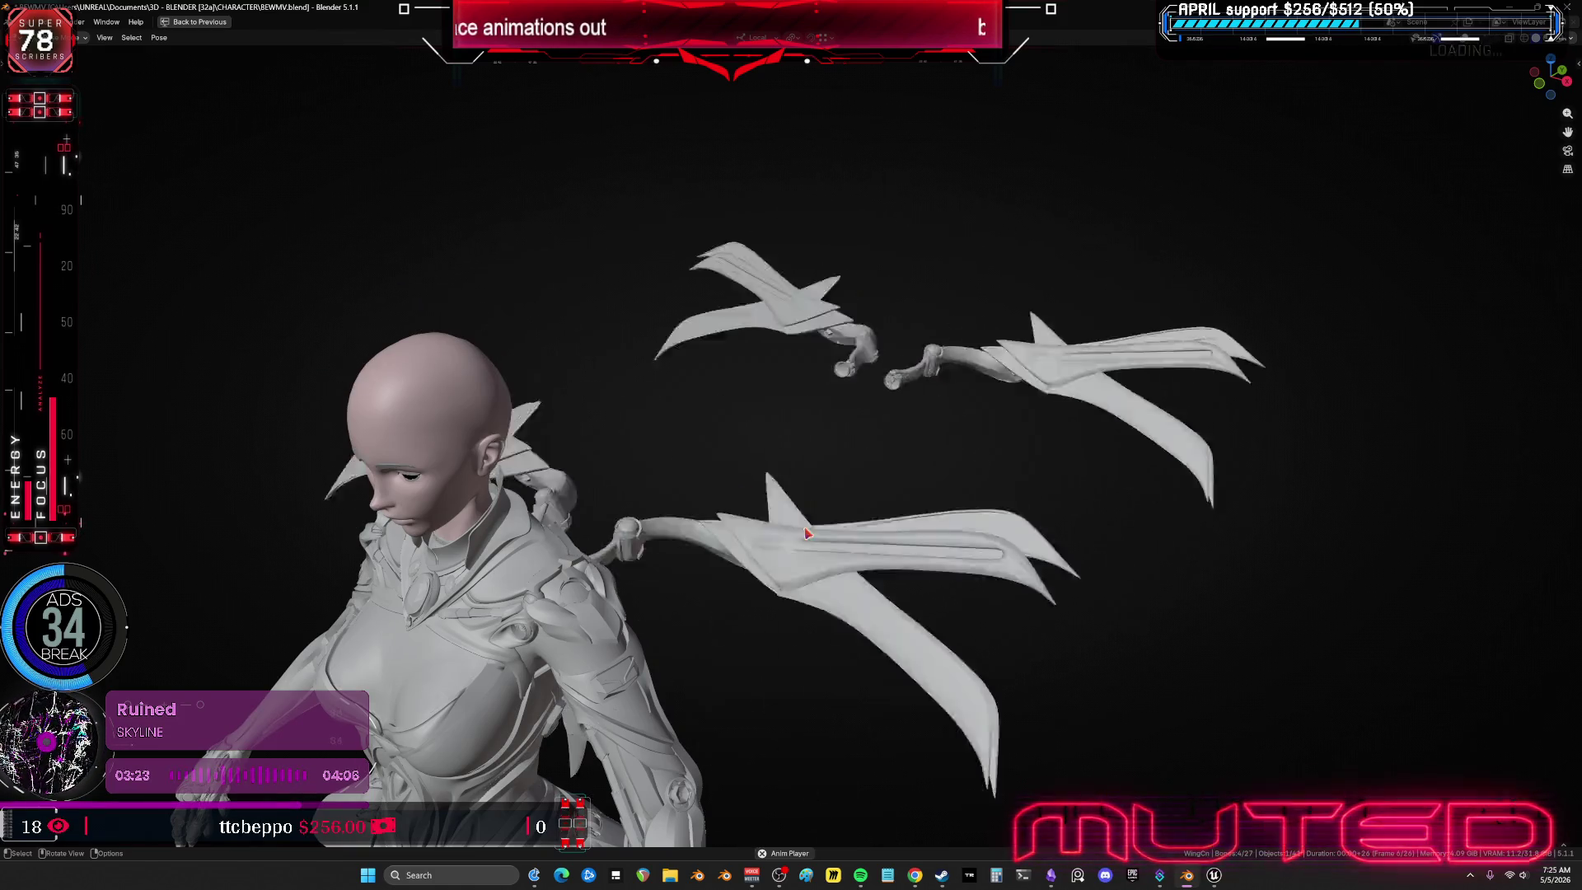
Restore the full layout, stop playback, and go back to frame 9 to check the wings.
mouse_move(812, 532)
middle_mouse_down()
mouse_move(766, 657)
mouse_move(650, 618)
mouse_move(608, 578)
mouse_move(699, 604)
middle_mouse_up()
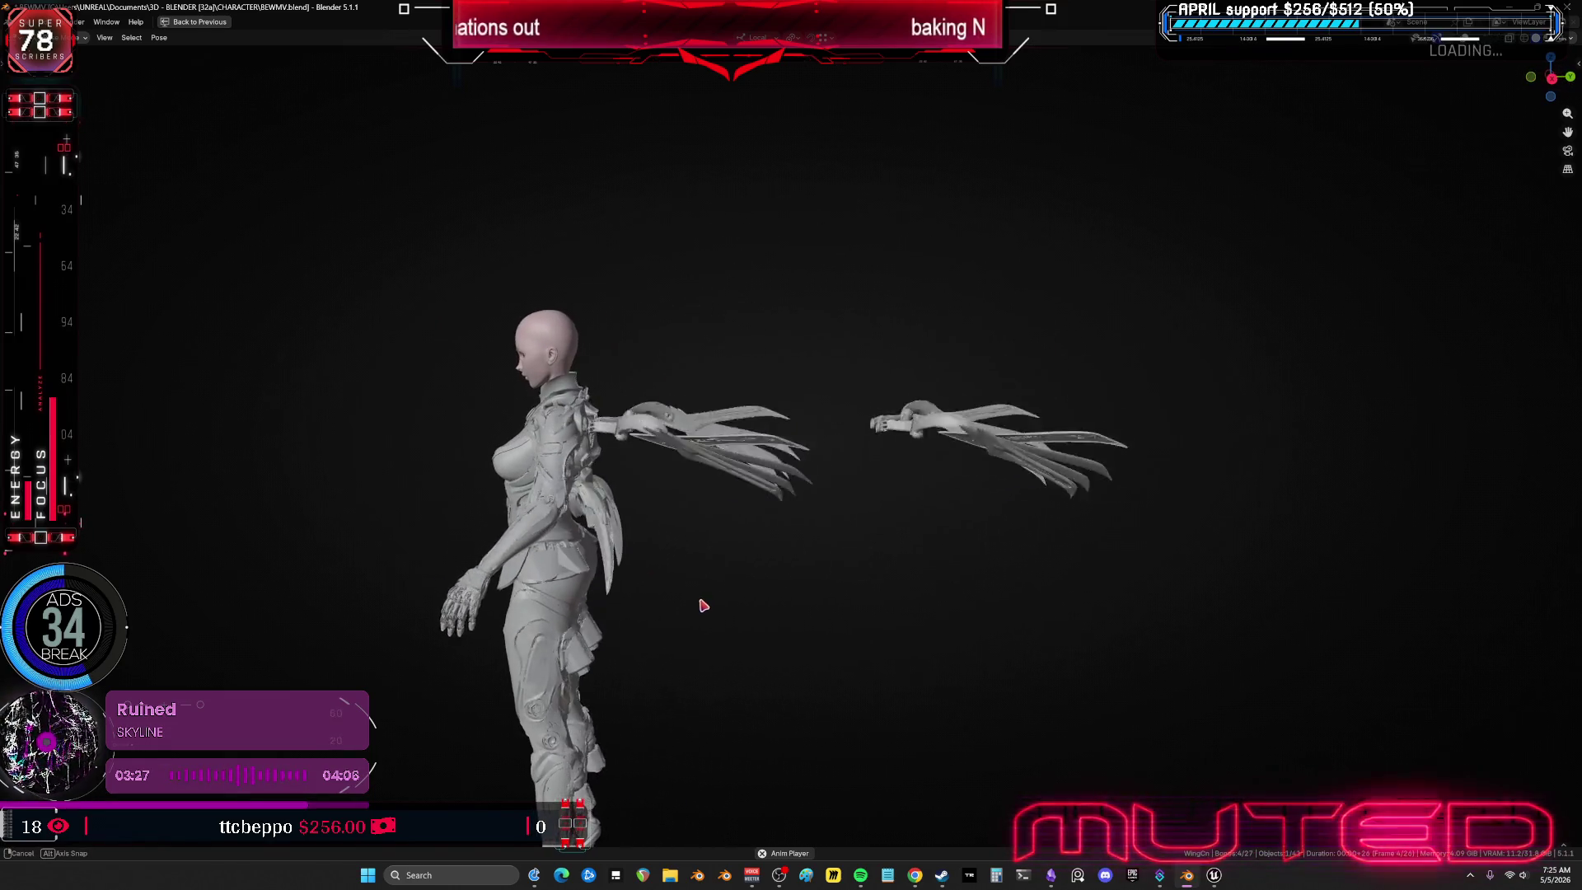
key("ctrl+space")
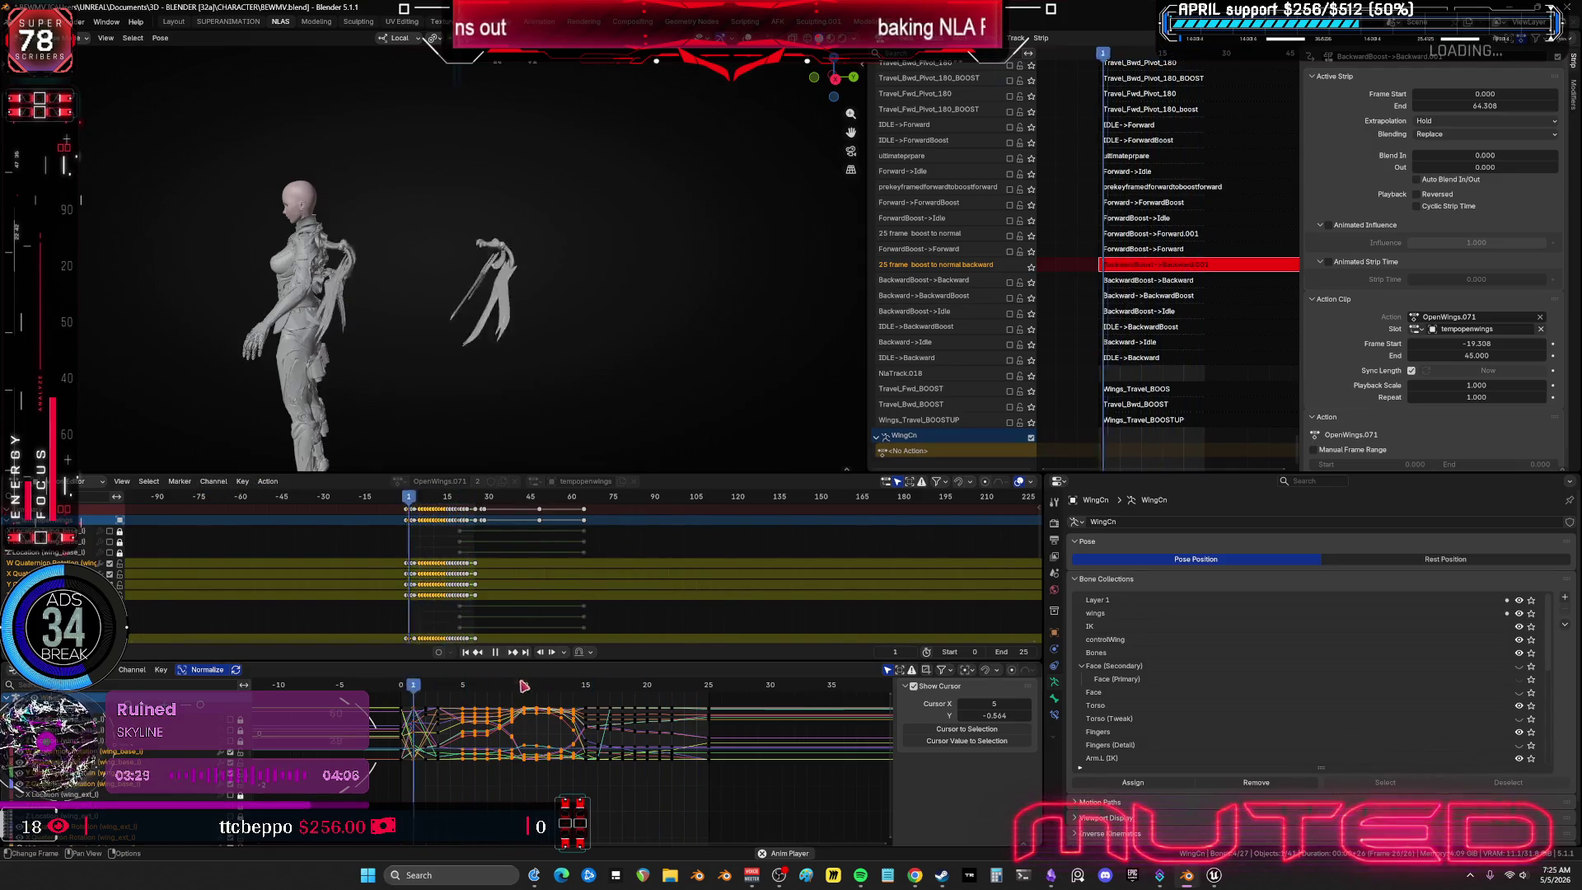
key("space")
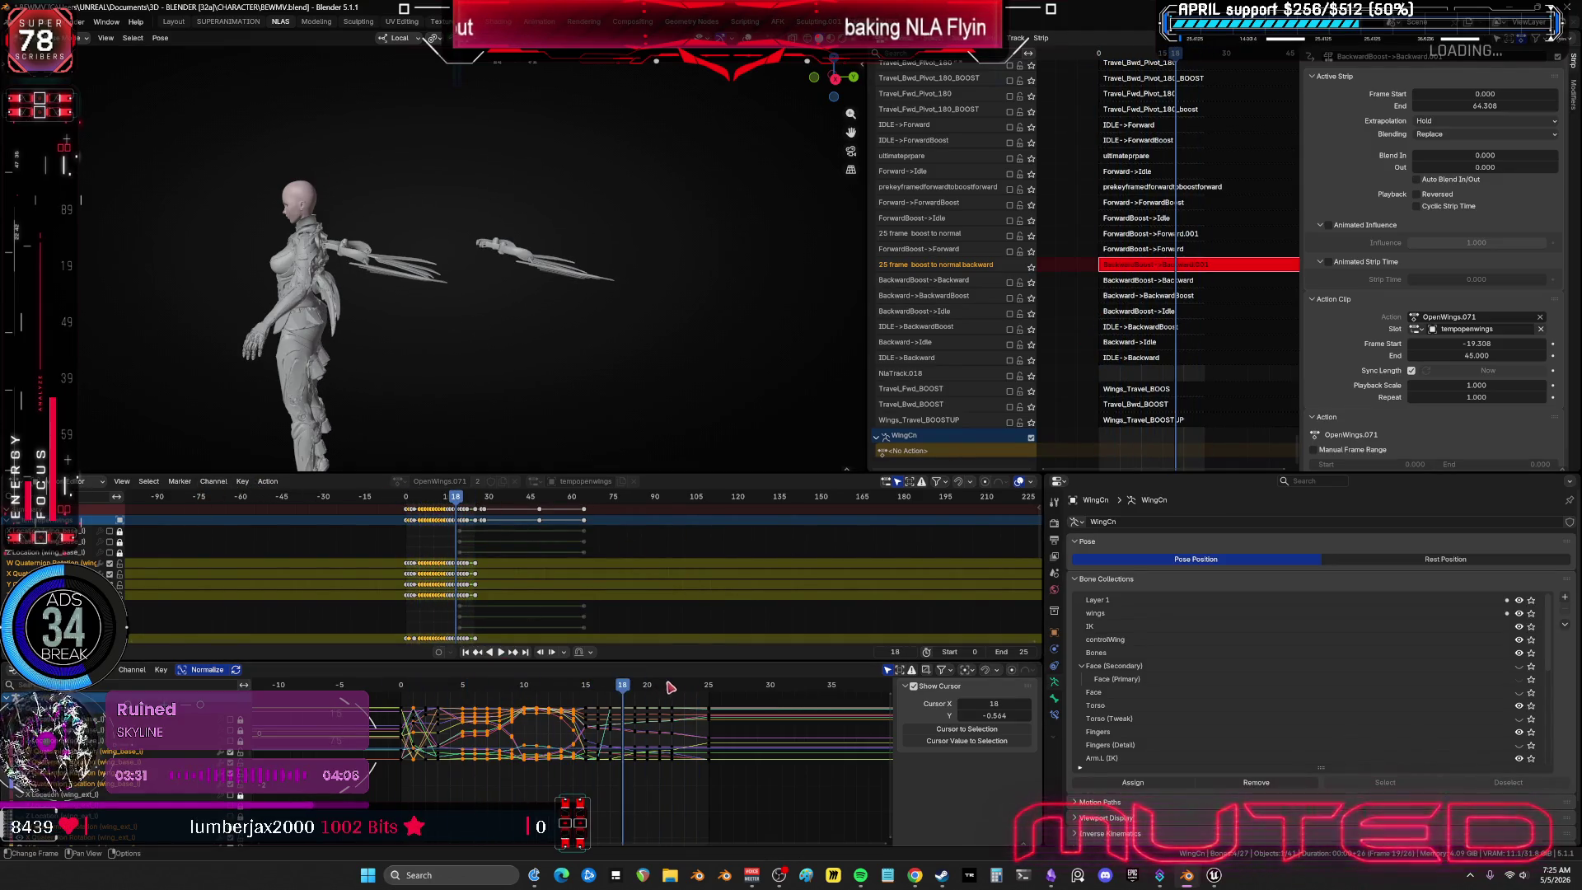
scroll(533, 352, "up", 9, "alt")
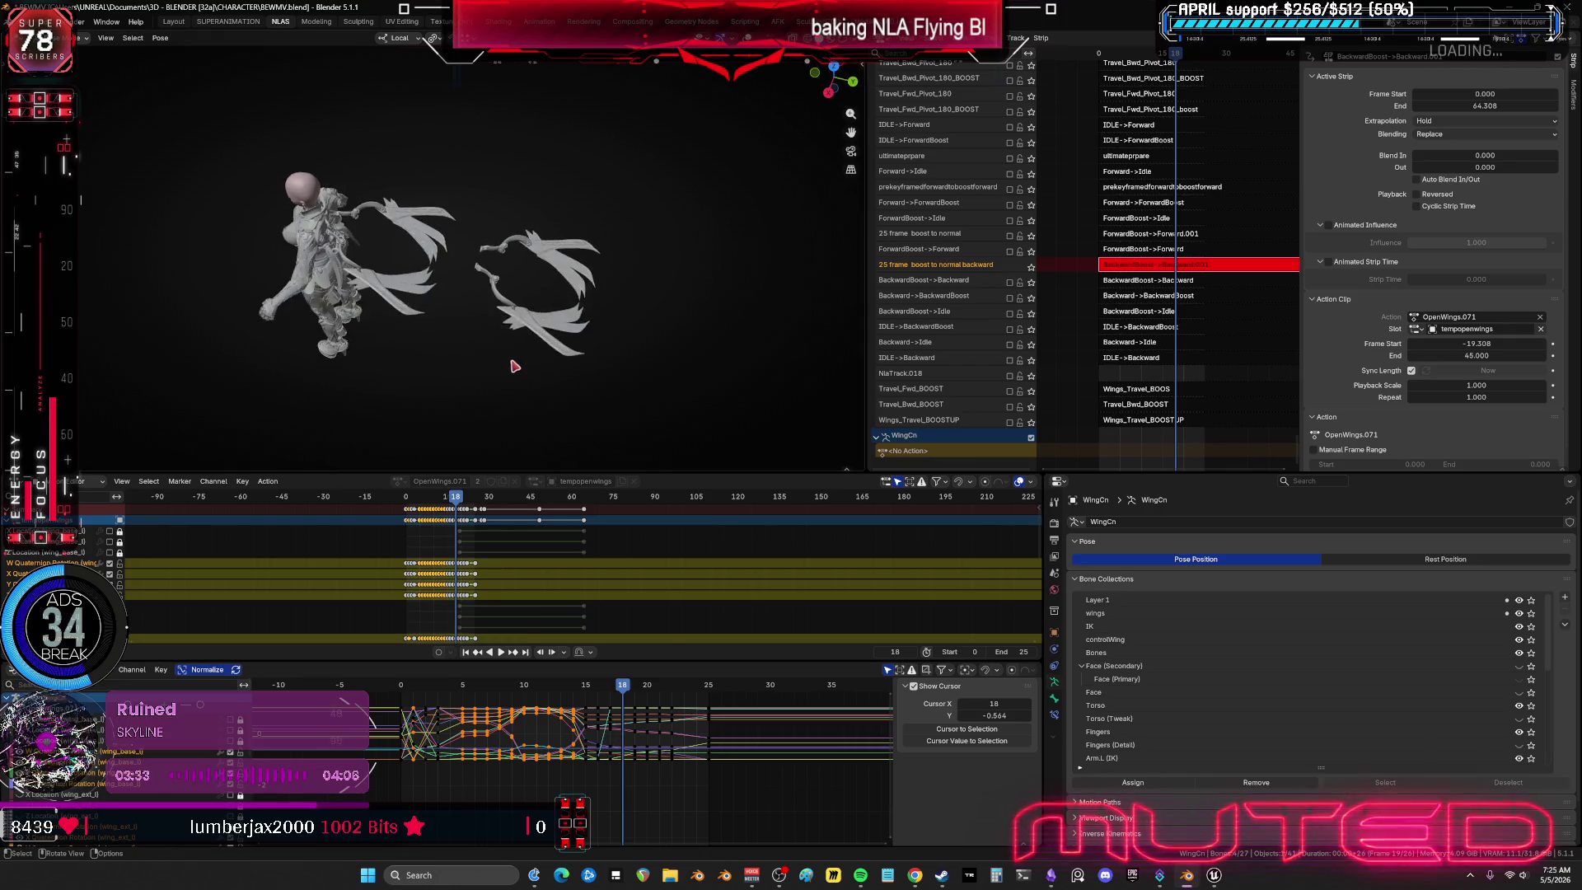
middle_click_drag(512, 357, 607, 346)
scroll(556, 385, "up", 3, "alt")
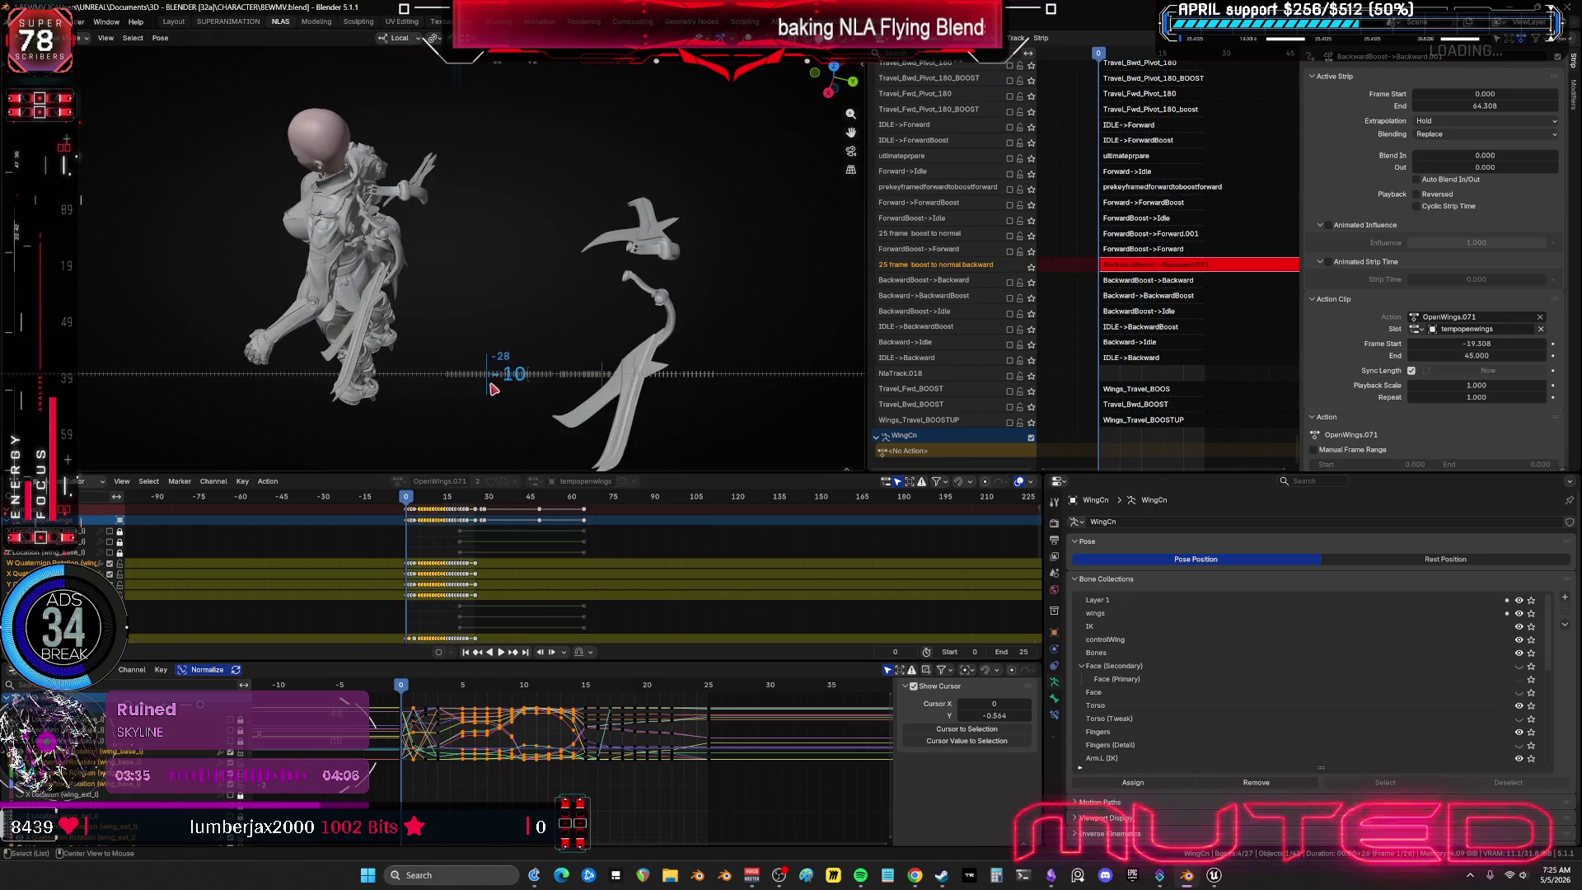
scroll(556, 407, "down", 4, "alt")
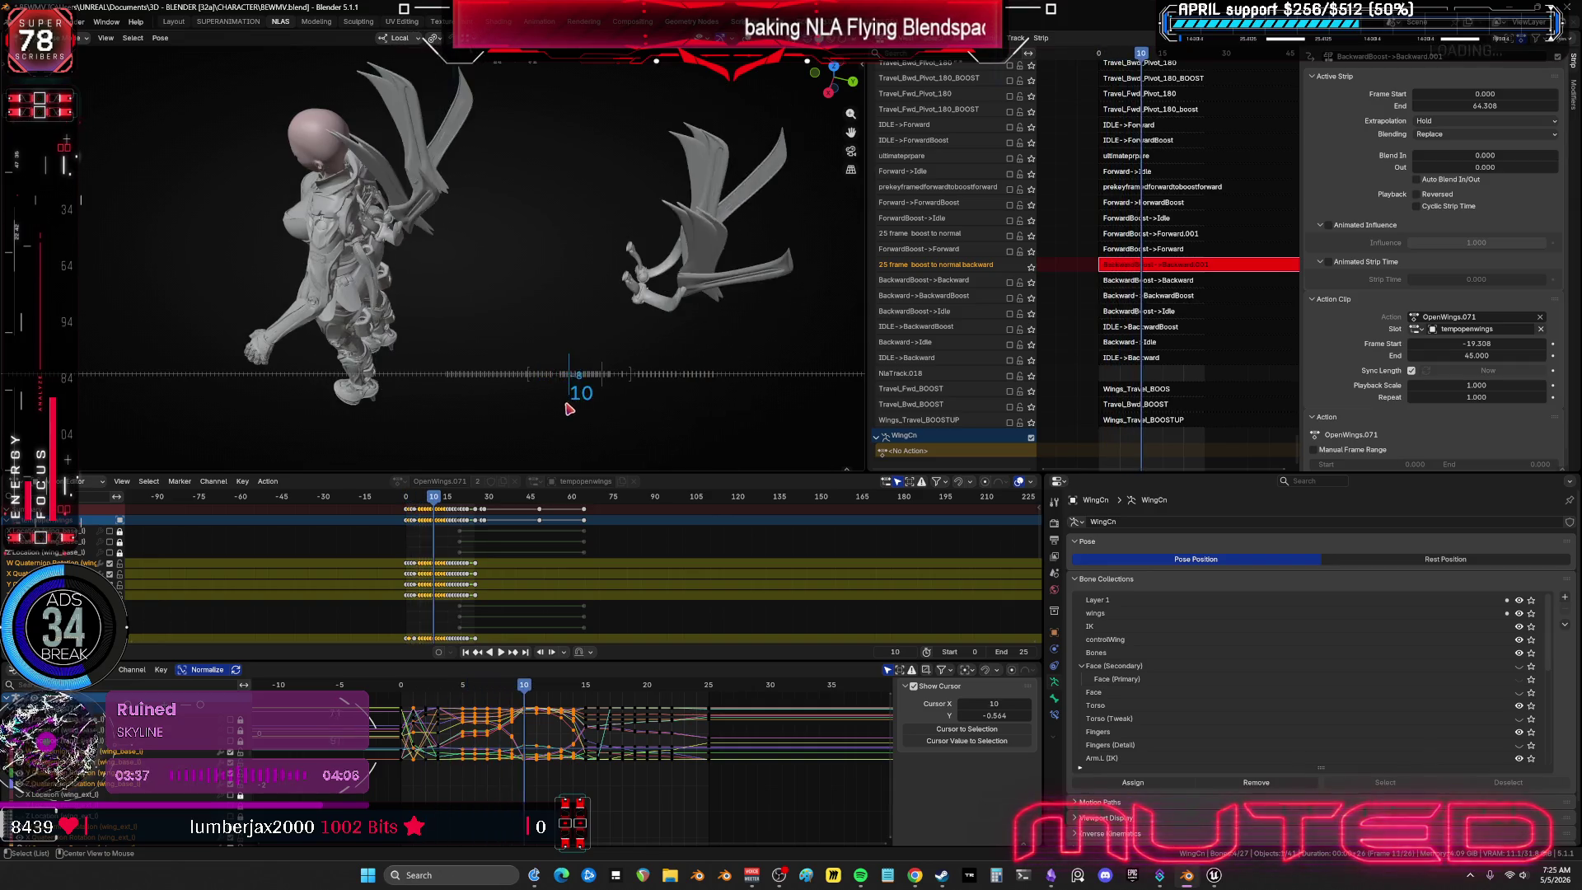
scroll(567, 422, "down", 1, "alt")
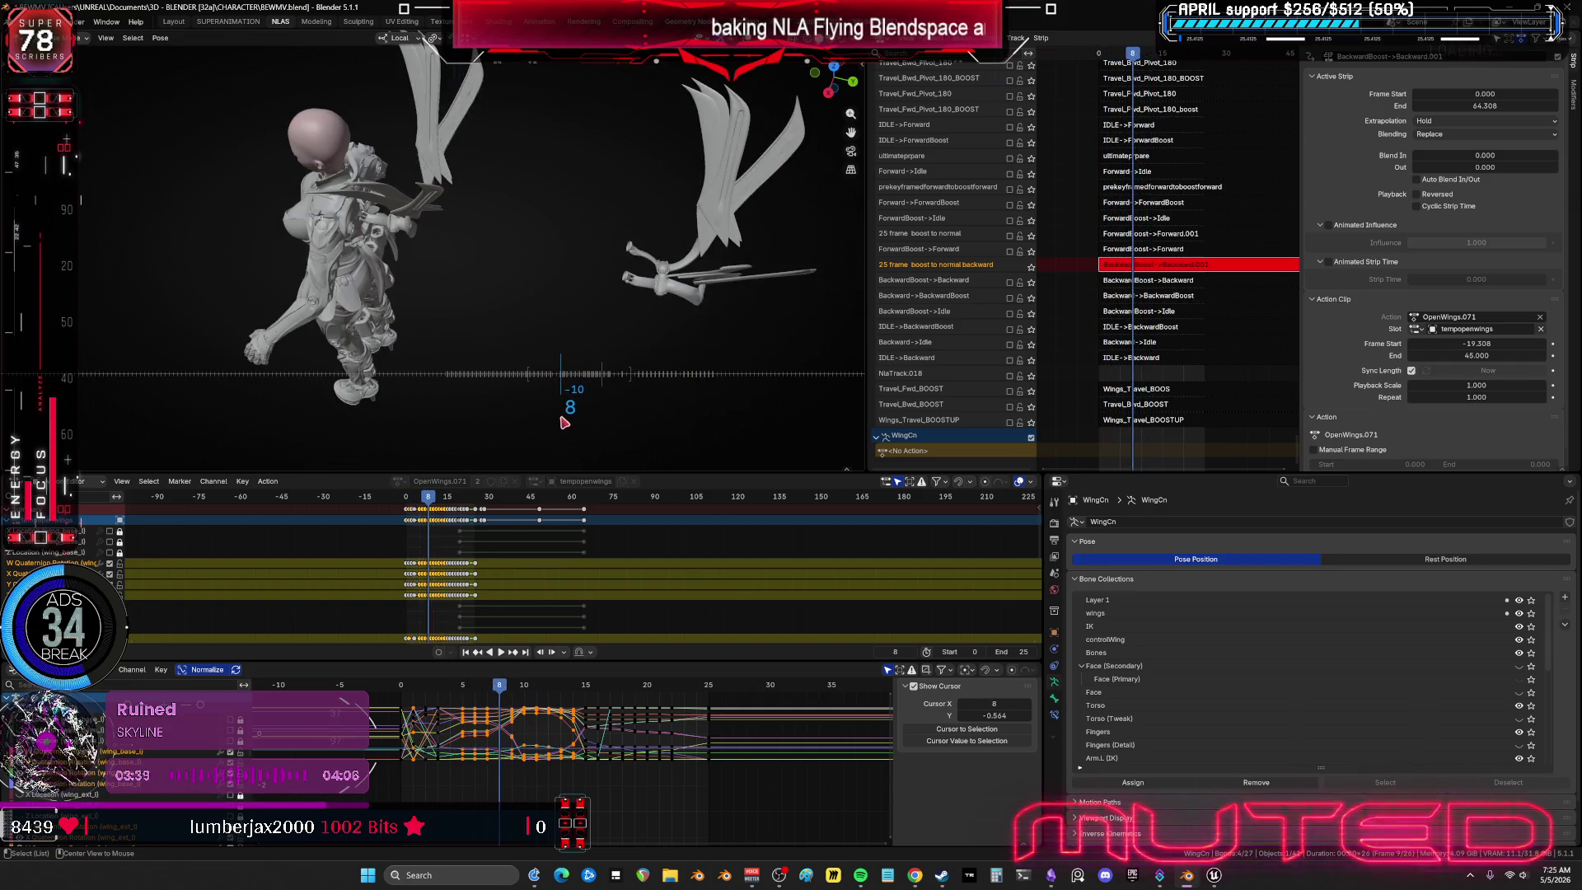
scroll(574, 424, "down", 1, "alt")
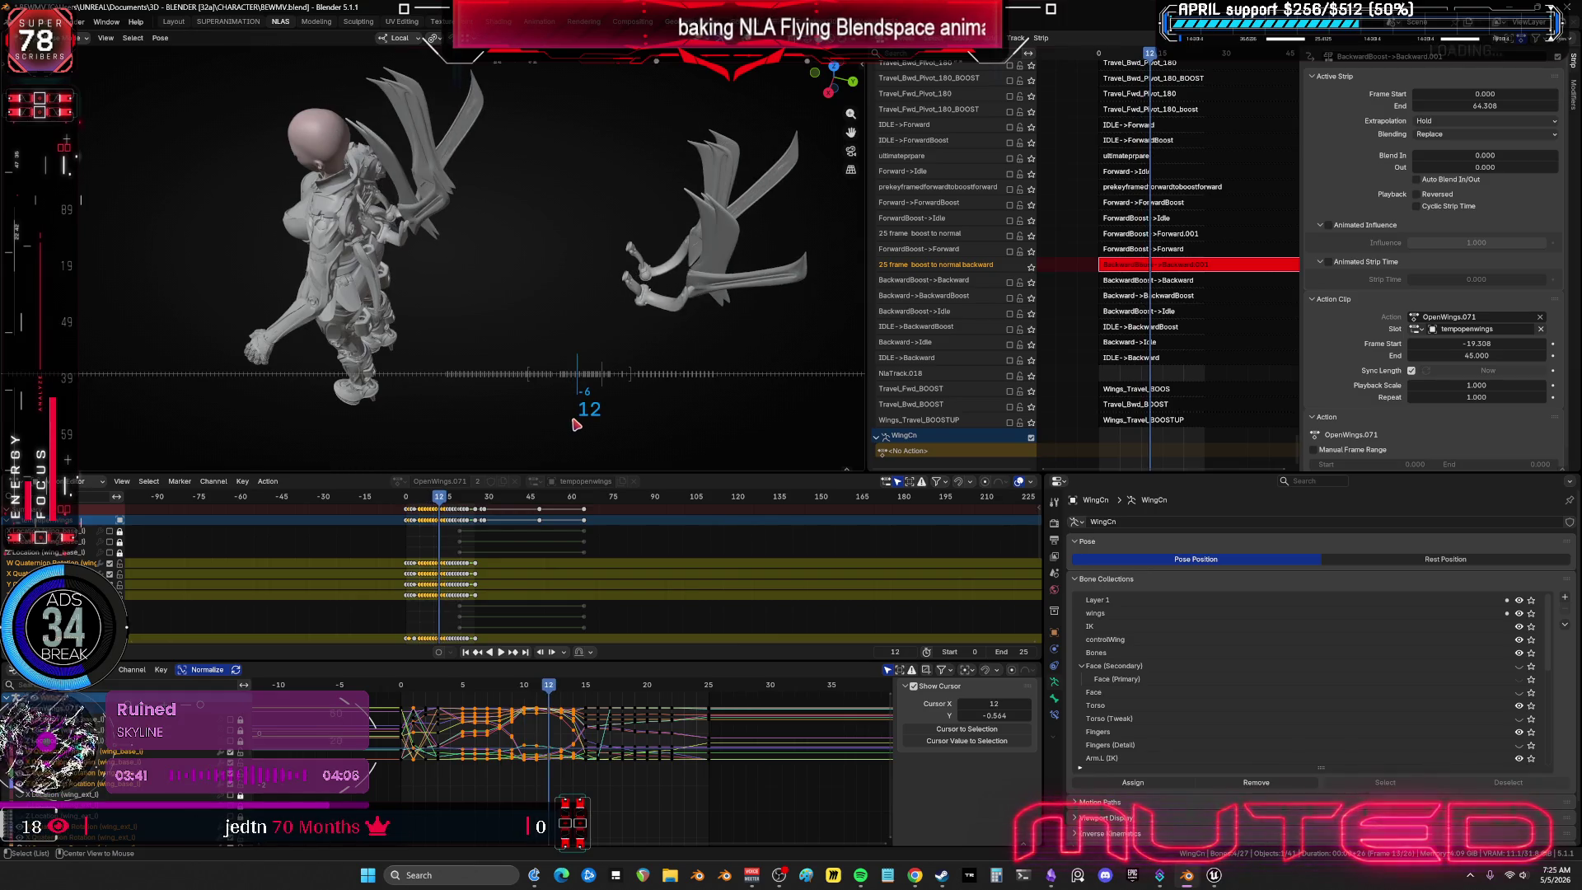
scroll(577, 424, "up", 1, "alt")
scroll(575, 425, "down", 1, "alt")
scroll(573, 426, "up", 2, "alt")
scroll(572, 427, "down", 1, "alt")
scroll(574, 427, "down", 5, "alt")
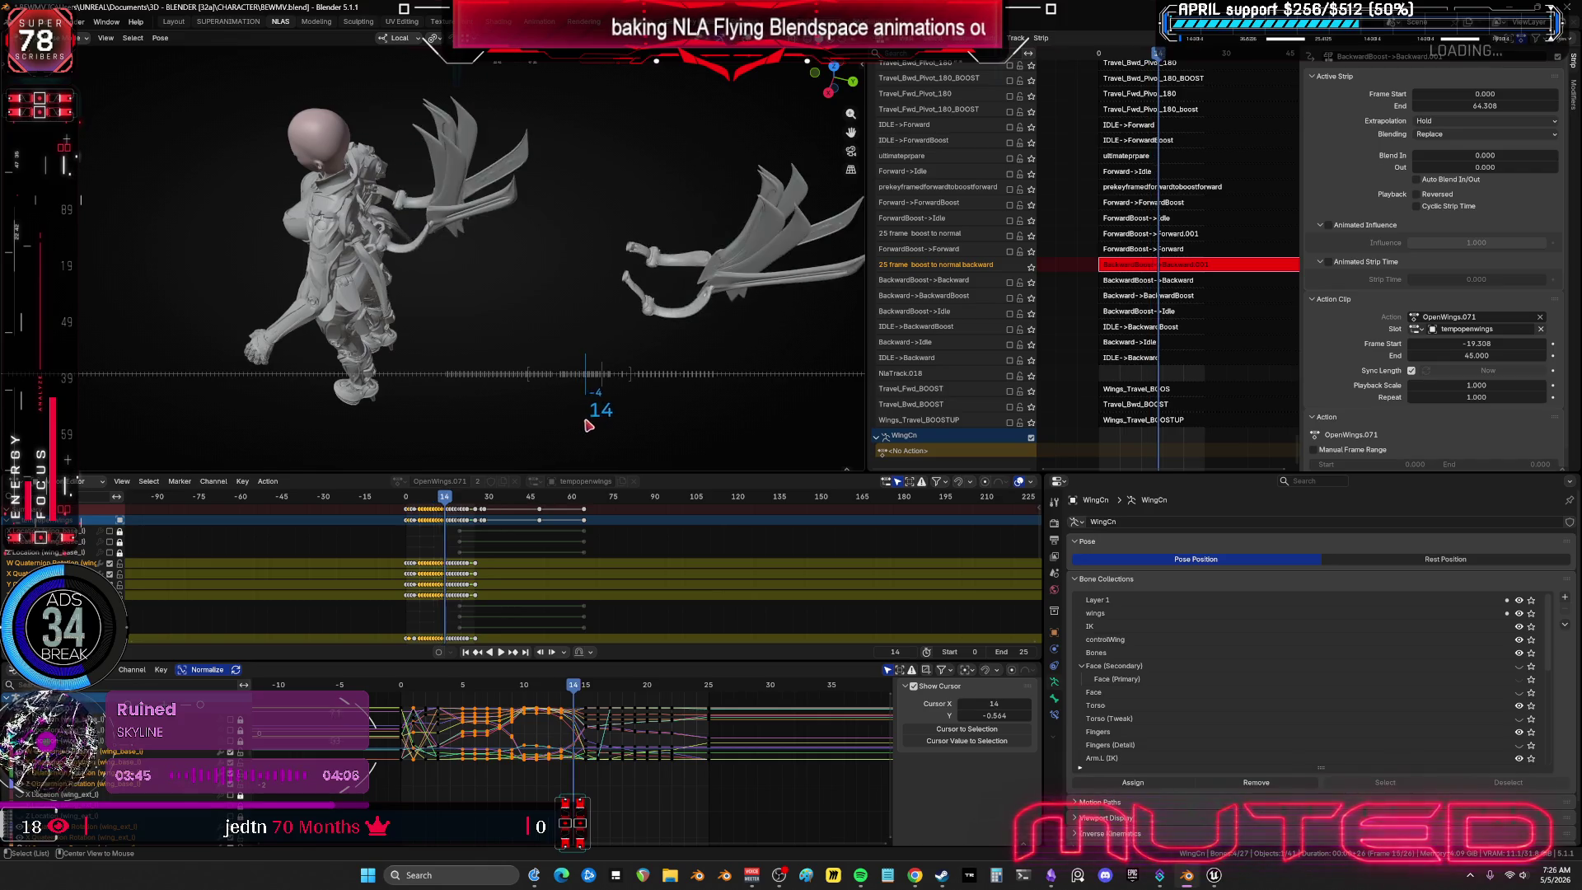
scroll(589, 426, "up", 4, "alt")
scroll(584, 428, "down", 2, "alt")
scroll(581, 429, "up", 2, "alt")
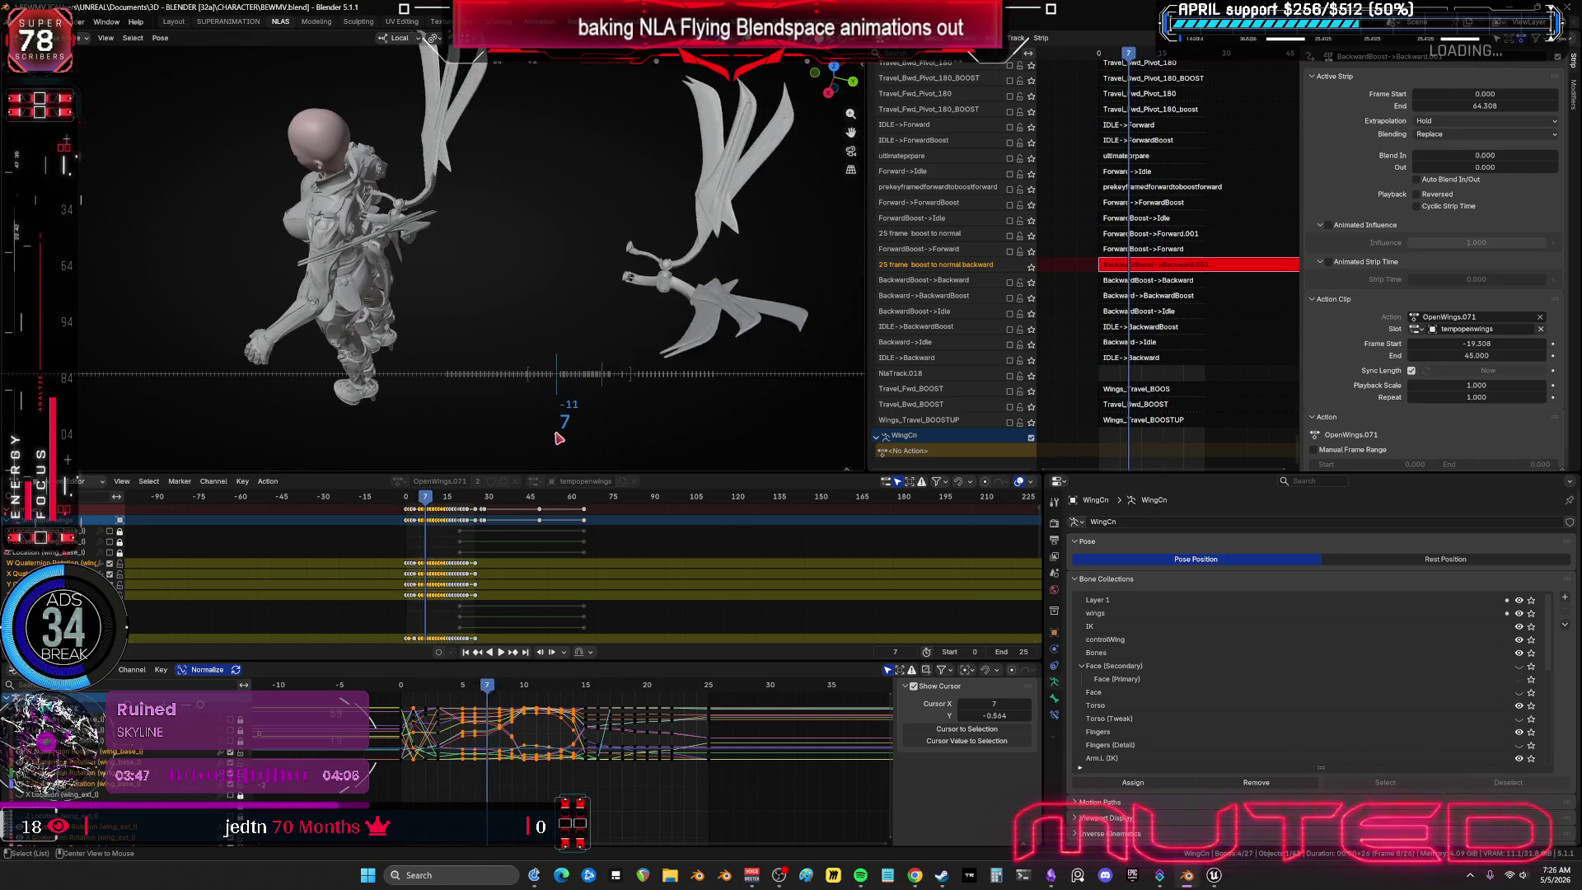
Step through frames 14–15, try a breakdown pose, then return to frame 11.
mouse_move(579, 431)
left_mouse_down()
mouse_move(655, 441)
mouse_move(569, 459)
mouse_move(584, 459)
left_mouse_up()
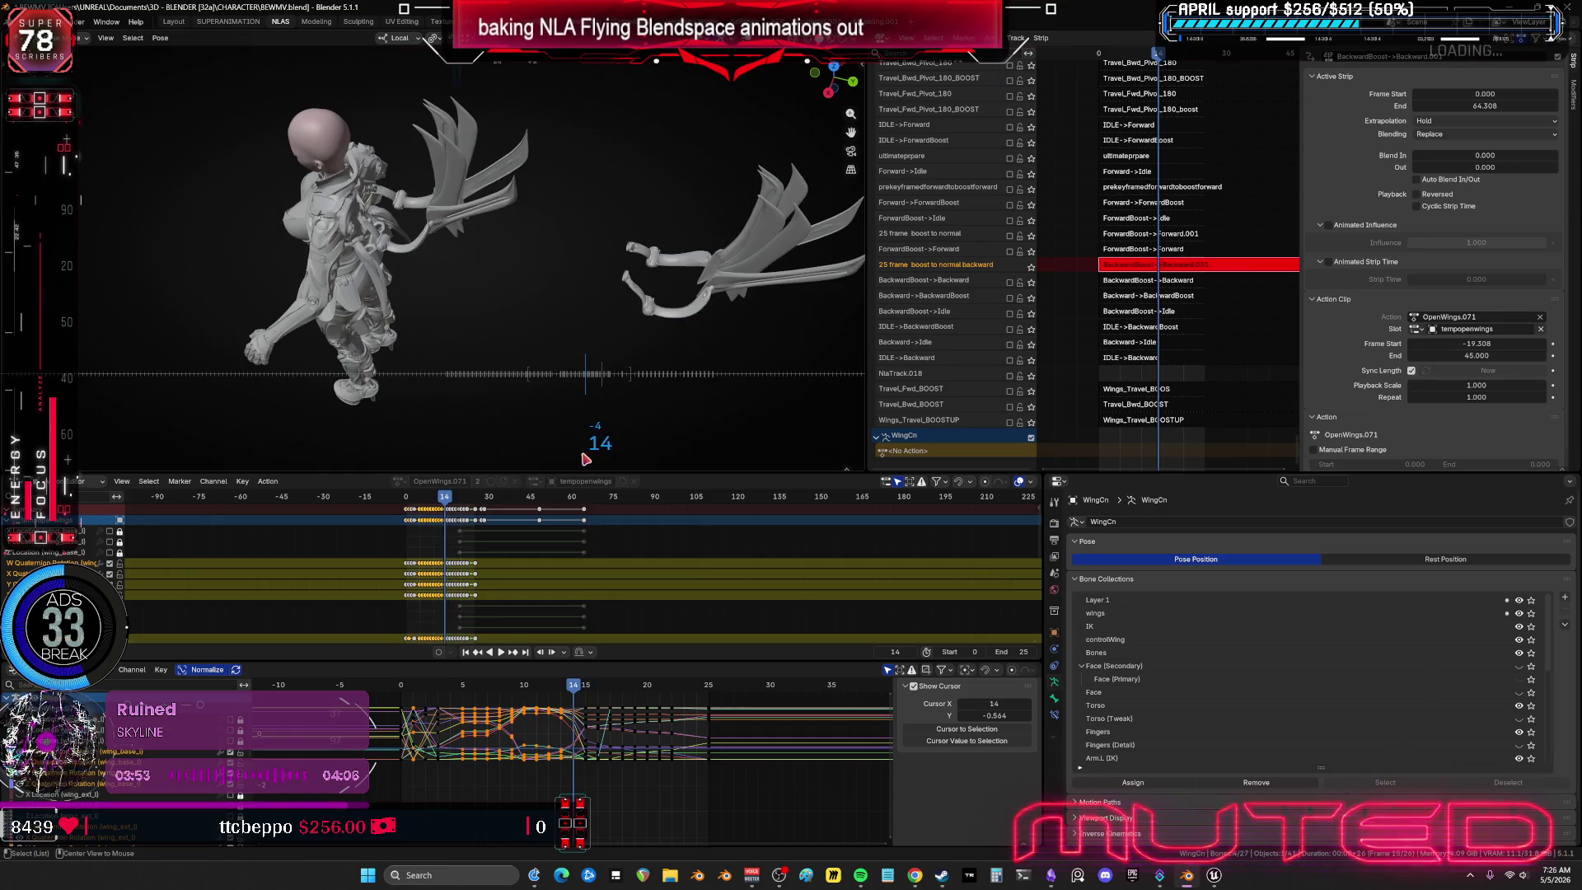
left_click_drag(610, 769, 610, 768)
left_click_drag(586, 686, 590, 693)
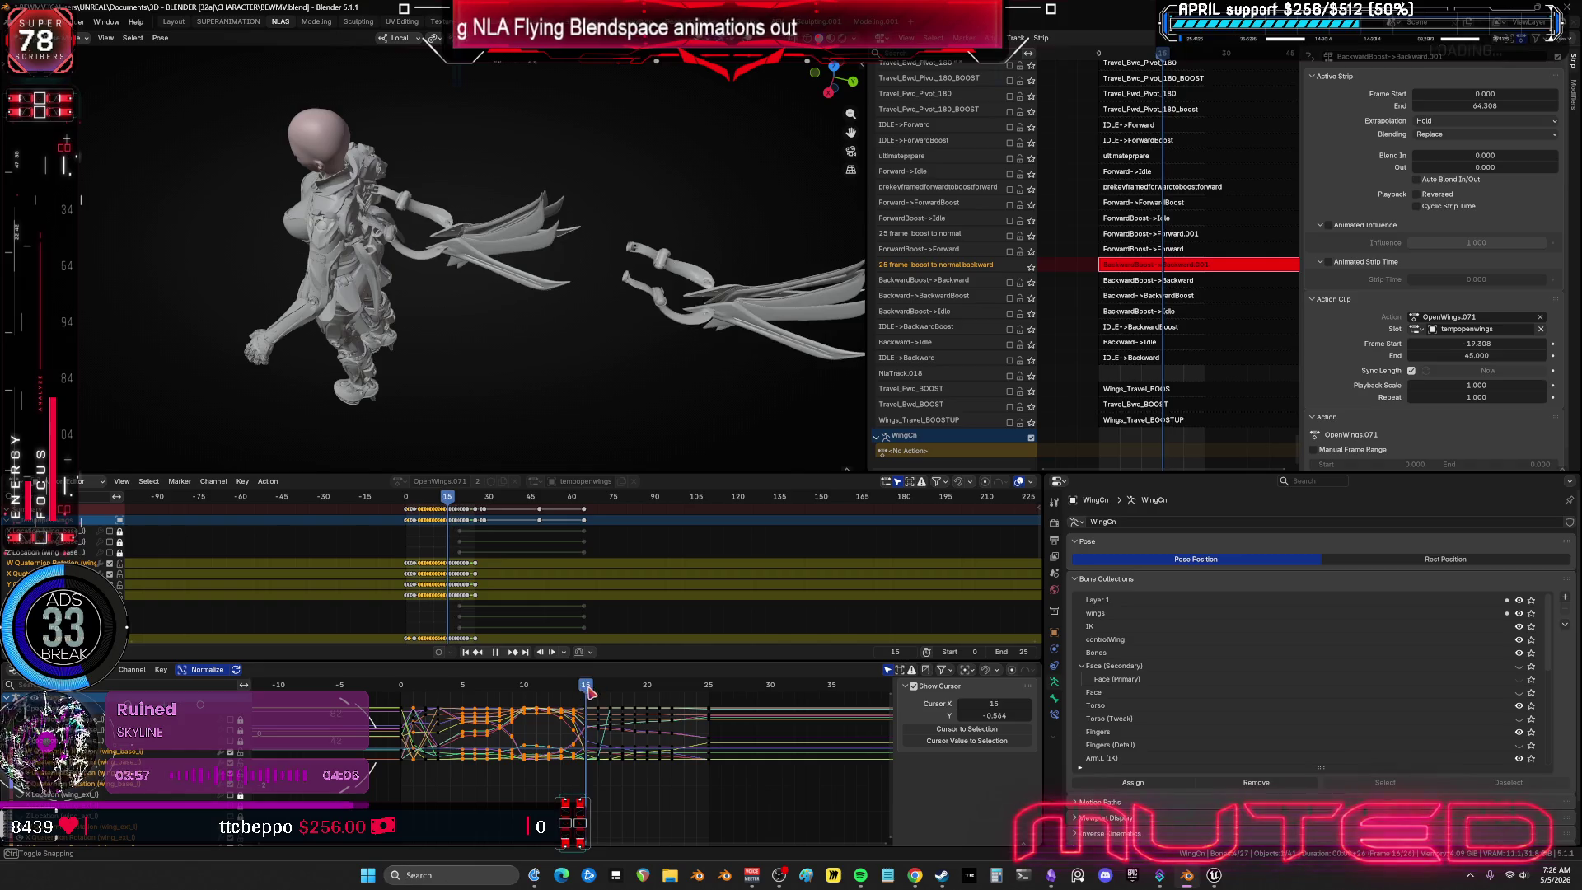
key("shift+e")
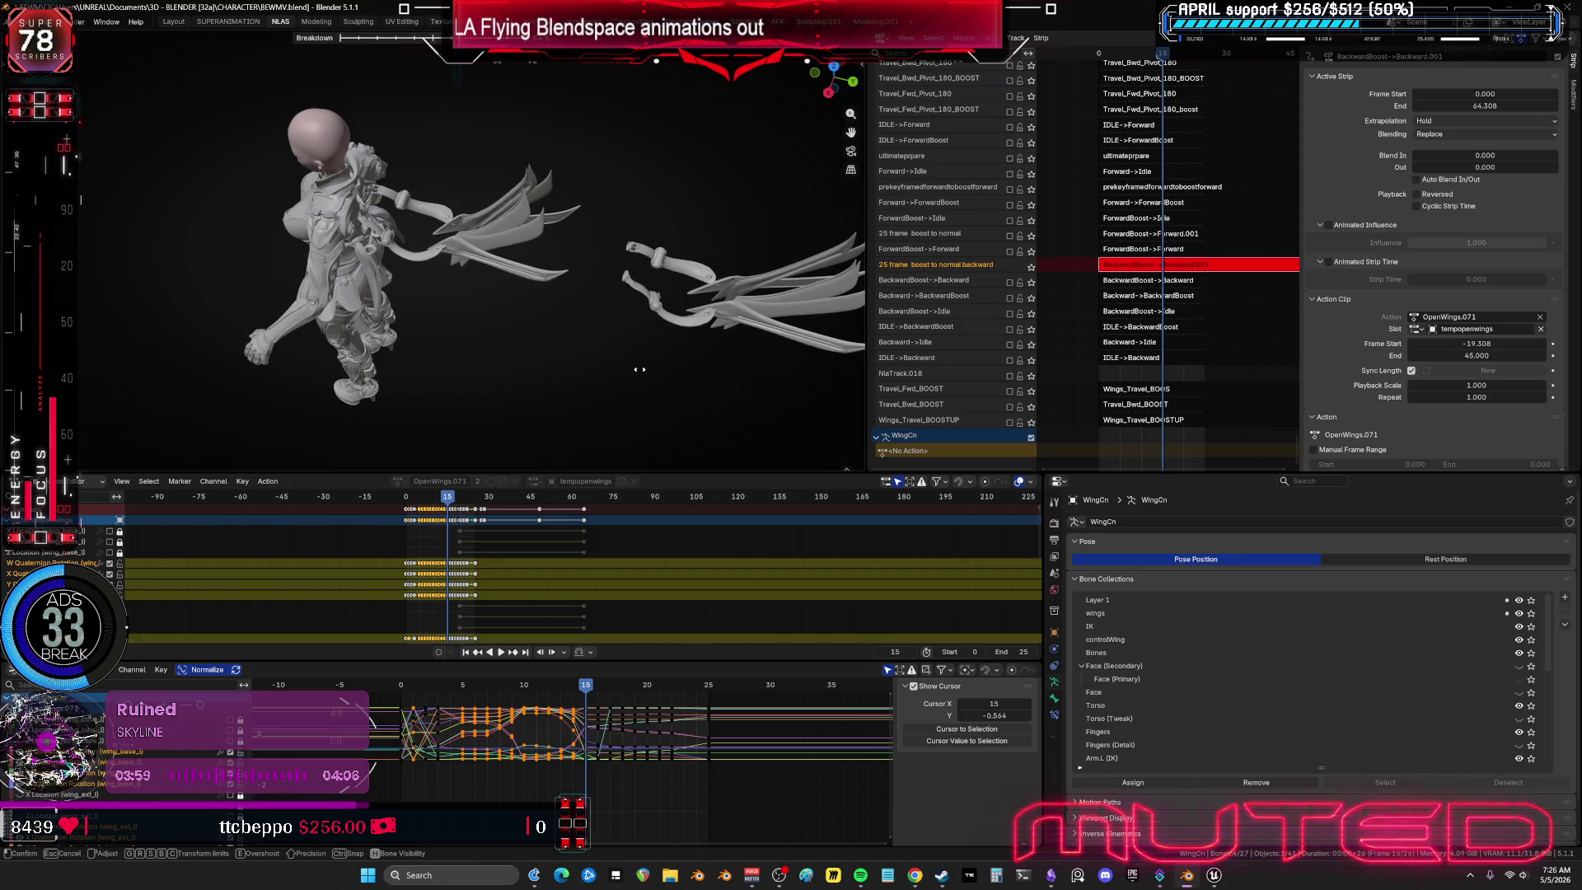
right_click(642, 374)
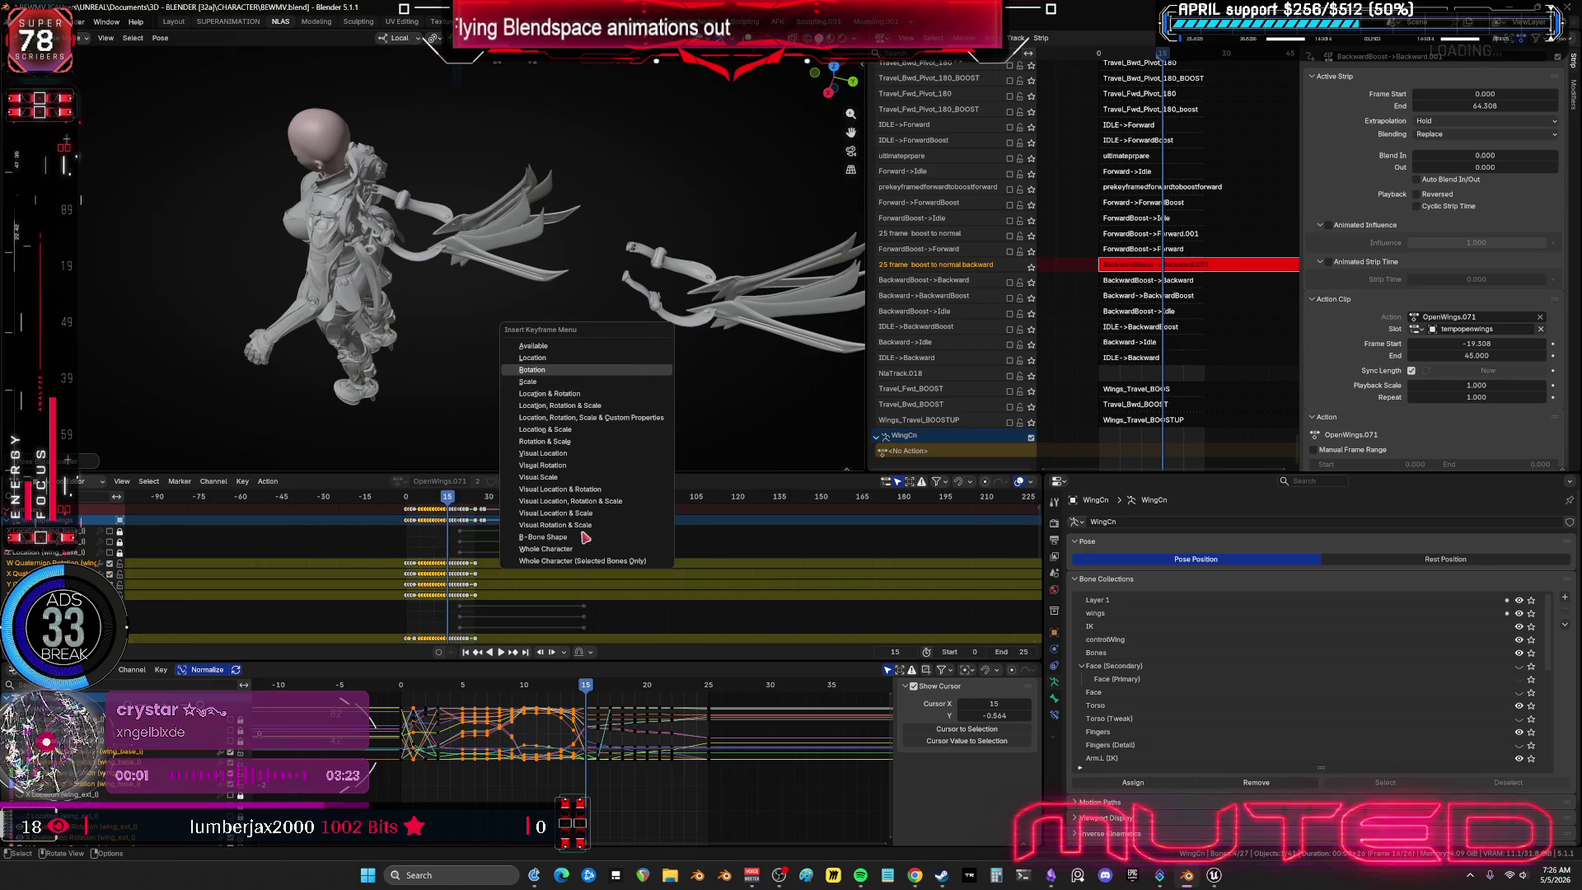
left_click_drag(583, 696, 512, 697)
Zoom in on the wings and inspect the wing_d_r and wing_d_r.001 bones across frames 10–13.
mouse_move(703, 316)
middle_mouse_down()
mouse_move(593, 219)
mouse_move(629, 219)
mouse_move(569, 344)
mouse_move(548, 310)
middle_mouse_up()
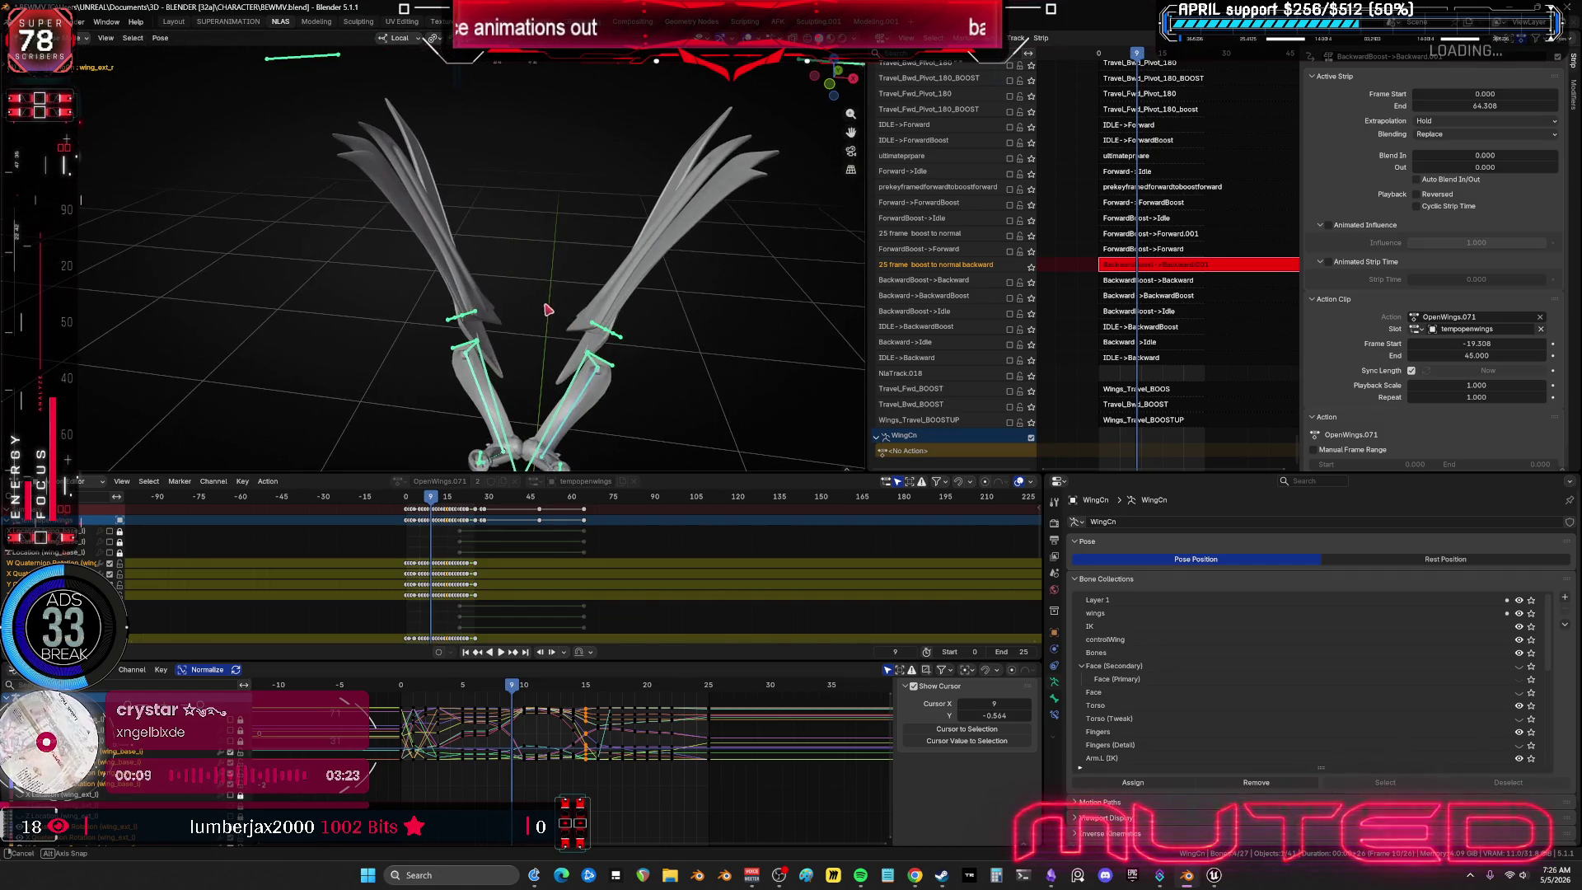
left_click(567, 355)
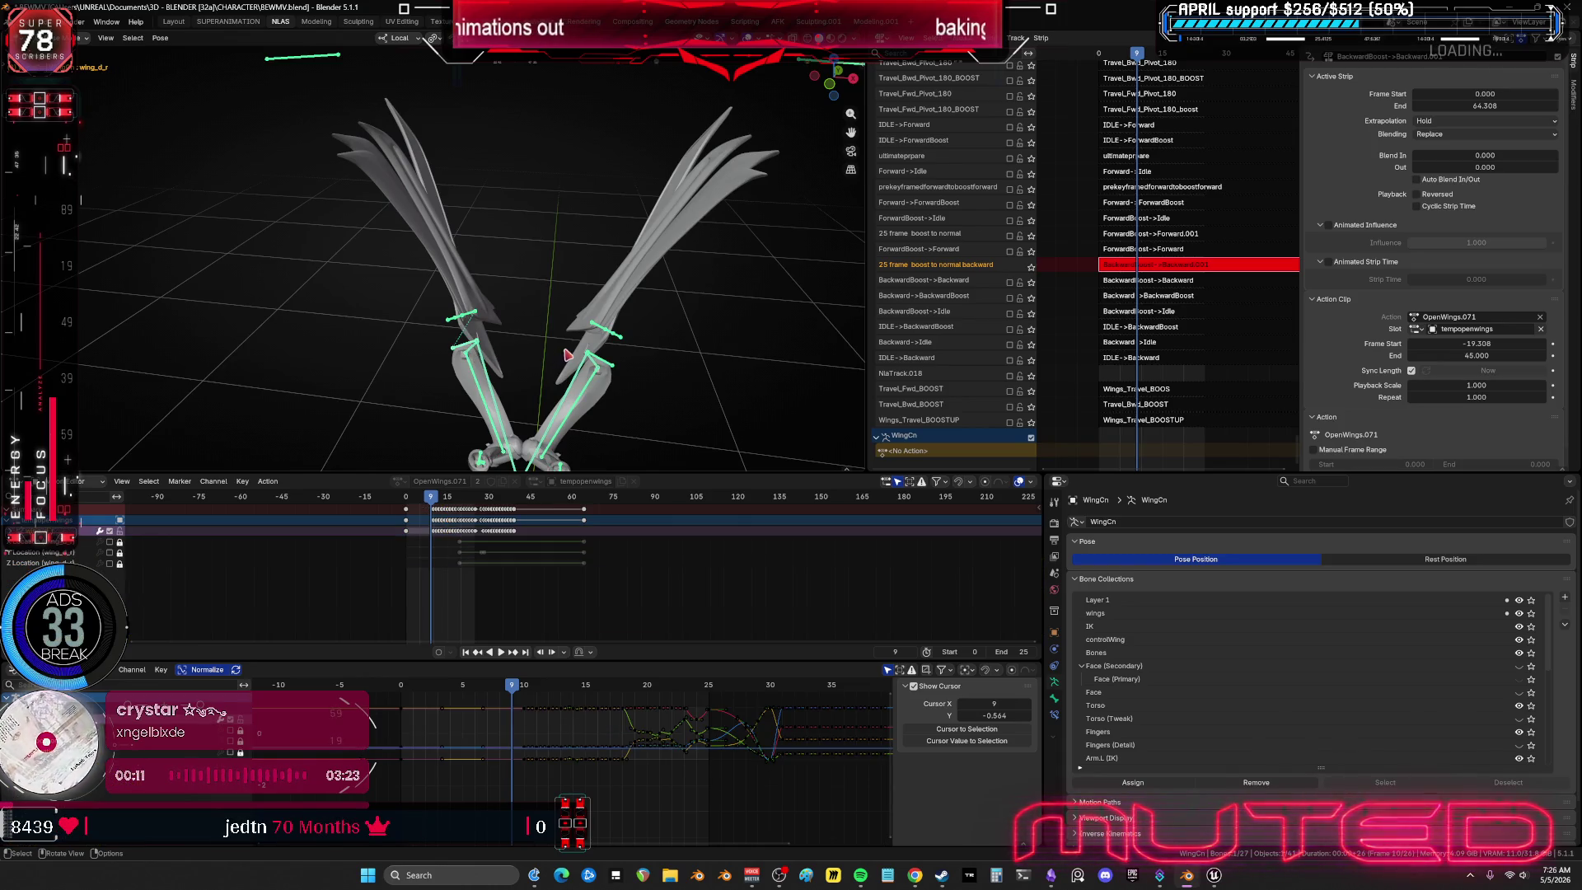
mouse_move(512, 688)
left_mouse_down()
mouse_move(661, 713)
mouse_move(591, 722)
left_mouse_up()
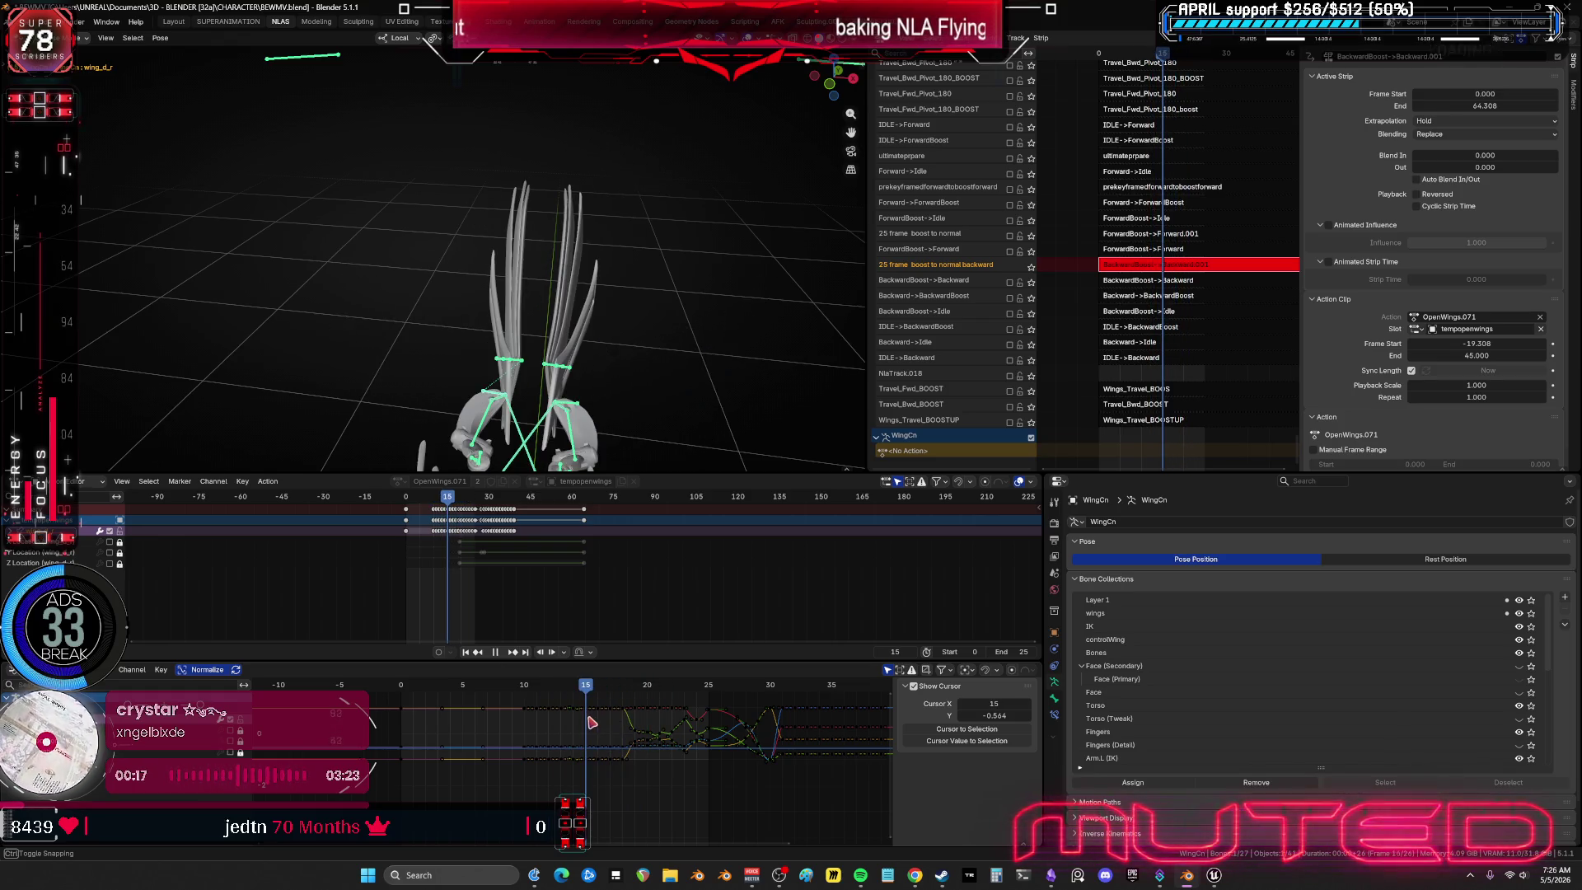
middle_click_drag(554, 295, 367, 120)
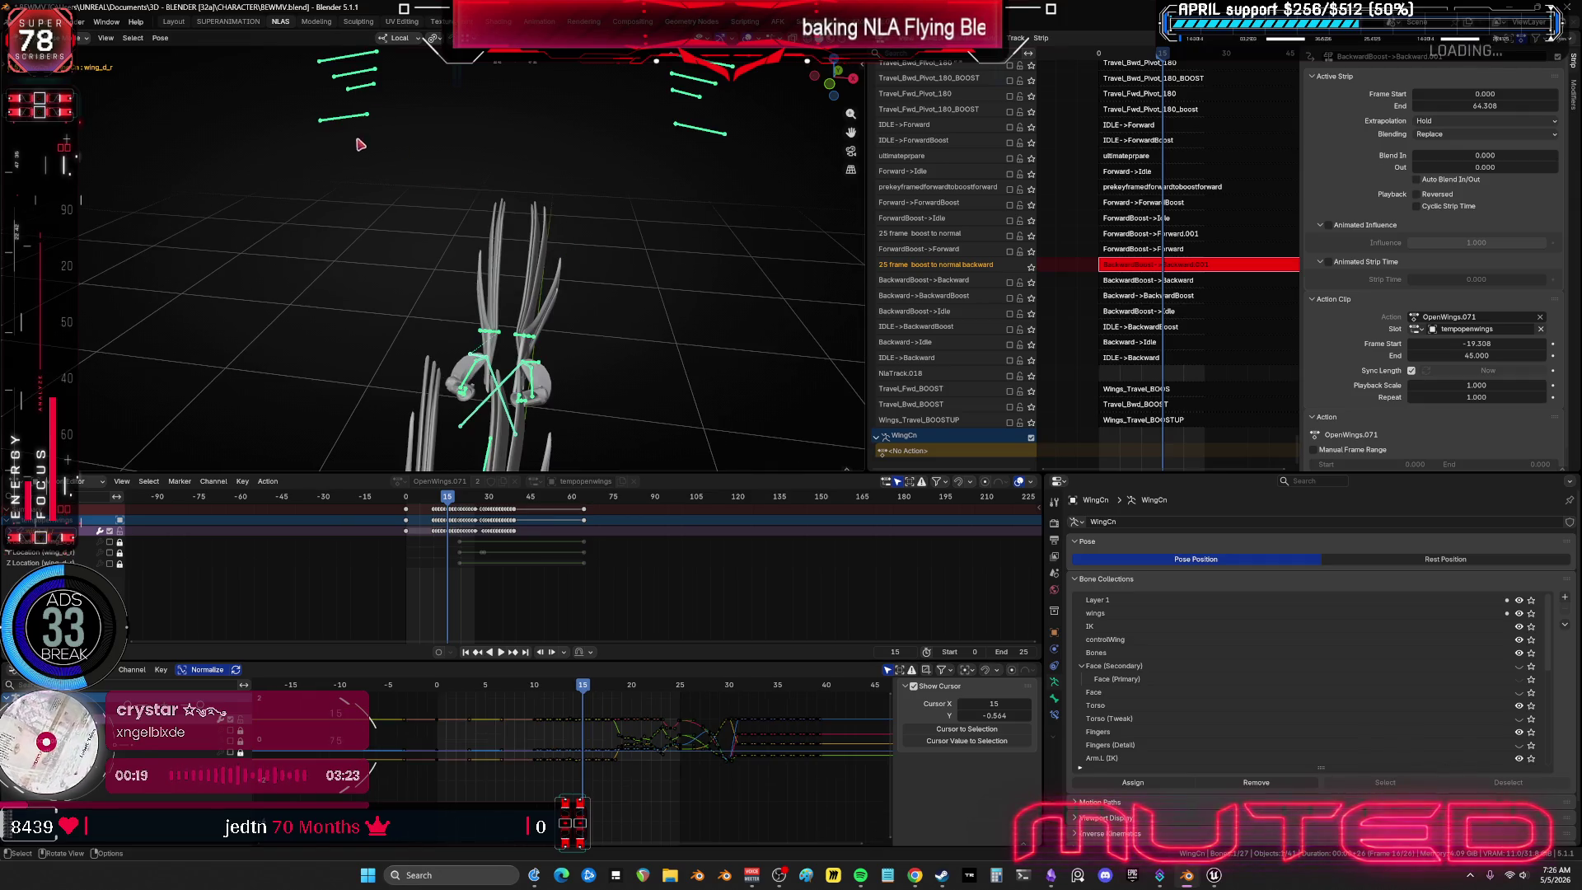
left_click(497, 206)
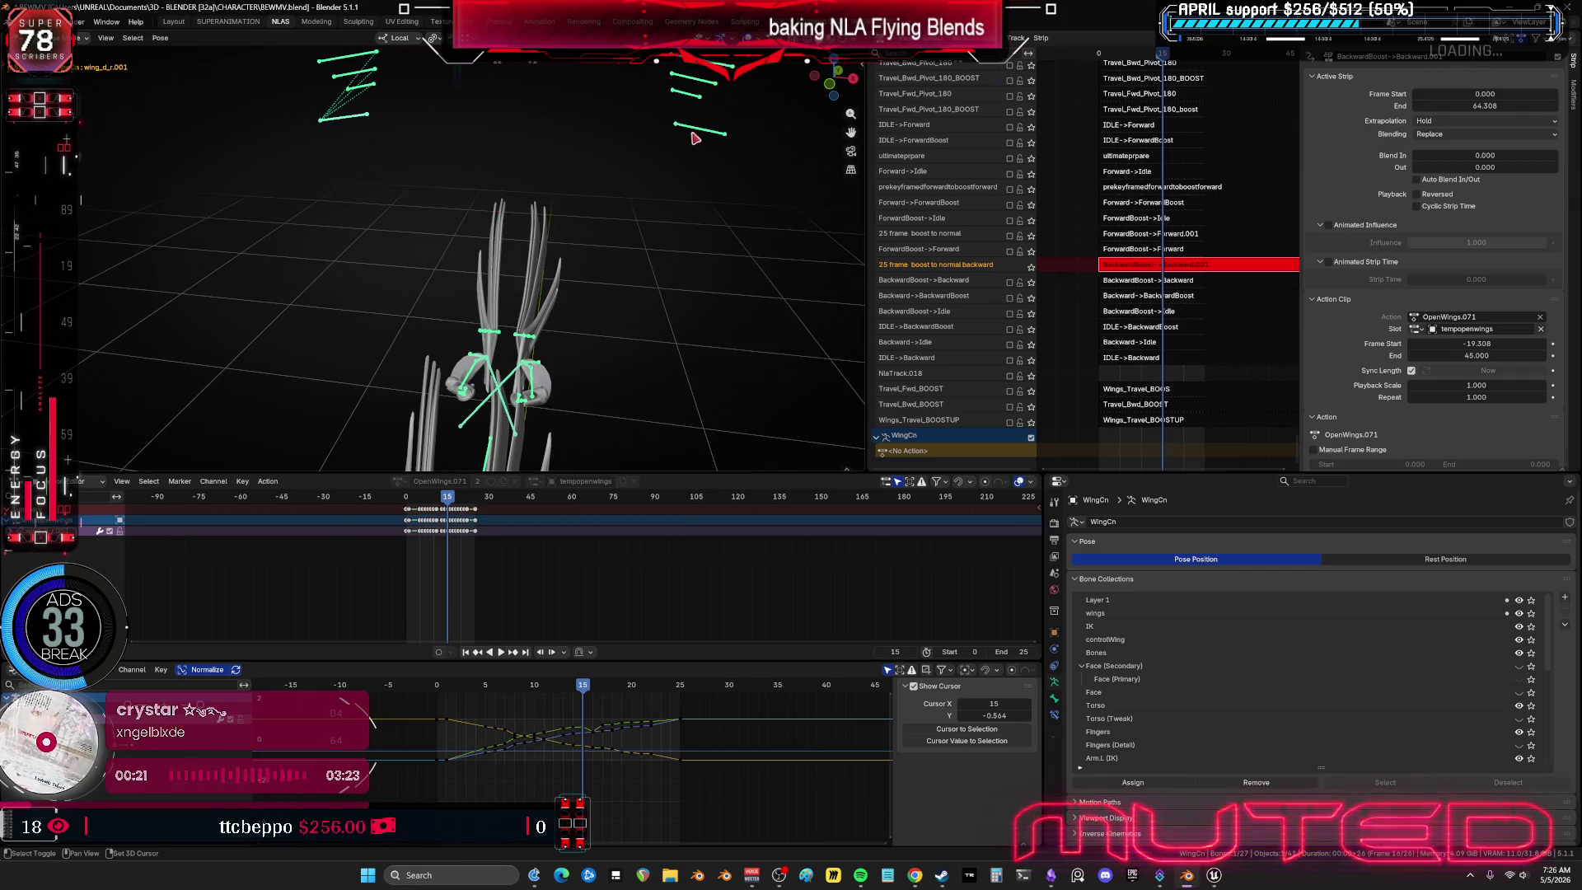
mouse_move(614, 429)
middle_mouse_down()
mouse_move(629, 393)
mouse_move(594, 354)
mouse_move(602, 370)
middle_mouse_up()
key("alt")
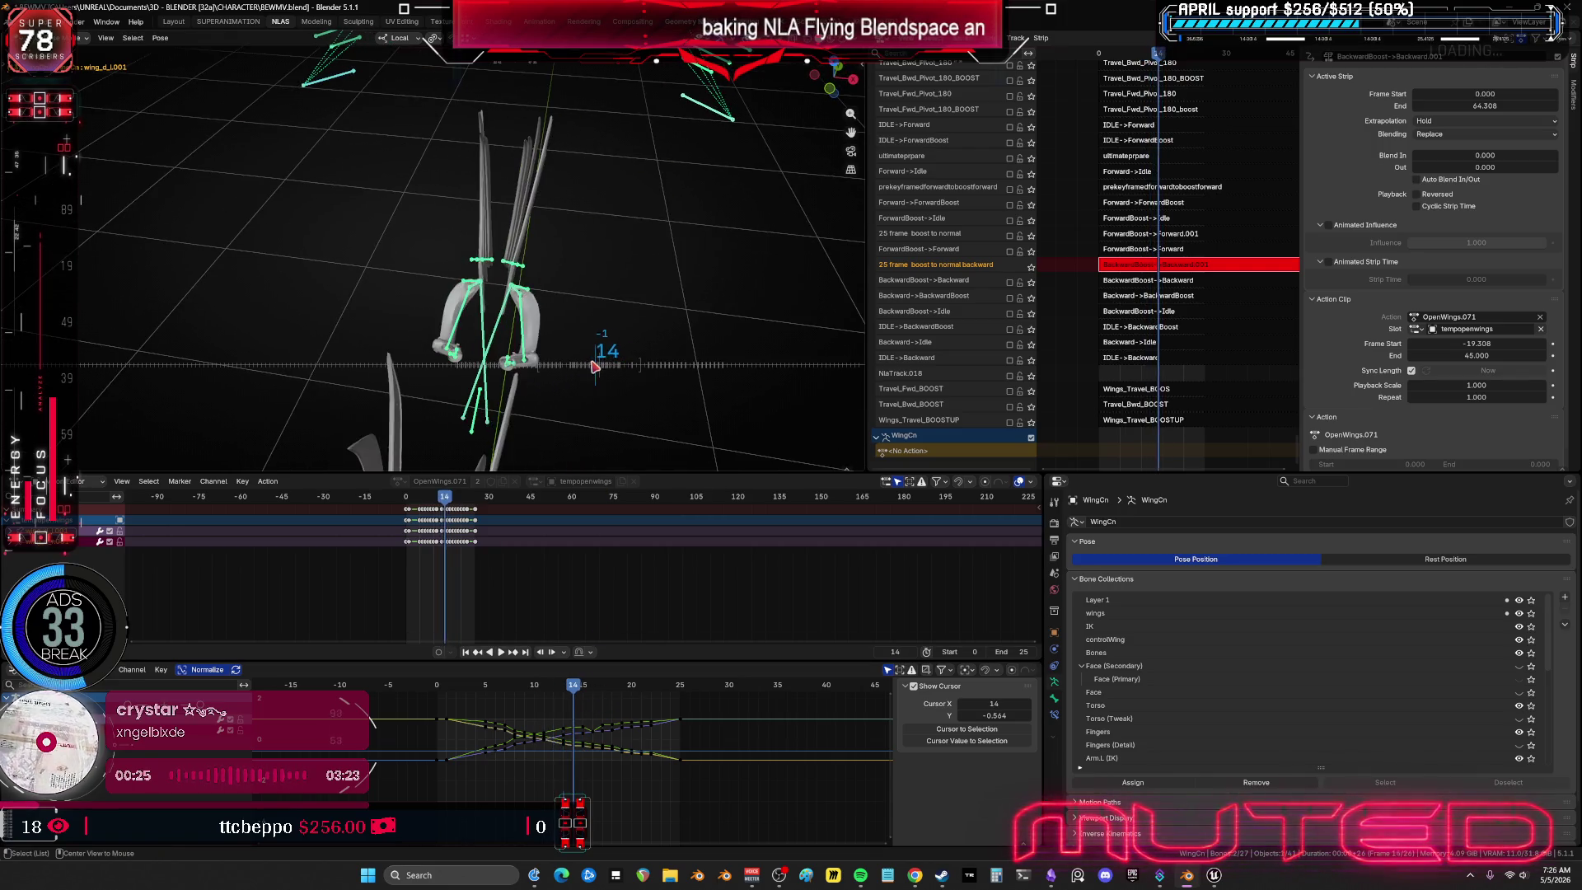
left_click_drag(603, 370, 577, 369, "alt")
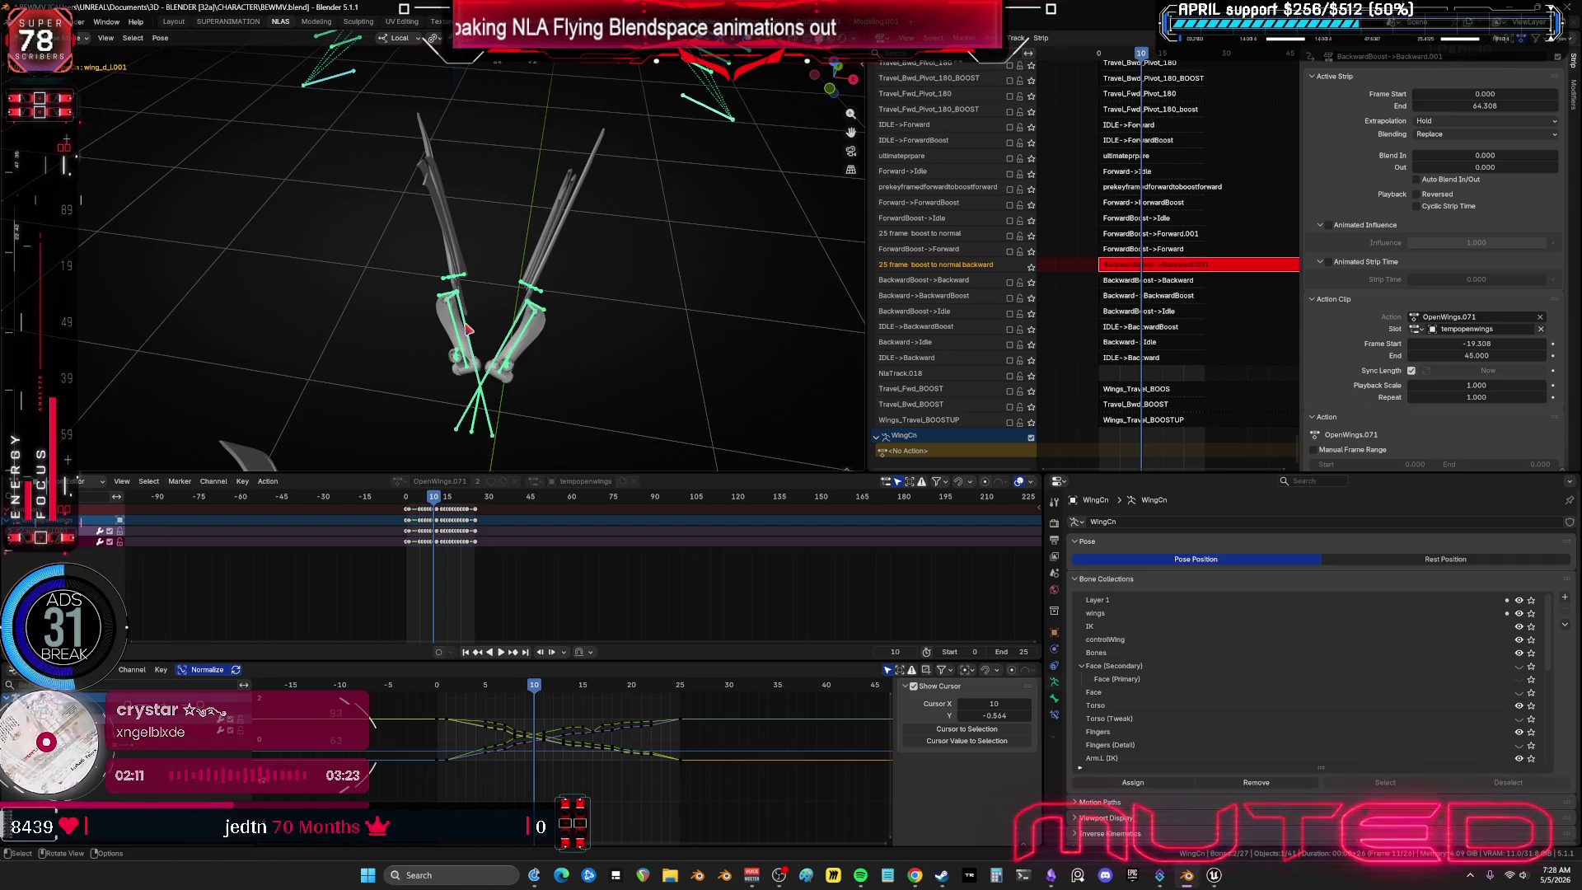
Centre frames 0–25 and key a breakdown wing rotation at frame 7.
scroll(526, 743, "up", 2)
middle_click_drag(524, 738, 581, 734)
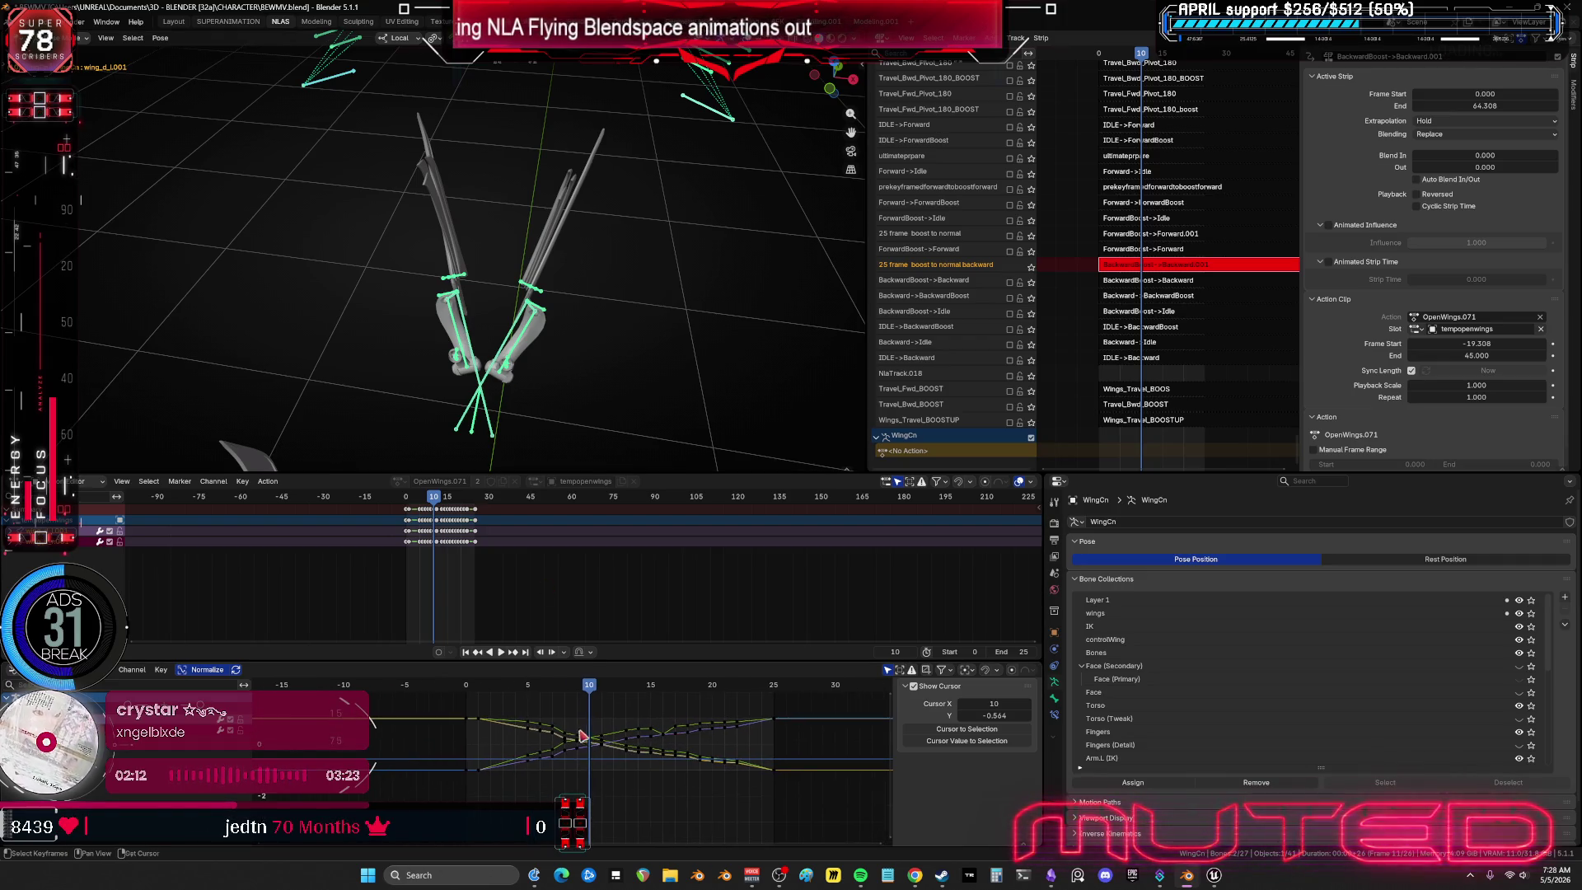
left_click(553, 685)
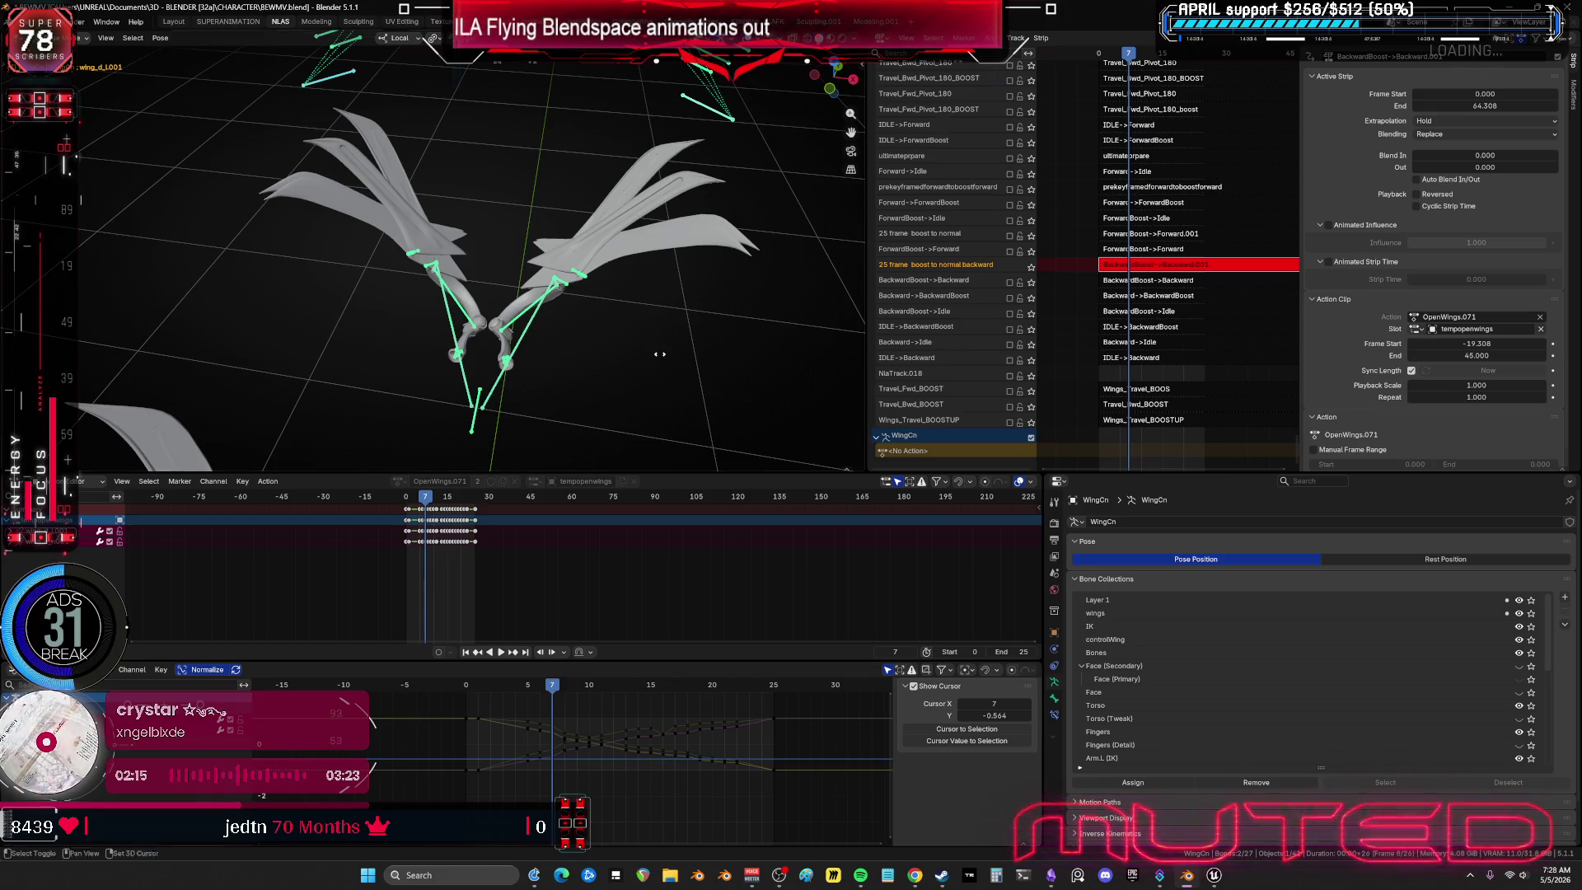
key("shift+e")
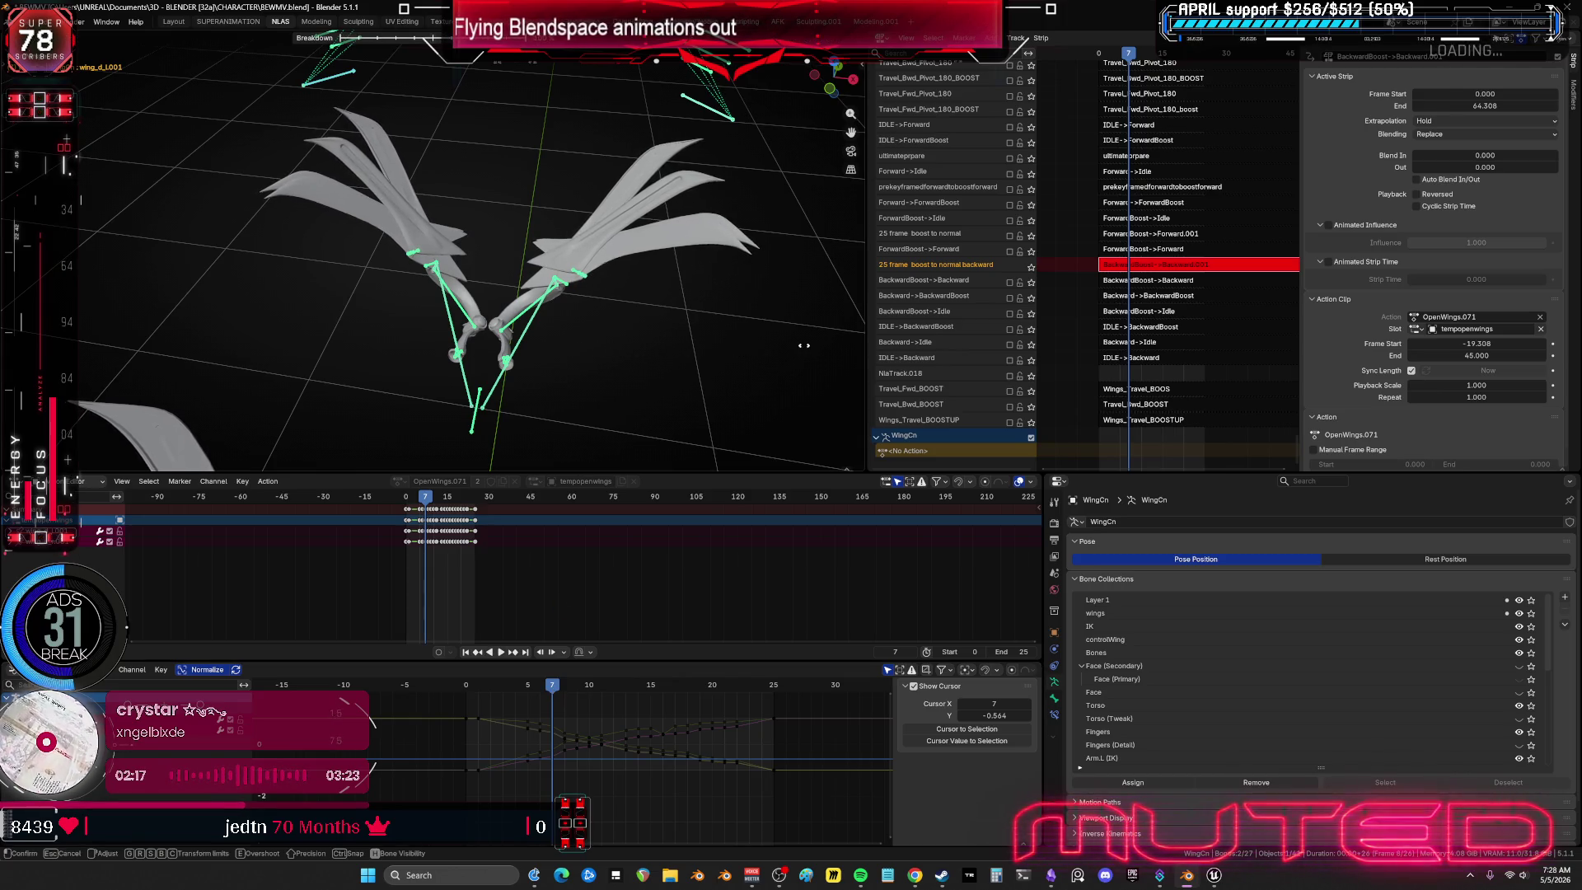
key("Escape")
key("shift+e")
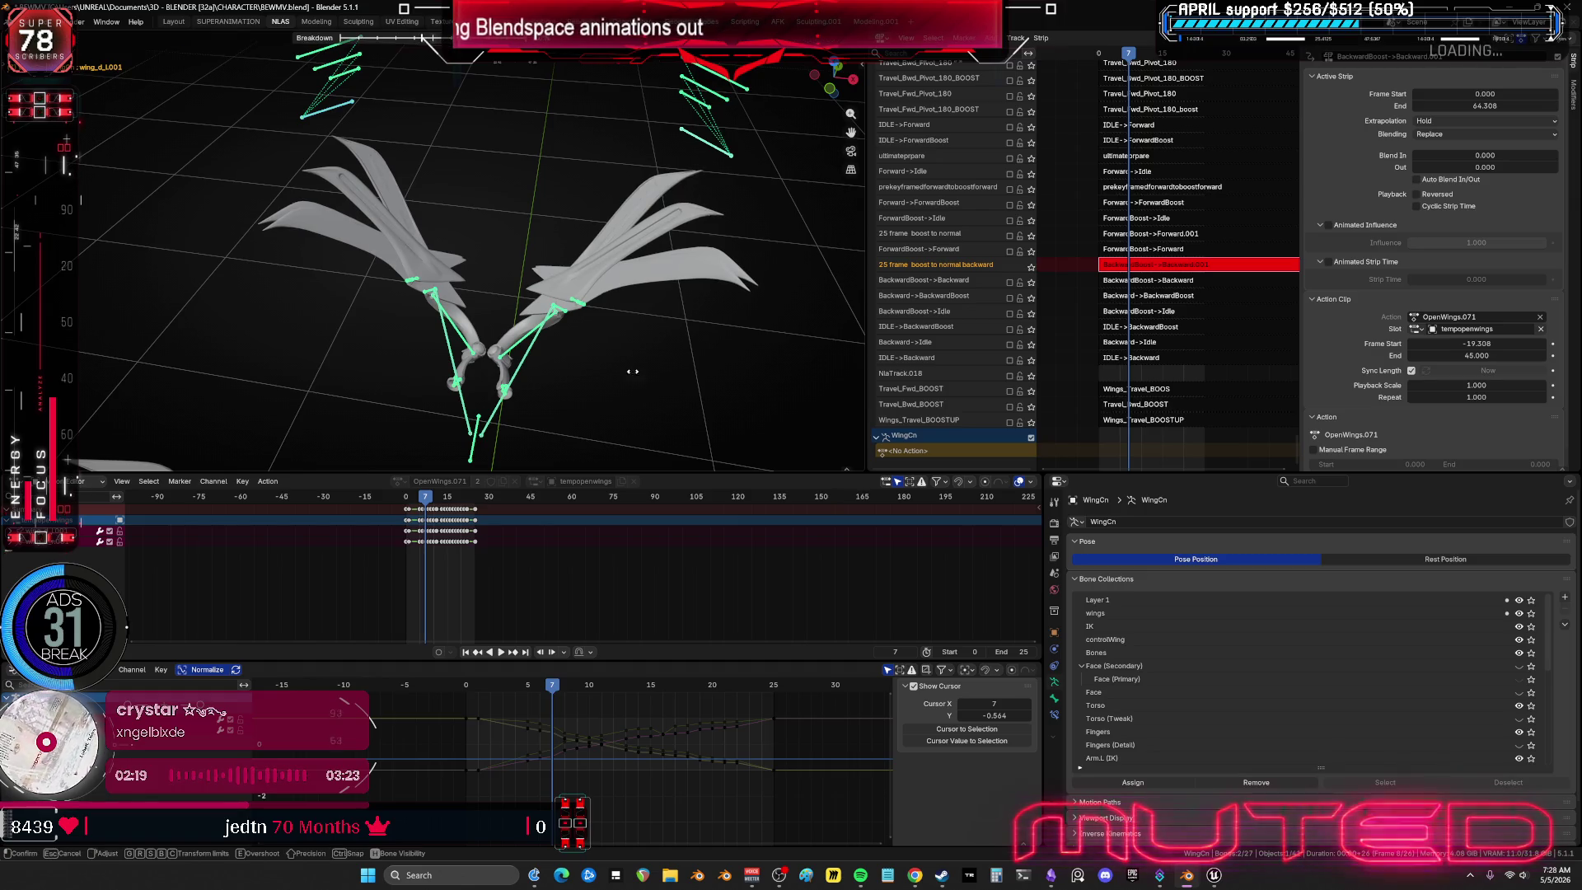
left_click(584, 377)
key("k")
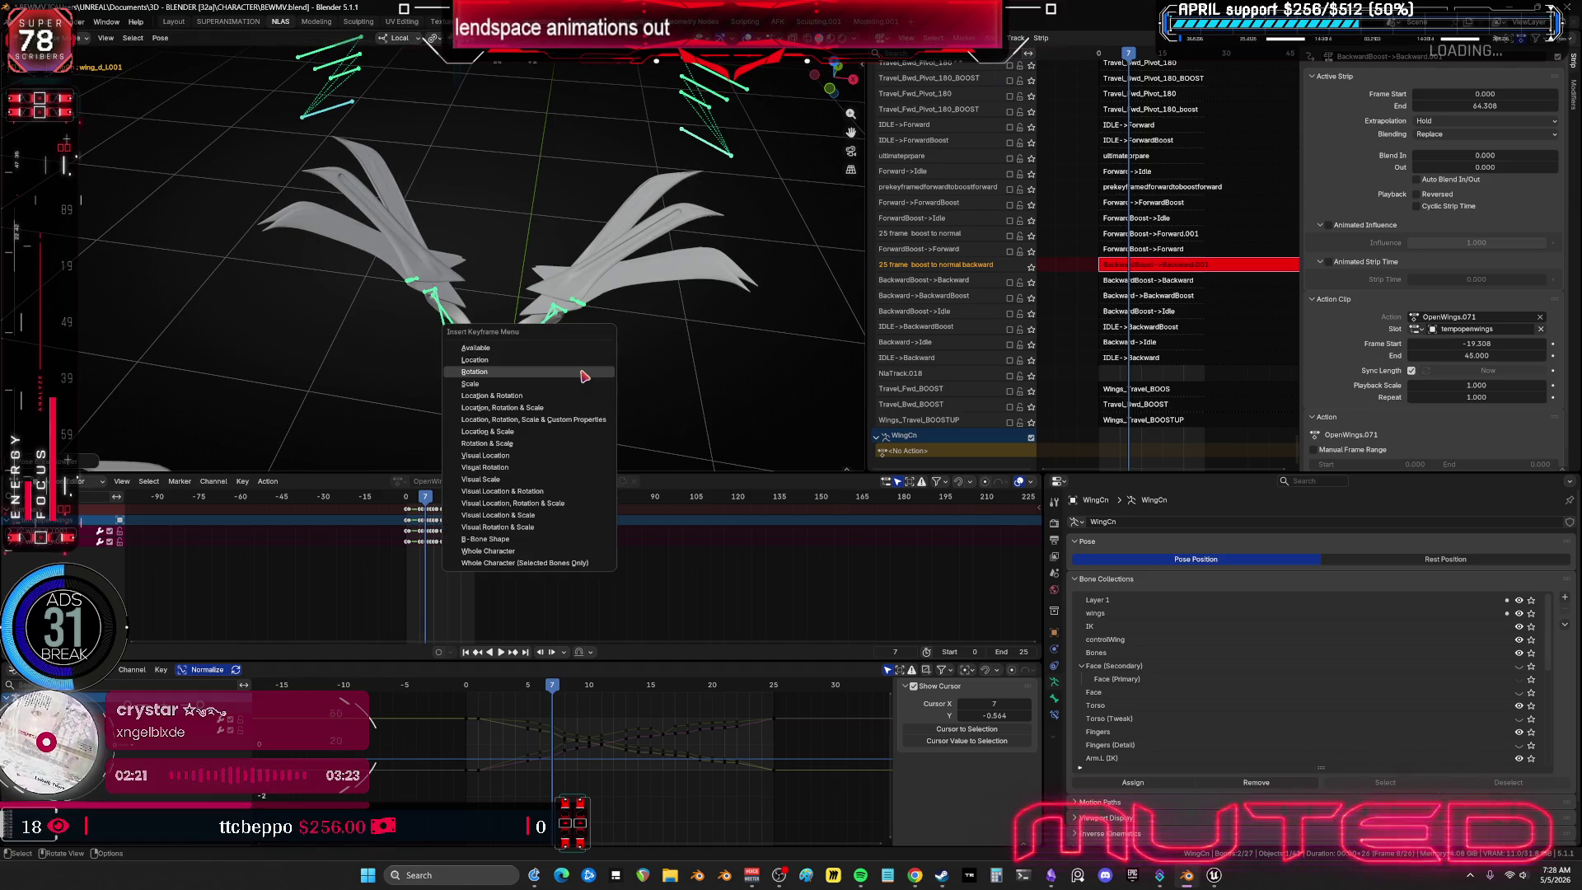
key("Return")
Key wing bone rotation at frame 8, then a breakdown rotation at frame 9.
key("Right")
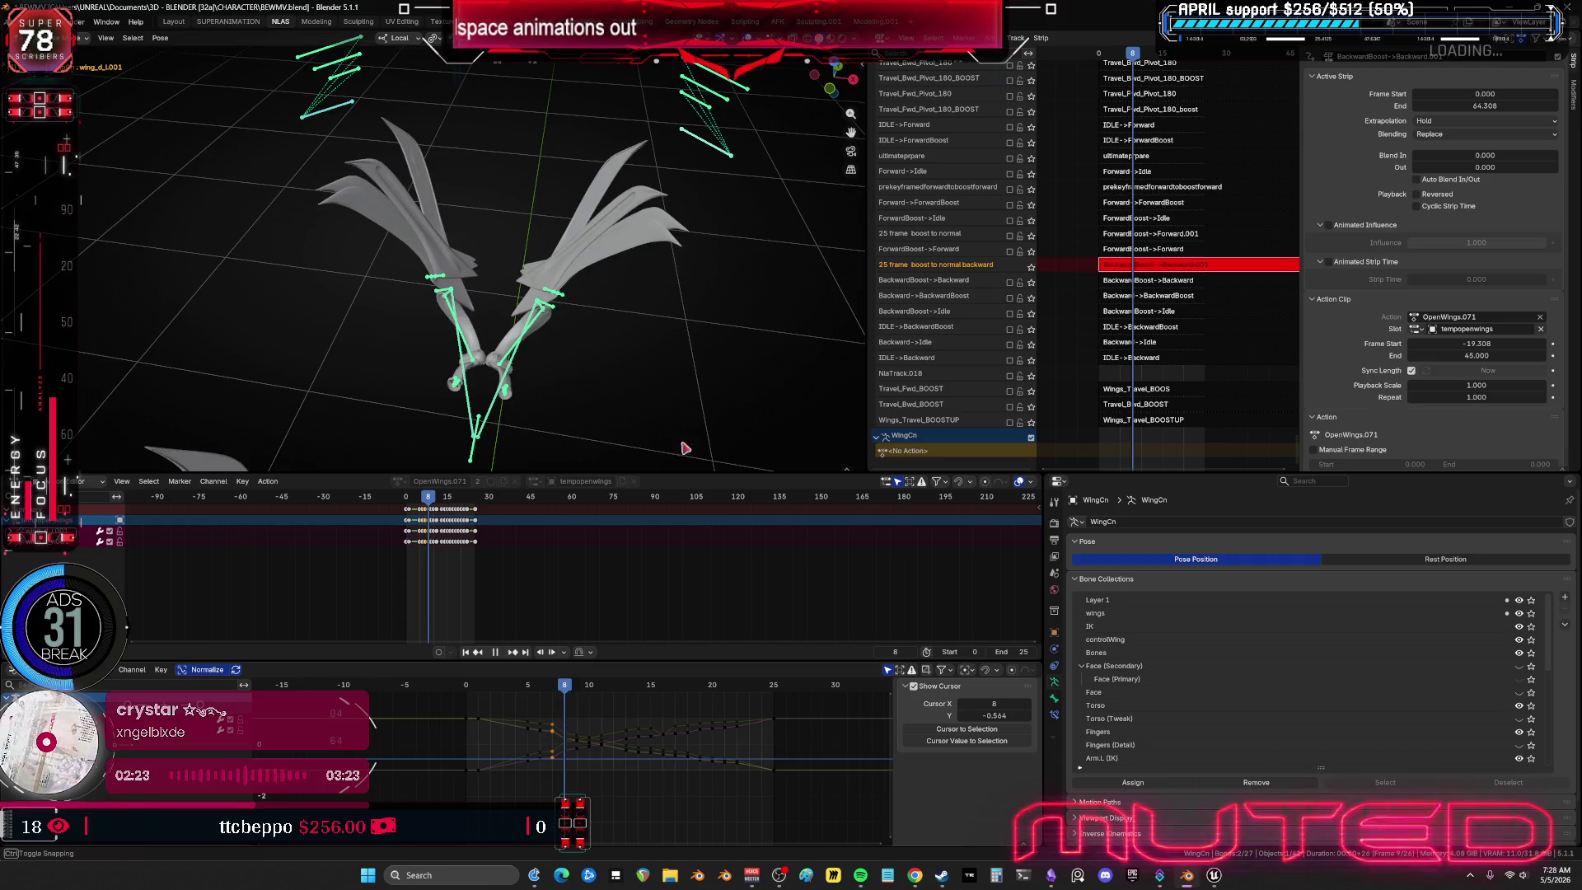
key("k")
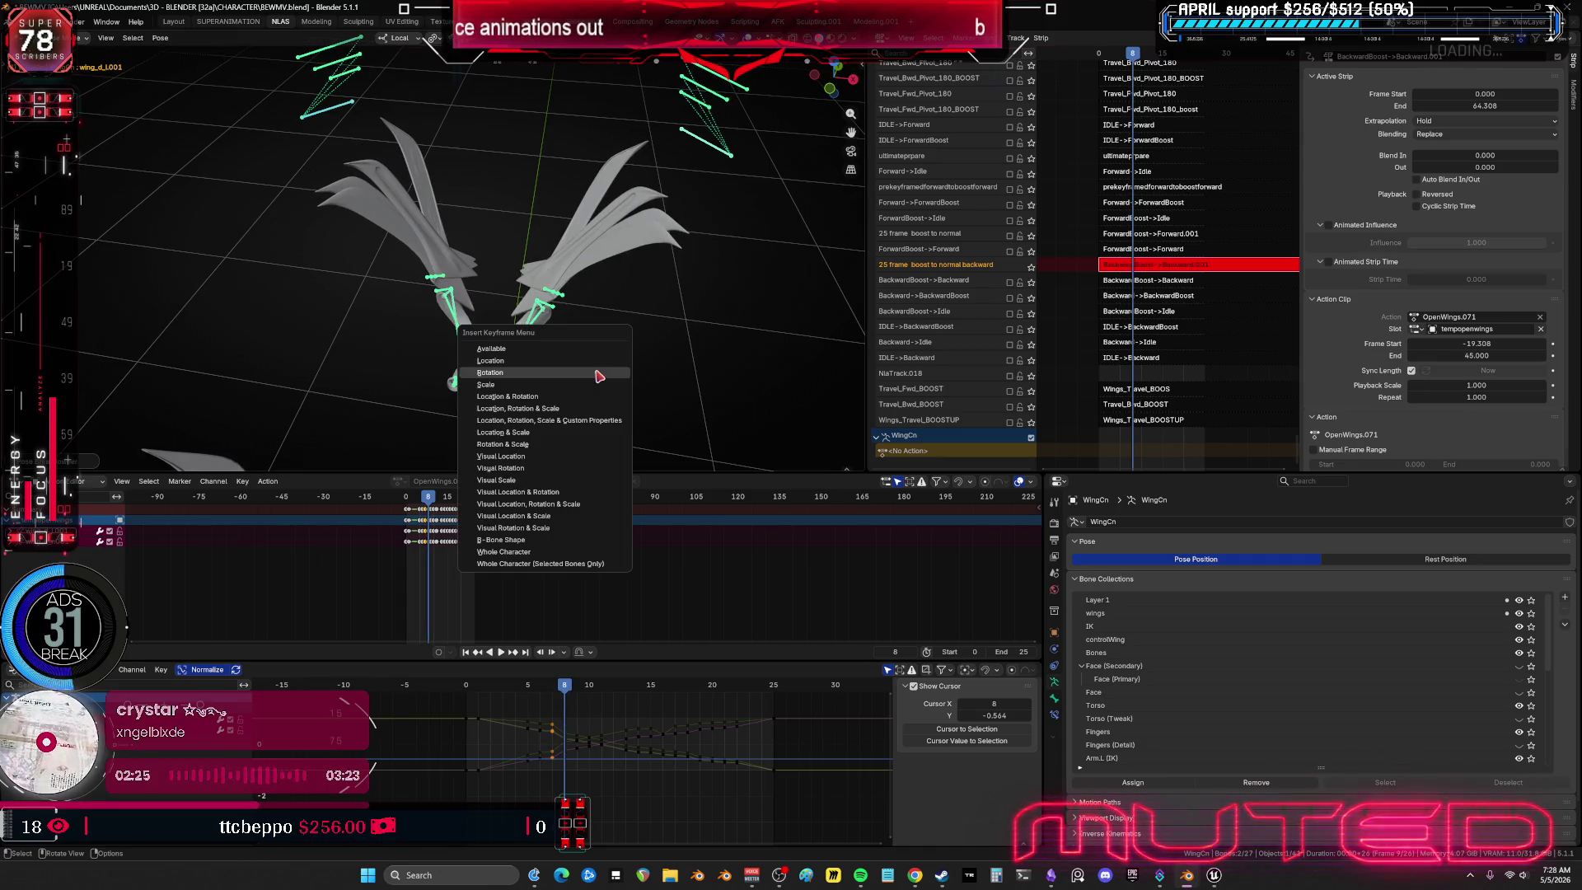
key("Return")
left_click_drag(566, 686, 578, 688)
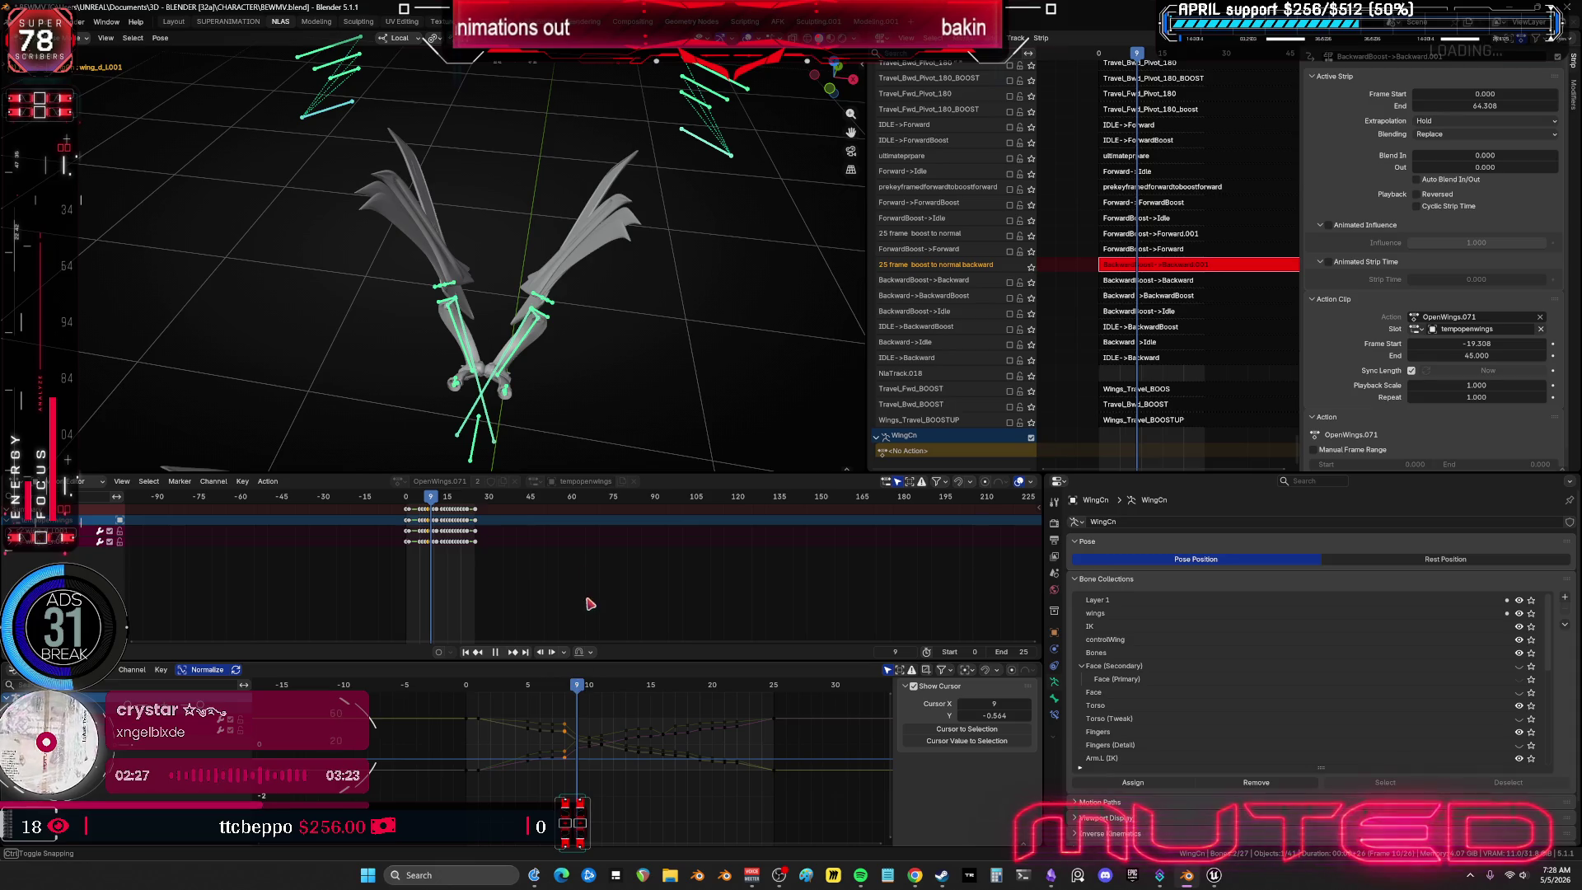
key("shift+e")
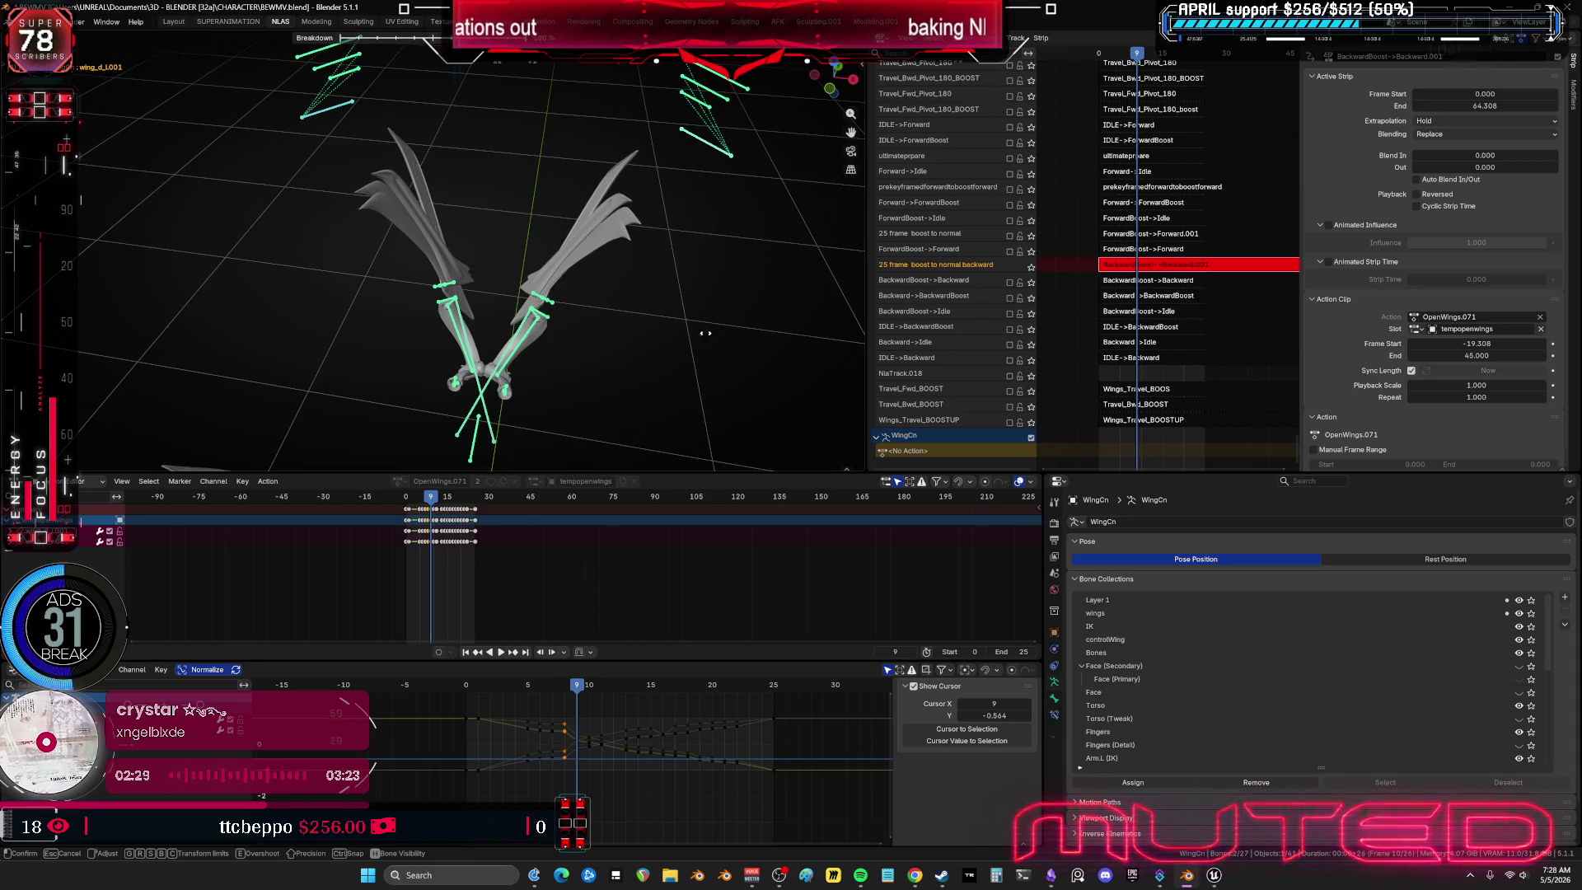
left_click(548, 338)
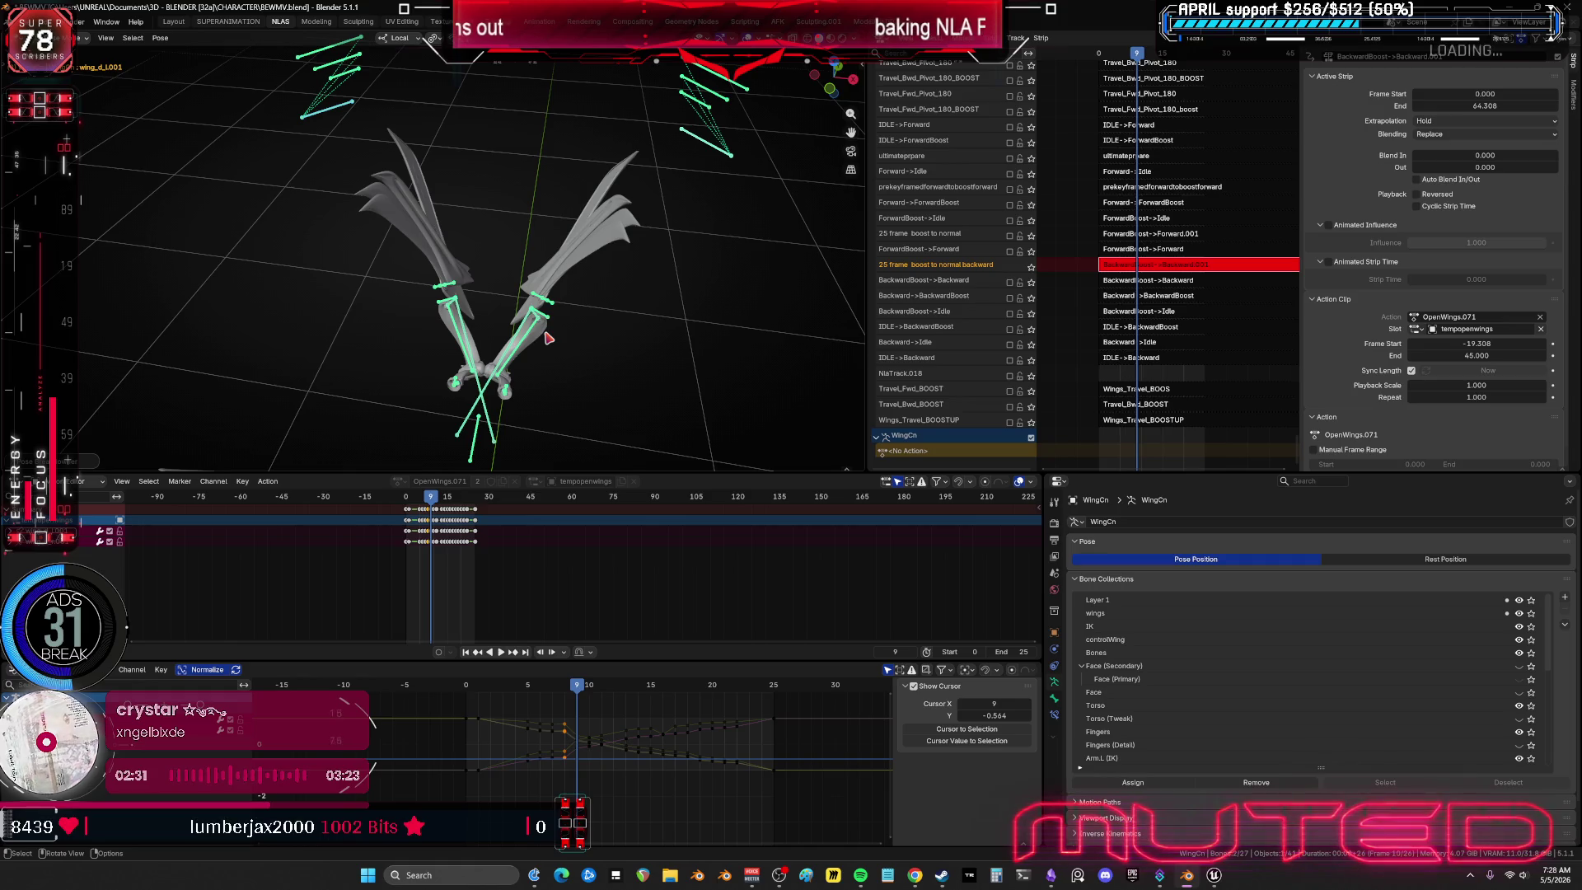
key("i")
left_click(548, 346)
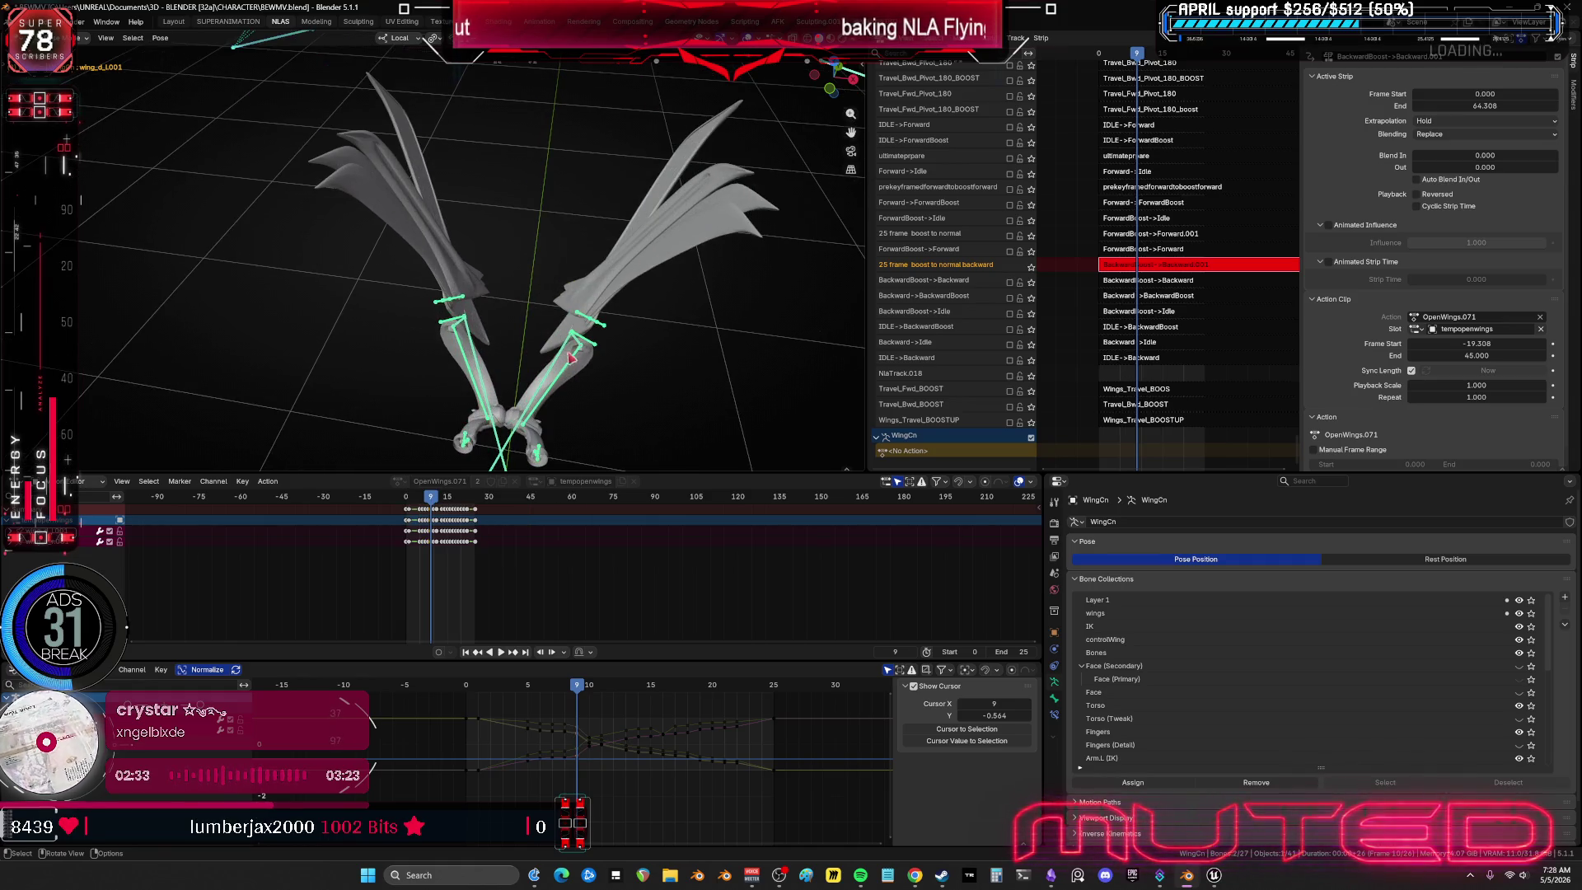
Set a breakdown wing pose at frame 10, then box-select and clear a group of curve keys.
mouse_move(581, 696)
left_mouse_down()
mouse_move(652, 694)
mouse_move(659, 678)
left_mouse_up()
middle_click_drag(502, 331, 632, 413)
key("shift+e")
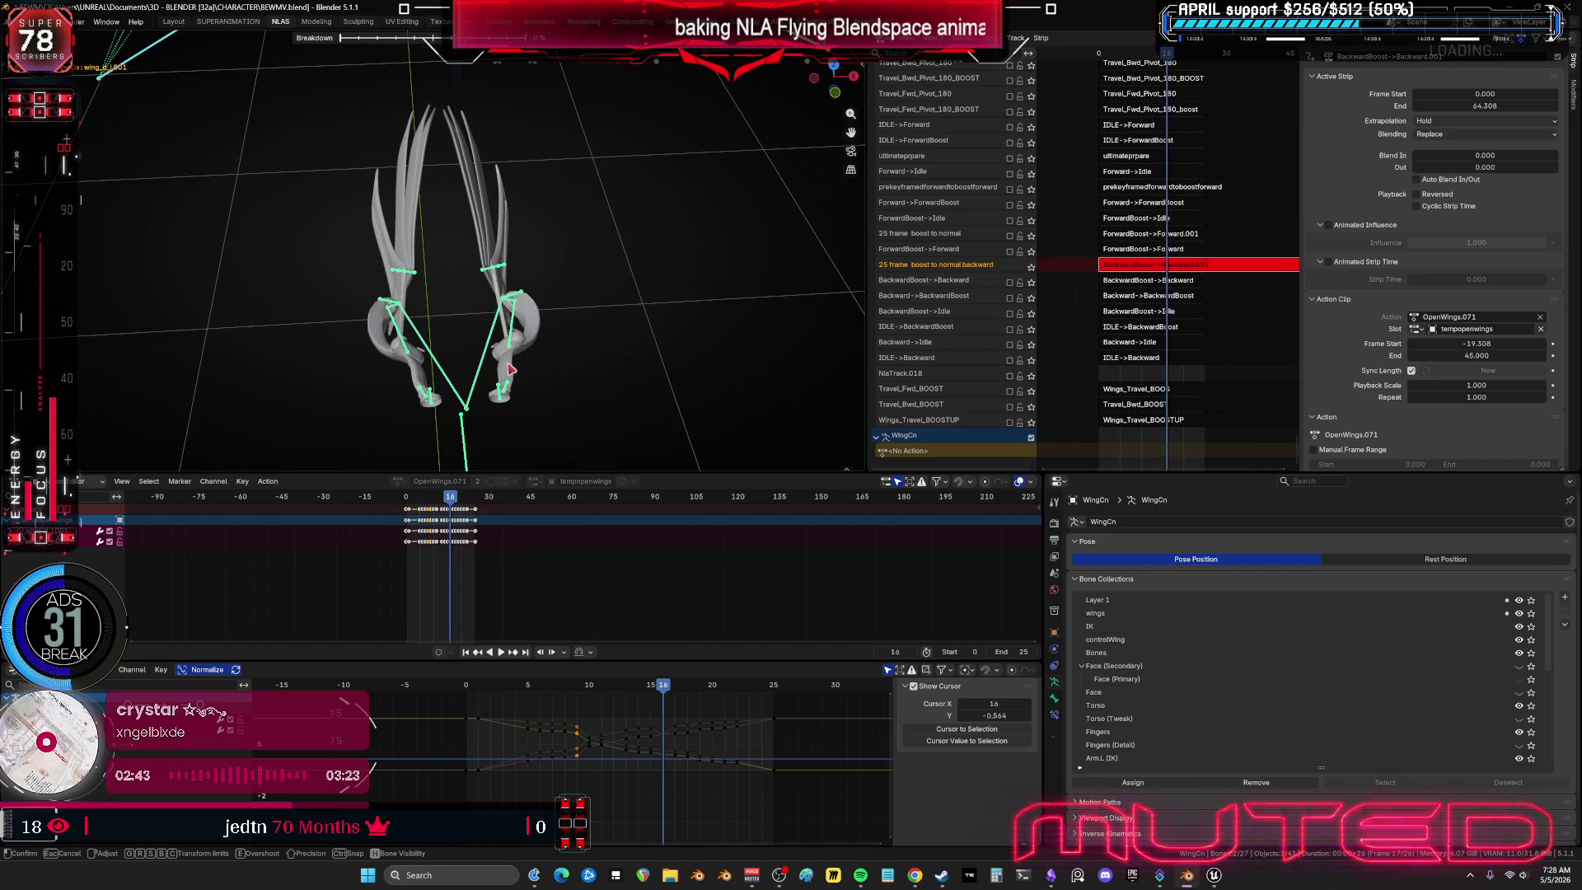
left_click(739, 762)
mouse_move(752, 784)
left_mouse_down()
mouse_move(642, 714)
mouse_move(691, 692)
left_mouse_up()
left_click(669, 699)
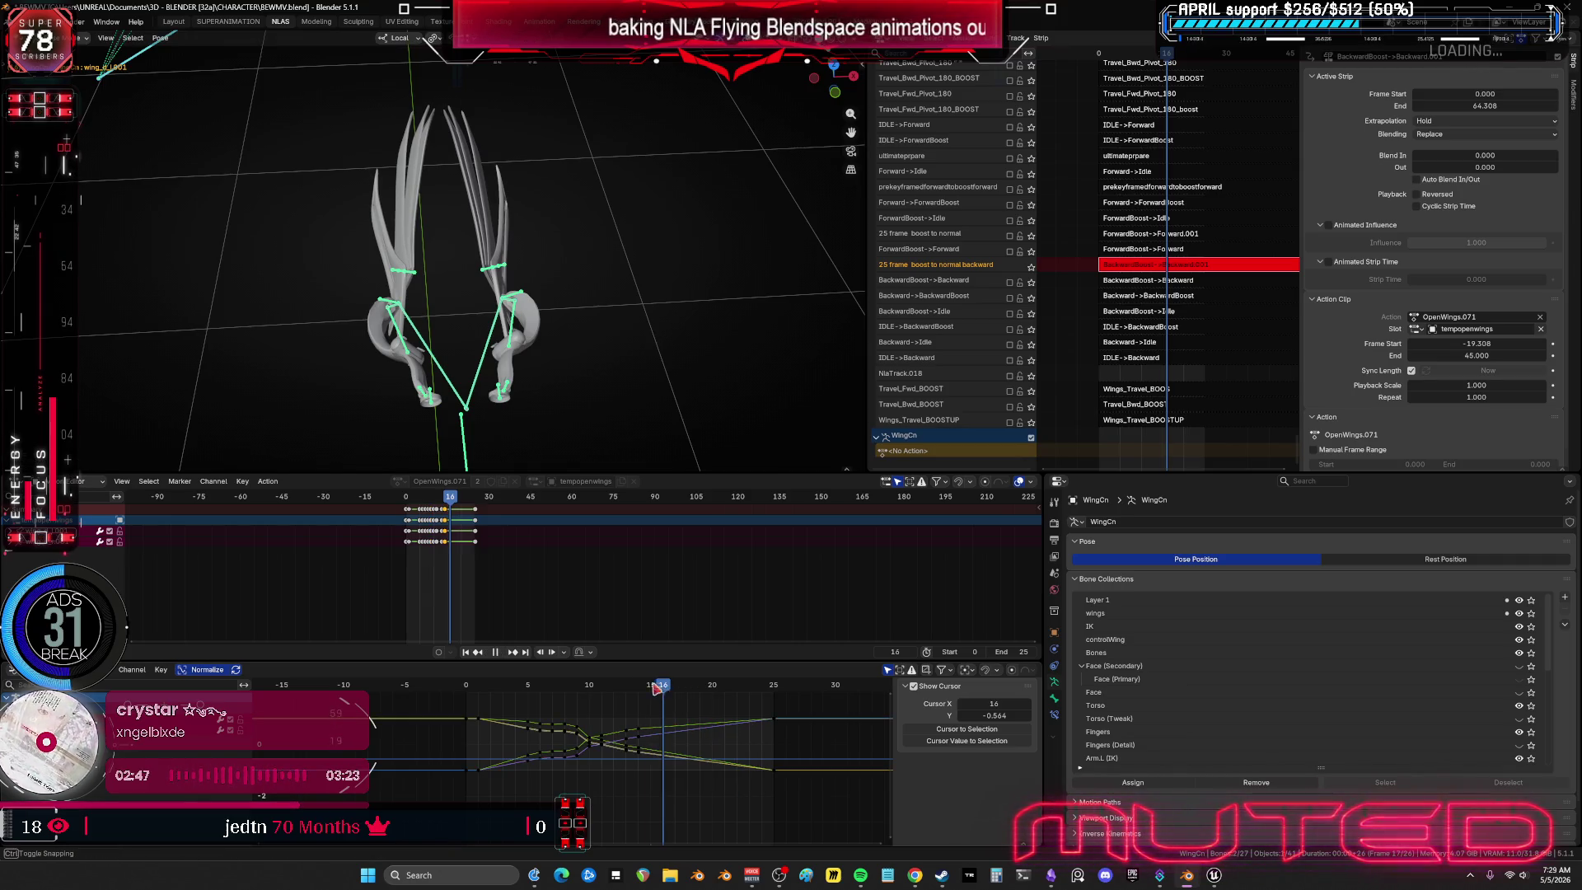
Play the animation and check the wing pose at frame 16 from a new angle.
key("space")
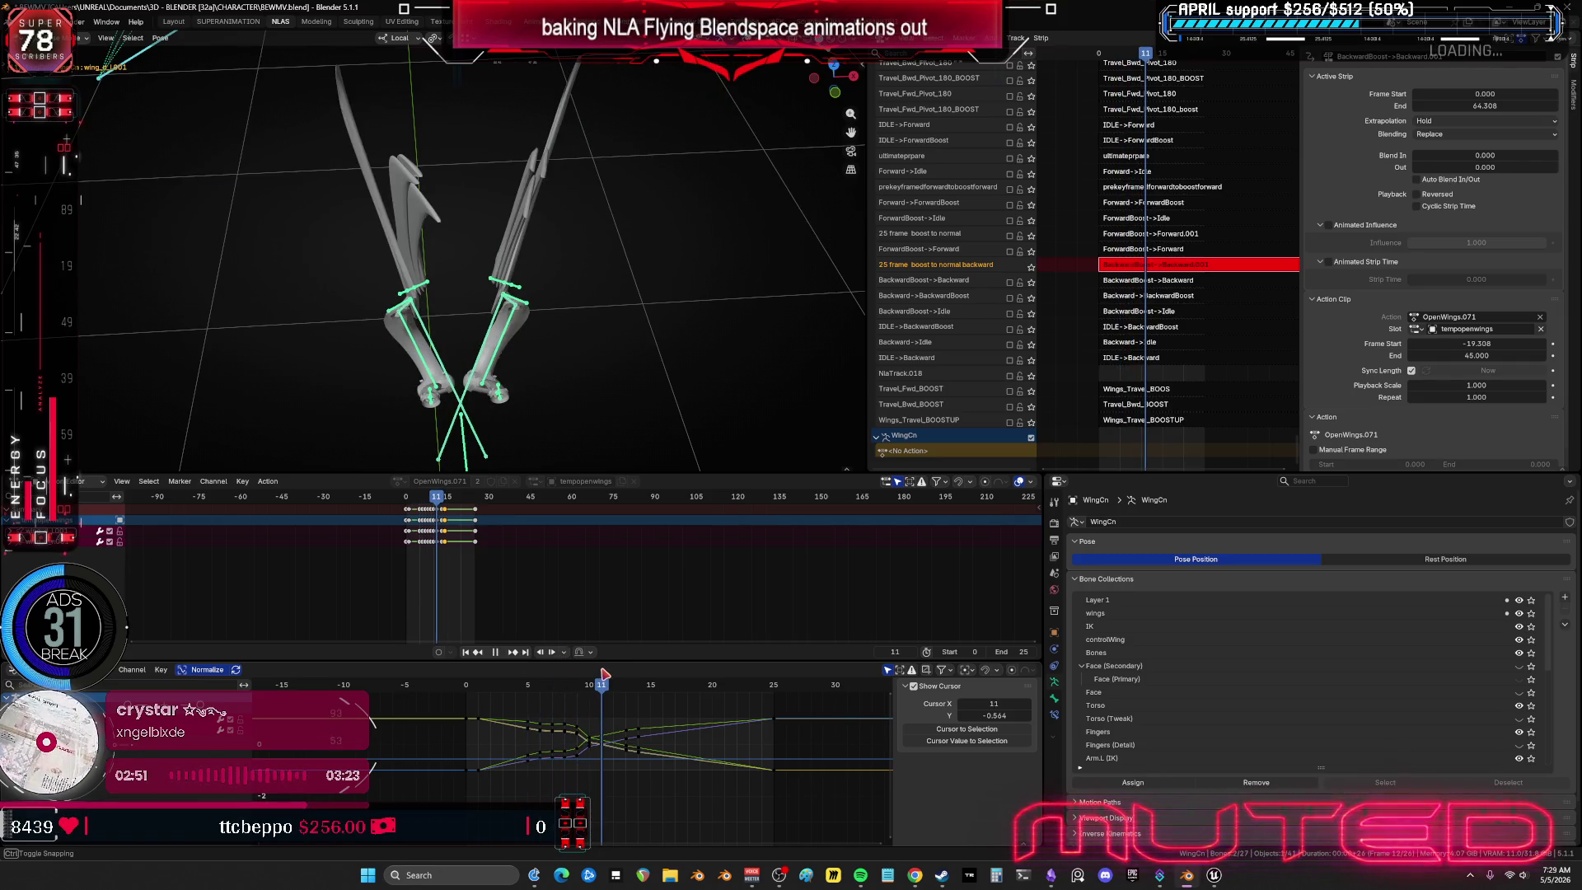
mouse_move(625, 681)
left_mouse_down()
mouse_move(663, 694)
mouse_move(610, 709)
mouse_move(667, 724)
mouse_move(558, 730)
mouse_move(604, 728)
left_mouse_up()
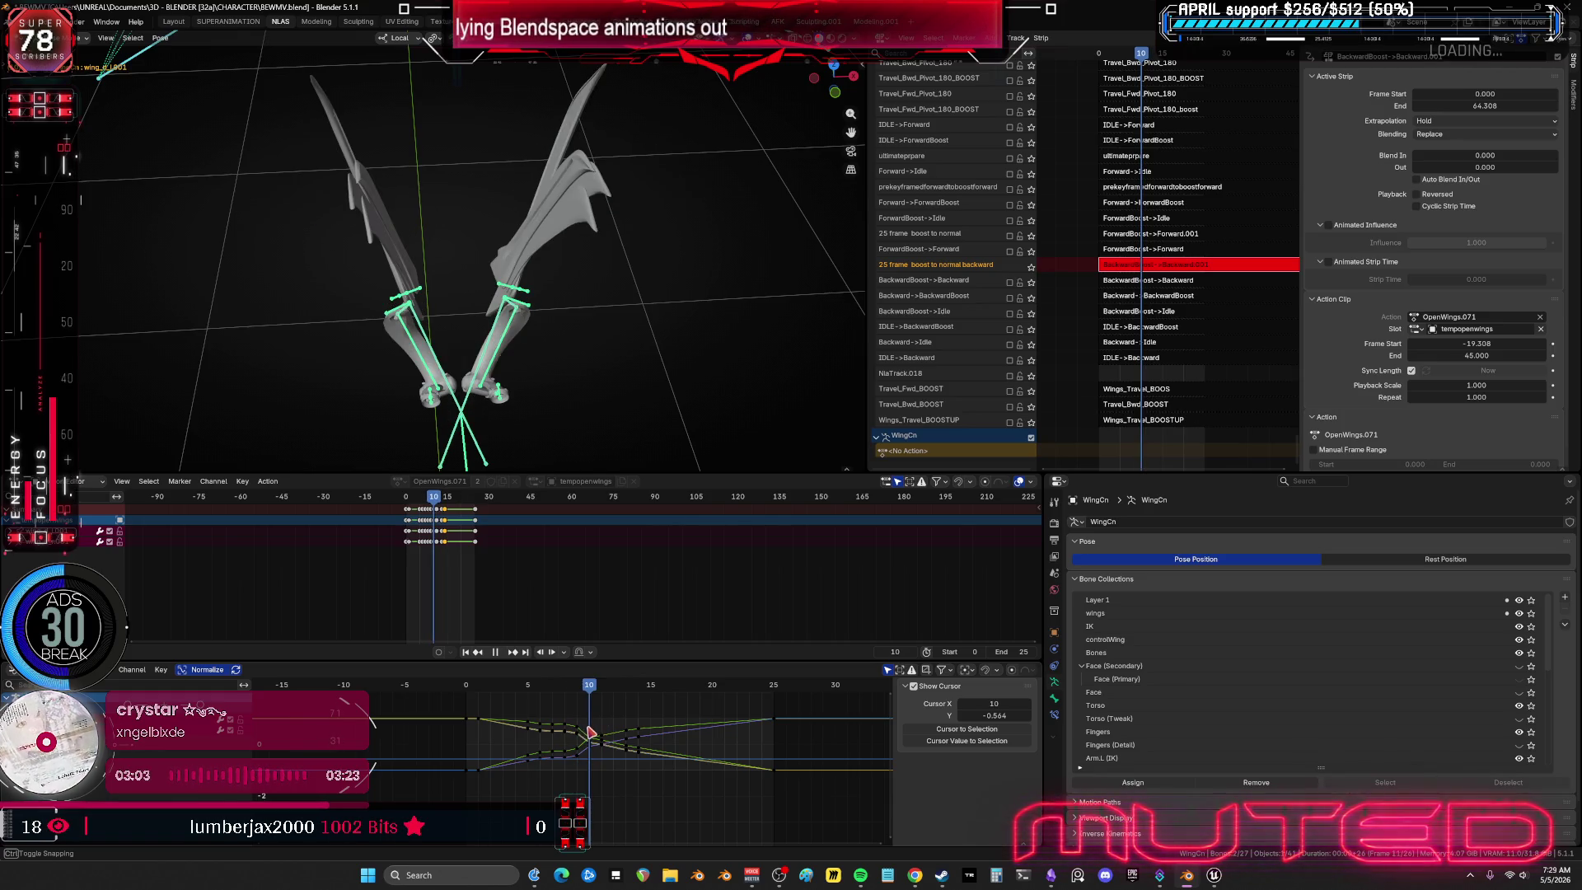
key("space")
mouse_move(662, 430)
middle_mouse_down()
mouse_move(582, 396)
mouse_move(530, 335)
mouse_move(565, 354)
mouse_move(540, 309)
mouse_move(485, 355)
middle_mouse_up()
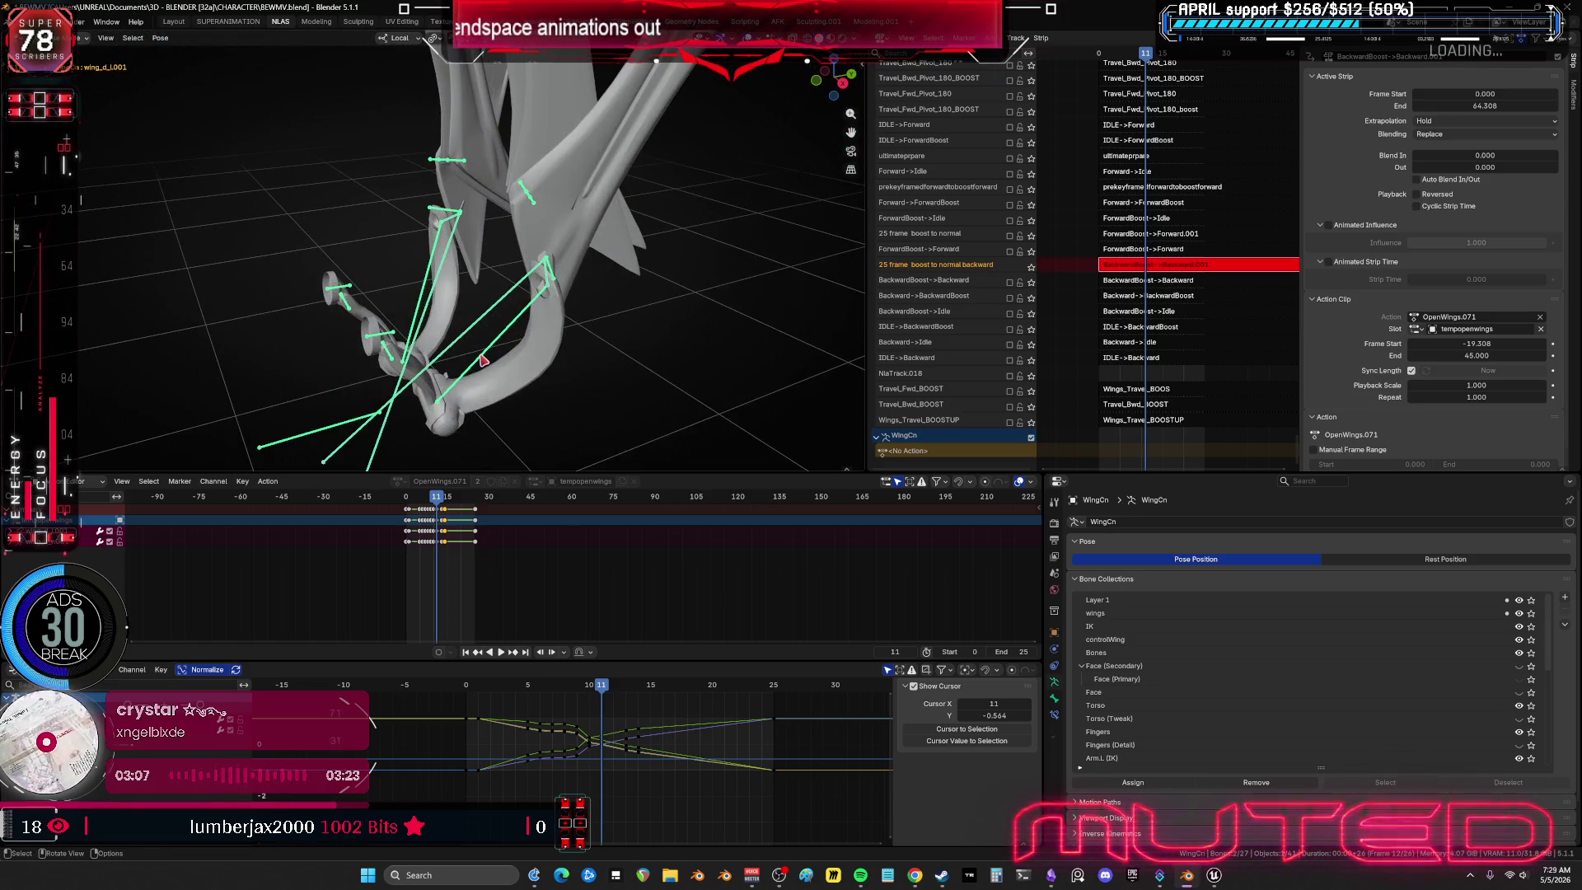
Inspect the wing_ext_l, wing_track_r and wing_ext_r bone curves across frames 9–11.
left_click(484, 360)
mouse_move(444, 323)
middle_mouse_down()
mouse_move(530, 371)
mouse_move(414, 346)
mouse_move(420, 332)
middle_mouse_up()
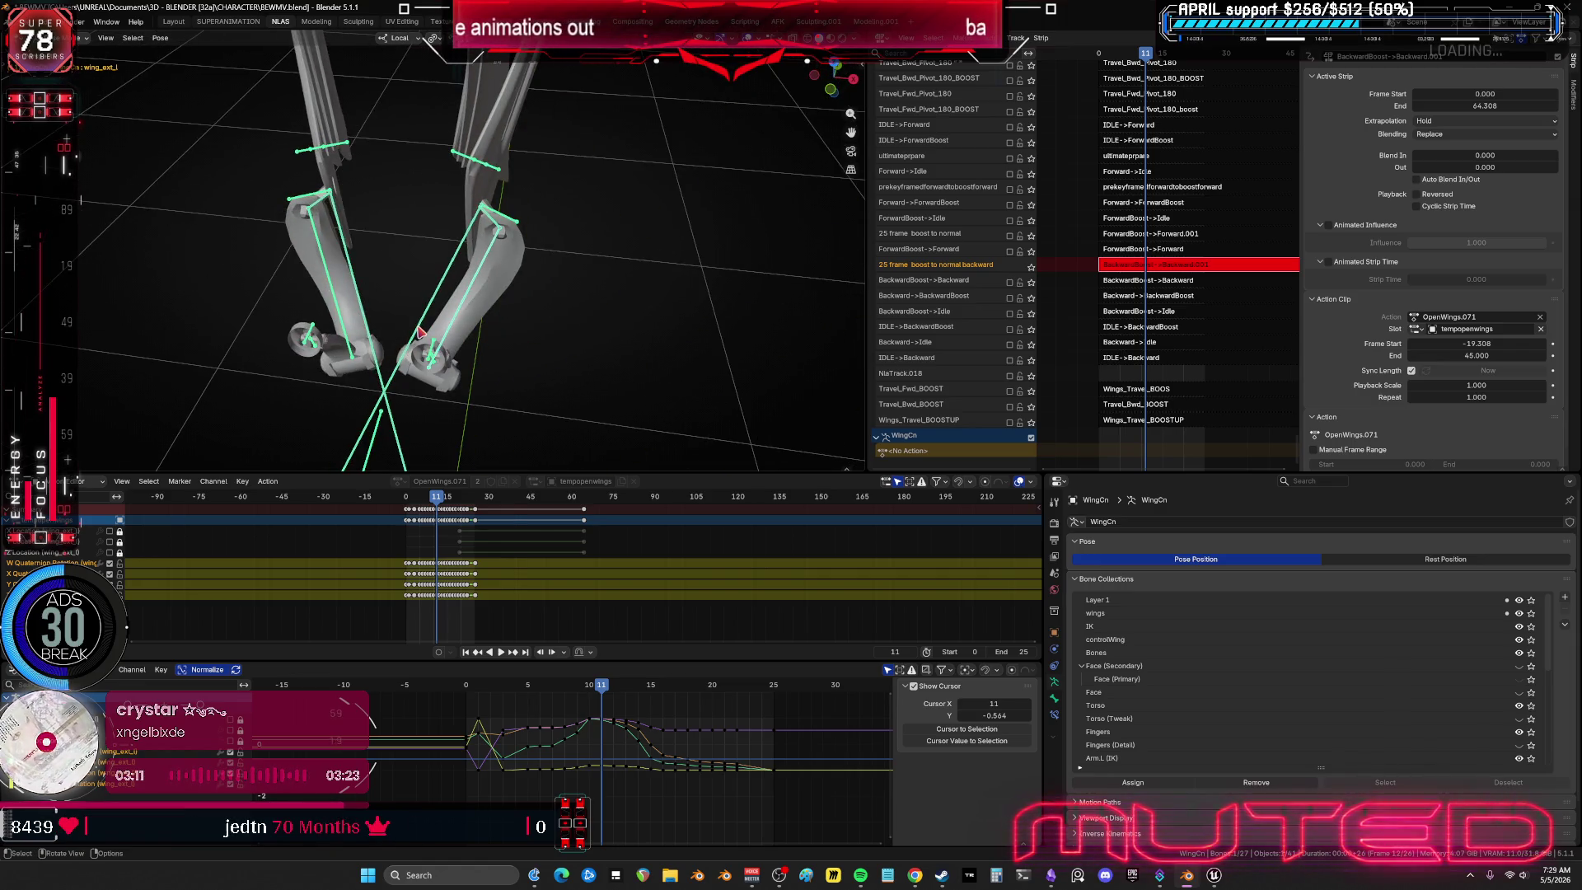
left_click(358, 308)
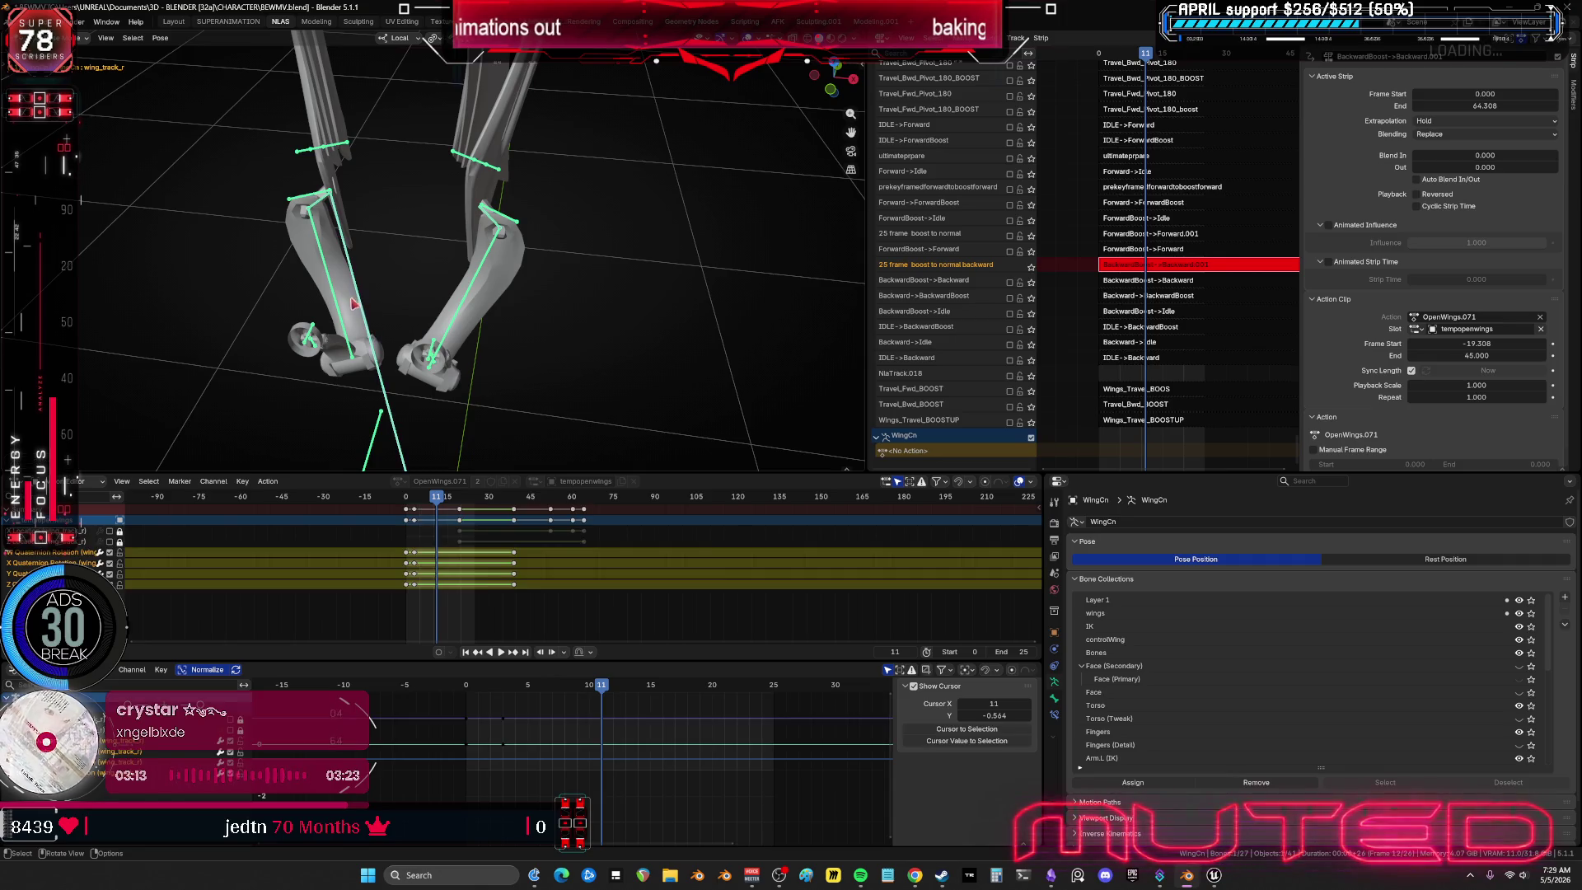
left_click(336, 307)
left_click(464, 314)
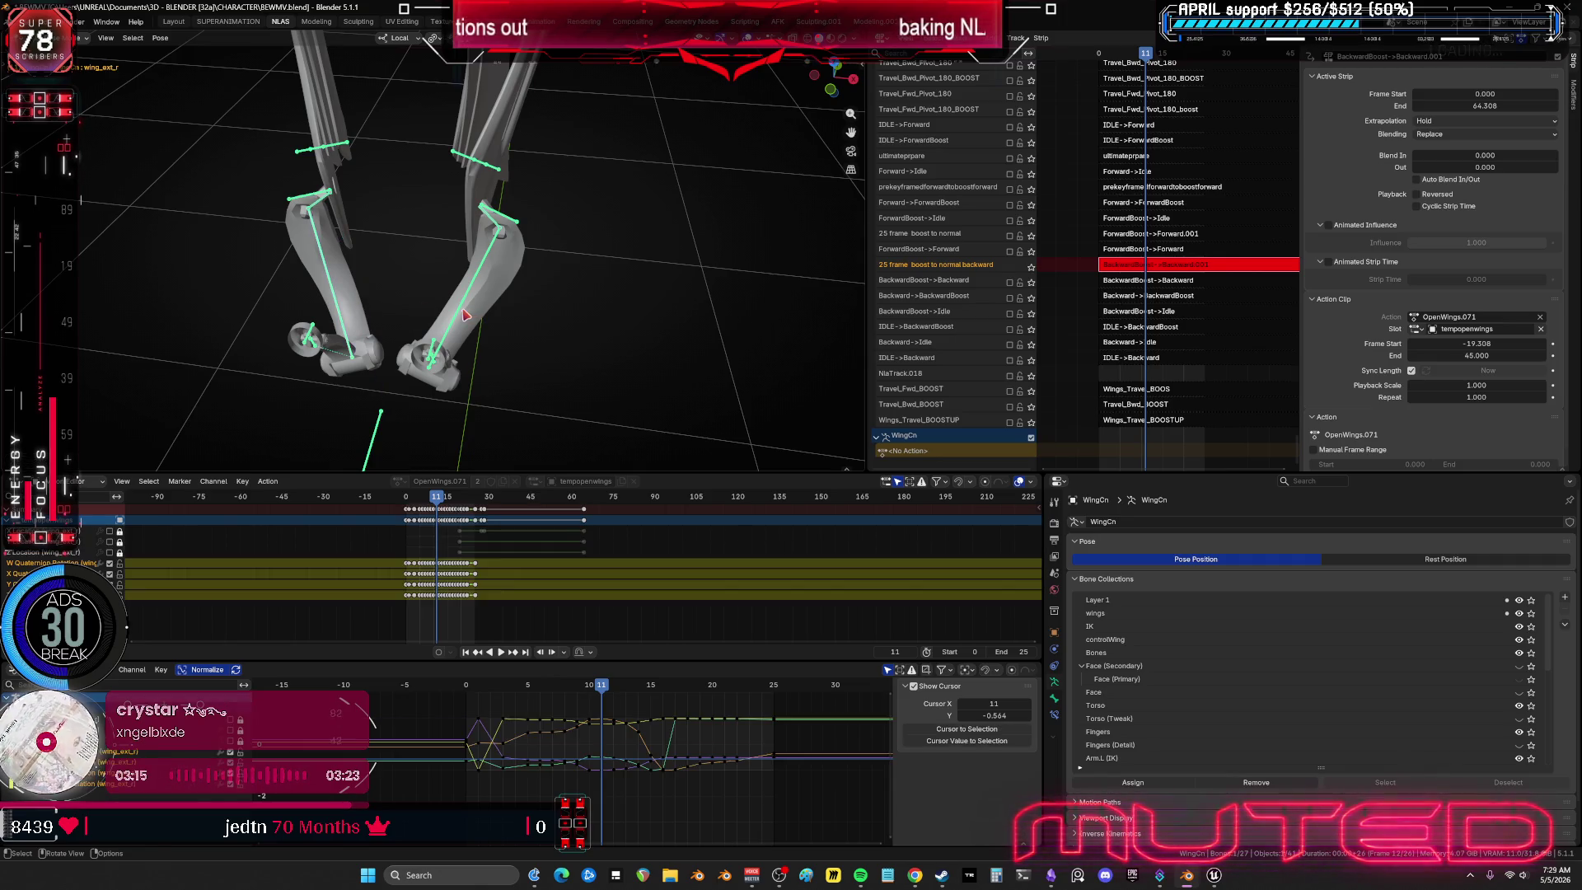
left_click_drag(604, 686, 588, 695)
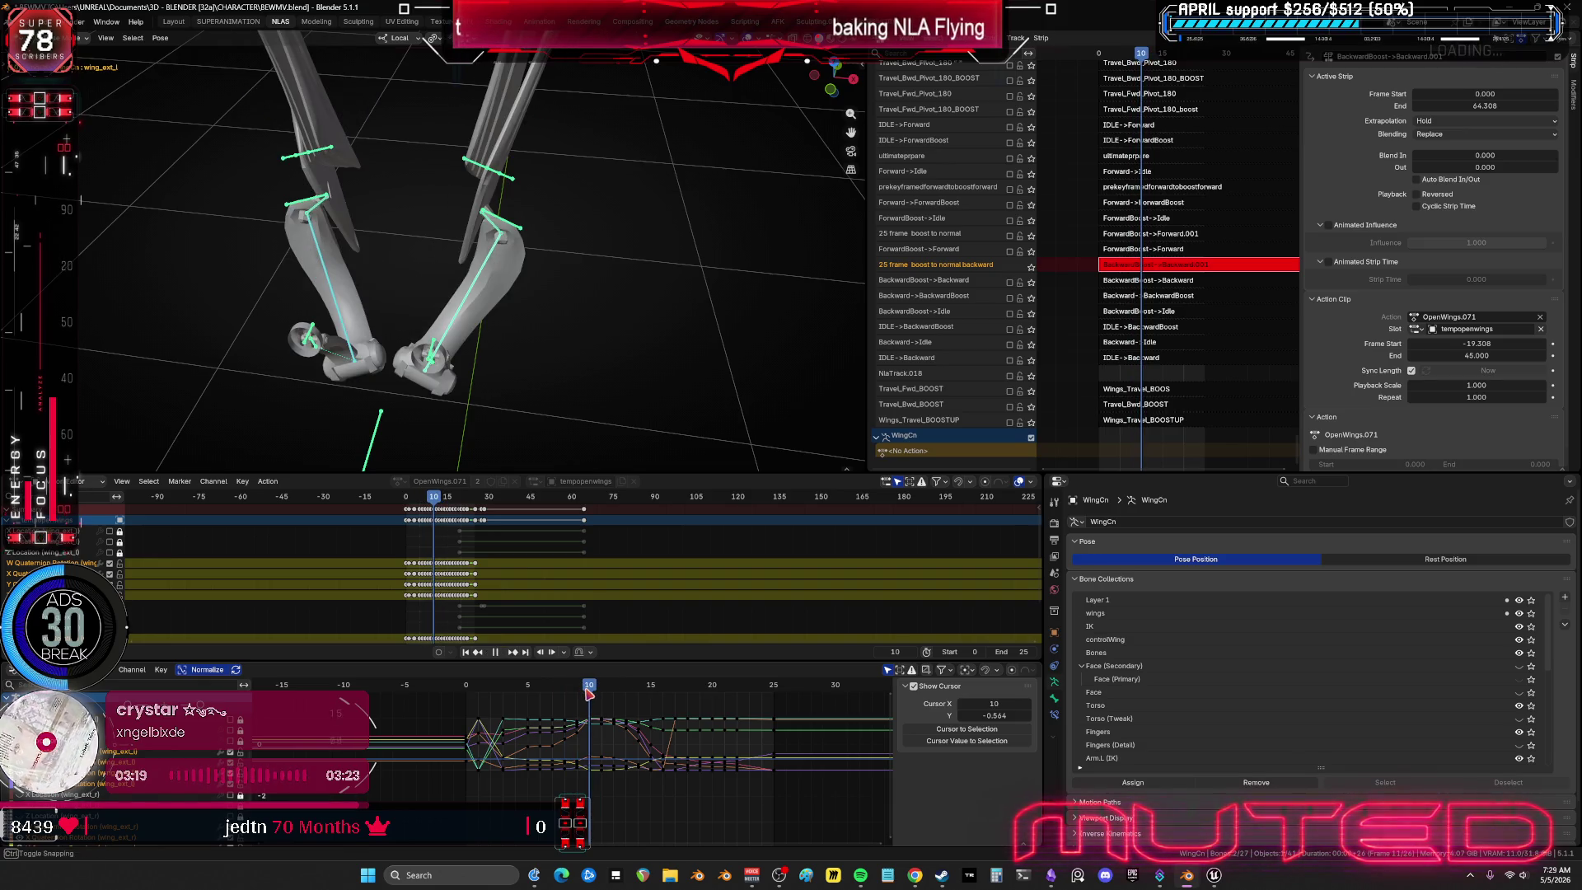
mouse_move(607, 377)
middle_mouse_down()
mouse_move(552, 316)
mouse_move(511, 354)
middle_mouse_up()
mouse_move(588, 691)
left_mouse_down()
mouse_move(527, 692)
mouse_move(587, 696)
mouse_move(793, 794)
left_mouse_up()
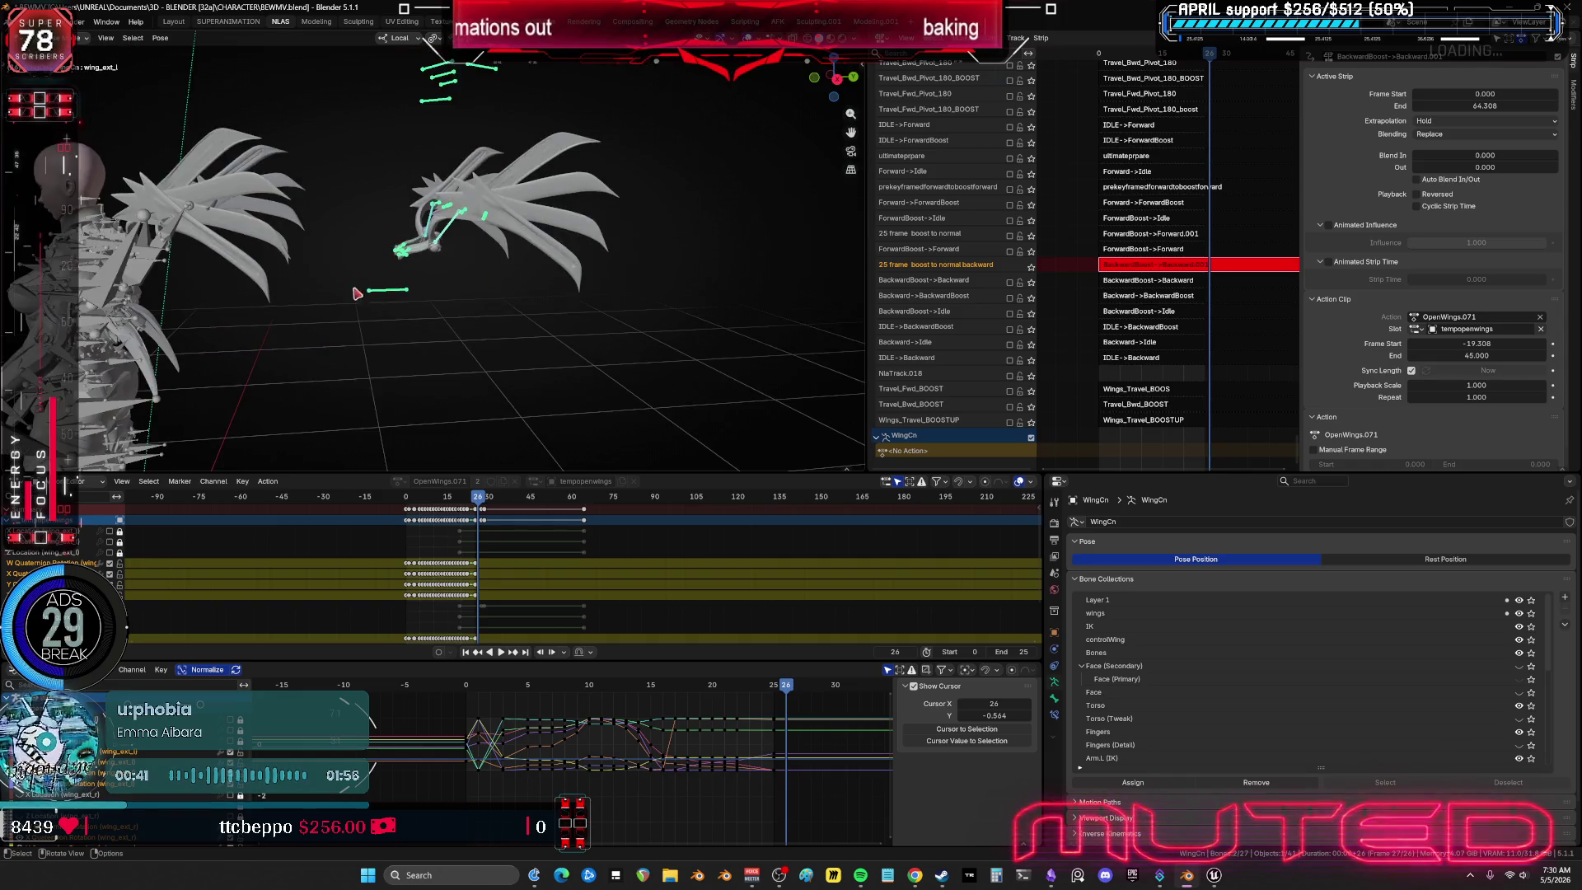
Exit tweak mode on the travel strip and enable NlaTrack.016.
key("Tab")
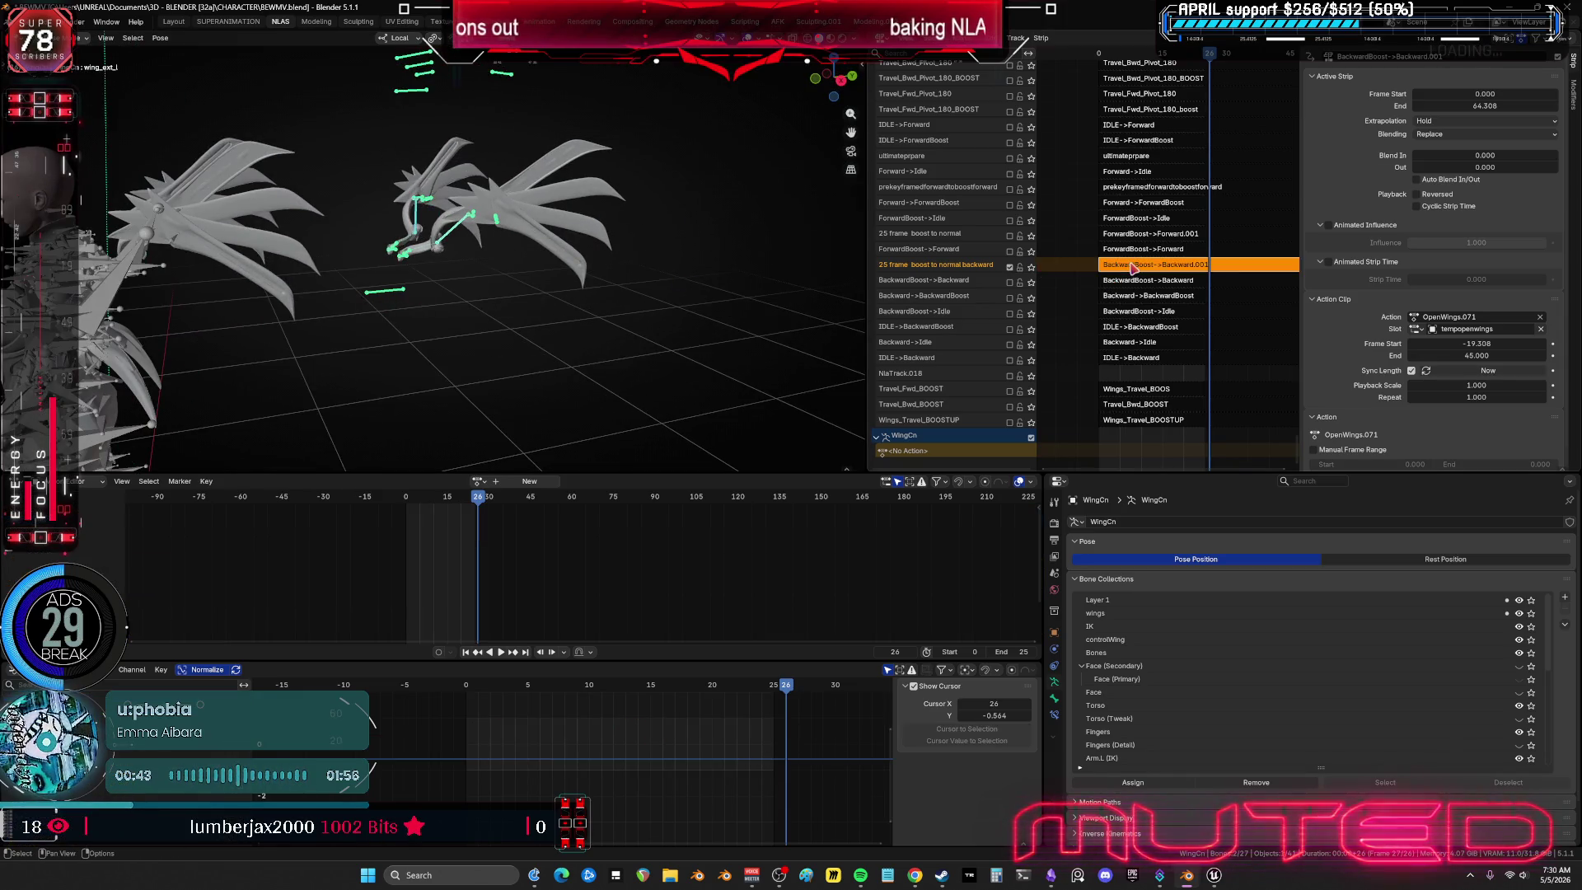
scroll(1172, 162, "down", 5)
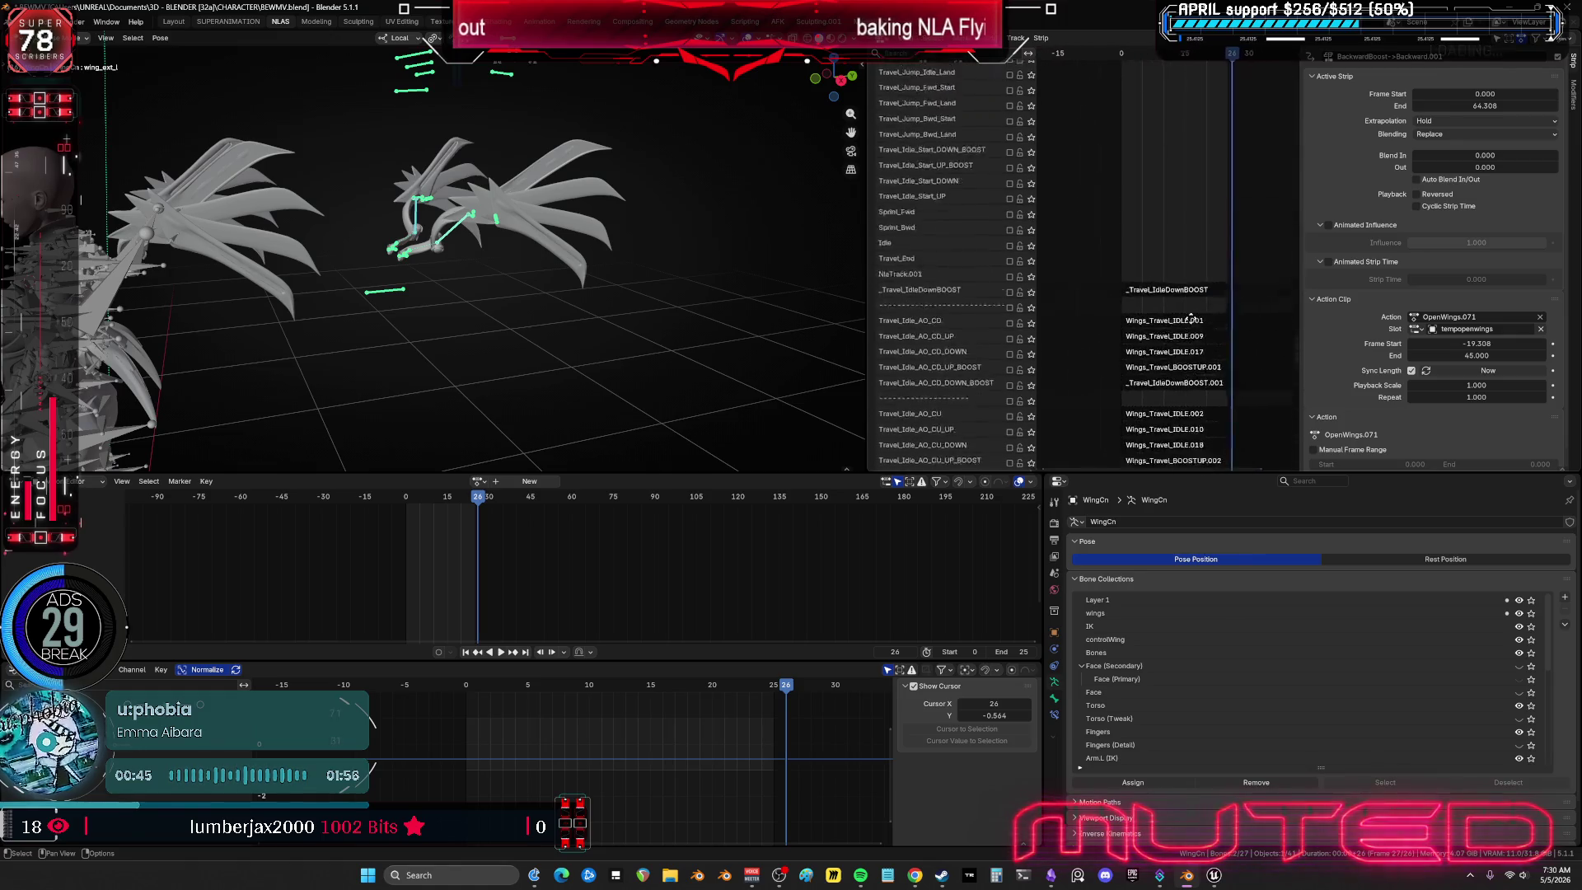
middle_click_drag(1168, 144, 1168, 295)
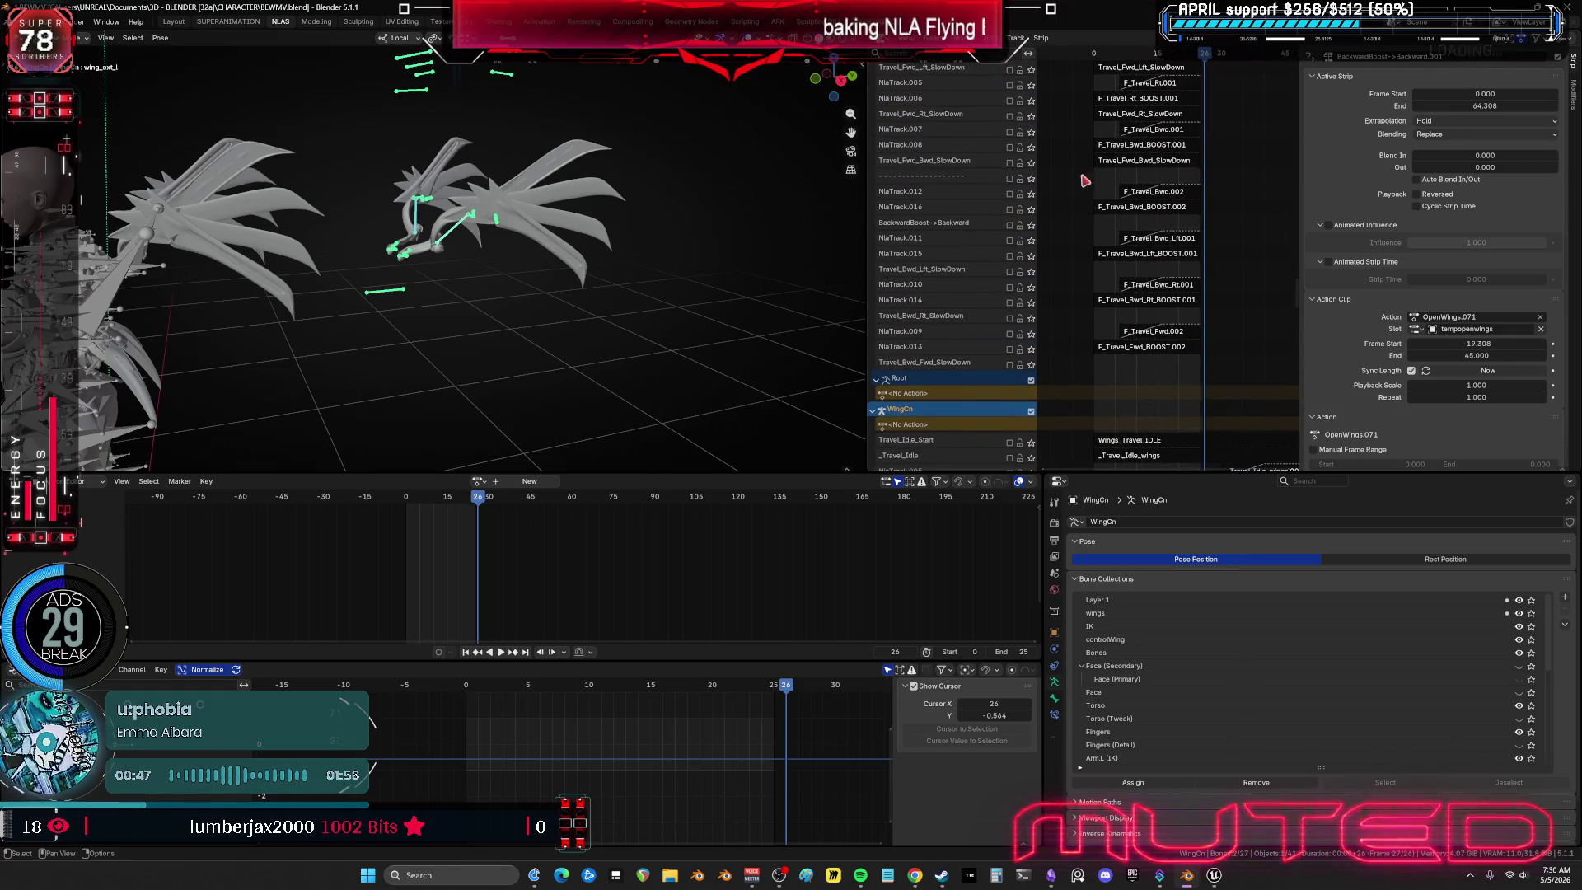
left_click(1011, 210)
Play the combined motion in a maximized wireframe 3D view framing the character and wings.
middle_click_drag(544, 292, 593, 282)
key("ctrl+space")
key("shift+z")
mouse_move(659, 321)
middle_mouse_down()
mouse_move(798, 392)
mouse_move(618, 413)
mouse_move(542, 400)
middle_mouse_up()
key("space")
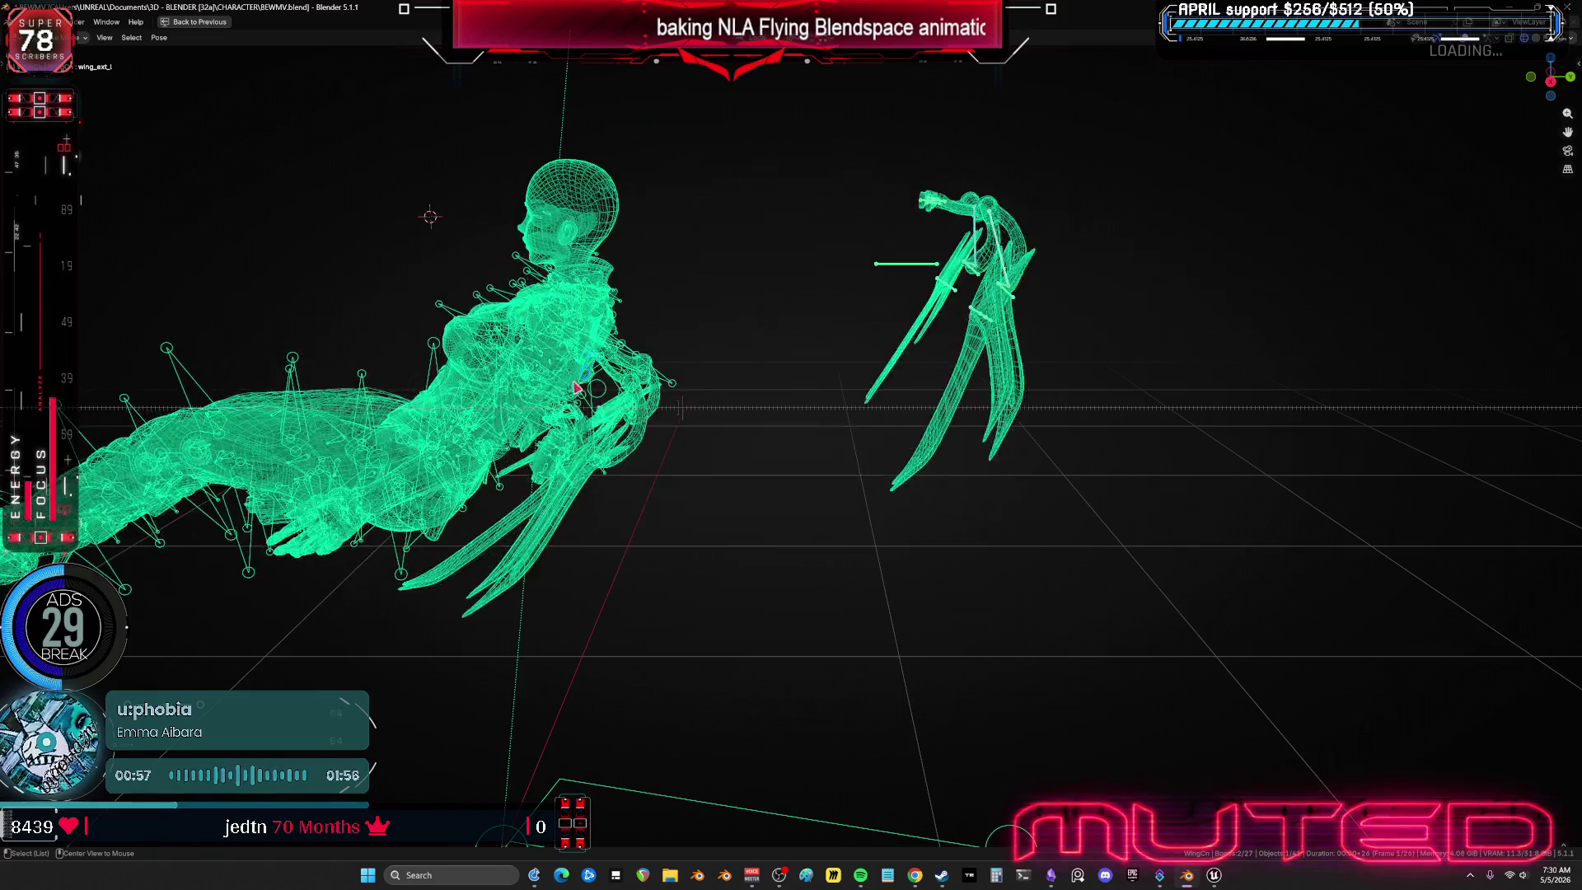
Turn off X-ray and wireframe so the character shows in opaque solid shading.
key("shift+z")
key("alt+z")
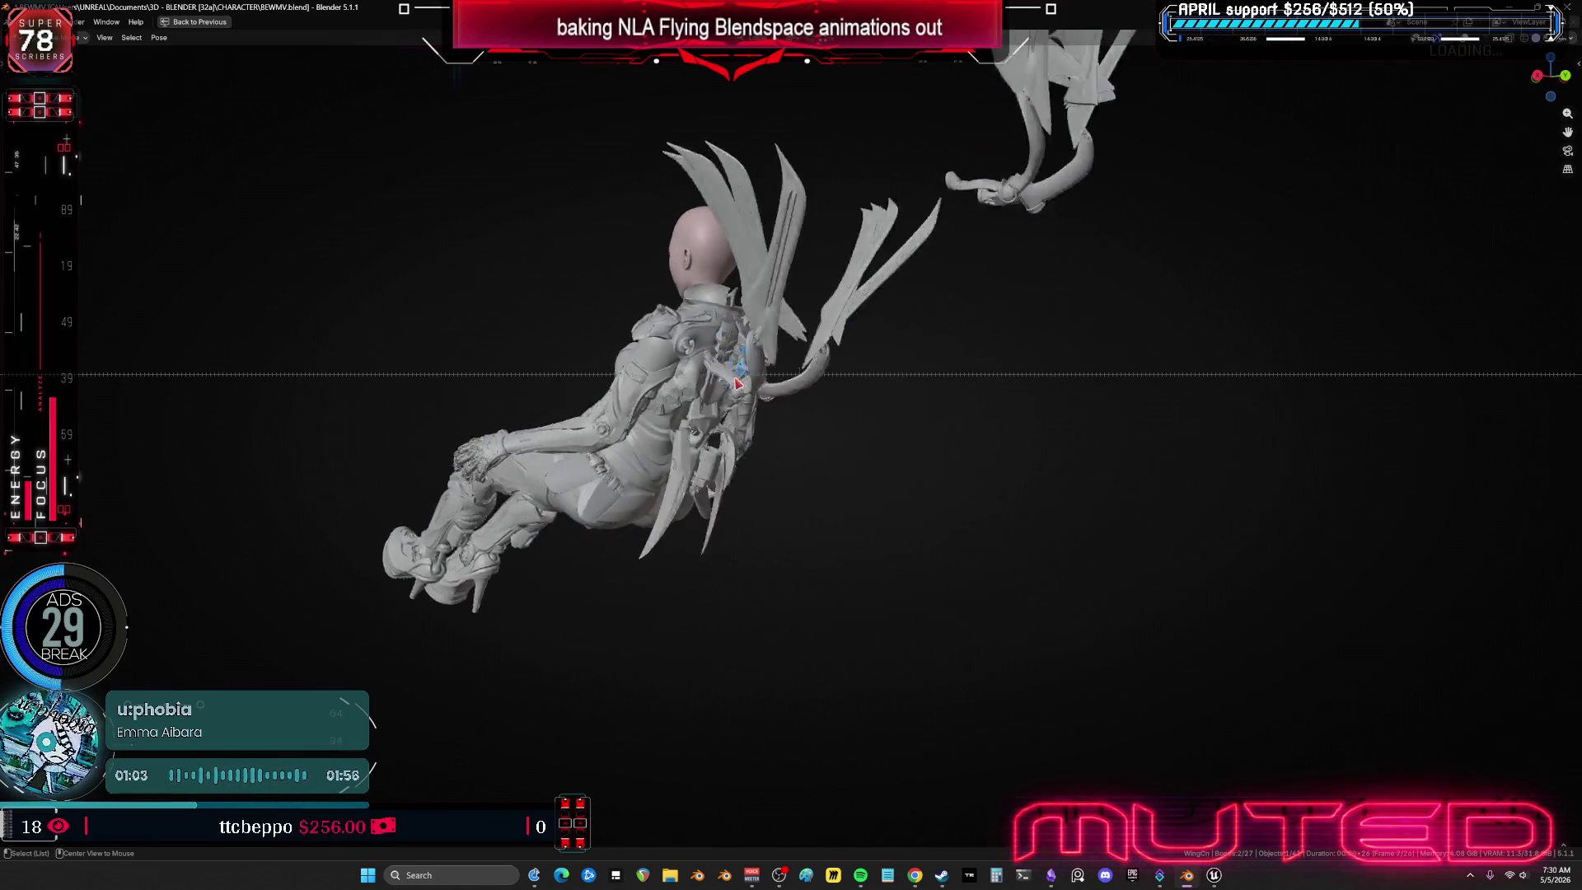
scroll(796, 388, "down", 3, "alt")
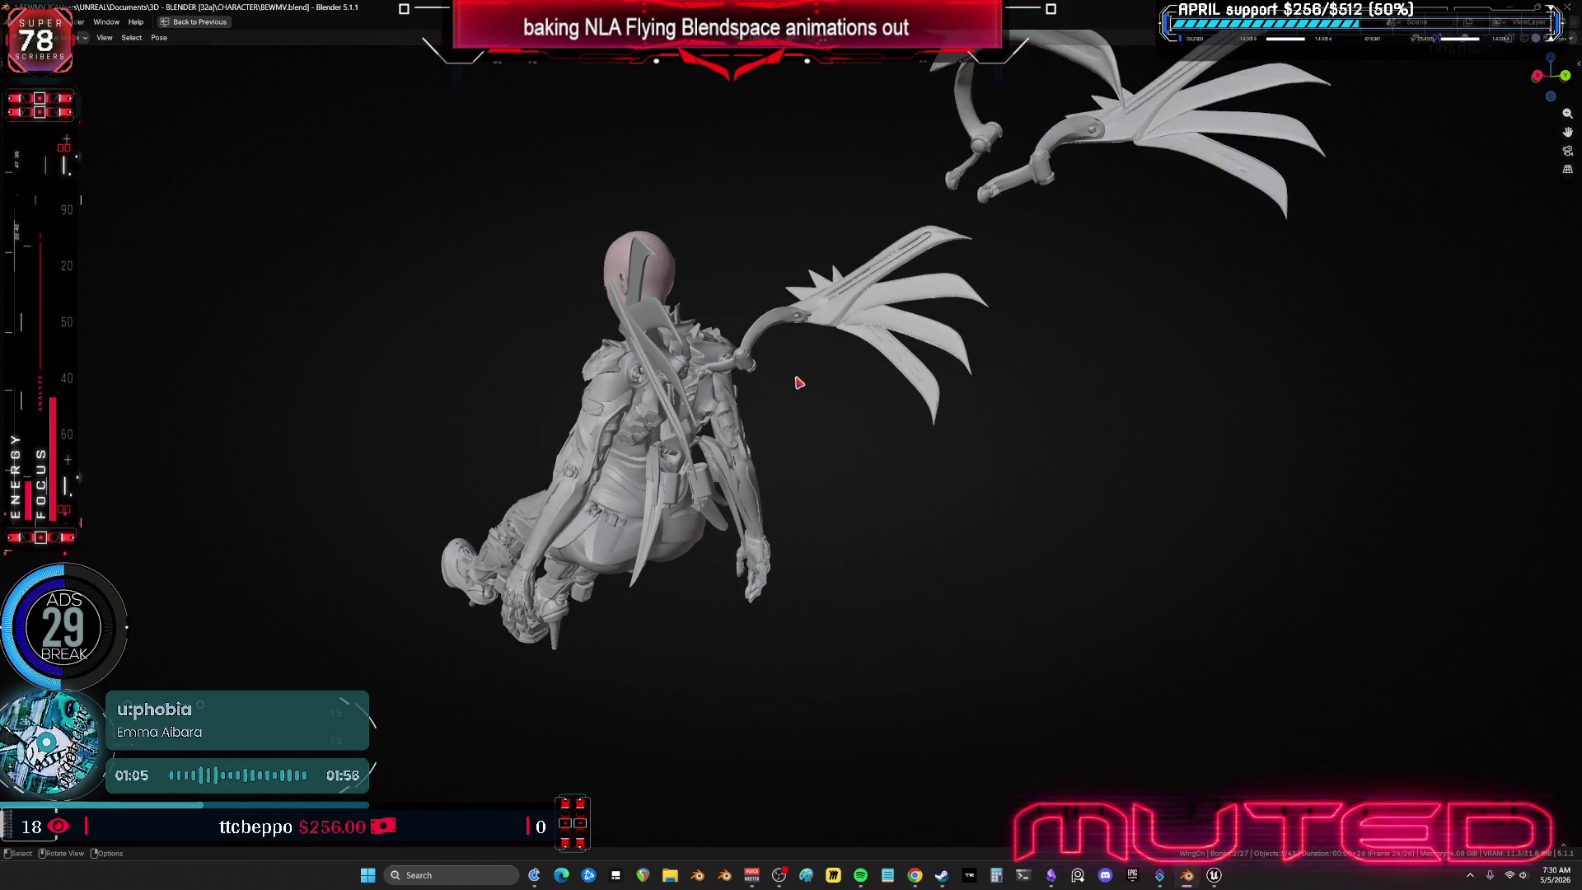
scroll(798, 383, "up", 3, "alt")
Orbit to a side view and scrub through frames to check the wing poses.
middle_click_drag(516, 294, 651, 338)
scroll(646, 338, "up", 4, "alt")
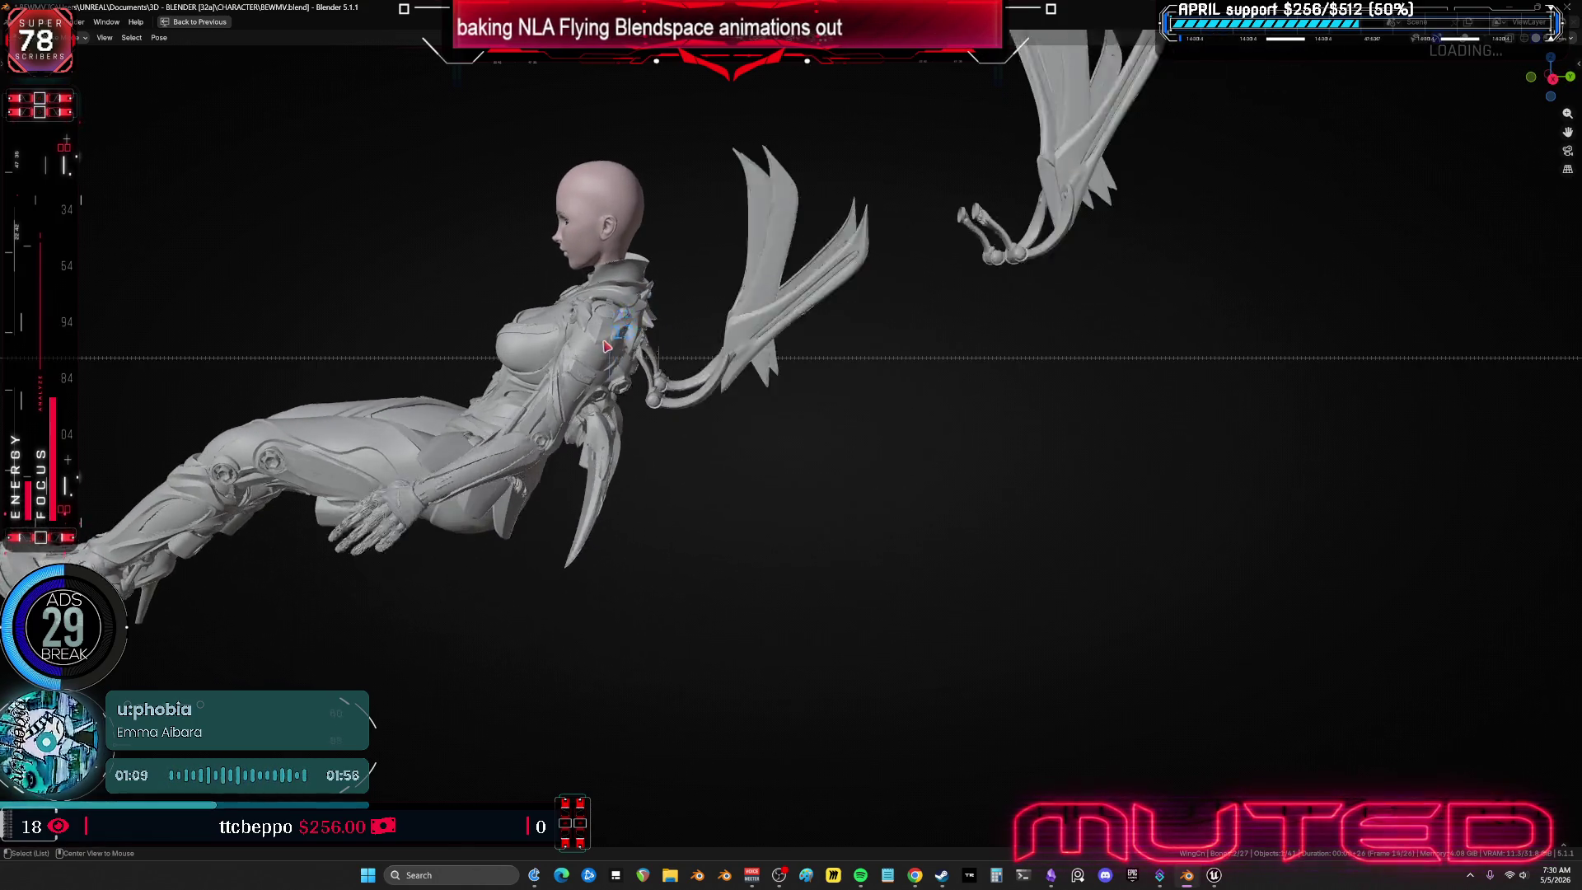
scroll(606, 346, "up", 11, "alt")
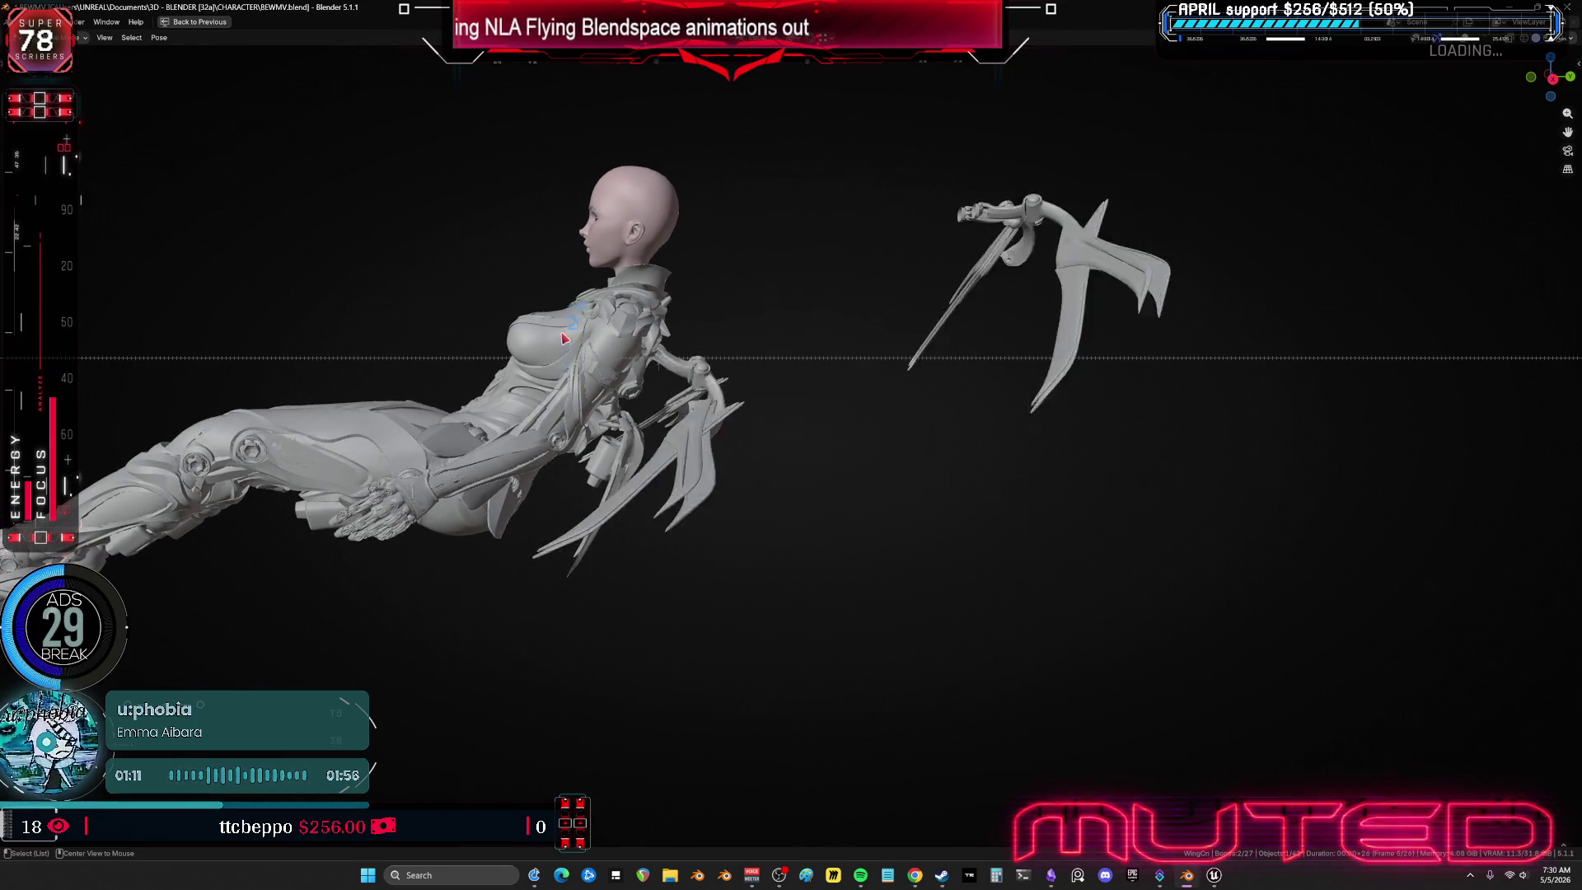
scroll(564, 338, "up", 1, "alt")
scroll(575, 344, "up", 2, "alt")
scroll(574, 344, "down", 20, "alt")
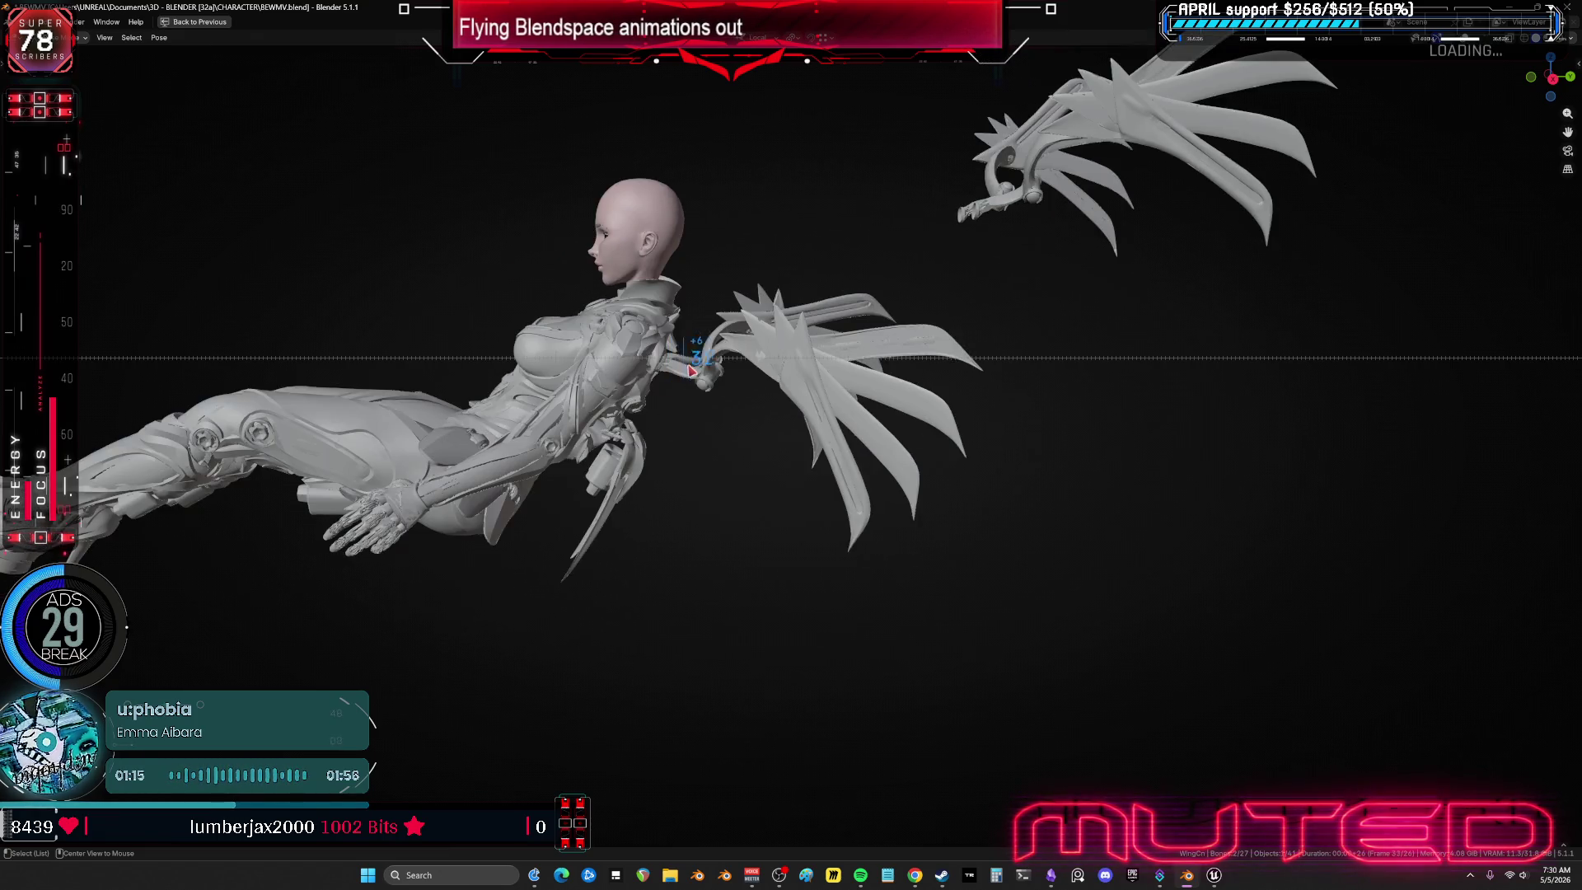
scroll(581, 354, "up", 20, "alt")
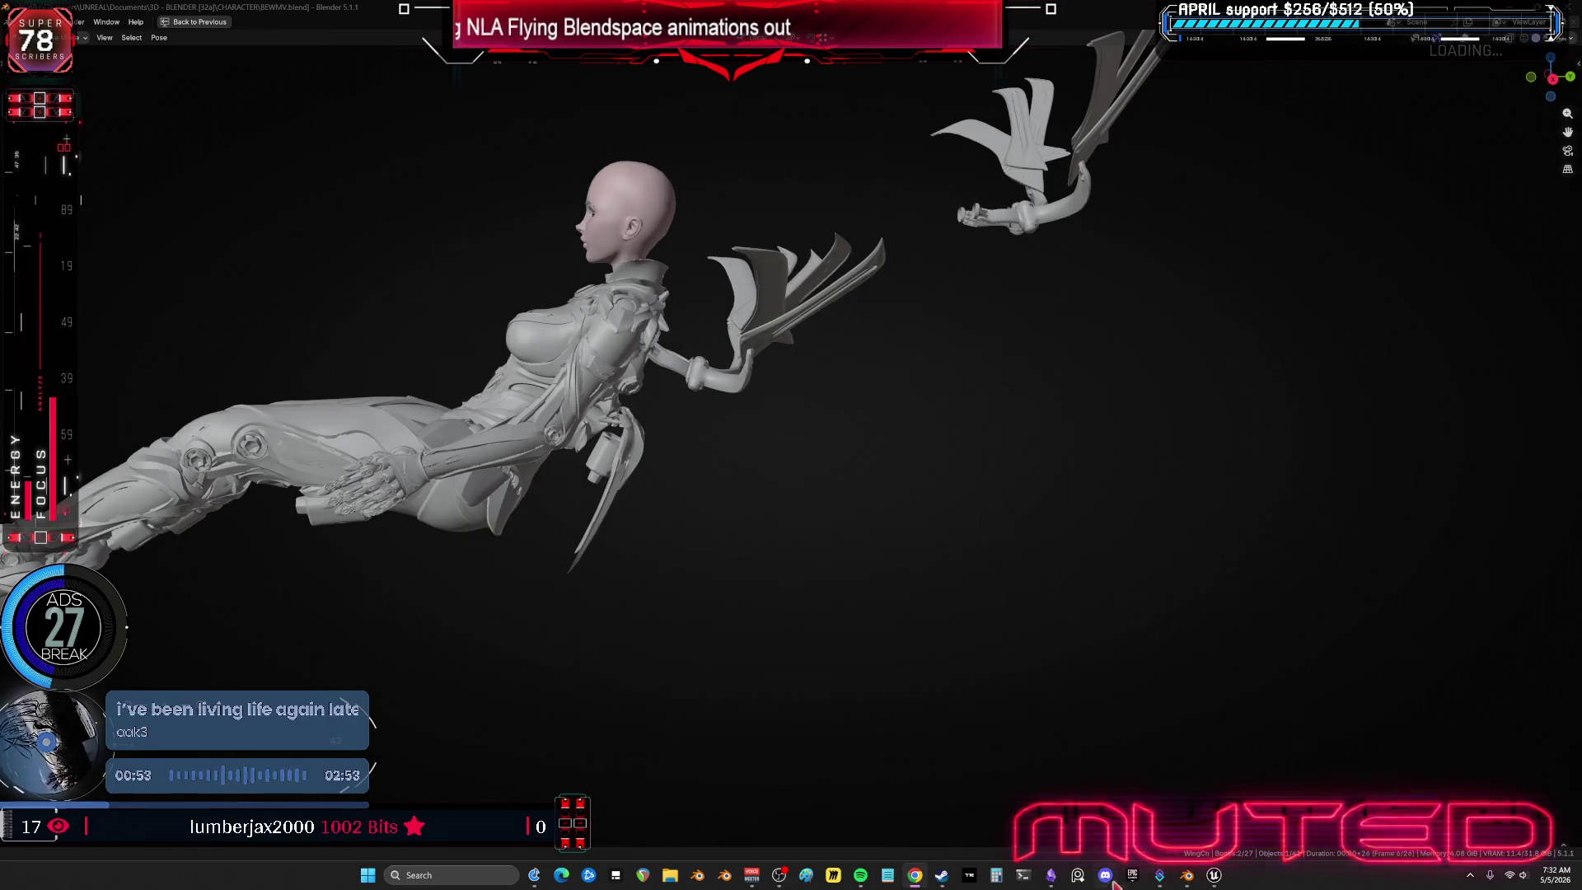
key("alt+Tab")
Paste a new chat screenshot onto the canvas below the existing cards and place it.
scroll(924, 628, "down", 1)
scroll(924, 629, "down", 5)
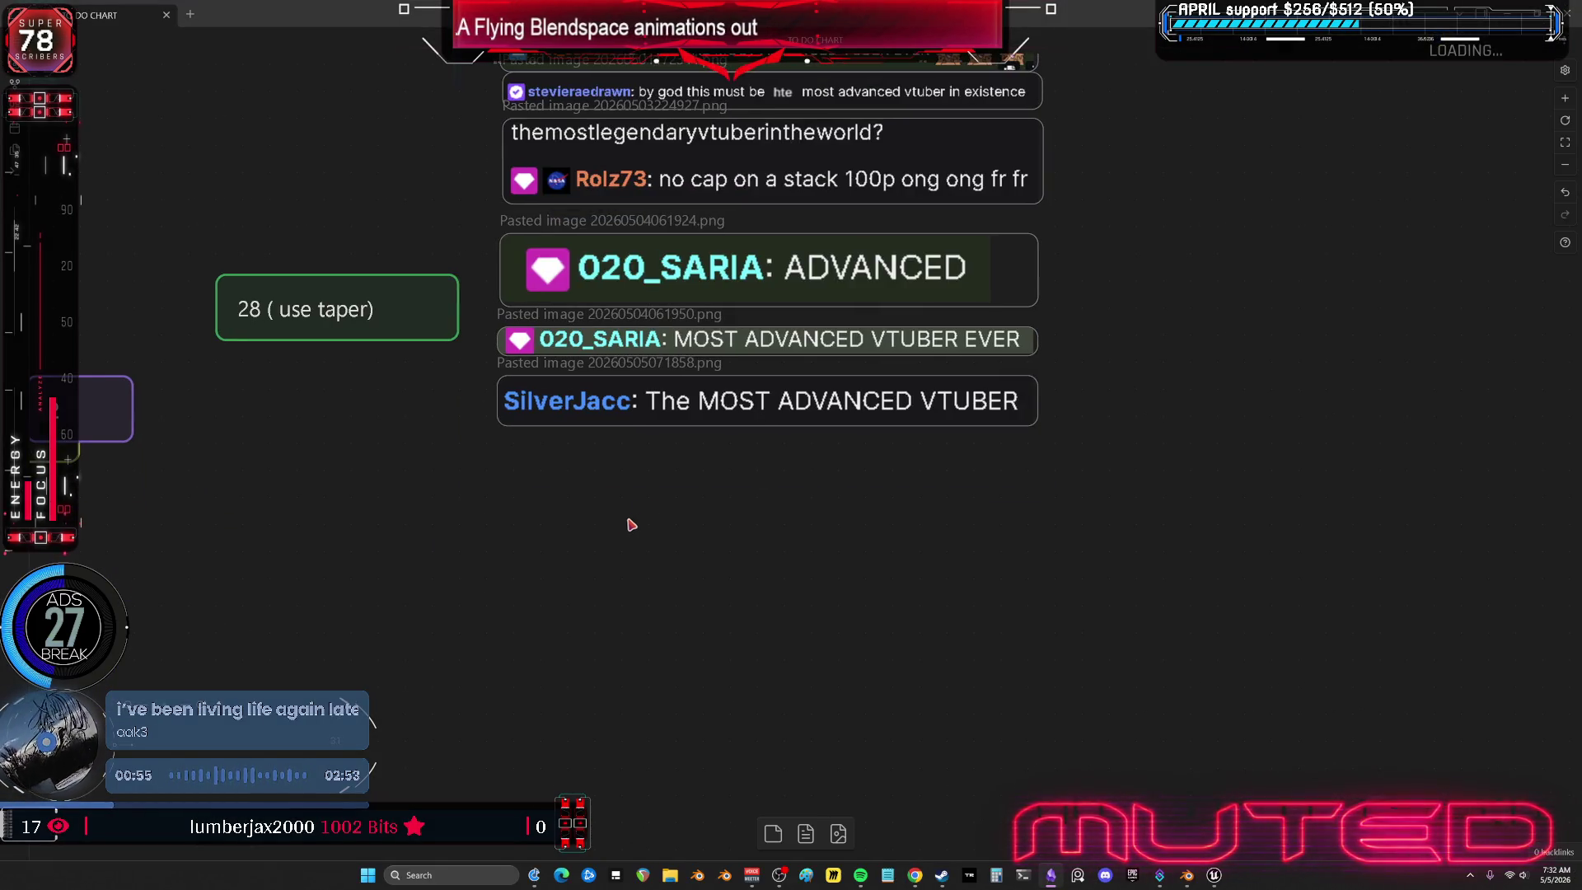
key("ctrl+v")
left_click(644, 464)
left_click_drag(643, 464, 645, 465)
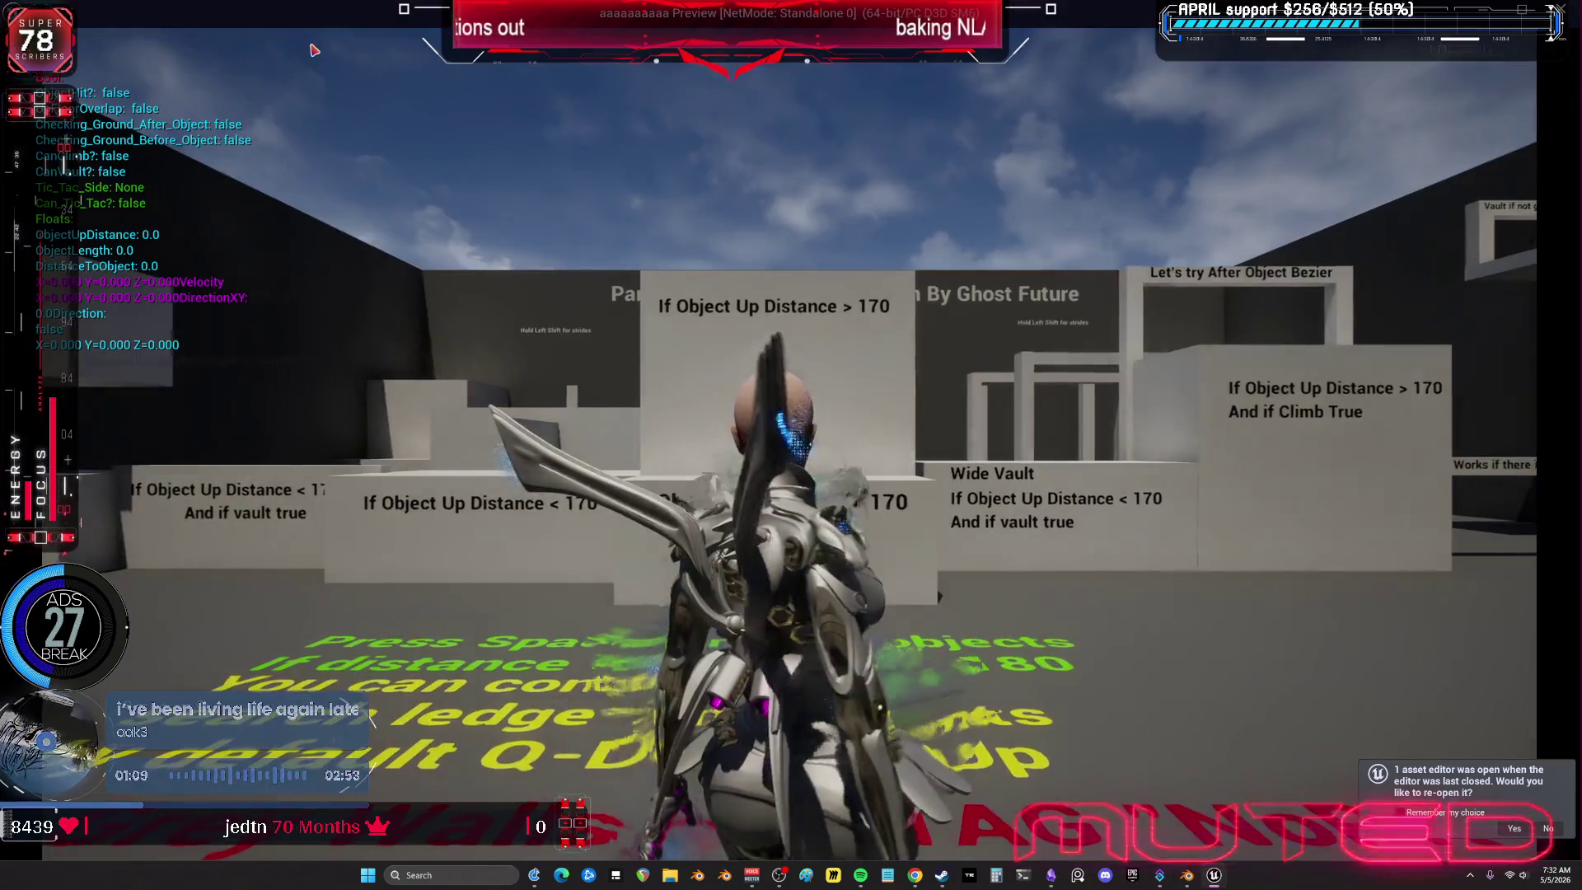
Dash, run to the Wide Vault block, vault it, take off flying, then stop playing.
key("q")
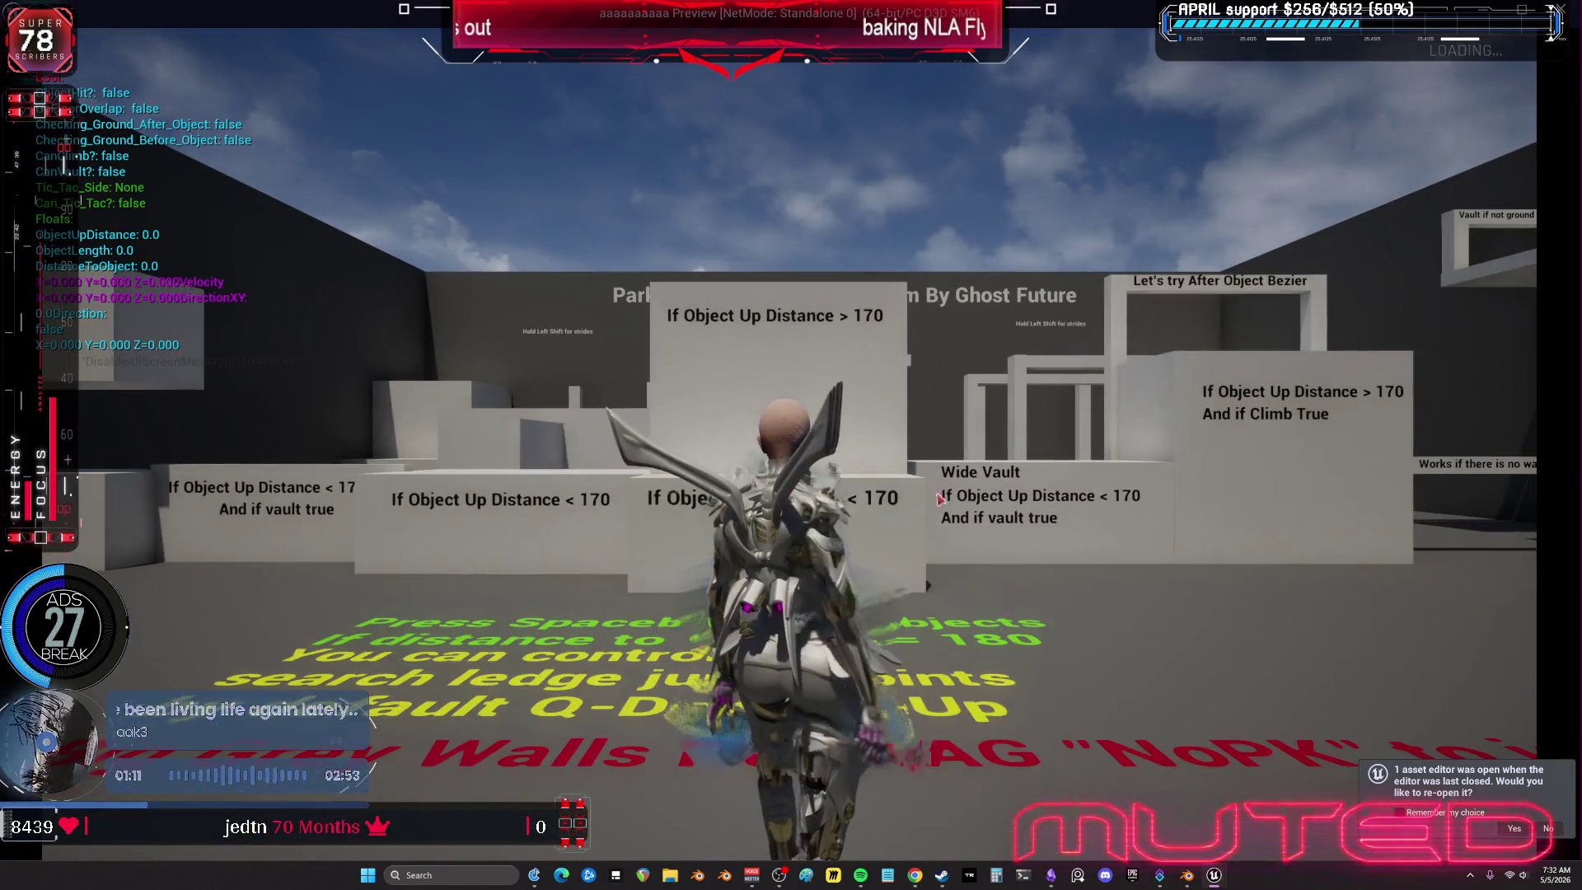
key("w")
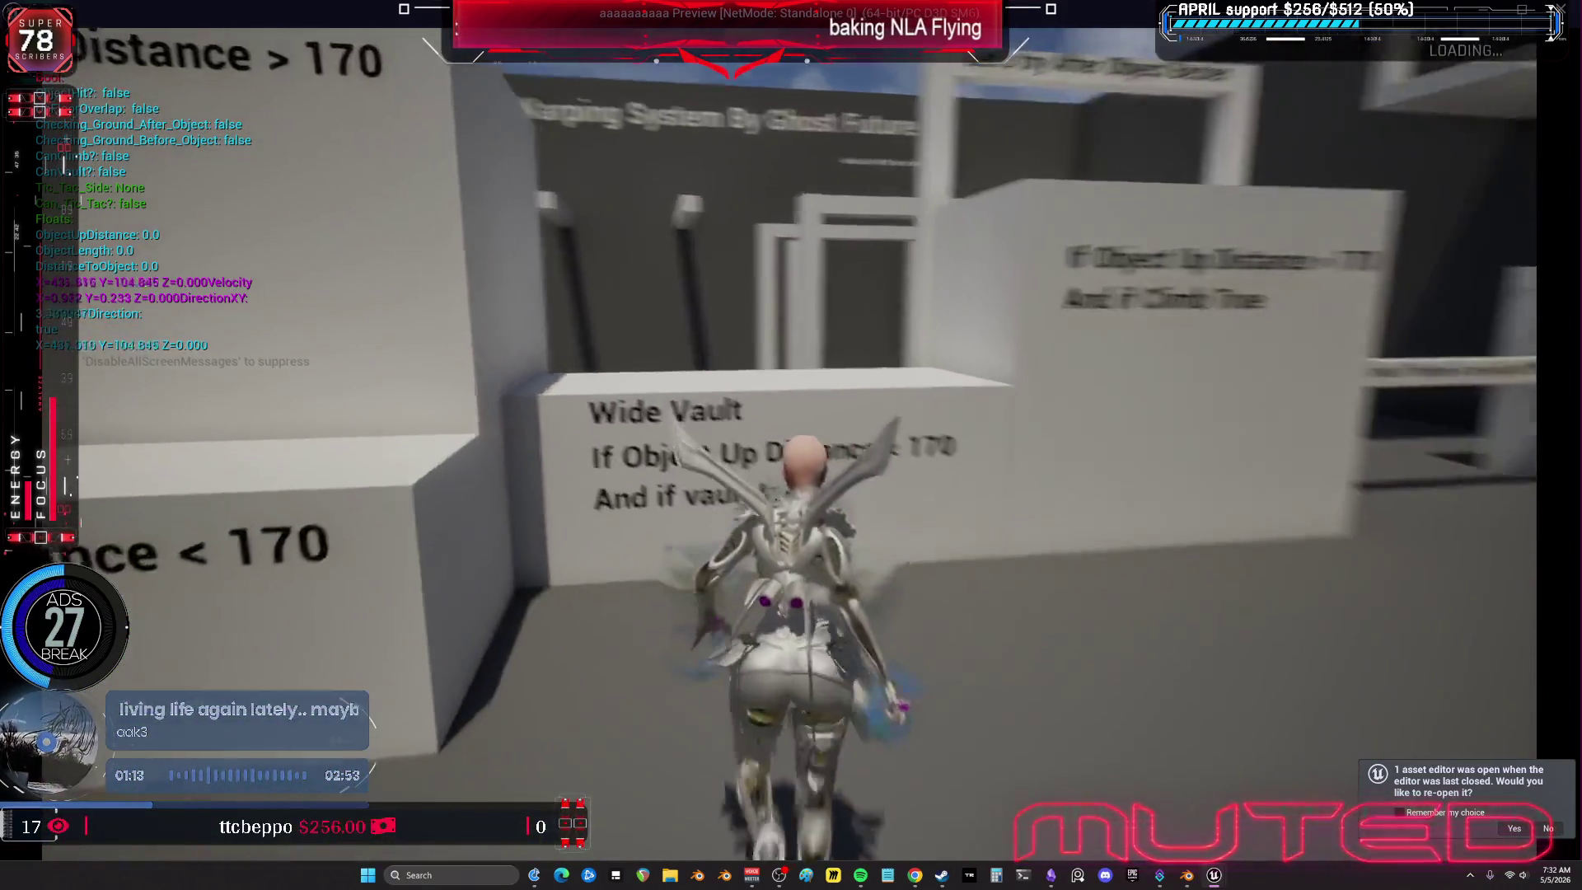
key("space")
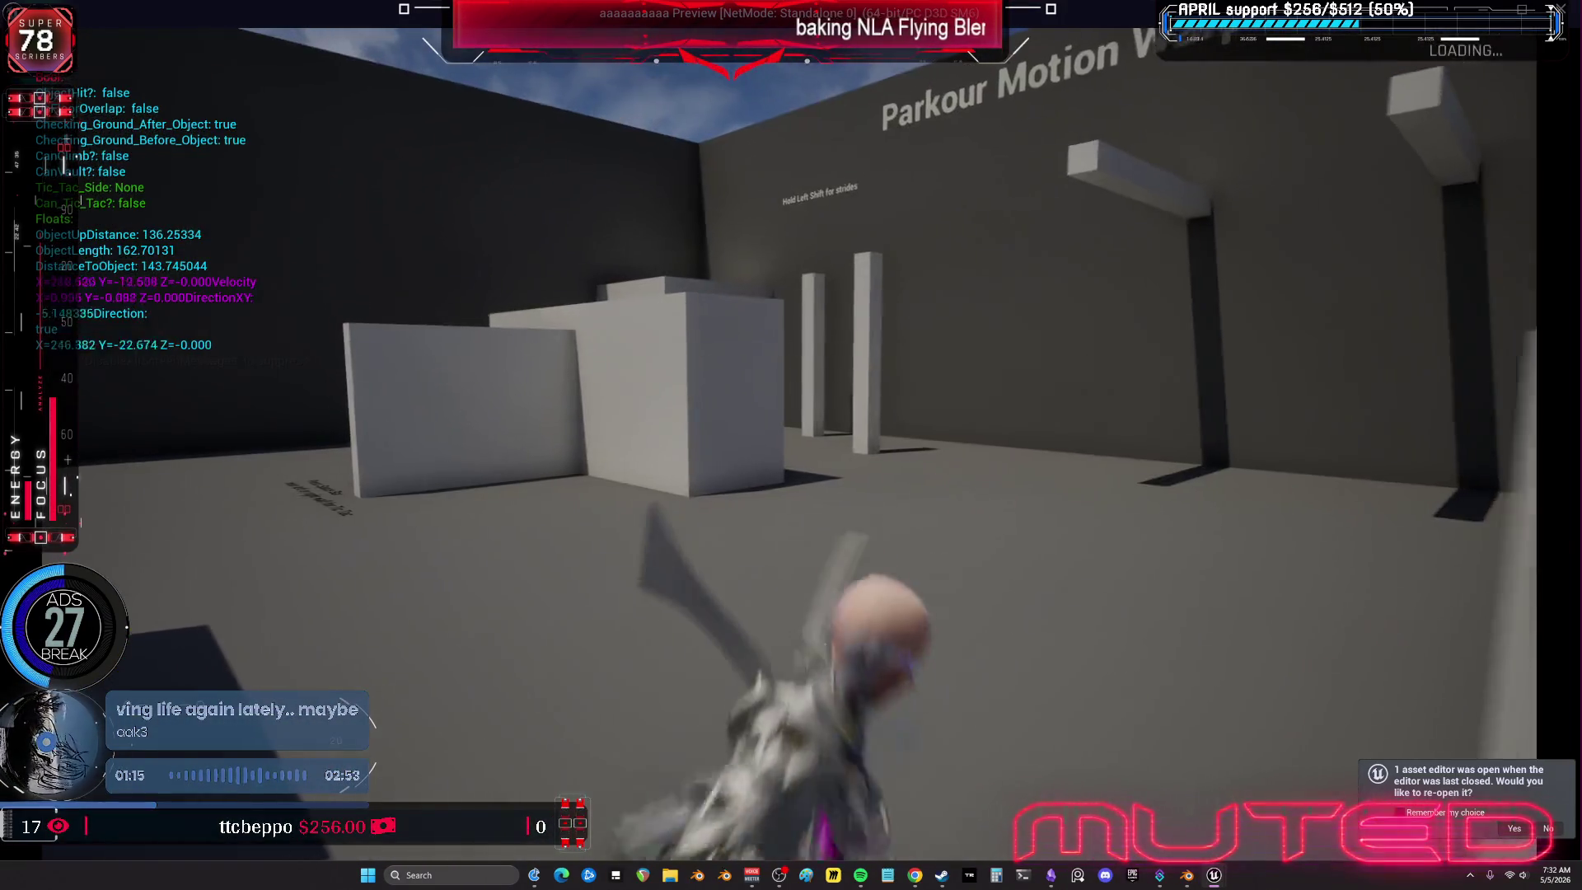
key("space")
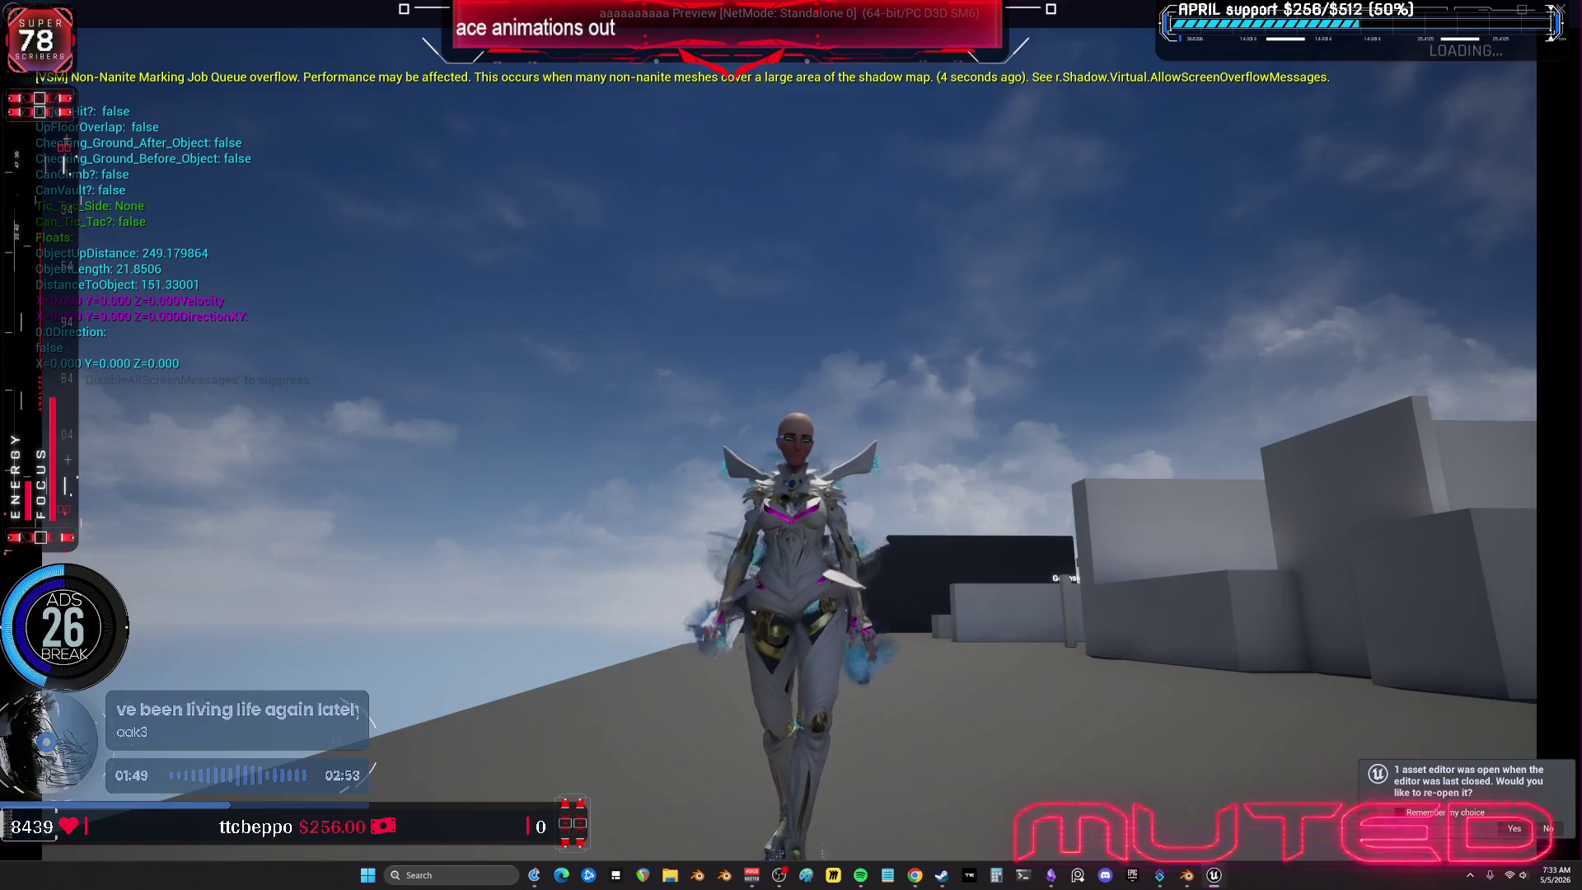
key("Escape")
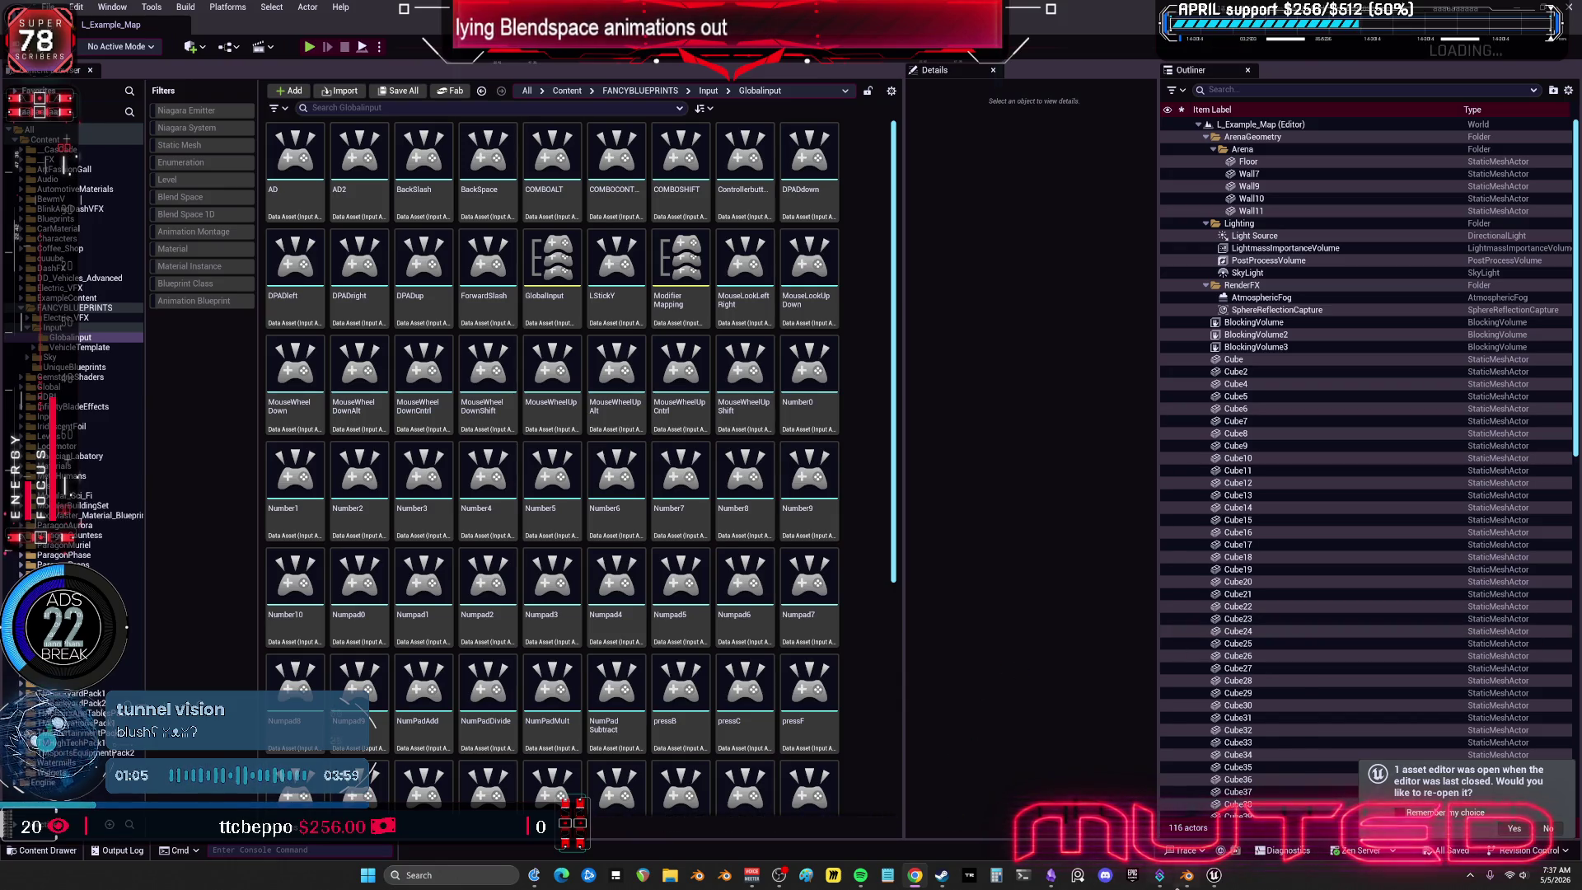
Return to Blender's winged character scene and scrub a few animation frames.
left_click(1187, 877)
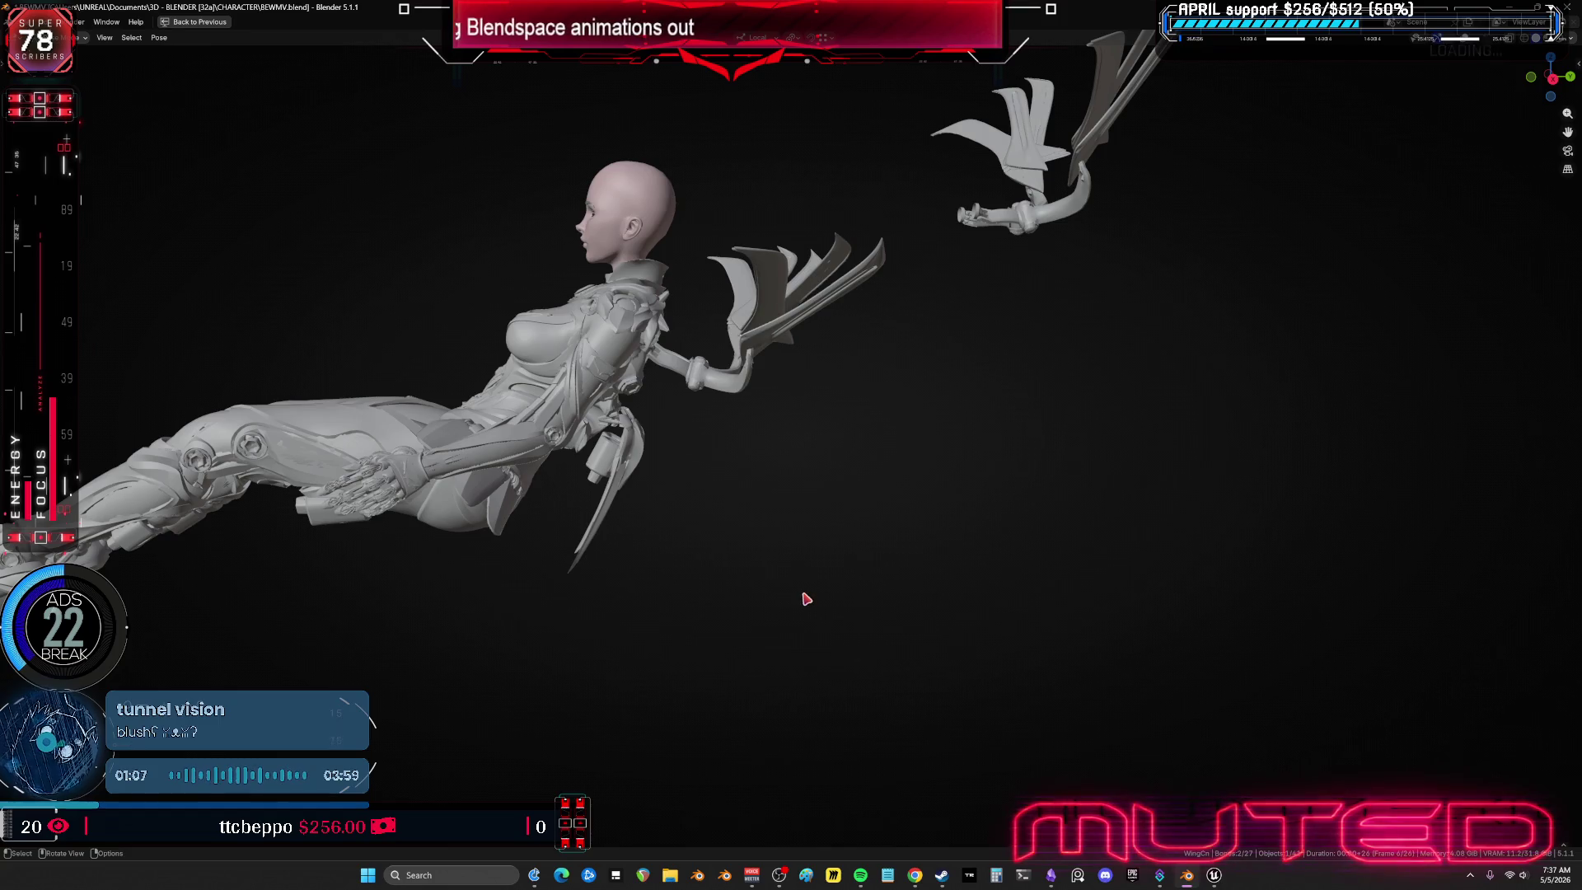
scroll(752, 569, "up", 3, "alt")
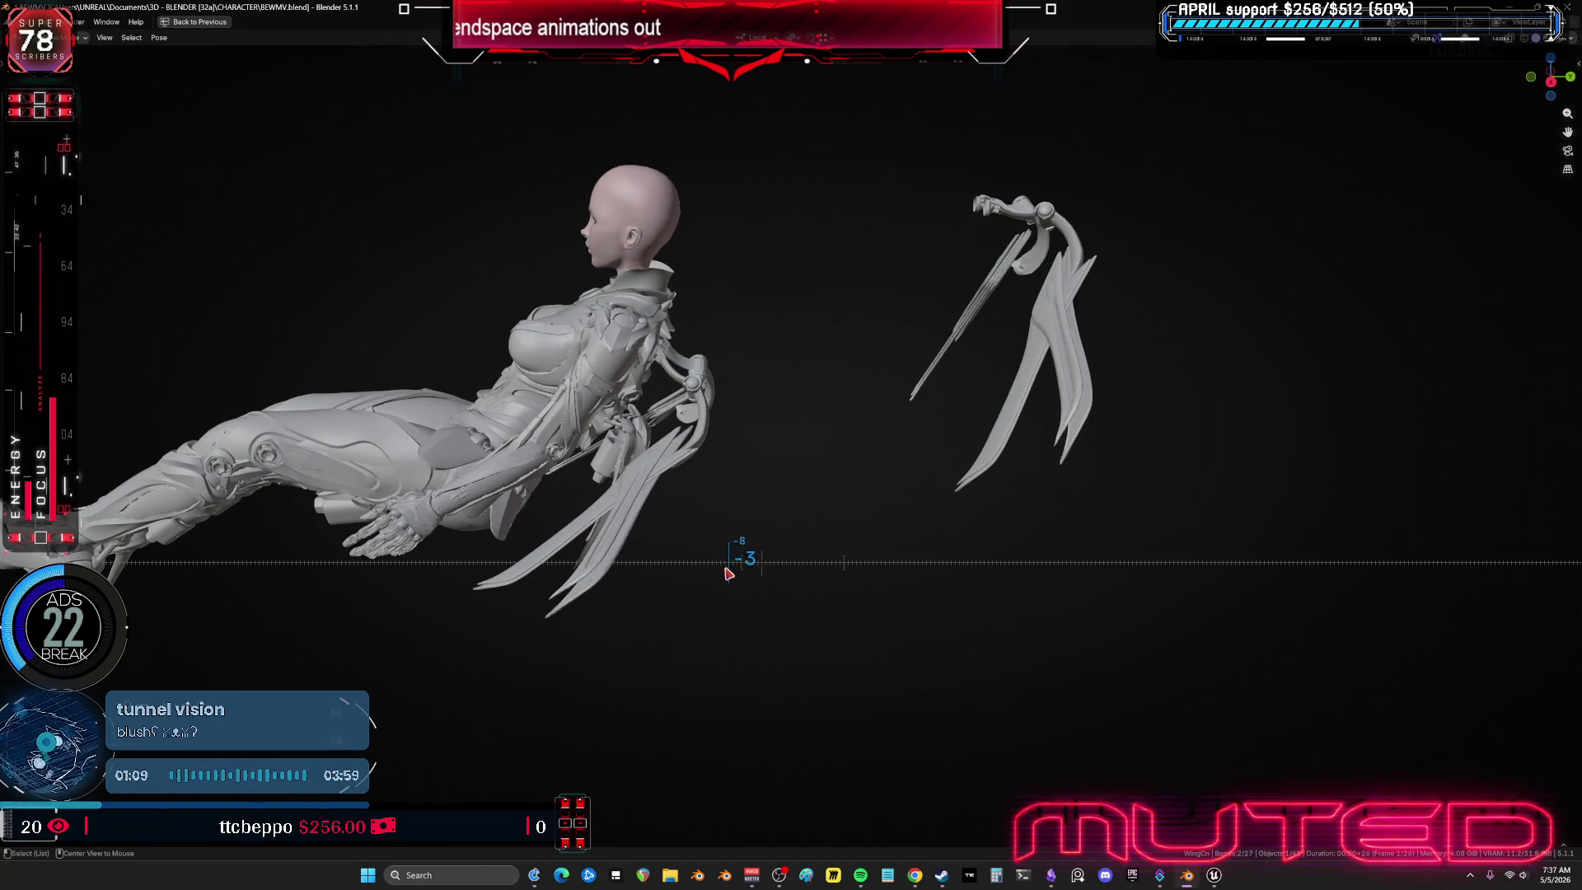
scroll(751, 567, "down", 5, "alt")
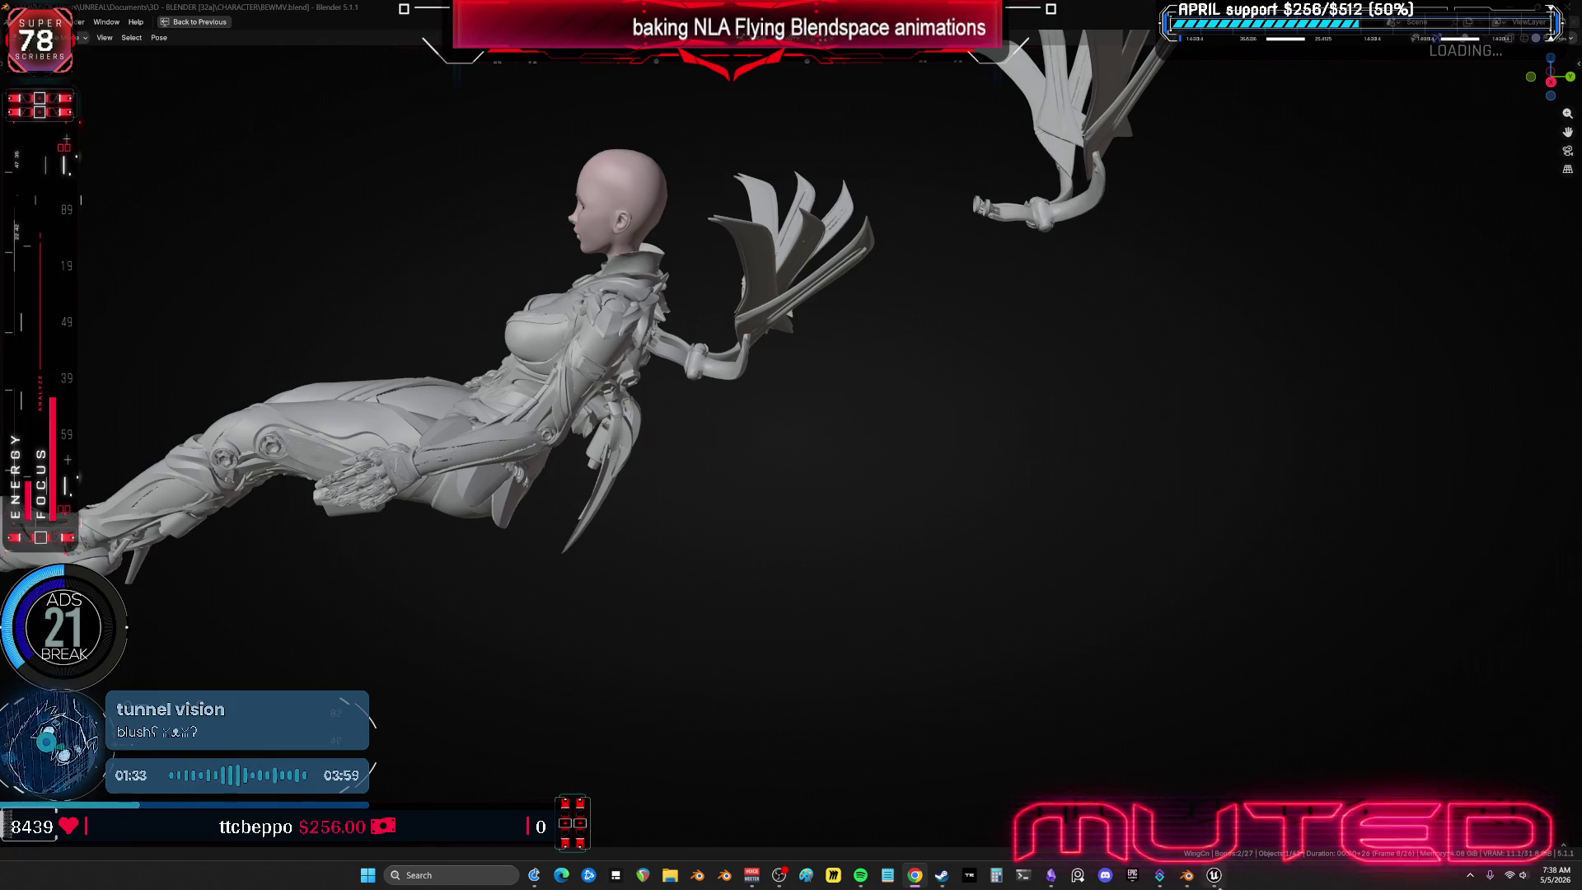
left_click(1216, 876)
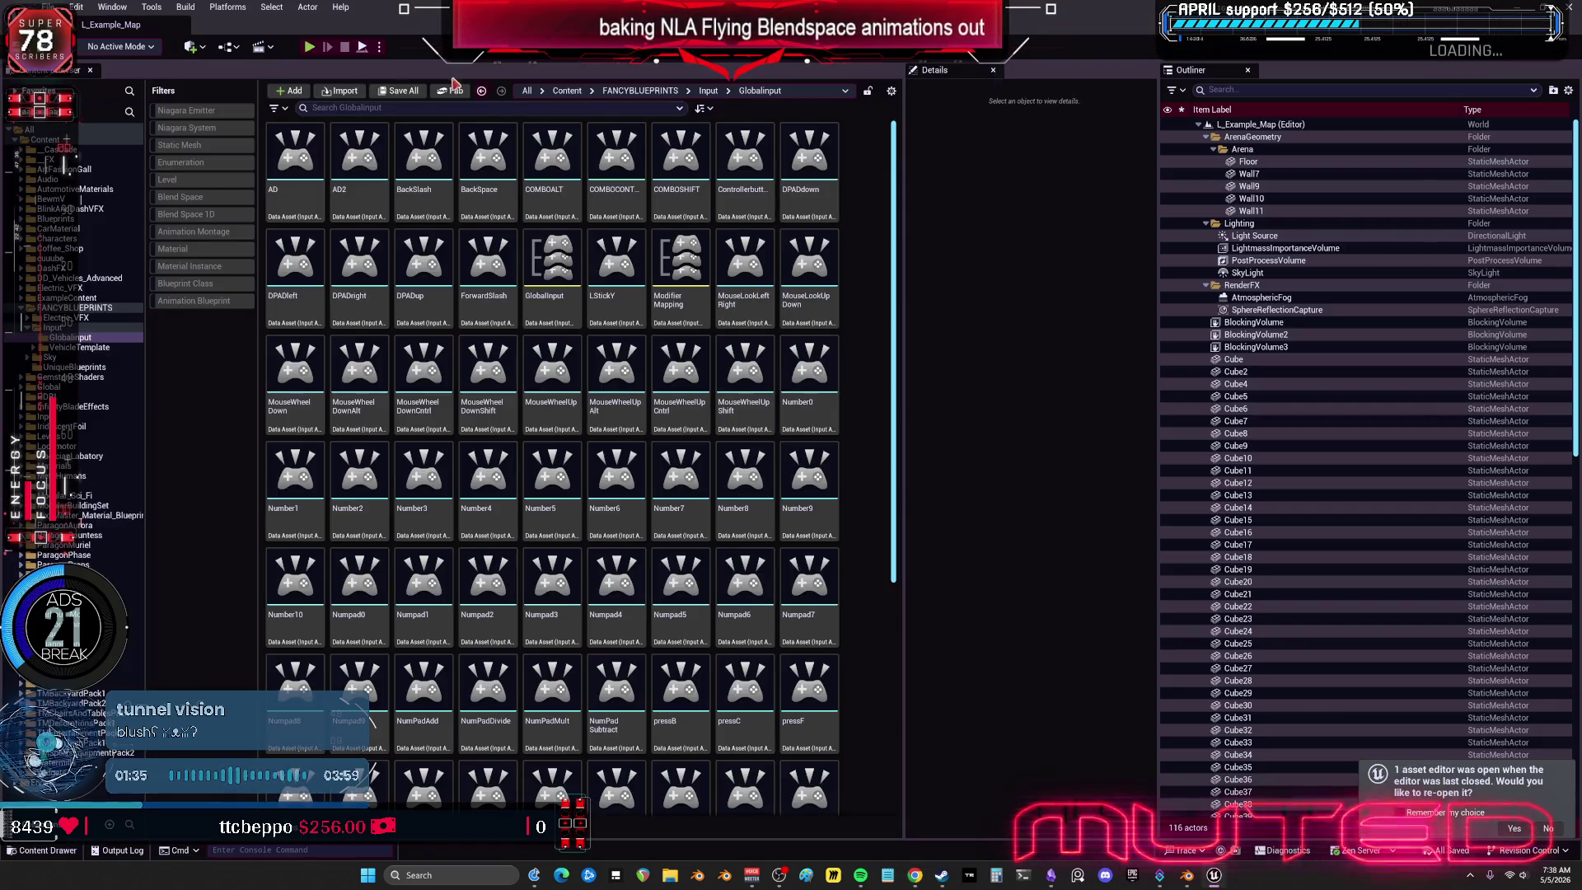
Launch a standalone game preview of the level with the flying character.
left_click(310, 47)
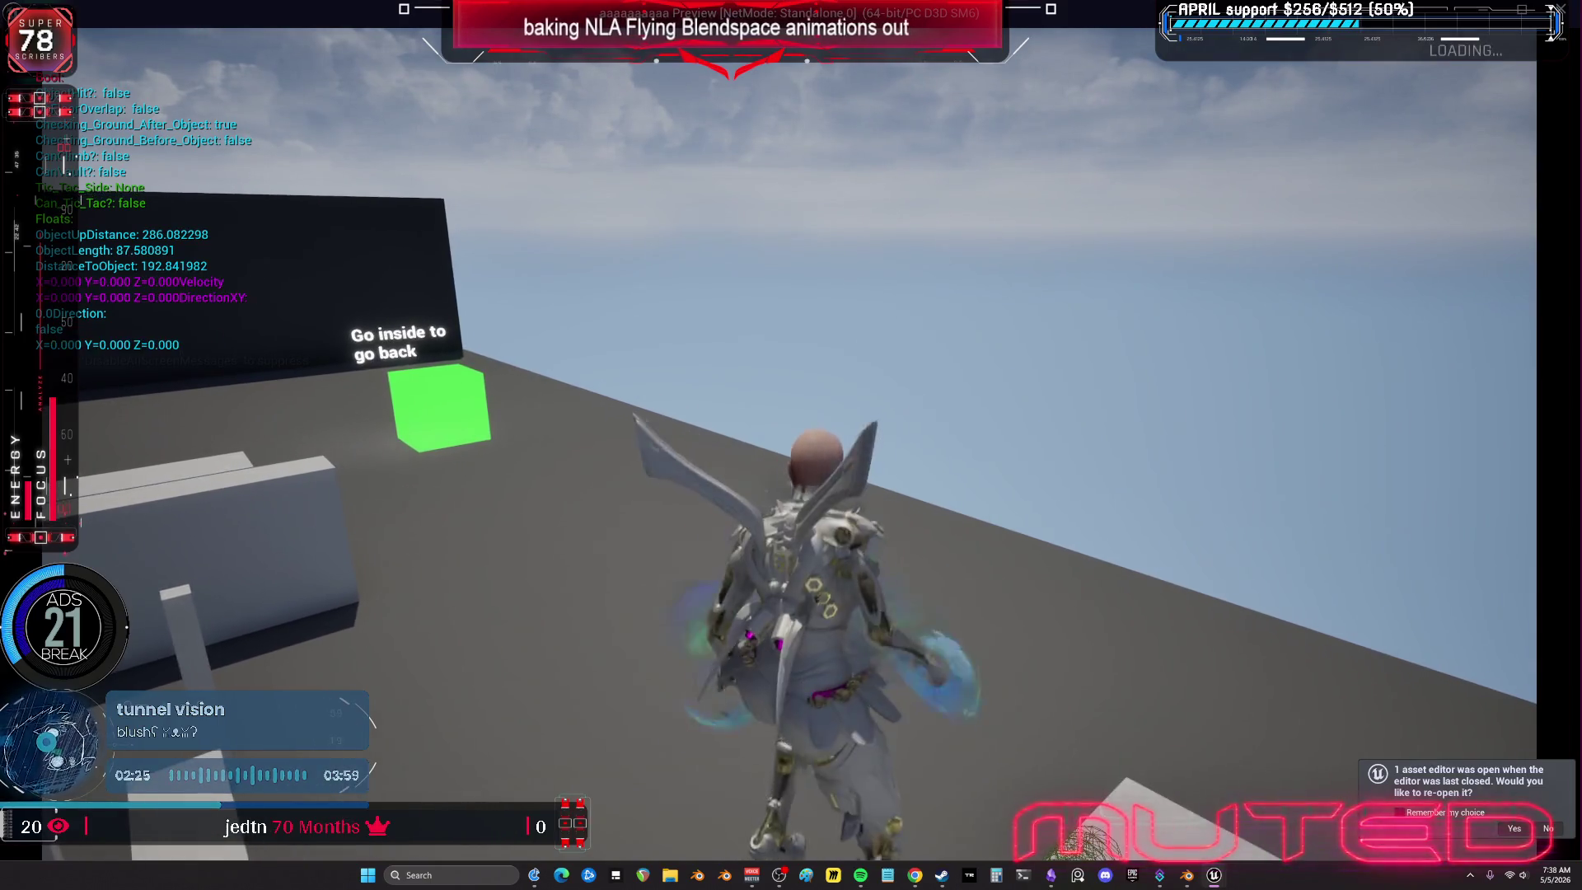
Close the standalone preview with Esc to get back to the editor.
key("Escape")
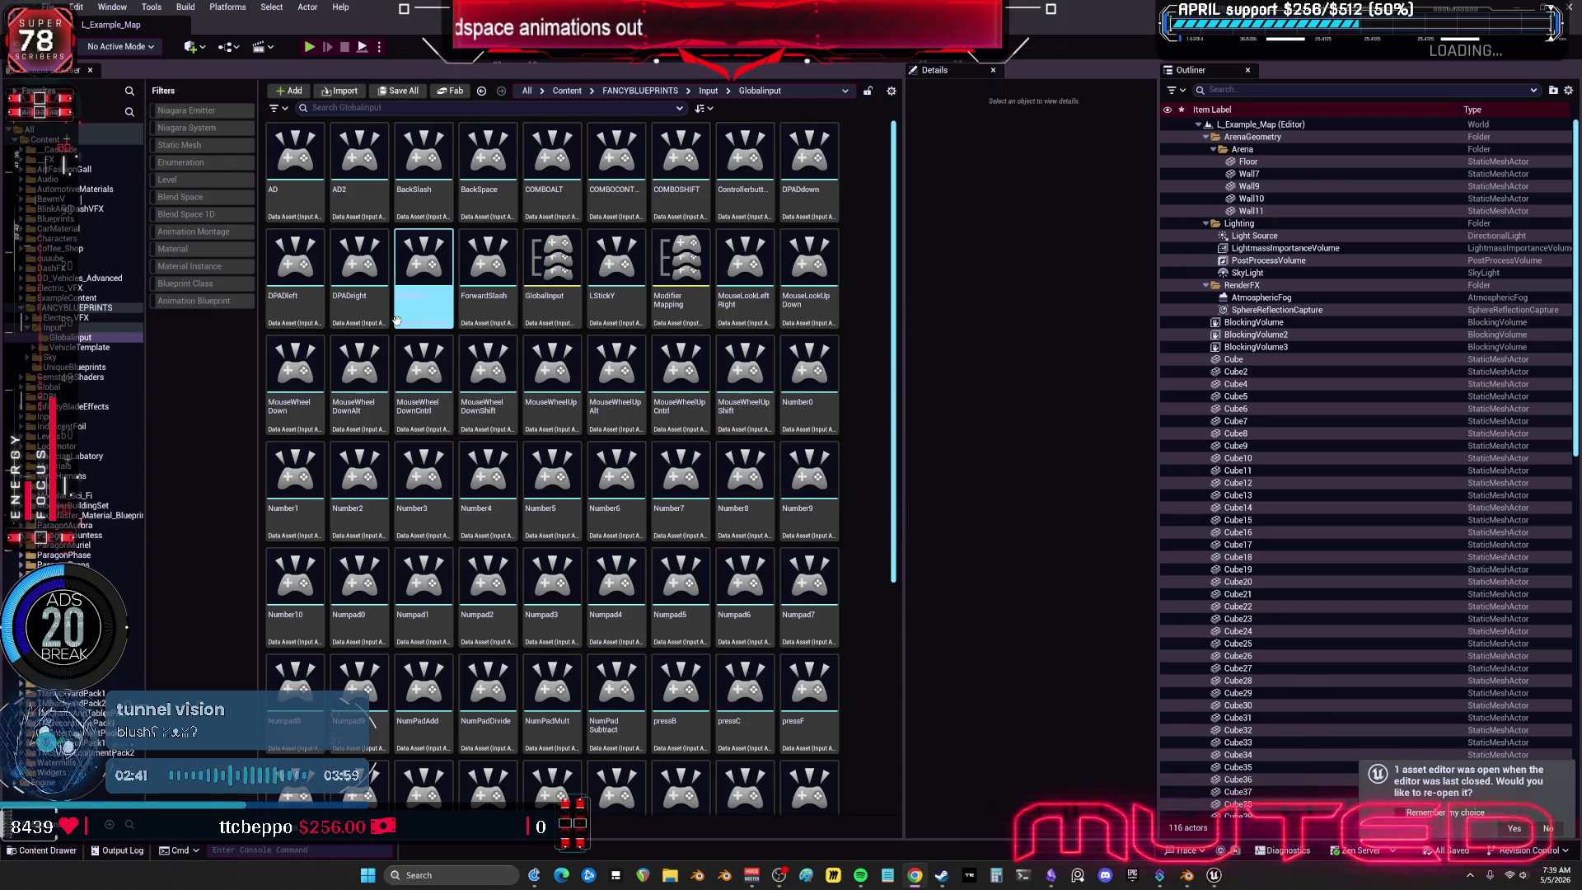
Browse a content folder, selecting the NewMaterial, lacrimal fluid instance and M_ACCENT materials.
left_click(85, 311)
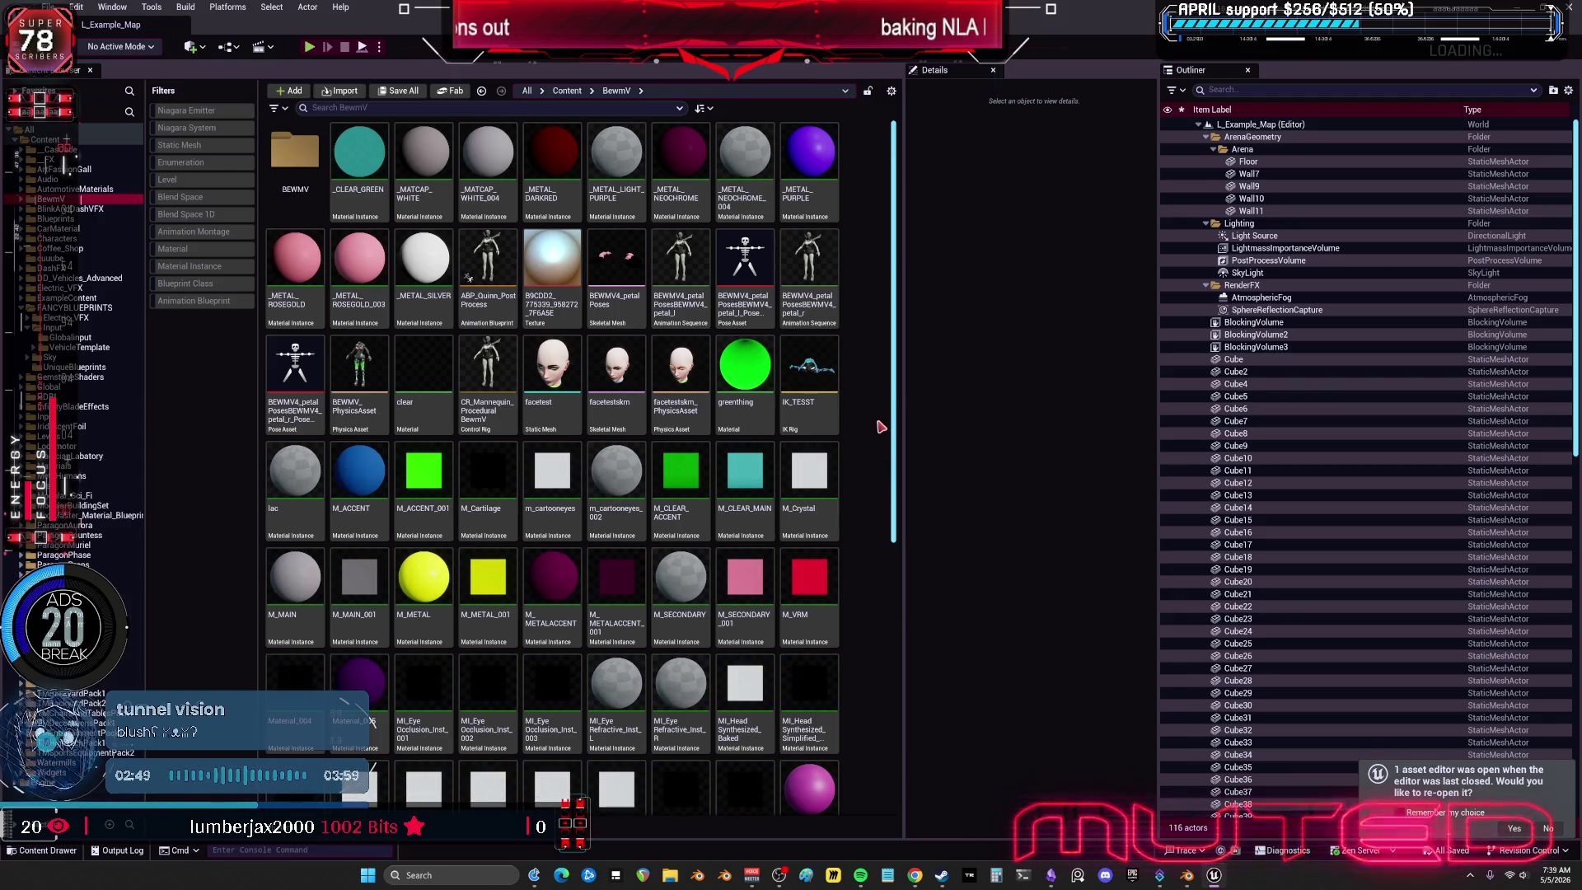
scroll(837, 412, "down", 5)
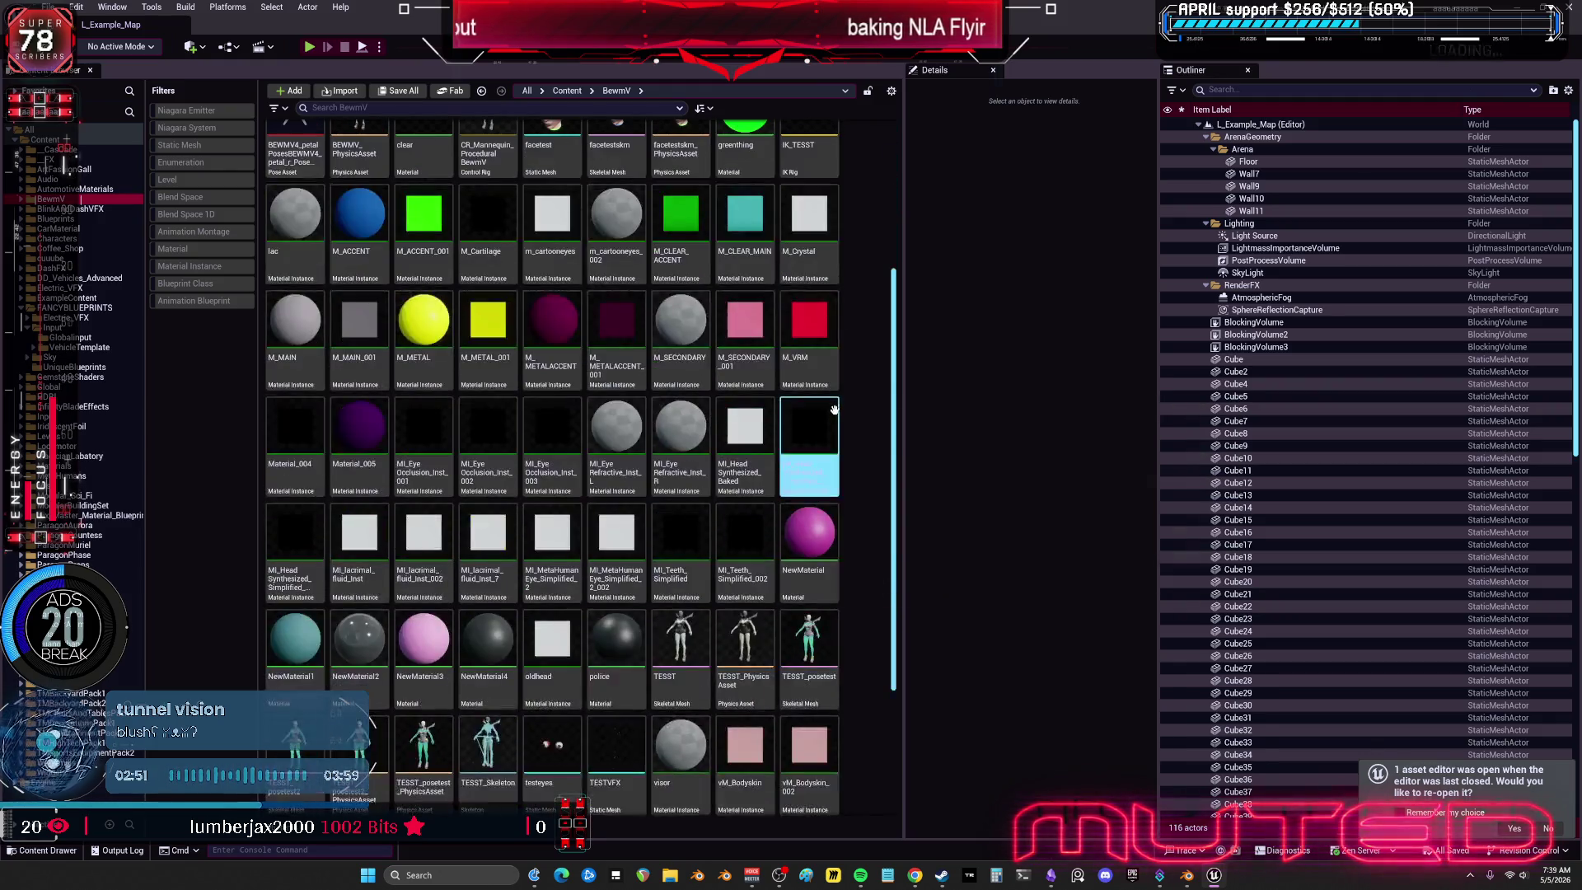
left_click(829, 437)
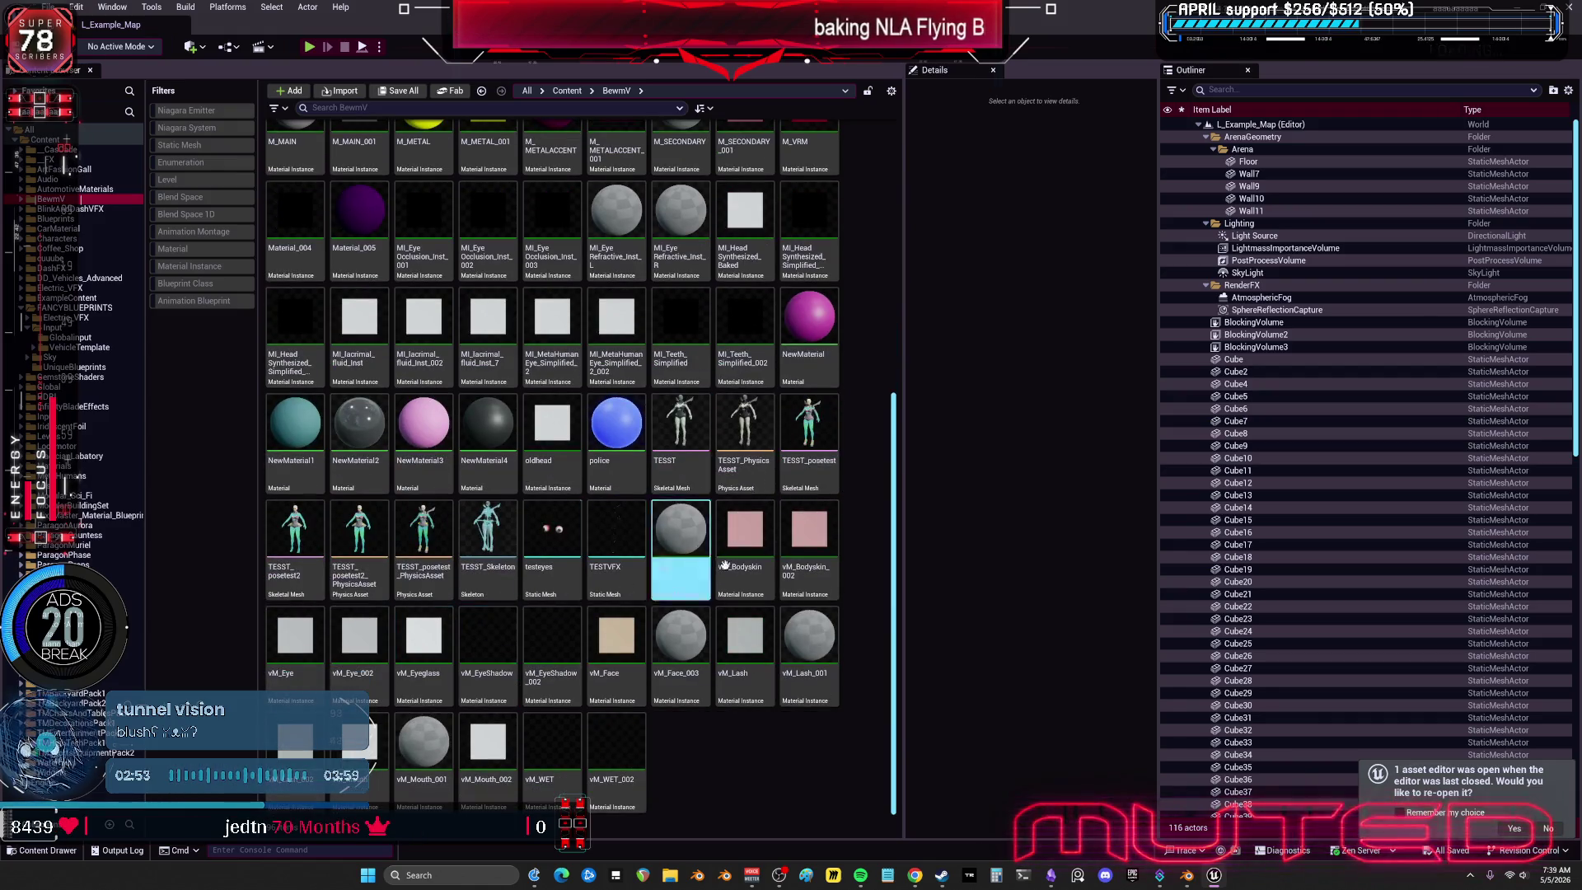
left_click(516, 515)
scroll(346, 379, "up", 4)
left_click(356, 375)
Expand BewmV, show the BEWMV subfolder, and open Temp_AnimBlueprint.
left_click(20, 199)
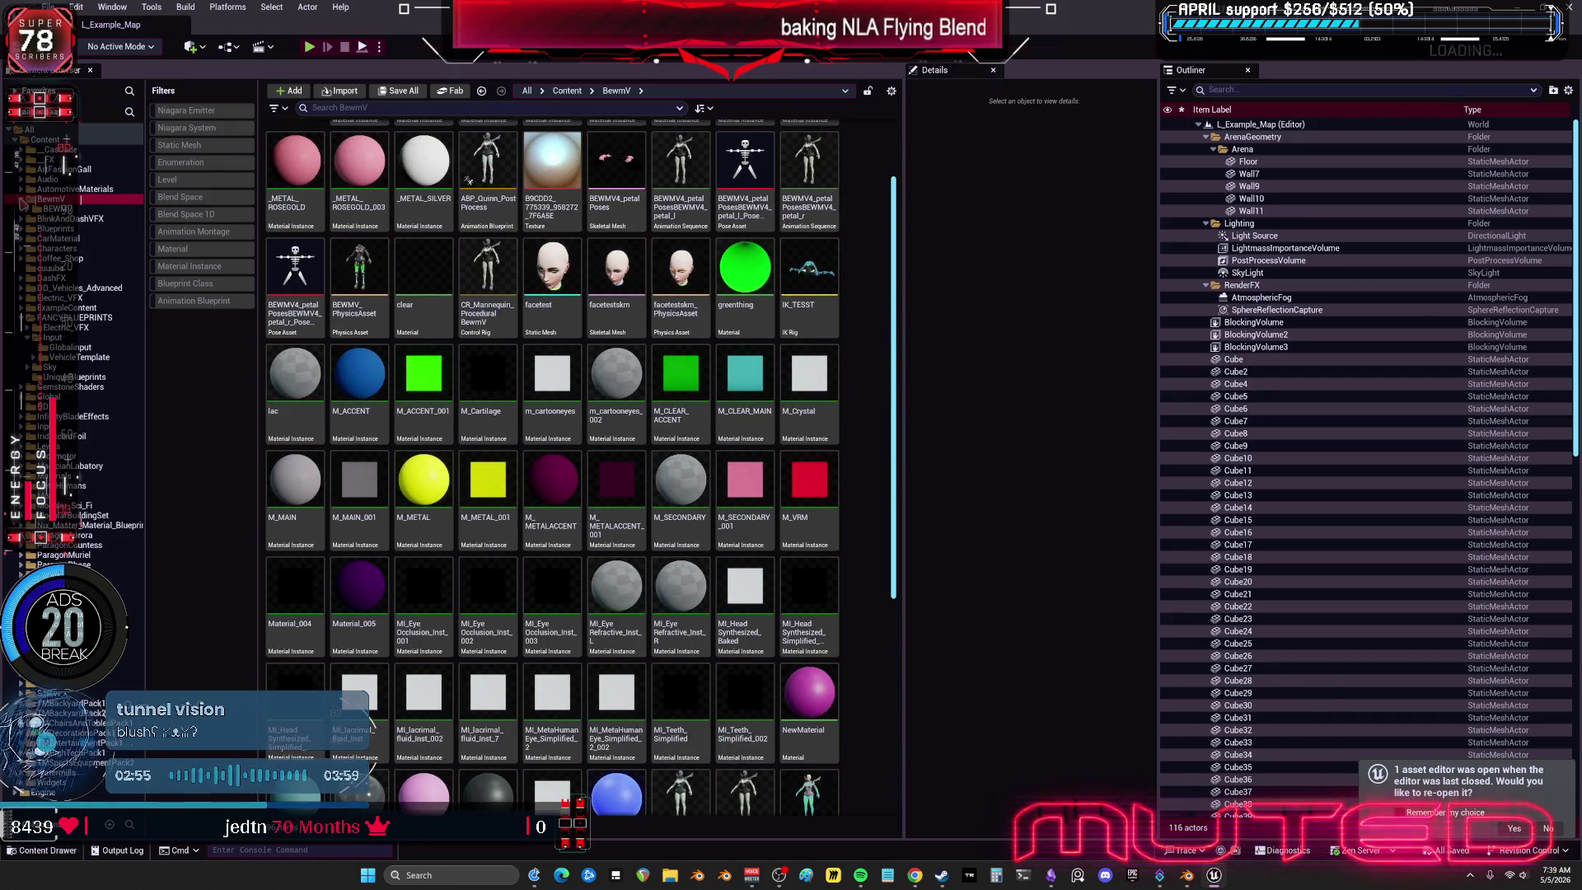
left_click(56, 210)
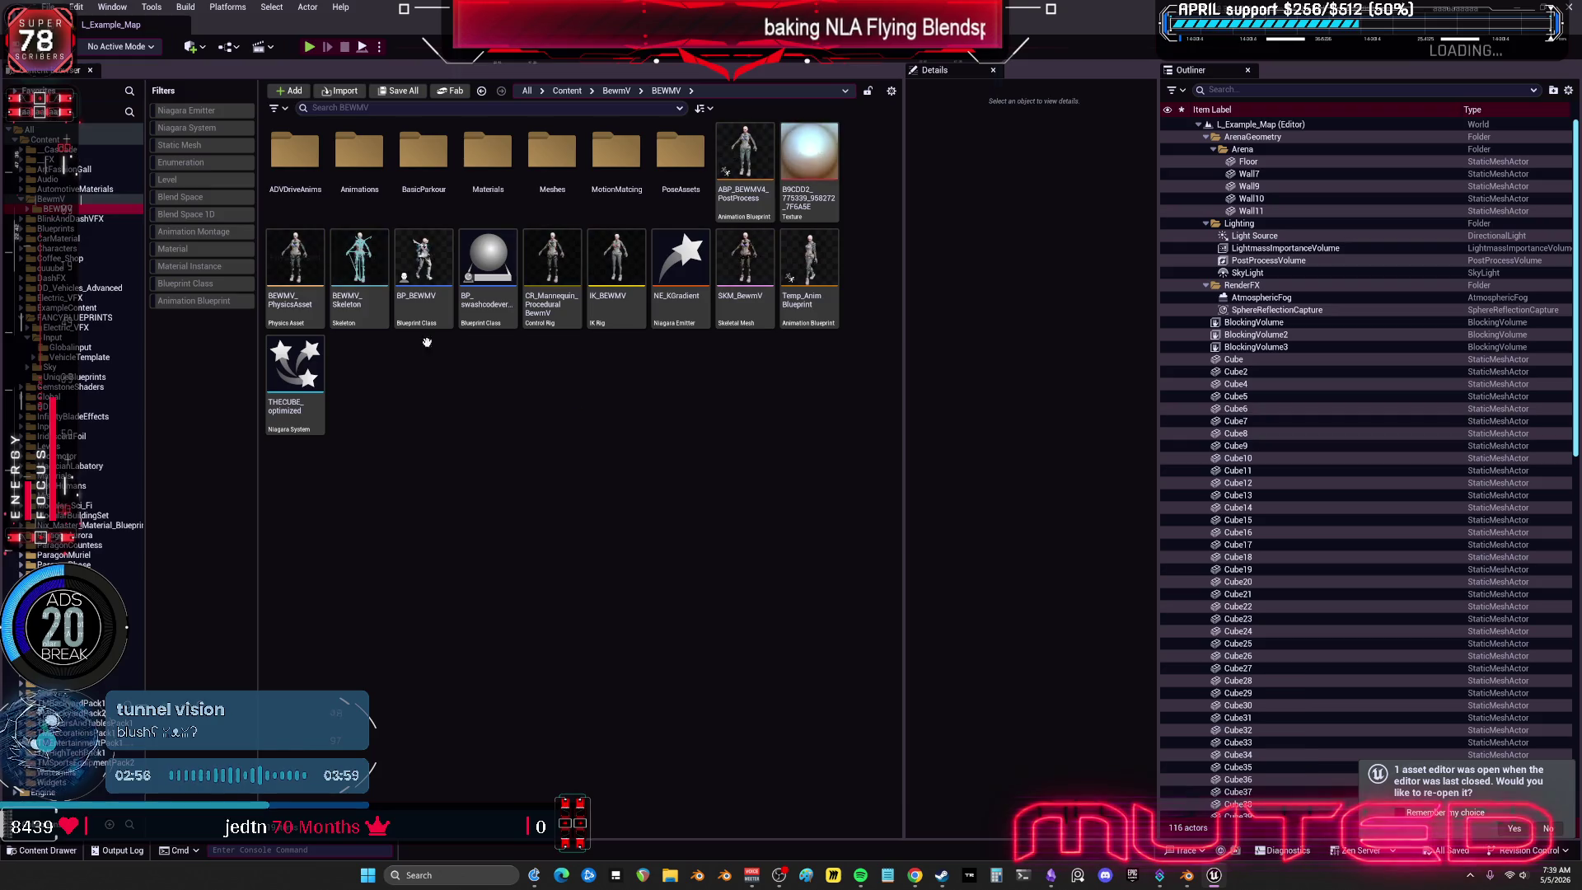
left_click(825, 305)
double_click(813, 256)
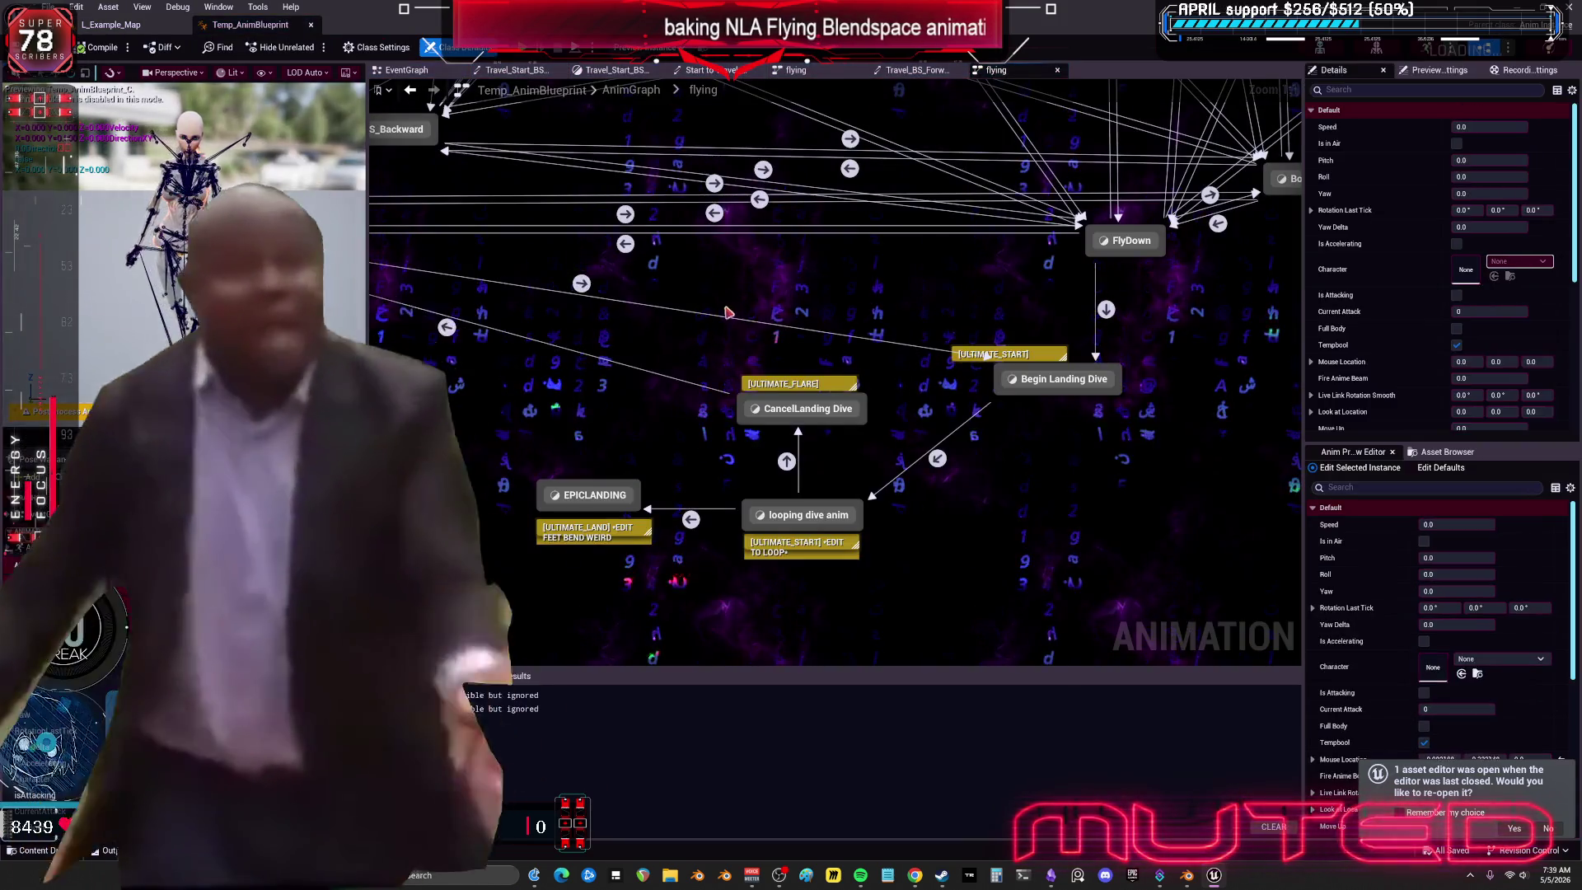
scroll(728, 312, "down", 5)
Bring the entire flying state machine into view, then return to Blender.
right_click_drag(880, 223, 860, 484)
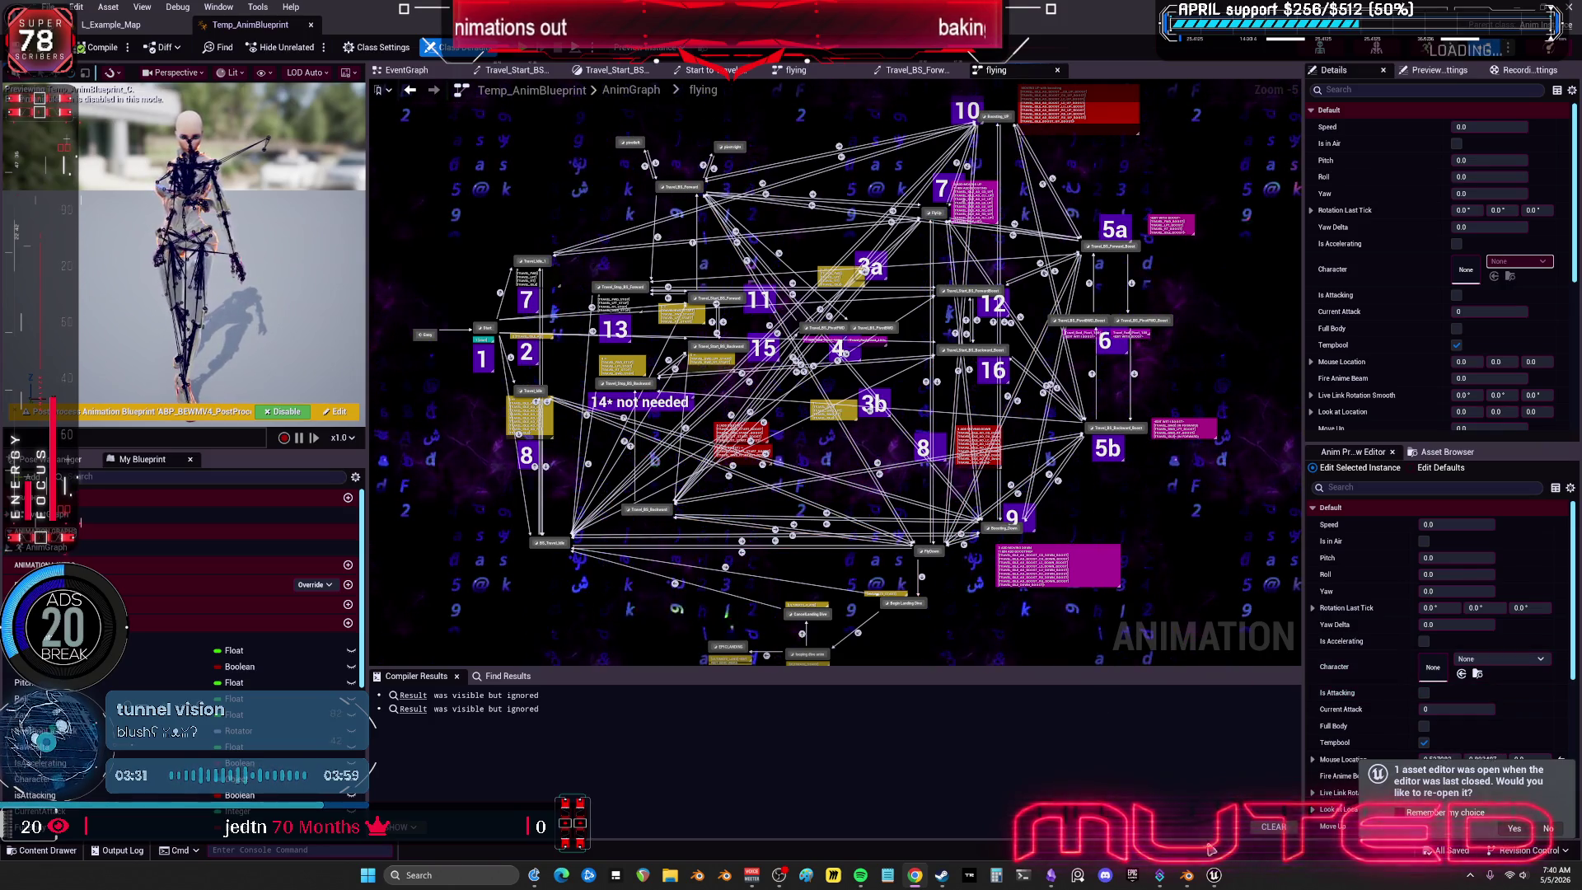
left_click(1187, 877)
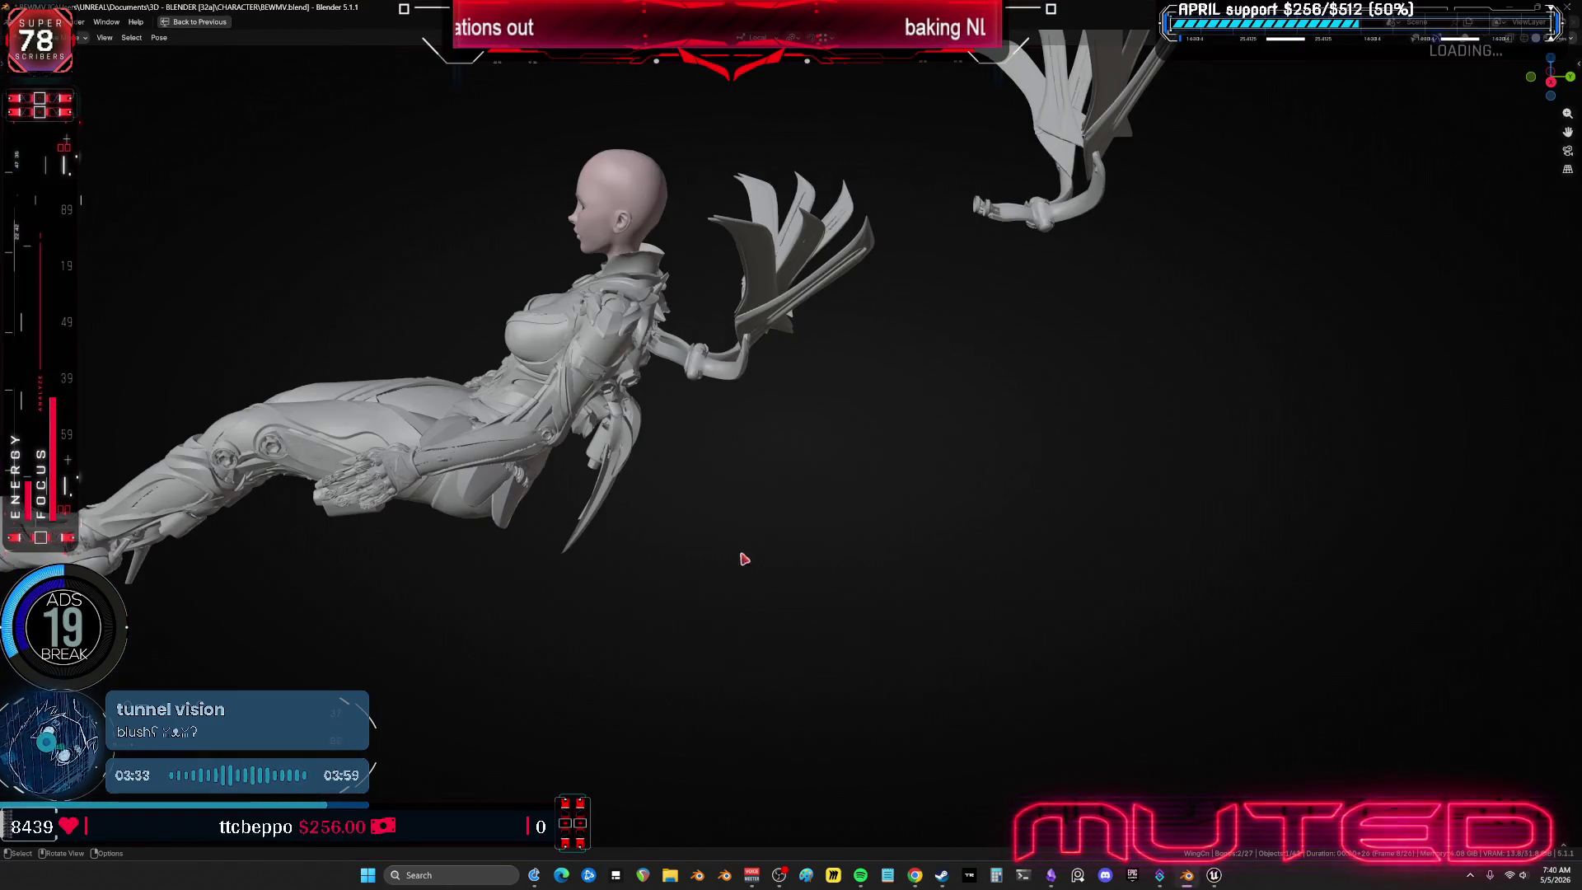
Open the TO DO CHART canvas and pan across it looking for the action notes.
left_click(1051, 876)
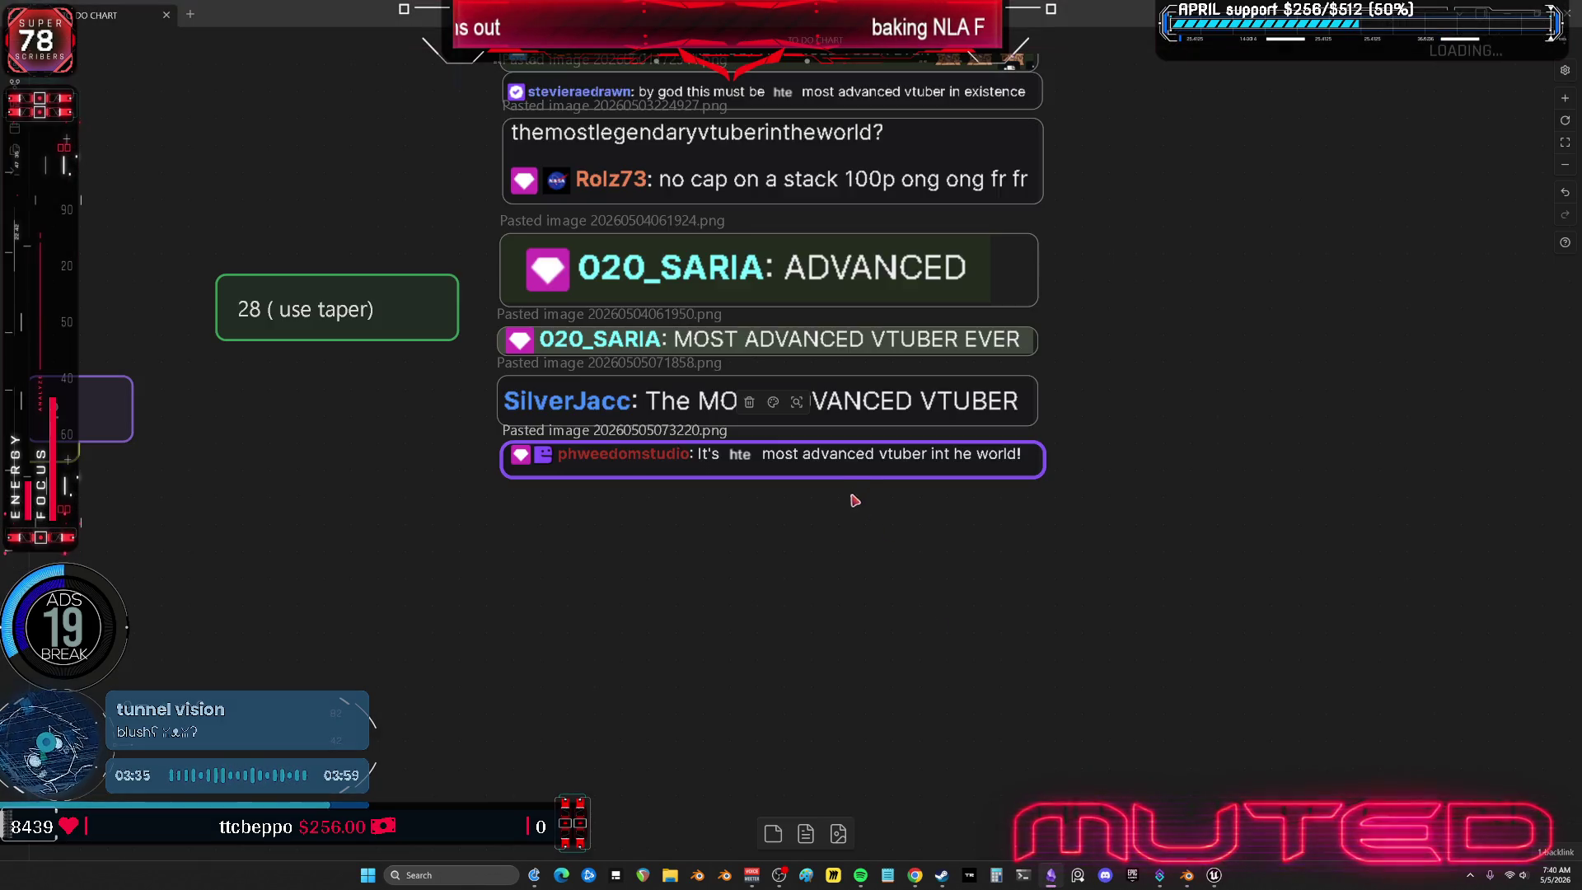
scroll(861, 535, "down", 5)
middle_click_drag(432, 523, 1356, 502)
mouse_move(519, 470)
middle_mouse_down()
mouse_move(1220, 457)
mouse_move(1095, 462)
middle_mouse_up()
mouse_move(662, 391)
middle_mouse_down()
mouse_move(660, 198)
mouse_move(728, 540)
mouse_move(988, 561)
middle_mouse_up()
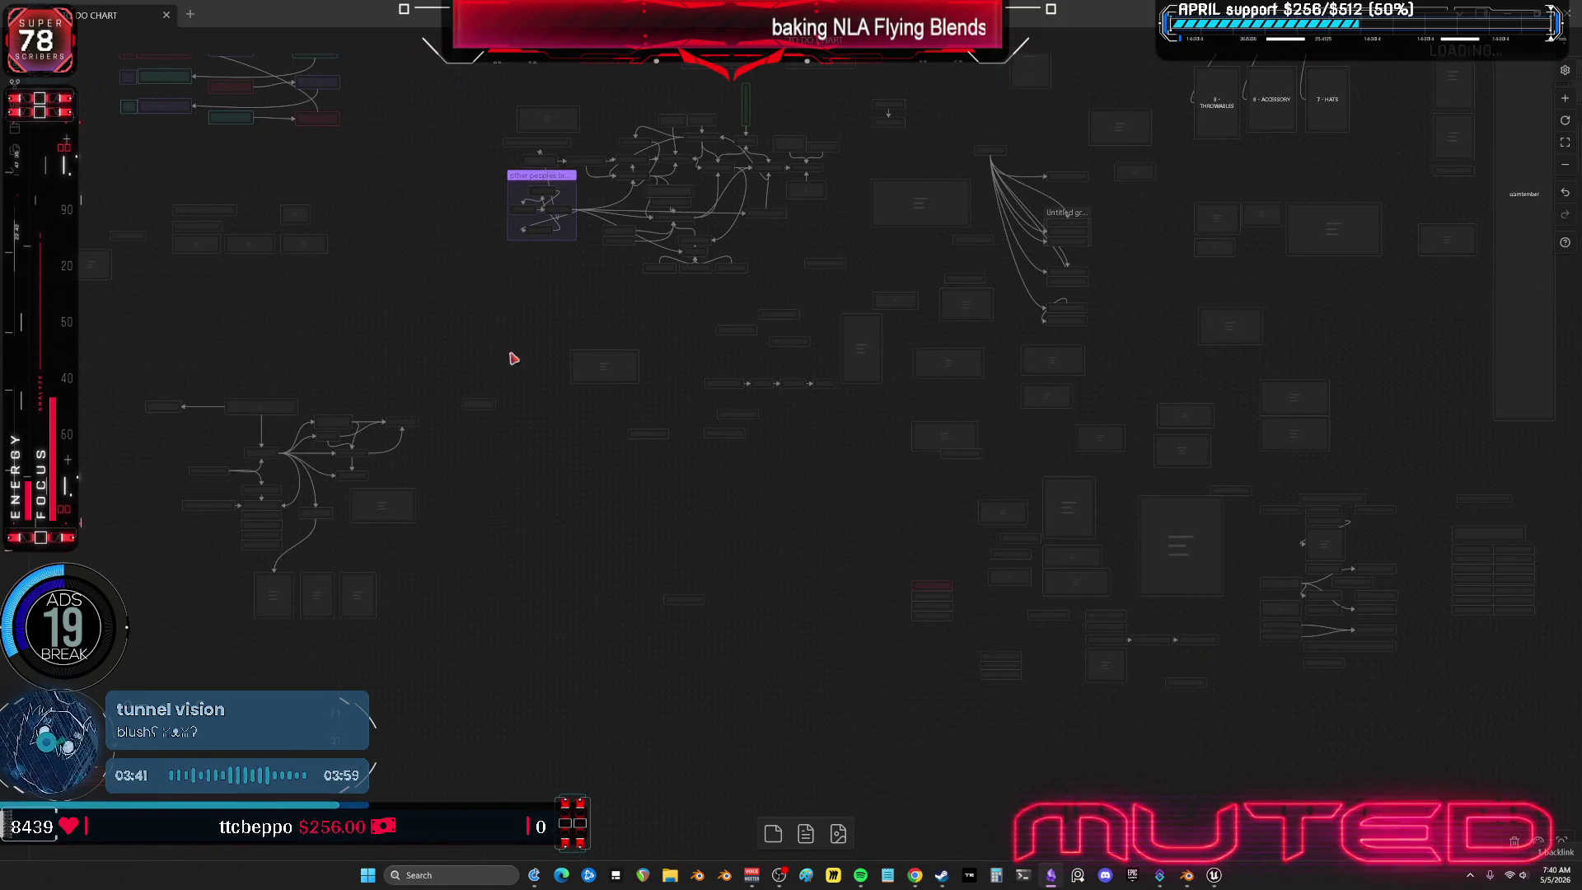
middle_click_drag(382, 349, 494, 385)
Zoom in on the four TRAVEL_Bwd SlowDown cards, box-select them, and return to Blender.
scroll(996, 451, "up", 5)
mouse_move(996, 452)
middle_mouse_down()
mouse_move(1077, 445)
mouse_move(1120, 265)
middle_mouse_up()
scroll(738, 431, "up", 10)
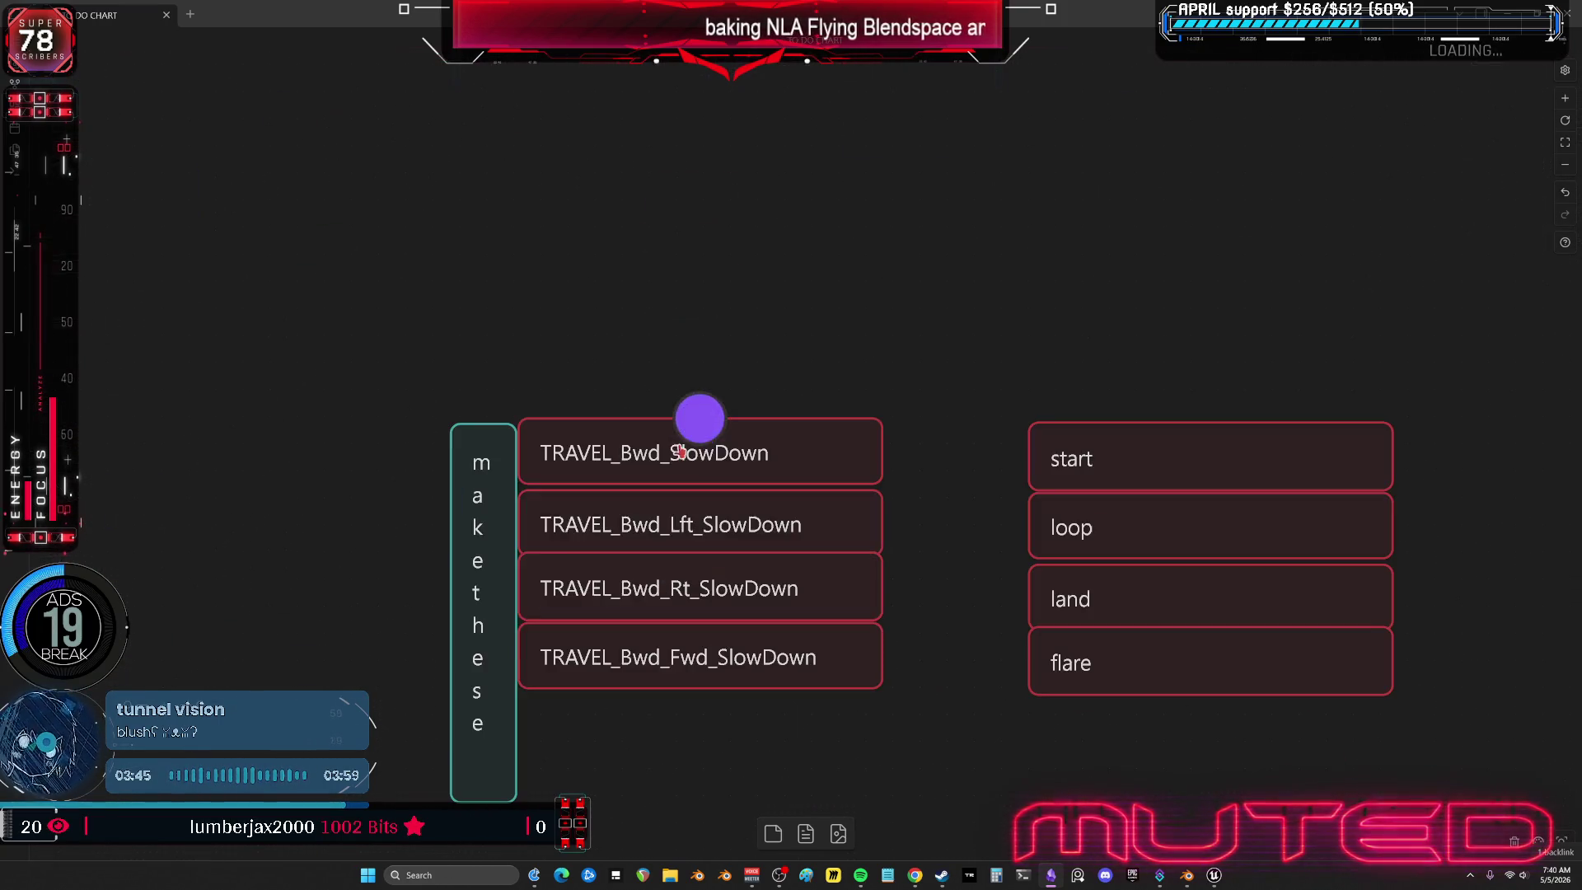
middle_click_drag(990, 525, 786, 456)
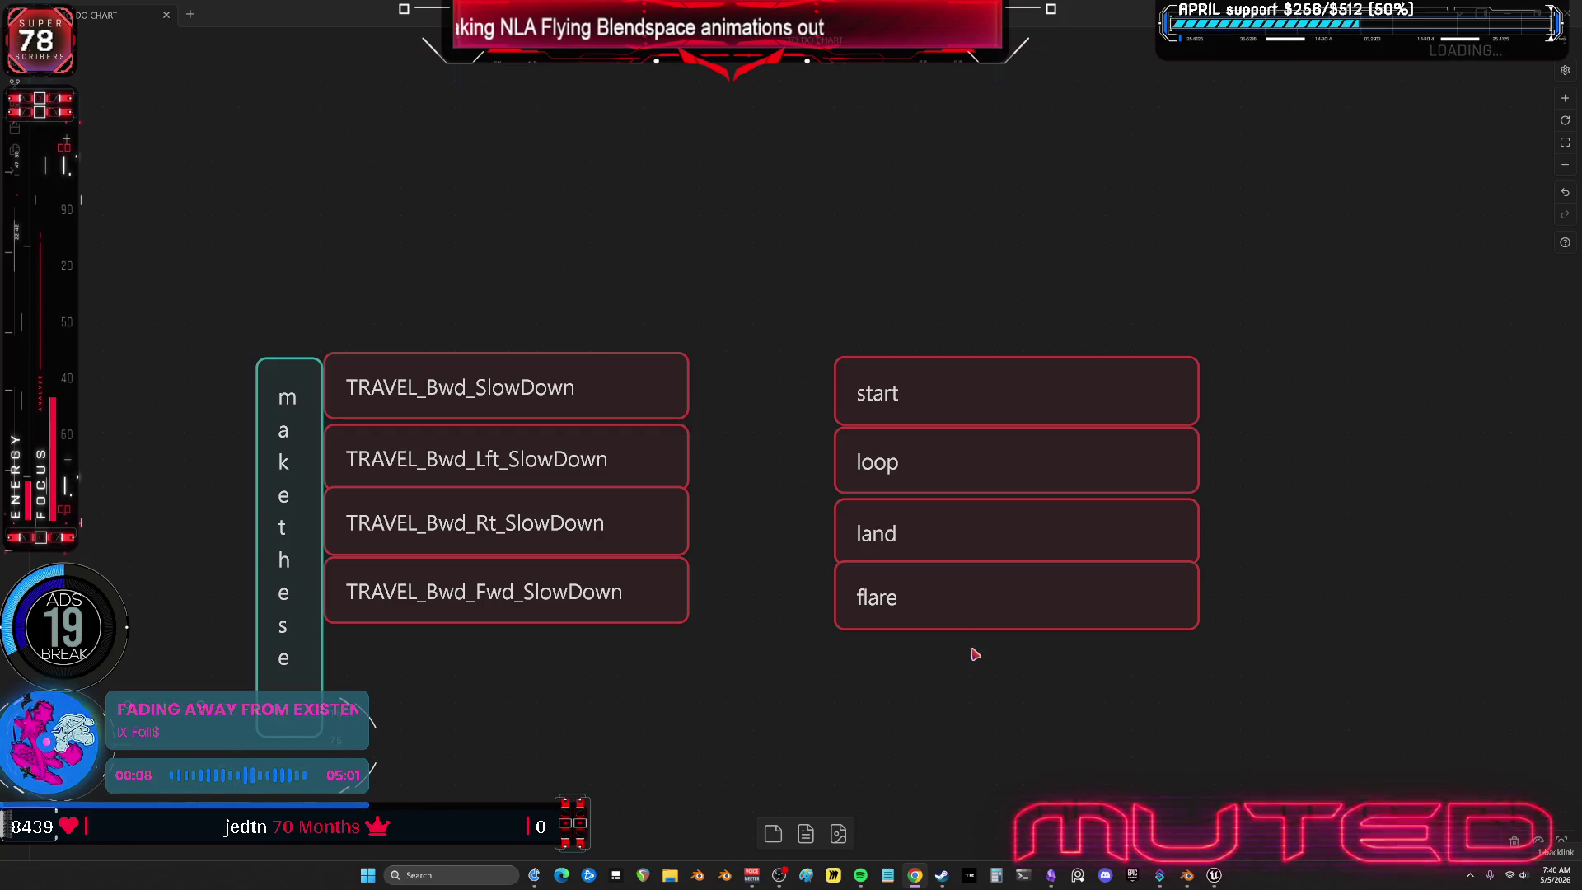
left_click_drag(667, 767, 585, 263)
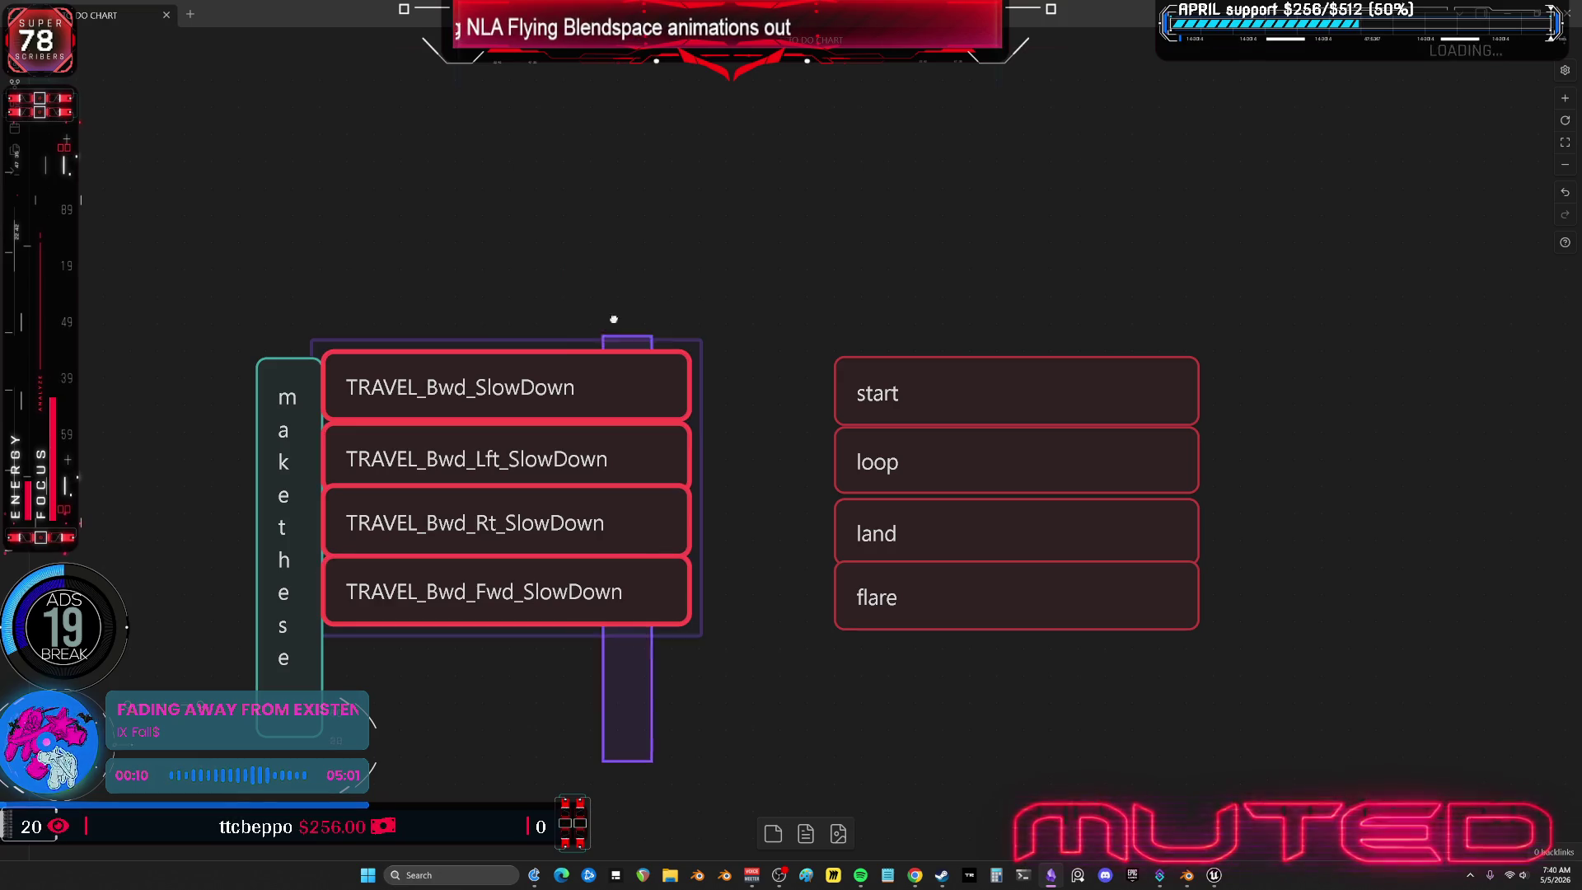
left_click(1194, 881)
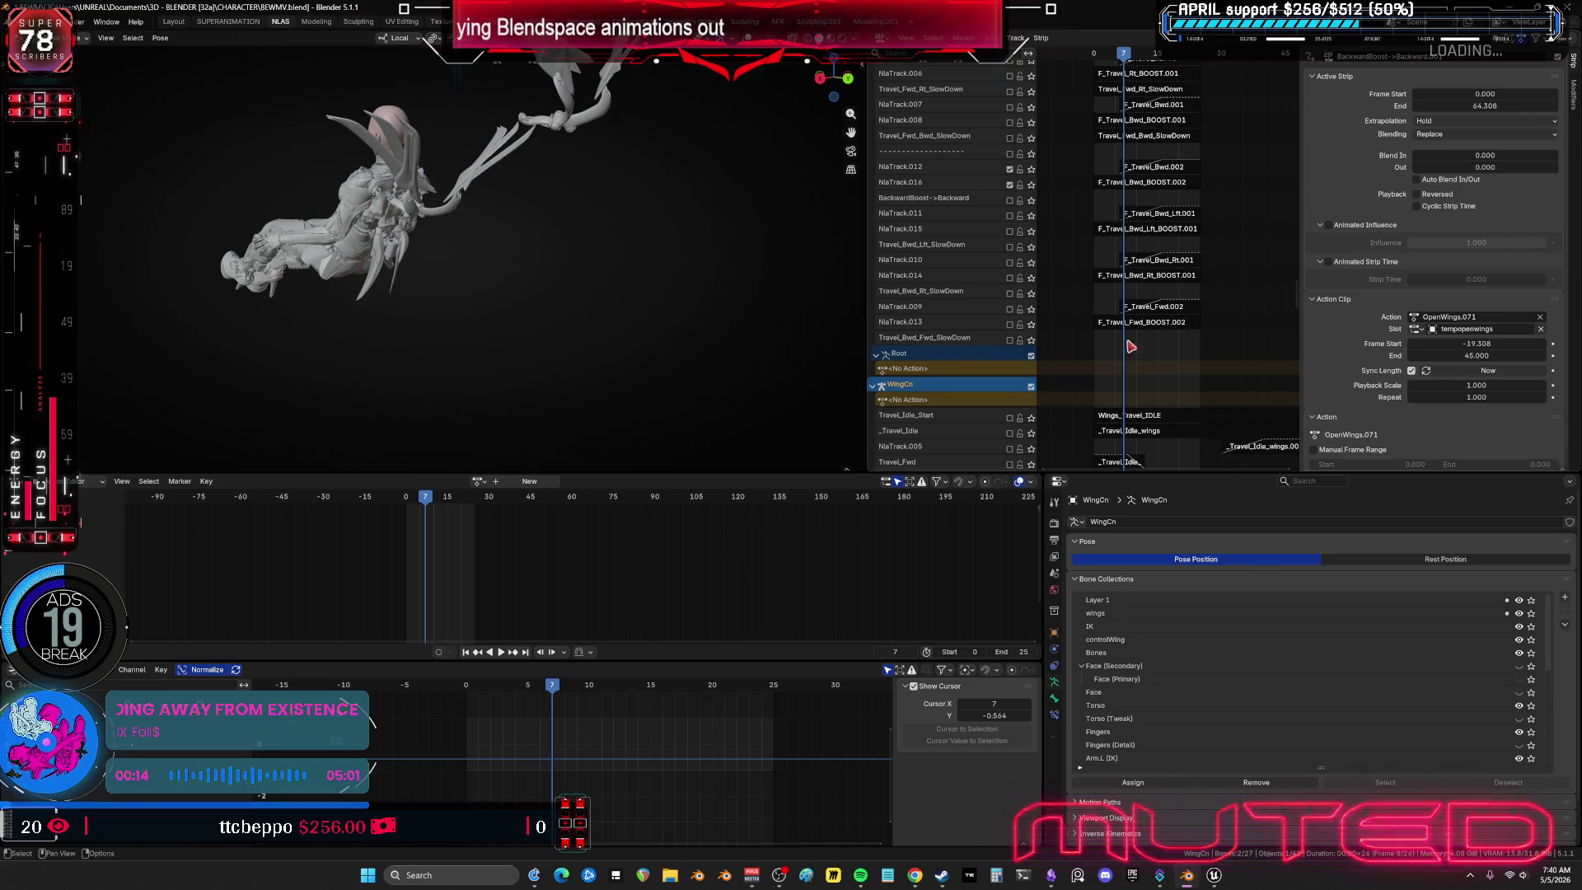
Rearrange the NLA editor with track names shown, then open Spotify's FADING AWAY FROM EXISTENCE track options.
mouse_move(1036, 316)
left_mouse_down()
mouse_move(880, 328)
mouse_move(948, 294)
mouse_move(861, 296)
mouse_move(981, 296)
mouse_move(725, 296)
left_mouse_up()
key("ctrl+space")
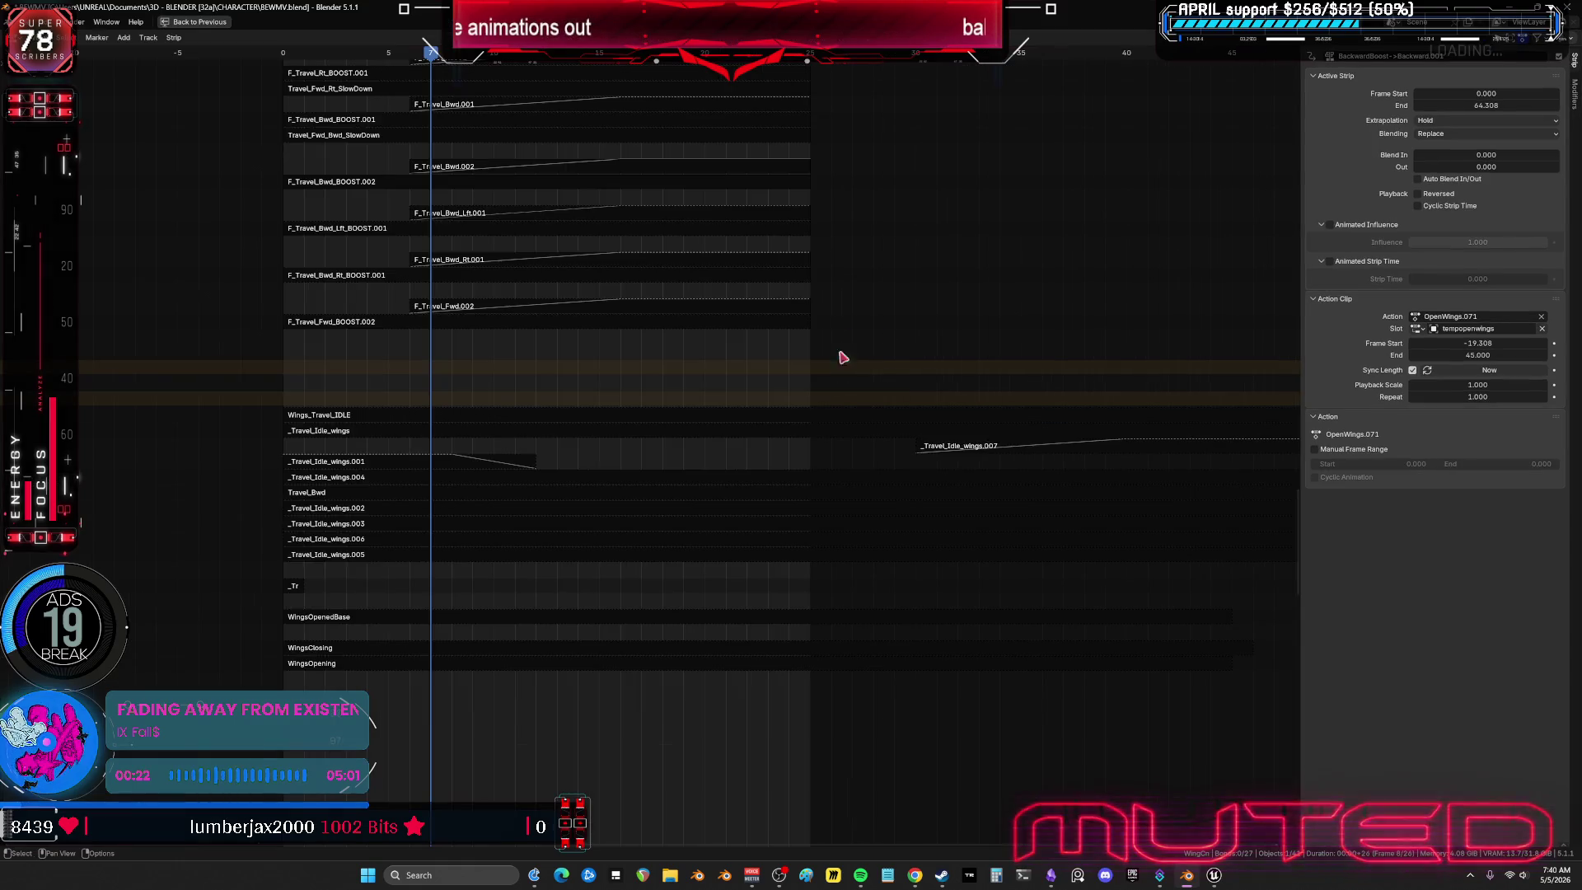
key("ctrl+space")
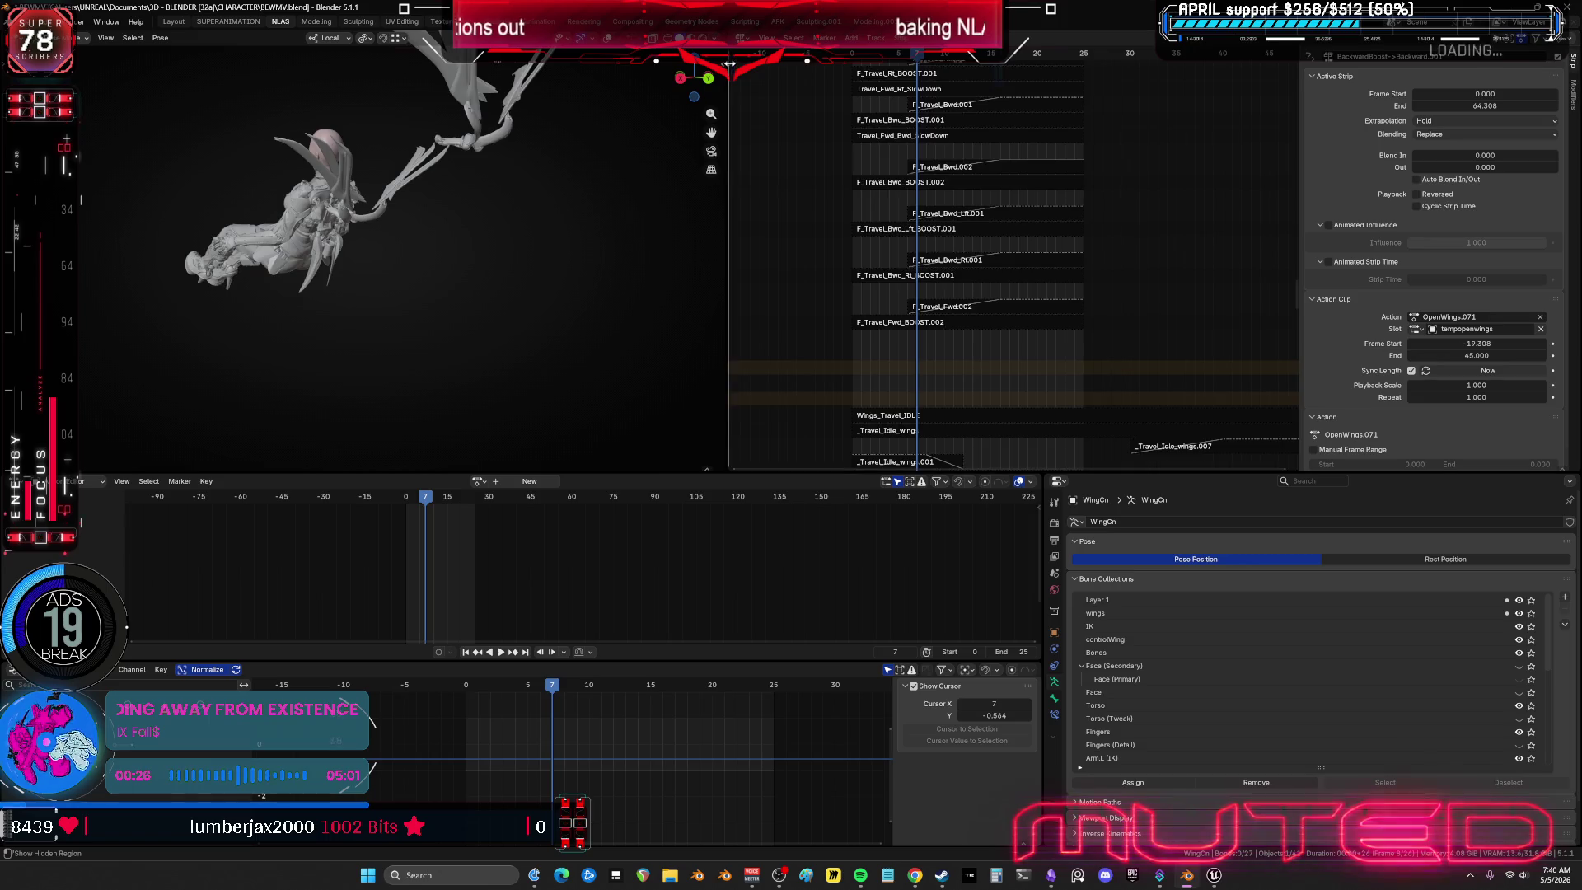
left_click(727, 87)
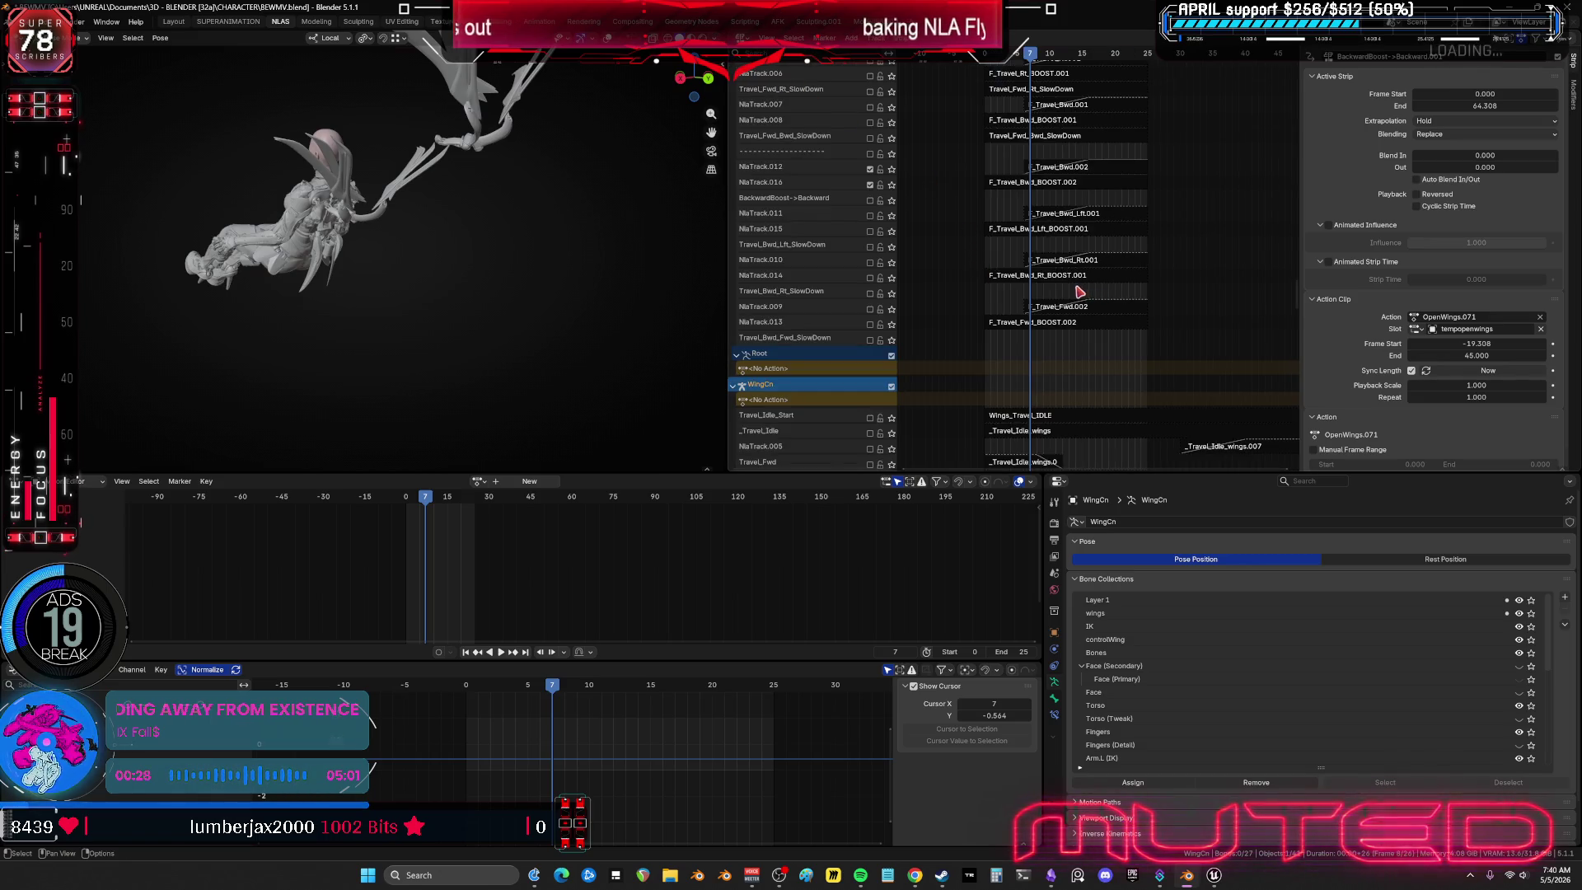
left_click(860, 882)
right_click(434, 469)
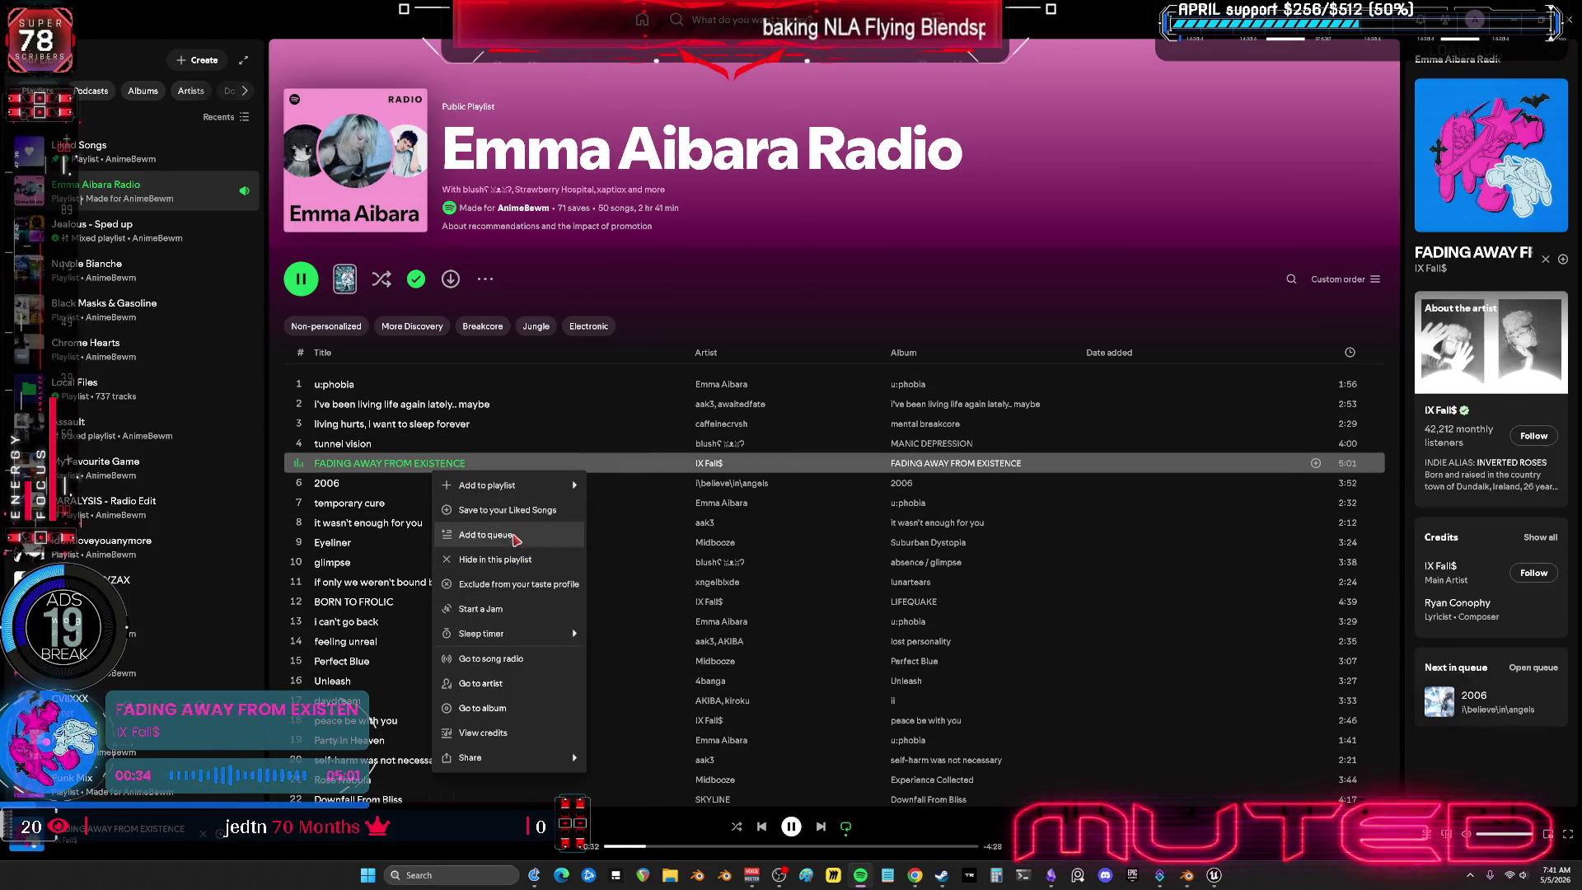
Start the FADING AWAY FROM EXISTENCE song radio from its first track, then return to Blender.
left_click(507, 658)
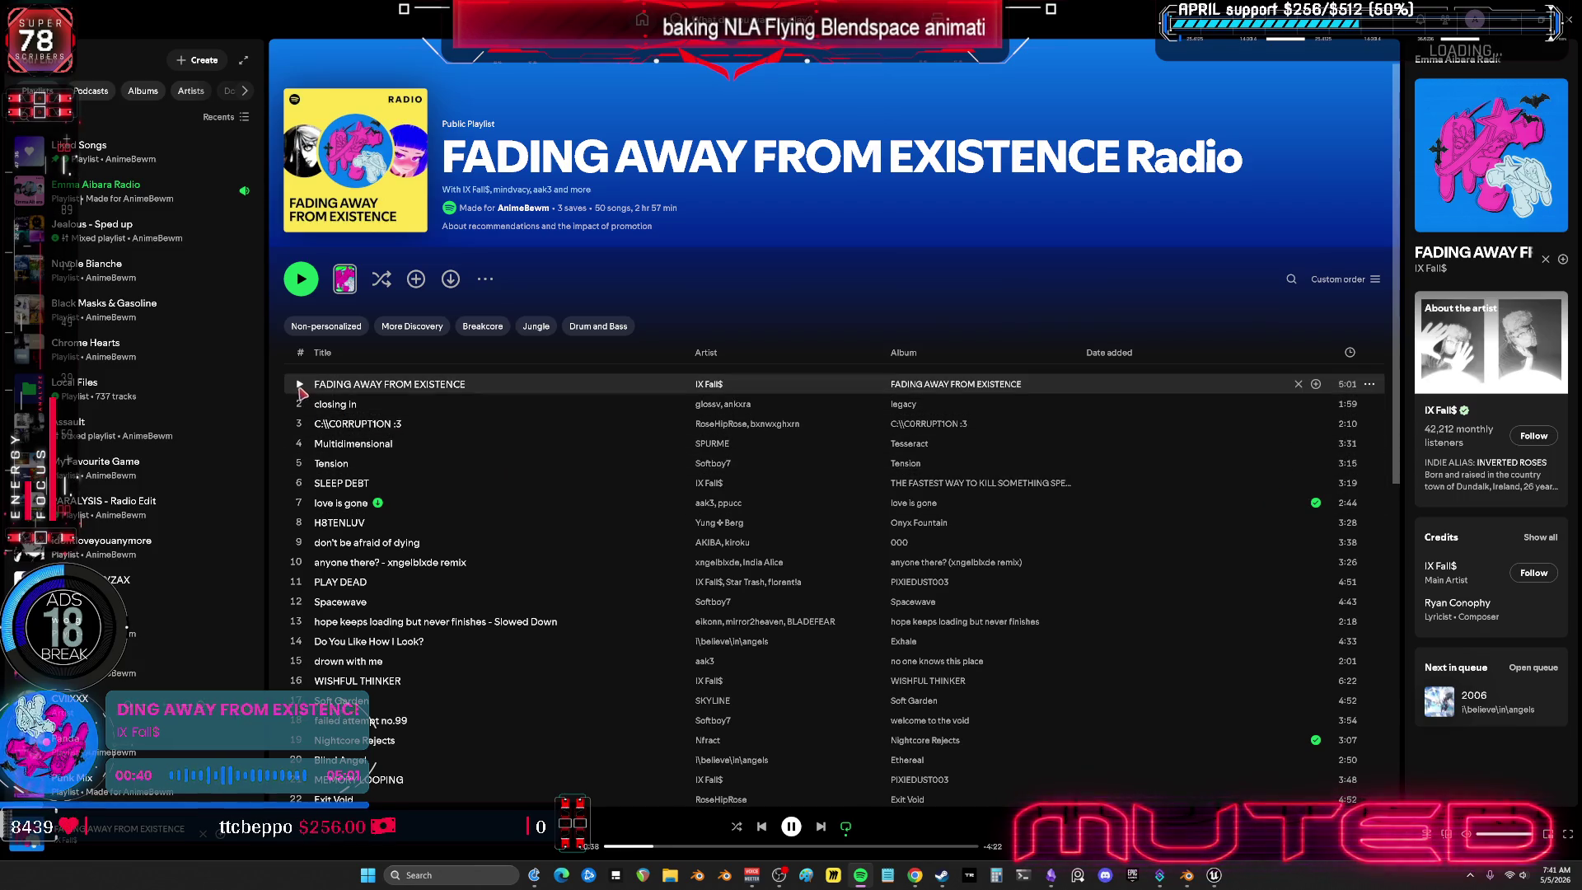
left_click(300, 385)
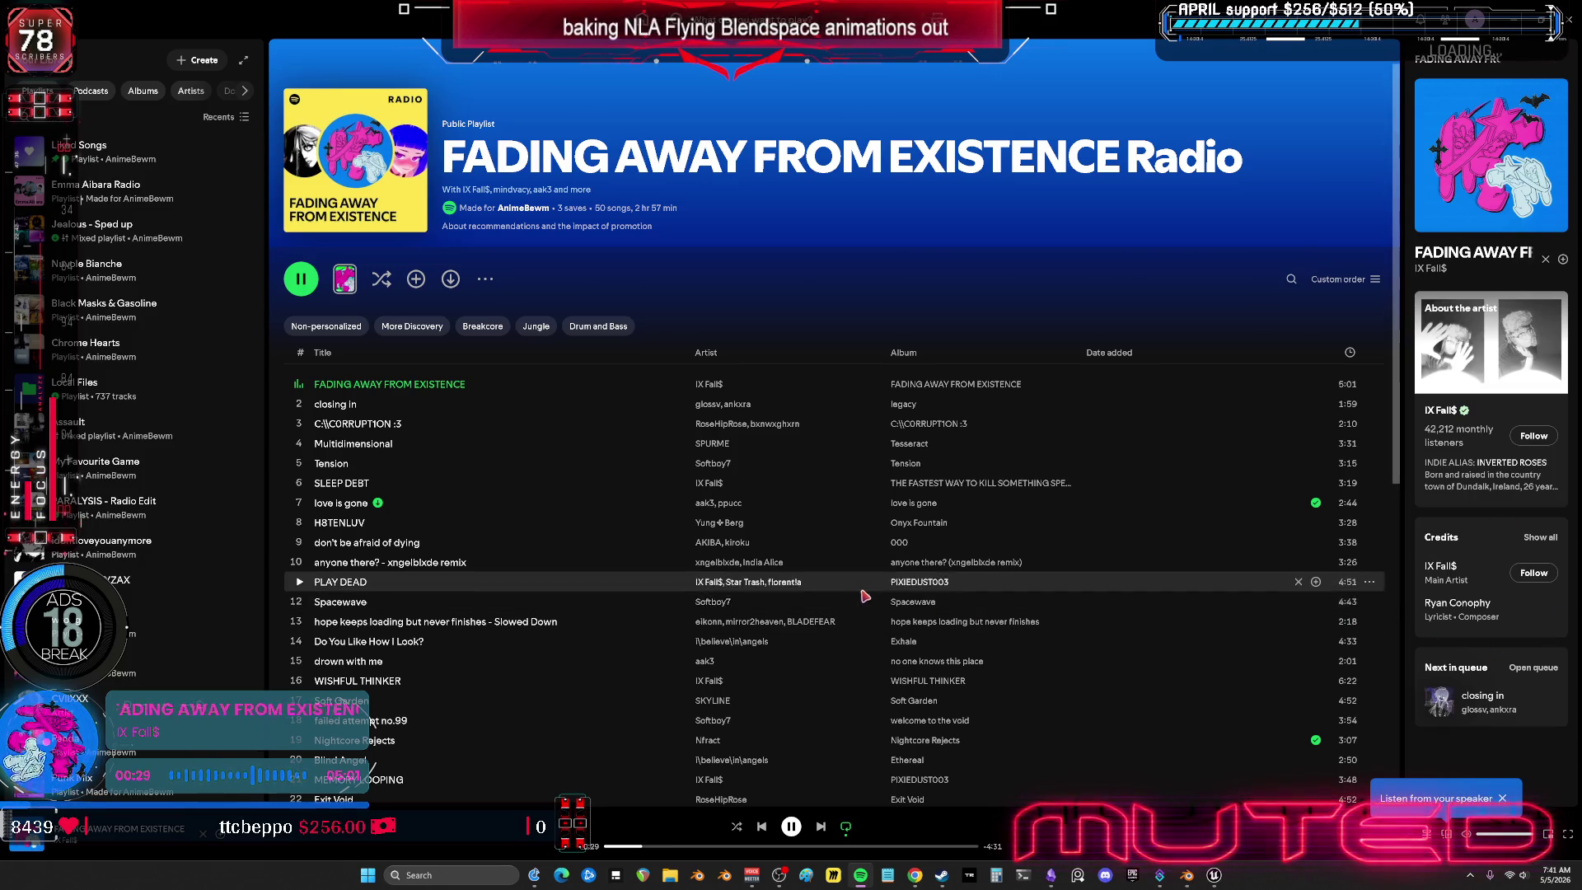
left_click(1173, 875)
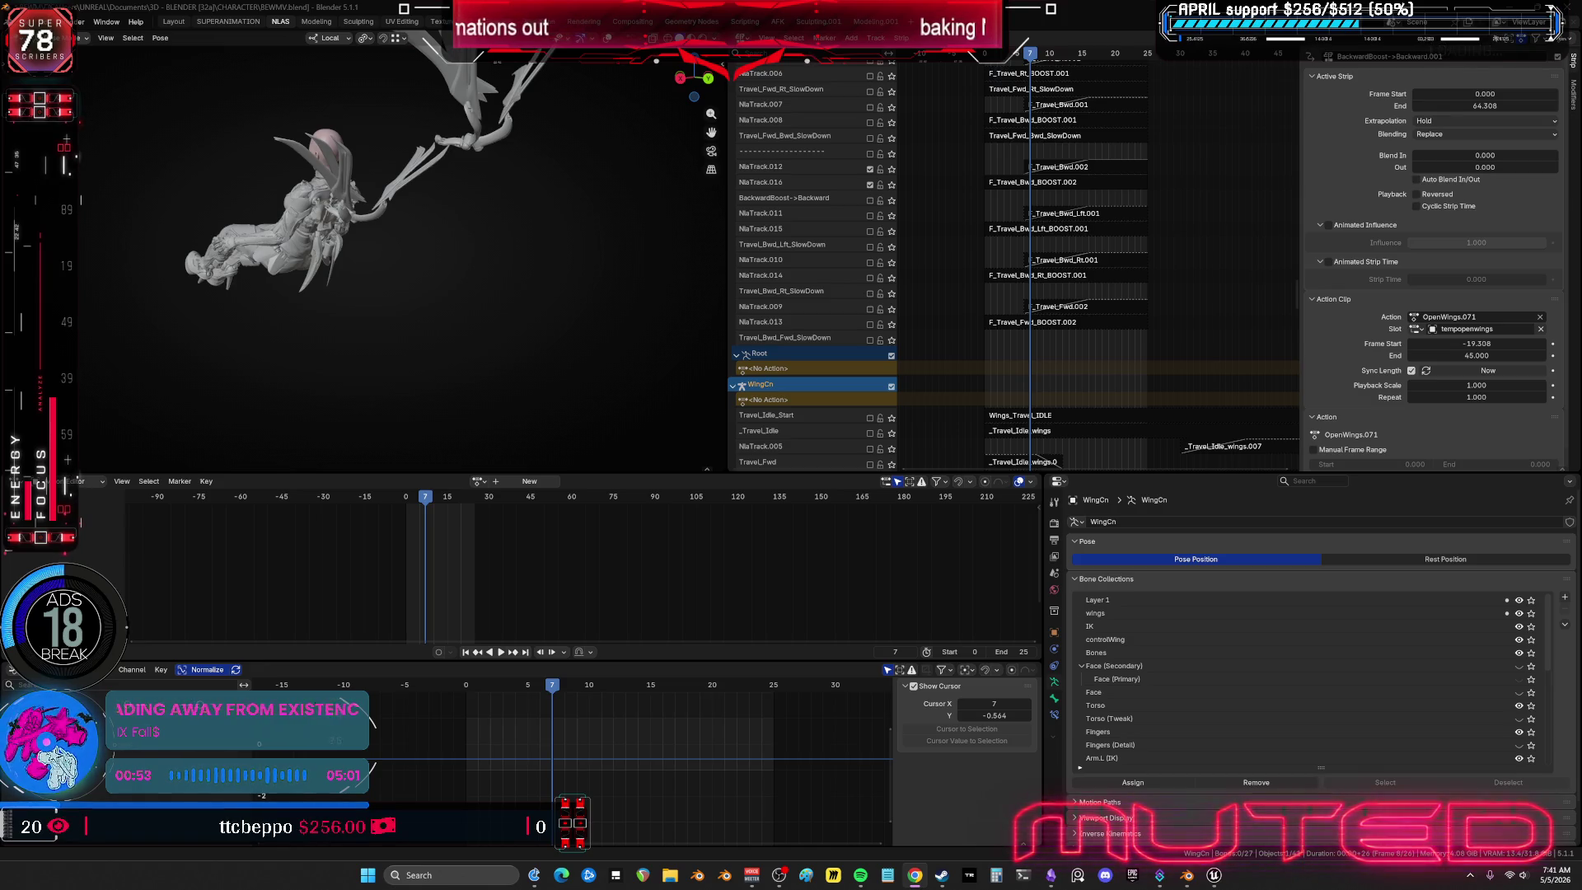
Scroll to NlaTrack.014 and put its F_Travel_Bwd_BOOST.002 strip into tweak mode.
middle_click_drag(1005, 246, 976, 484)
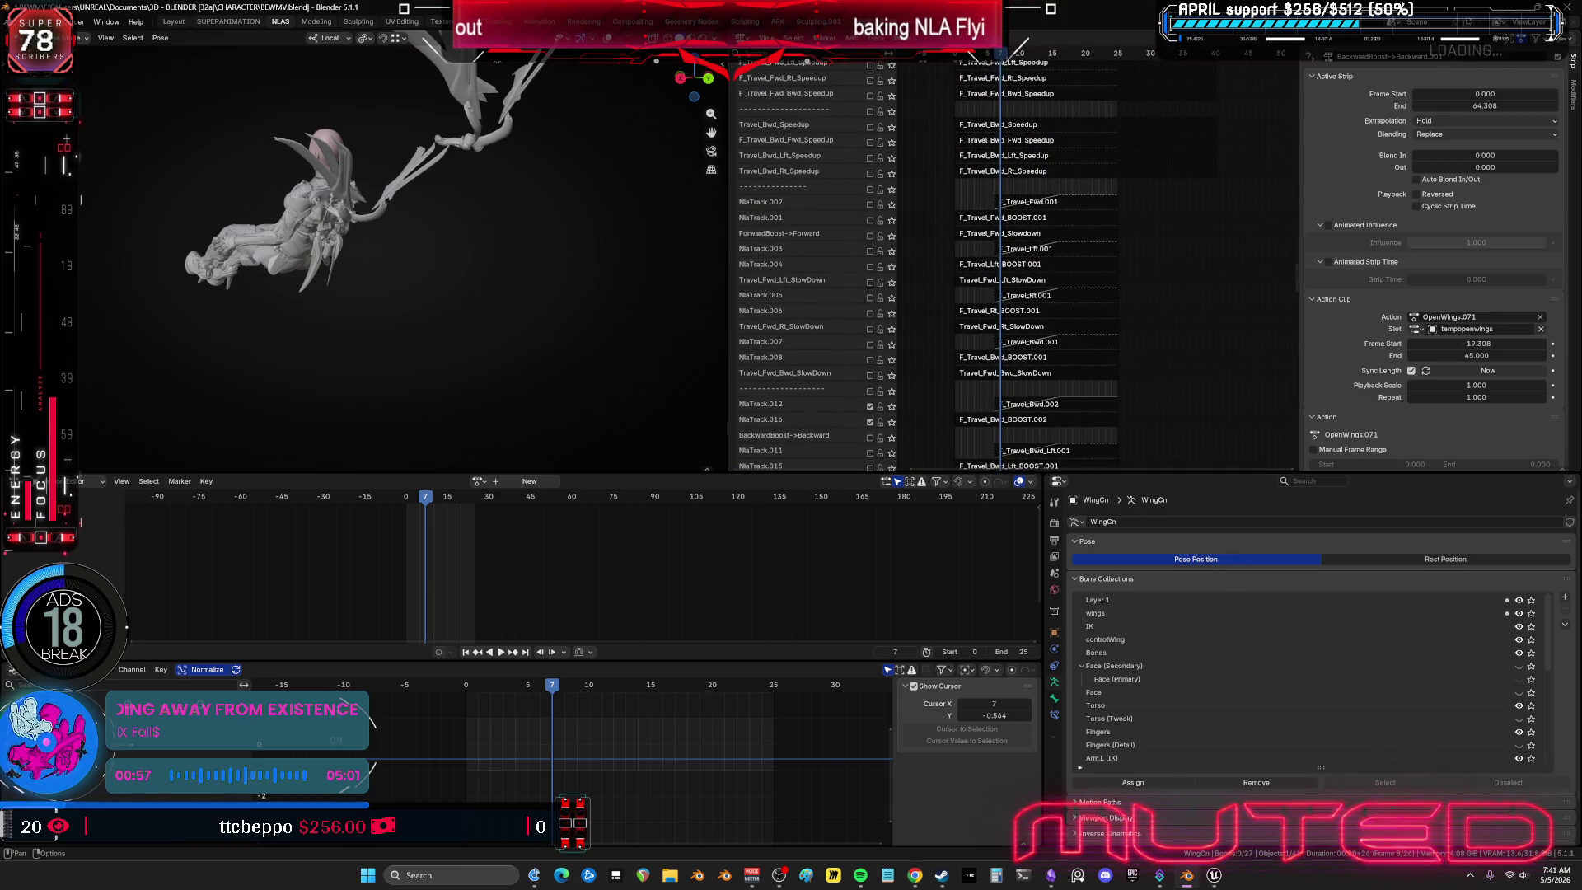
middle_click_drag(357, 269, 472, 244)
middle_click_drag(1013, 325, 989, 131)
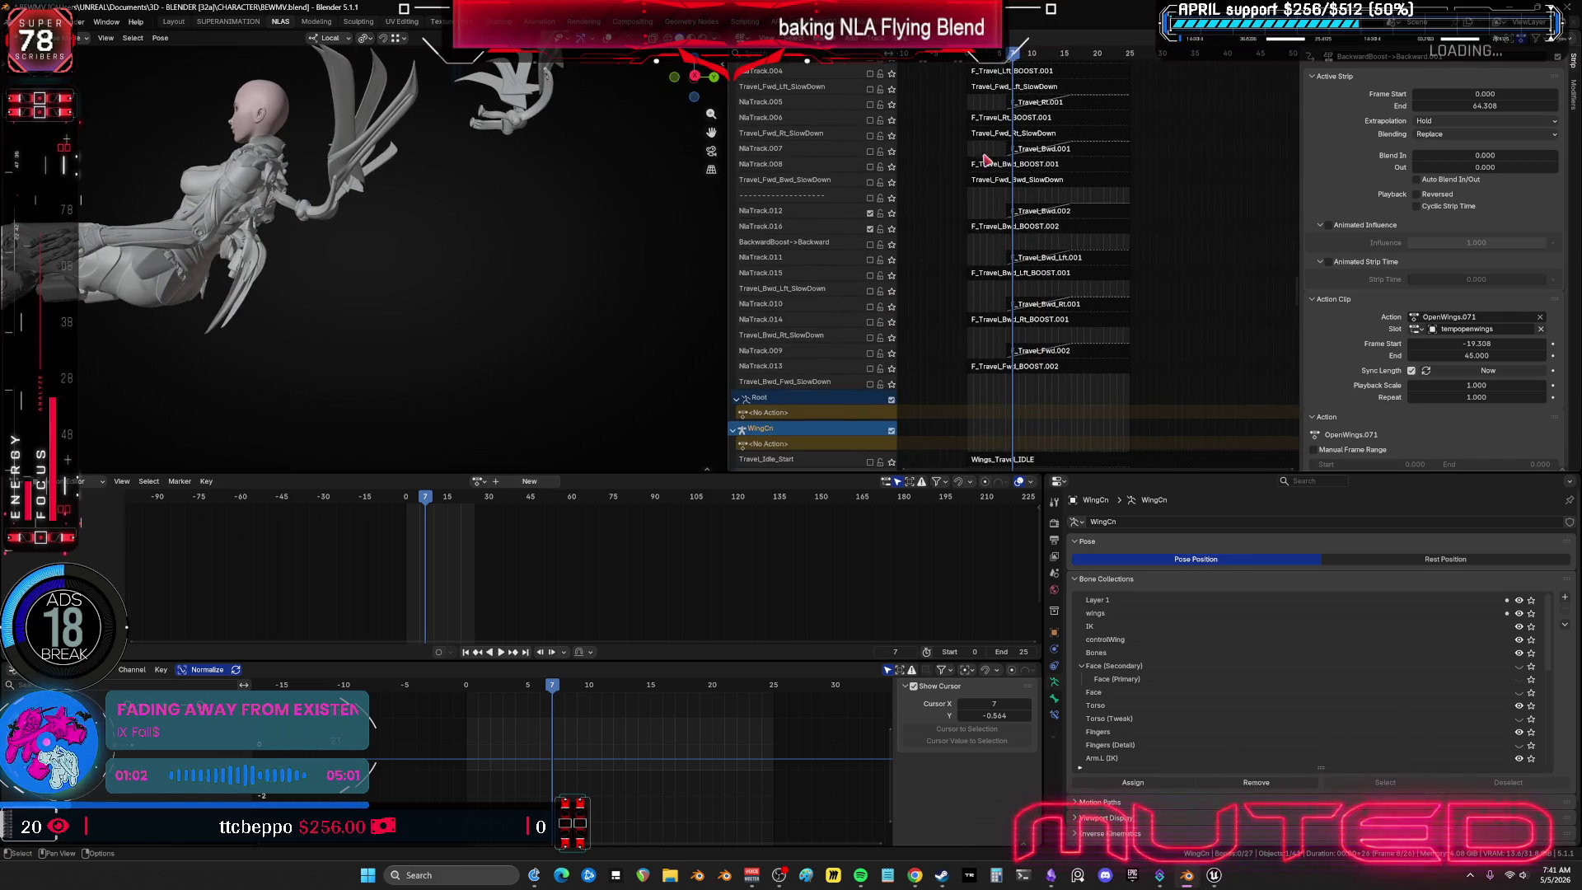
left_click(998, 233)
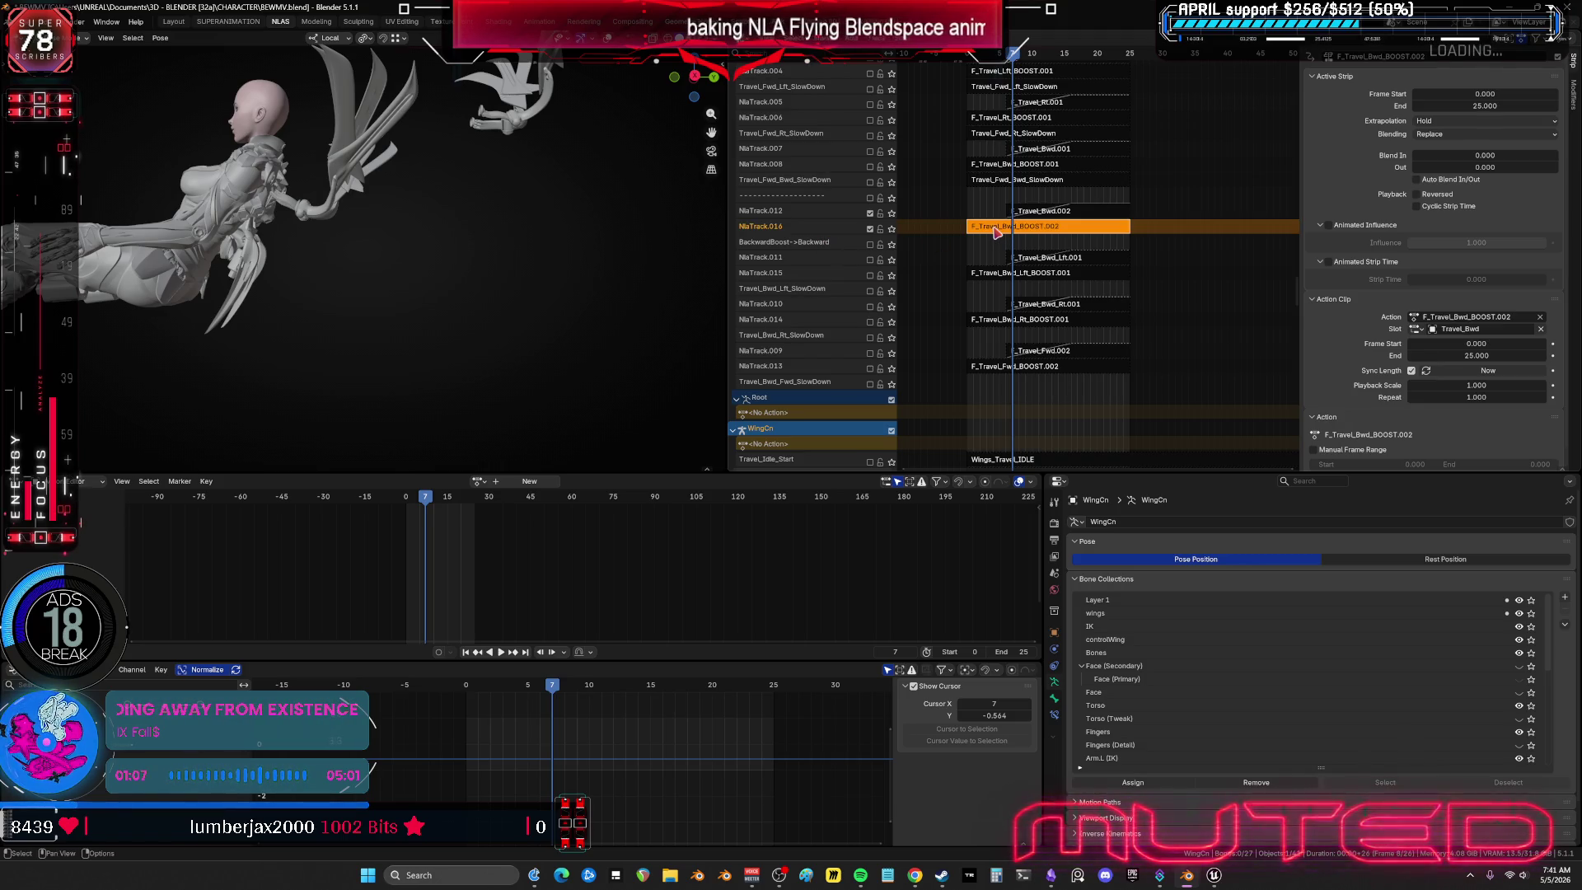
key("Tab")
key("KP_Divide")
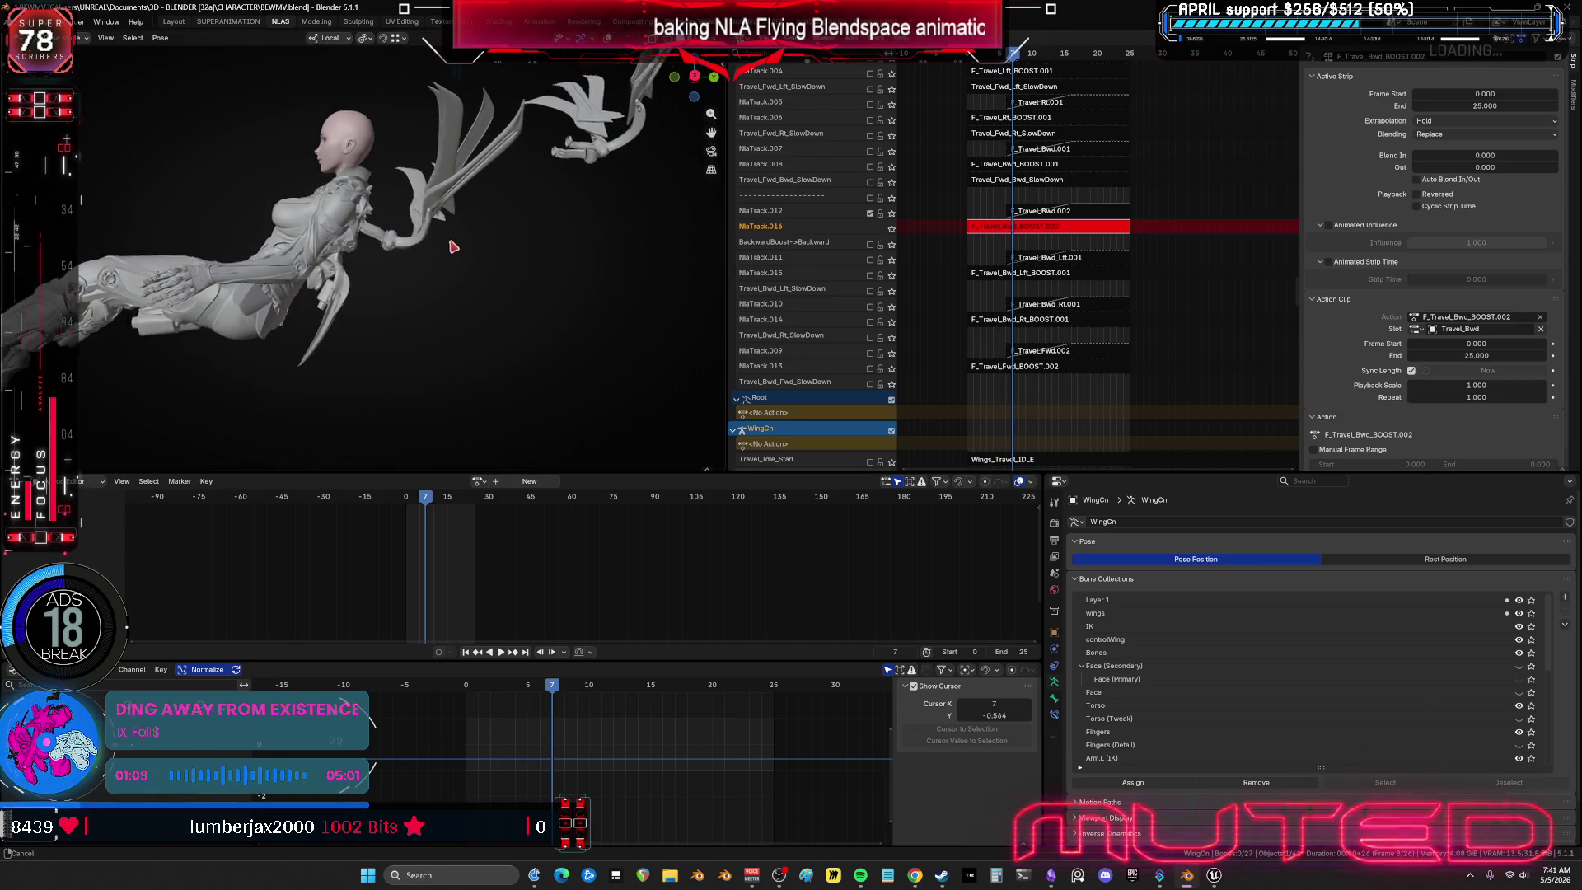
Select all armature bones in pose mode at frame 0 and run Bake Action.
key("ctrl+Tab")
left_click(399, 244)
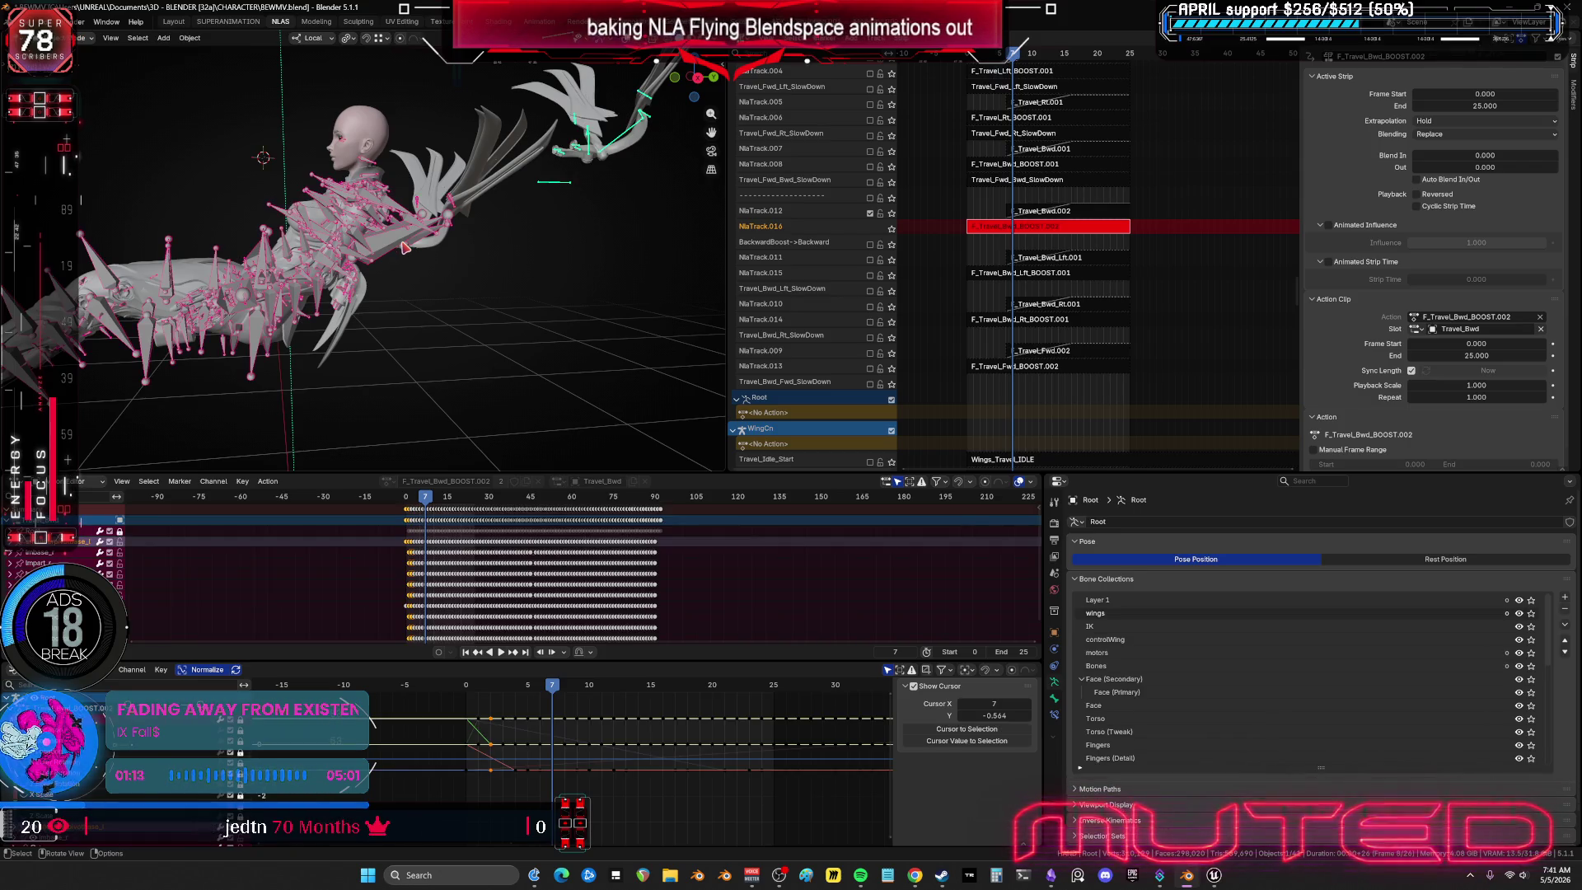
key("ctrl+Tab")
key("a")
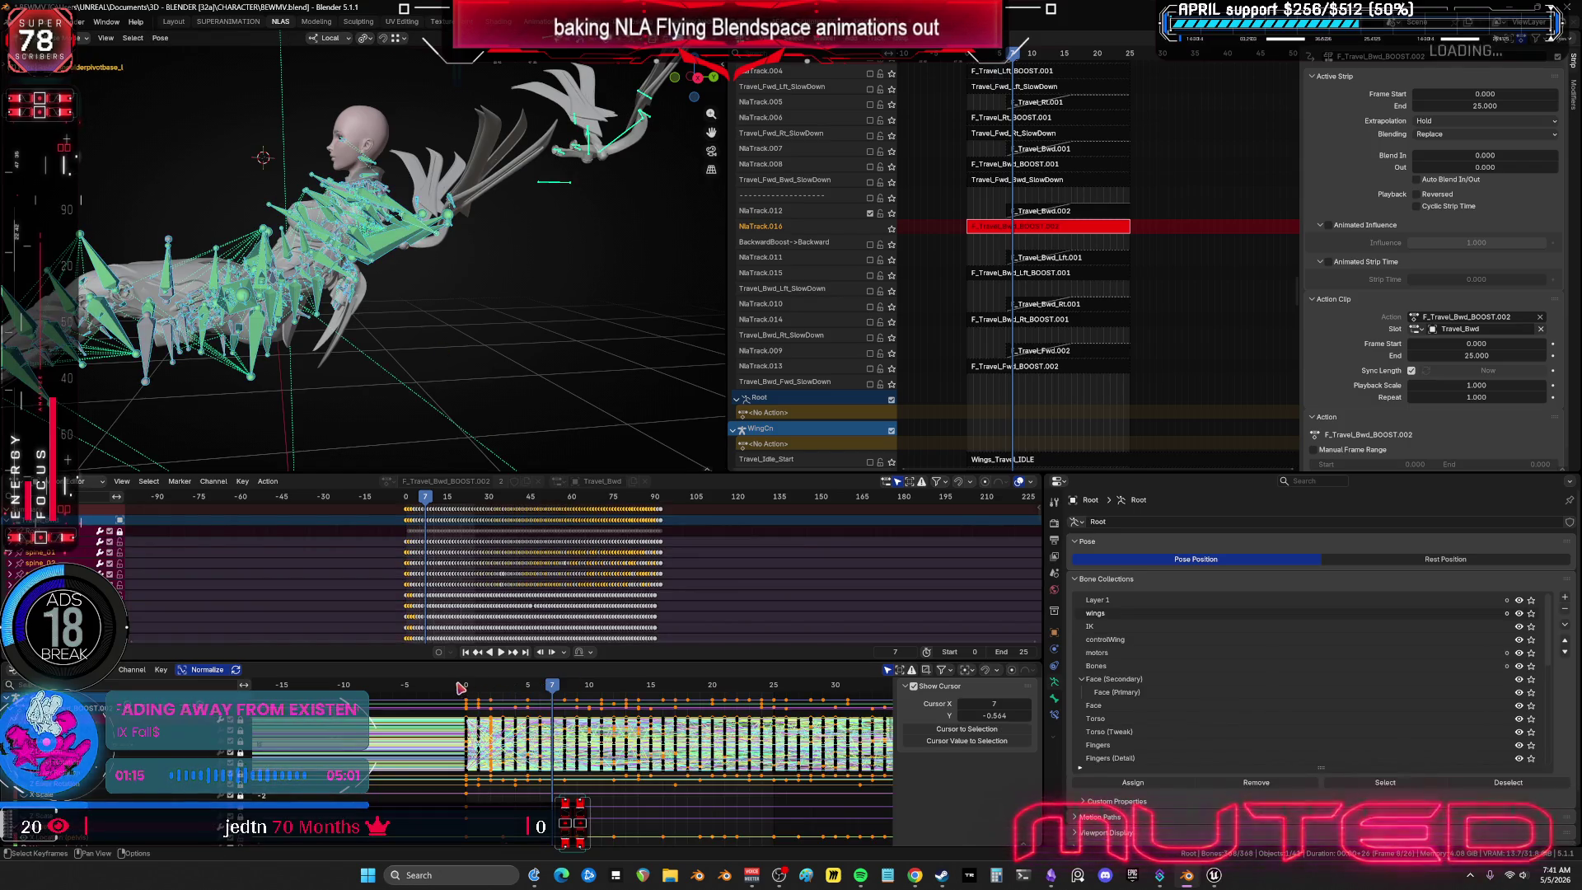
left_click_drag(461, 687, 466, 681)
key("ctrl+space")
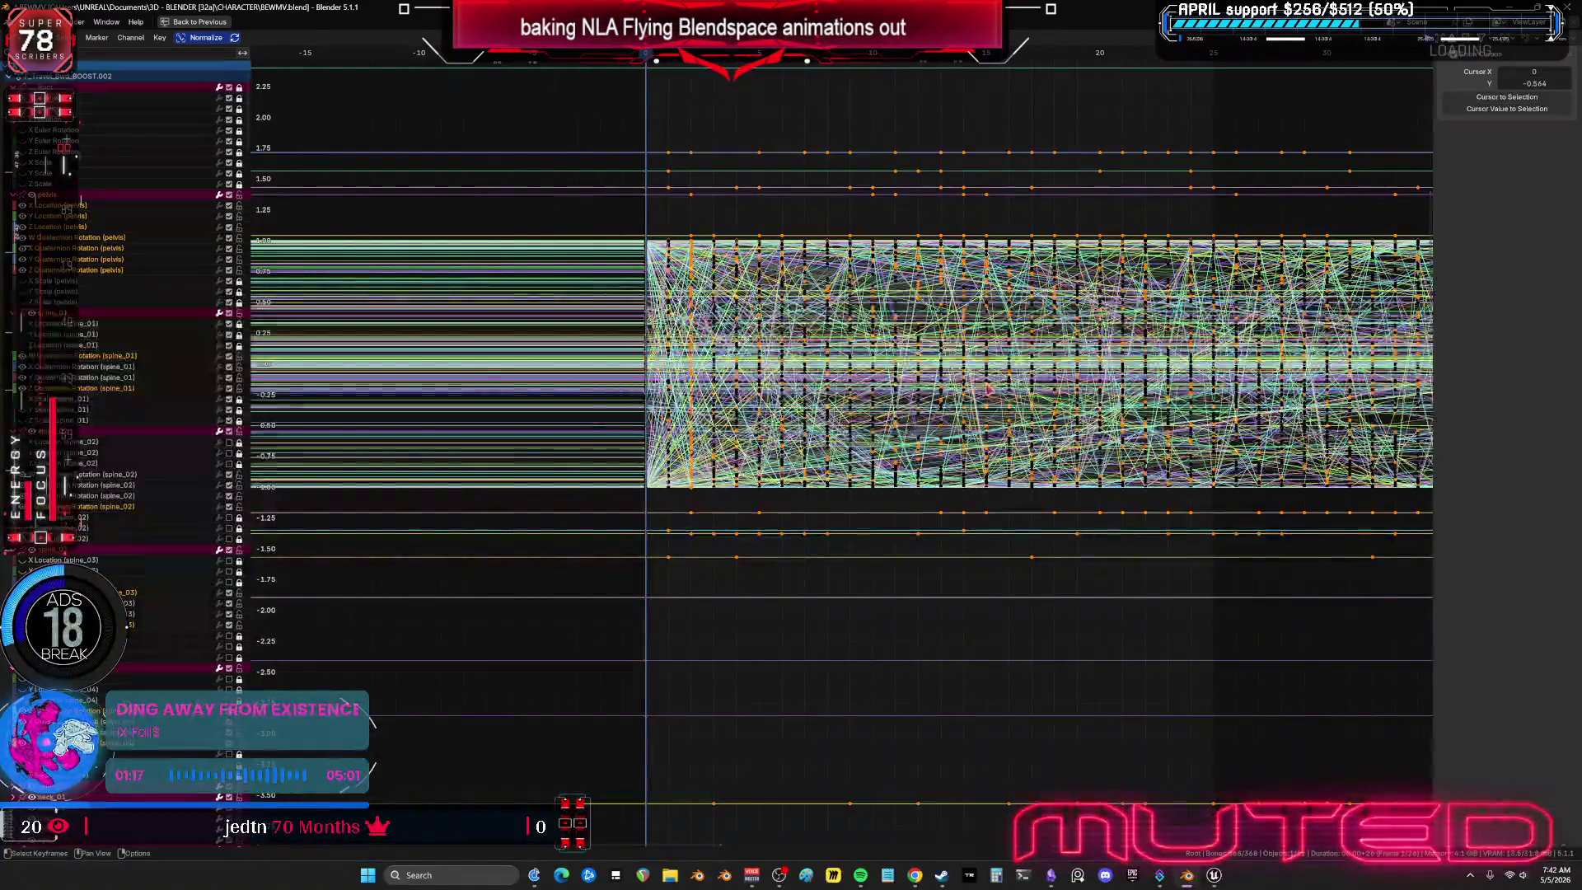
key("ctrl+space")
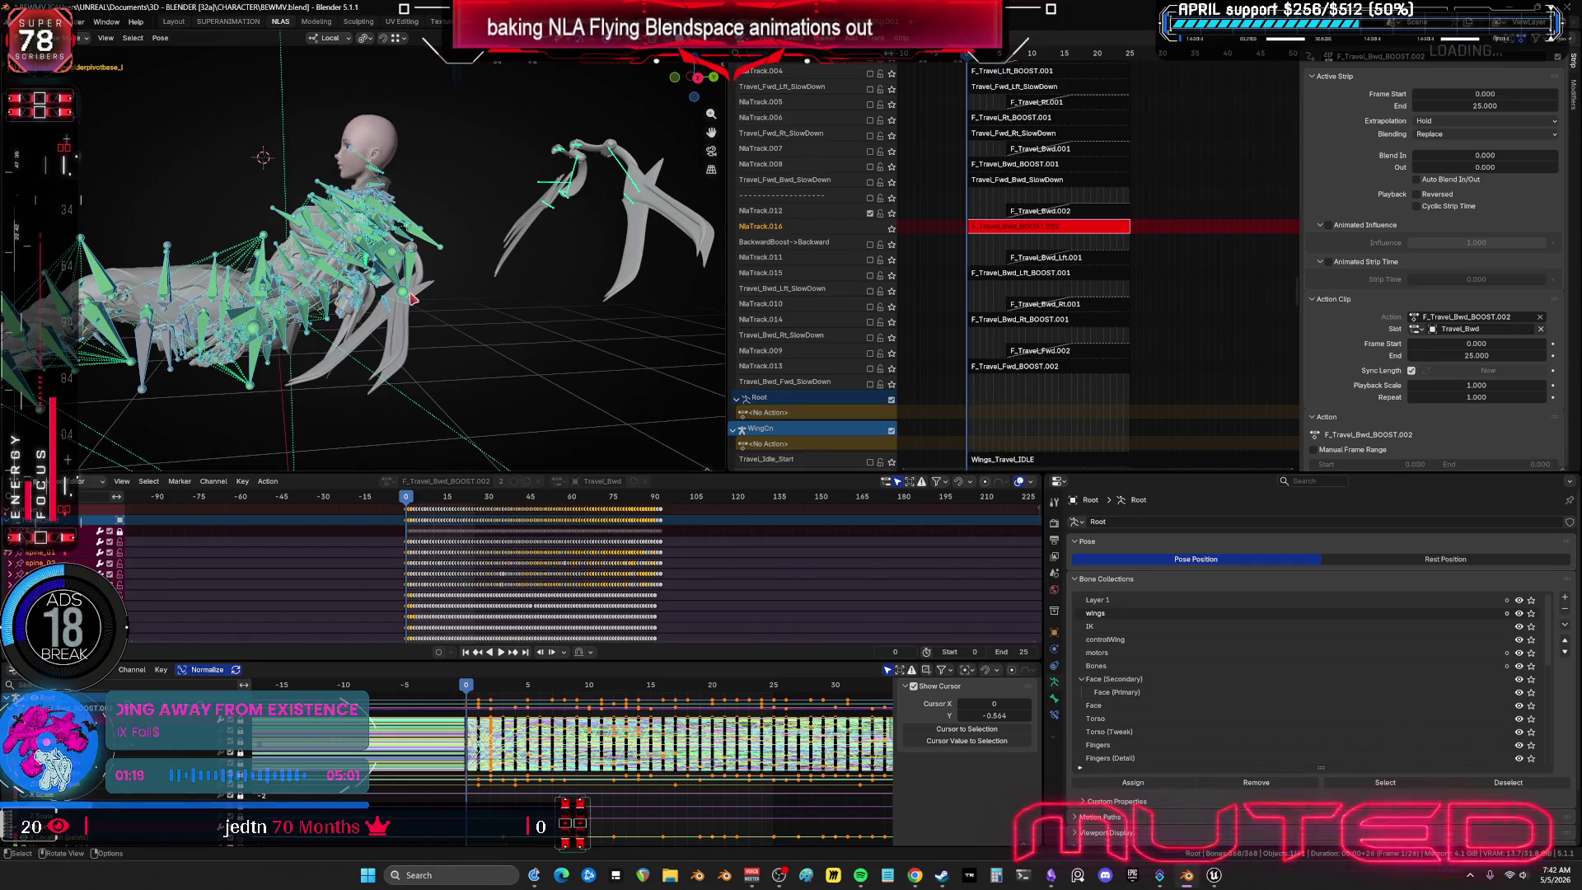
key("F3")
left_click(409, 290)
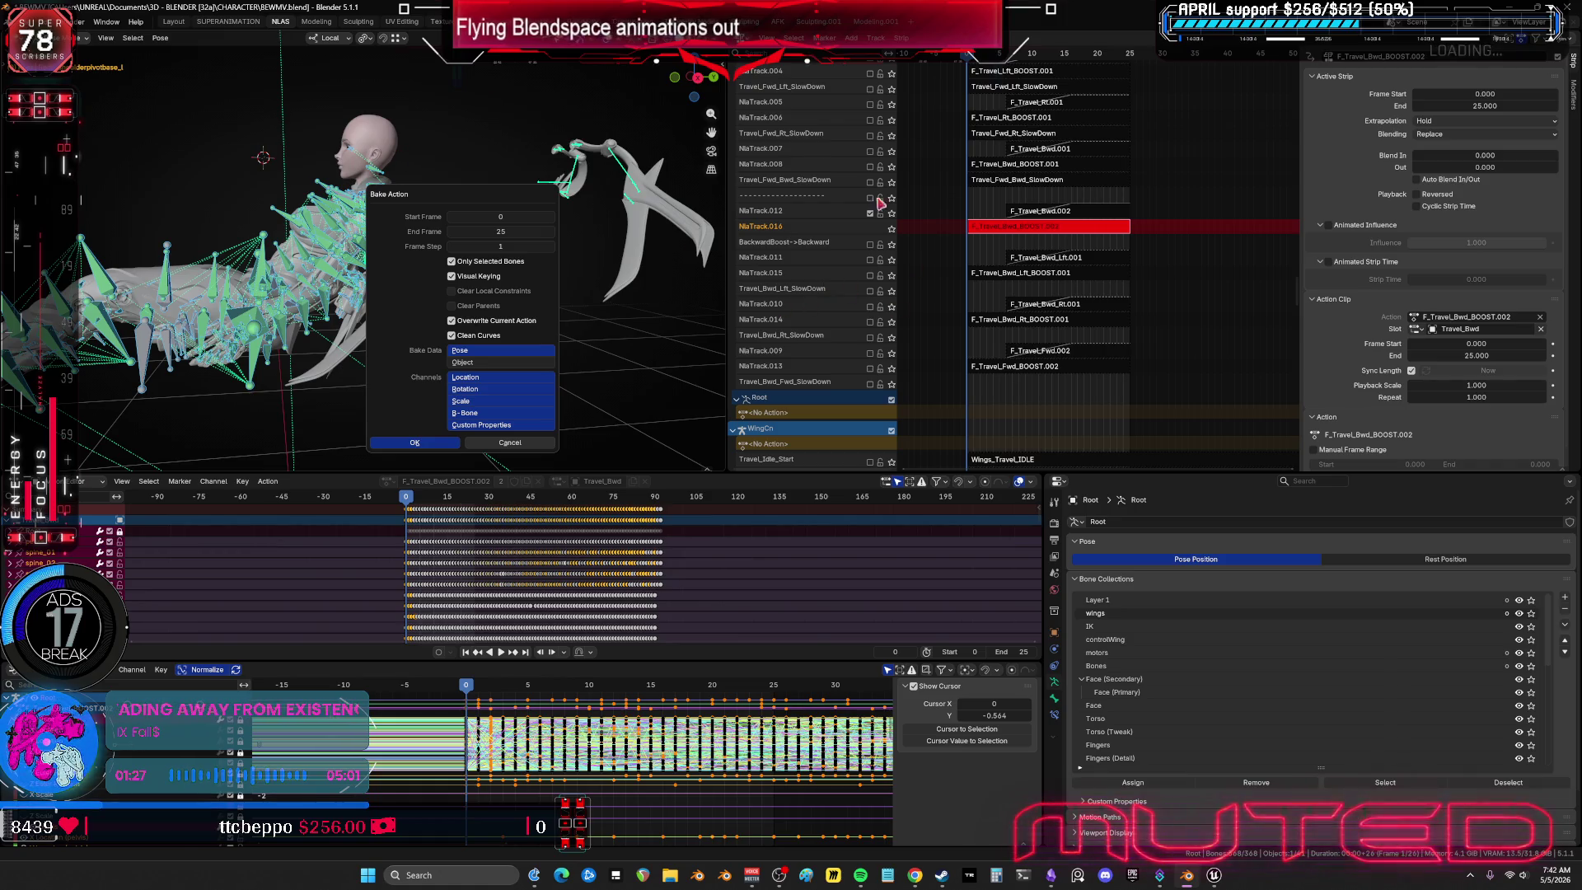
key("Return")
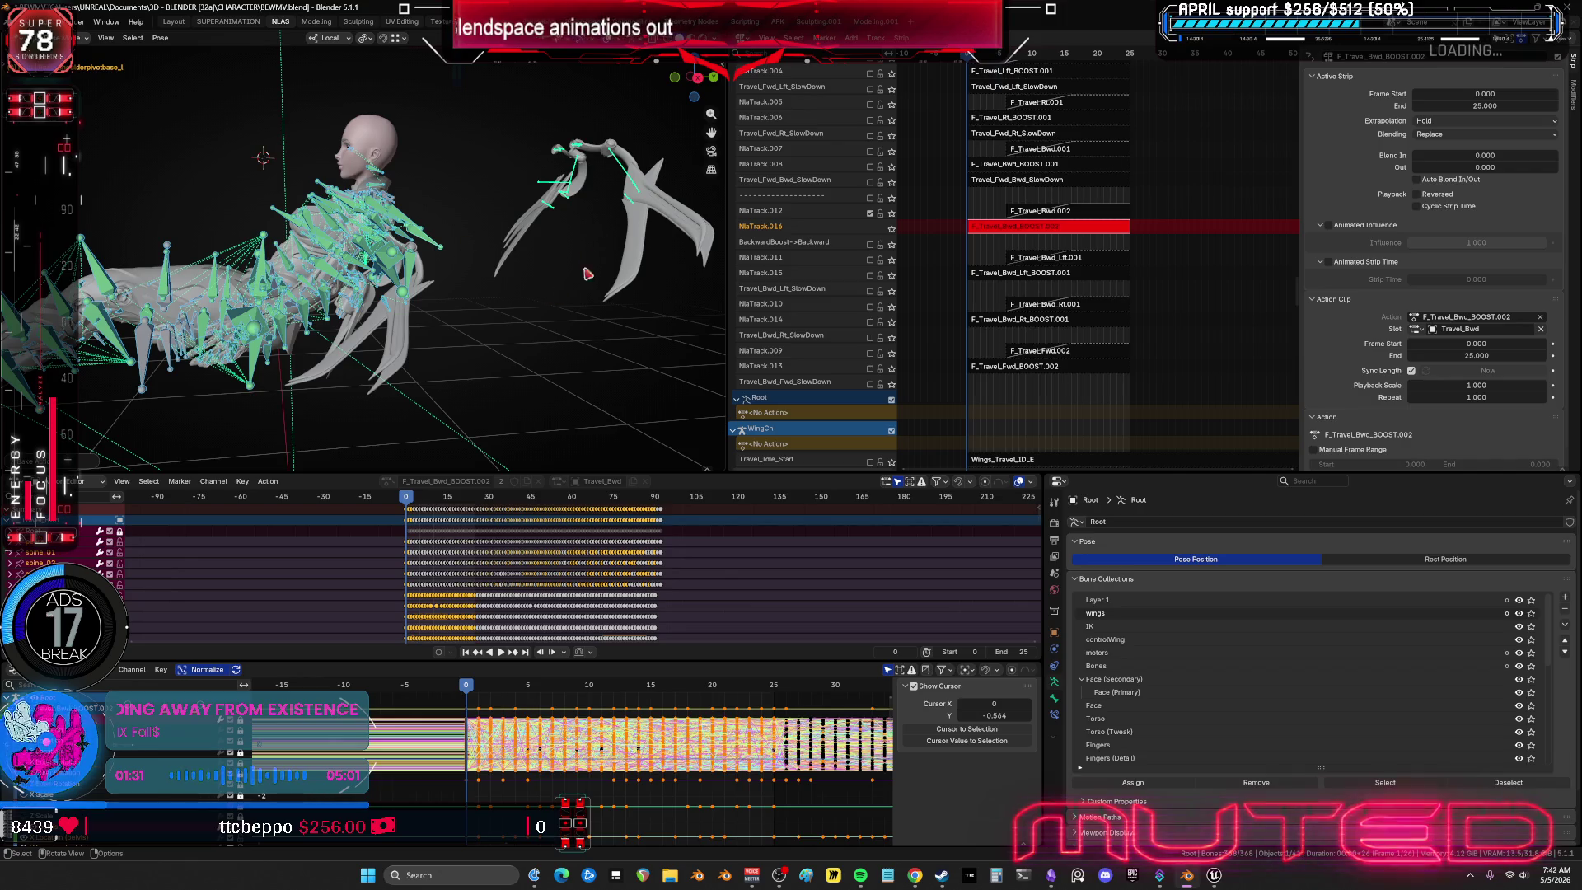
Delete the baked keys past frame 25, clean the remaining keyframes, and exit tweak mode.
middle_click_drag(587, 274, 571, 308)
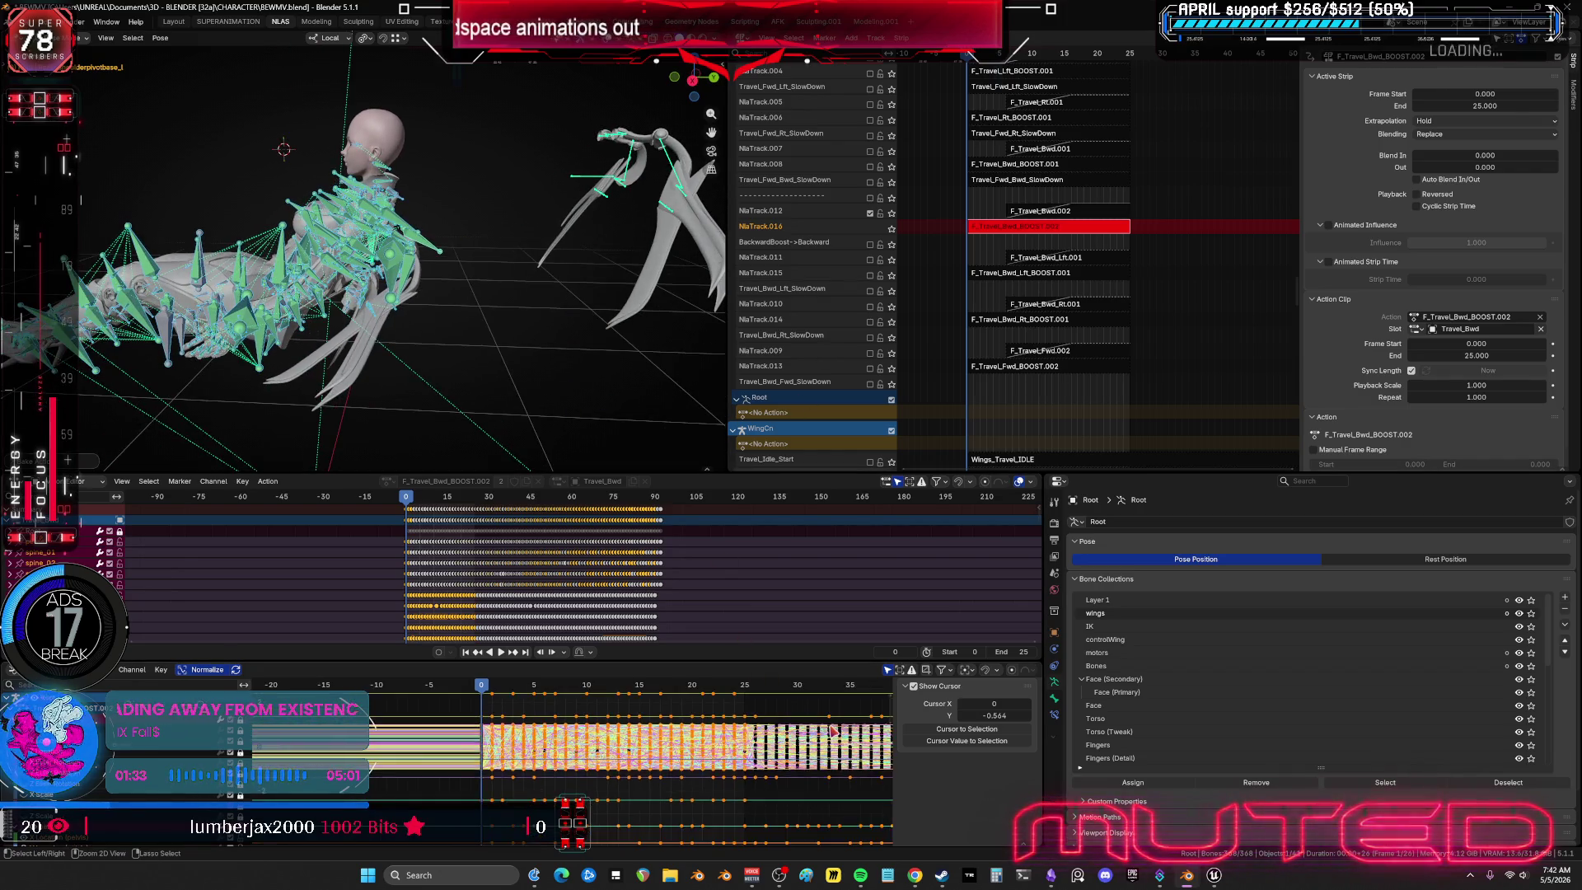
key("ctrl+space")
mouse_move(741, 521)
middle_mouse_down("ctrl")
mouse_move(929, 524)
mouse_move(1303, 631)
middle_mouse_up("ctrl")
left_click_drag(1303, 629, 751, 228)
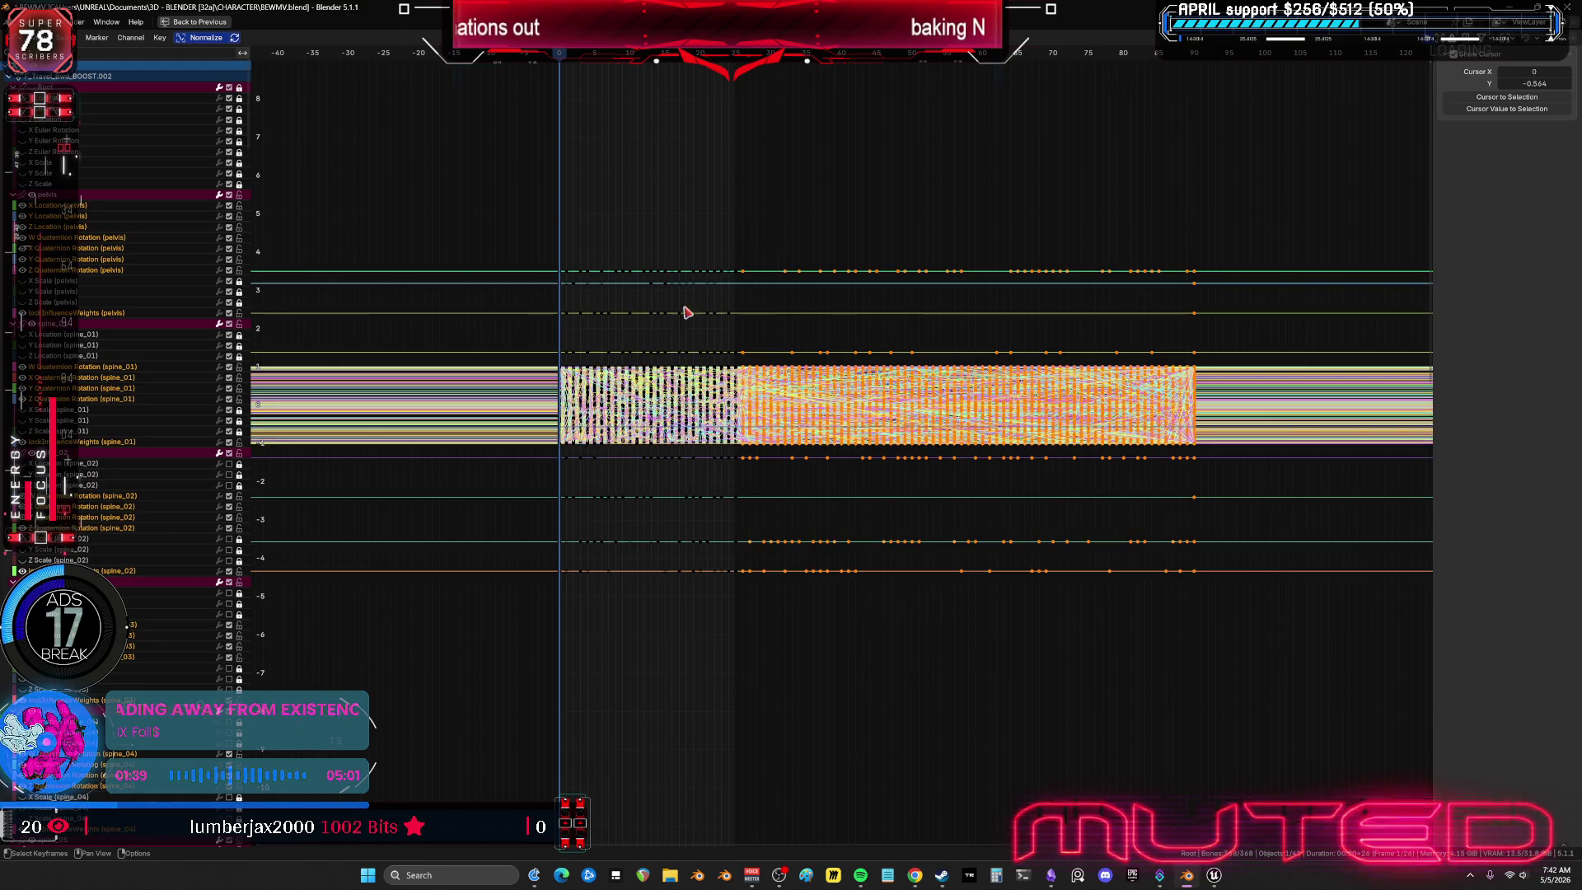
key("Delete")
key("a")
left_click(160, 38)
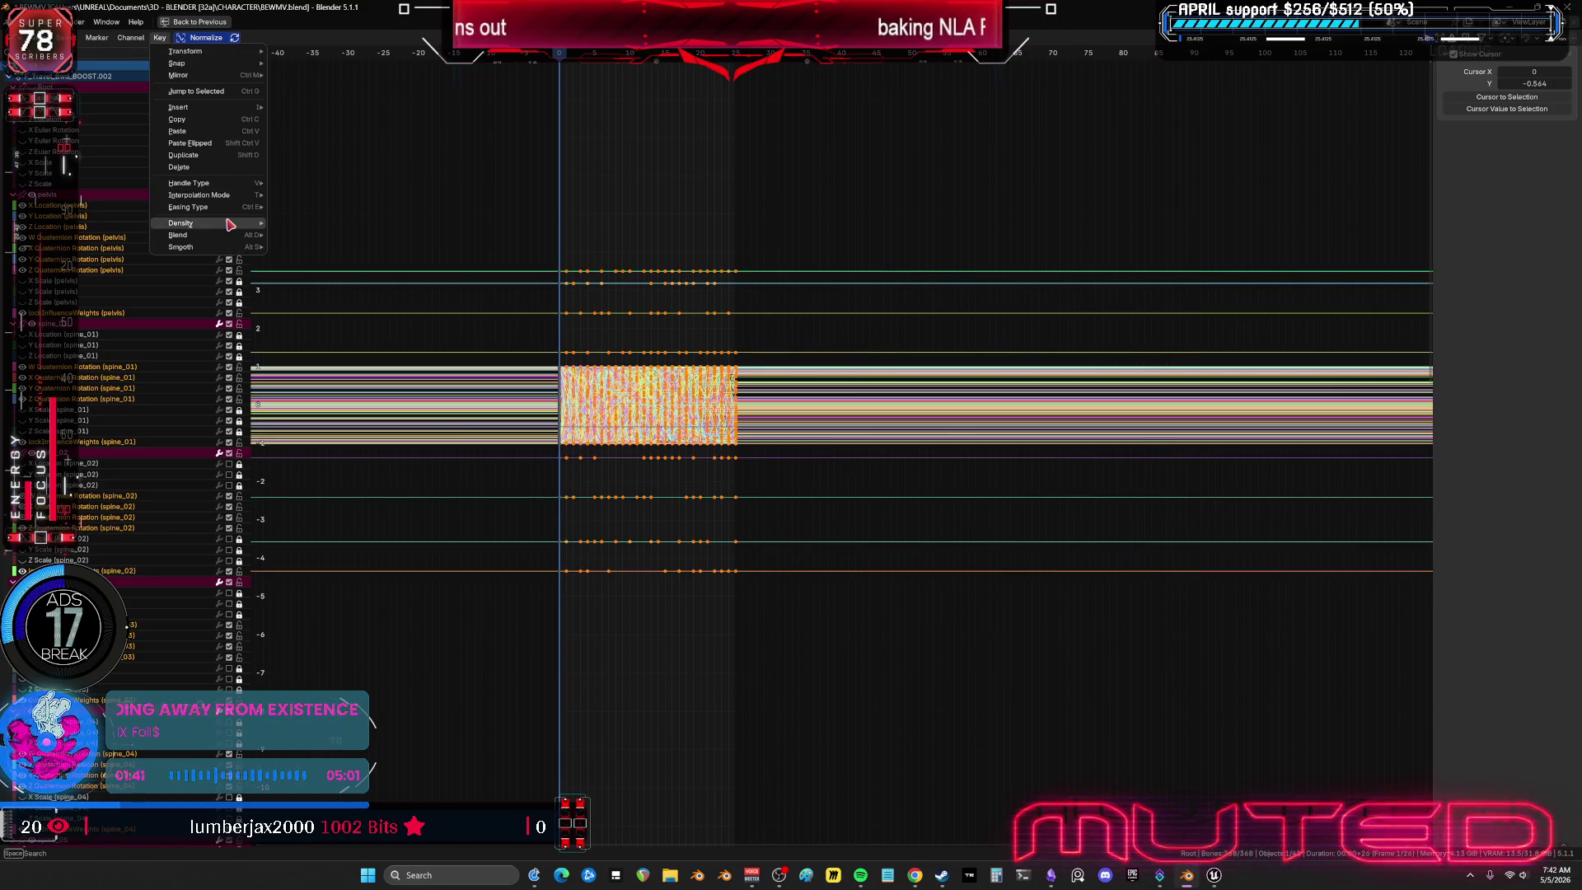
mouse_move(230, 225)
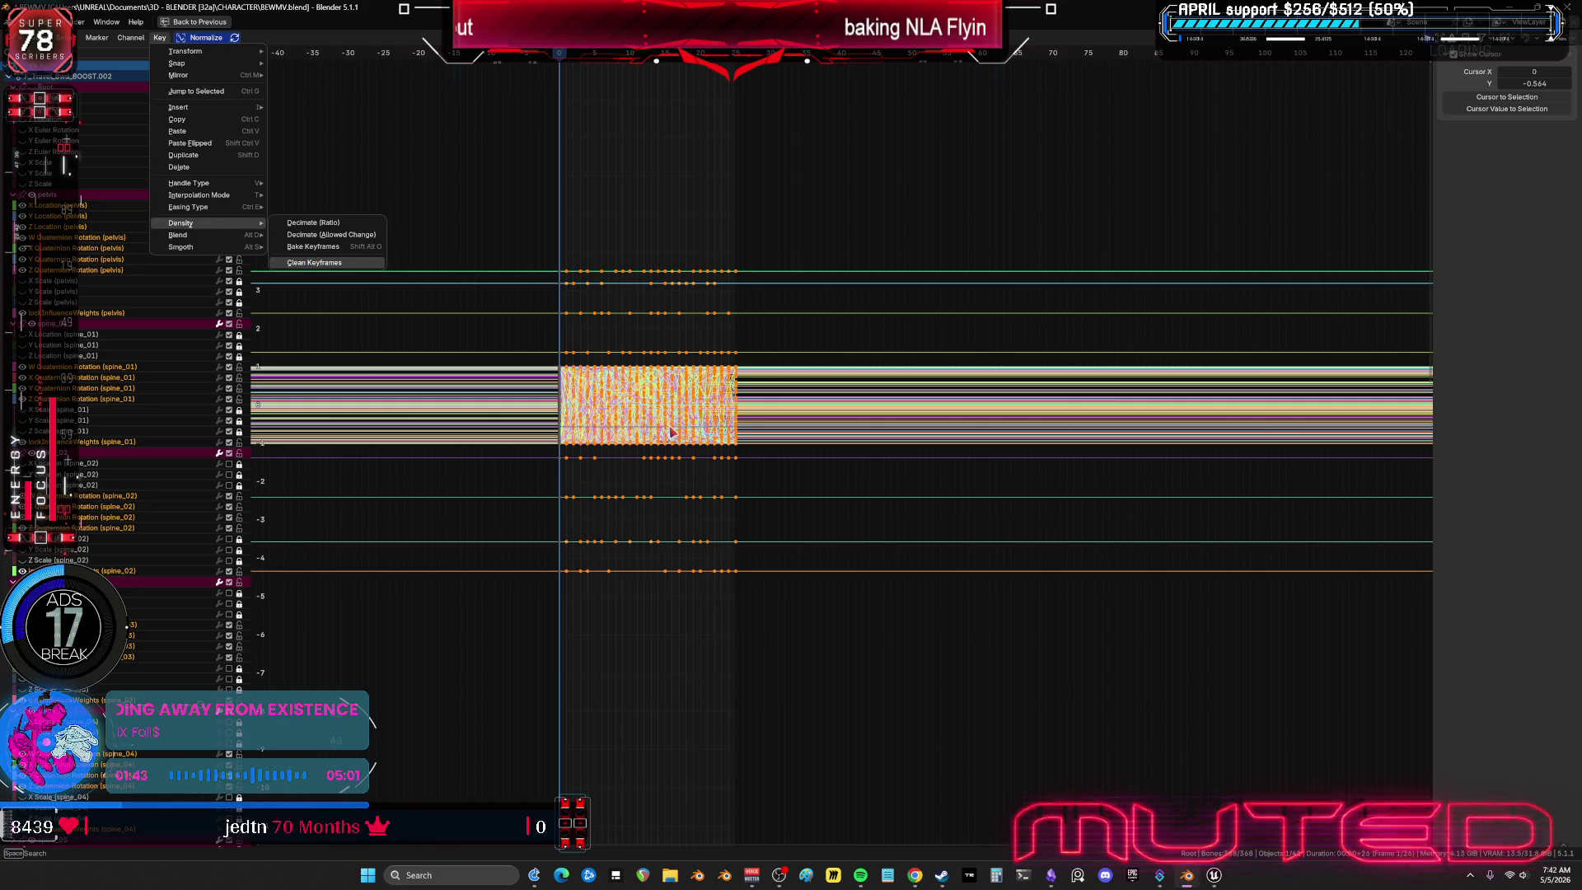
key("Return")
key("ctrl+space")
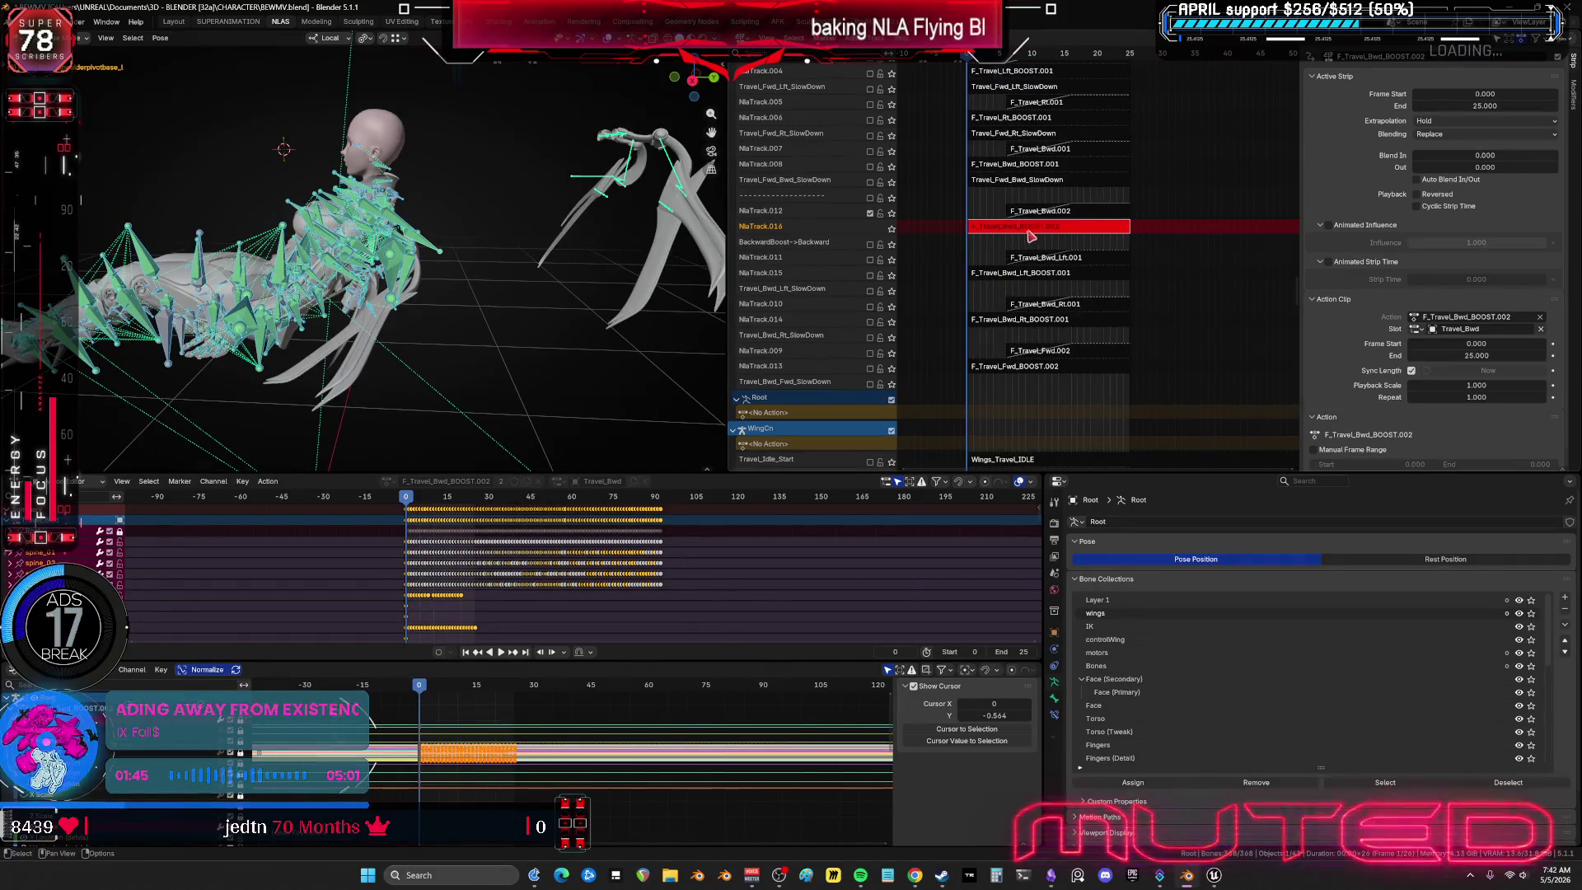
key("Tab")
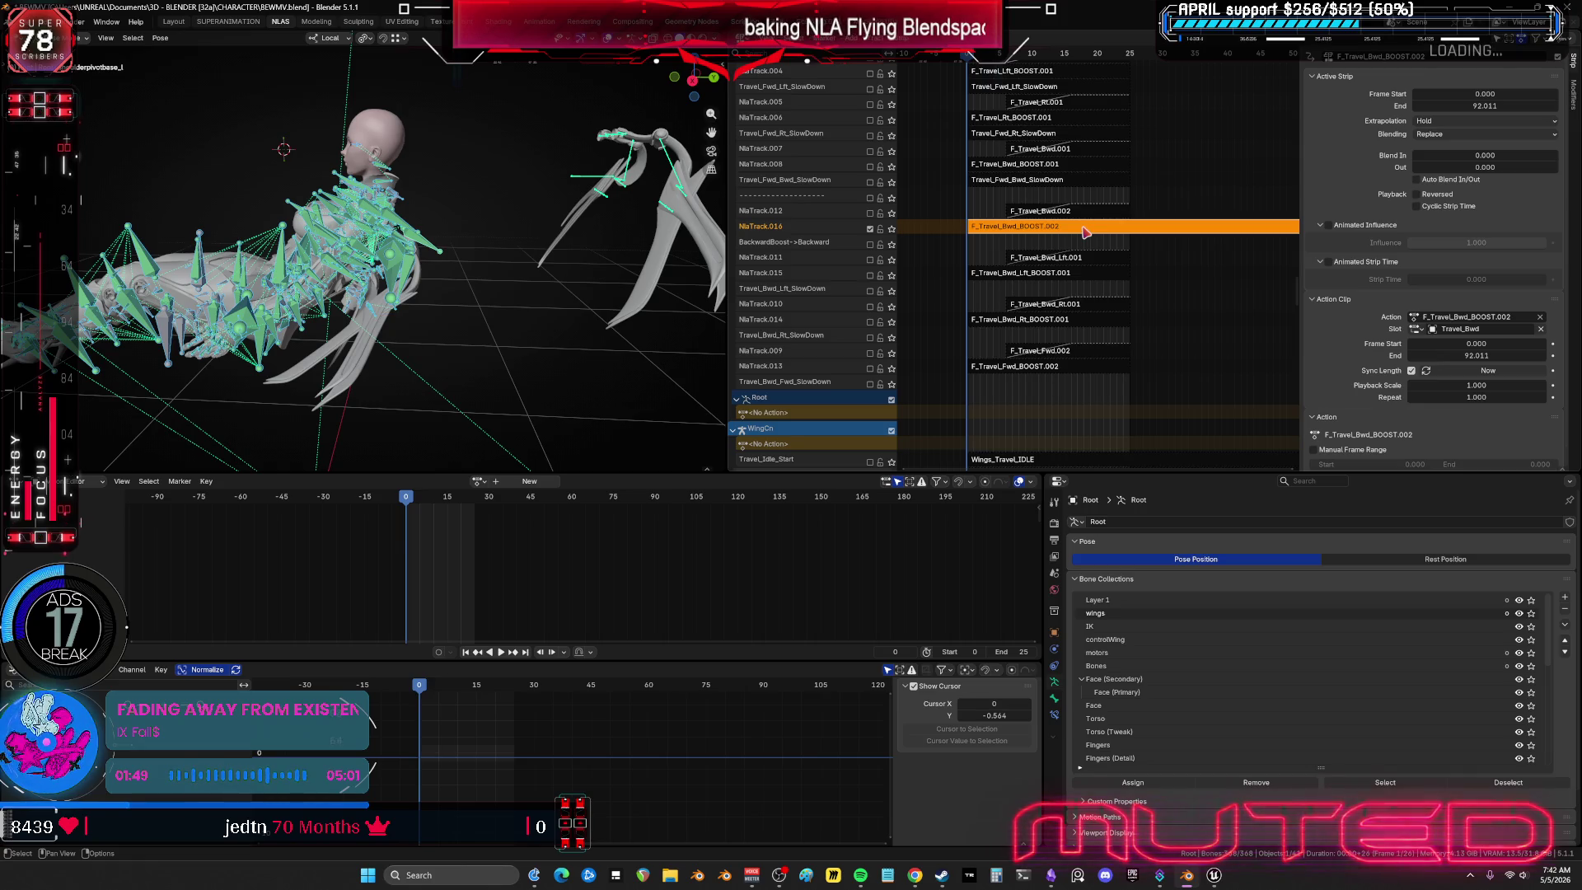
Set the F_Travel_Bwd_BOOST.002 strip's end frame to 25.
left_click(1492, 106)
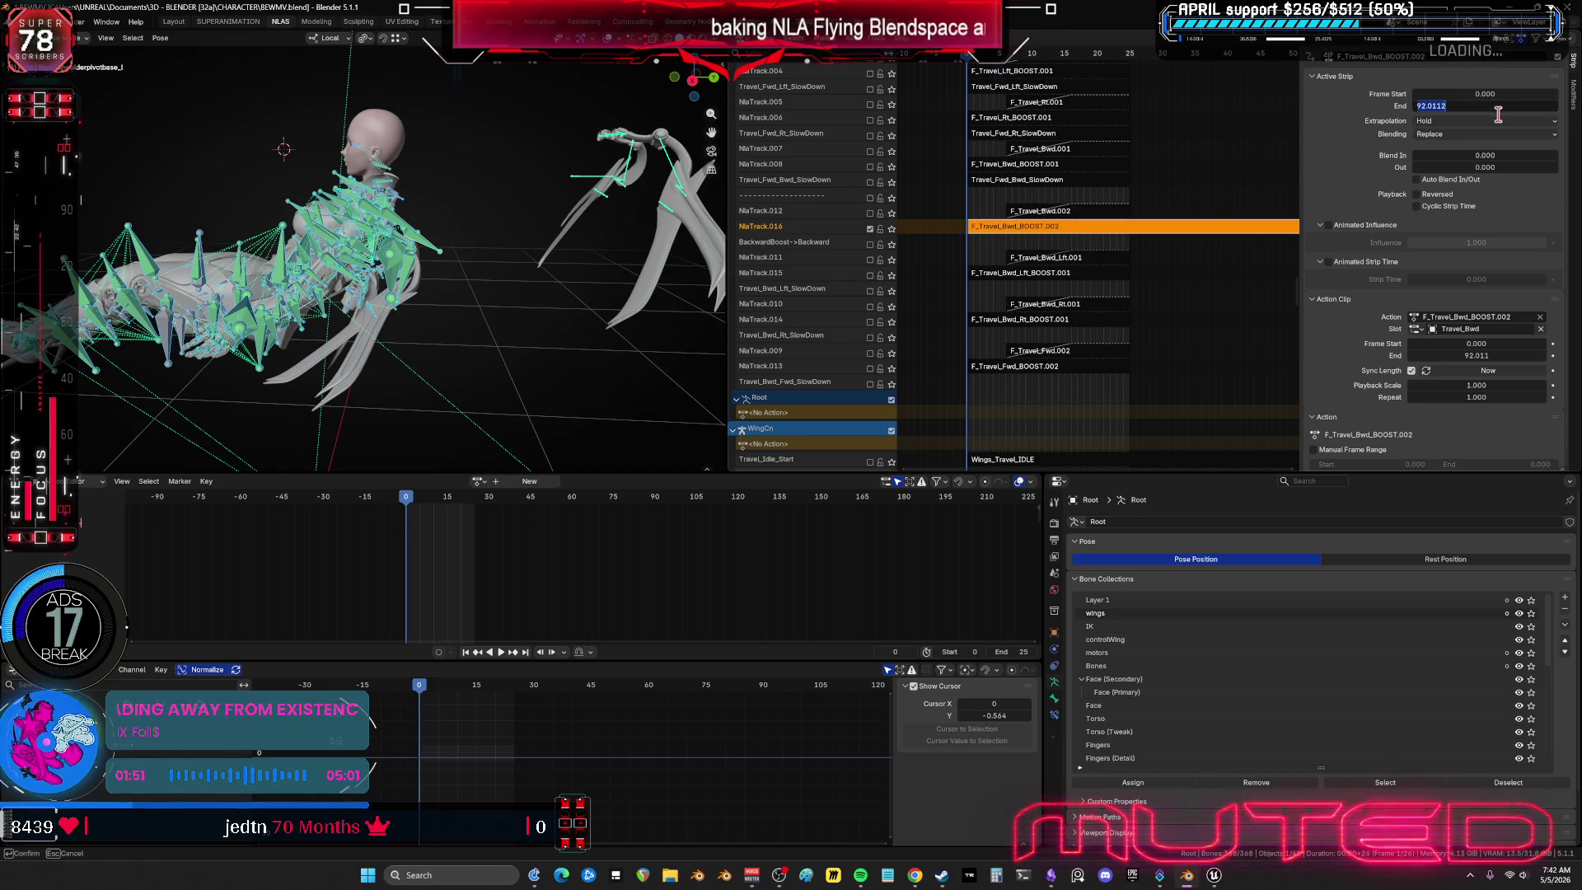
type("25.000")
key("Return")
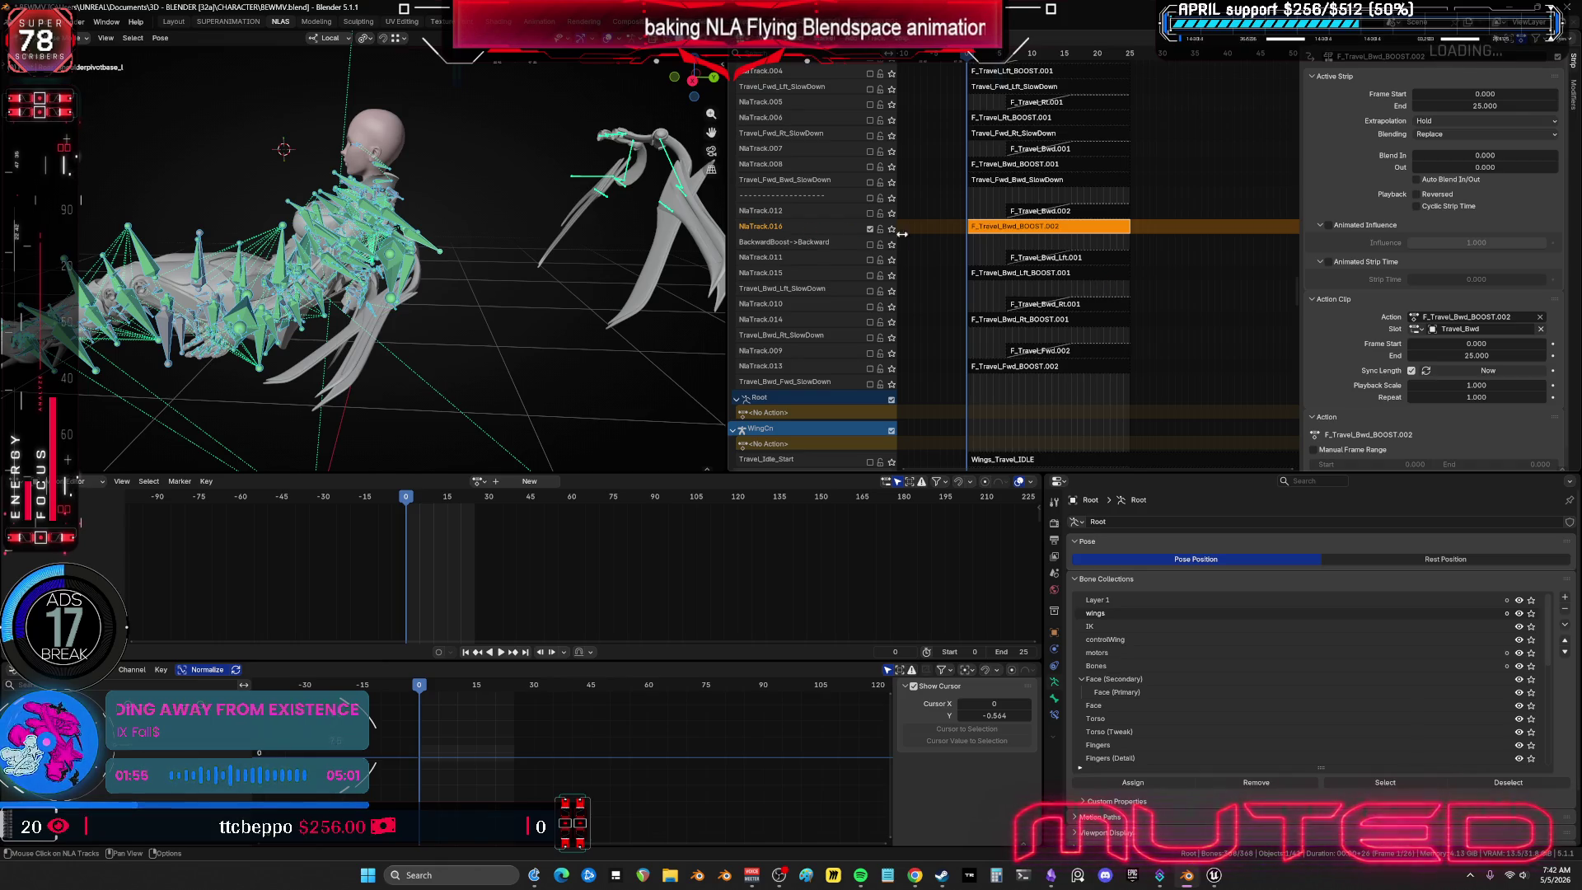
double_click(811, 242)
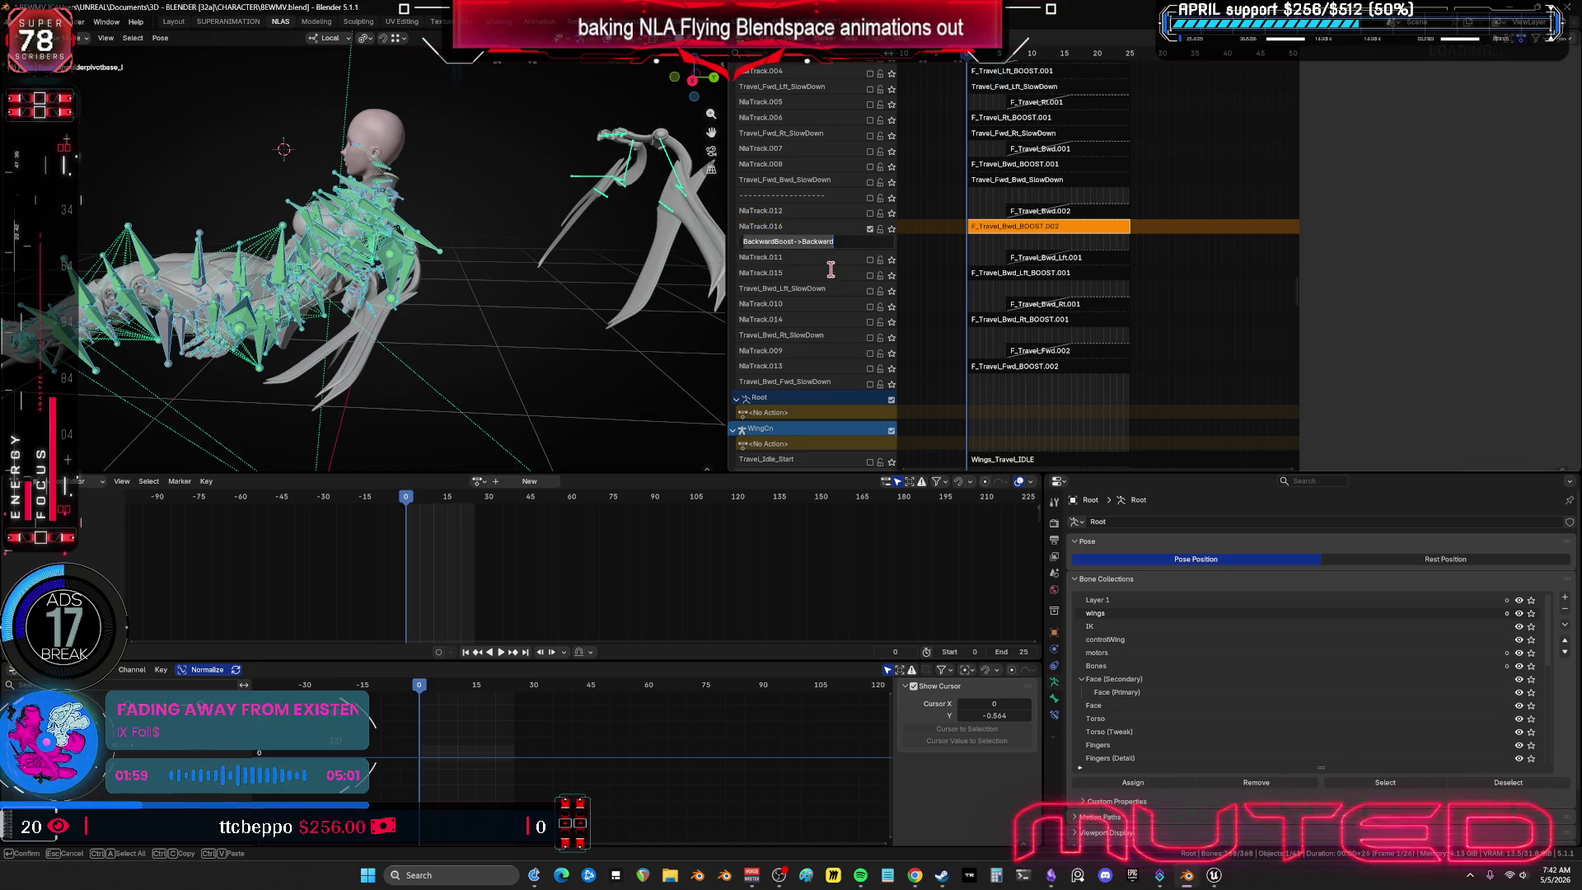
key("Return")
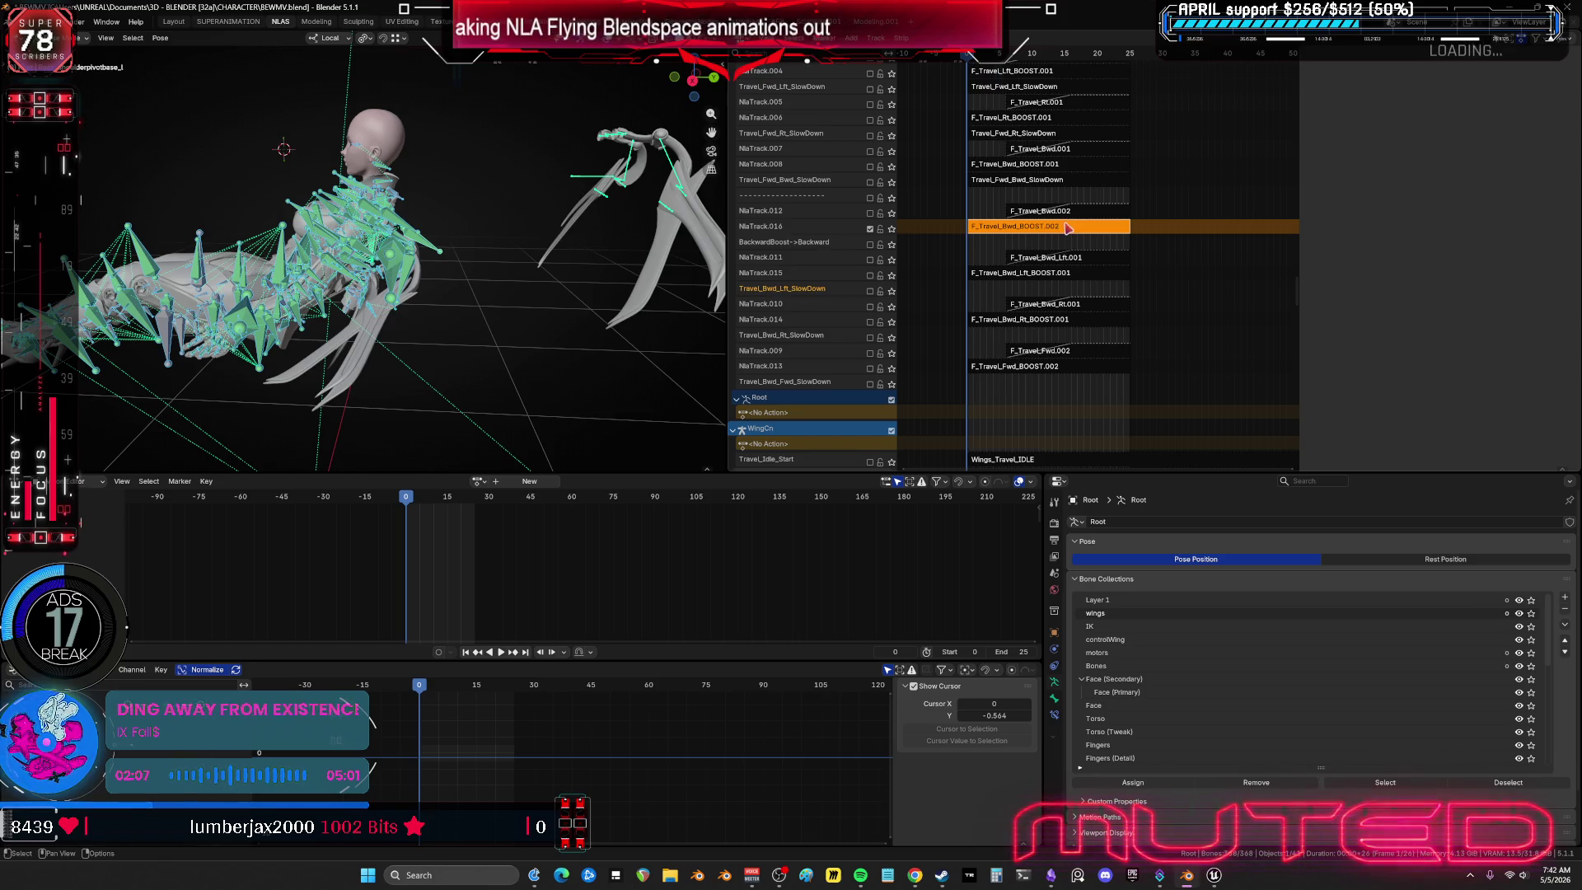
Load the F_Travel_Bwd_BOOST.002 action into the Action Editor.
key("n")
left_click(1490, 318)
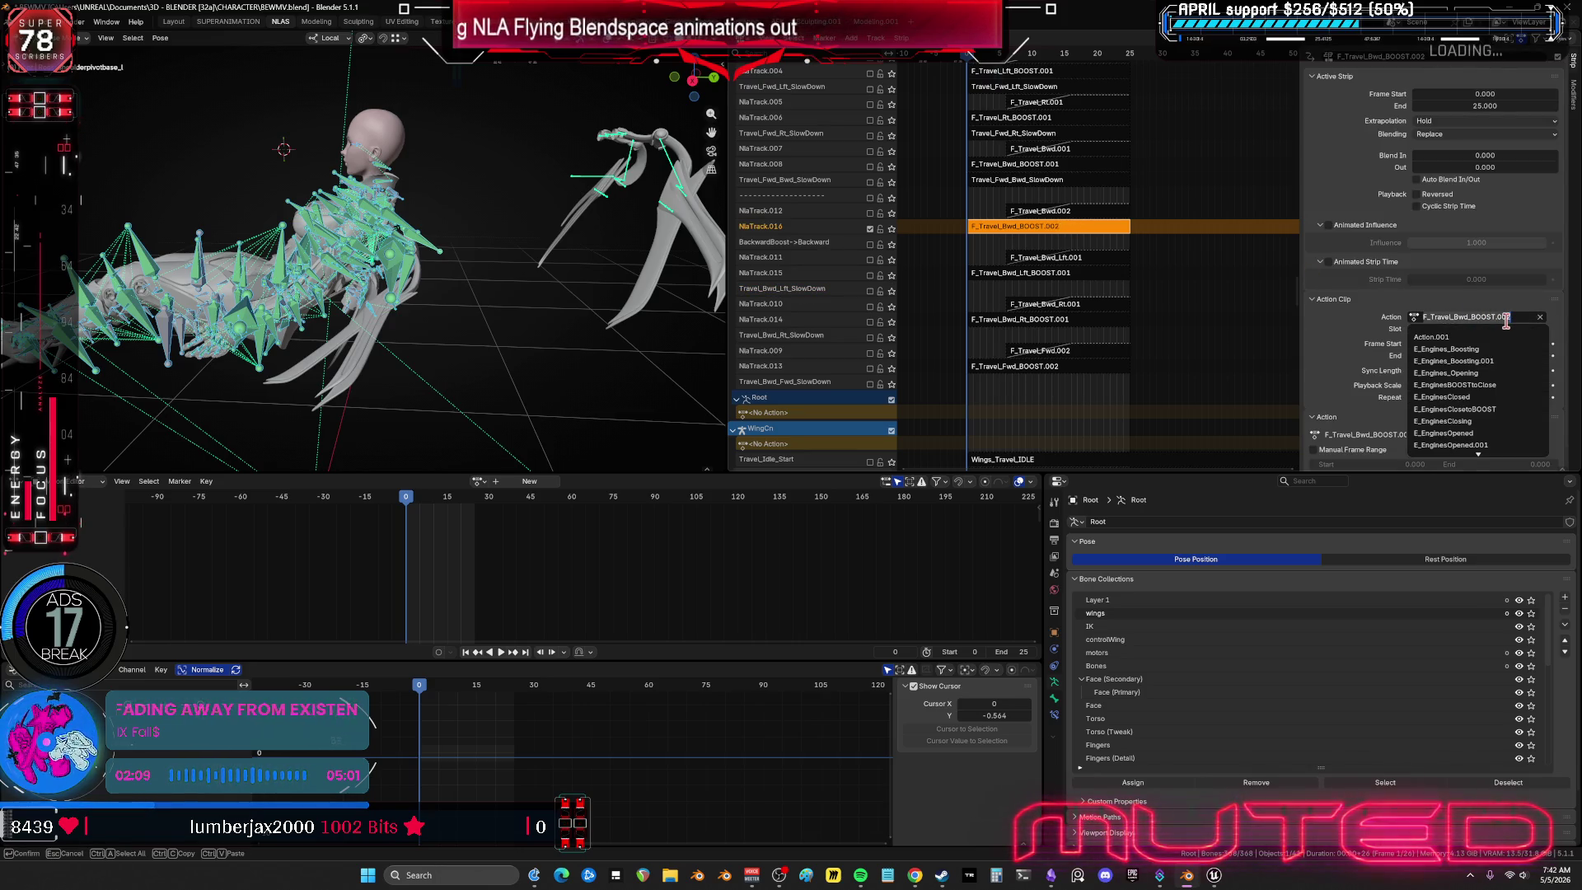
key("Escape")
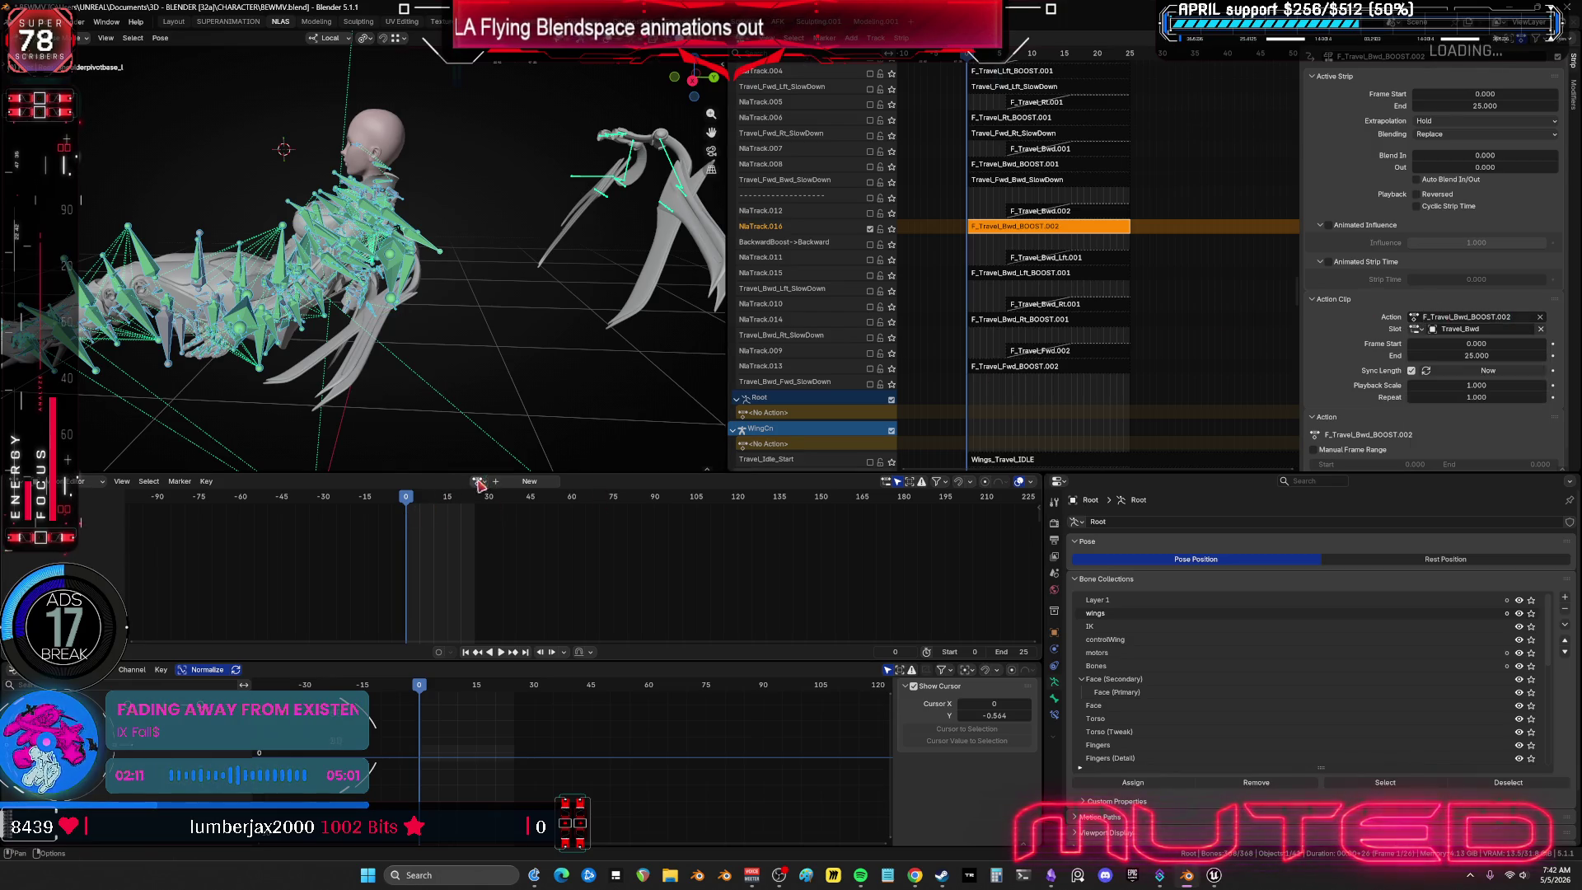
left_click(480, 485)
type("F_Travel_Bwd_BOOST.002")
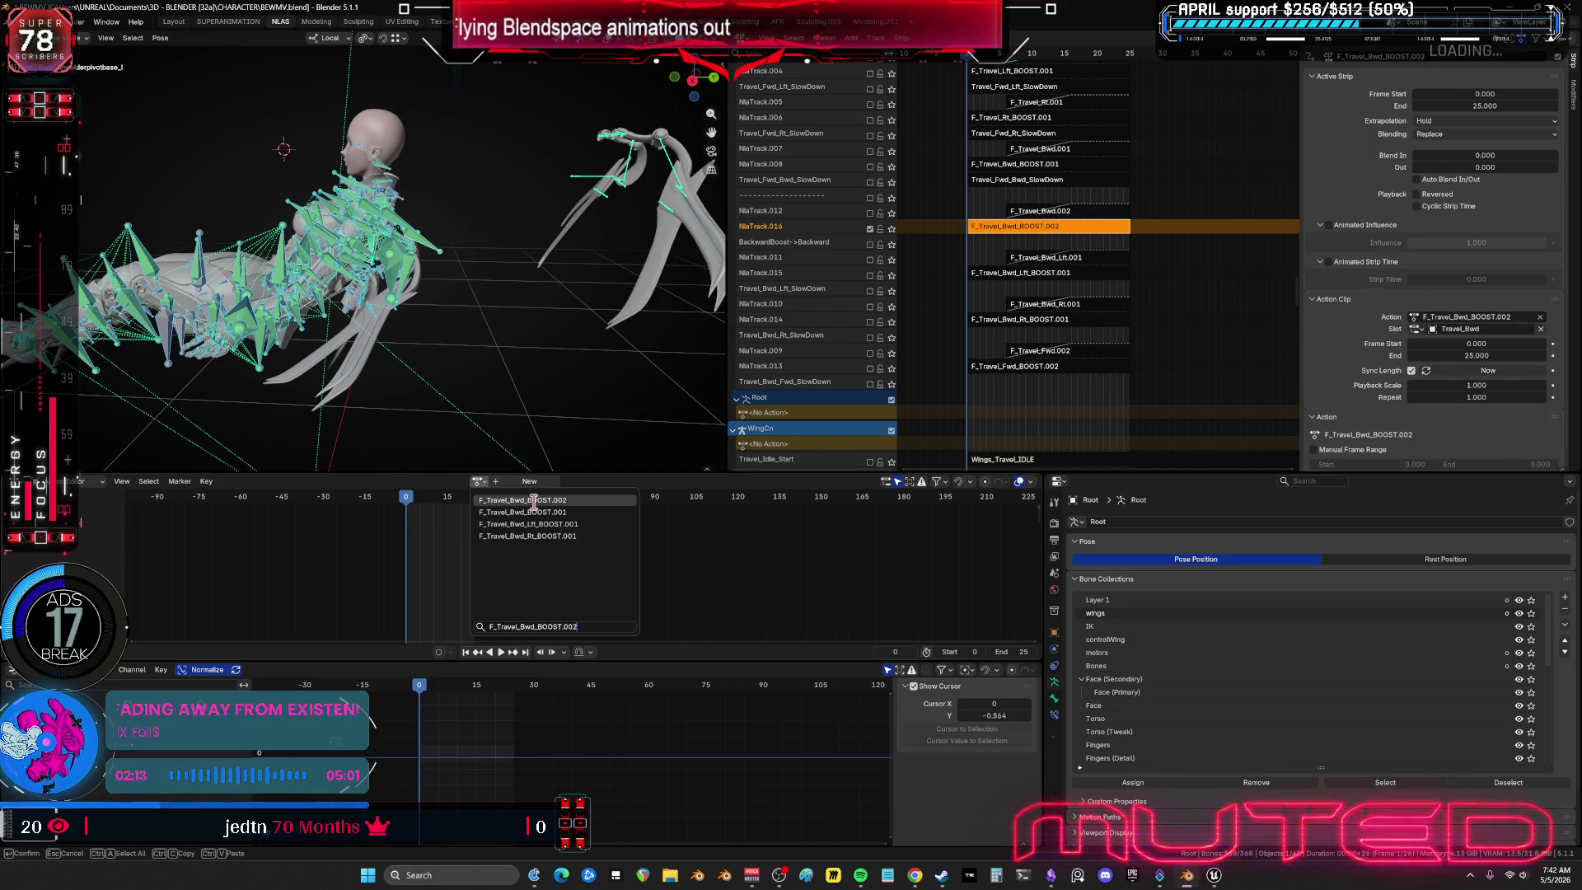
left_click(531, 502)
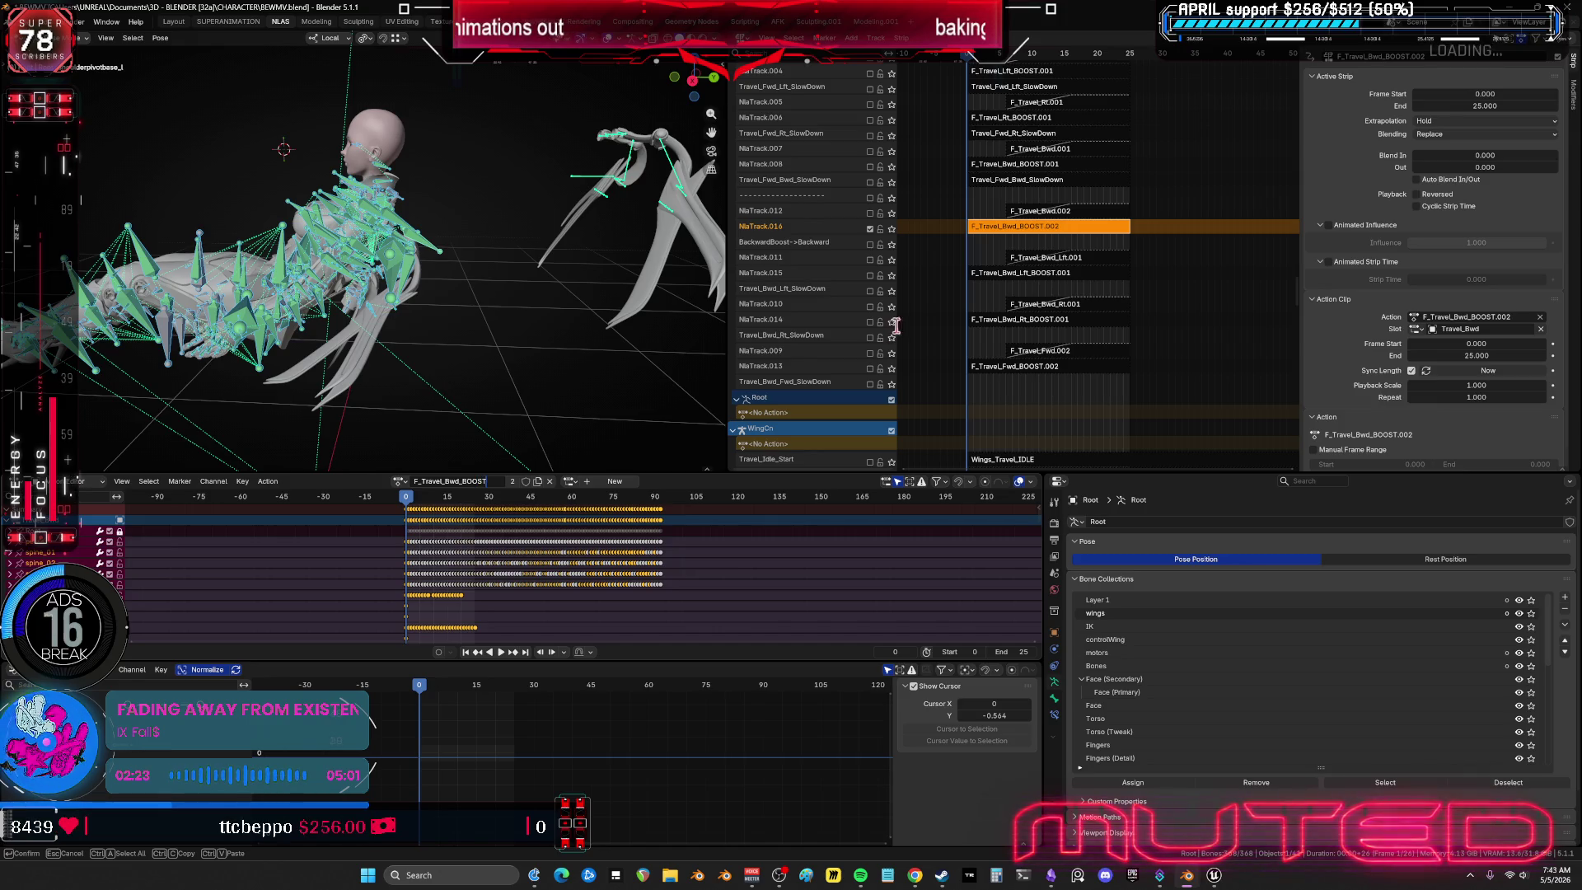
Copy the name TRAVEL_Bwd_SlowDown from the Obsidian to-do card.
left_click(1050, 875)
double_click(517, 384)
left_click(587, 391)
key("ctrl+a")
key("ctrl+c")
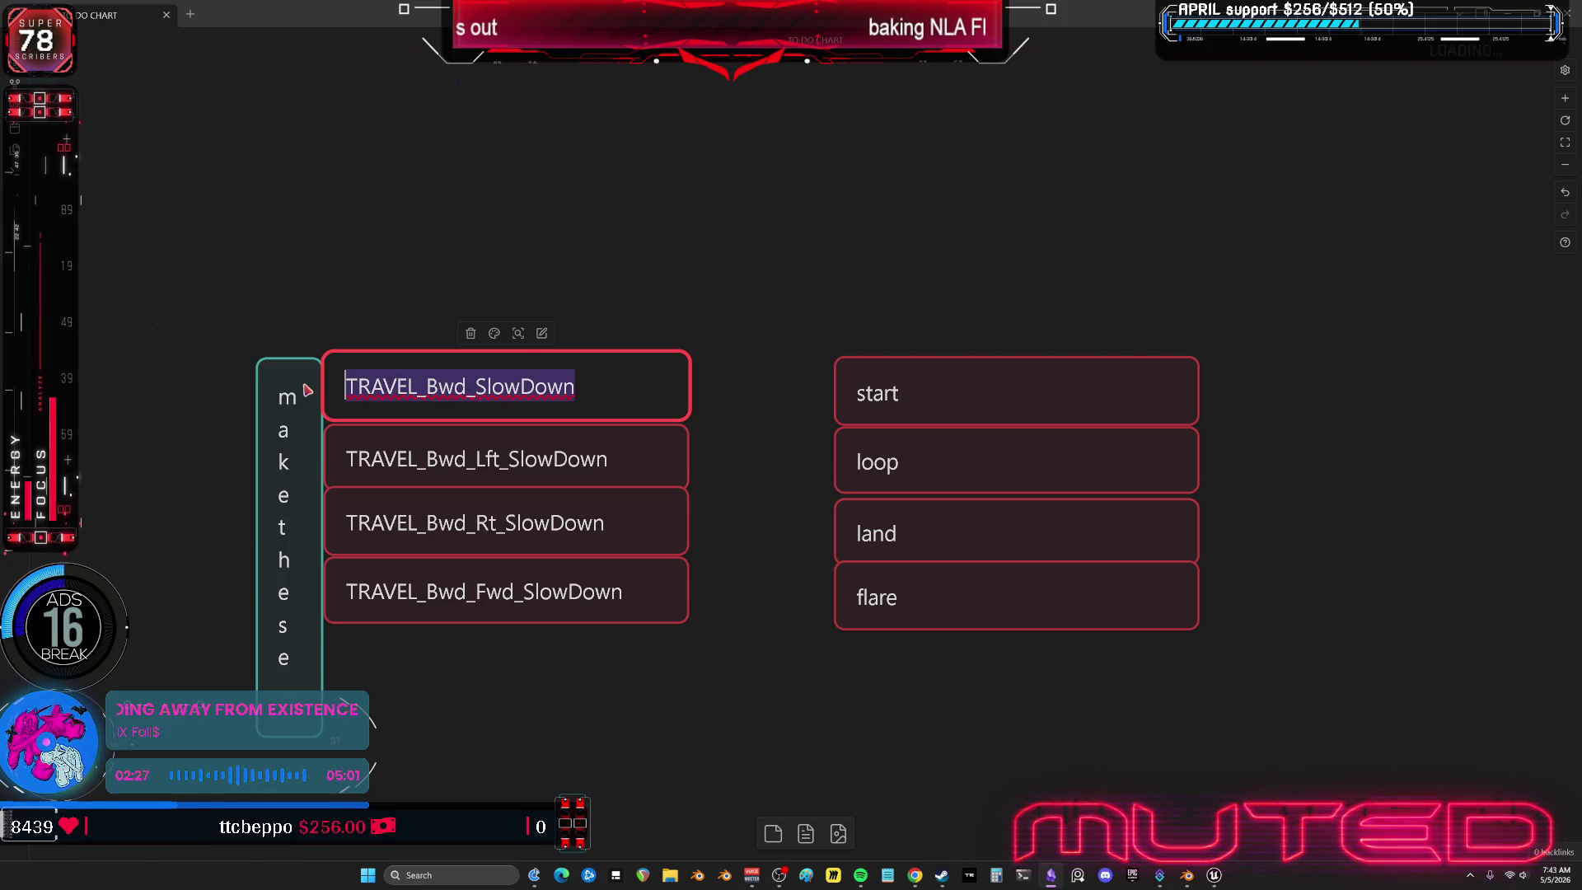
left_click(681, 297)
left_click(1188, 875)
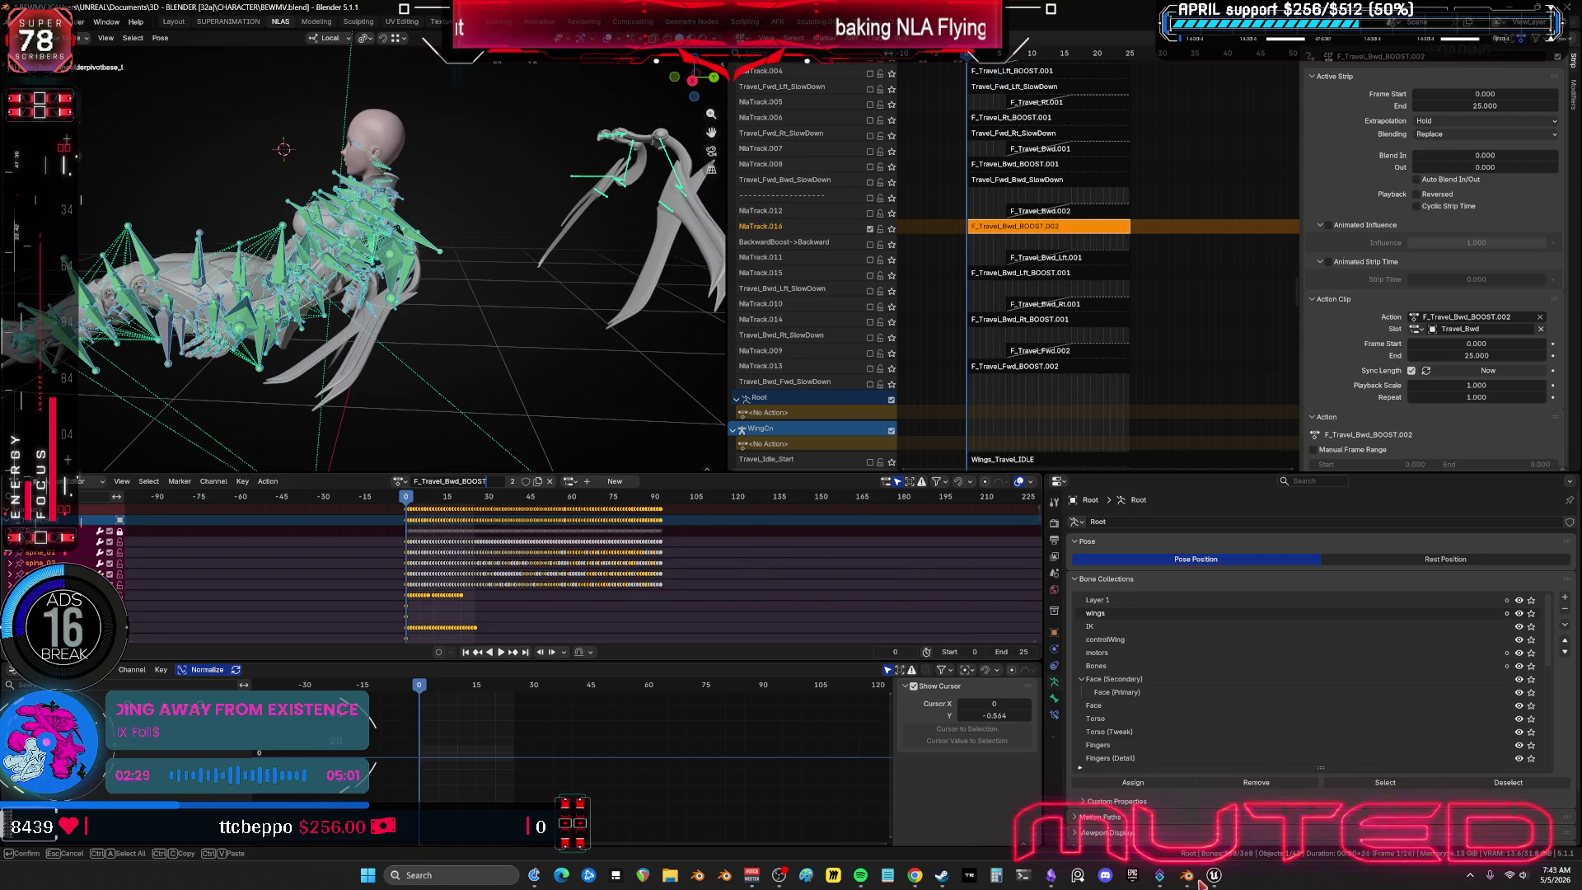
Name the action TRAVEL_Bwd_SlowDown and the NlaTrack.014 strip F_TRAVEL_Bwd_SlowDown.
key("ctrl+v")
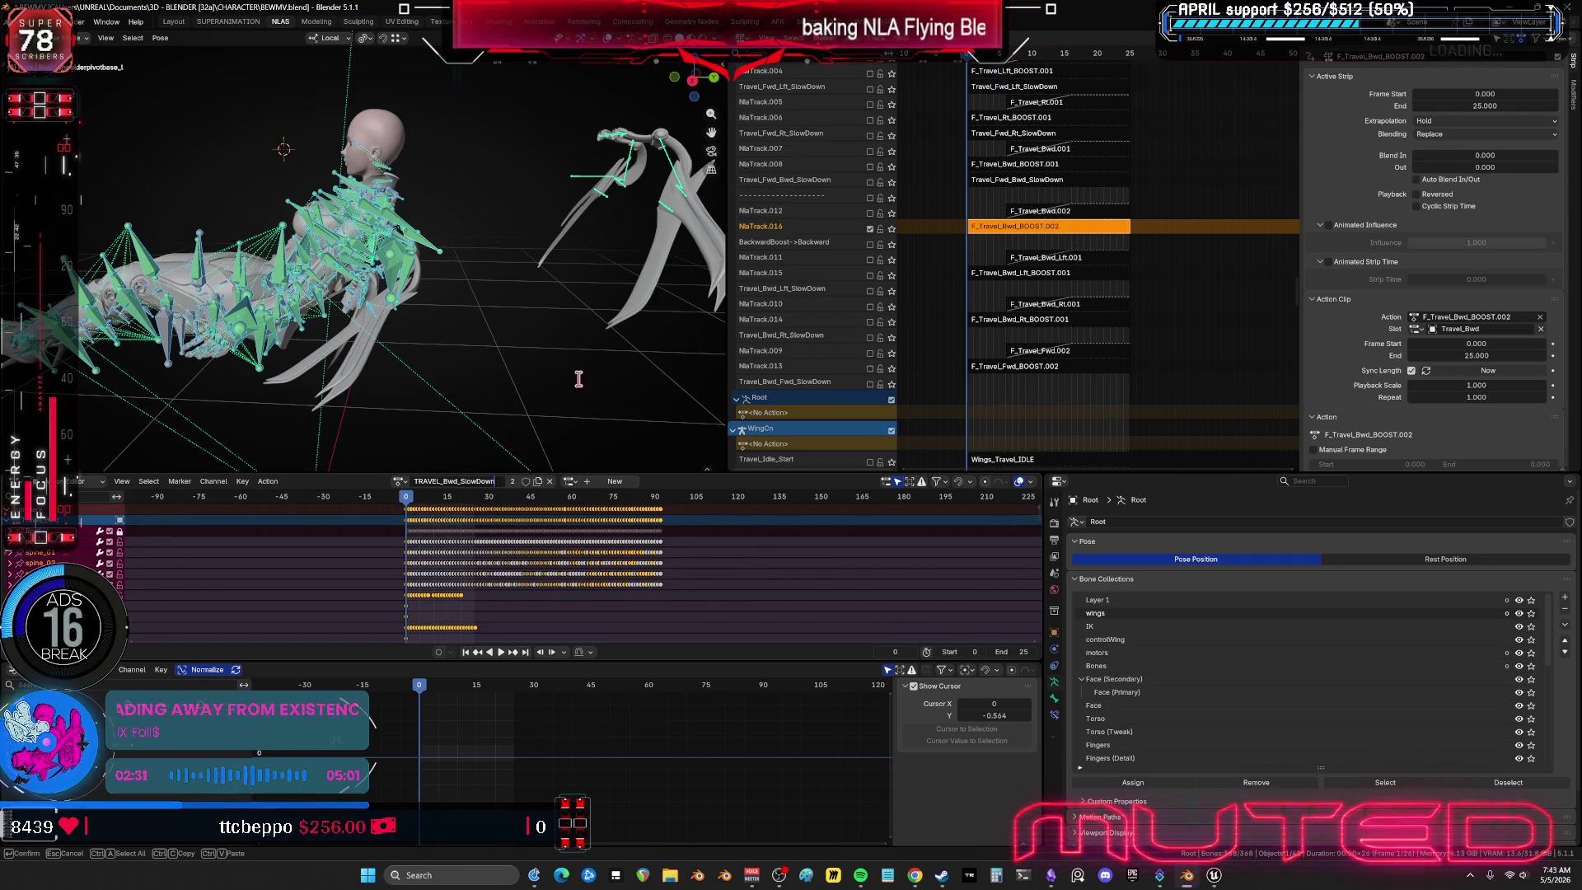
key("Return")
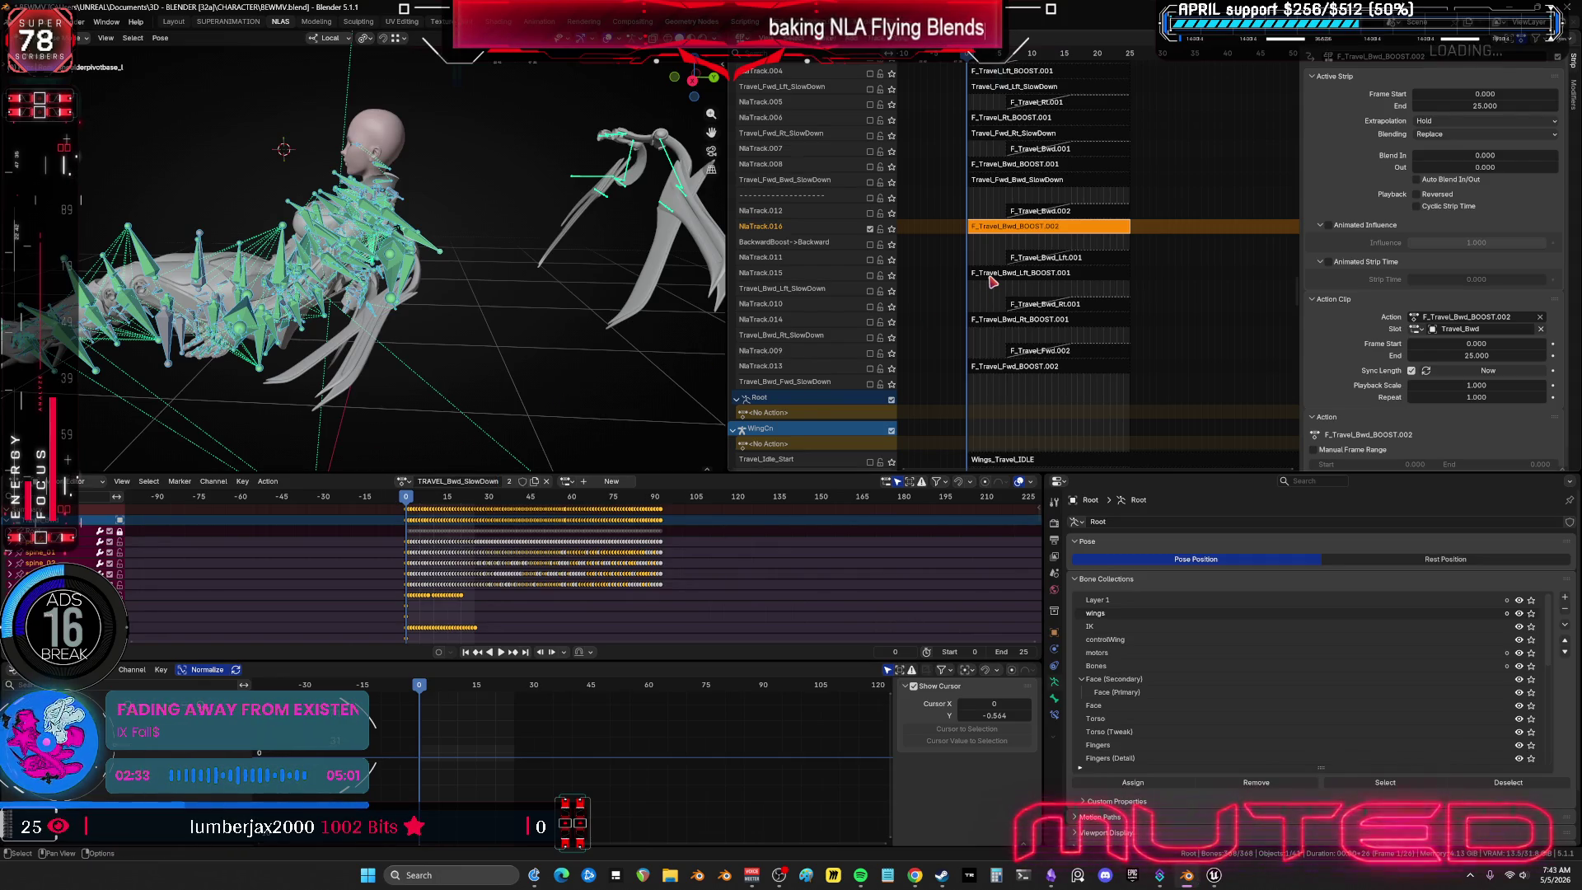
left_click(1067, 221)
left_click(1068, 231)
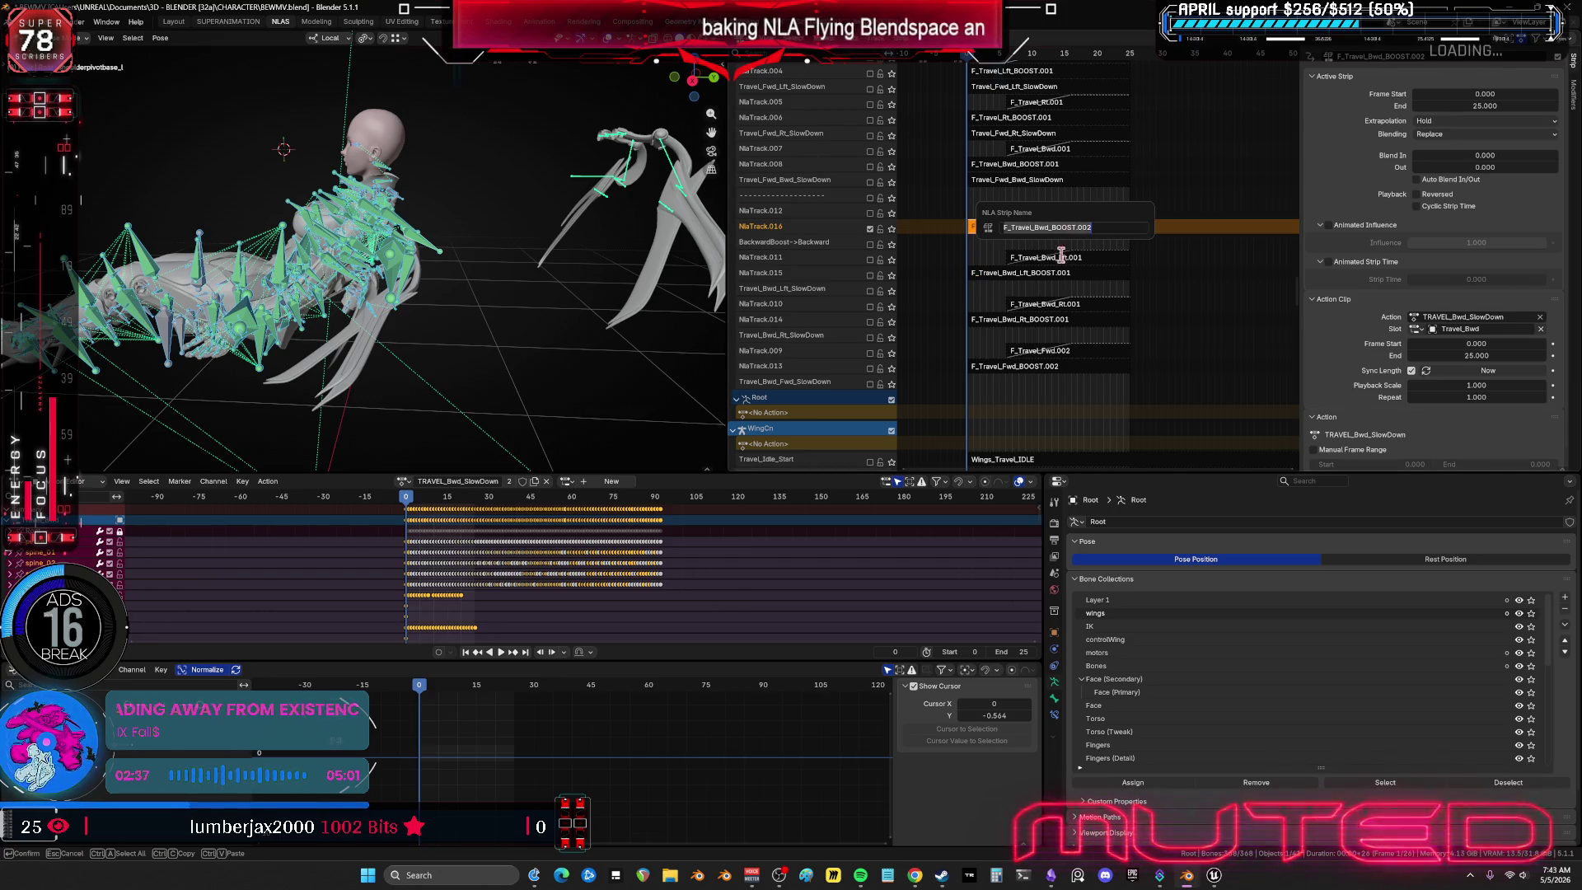
double_click(1034, 228)
key("ctrl+v")
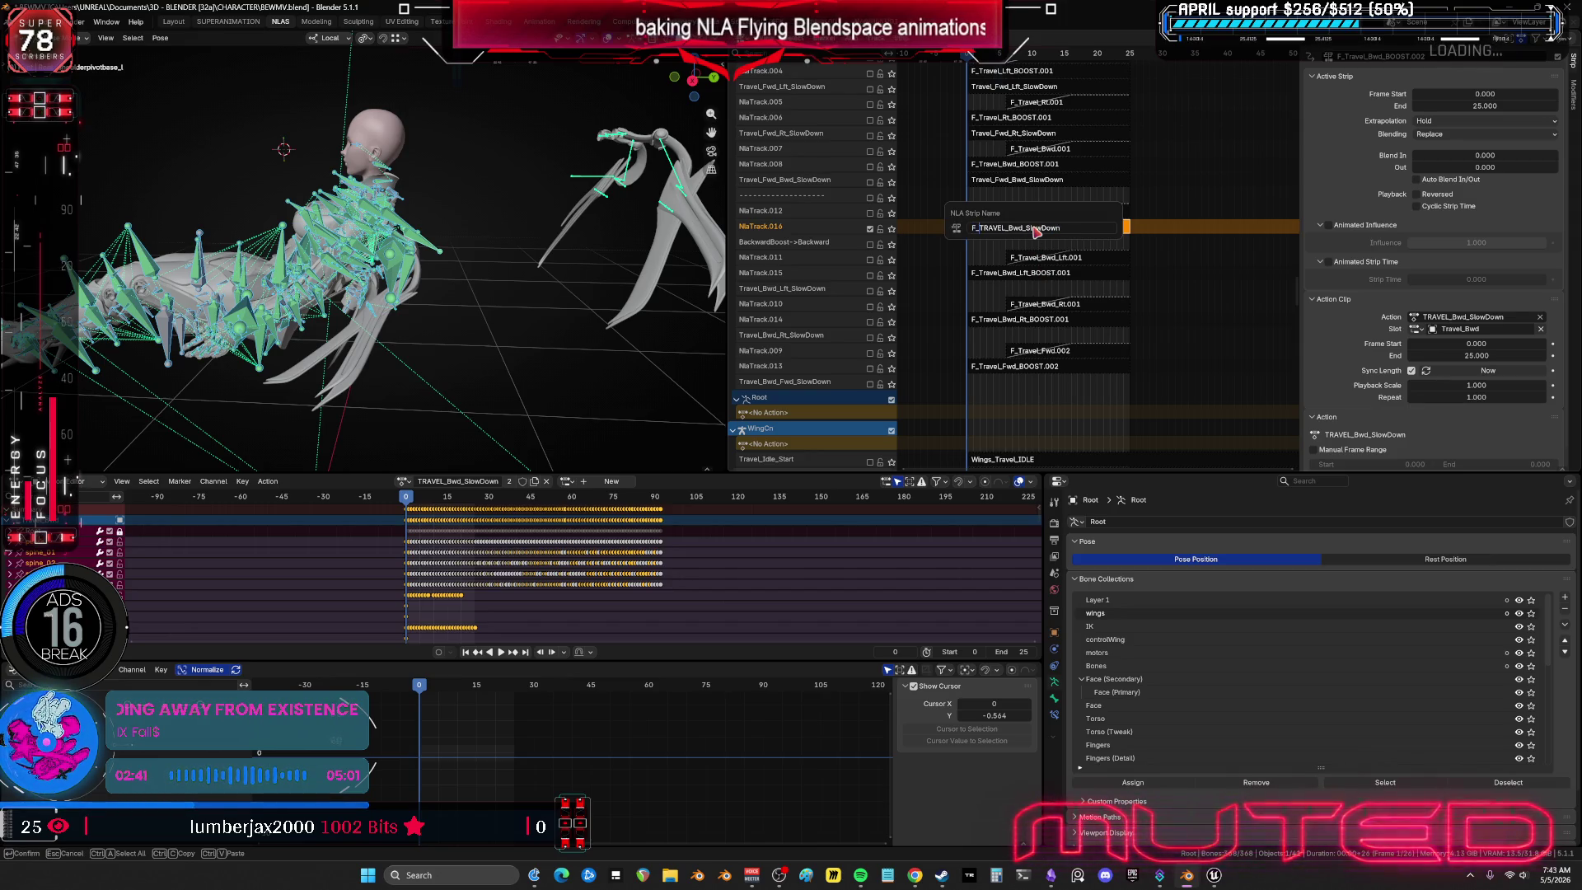
key("Return")
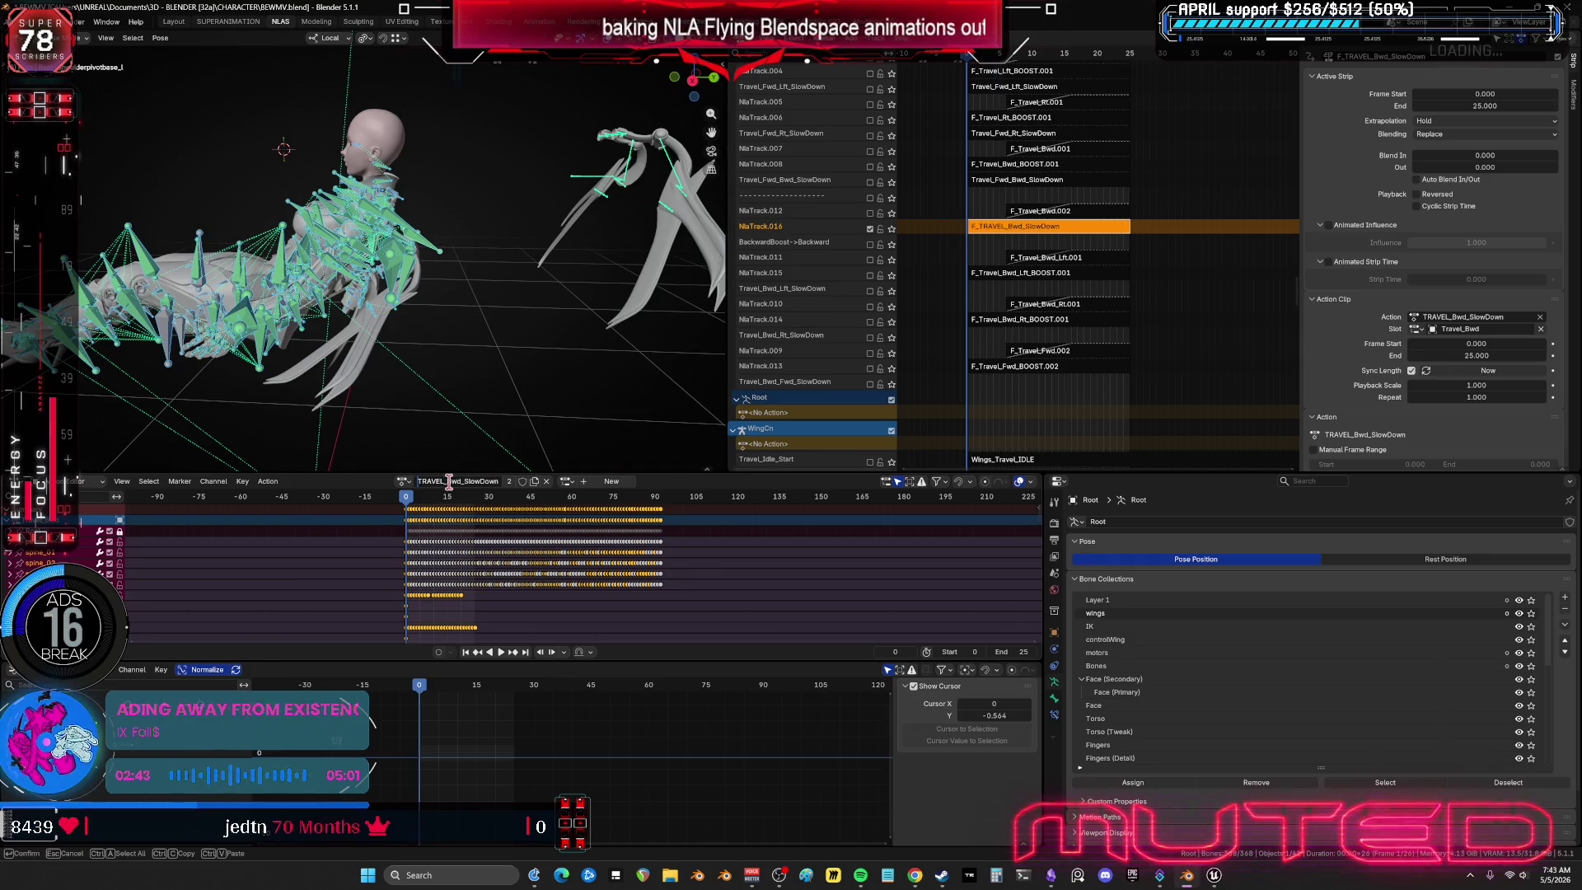
key("Return")
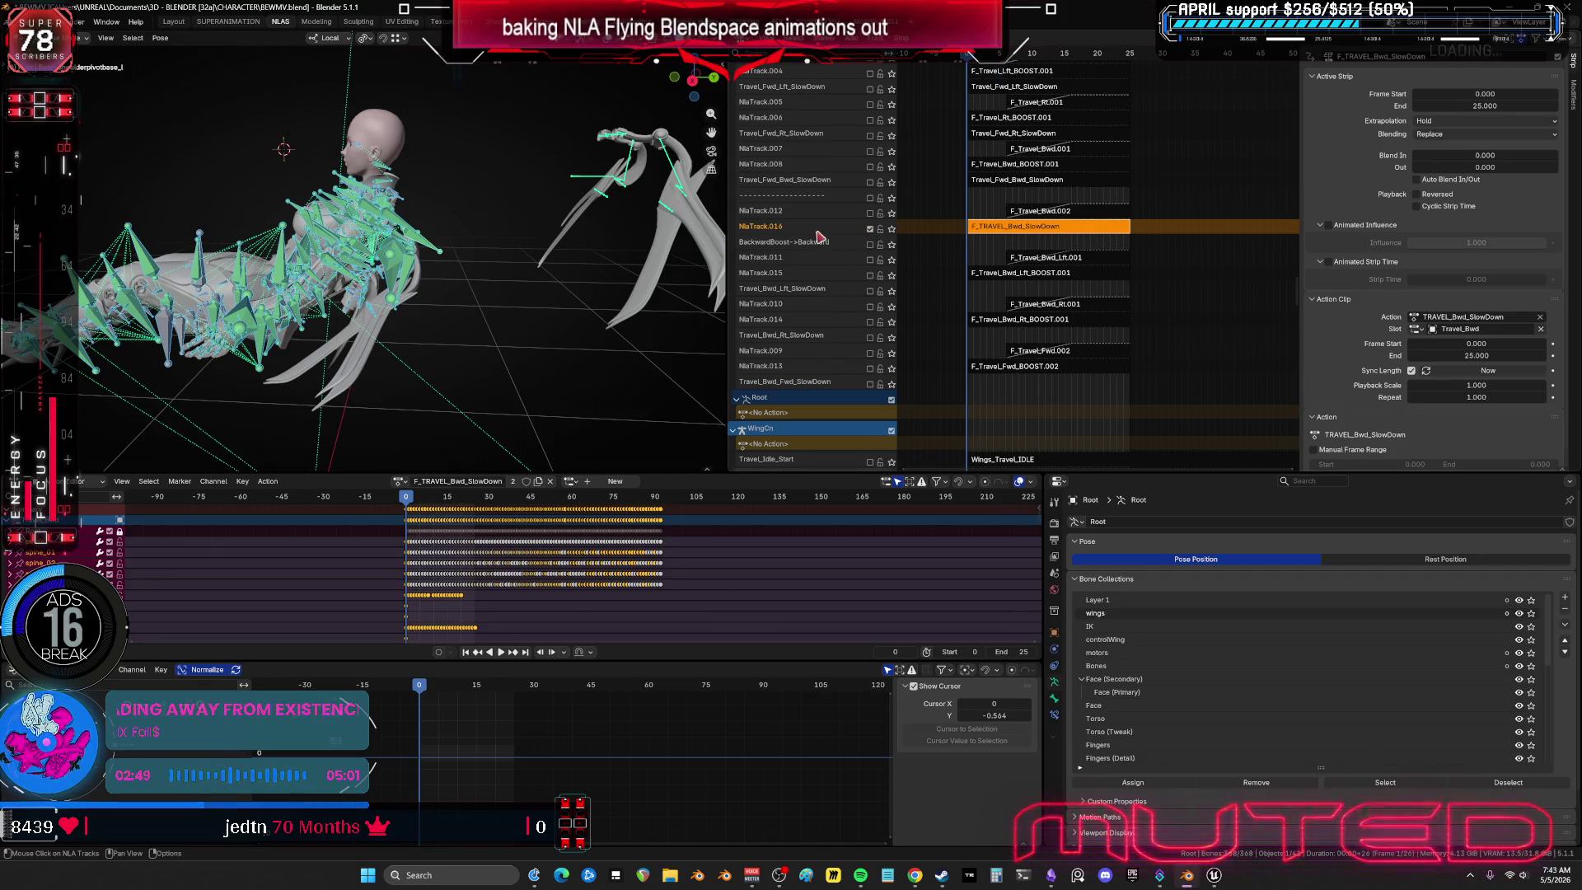
Rename NlaTrack.016 to BackwardBoost->Backward and add a new track.
double_click(781, 240)
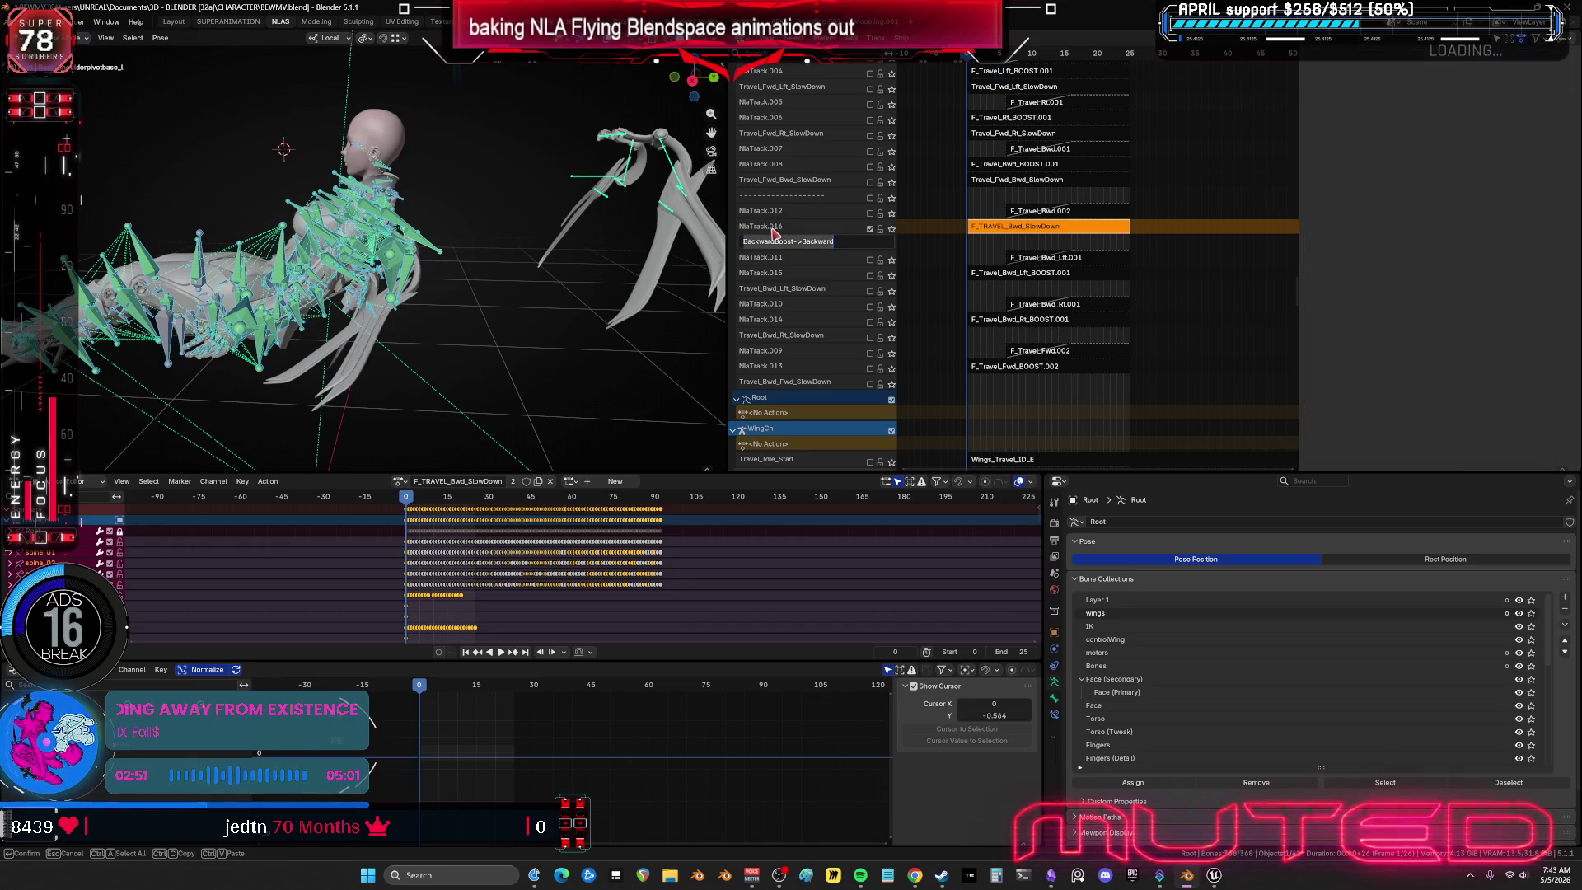
key("Return")
double_click(767, 227)
type("BackwardBoost->Backward")
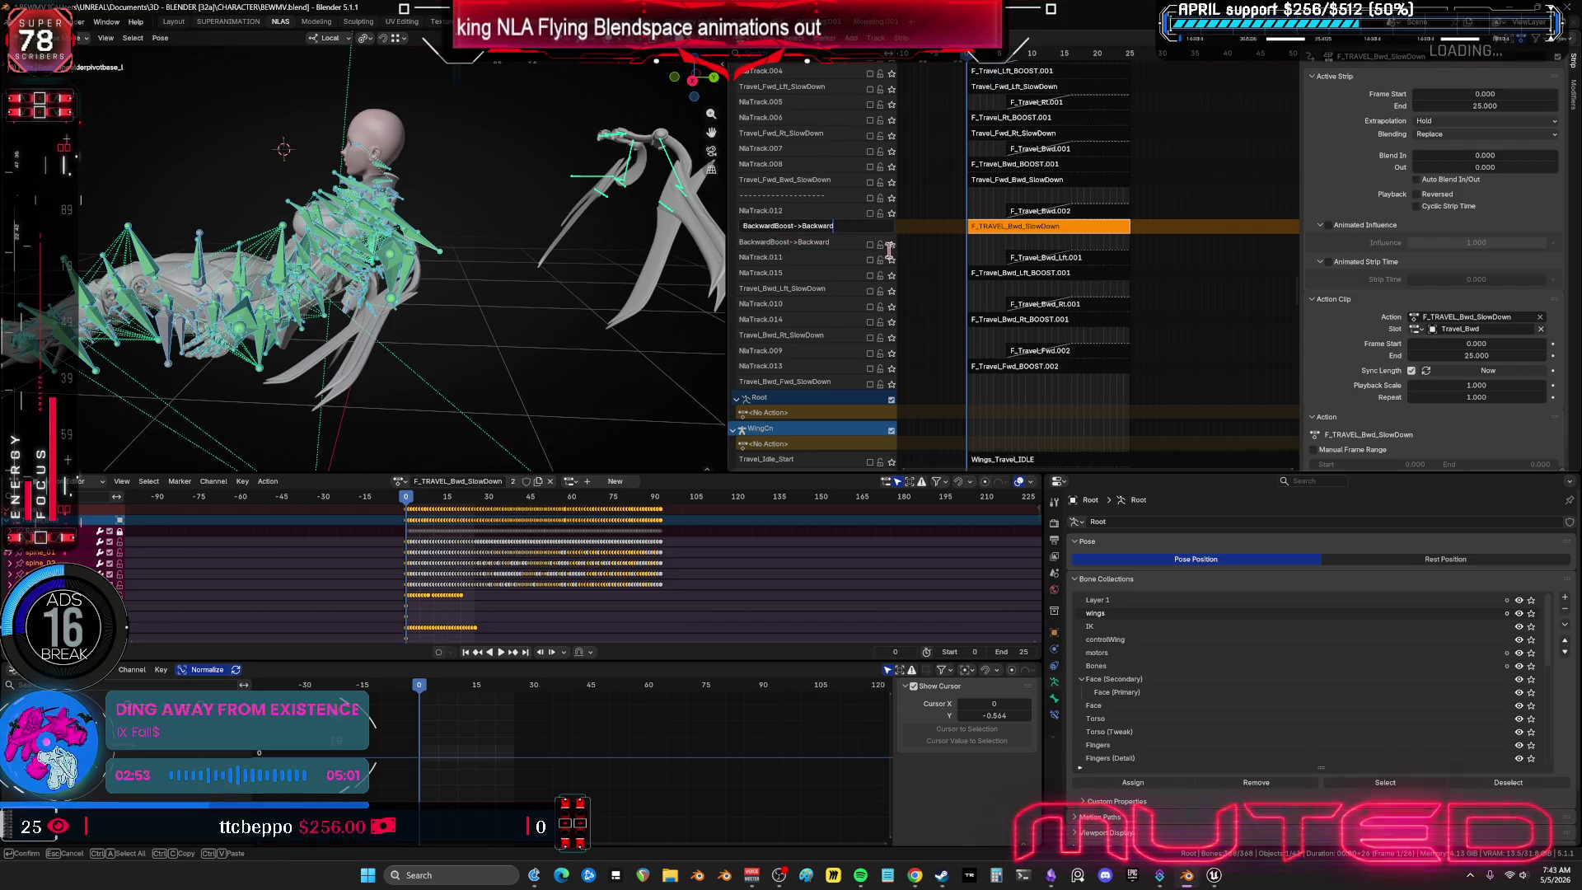
key("Return")
right_click(770, 261)
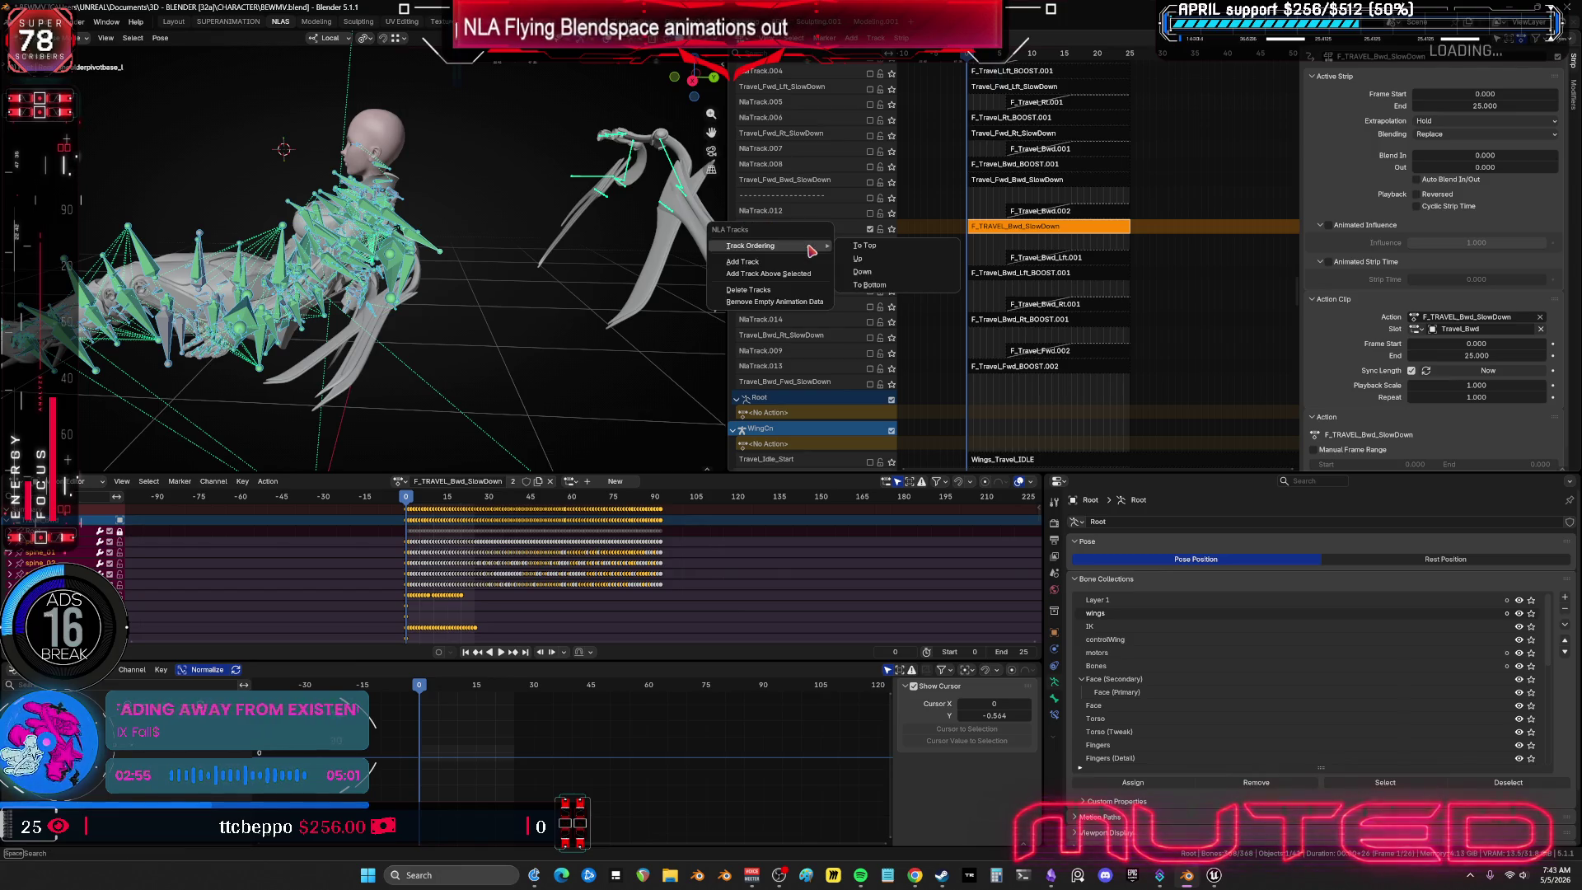
left_click(787, 273)
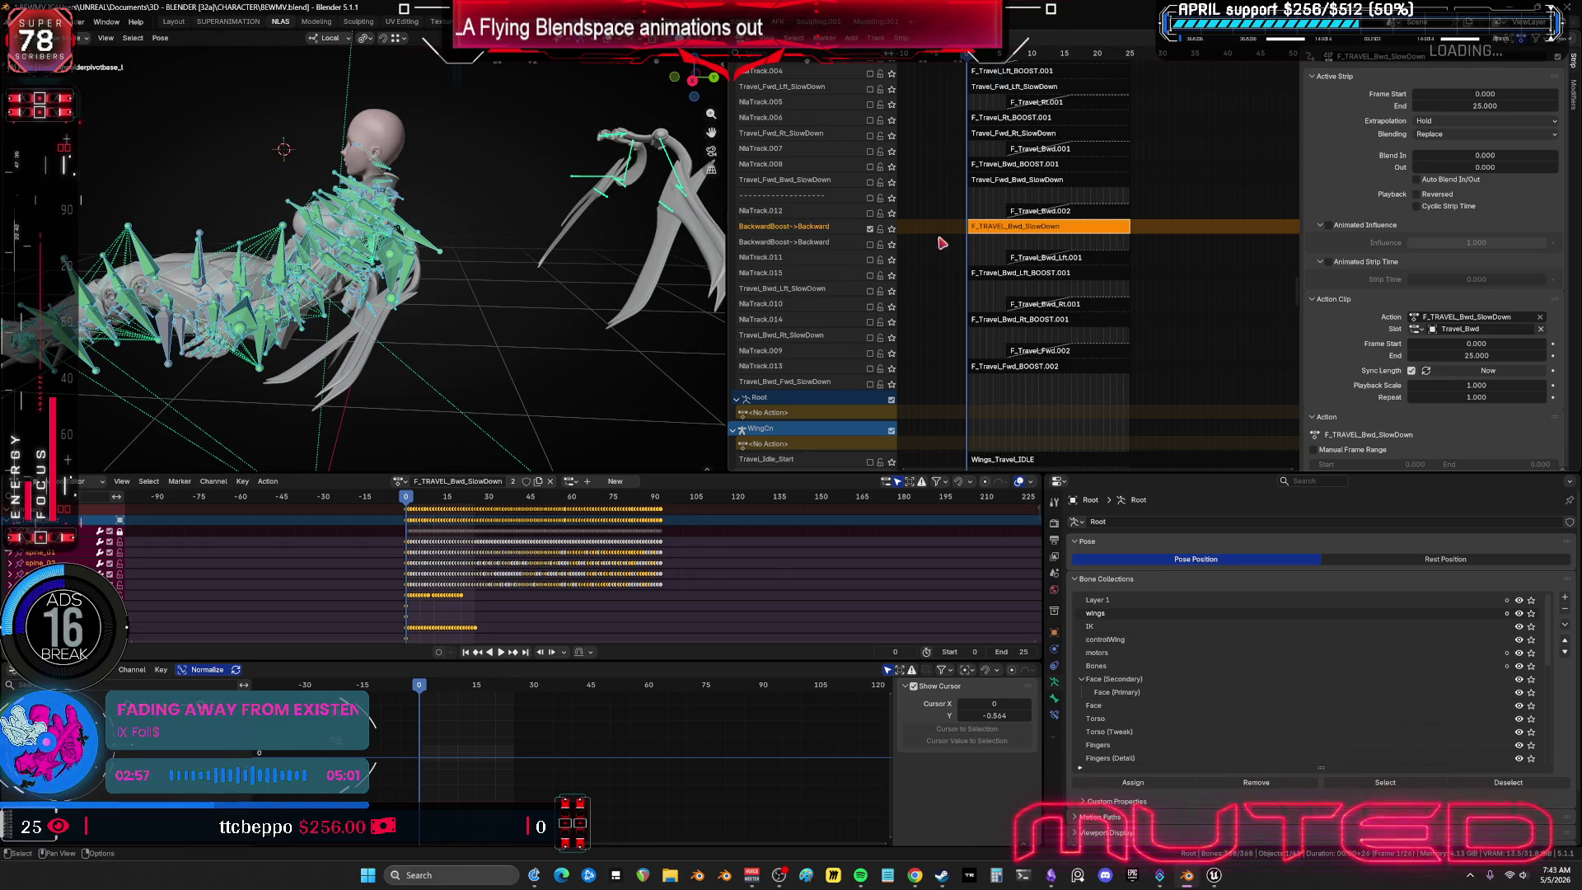
Delete the duplicate BackwardBoost->Backward track and NlaTrack.012, then enable NlaTrack.011 instead.
left_click(805, 244)
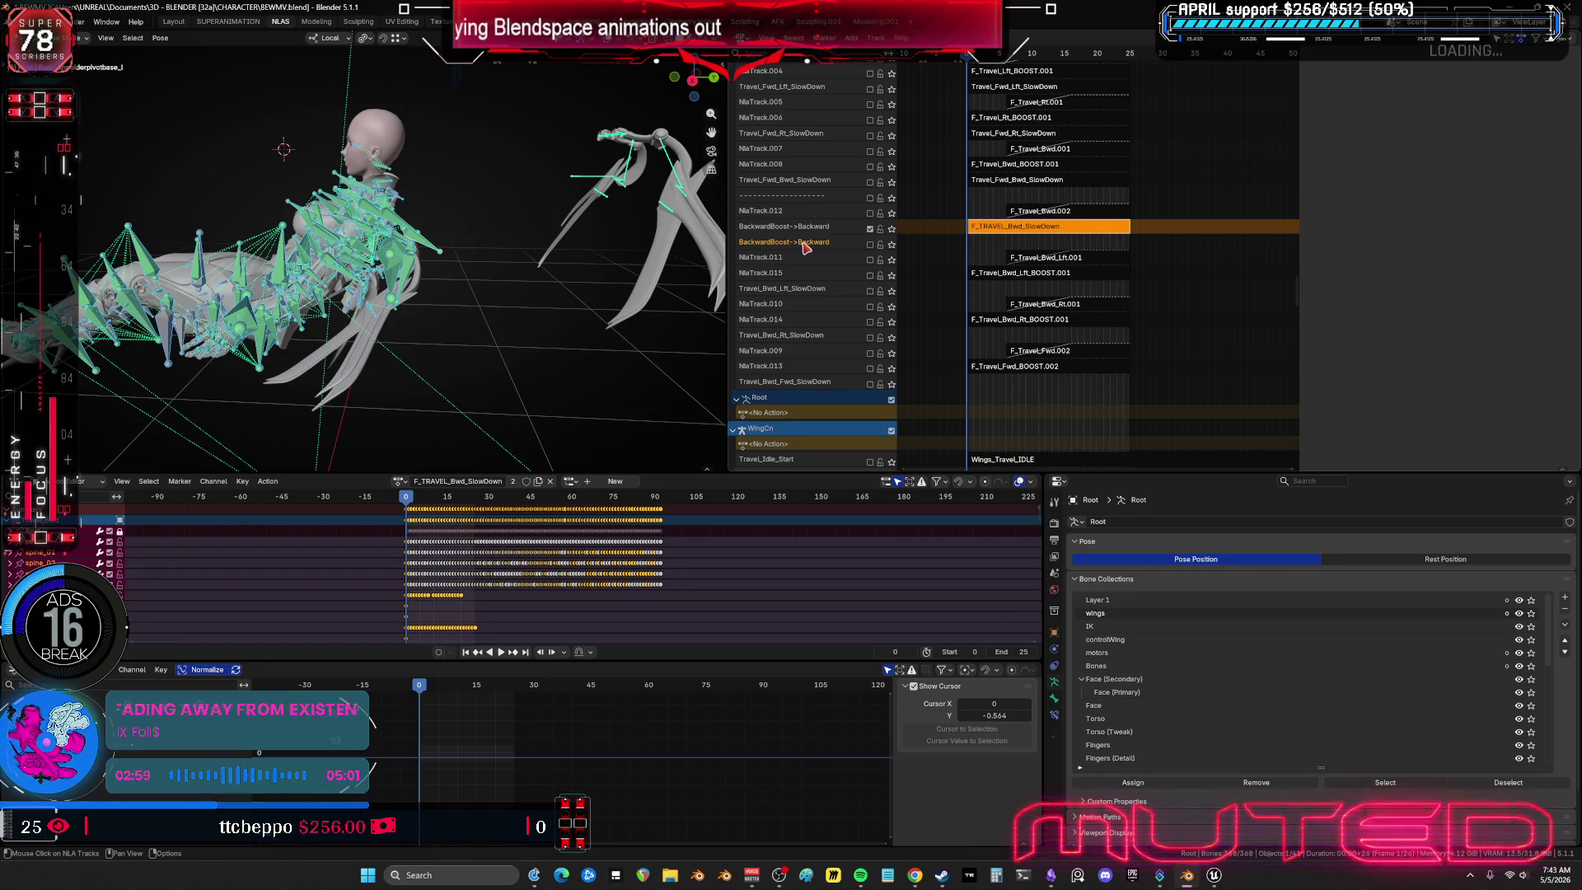
right_click(767, 269)
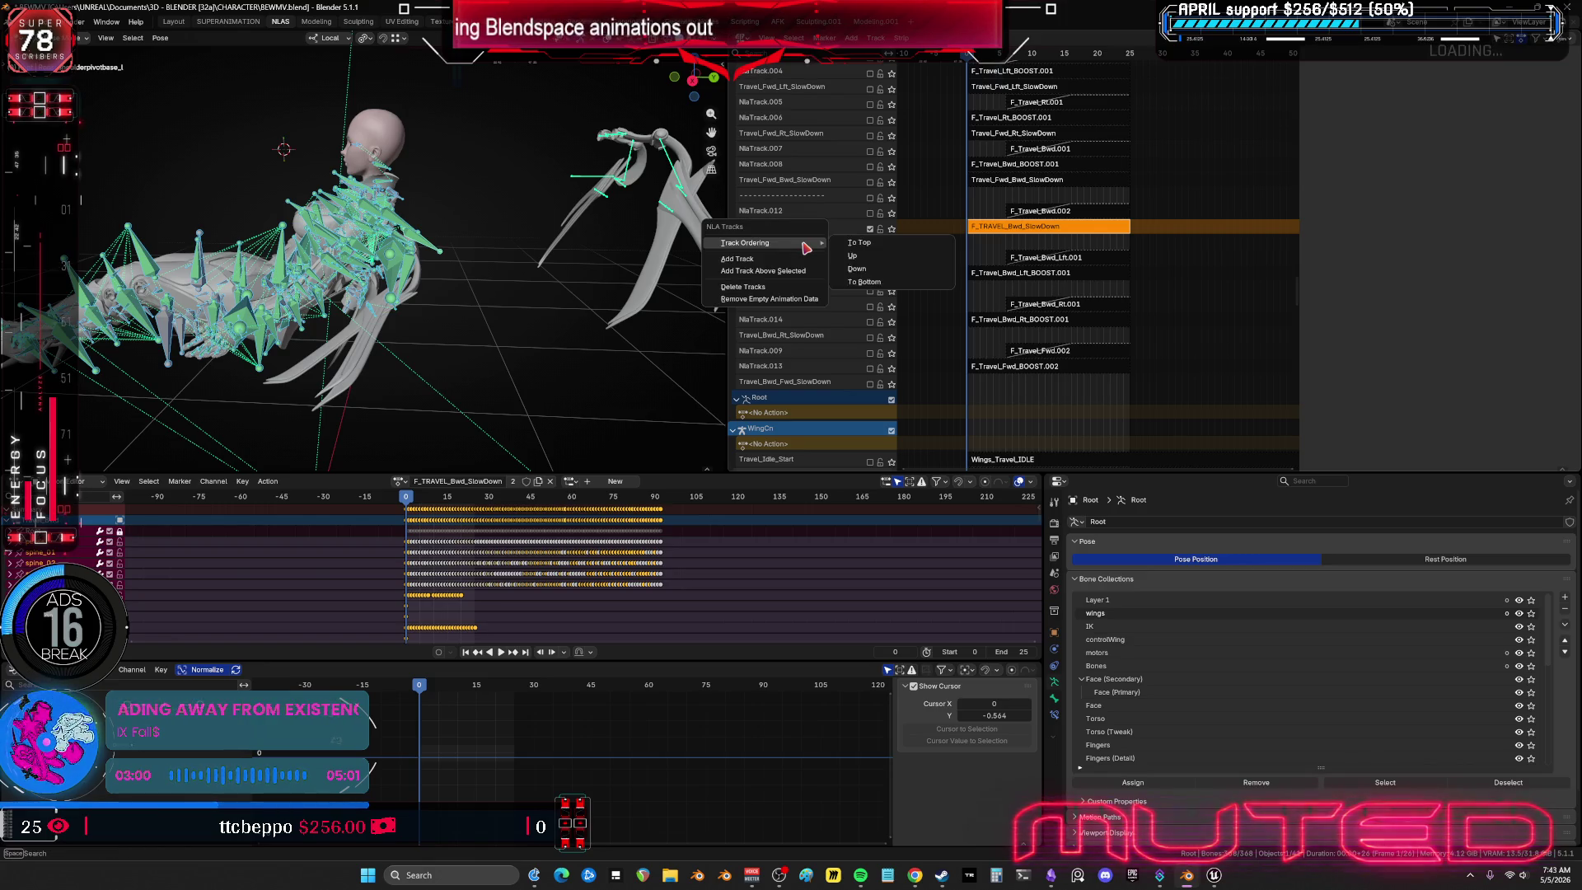
left_click(778, 286)
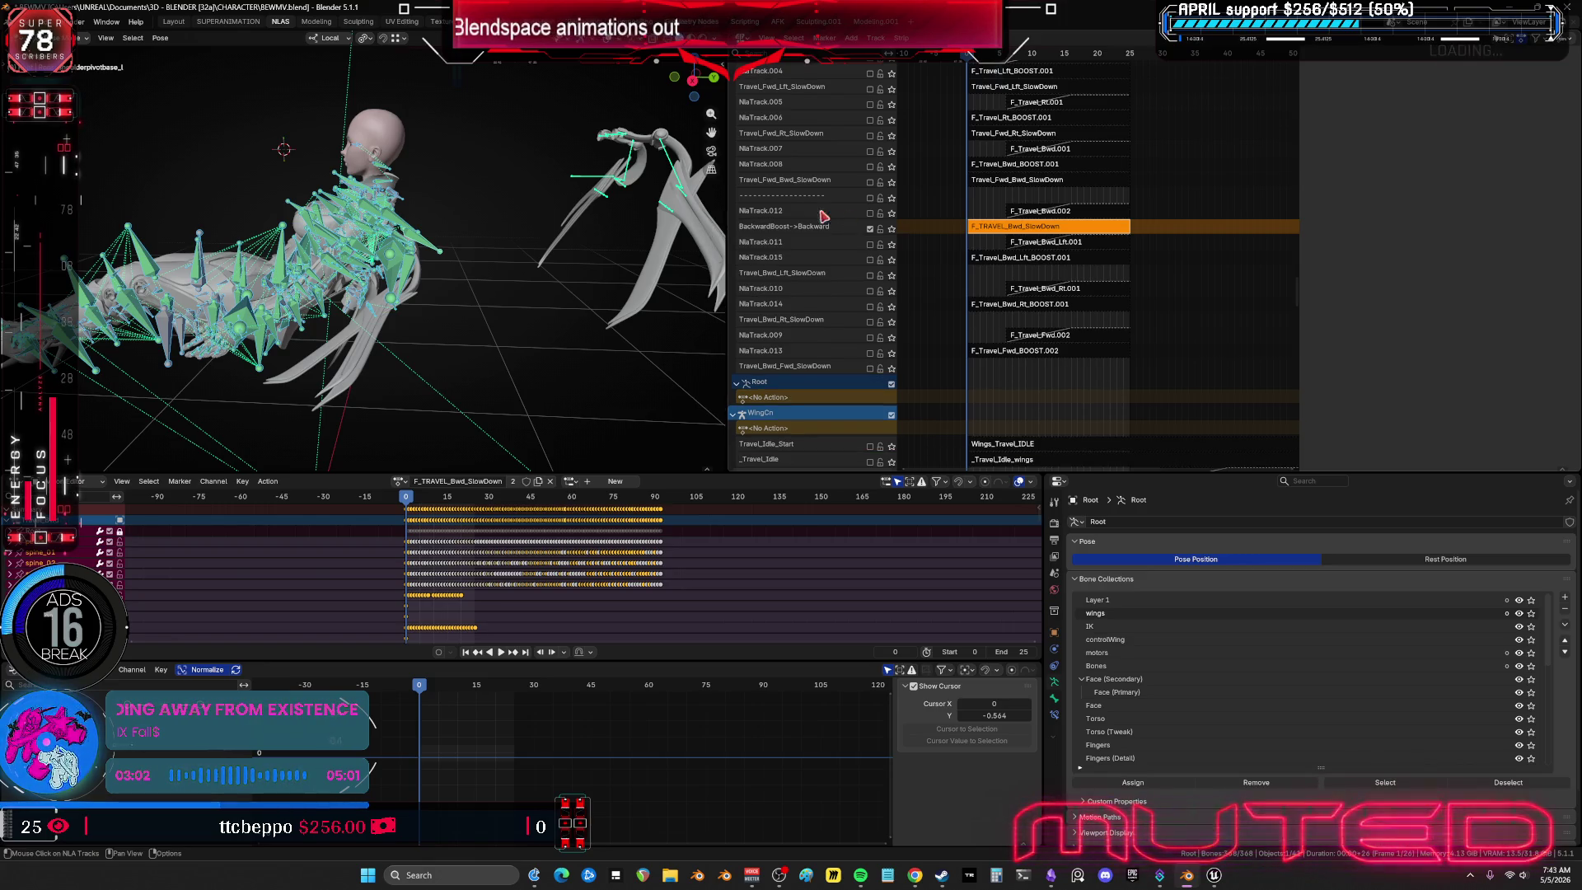
right_click(773, 217)
left_click(773, 217)
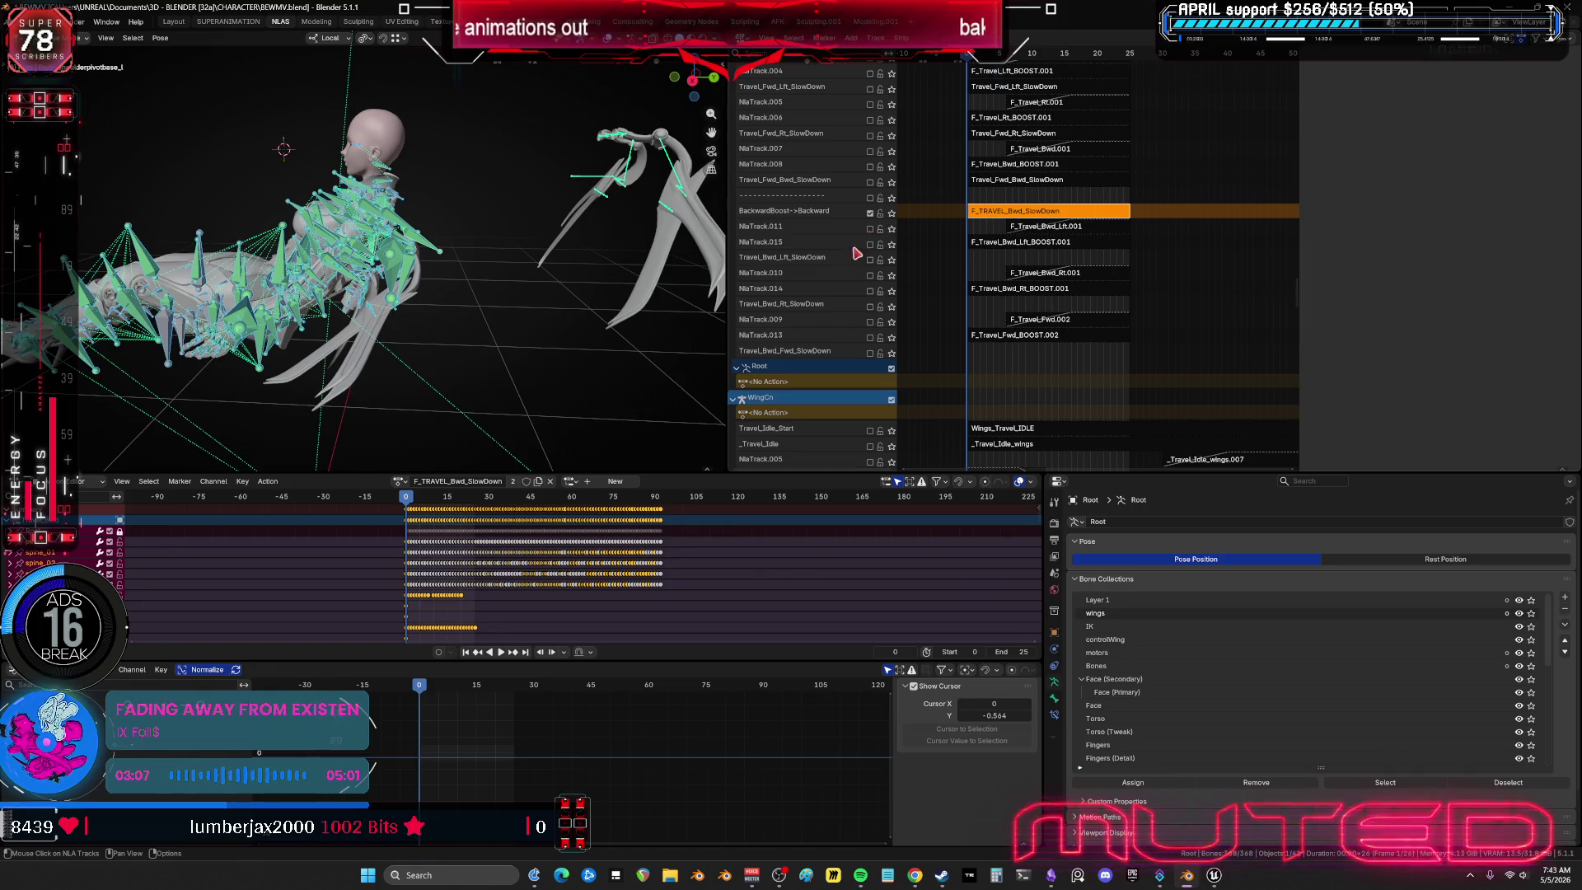
left_click(870, 212)
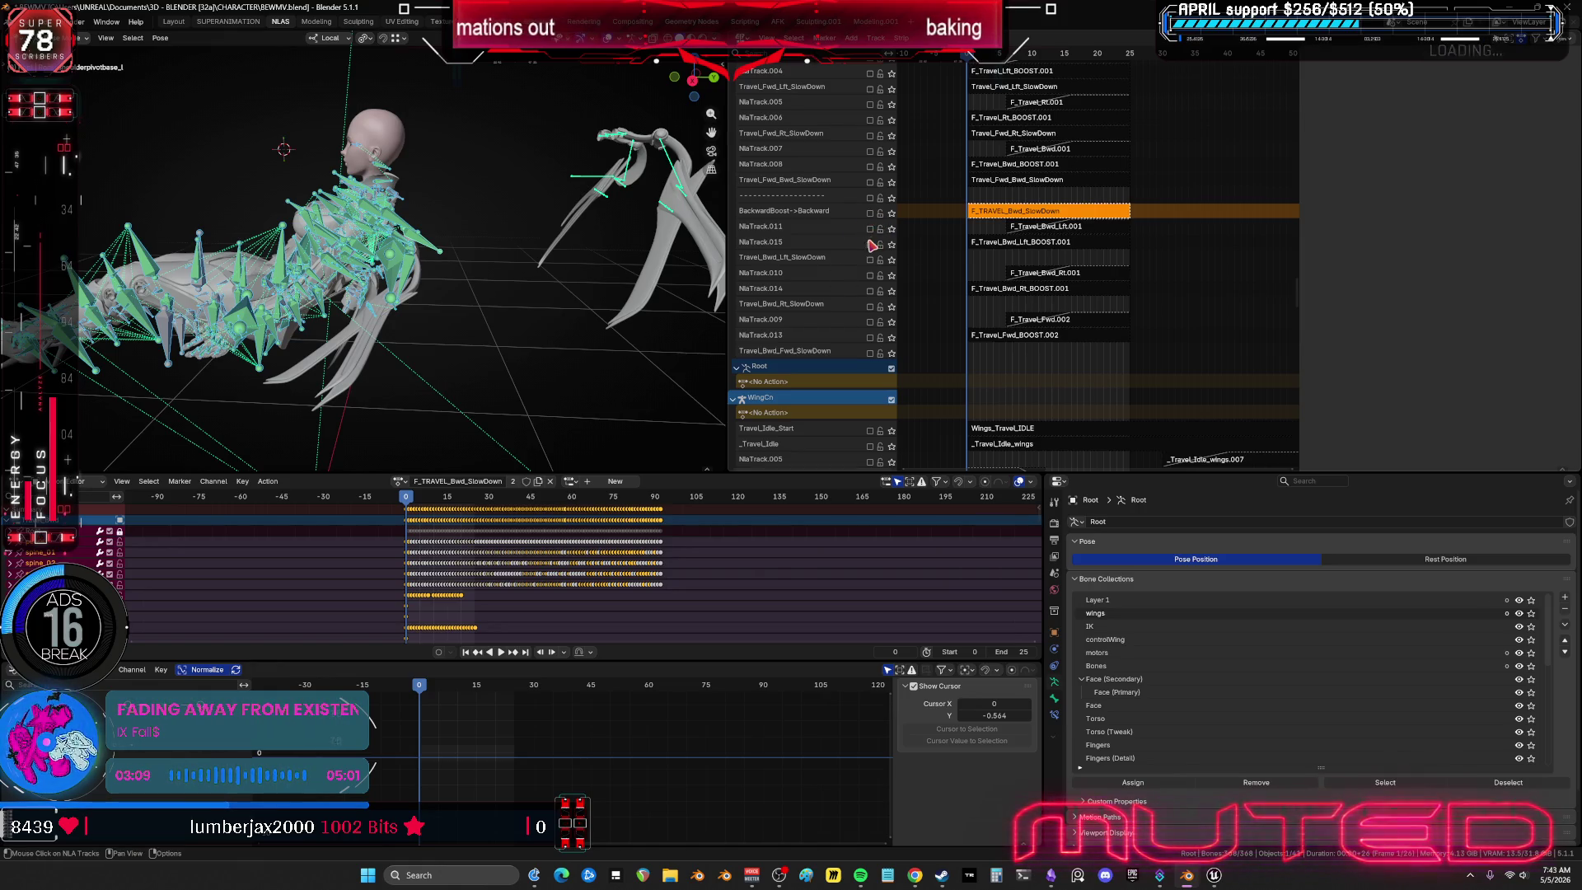
left_click(870, 228)
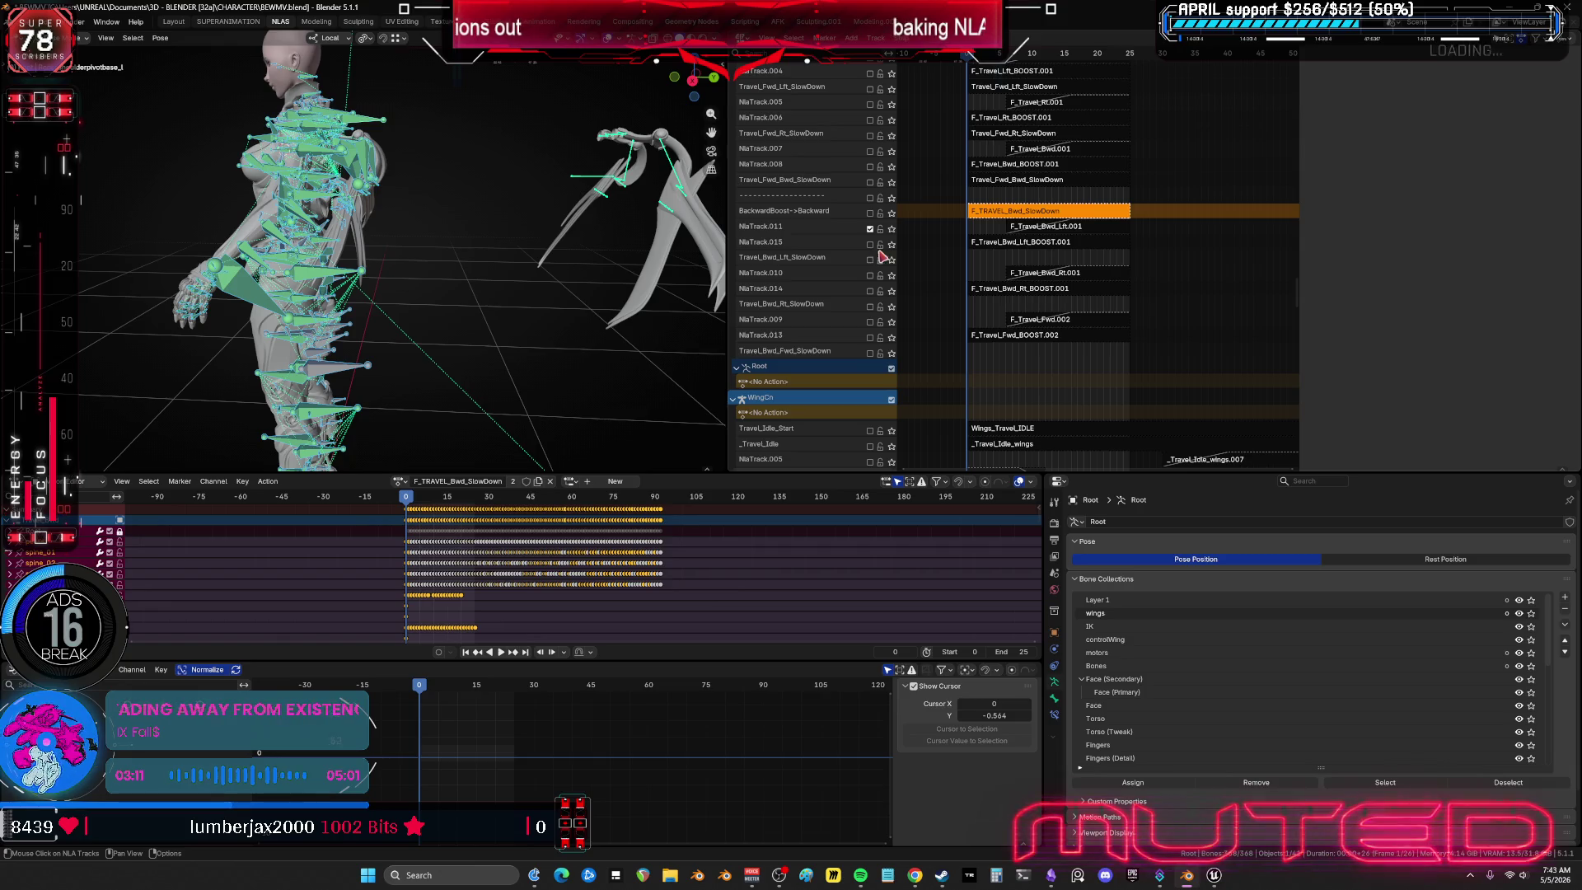
Enable NlaTrack.015 and tweak F_Travel_Bwd_Lft_BOOST.001 with its Graph Editor maximized.
left_click(870, 244)
left_click(1003, 243)
key("n")
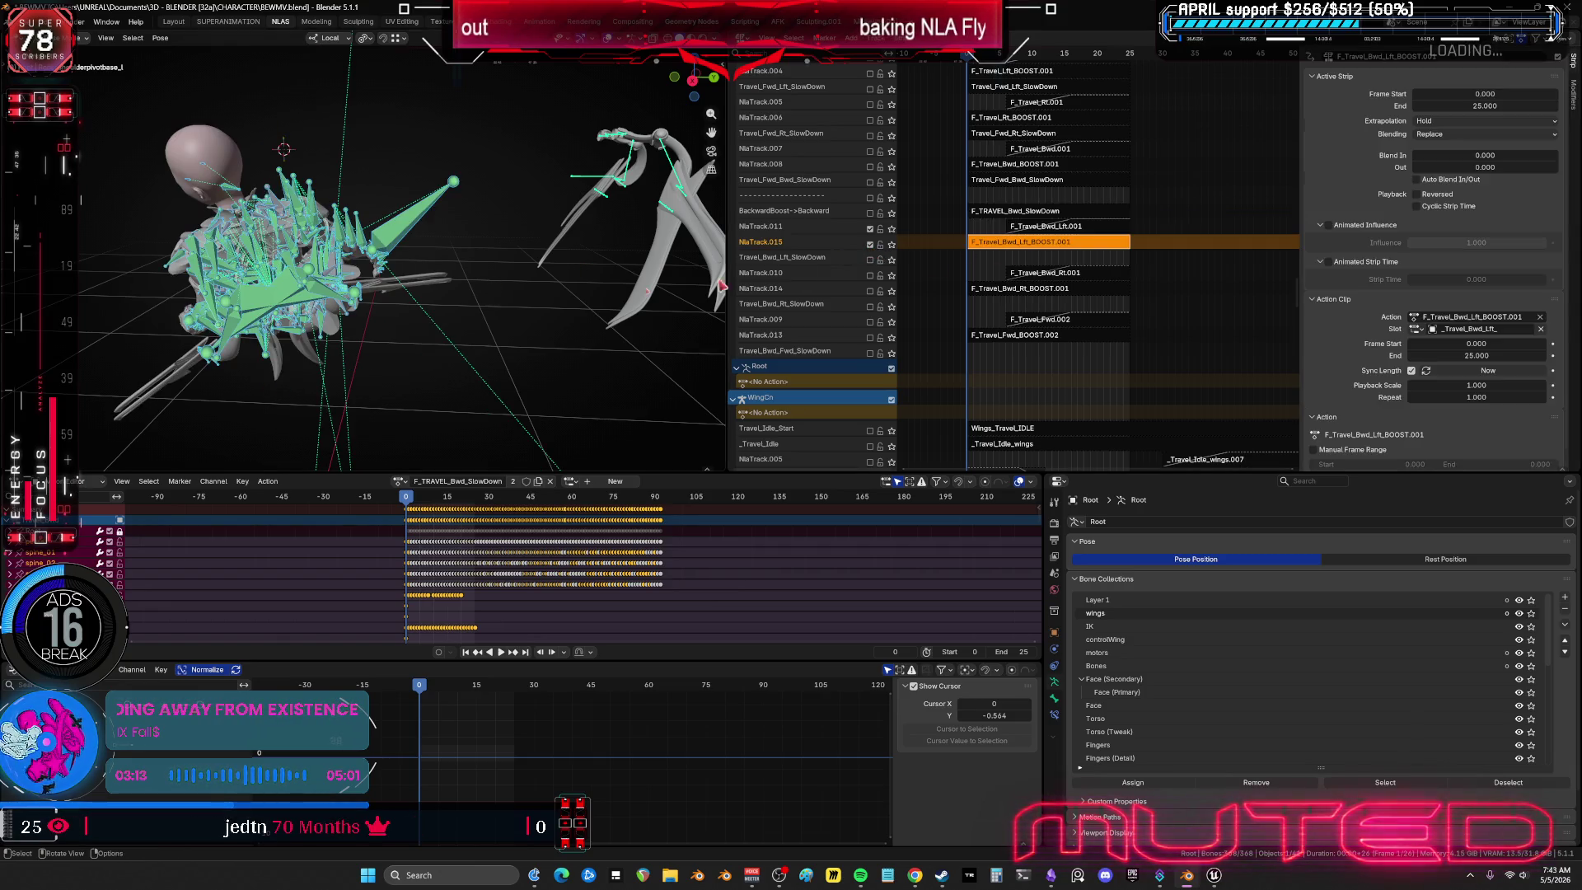
key("Tab")
middle_click_drag(494, 289, 405, 315)
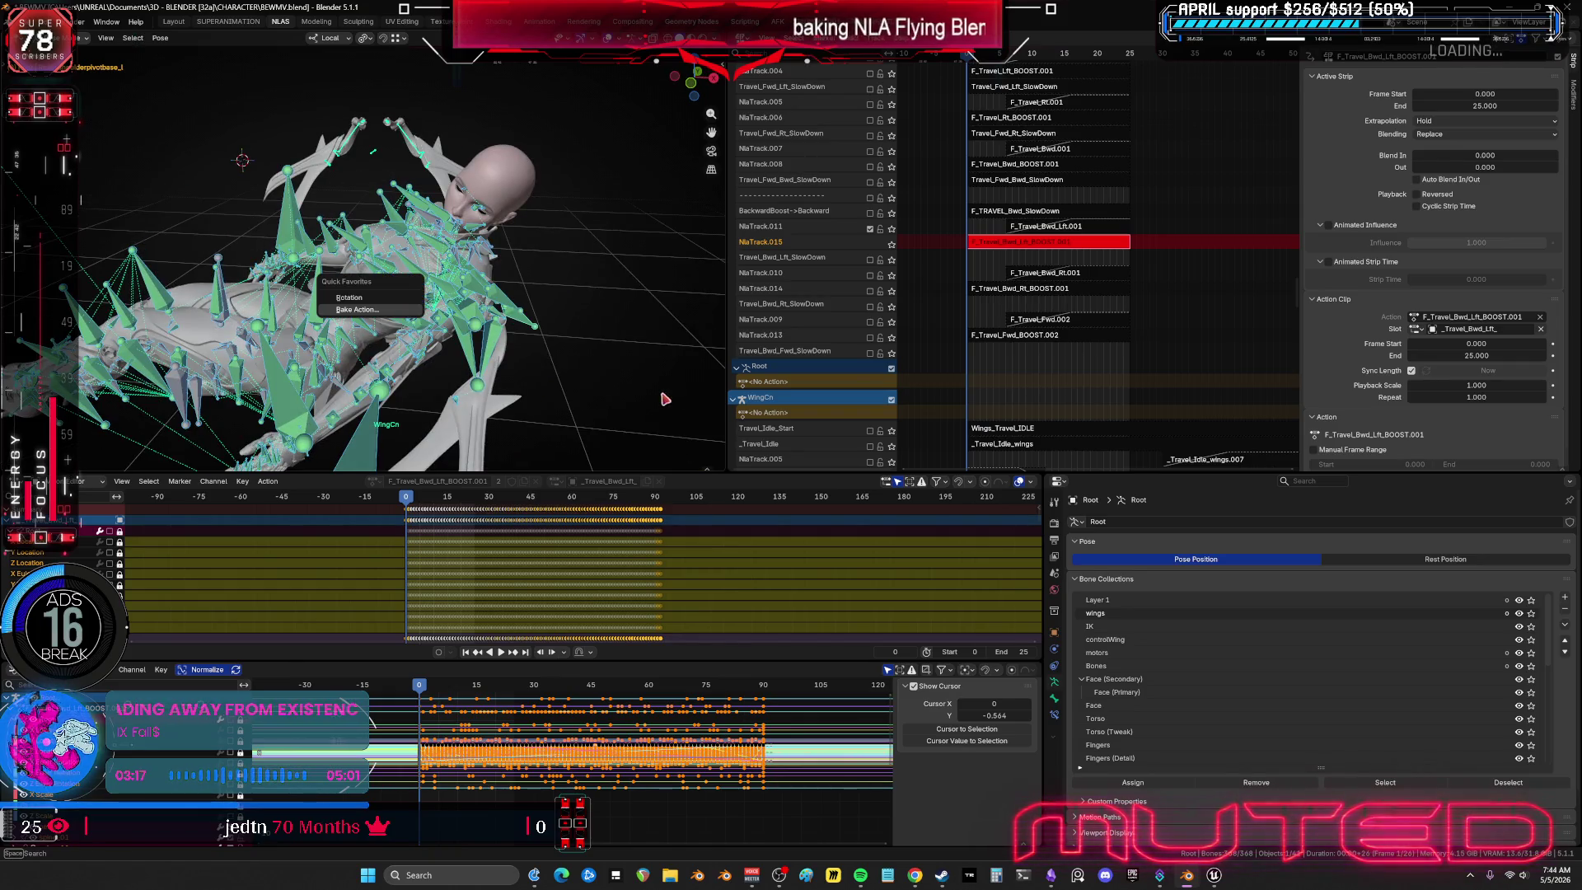
key("ctrl+space")
left_click_drag(1300, 661, 742, 99)
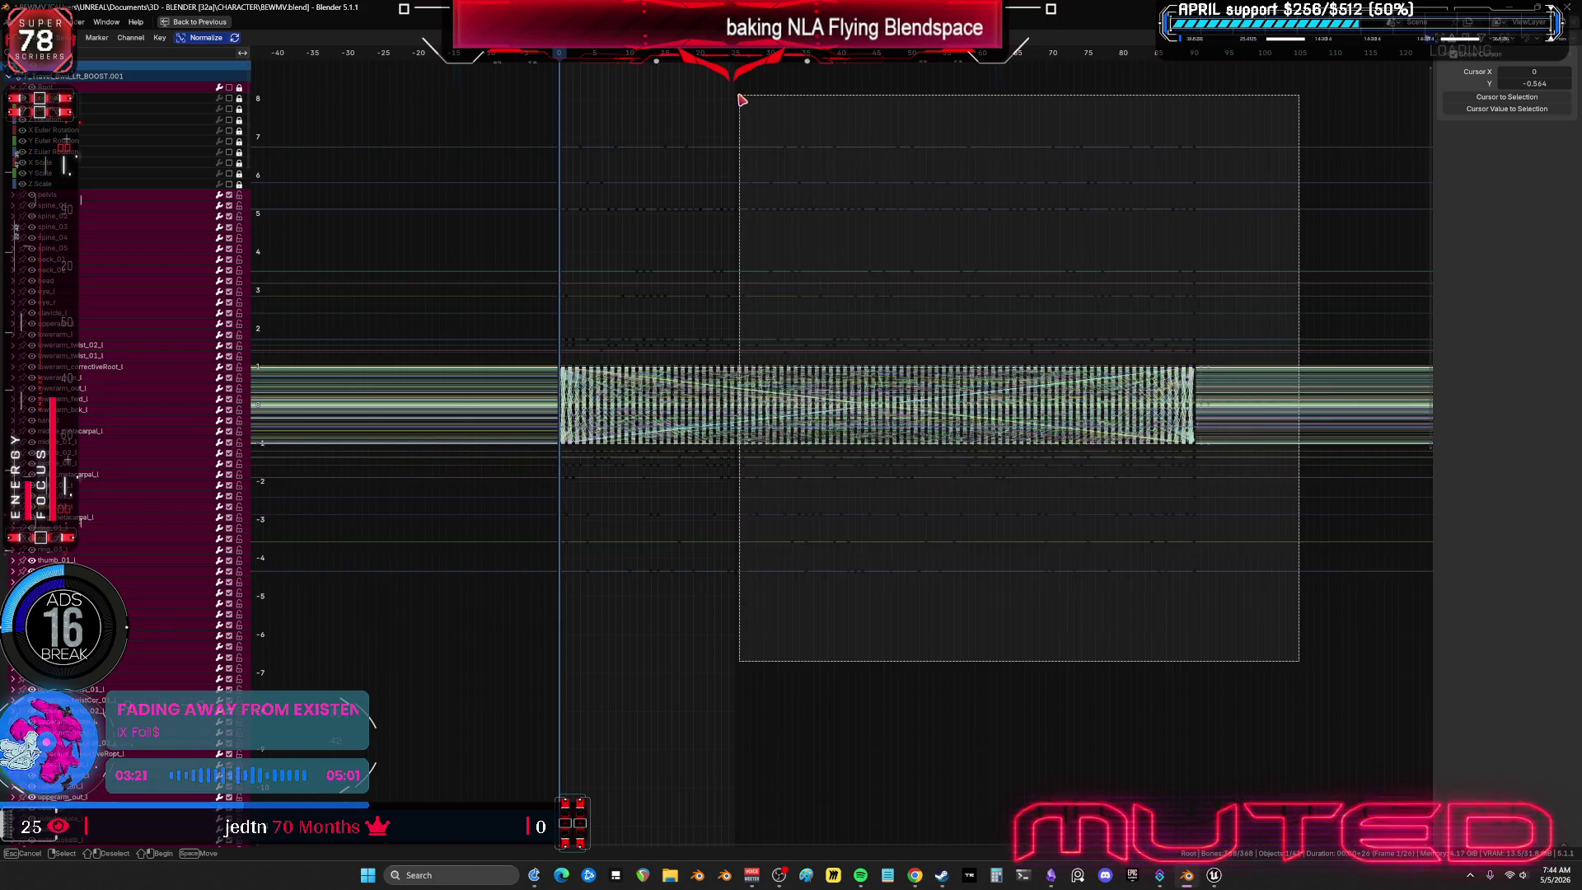
Unlock the Root channels and select all keyframes of the BOOST.001 action.
left_click_drag(763, 172, 766, 177)
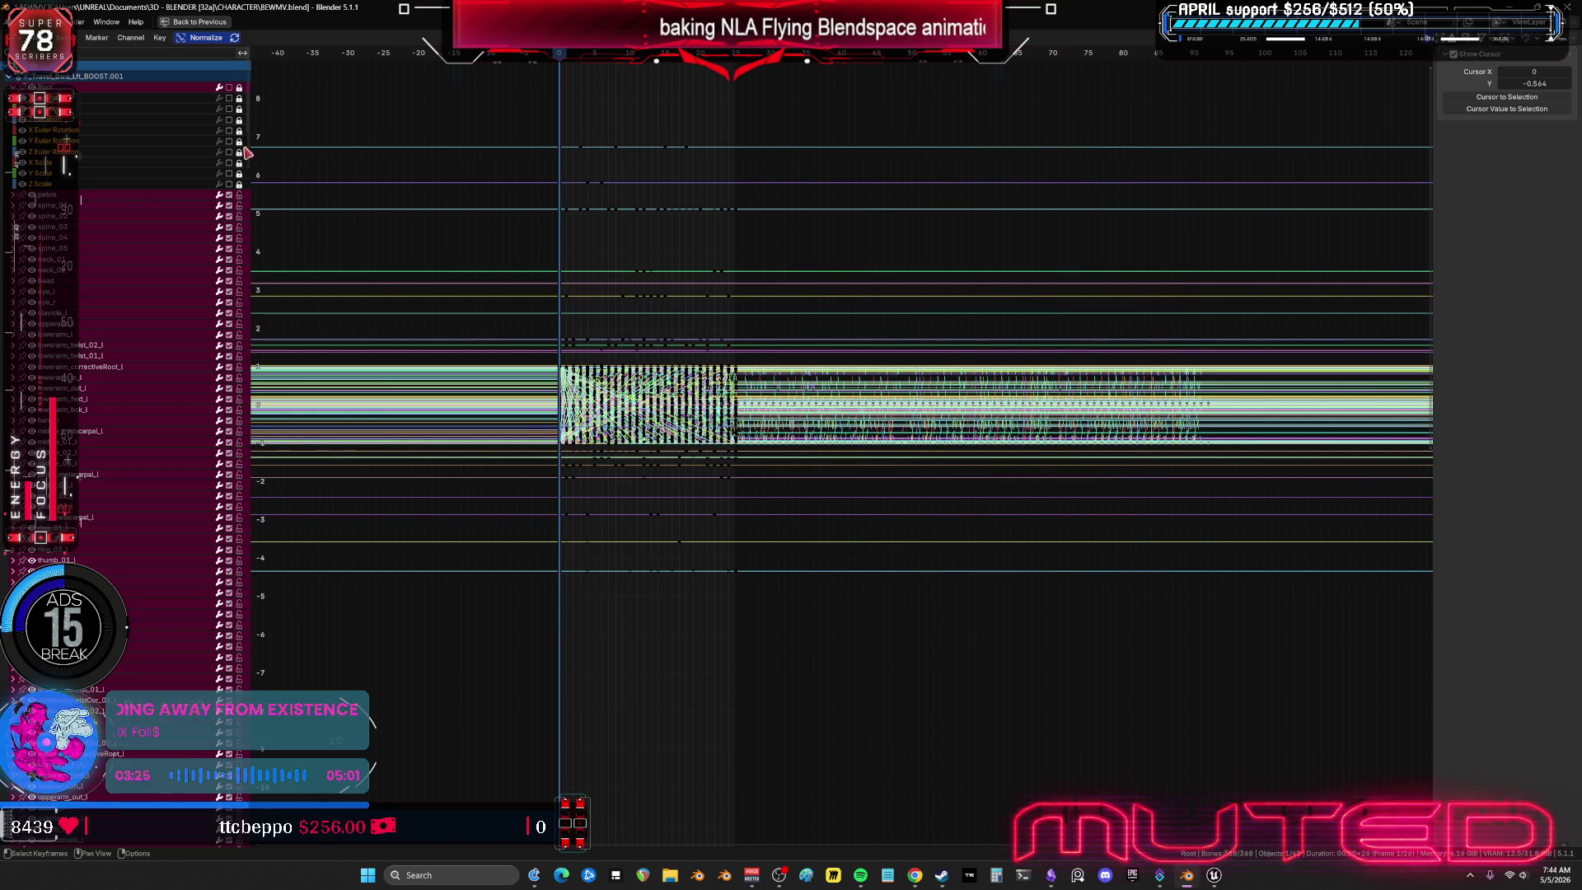
left_click(241, 98)
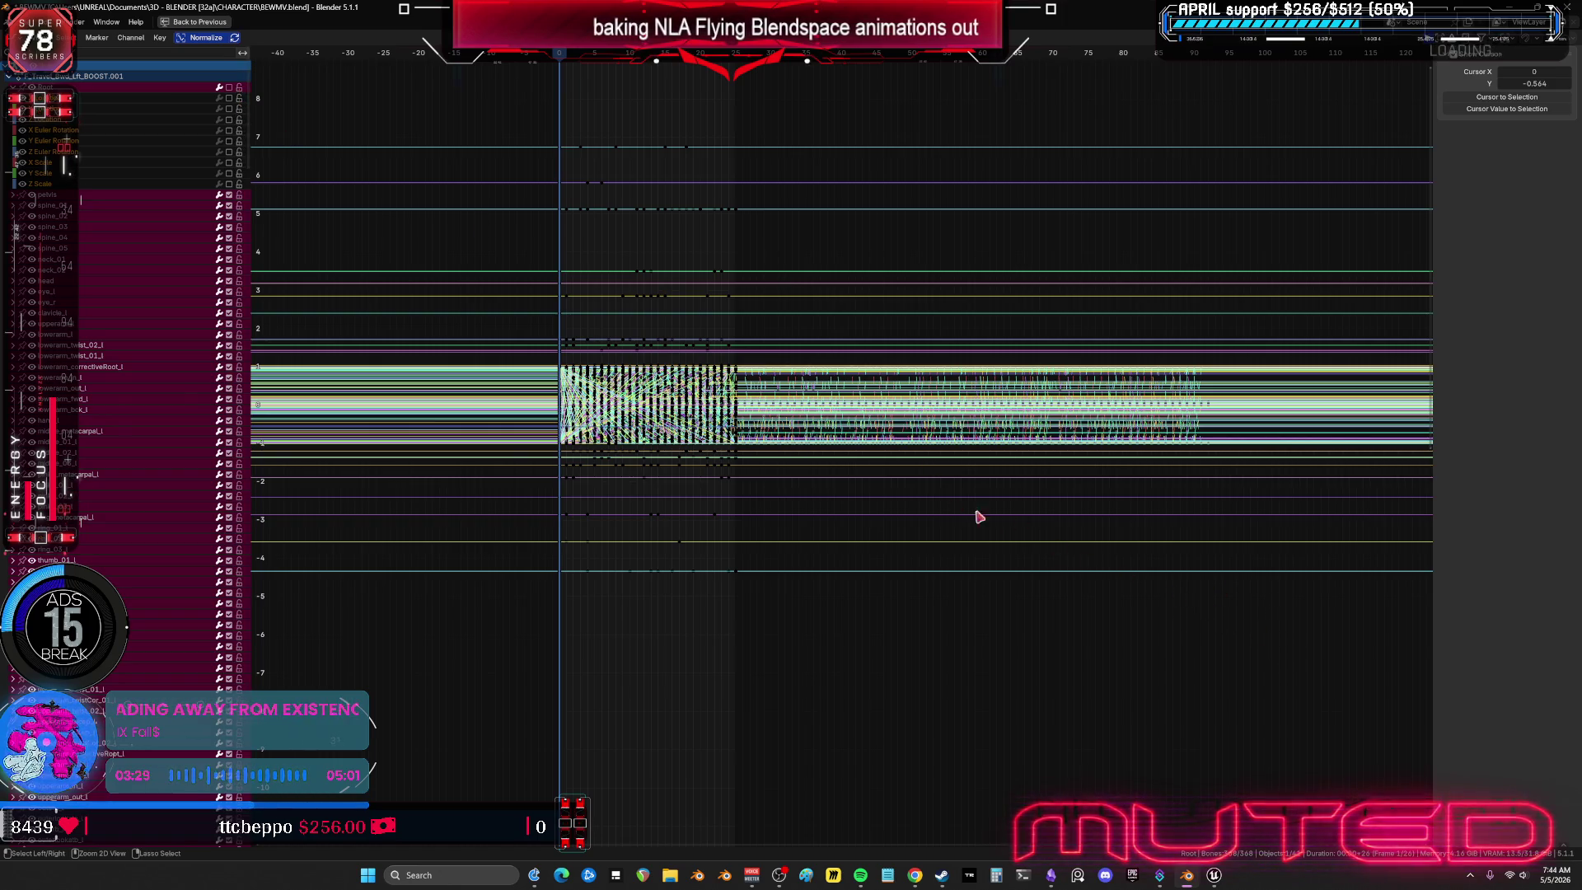
key("ctrl+space")
key("ctrl+space")
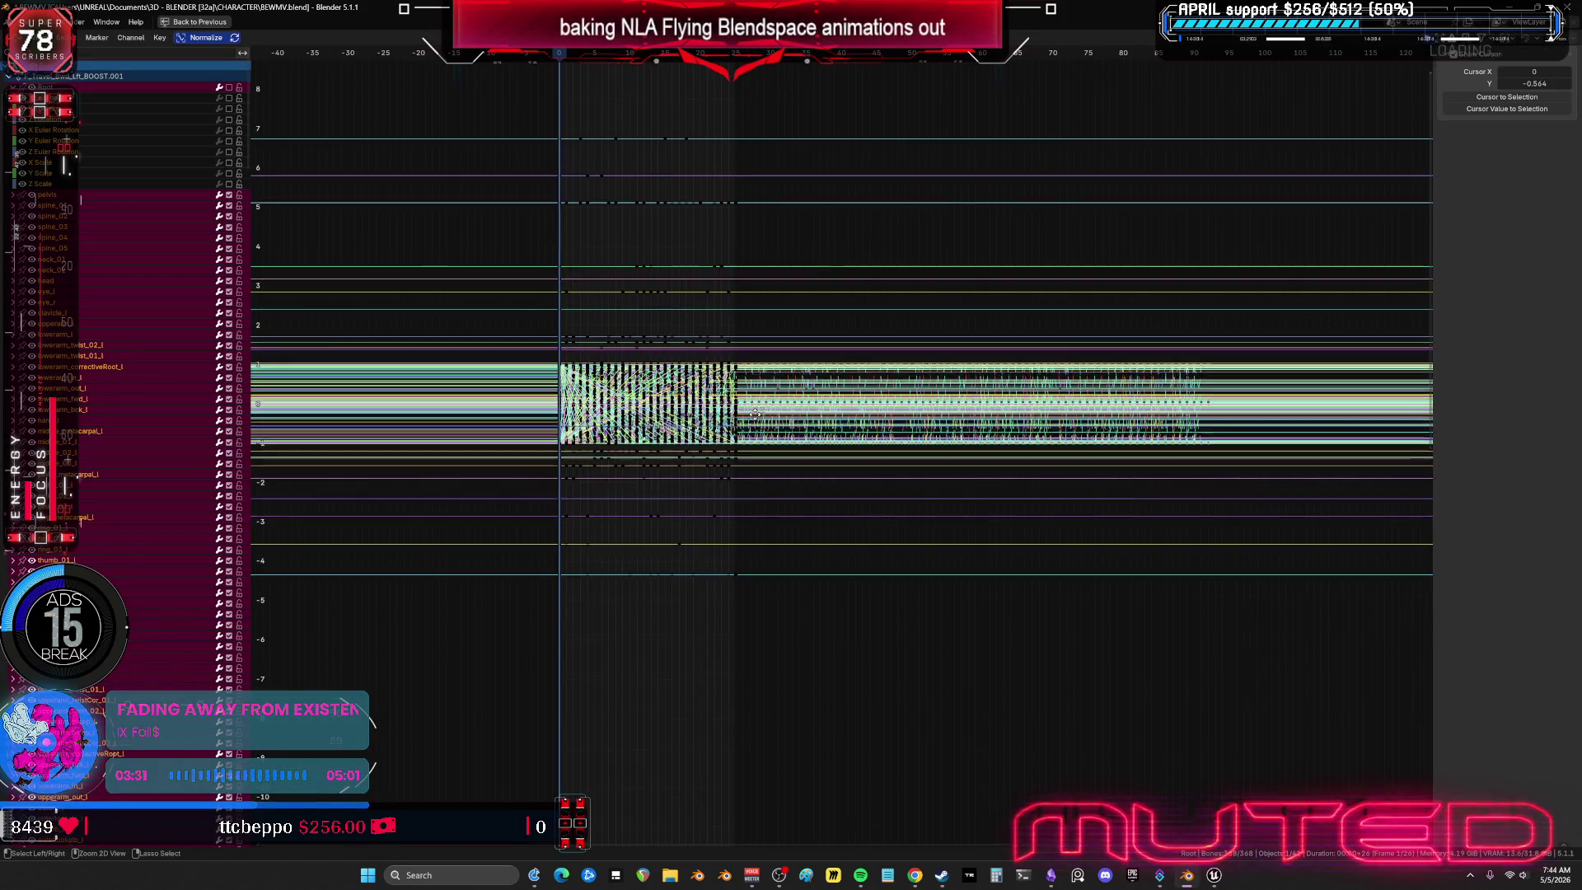
scroll(753, 365, "up", 5)
key("a")
scroll(622, 399, "down", 10)
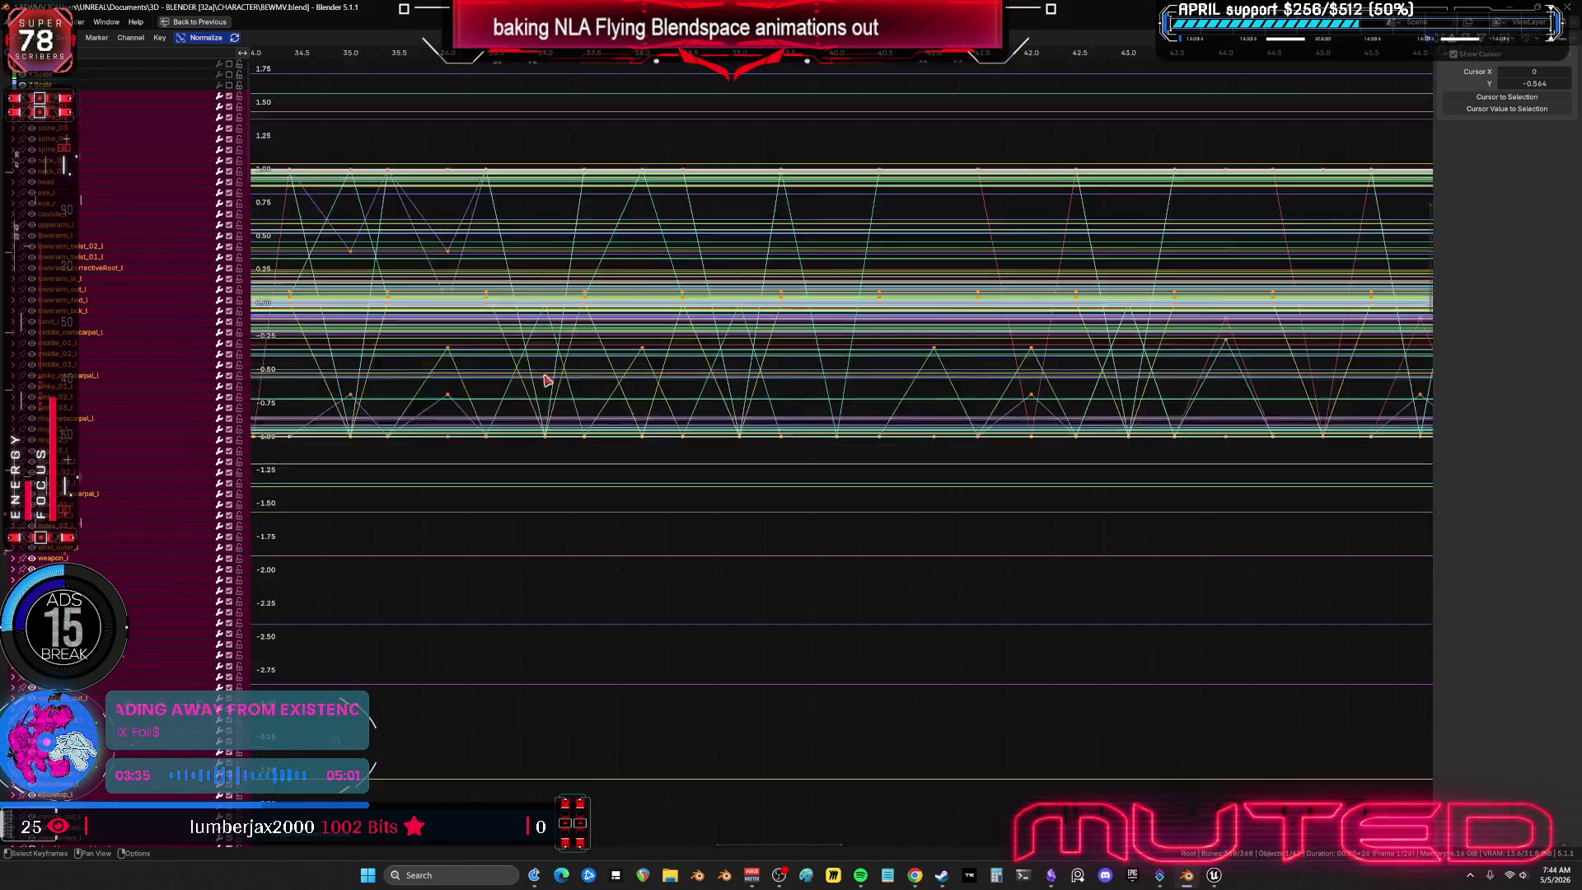
scroll(623, 399, "down", 3)
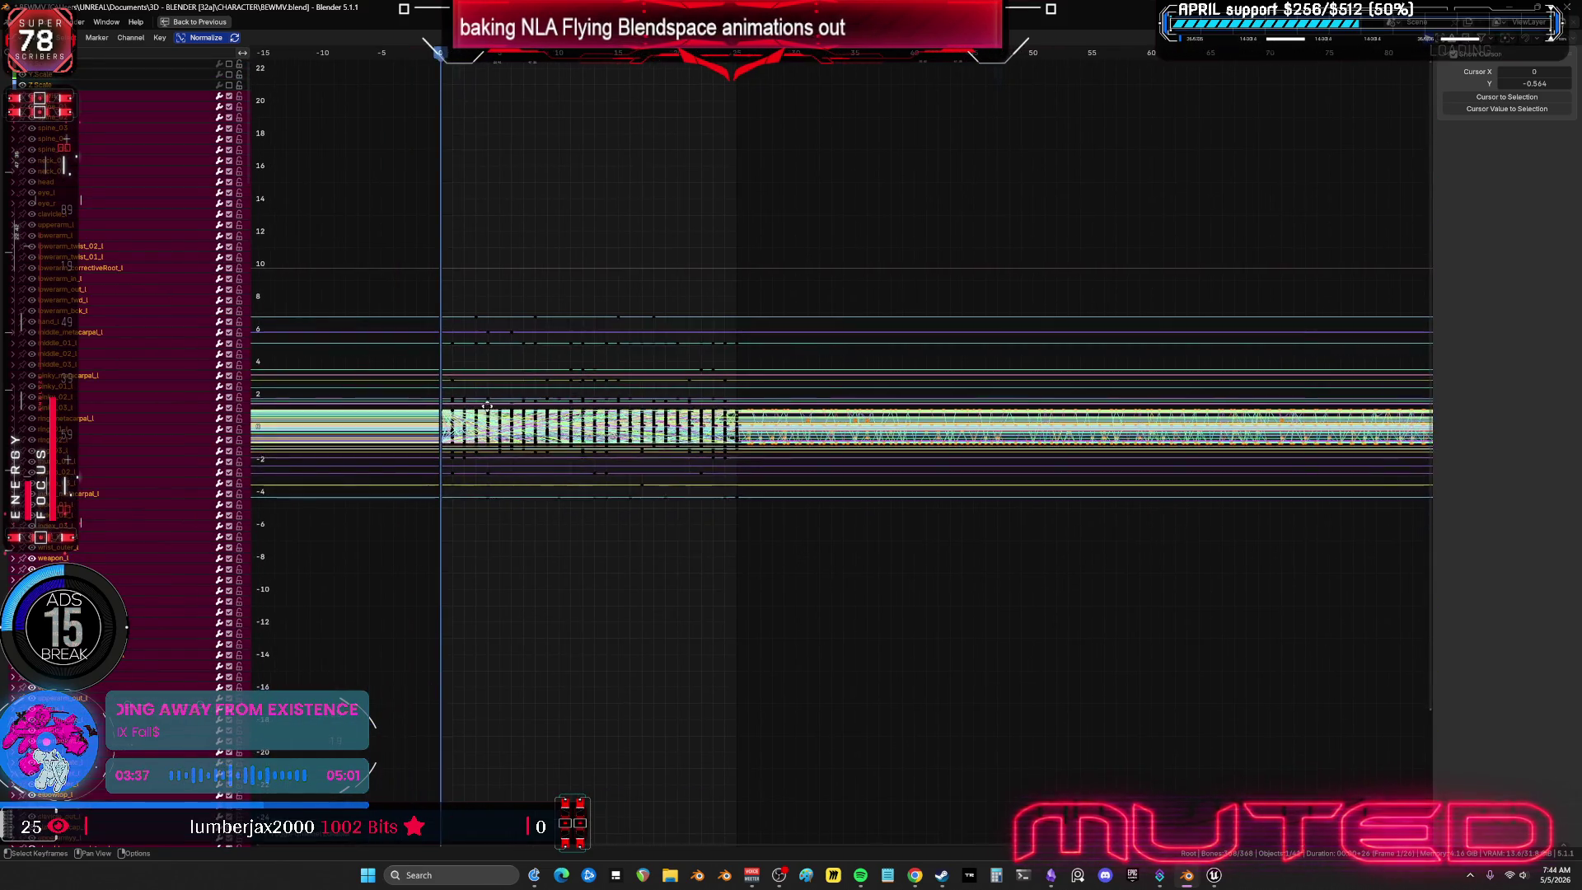
Box-select and delete the F_Travel_Bwd_Lft_BOOST.001 keyframes past frame 25.
mouse_move(1208, 530)
middle_mouse_down("ctrl")
mouse_move(1169, 534)
mouse_move(1205, 654)
middle_mouse_up("ctrl")
mouse_move(1204, 650)
left_mouse_down()
mouse_move(819, 166)
mouse_move(832, 445)
mouse_move(861, 464)
left_mouse_up()
mouse_move(861, 464)
middle_mouse_down("ctrl")
mouse_move(900, 438)
mouse_move(1152, 685)
middle_mouse_up("ctrl")
mouse_move(1164, 706)
left_mouse_down()
mouse_move(1013, 410)
mouse_move(850, 169)
left_mouse_up()
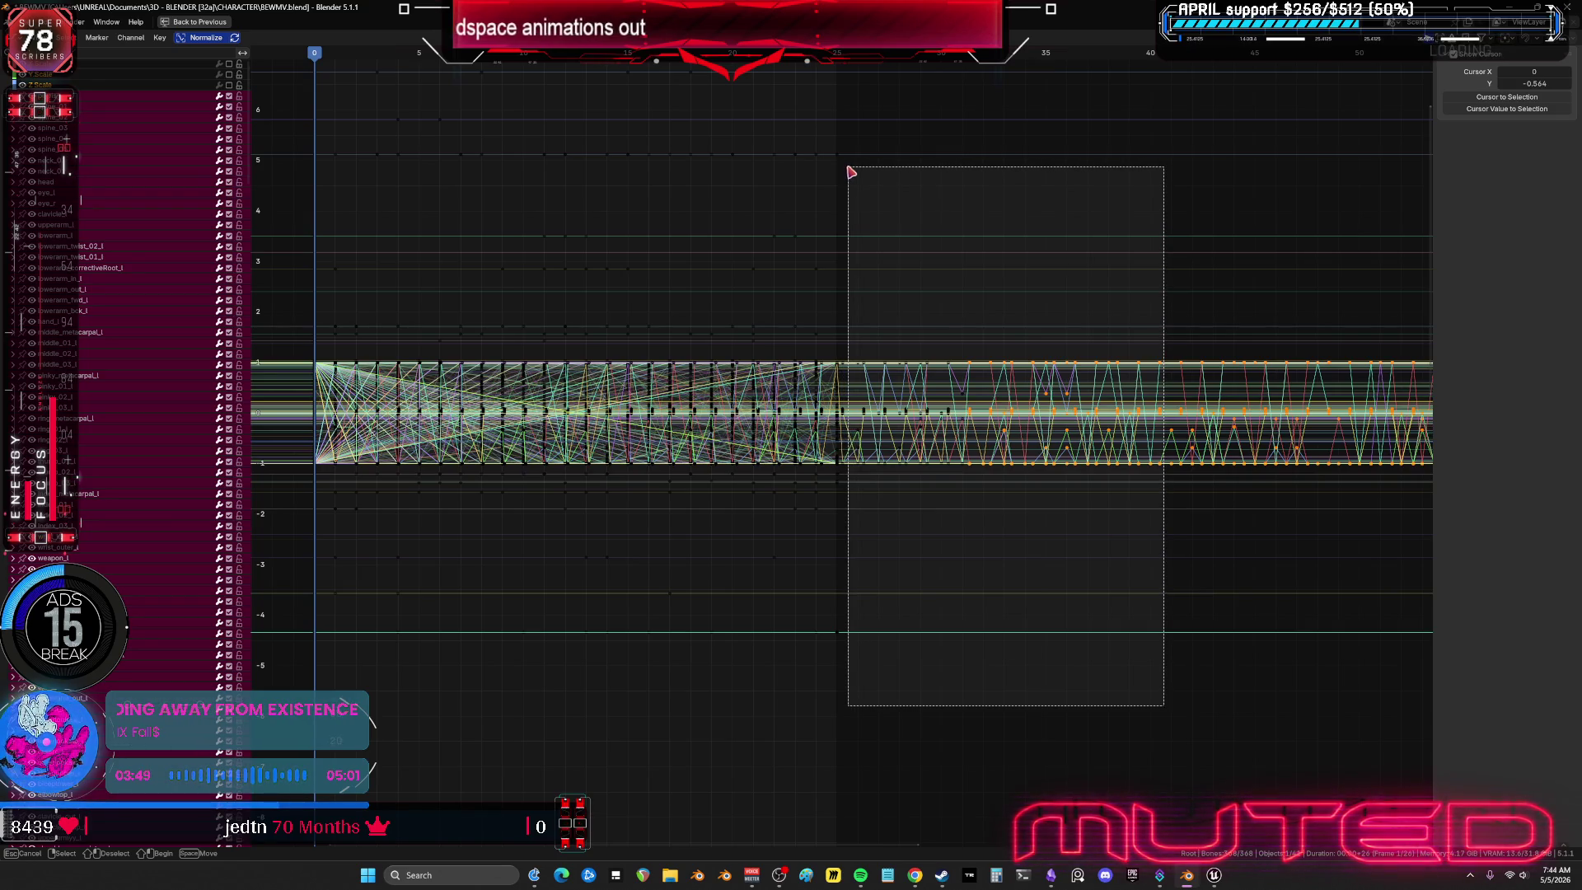
left_click_drag(869, 372, 883, 420)
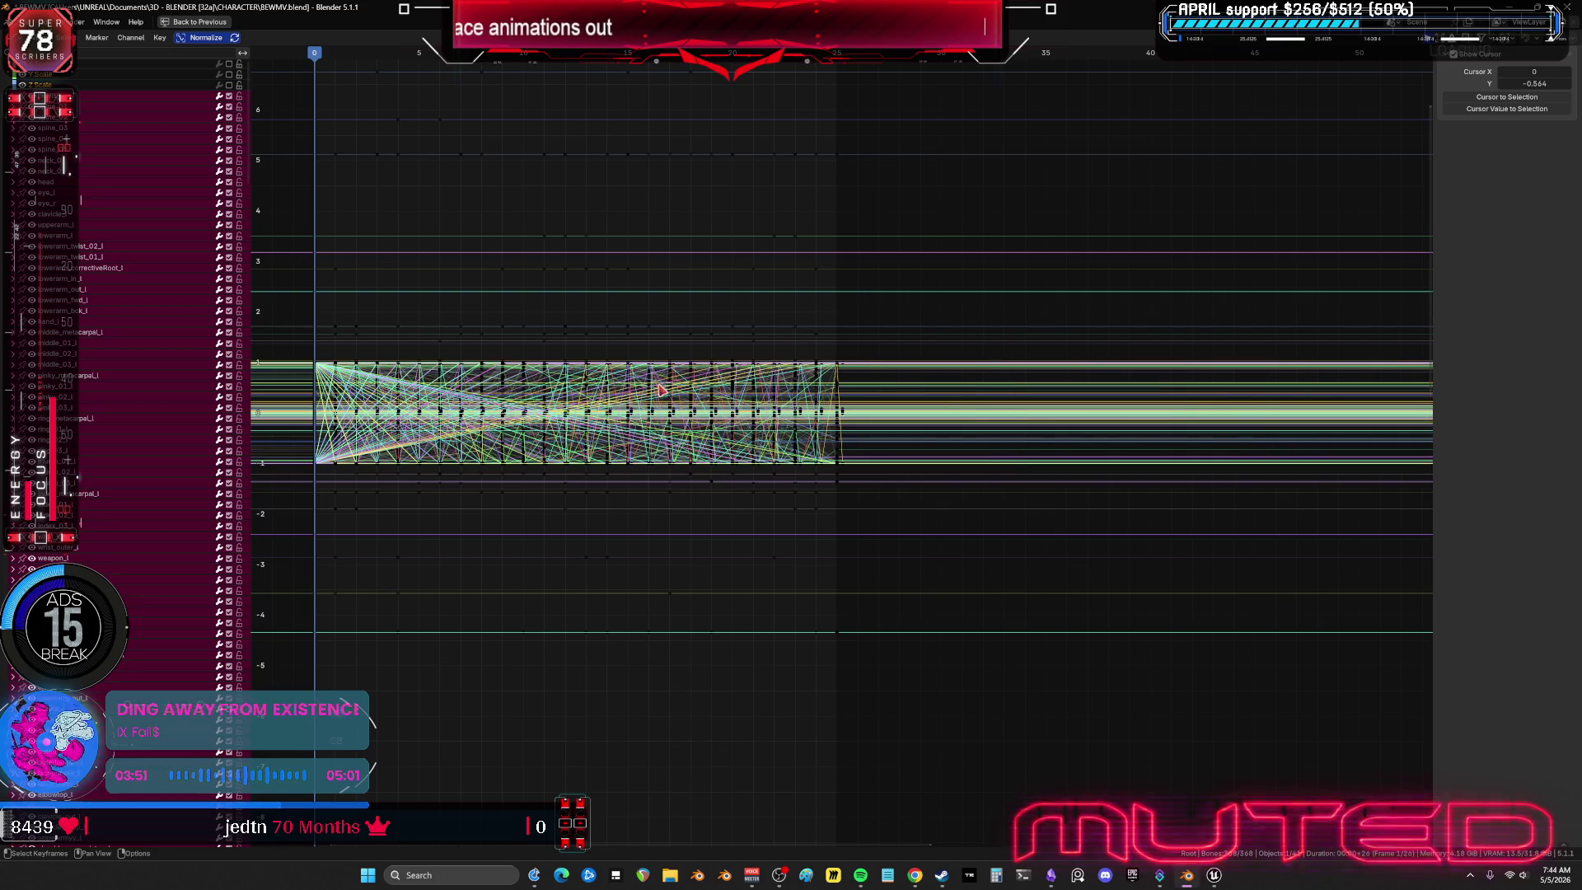
key("Delete")
Review the trimmed curves at frame 17, then exit tweak mode on the BOOST.001 strip.
left_click(671, 53)
scroll(703, 399, "up", 10)
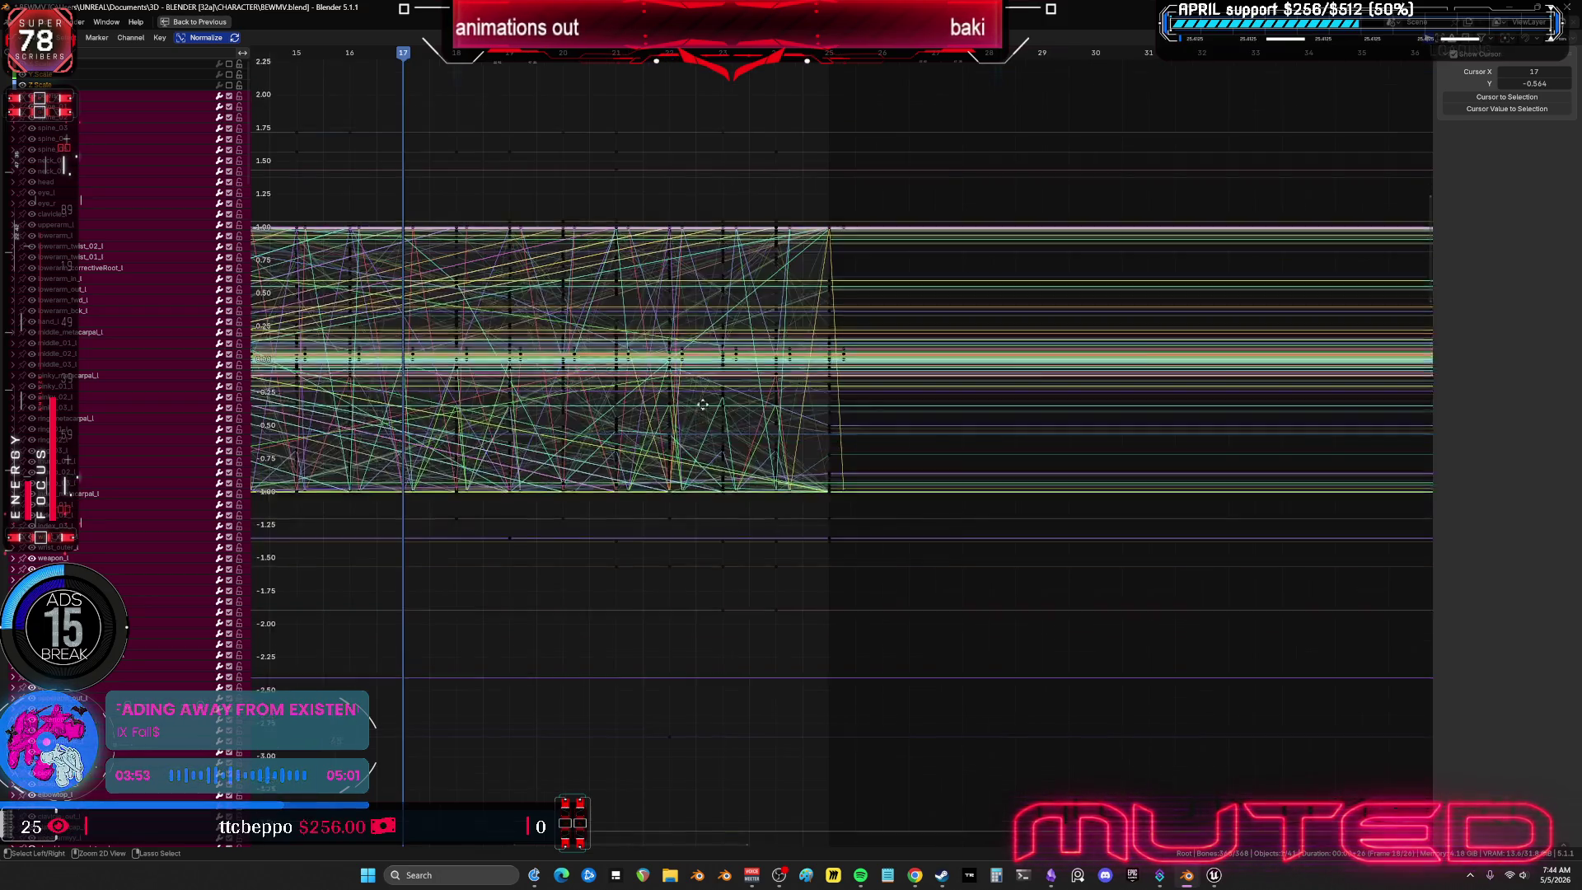
mouse_move(511, 332)
middle_mouse_down()
mouse_move(1269, 379)
mouse_move(775, 378)
mouse_move(982, 462)
mouse_move(981, 528)
mouse_move(1105, 486)
middle_mouse_up()
key("a")
left_click(159, 38)
mouse_move(176, 64)
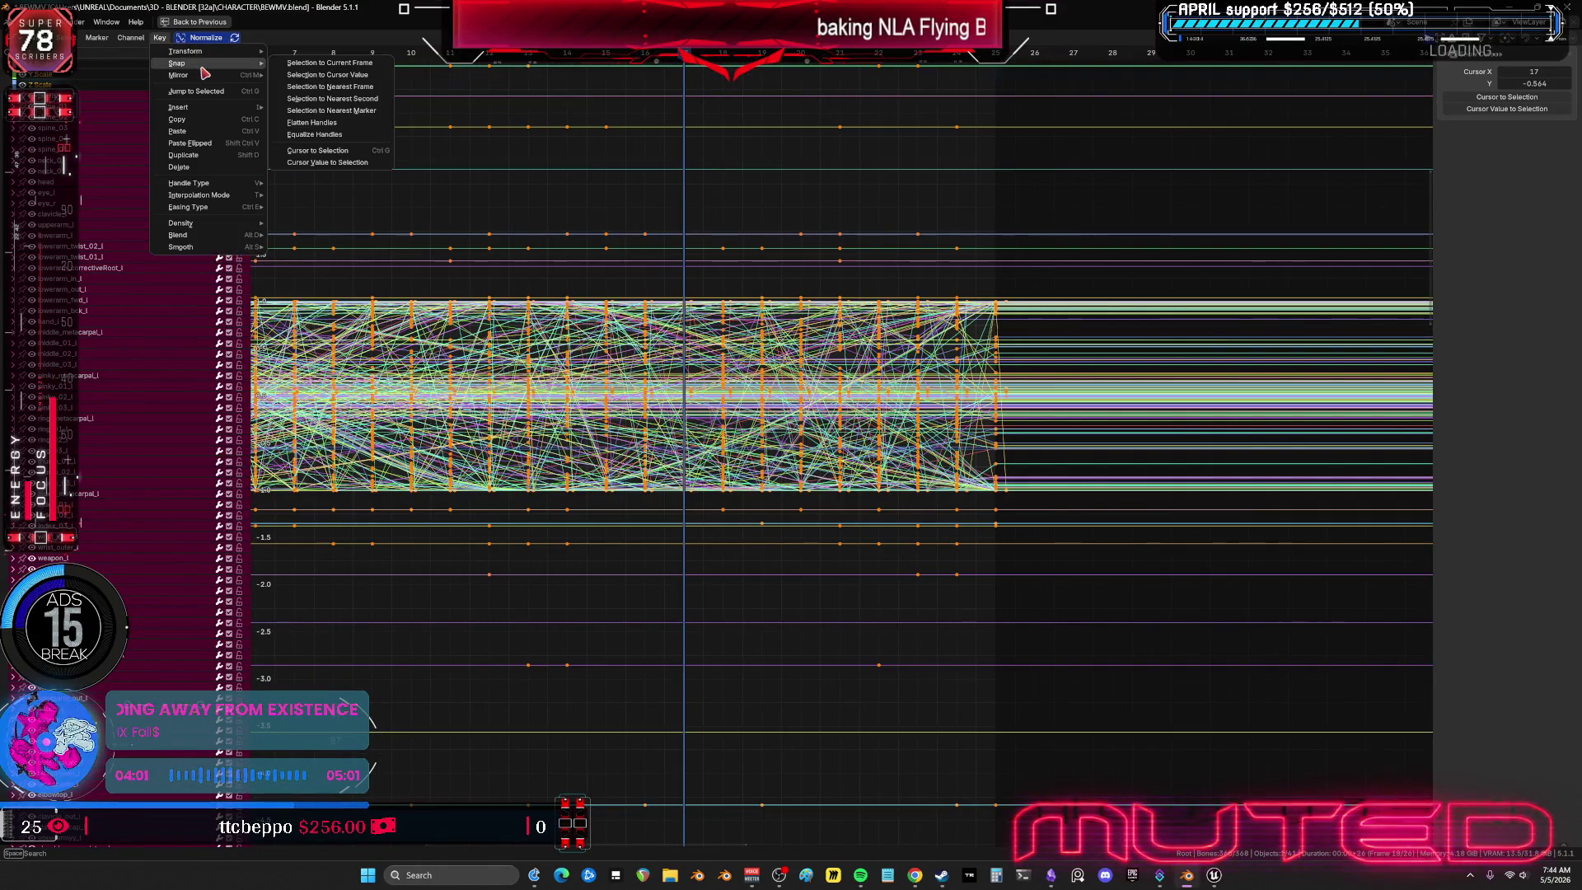
key("Escape")
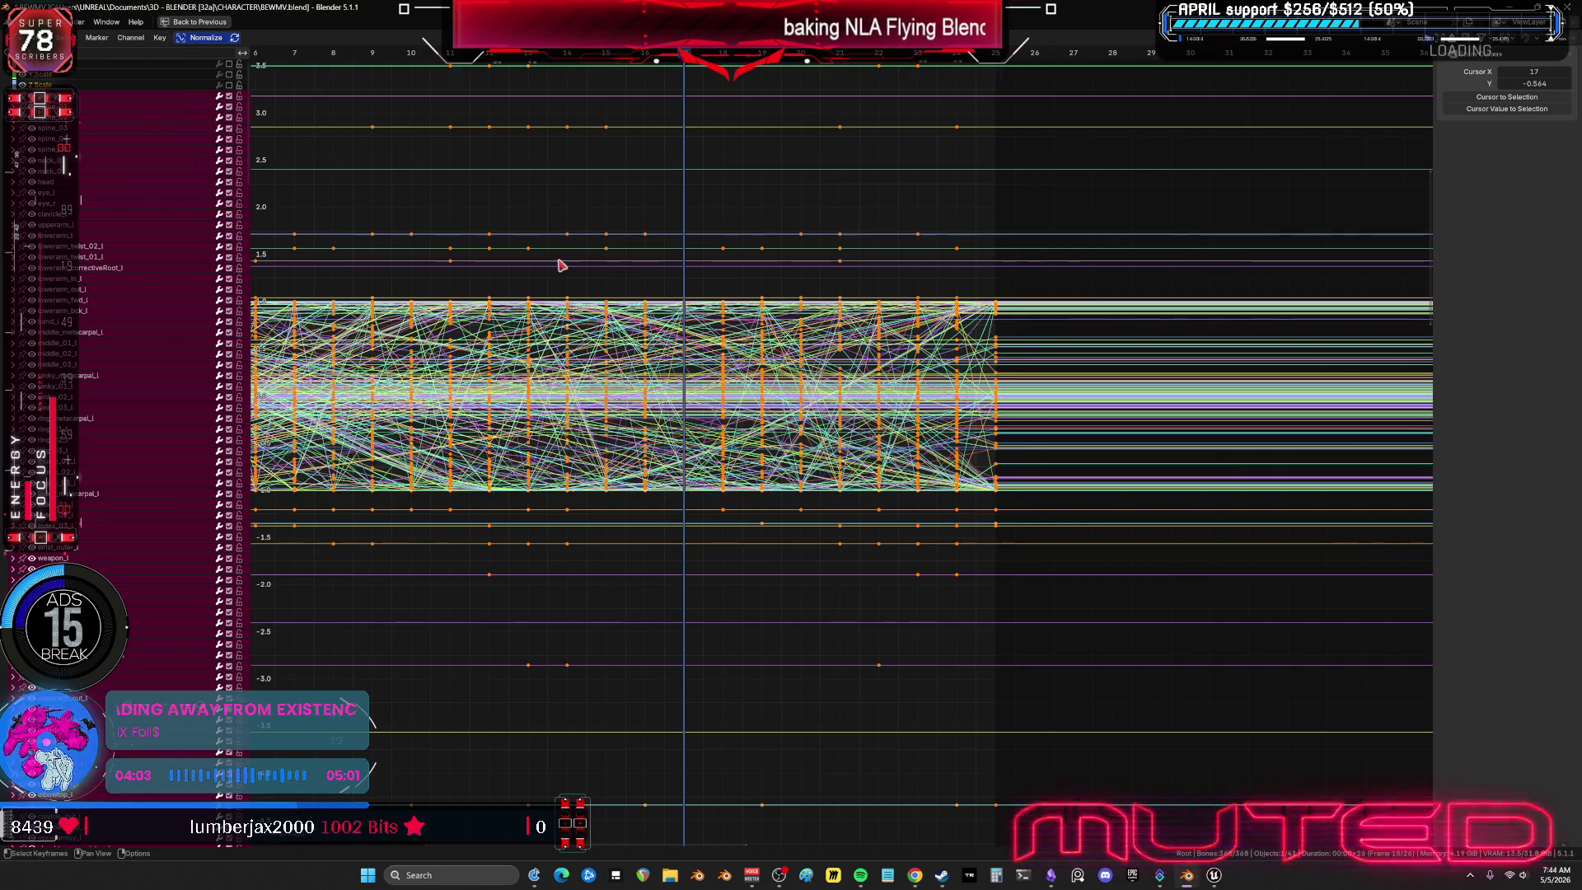
mouse_move(219, 223)
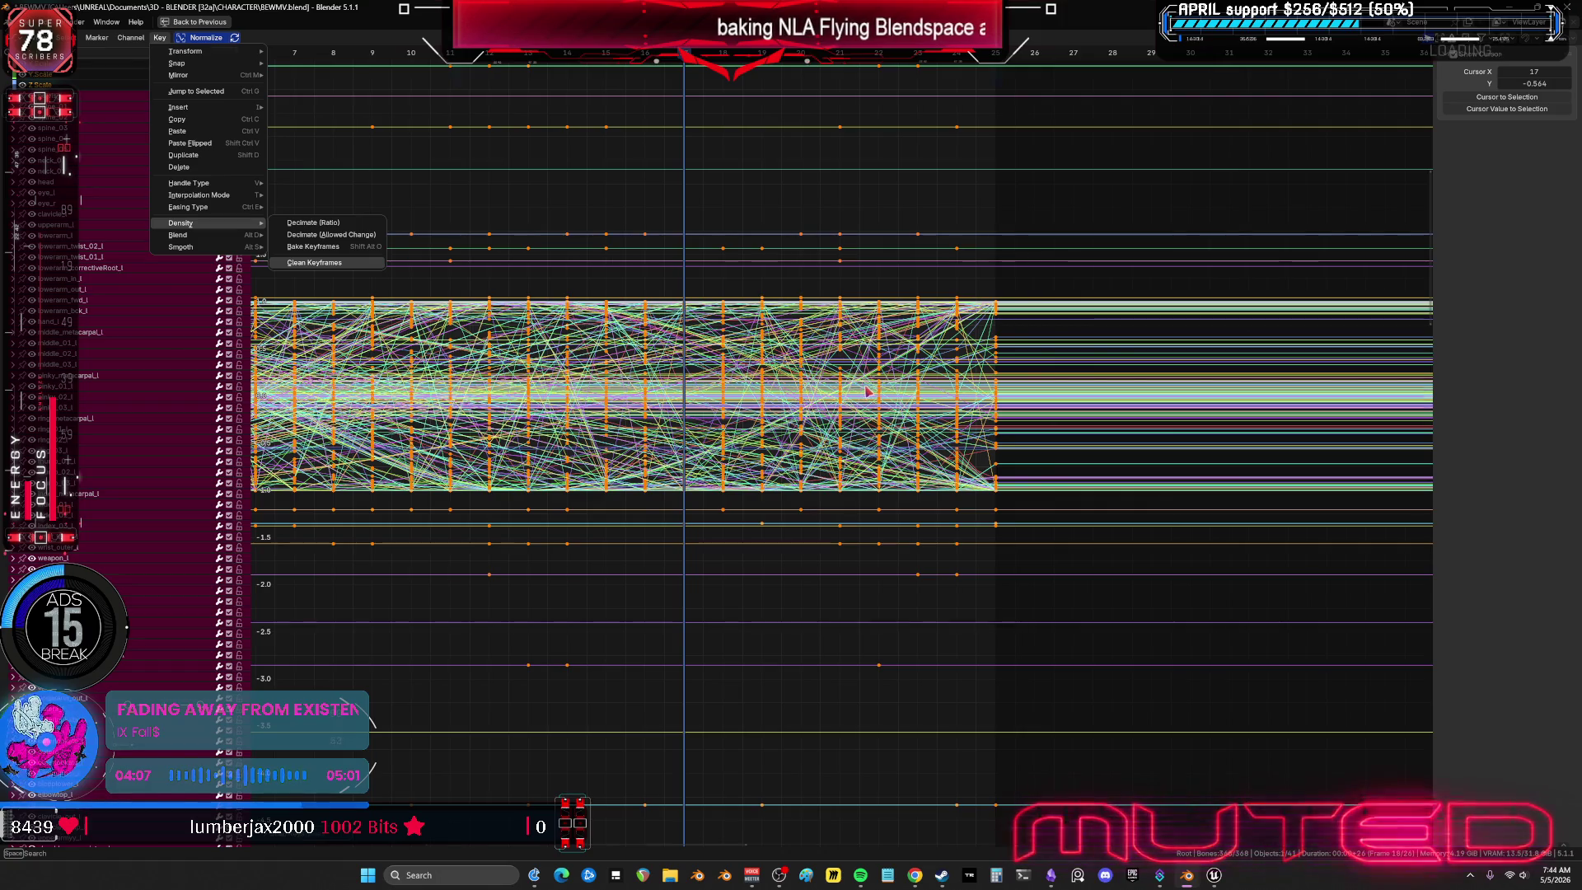
scroll(740, 407, "down", 5)
key("ctrl+space")
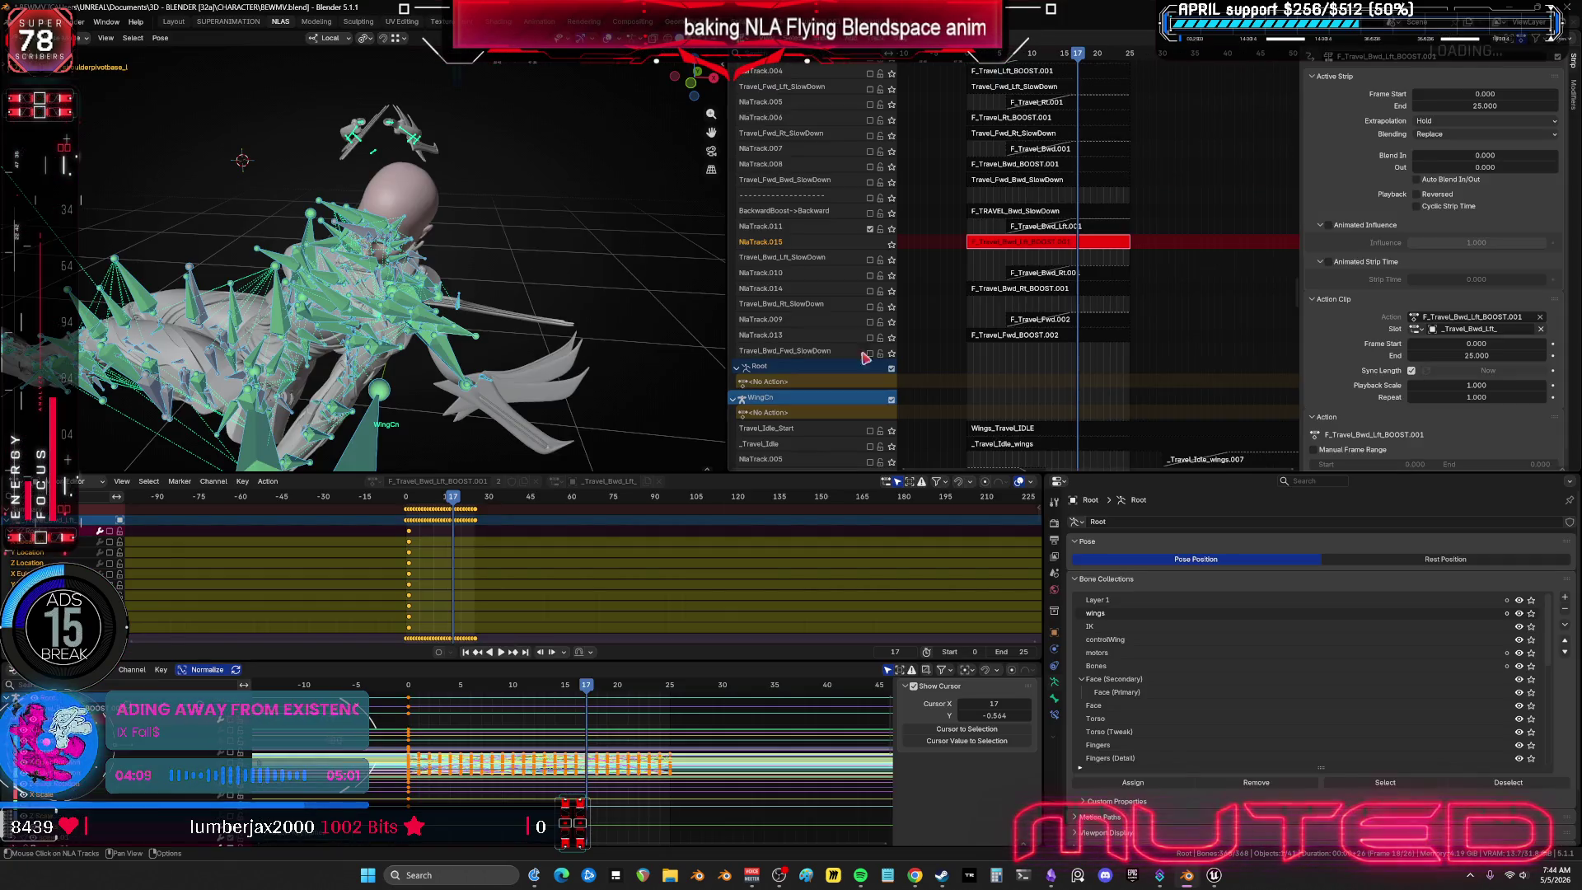
key("Tab")
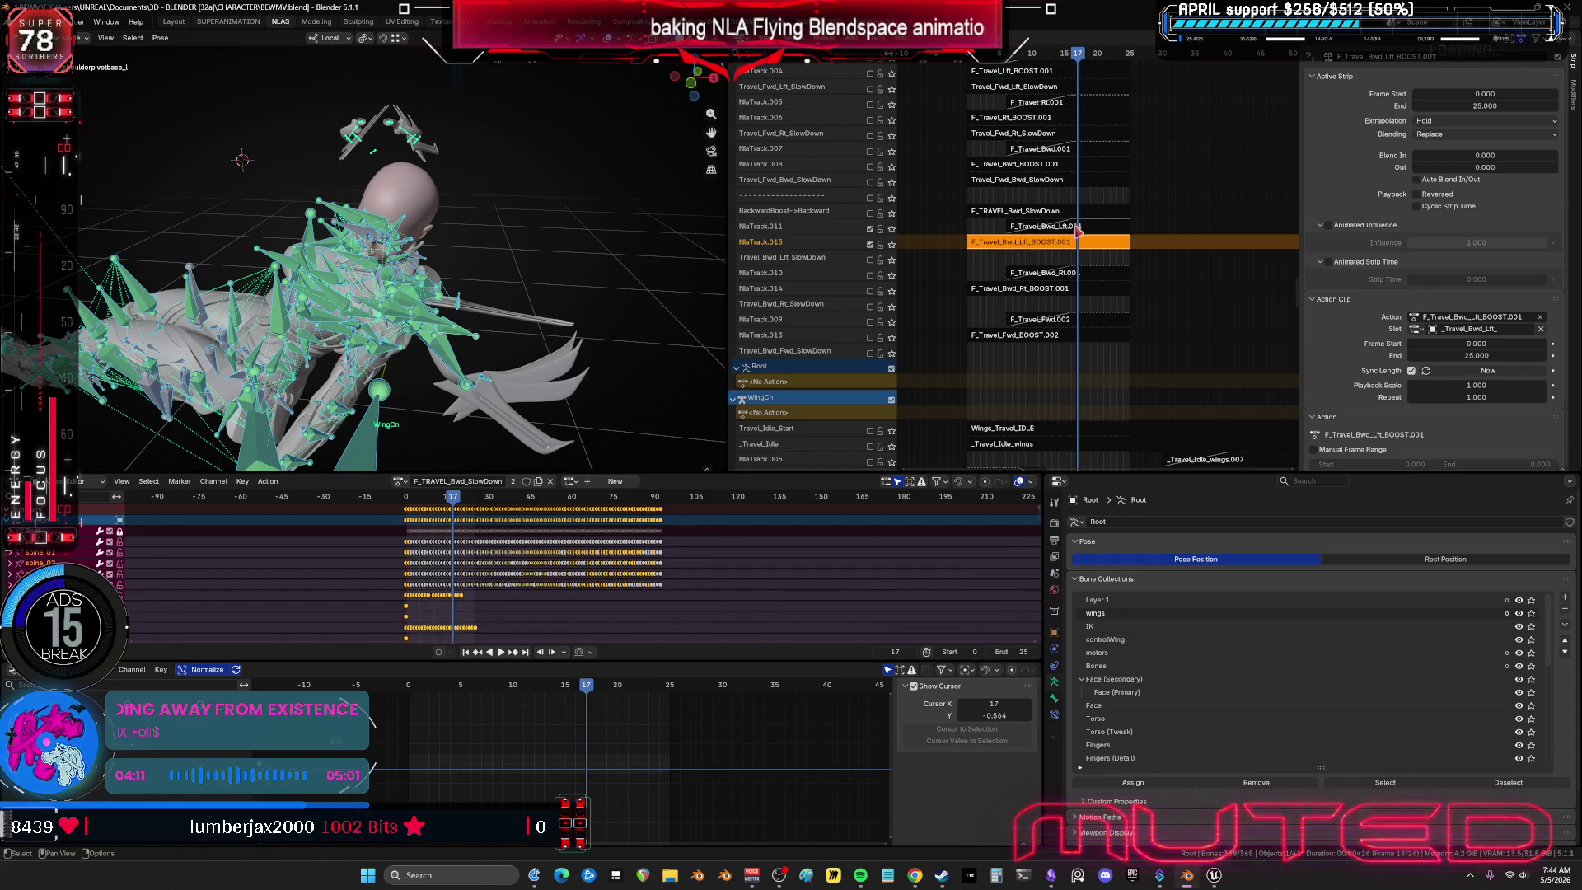
Put NlaTrack.011's F_Travel_Bwd_Lft.001 strip into tweak mode and frame all its curves.
left_click(1078, 228)
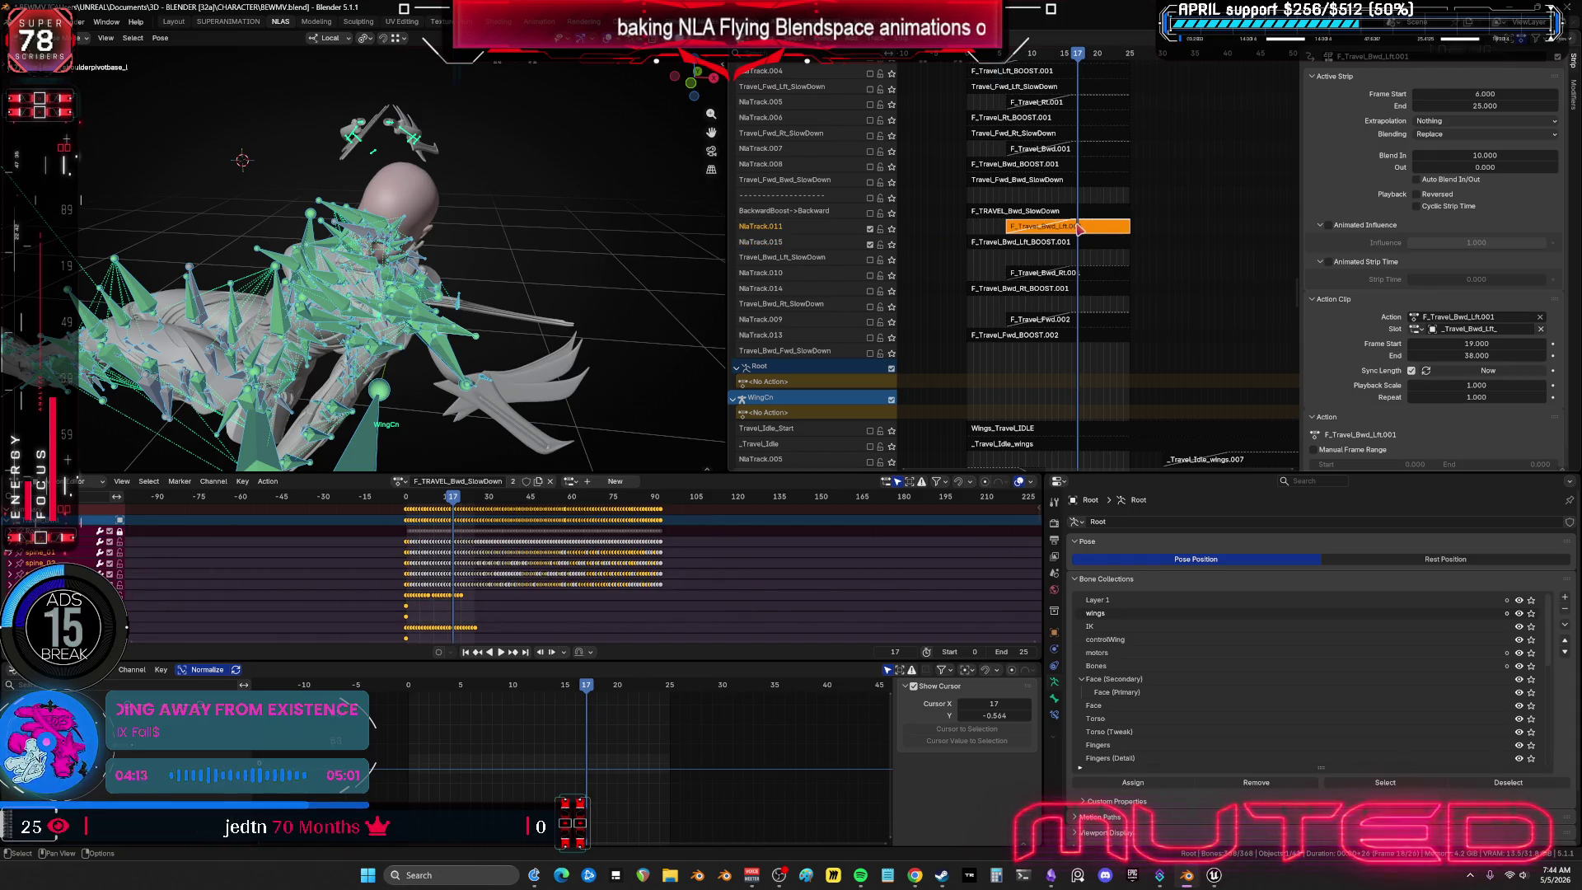
key("Tab")
key("ctrl+space")
key("Home")
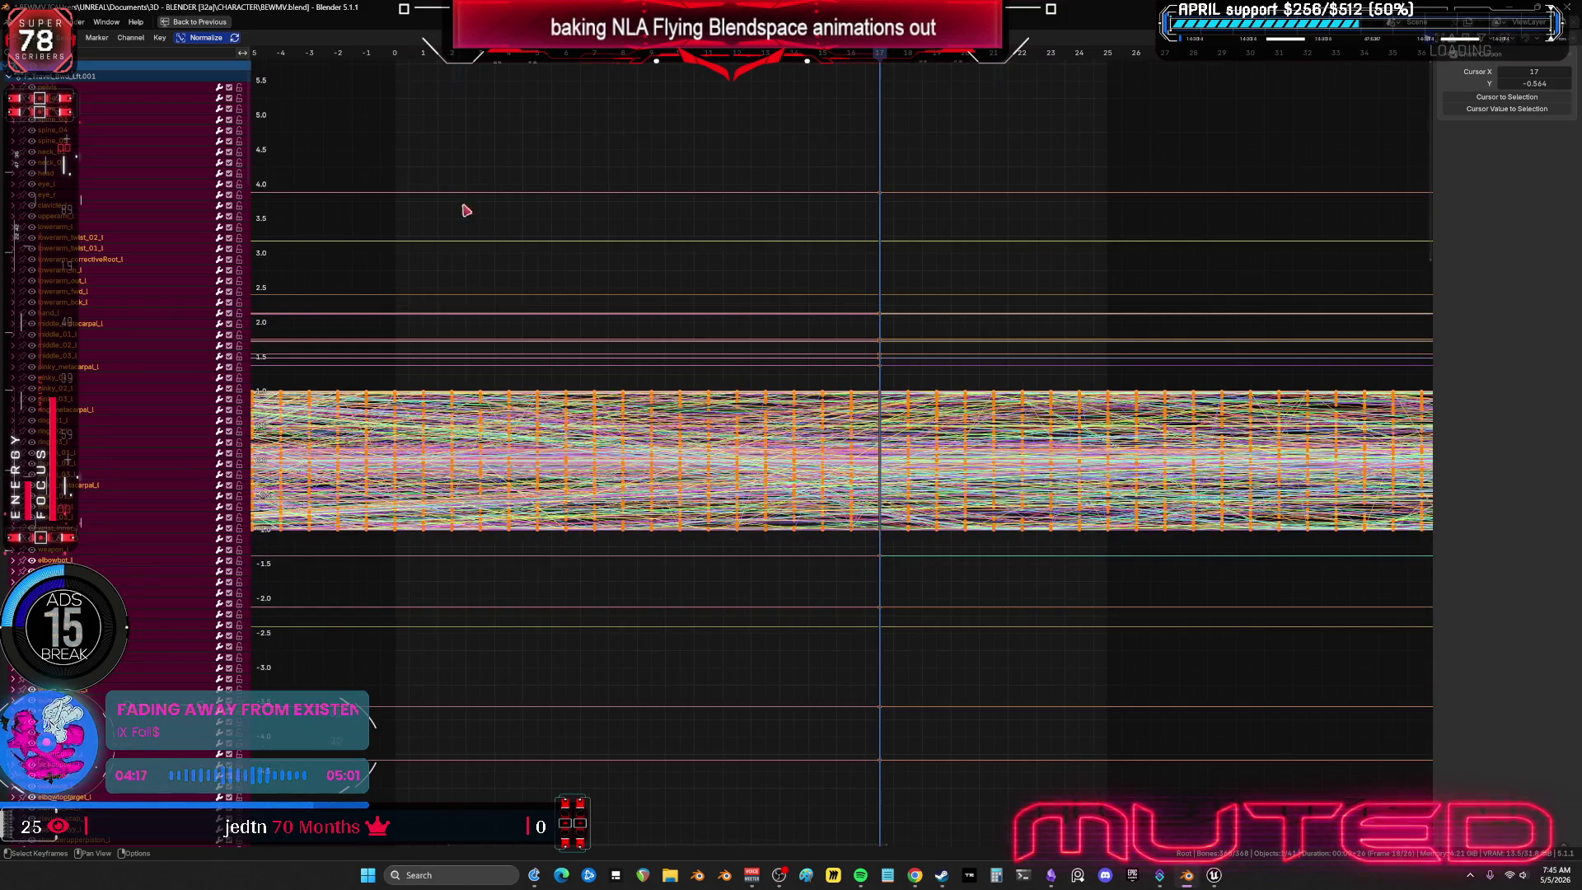
left_click(159, 37)
mouse_move(198, 63)
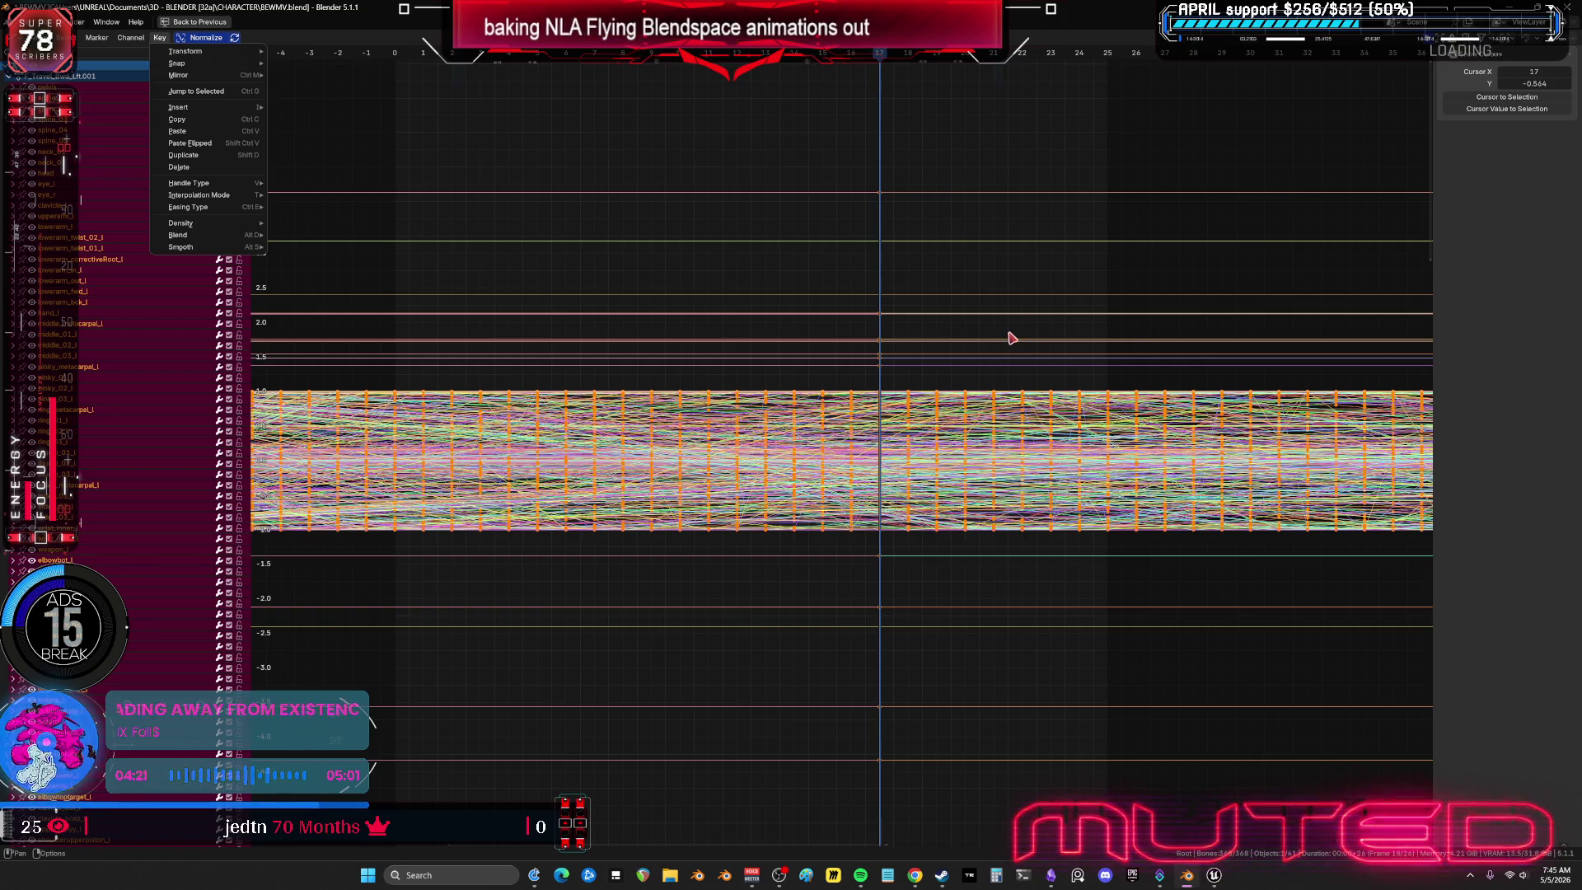
key("Escape")
key("ctrl+space")
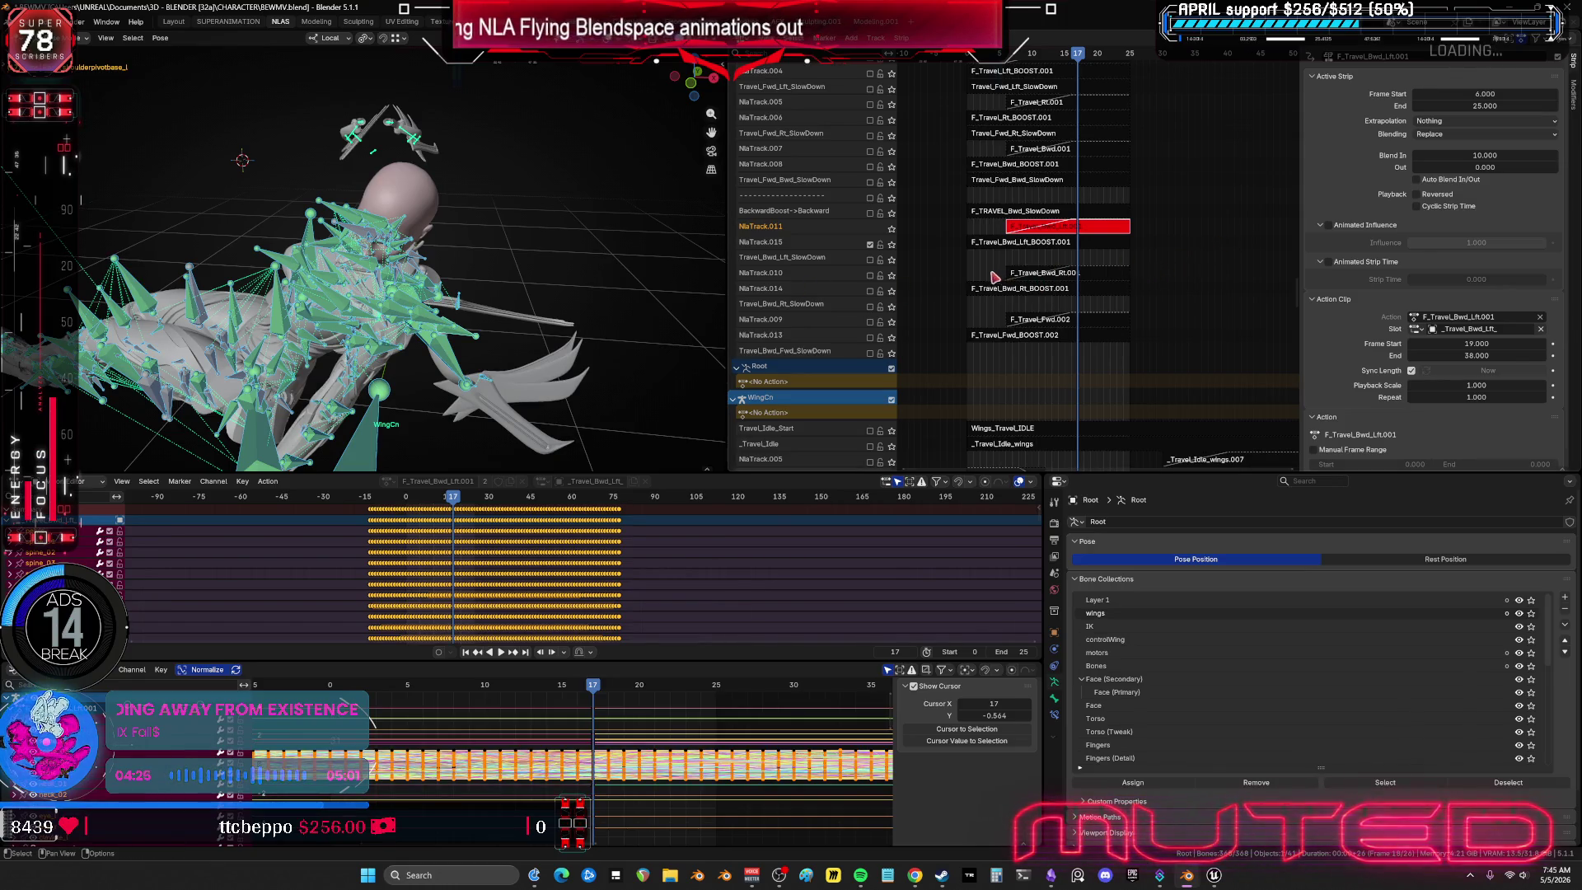
Switch tweak mode to the F_Travel_Bwd_Lft_BOOST.001 strip and preview its animation from frame 0.
key("ctrl")
key("Tab")
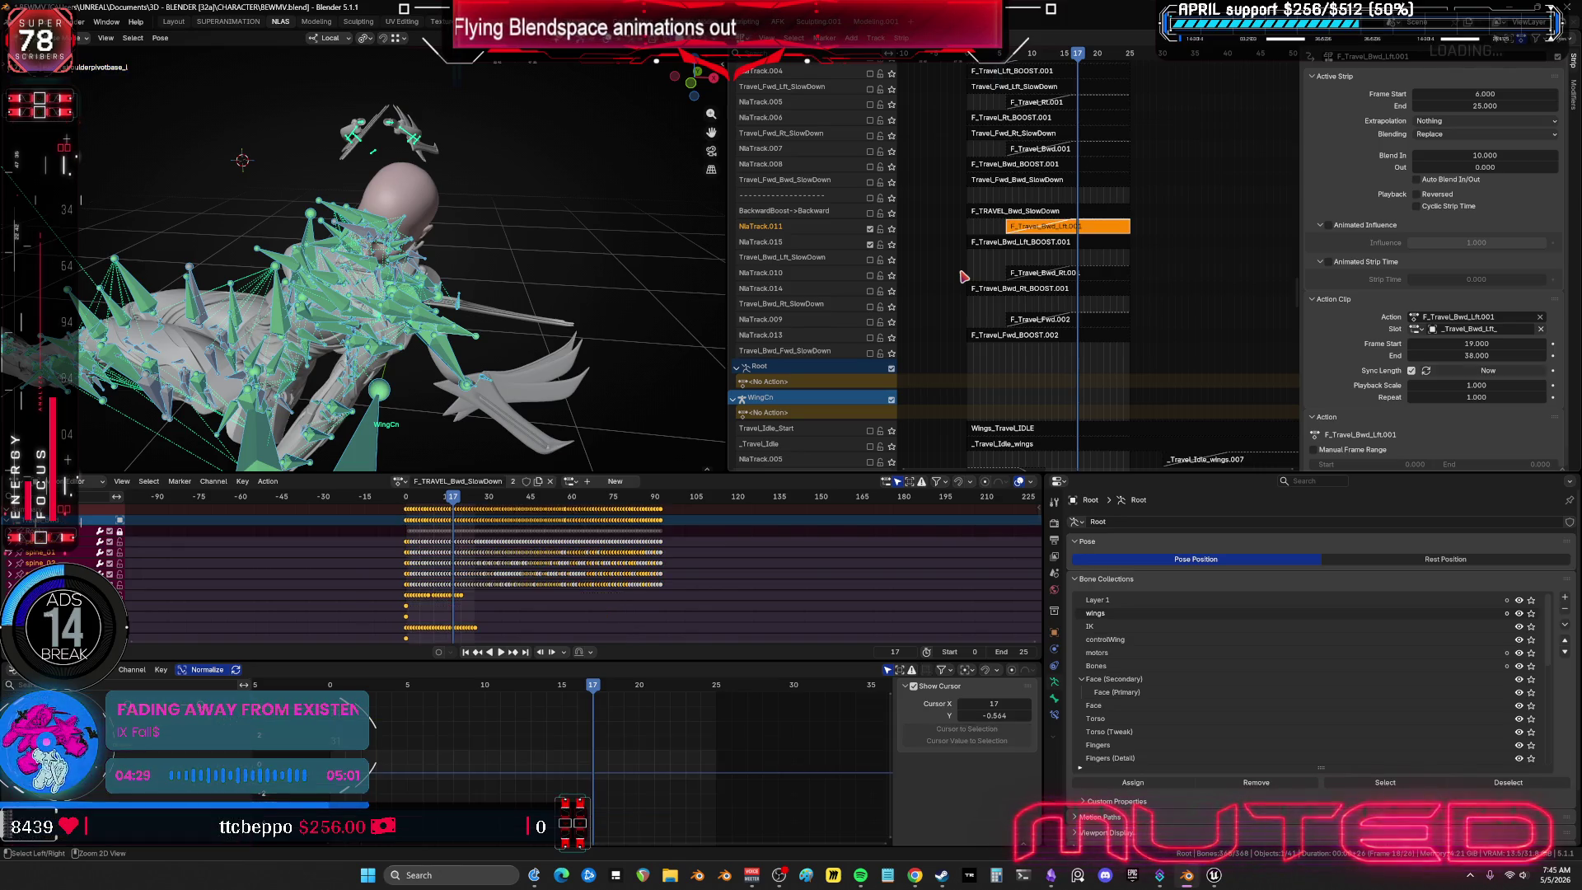
left_click(1013, 249)
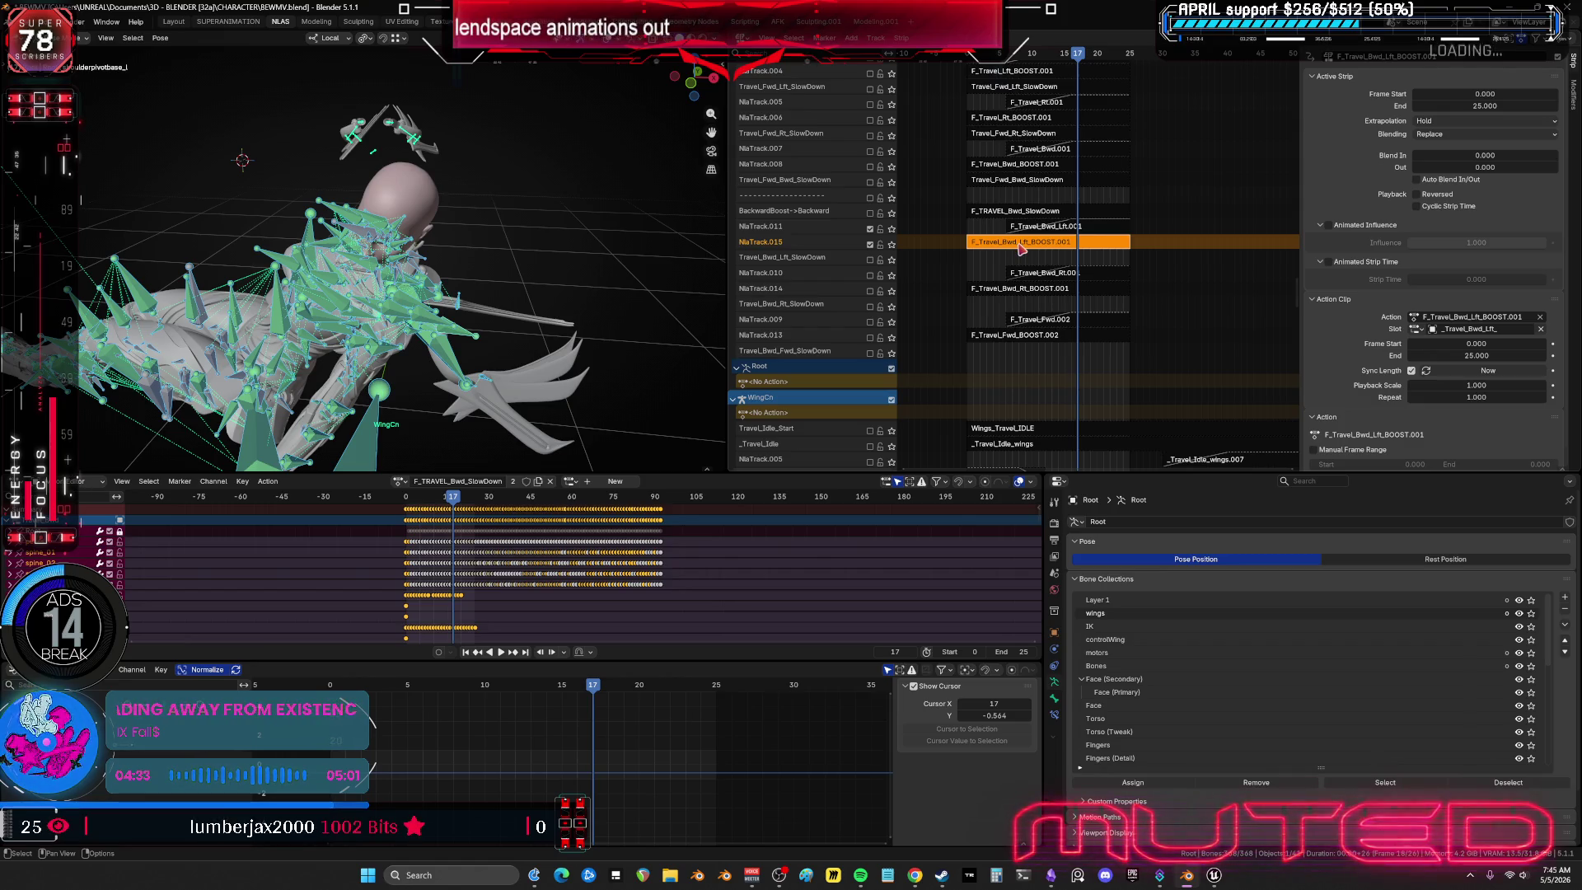
key("Tab")
left_click(406, 499)
key("space")
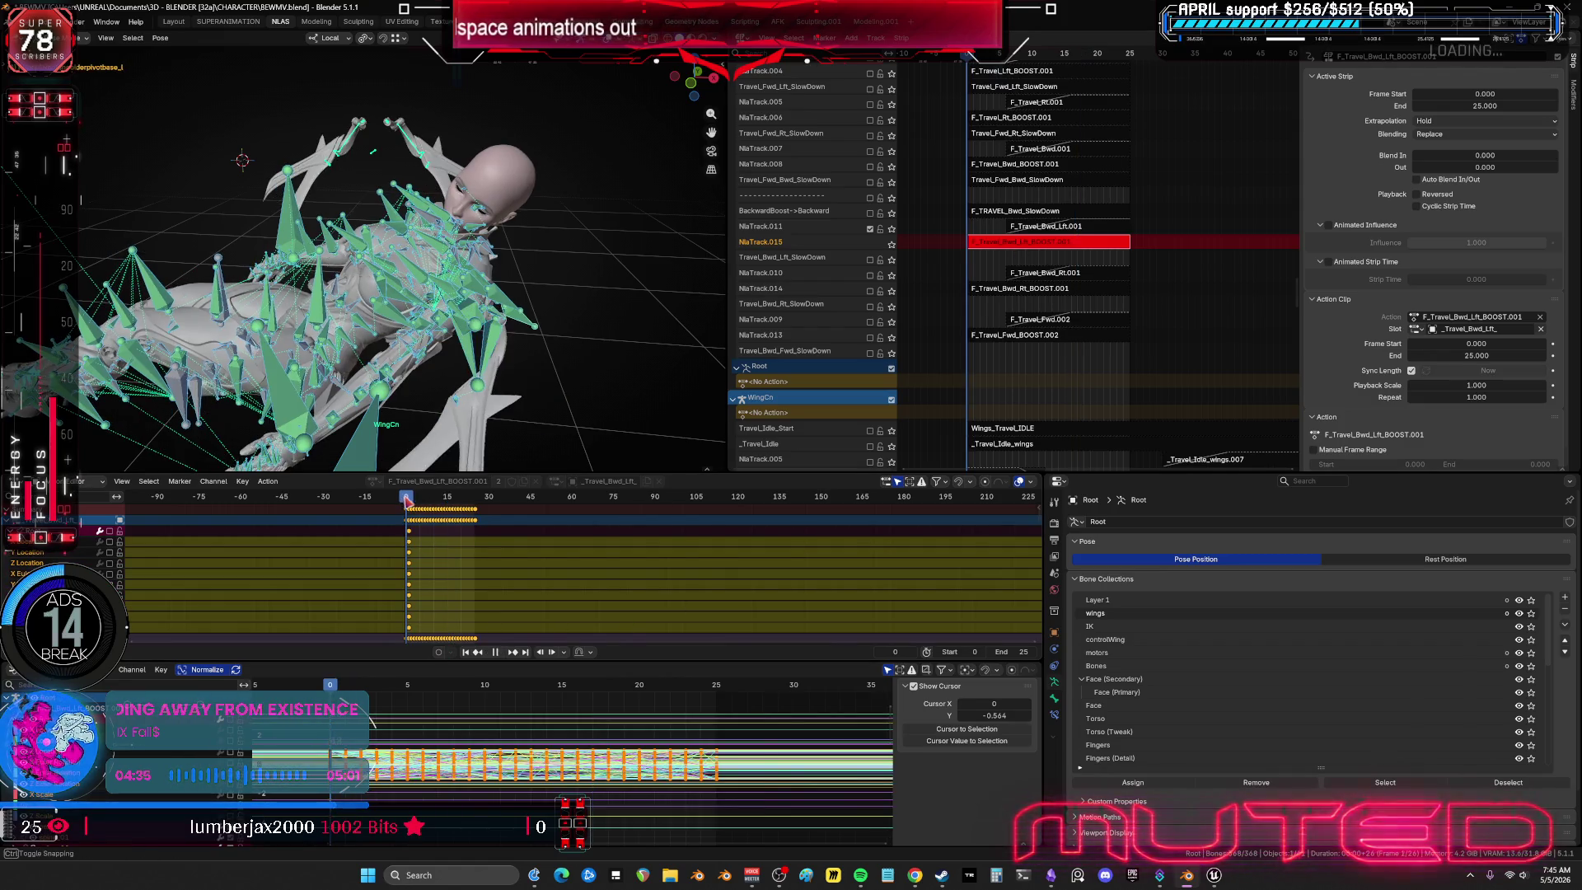
key("Escape")
middle_click_drag(441, 289, 481, 284)
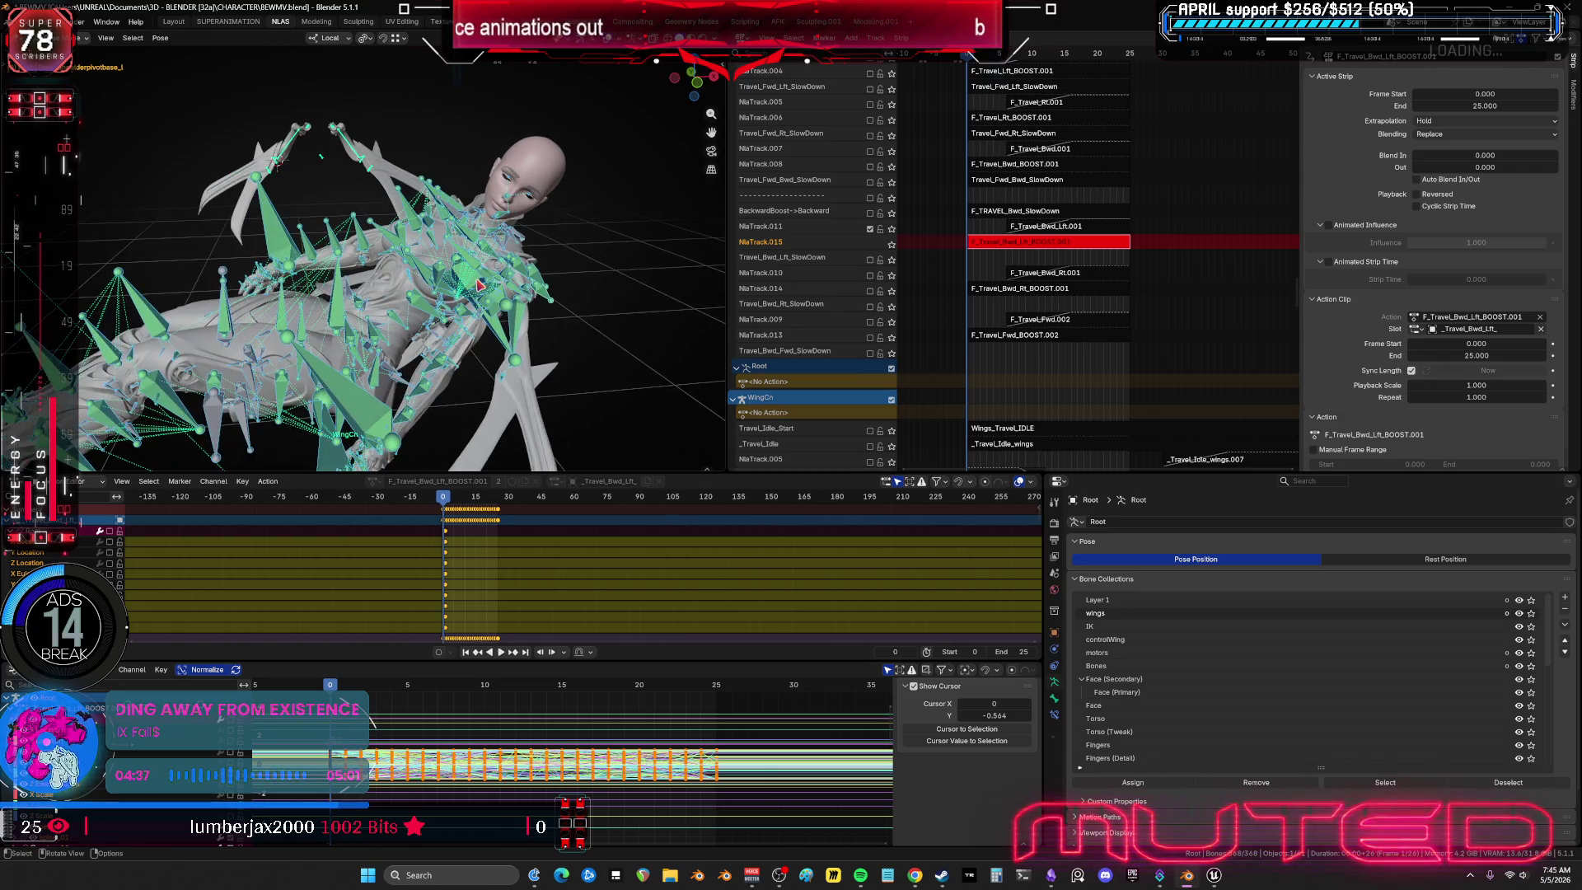
Bake the BOOST.001 action, inspect its curves maximized, and exit tweak mode.
key("F3")
key("Return")
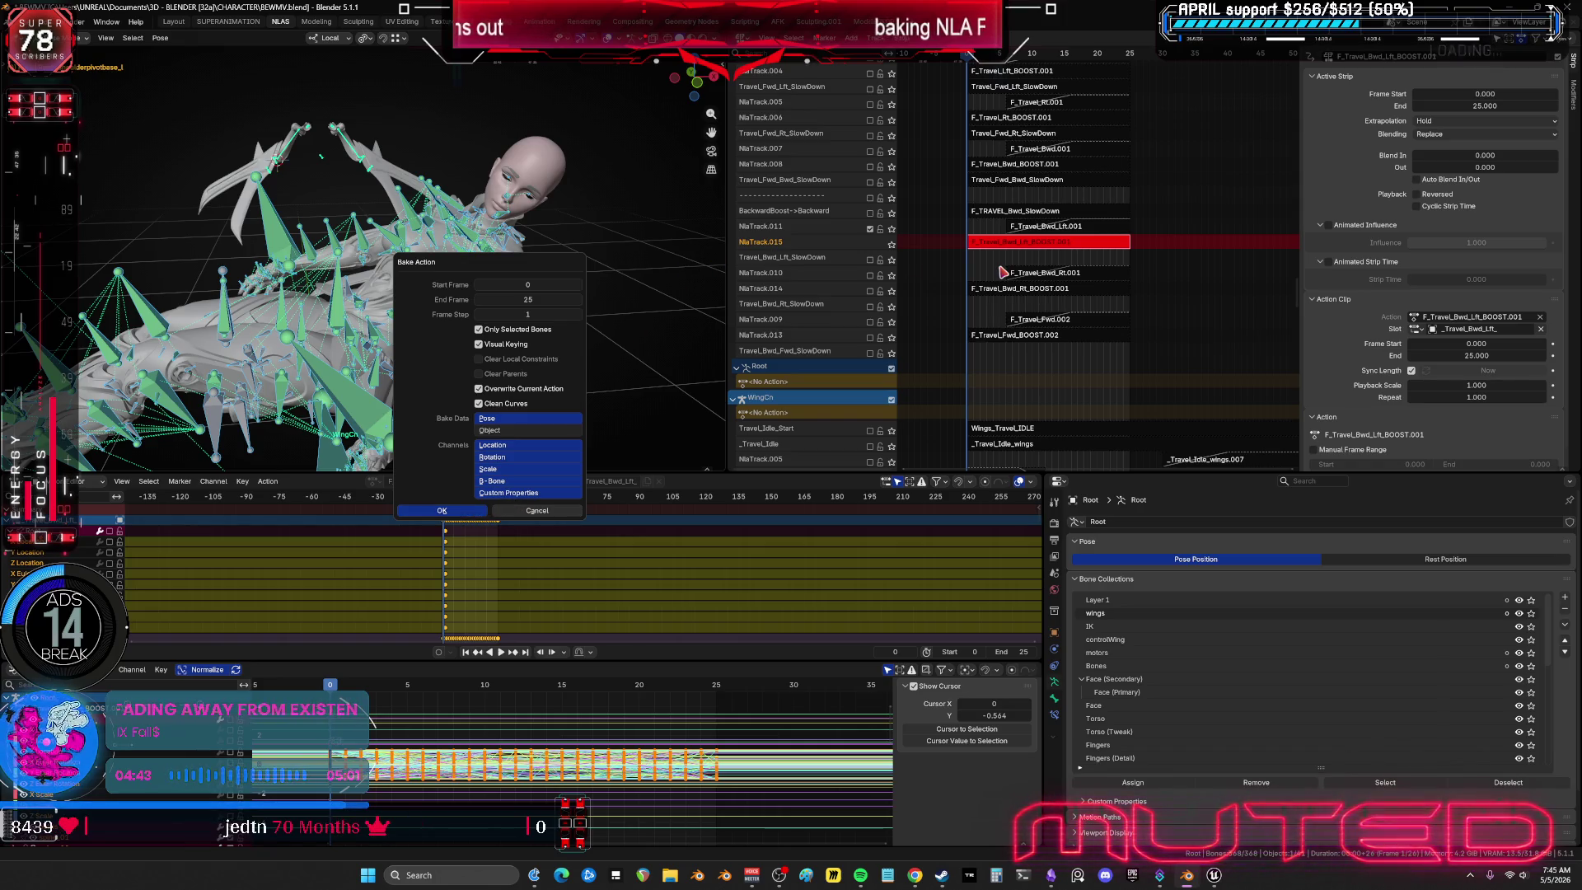
key("Return")
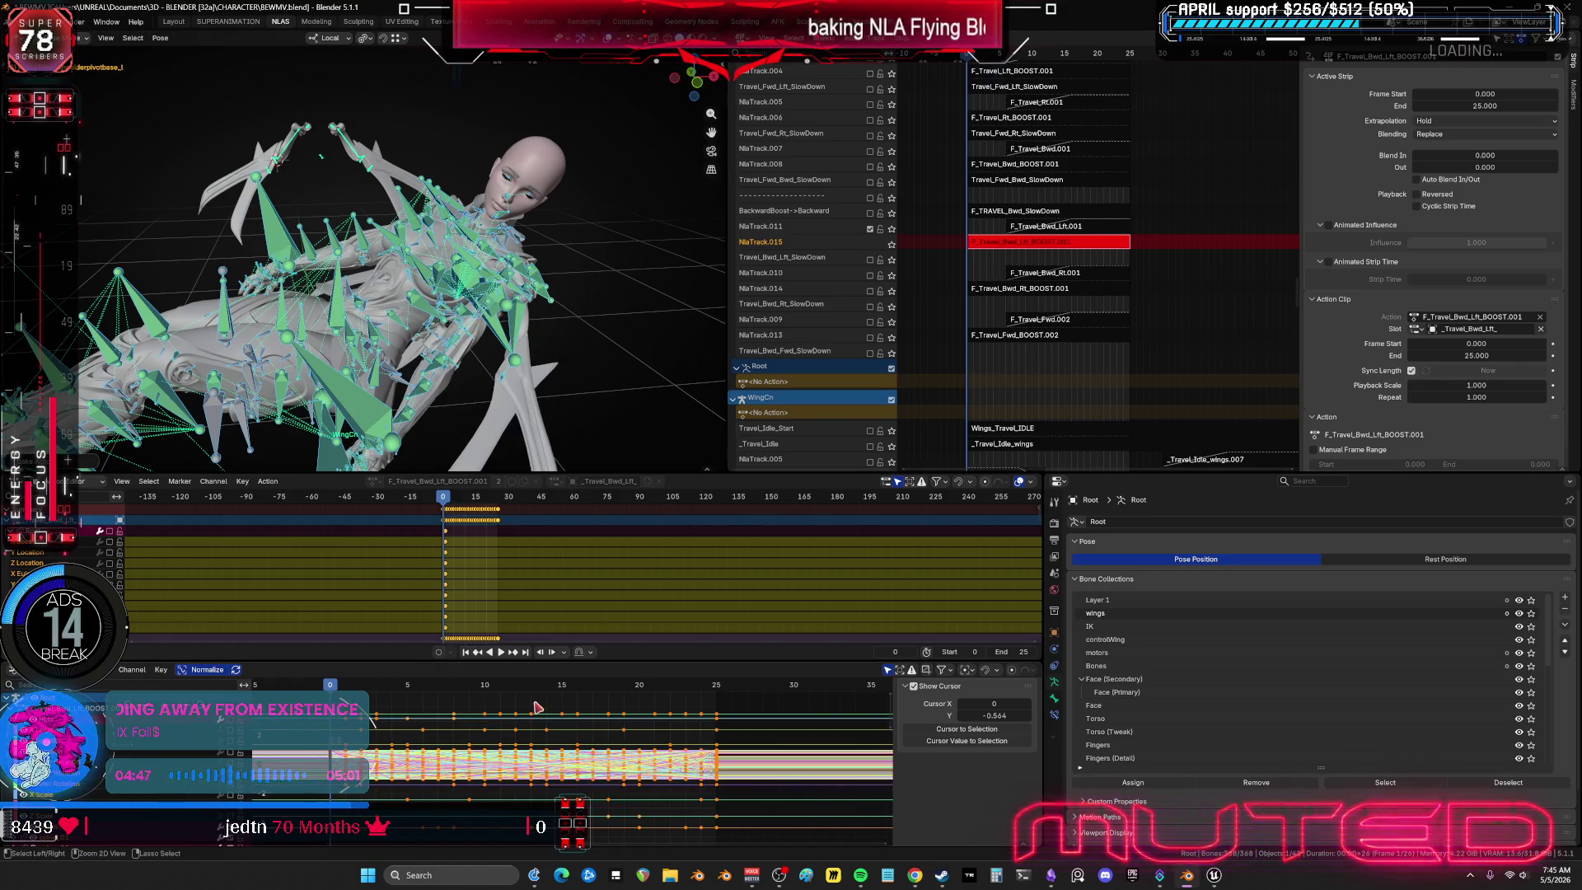
key("ctrl+space")
scroll(883, 464, "down", 2)
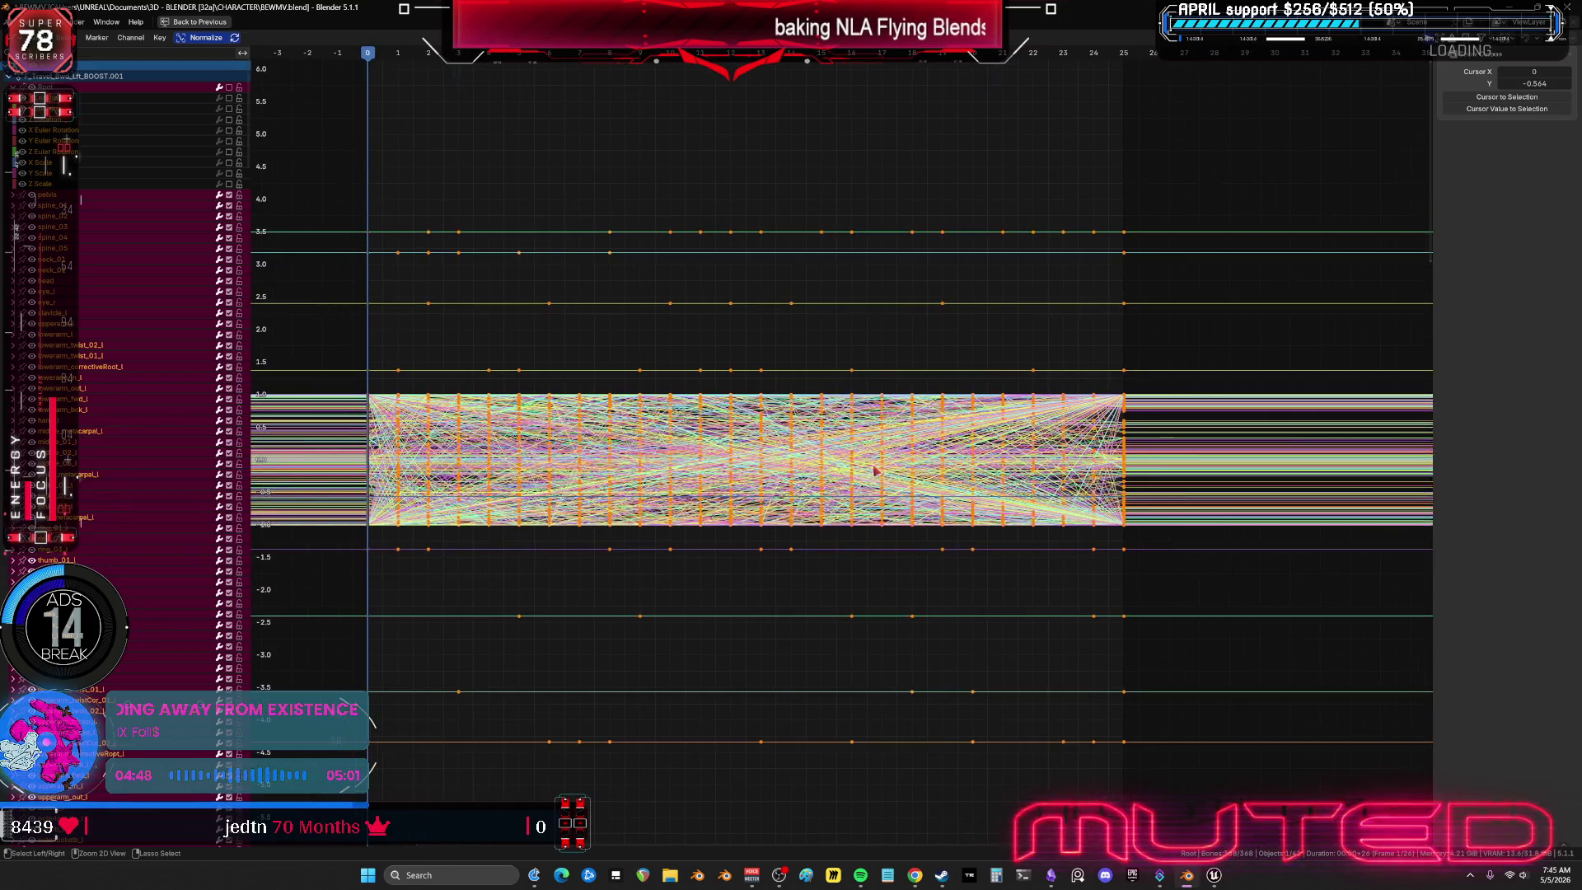
left_click(159, 37)
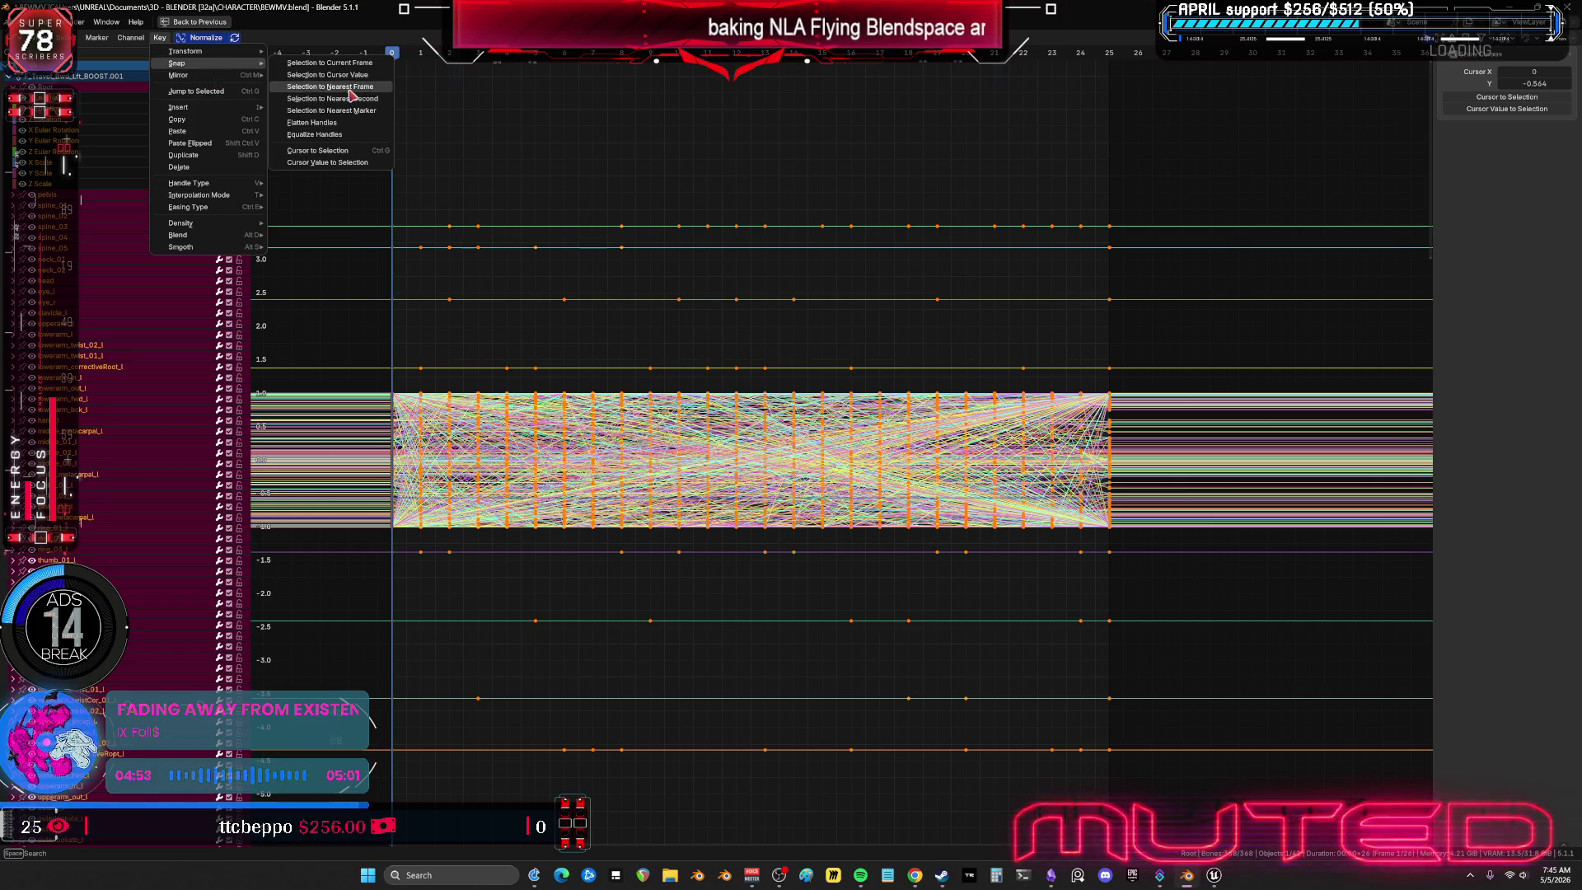
left_click(159, 37)
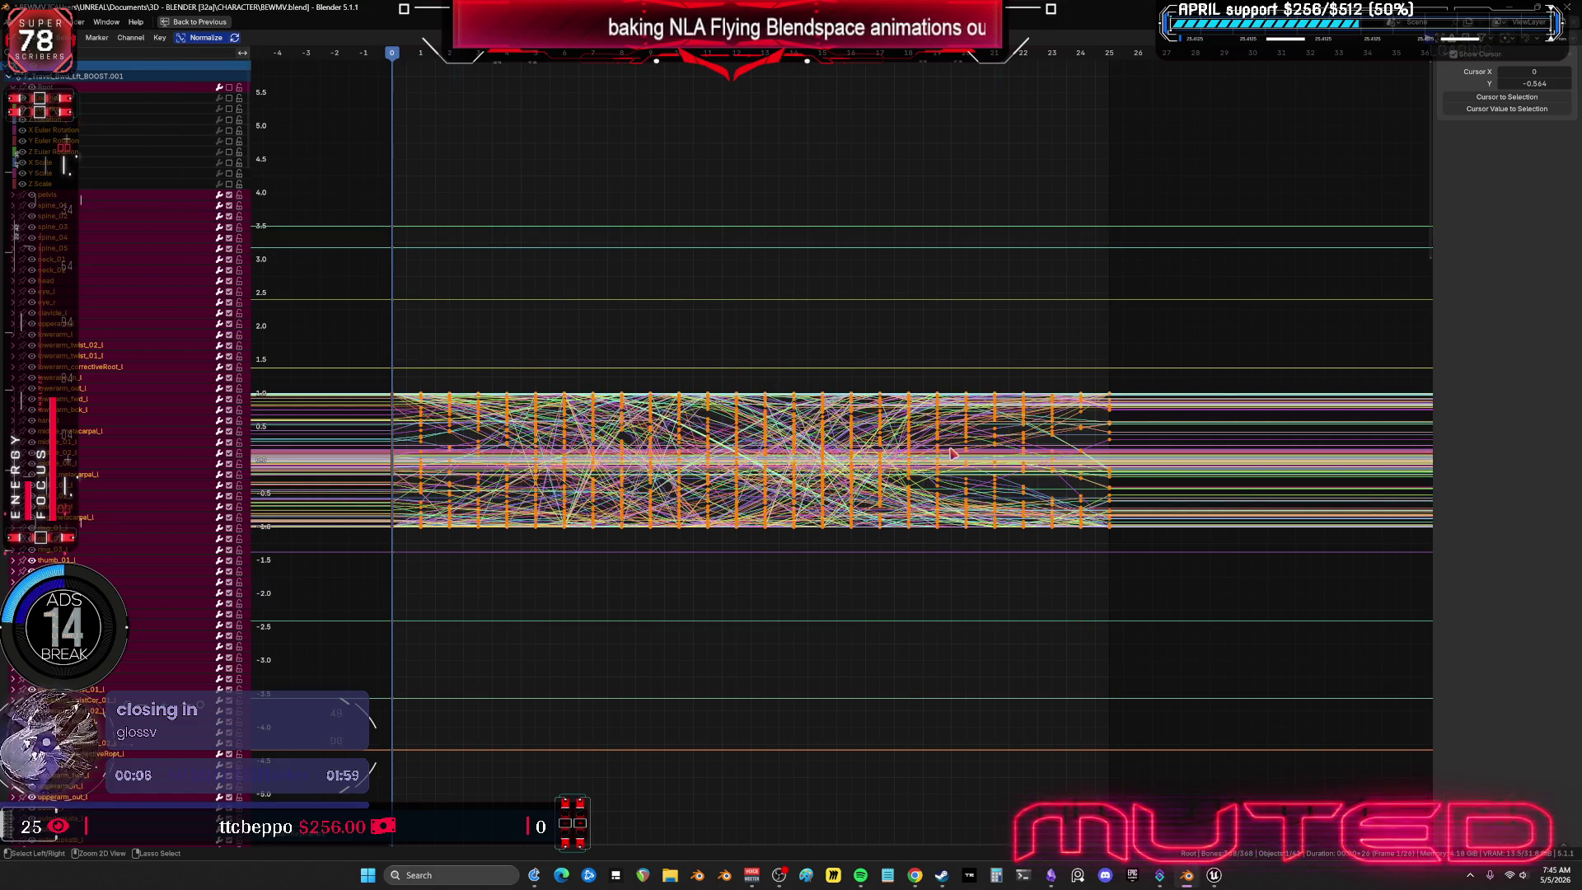
key("ctrl+space")
key("Tab")
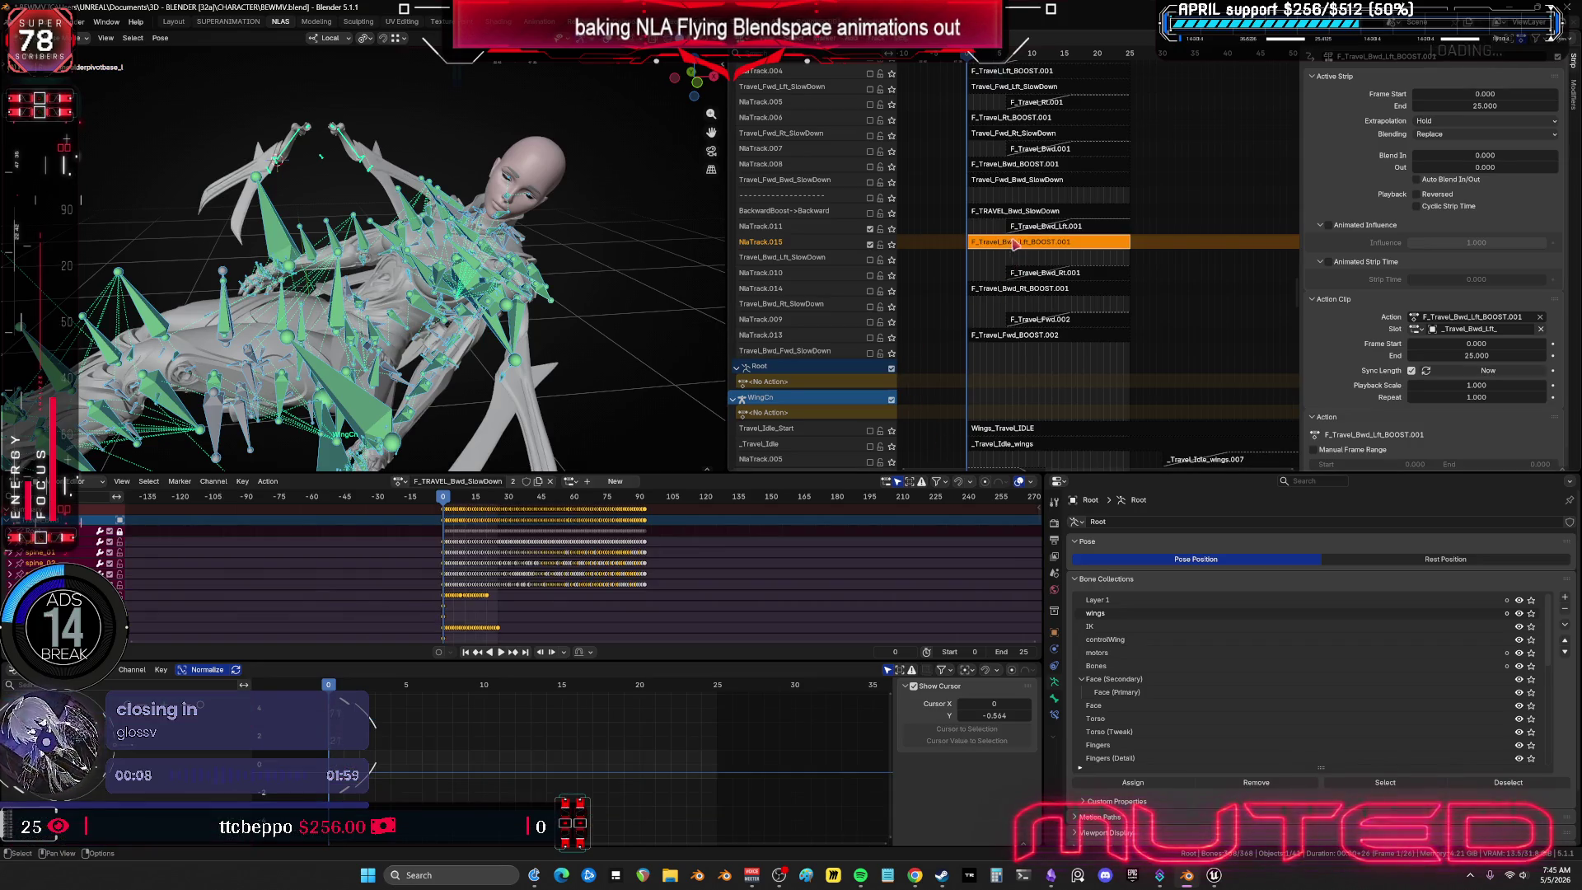
Rename the baked Bwd_Lft strip to the Travel_Bwd_Lft_SlowDown track name.
left_click(871, 232)
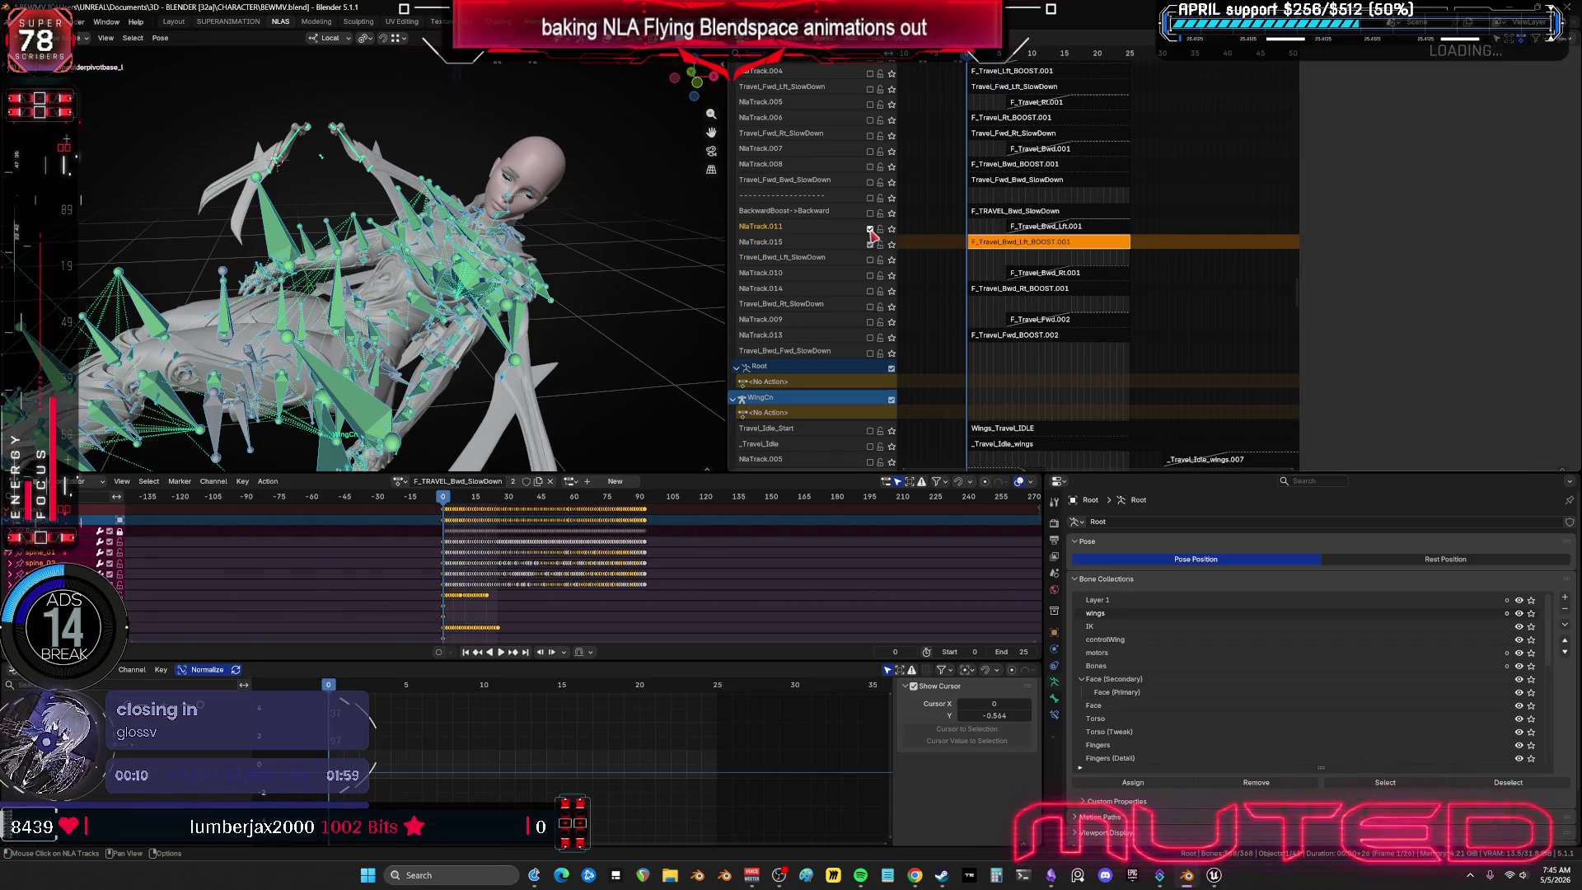
left_click(1038, 244)
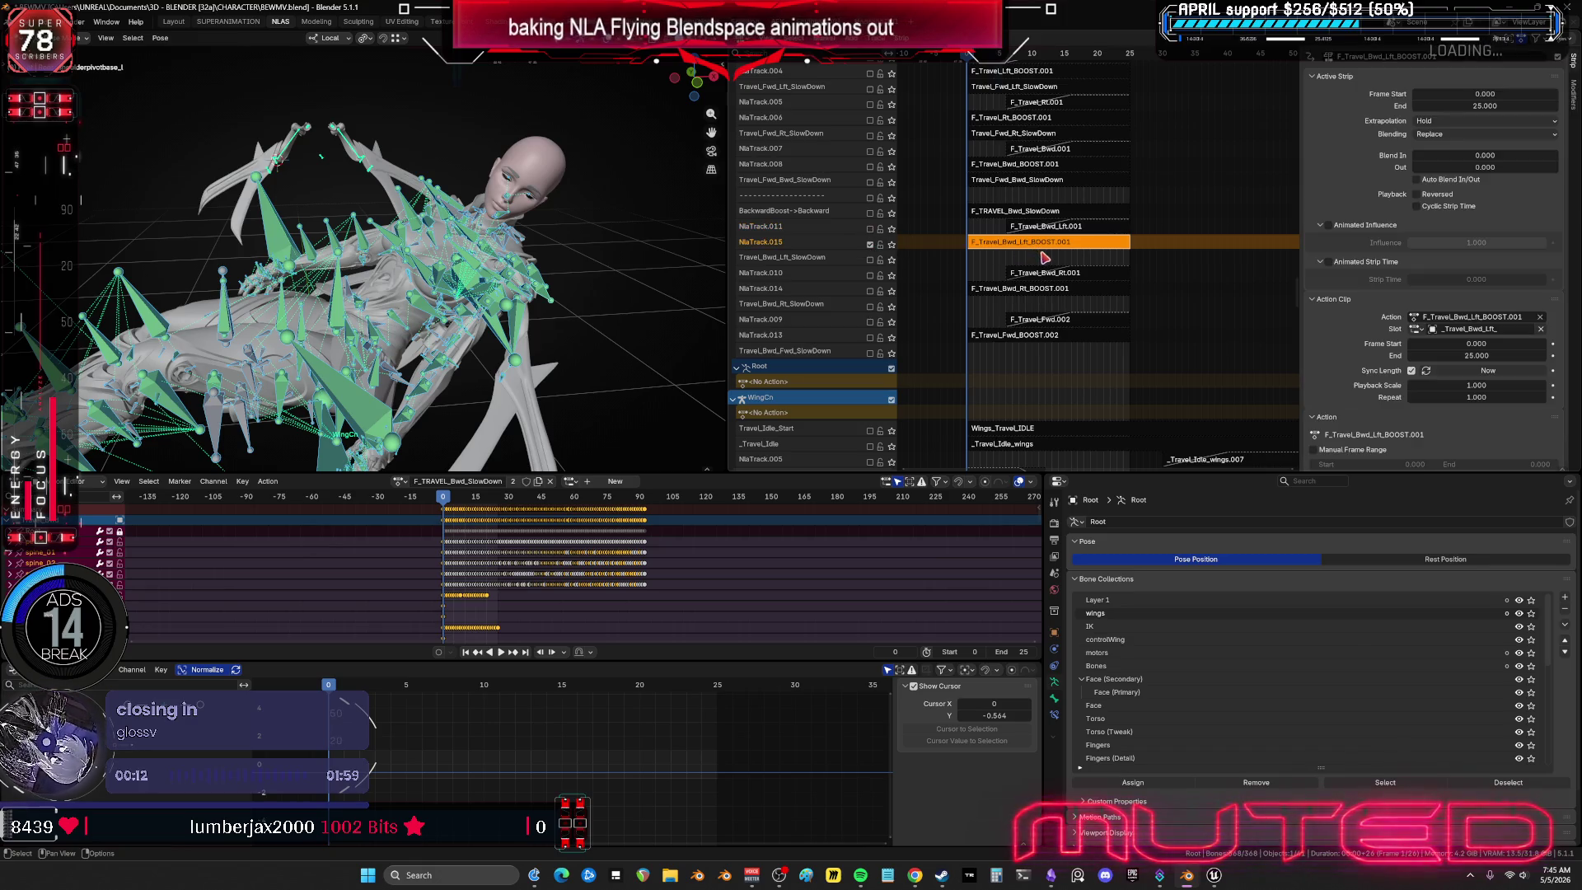
double_click(807, 258)
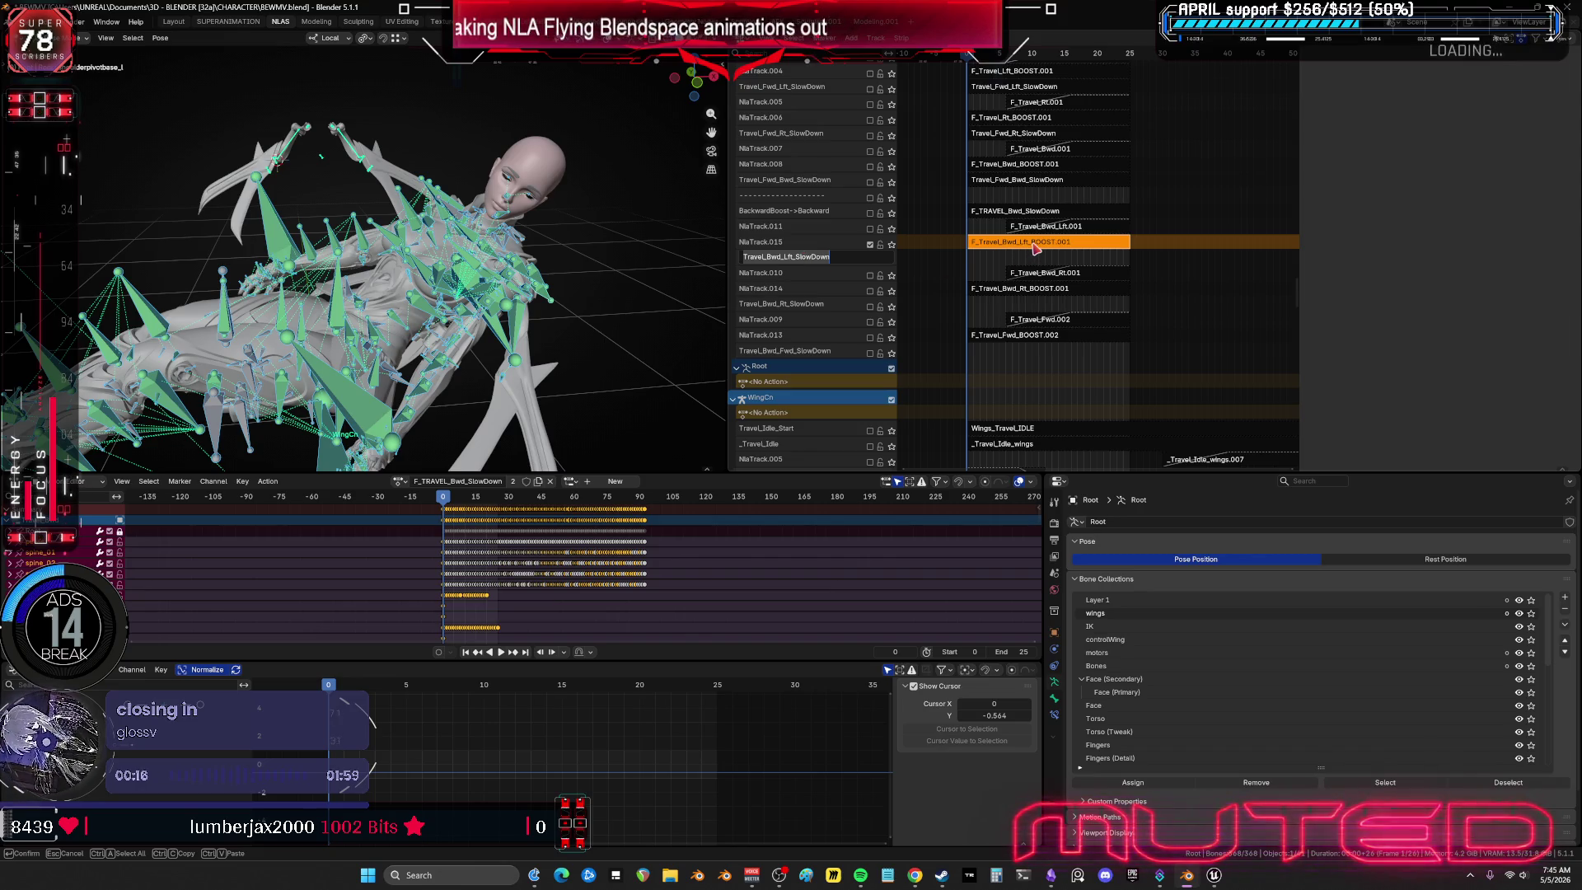
key("Return")
key("F2")
type("Travel_Bwd_Lft_SlowDown")
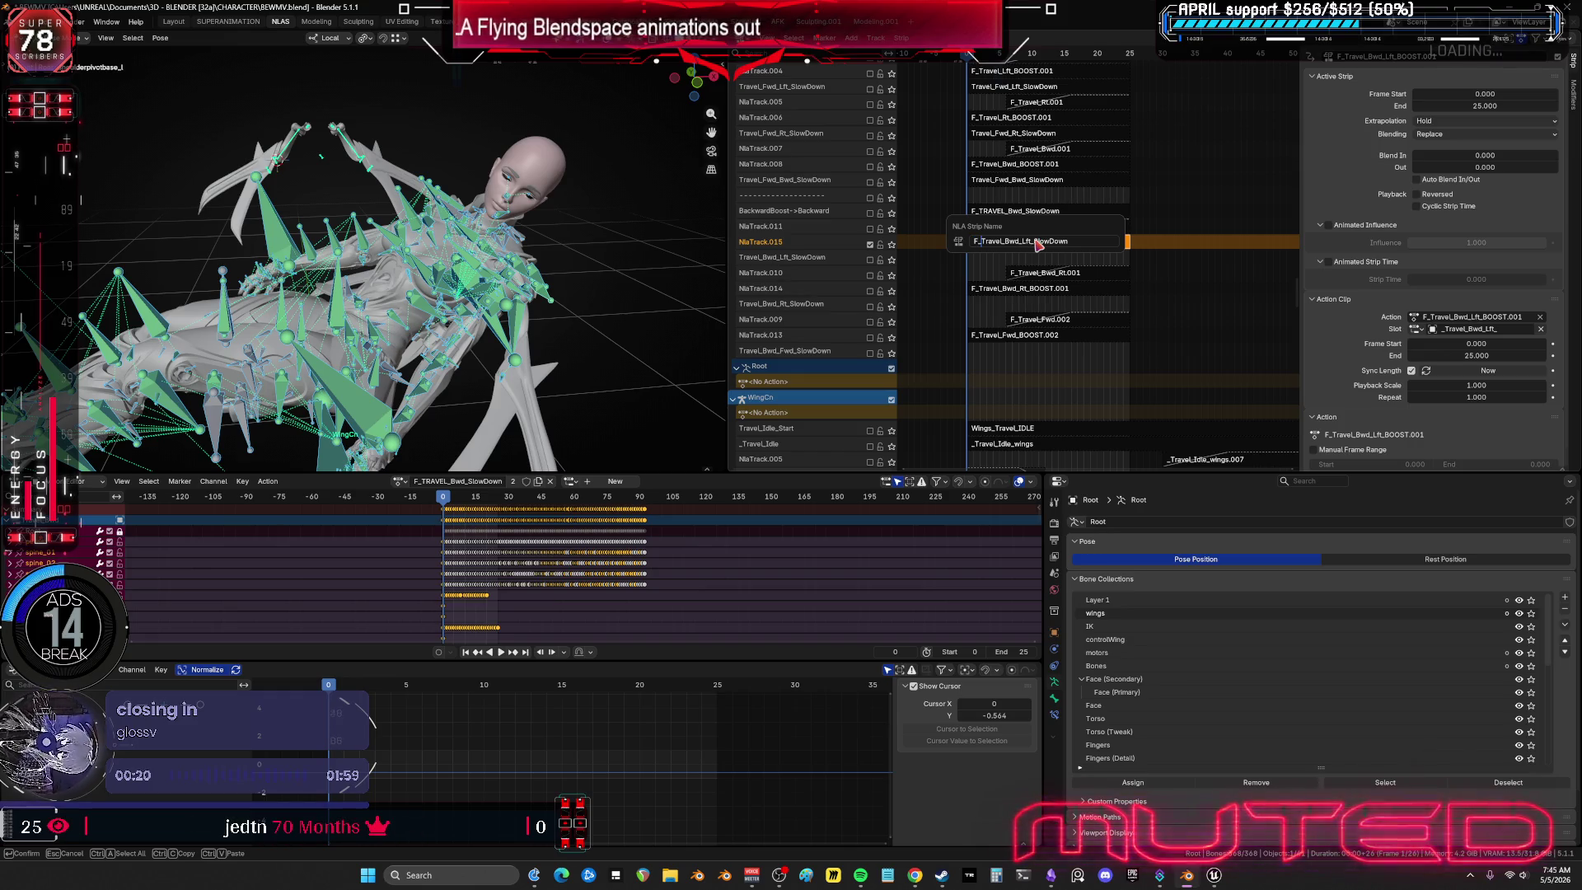
key("Return")
Load the F_Travel_Bwd_Lft_BOOST.001 action and rename it to Travel_Bwd_Lft_SlowDown.
left_click(1483, 316)
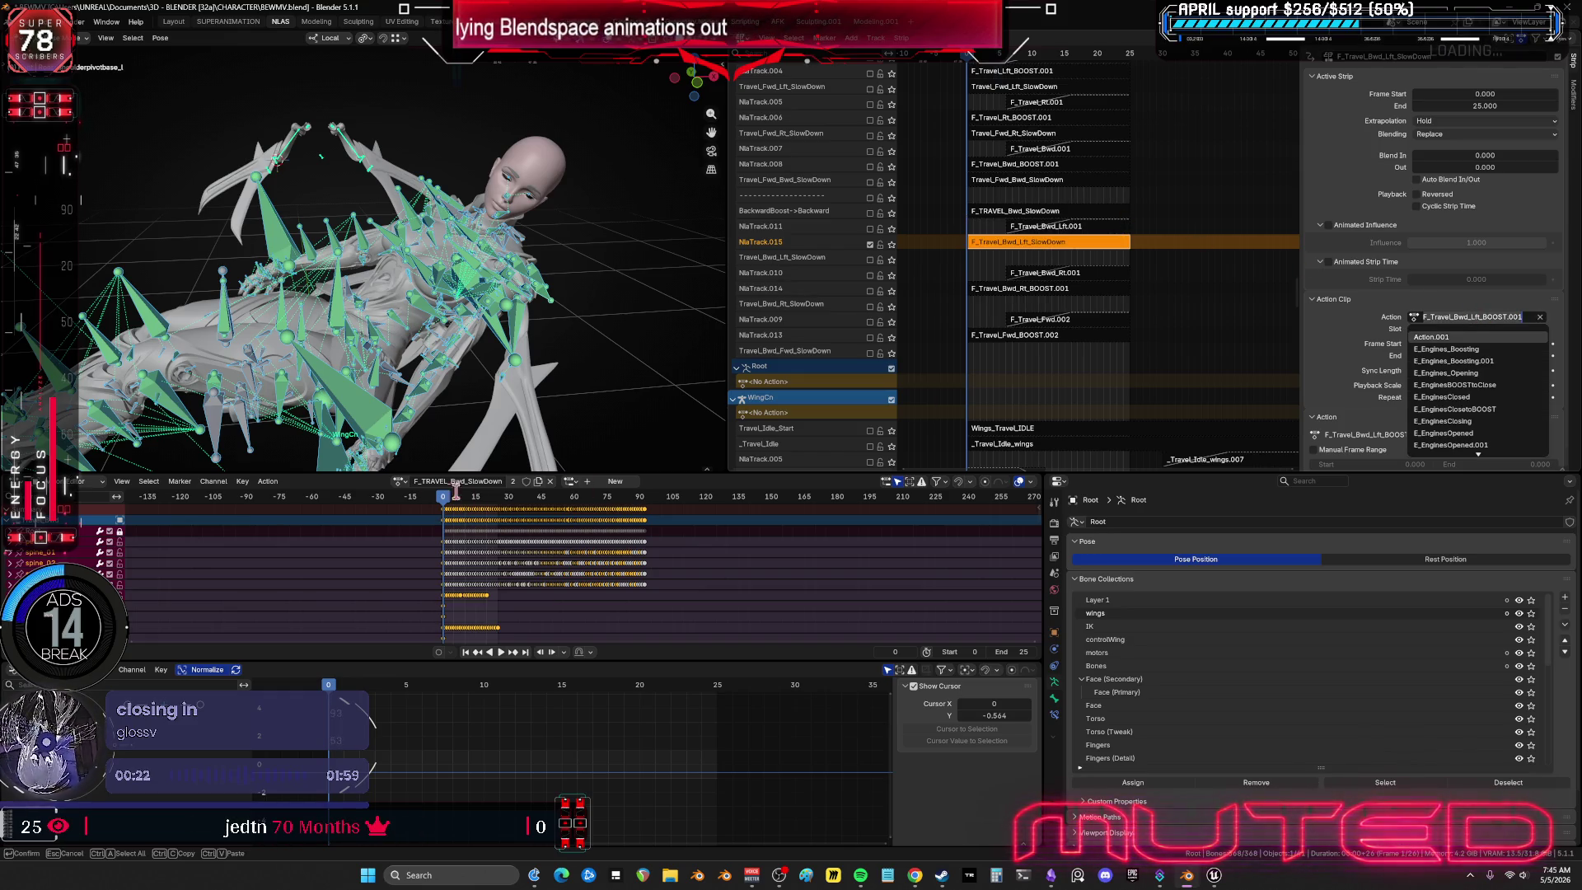
left_click(404, 482)
type("F_Travel_Bwd_Lft_BOOST.001")
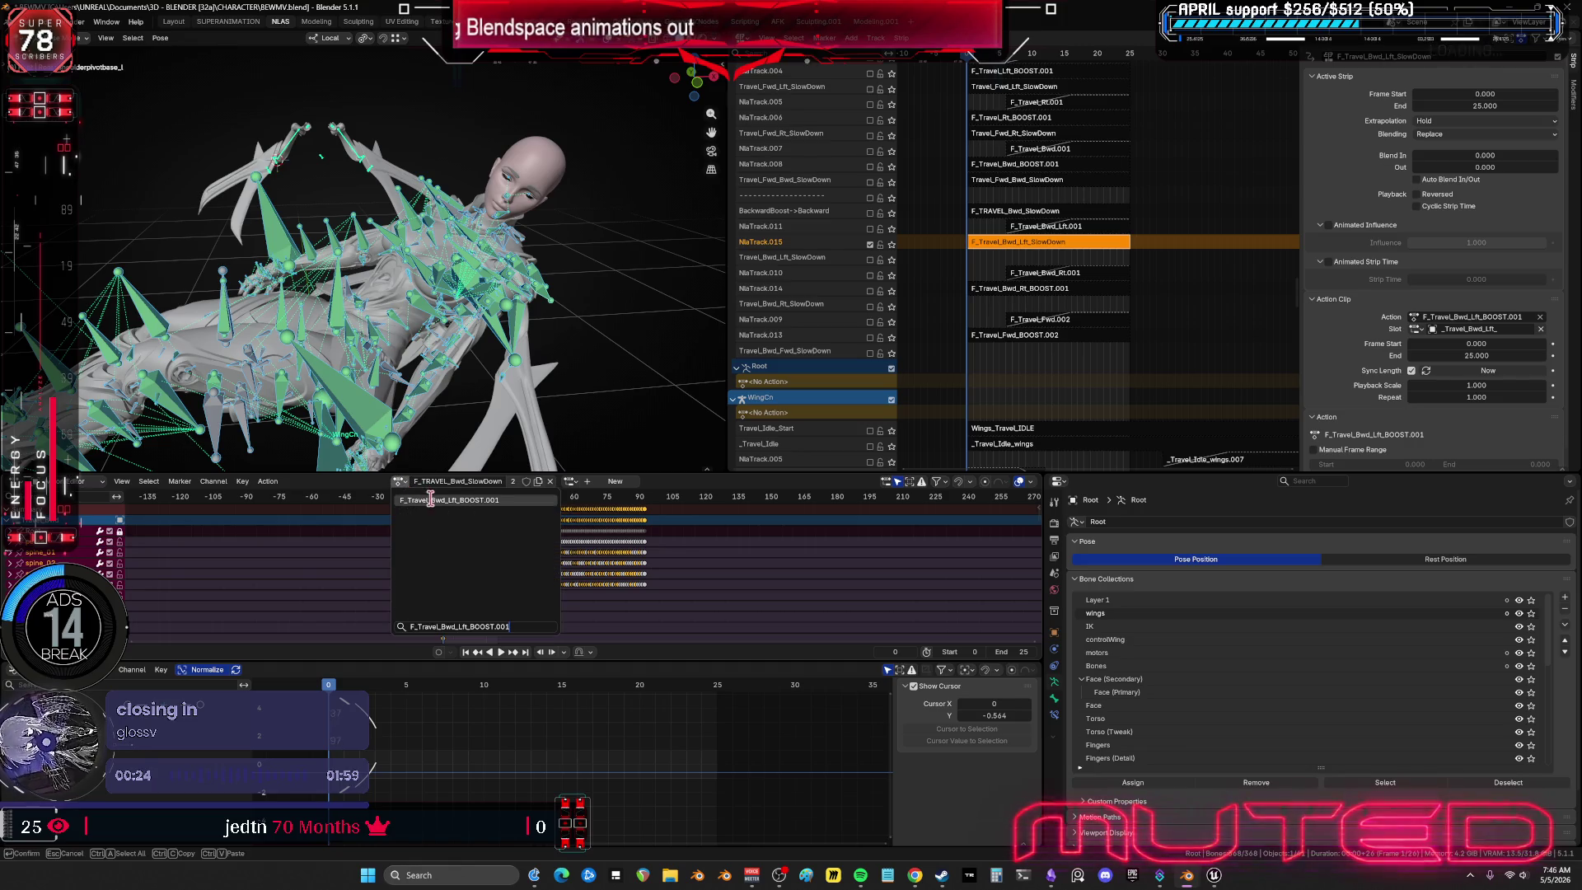
left_click(453, 501)
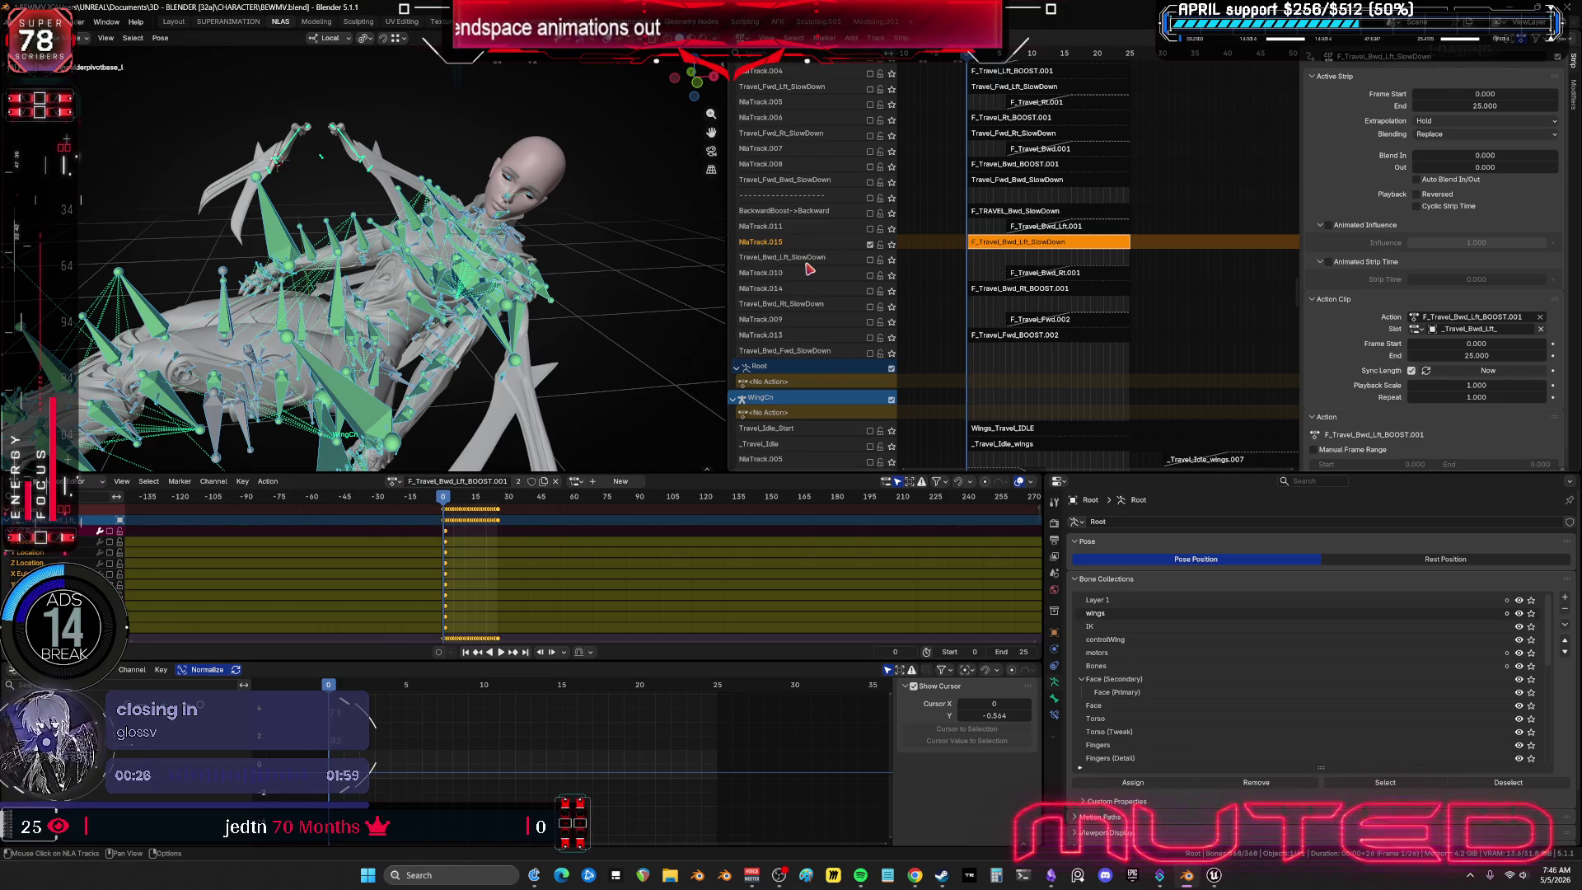
double_click(804, 257)
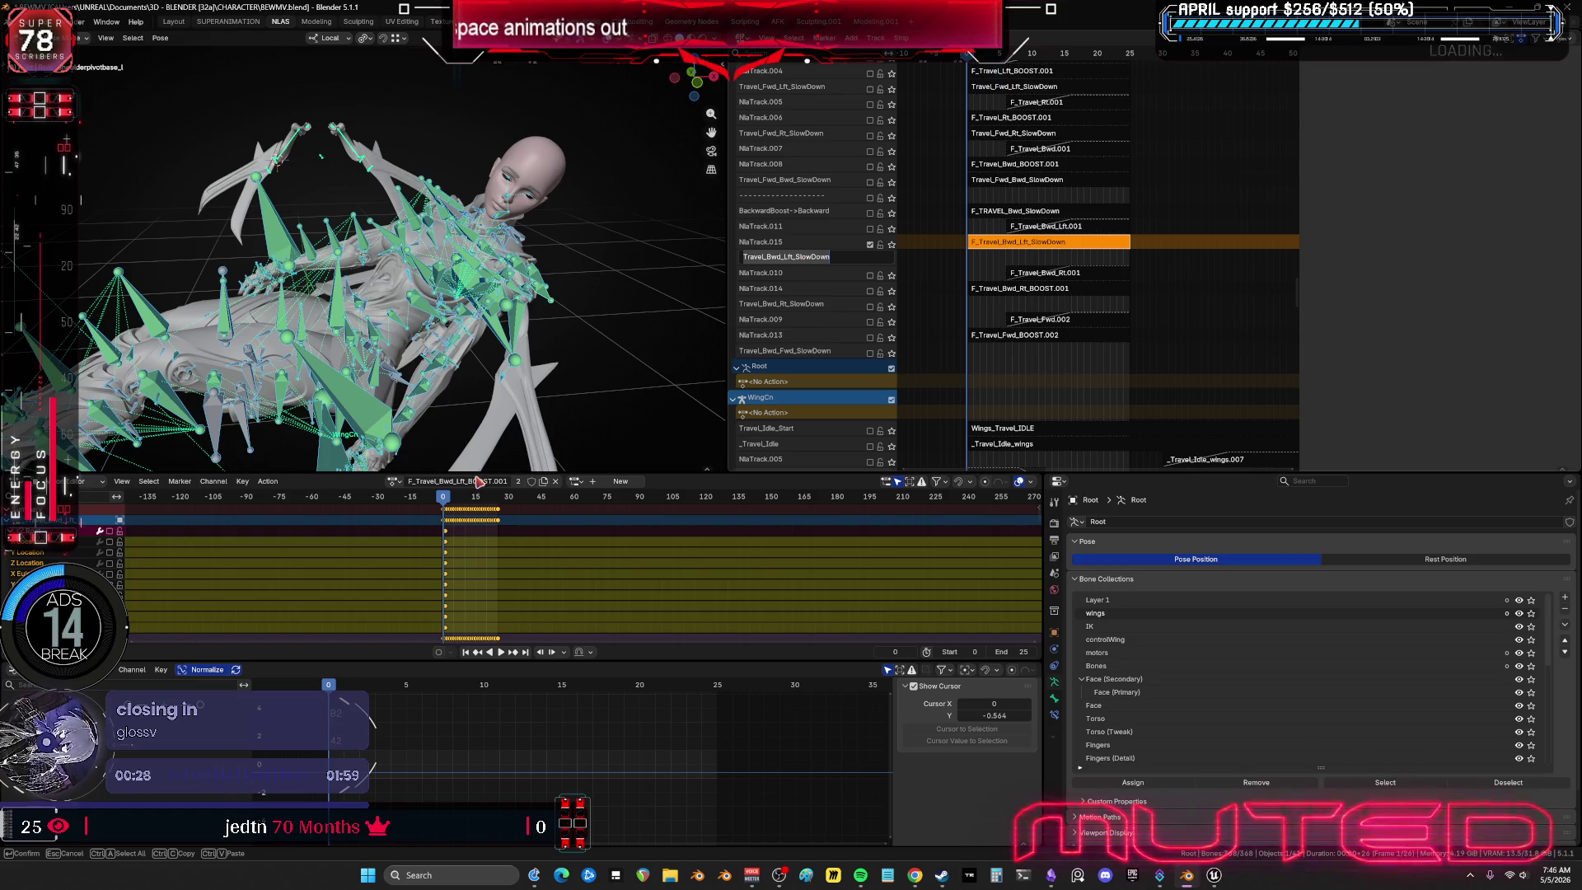
key("ctrl+c")
key("Return")
key("ctrl+v")
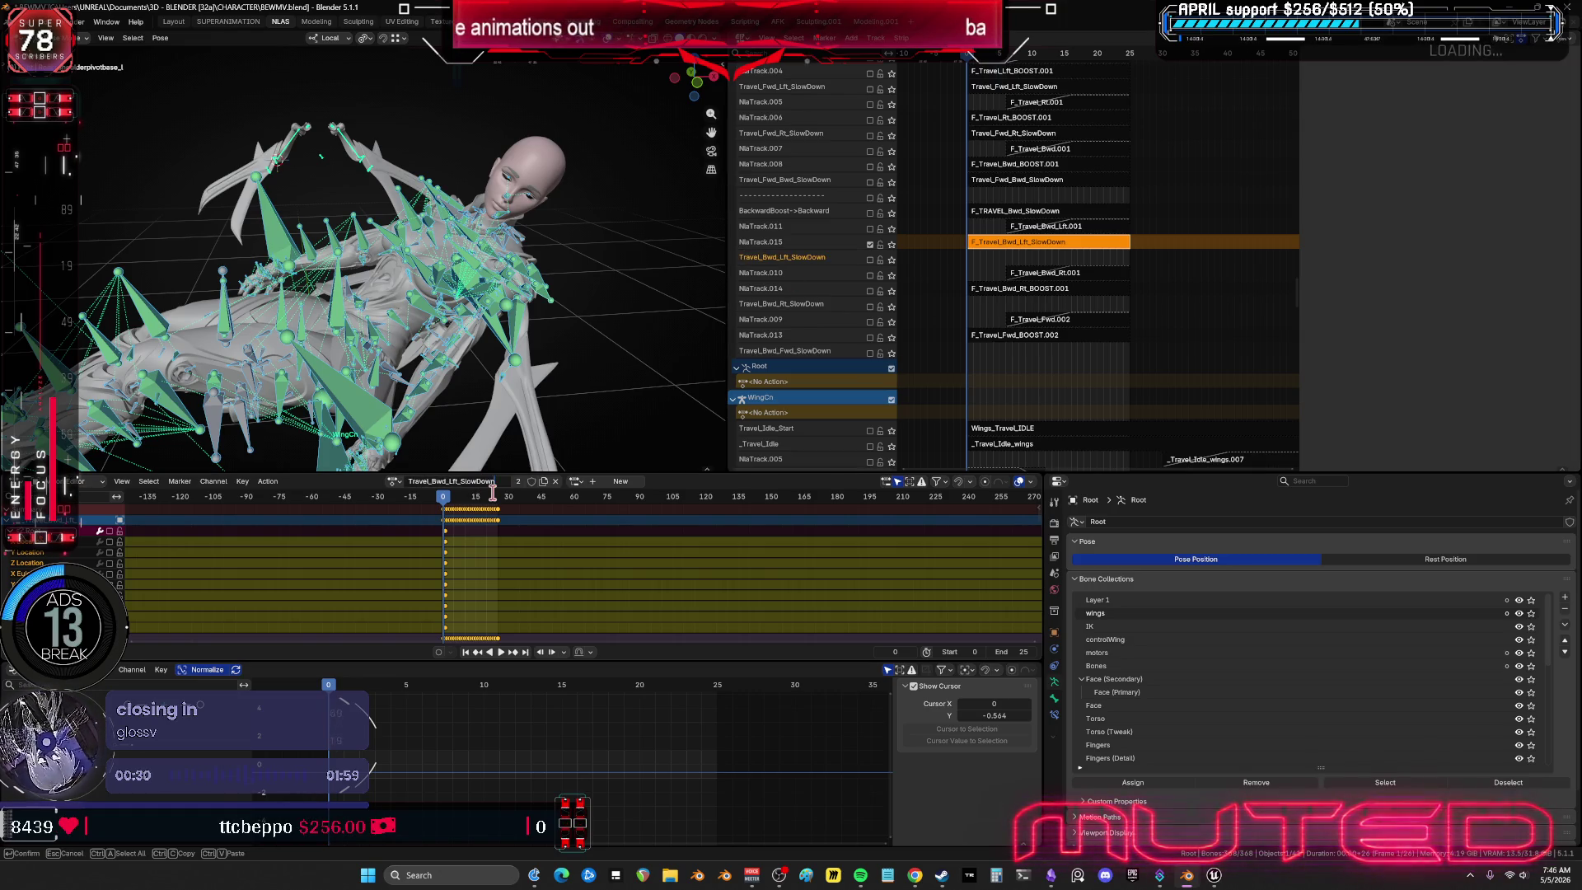
key("Return")
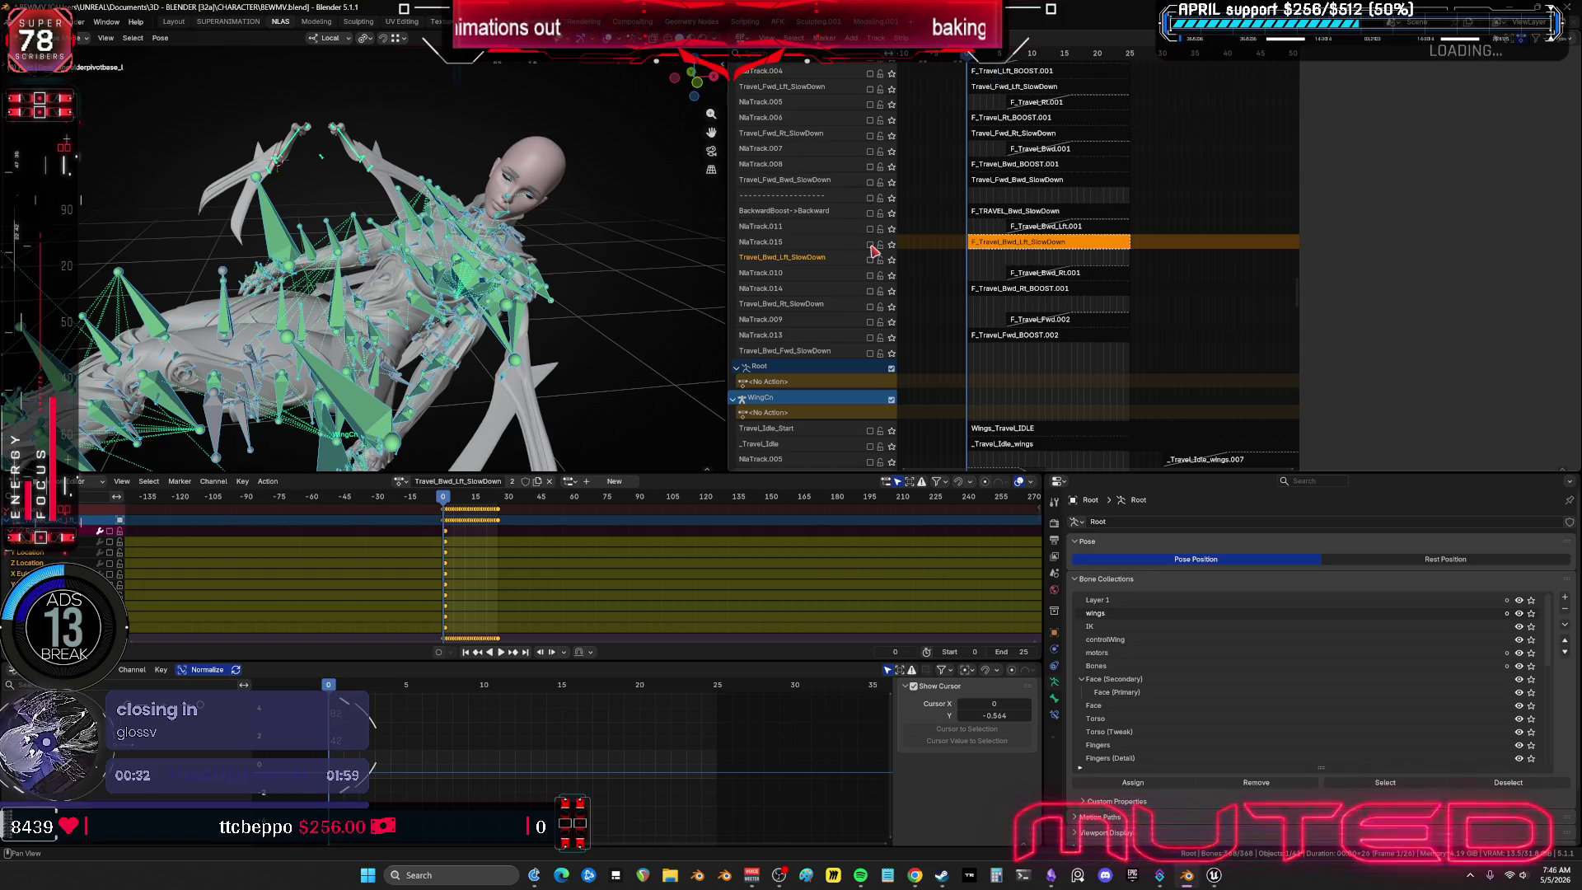
Set the renamed strip's Frame Start to 0 so it spans frames 0–25.
left_click(993, 247)
key("n")
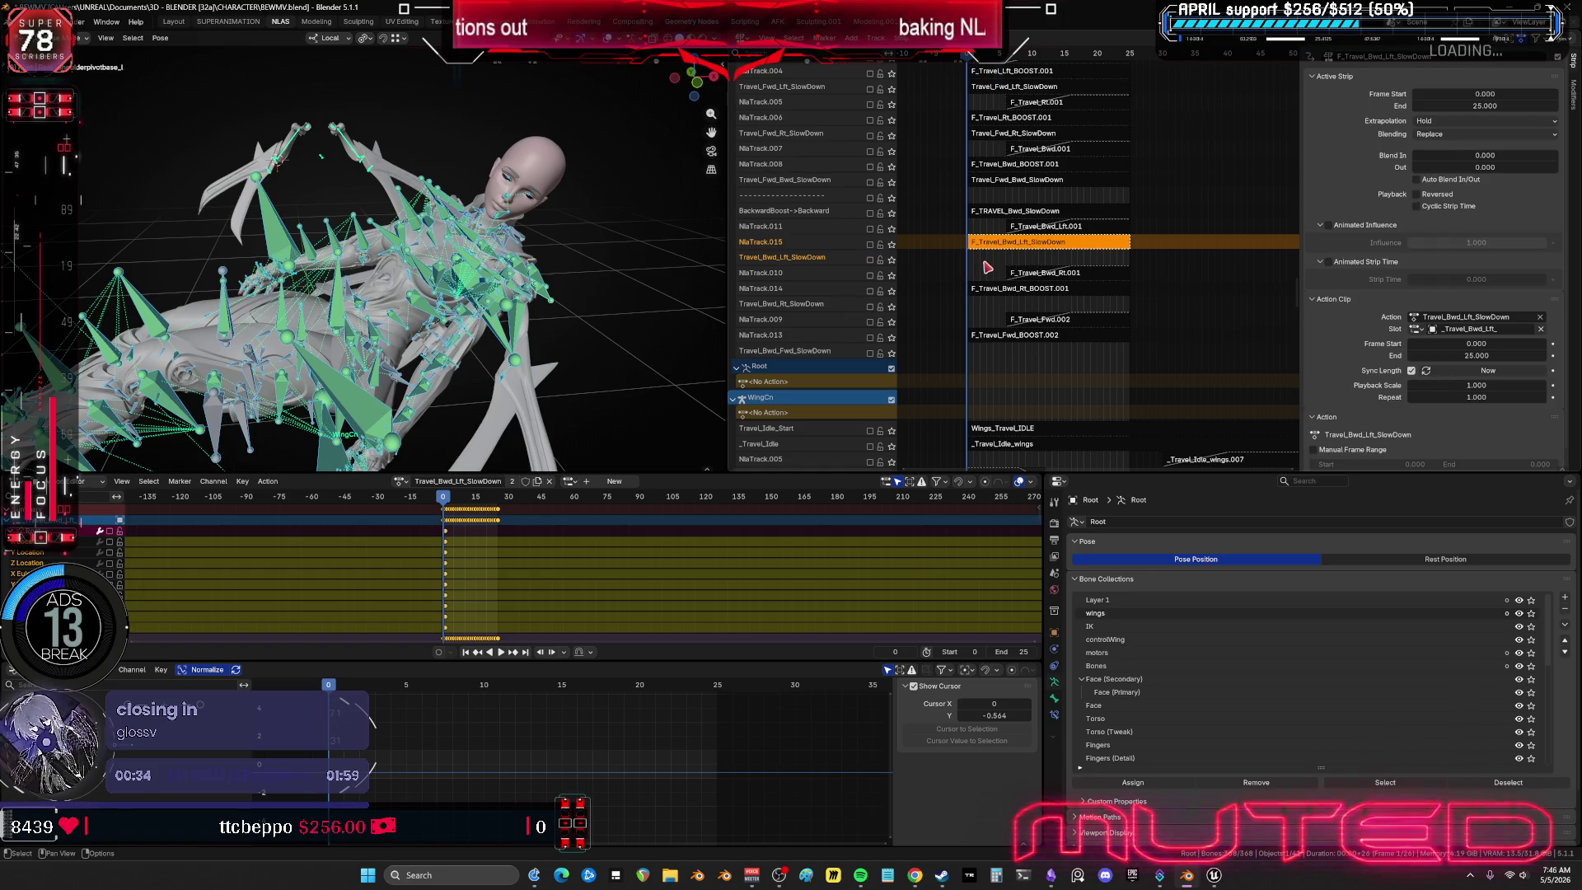
key("g")
left_click(1063, 259)
left_click(1510, 93)
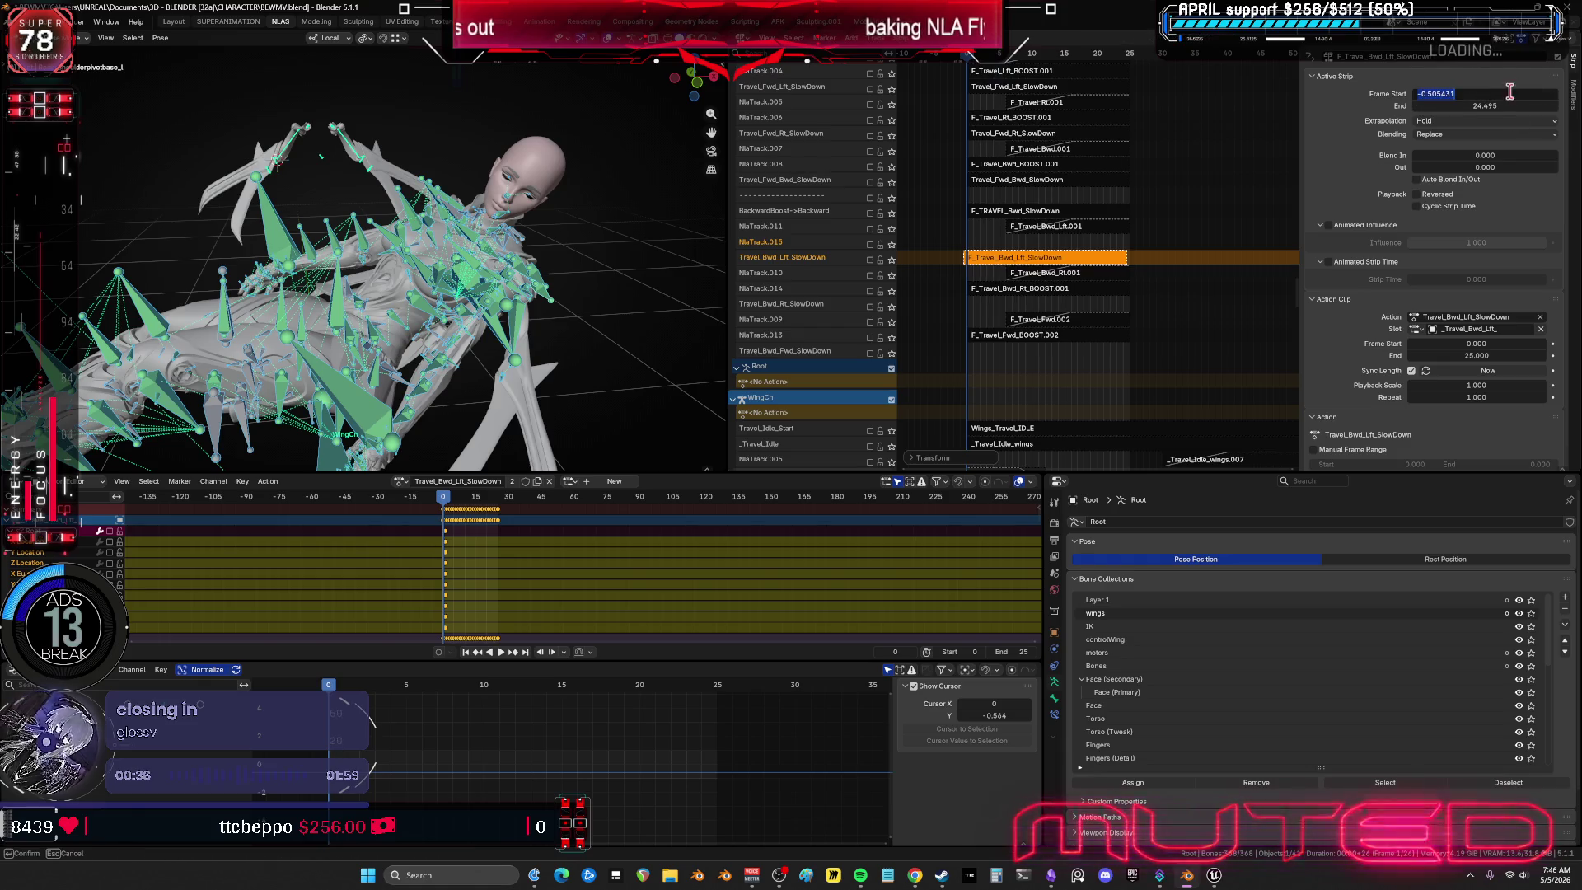
type("0")
key("Return")
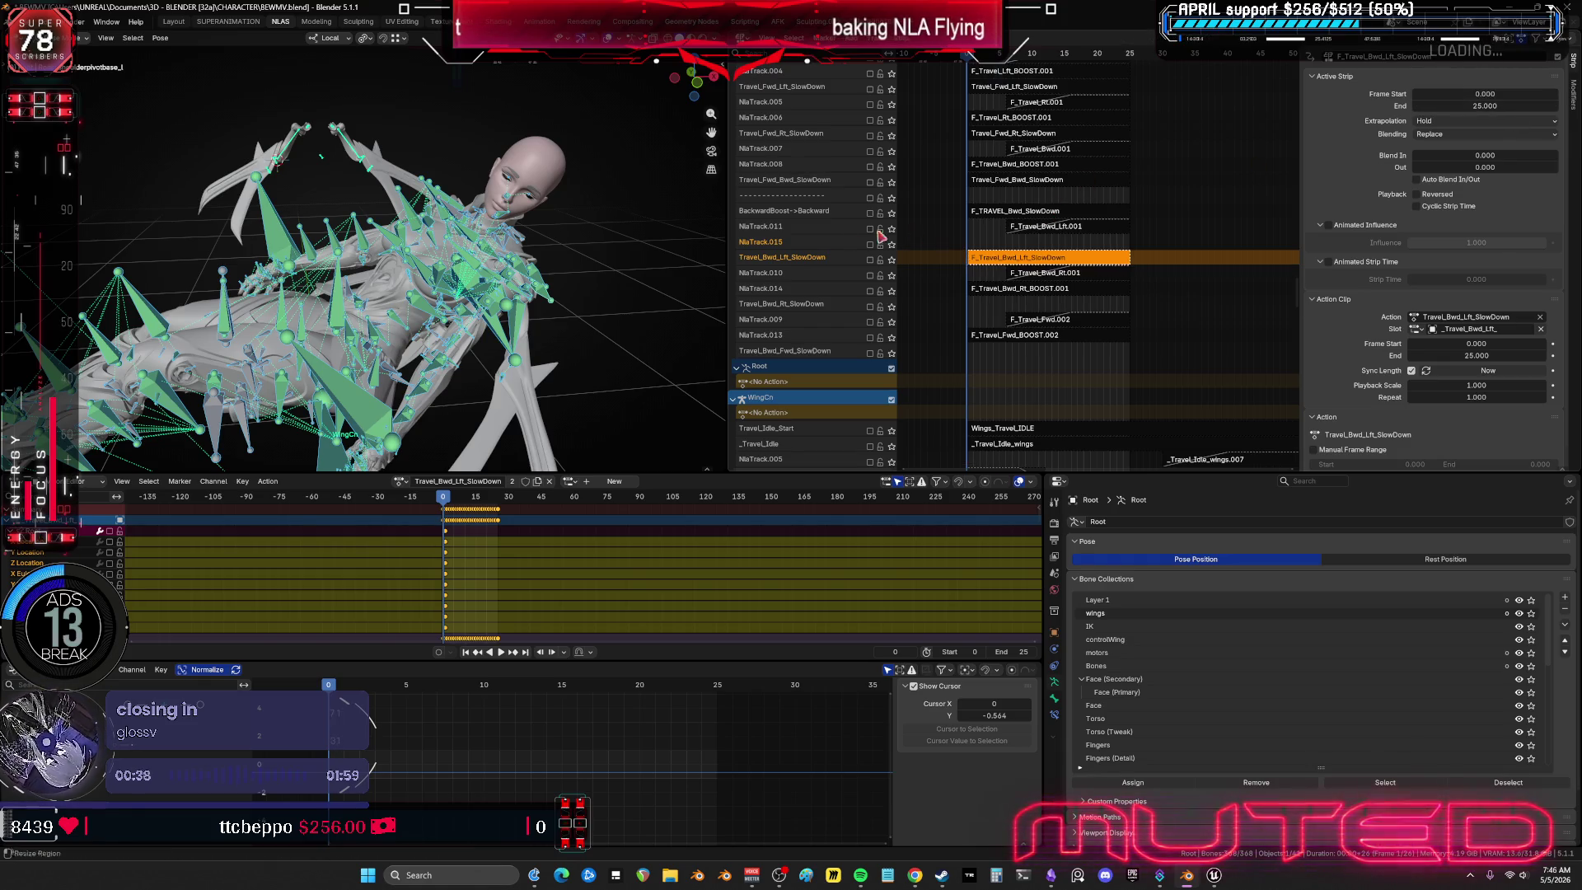
key("n")
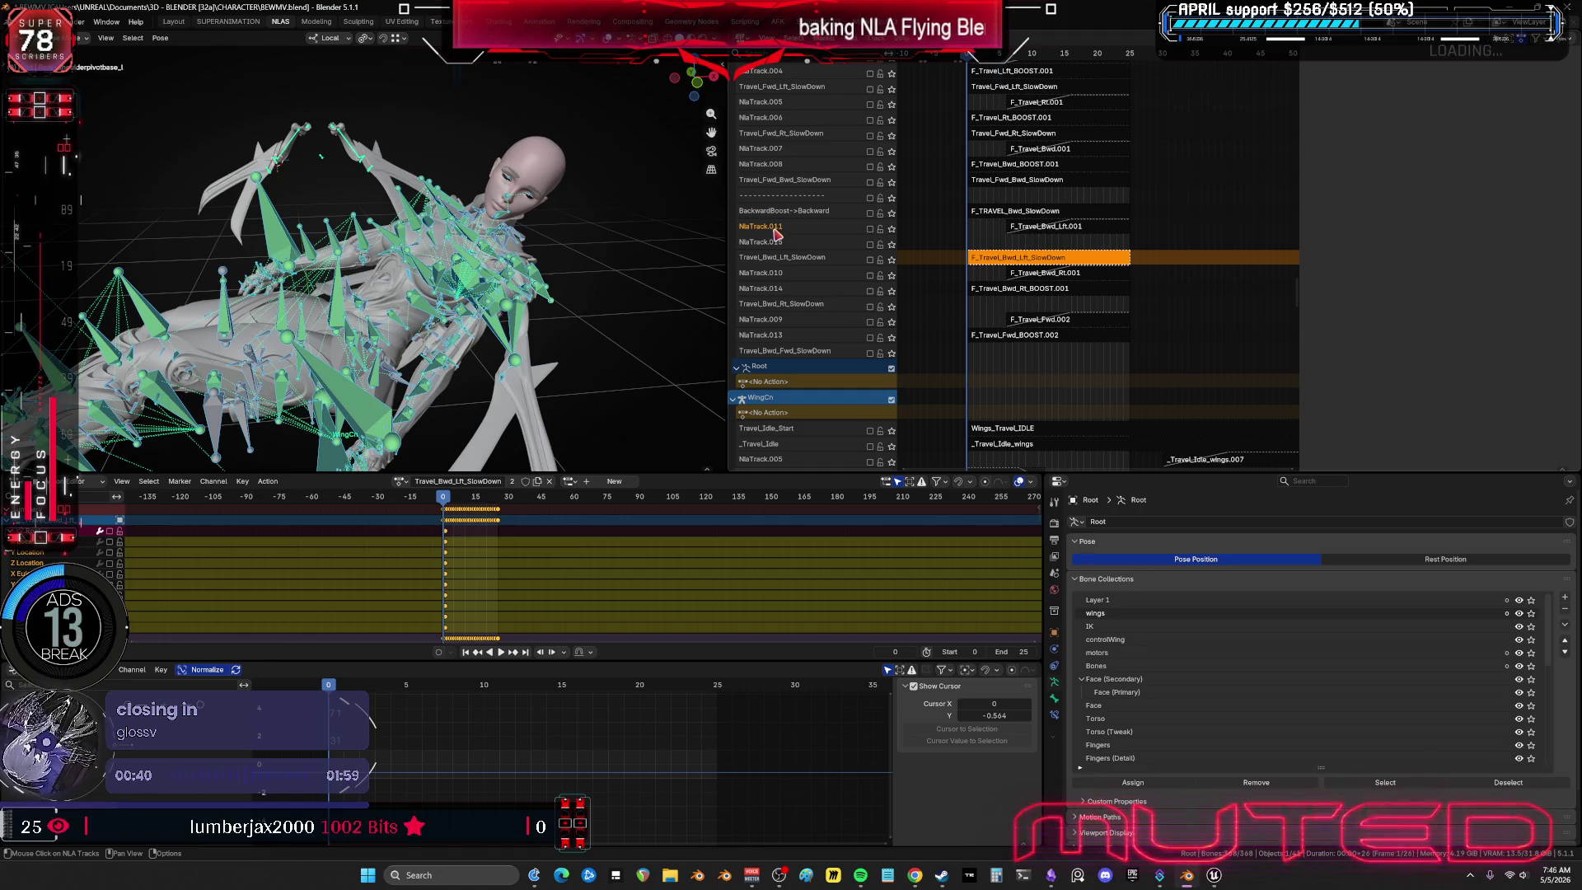
Delete the two old Bwd_Lft NLA tracks, NlaTrack.011 and NlaTrack.015.
right_click(795, 232)
left_click(779, 231)
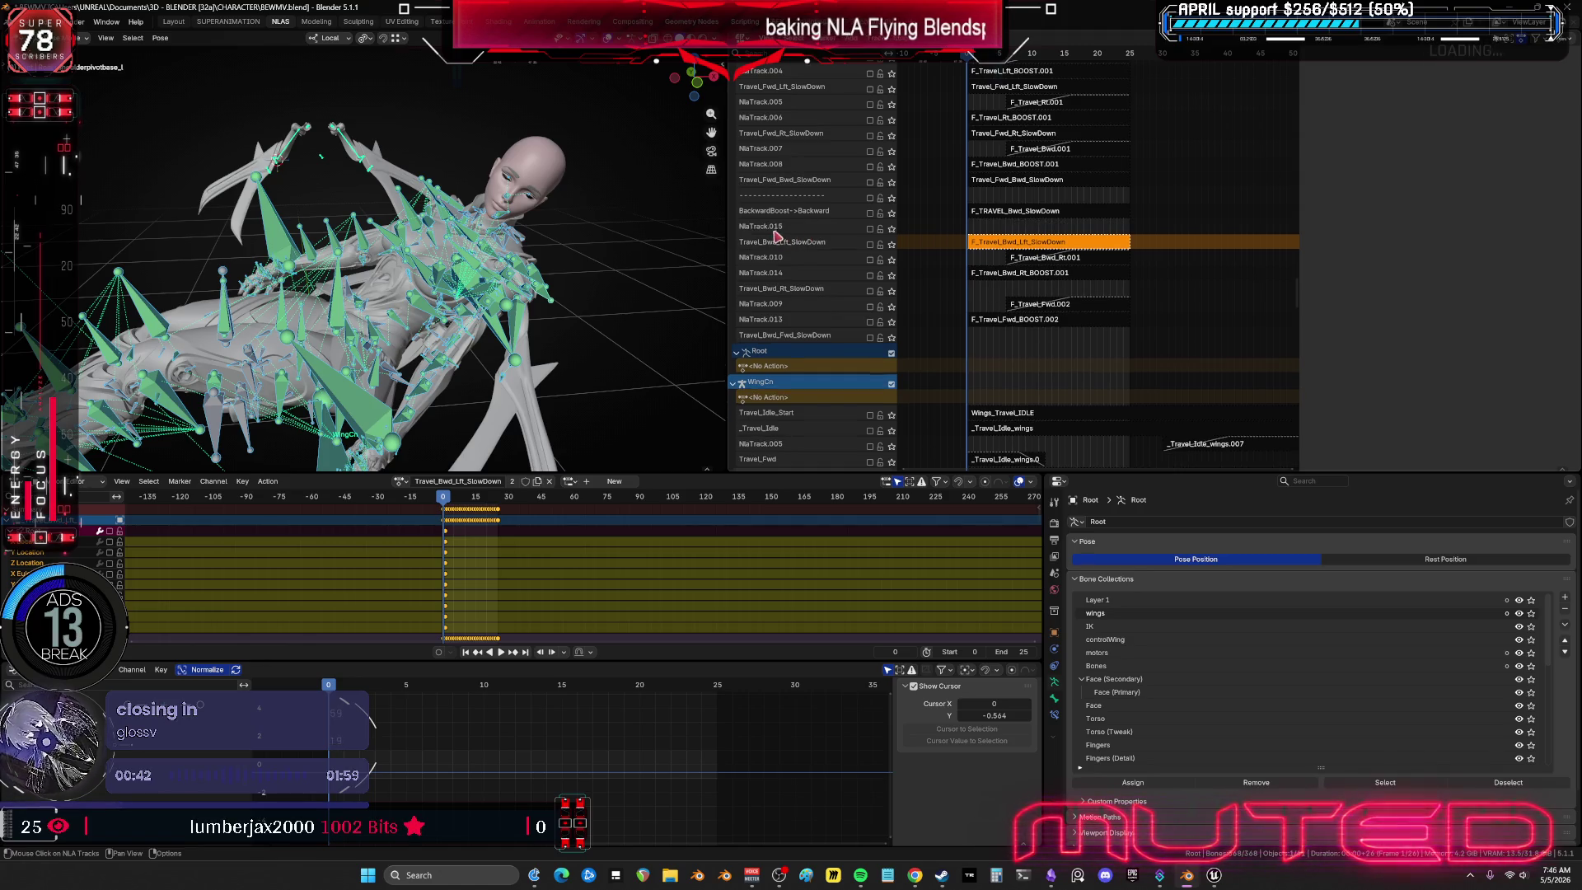
right_click(775, 234)
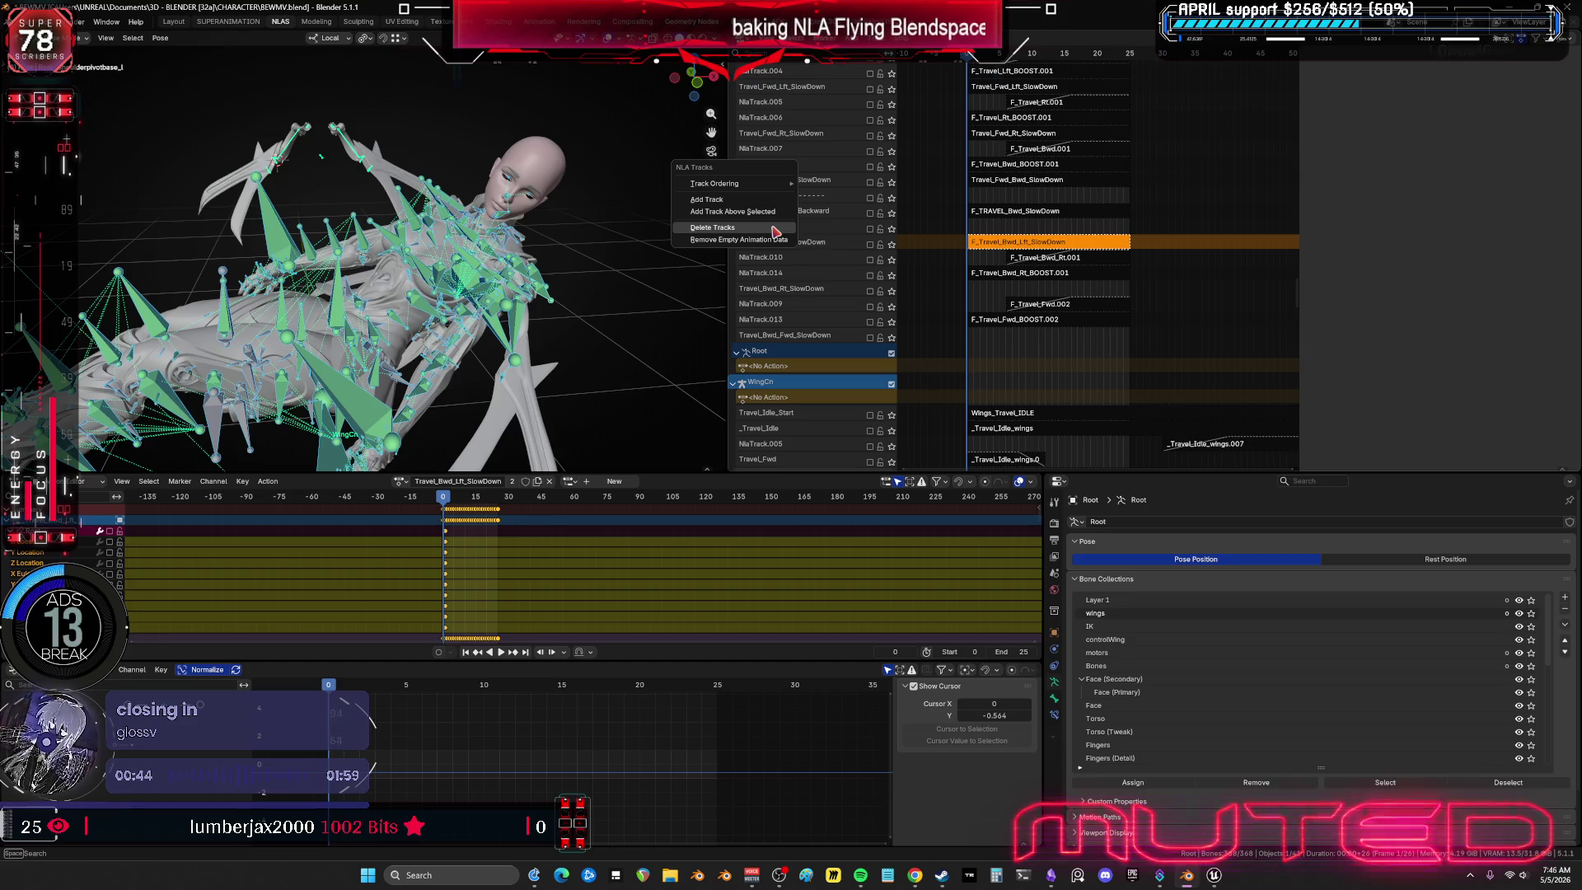
left_click(775, 229)
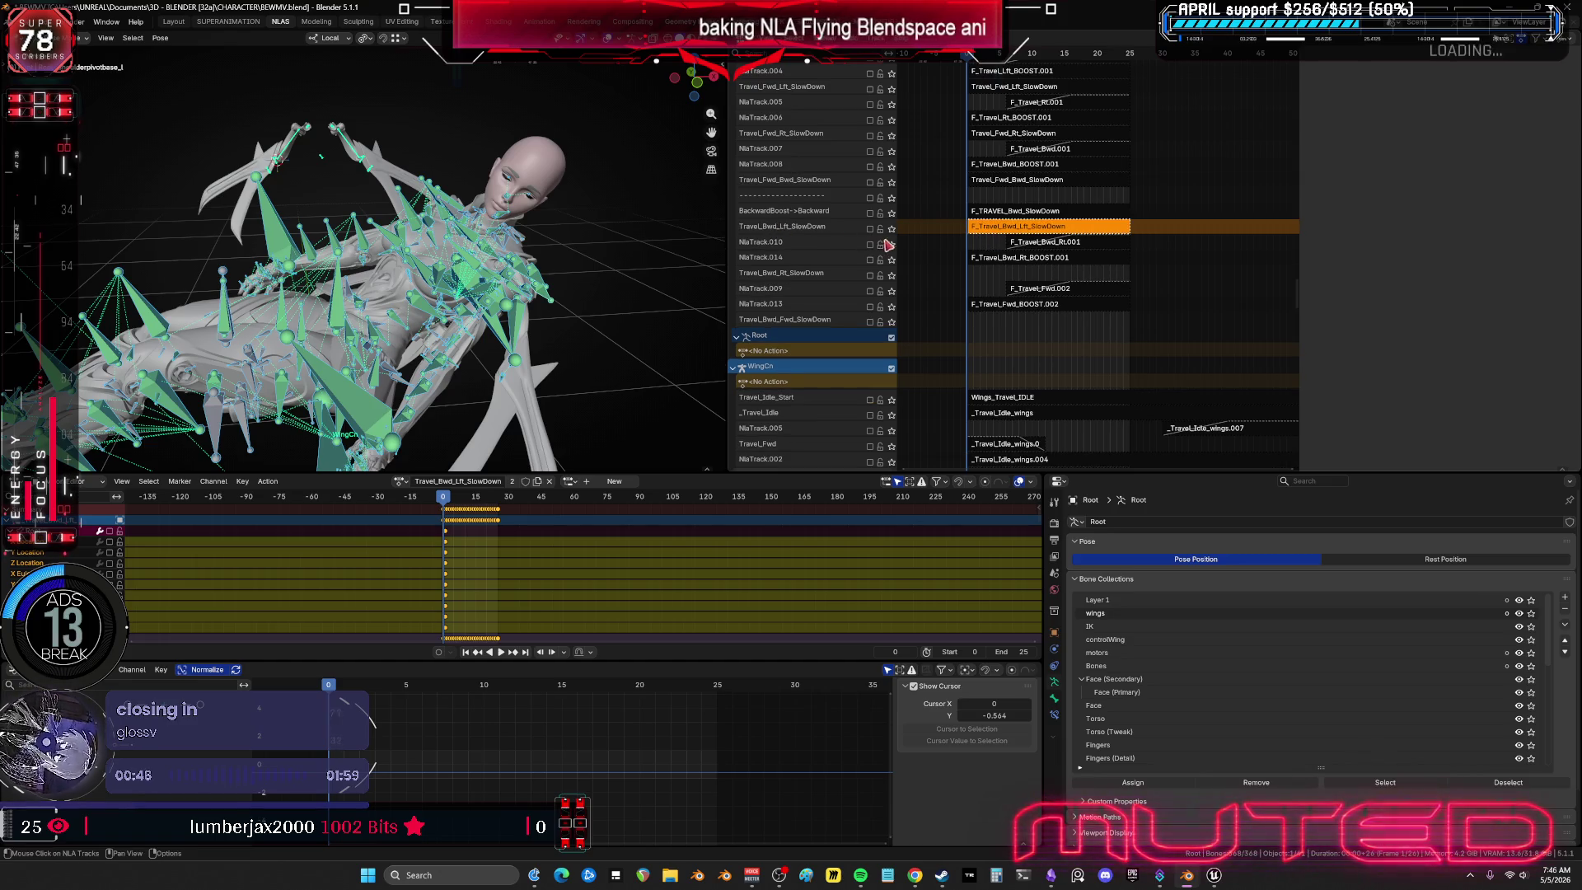
Enable NlaTrack.010 and NlaTrack.014 and select the F_Travel_Bwd_Rt_BOOST.001 strip.
left_click(872, 245)
left_click(870, 260)
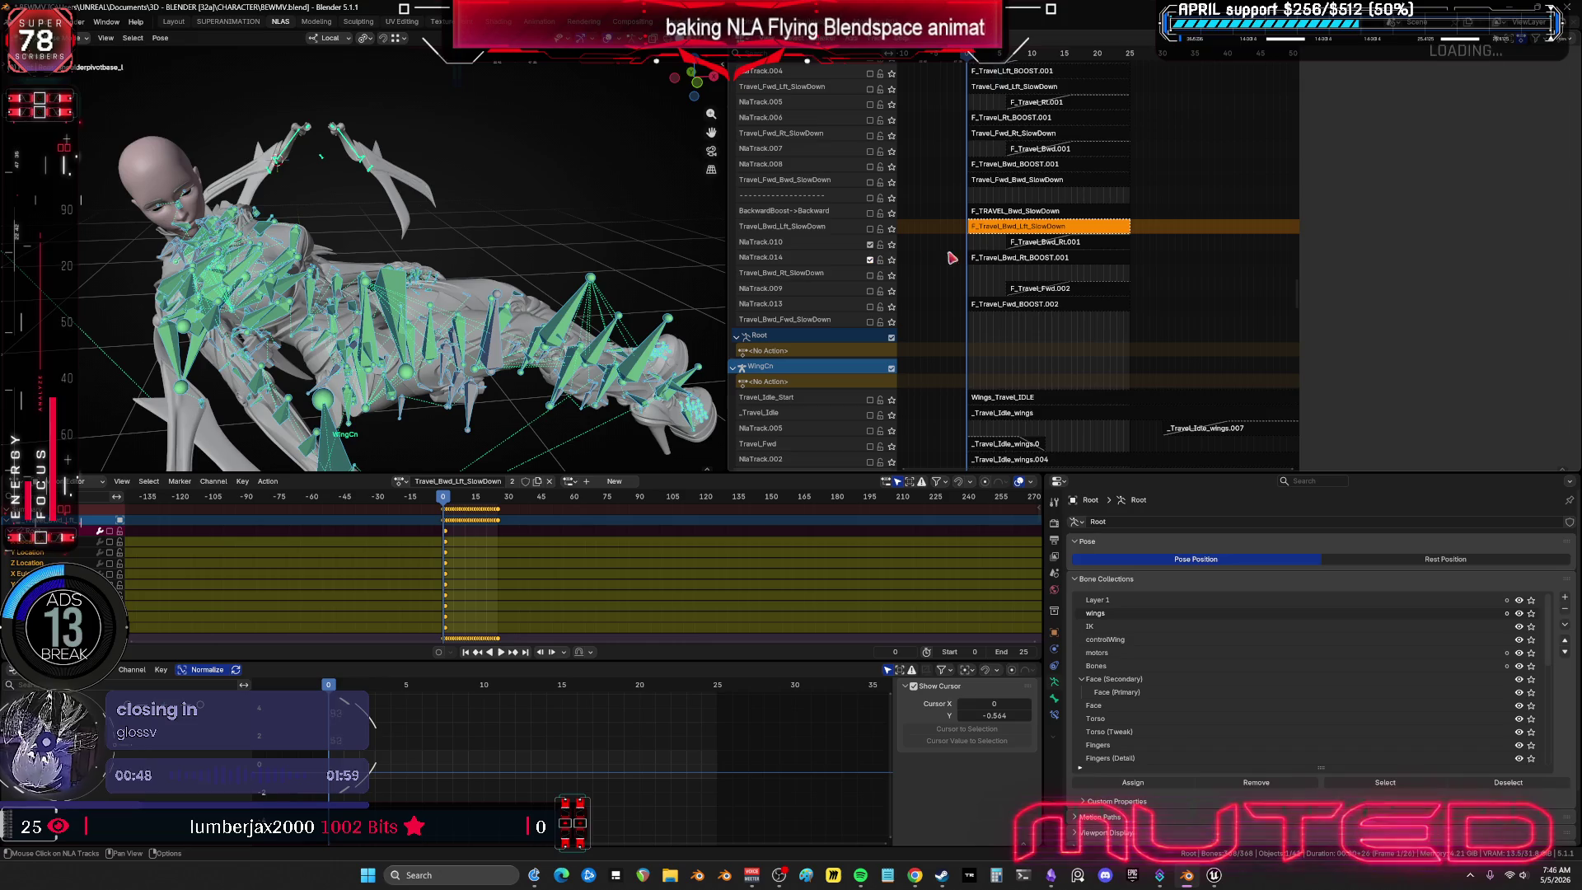
left_click(1006, 262)
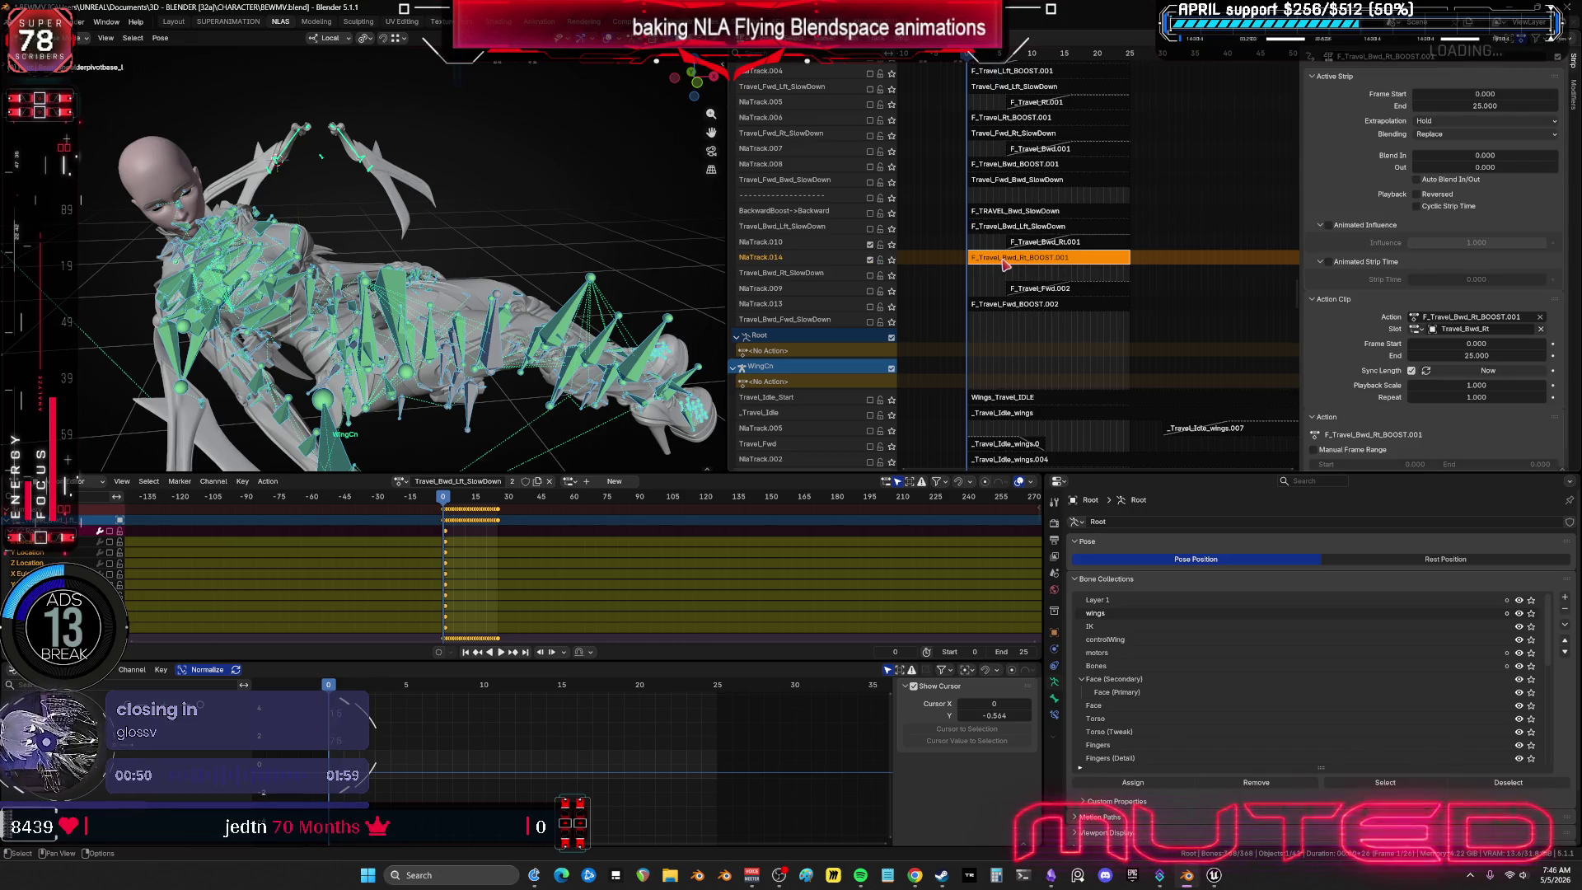
Bake the F_Travel_Bwd_Rt_BOOST.001 strip's action and enlarge the Graph Editor to see its curves.
key("Tab")
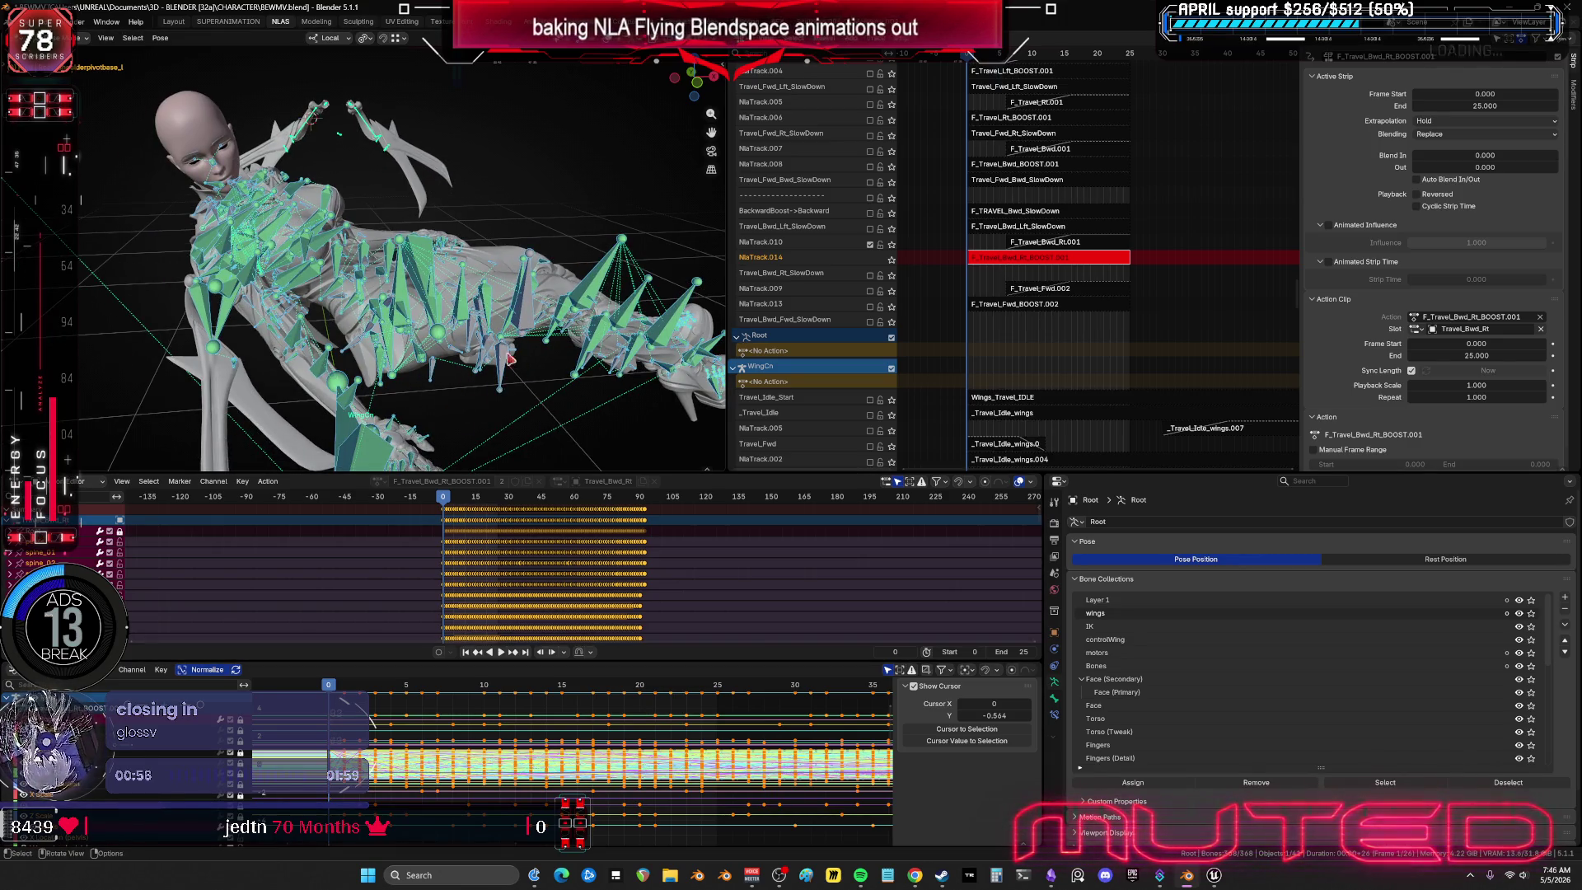
key("F3")
key("Return")
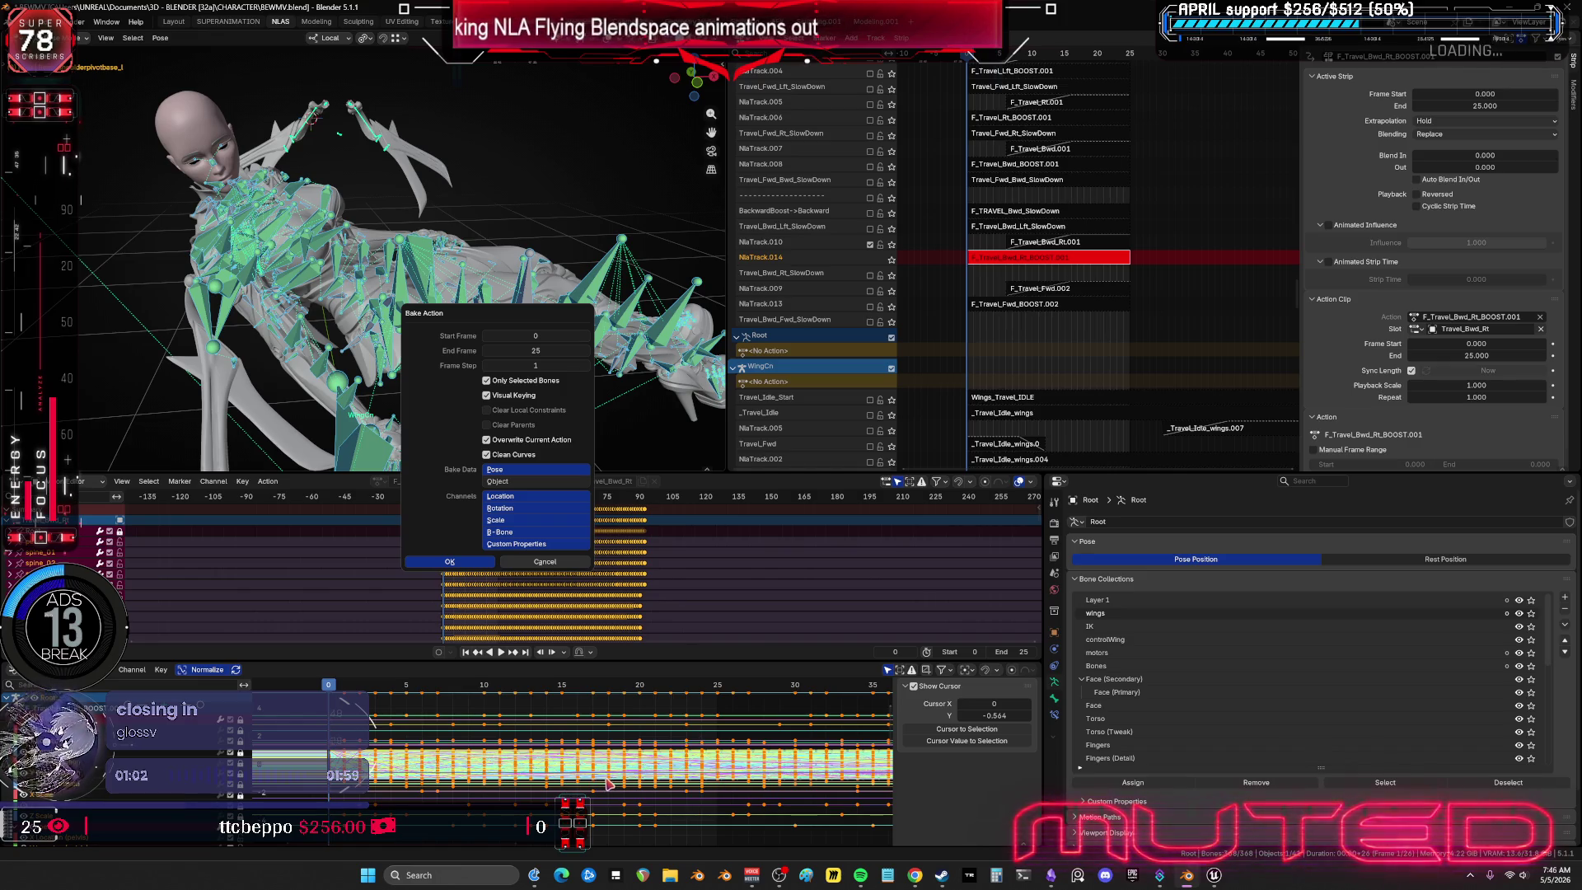
key("Return")
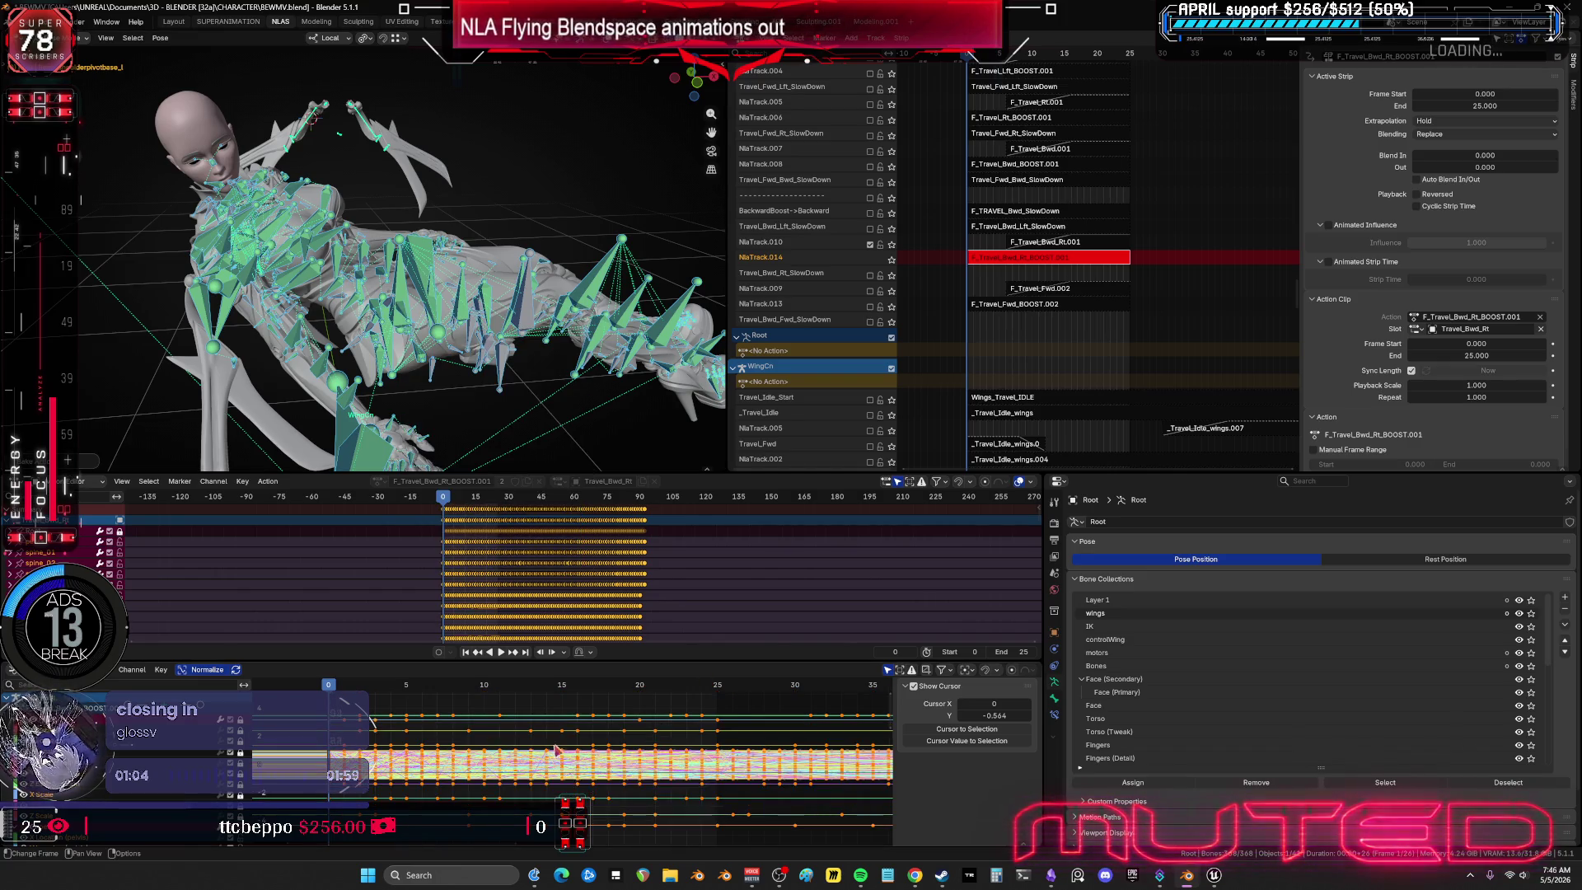
key("ctrl+space")
key("KP_Decimal")
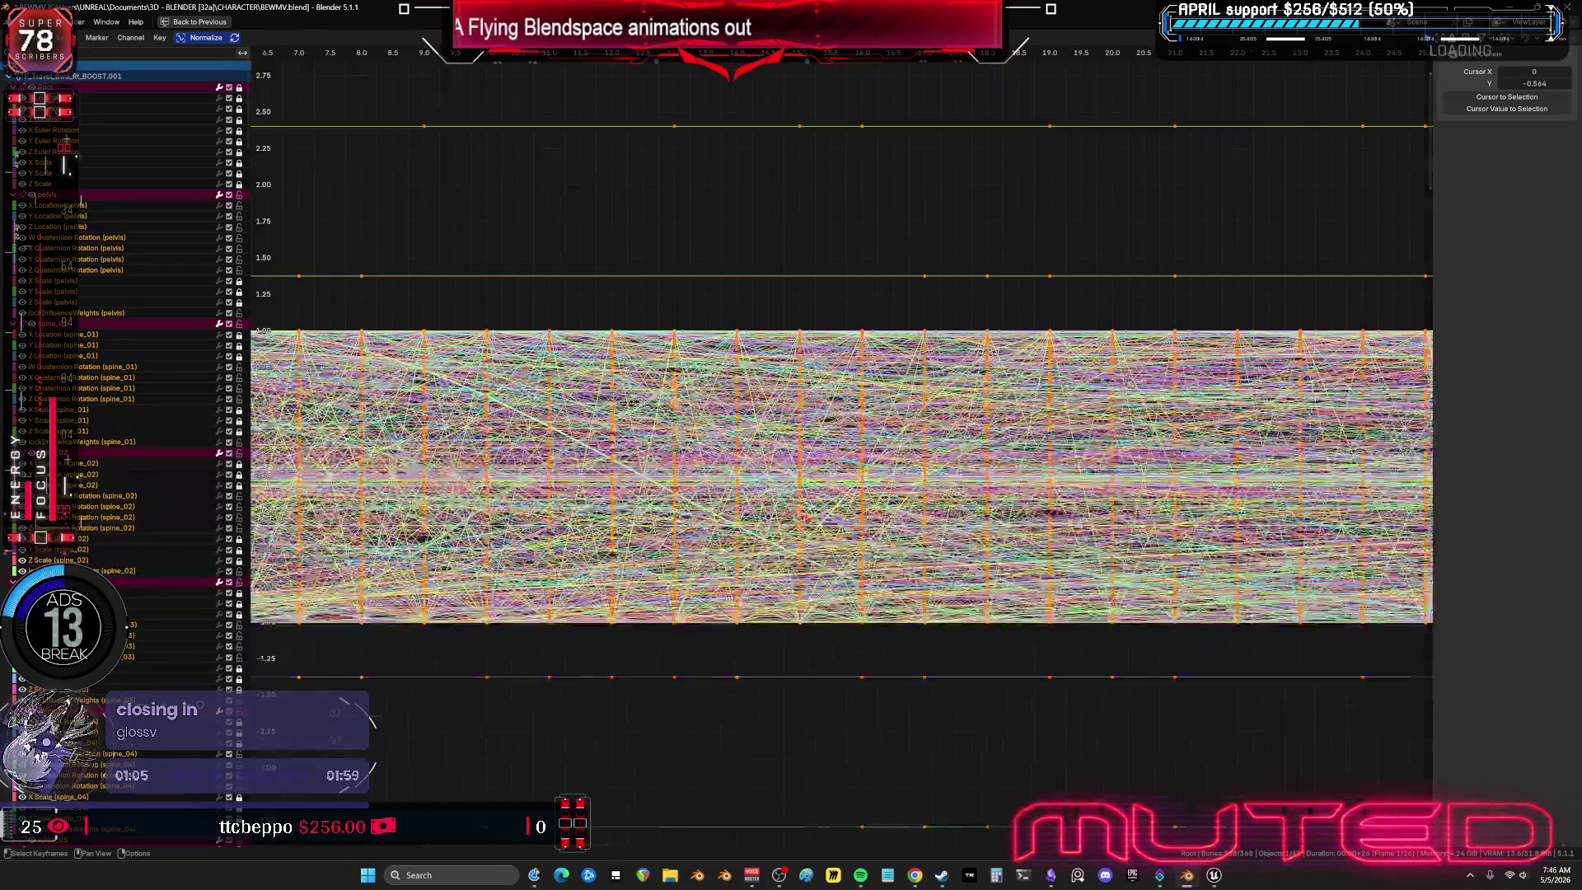
scroll(807, 533, "down", 3)
Run Key > Density > Clean Keyframes on the baked curves and toggle locks on several channels.
left_click(159, 37)
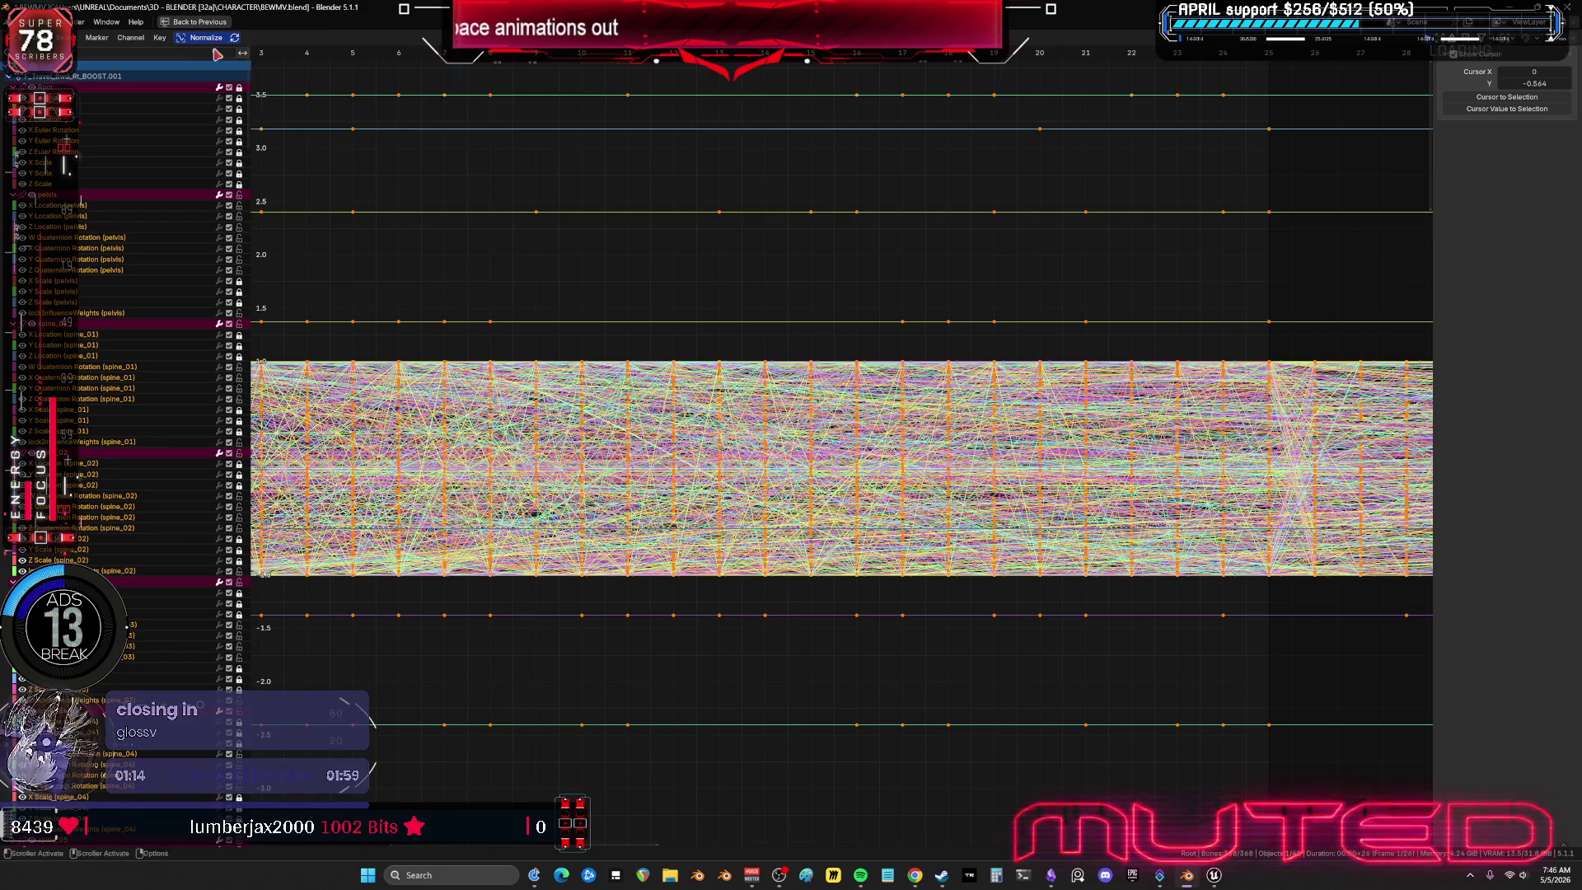
left_click(159, 37)
mouse_move(221, 66)
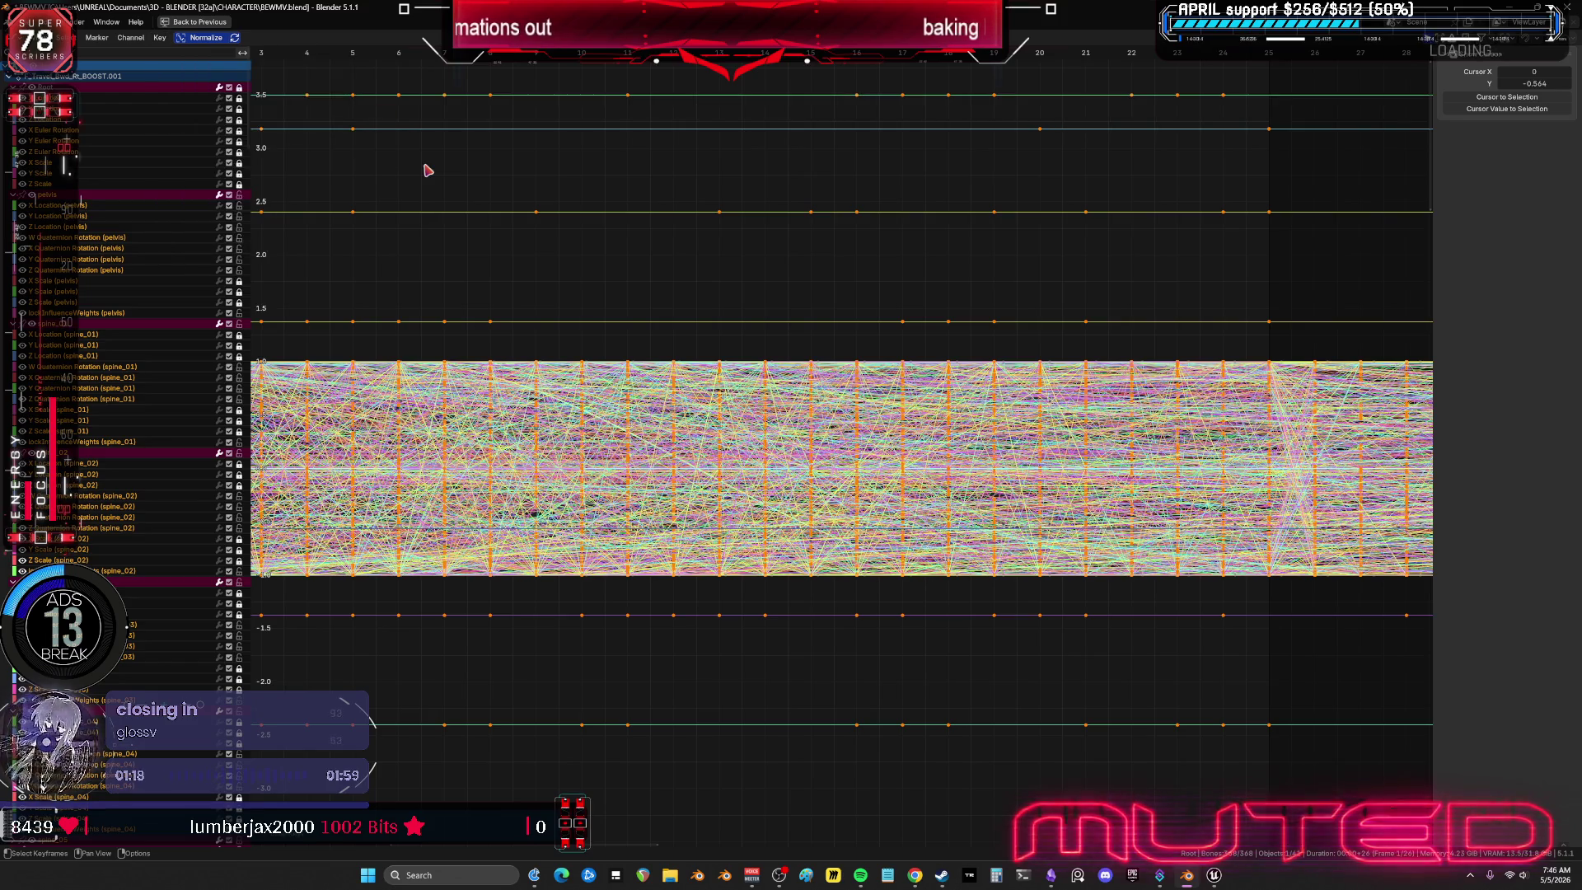
left_click(159, 38)
mouse_move(218, 223)
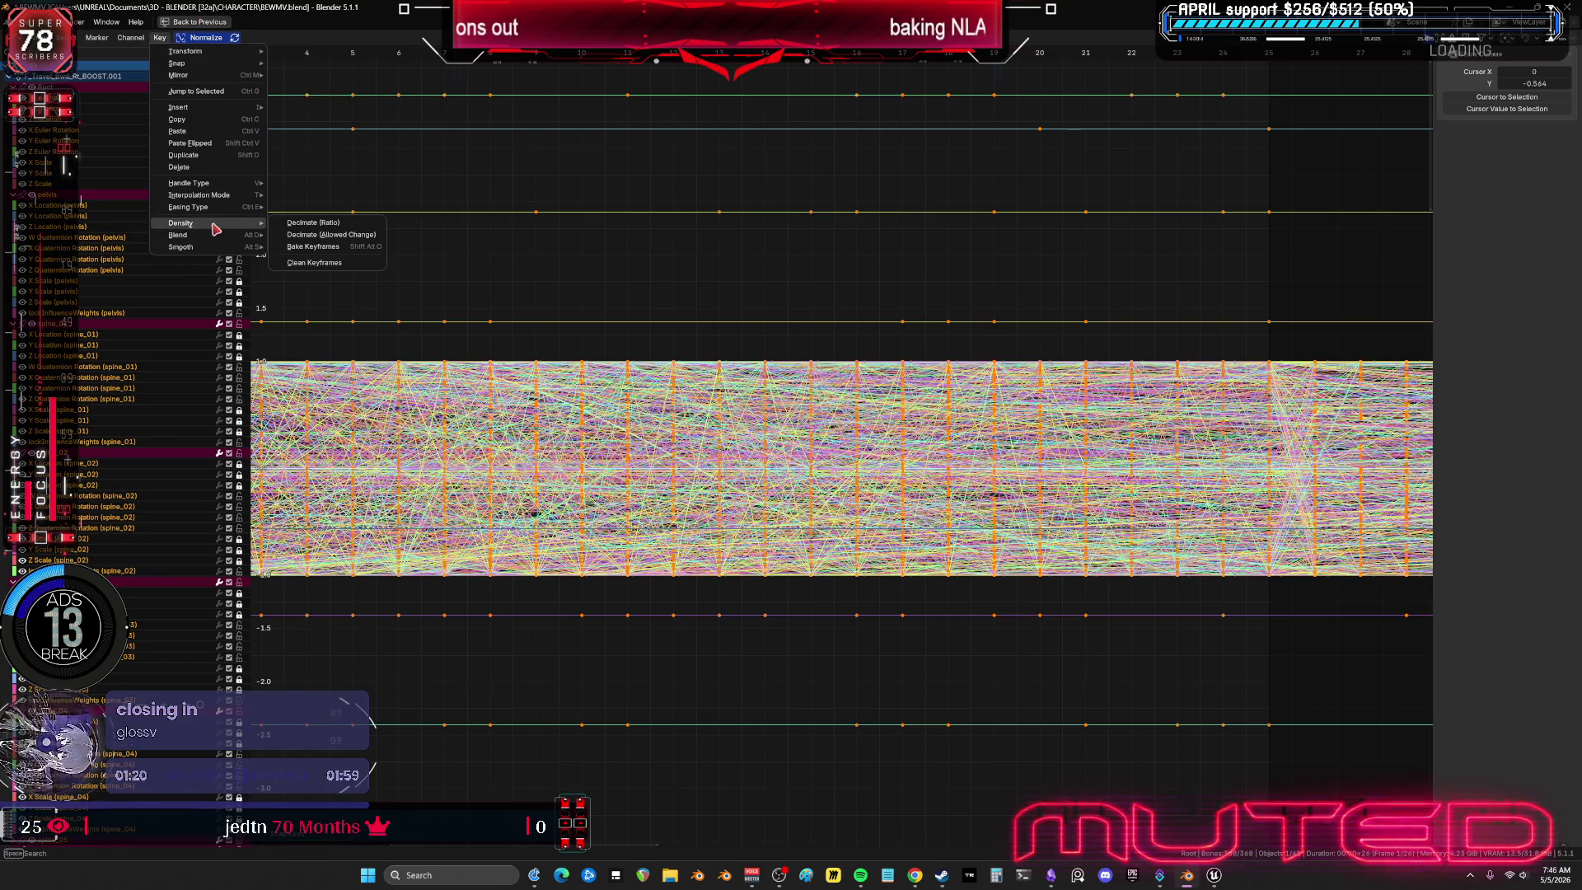
left_click(315, 262)
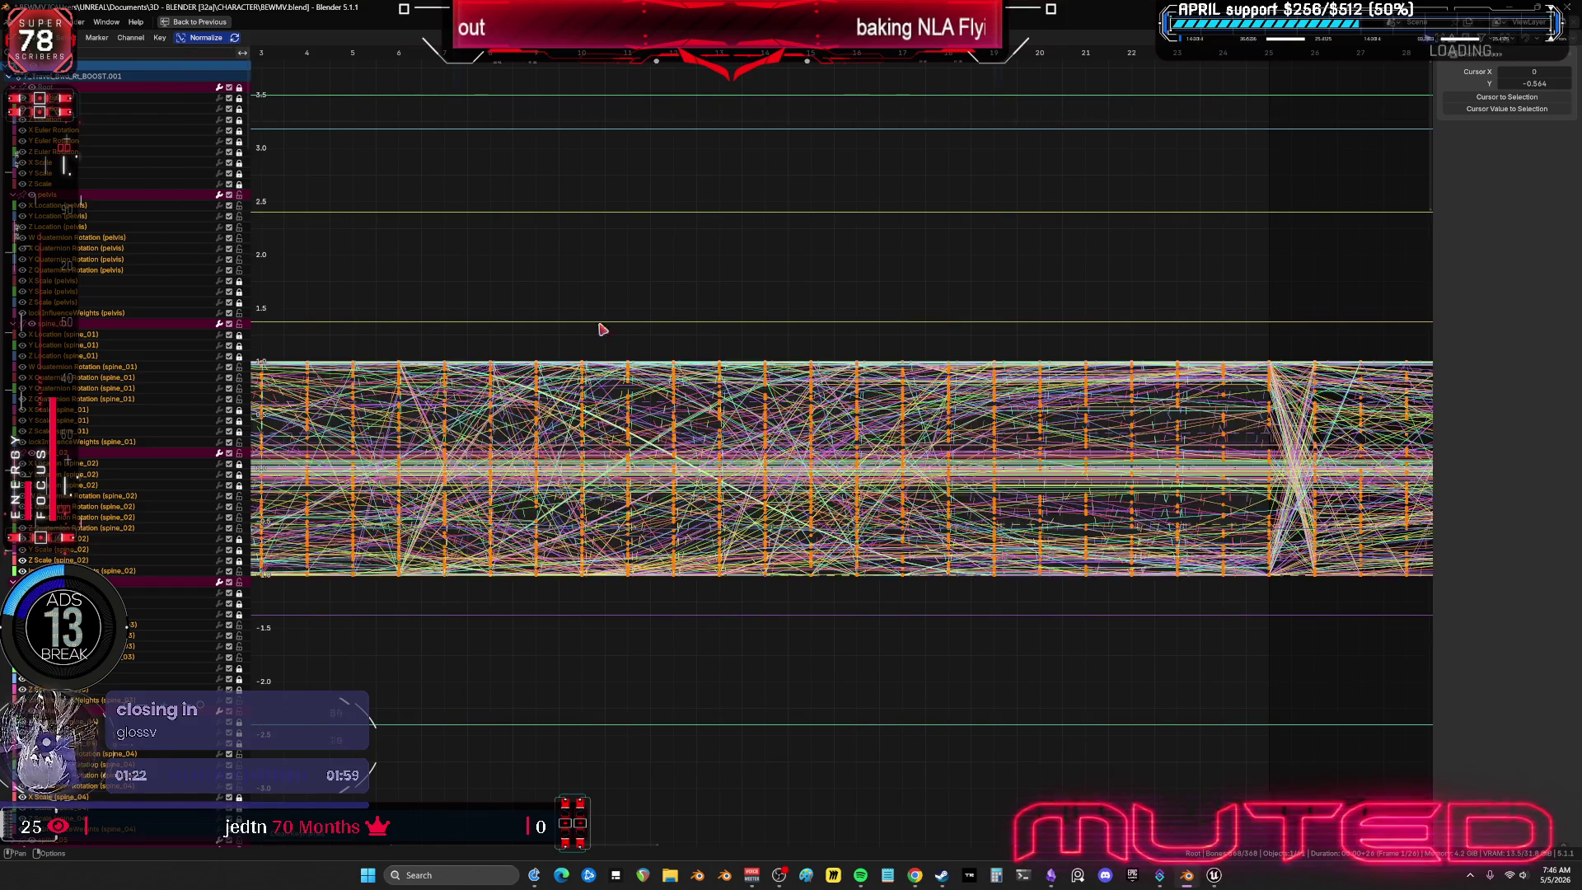
middle_click_drag(965, 471, 945, 468)
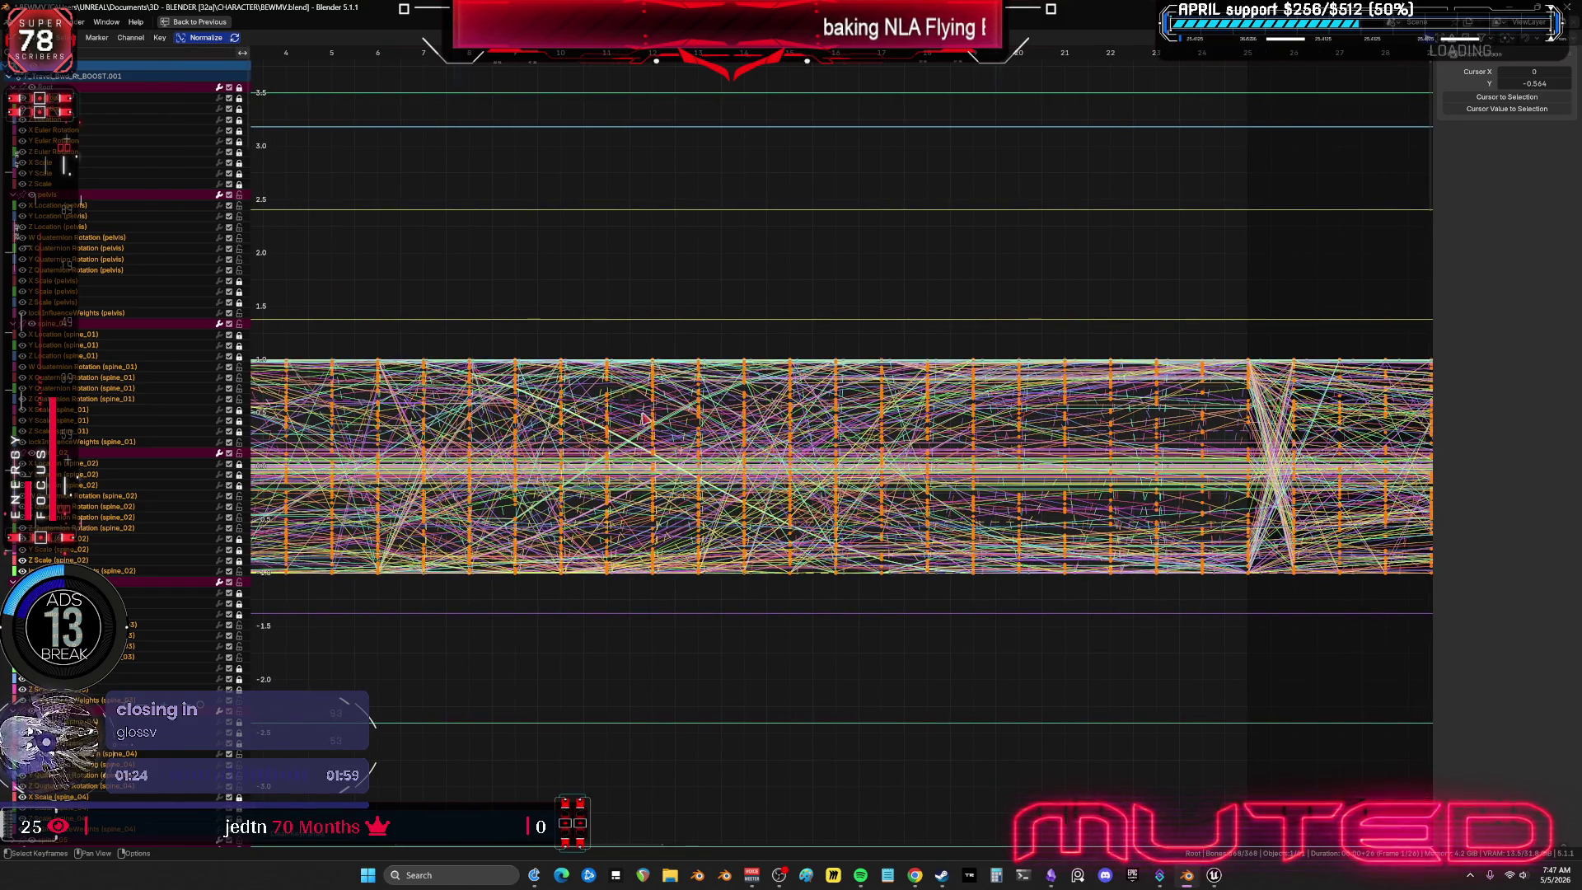
scroll(643, 418, "down", 2)
scroll(952, 428, "up", 3)
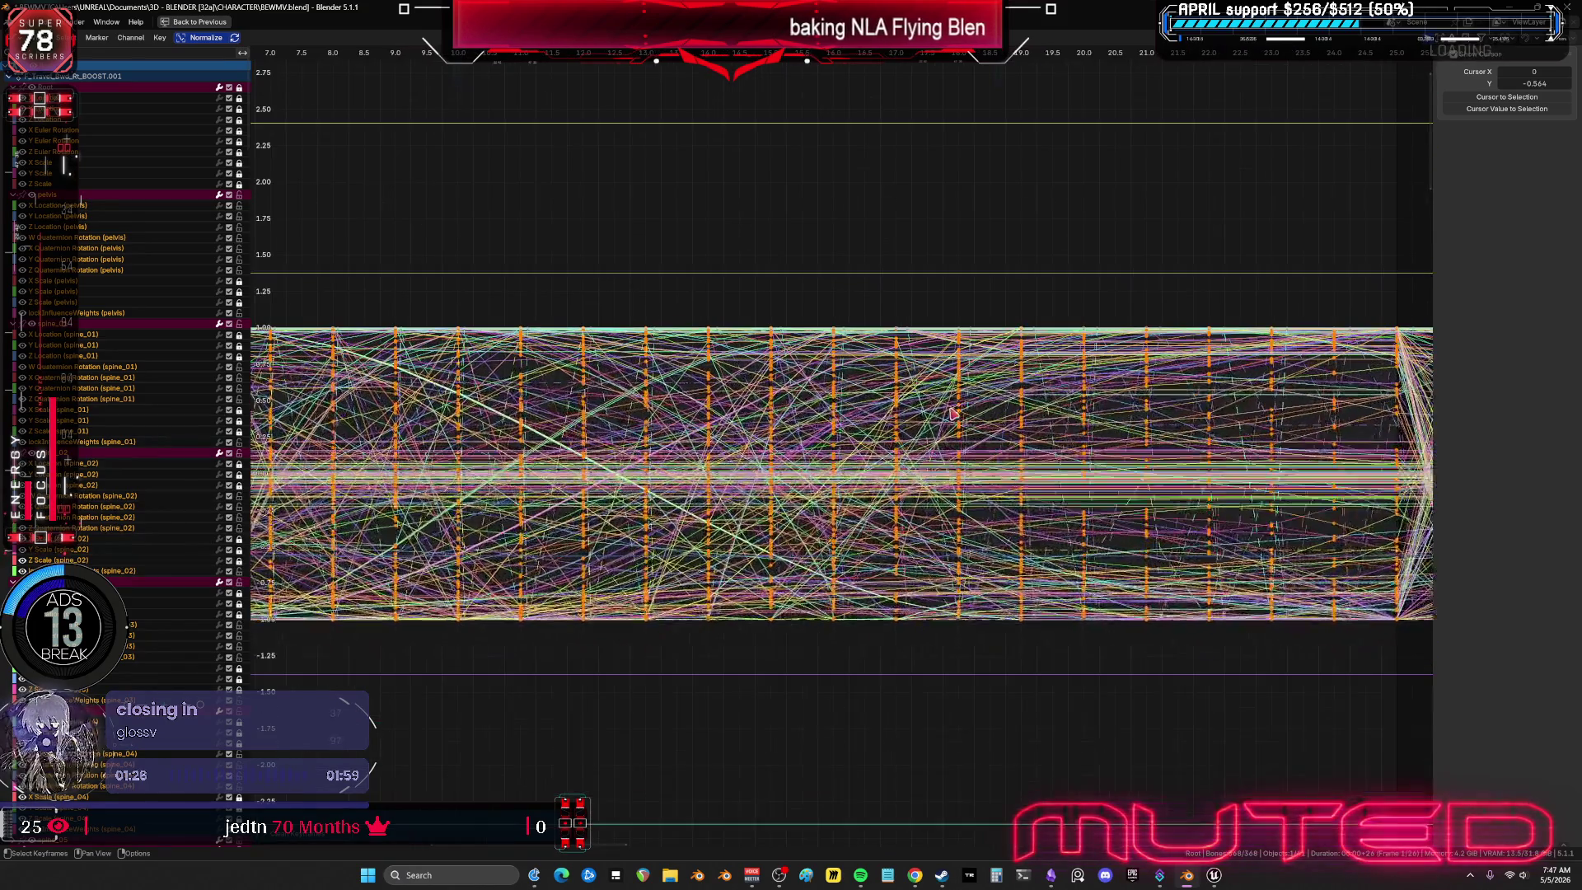
left_click(239, 350)
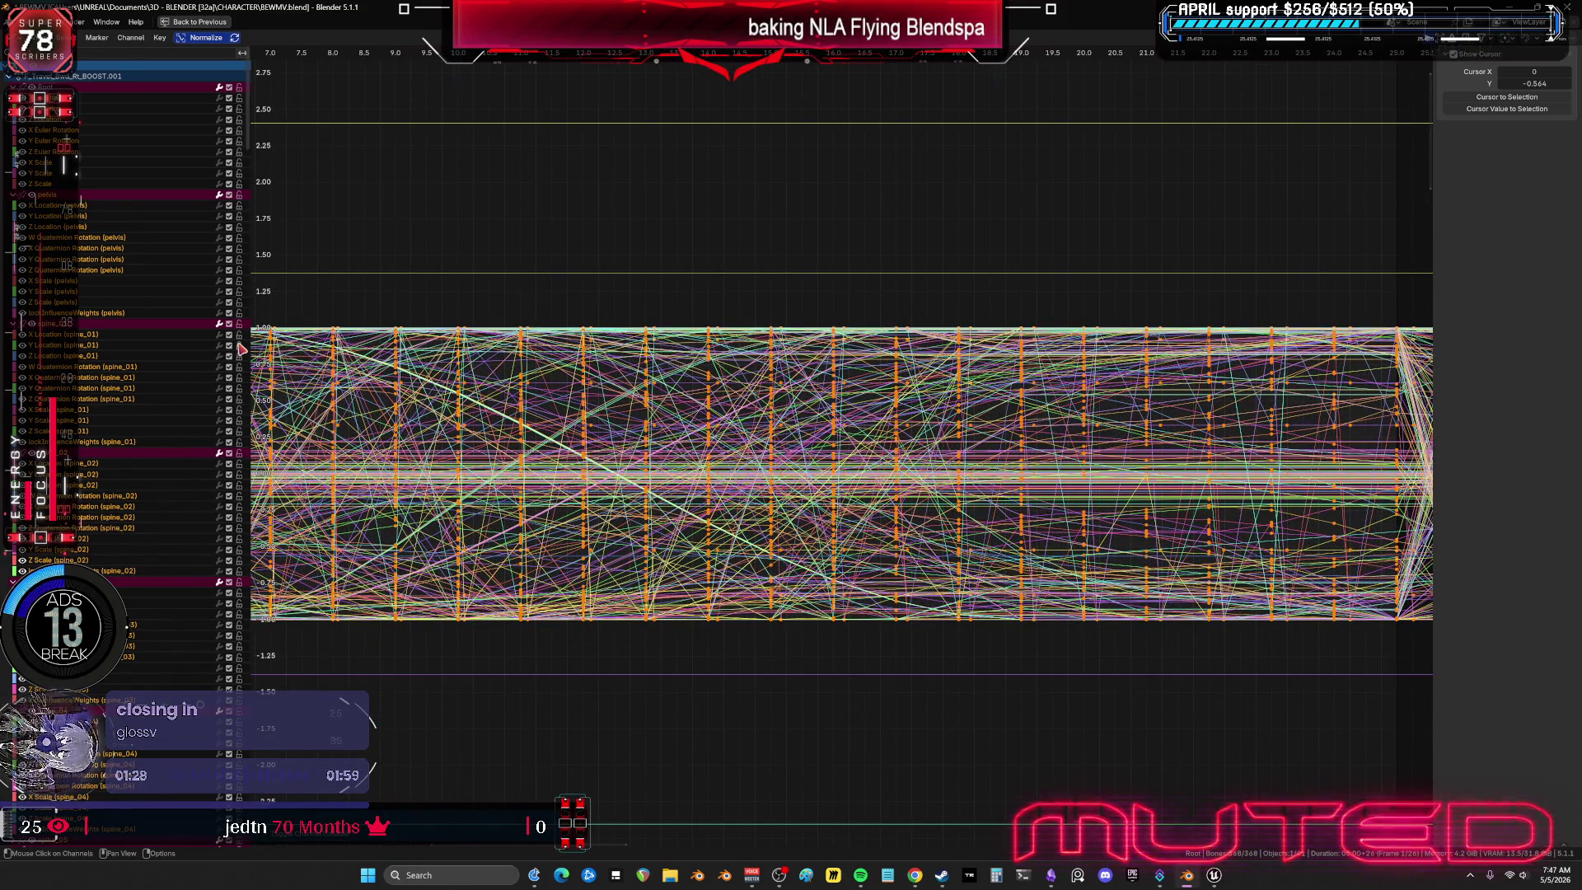
Snap the selected keyframes to the nearest whole frames.
left_click(159, 37)
mouse_move(213, 64)
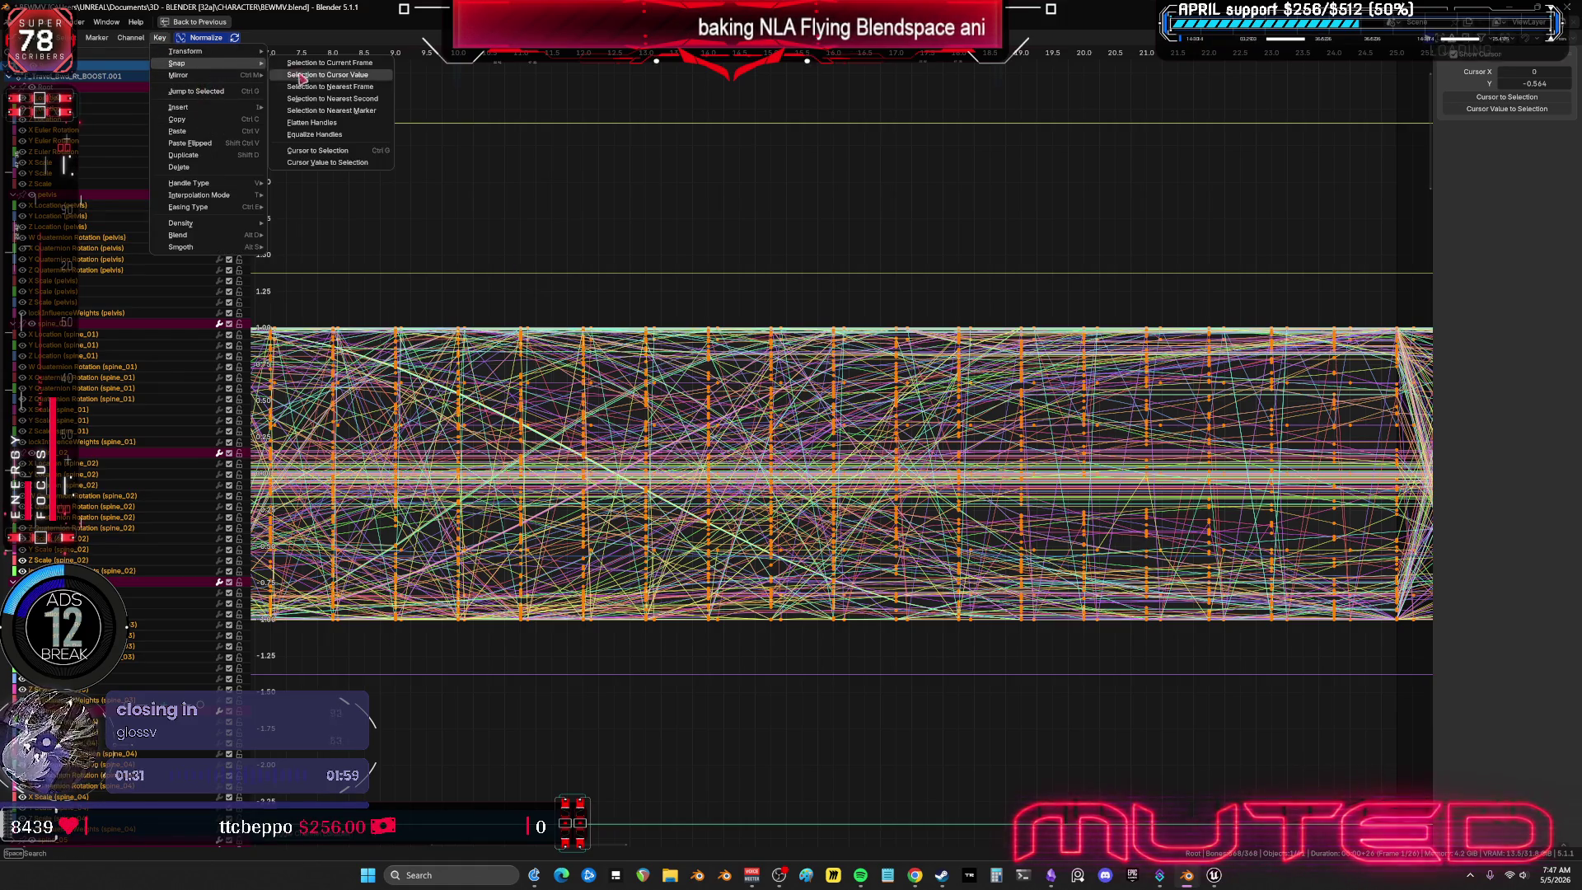
left_click(366, 98)
left_click(159, 37)
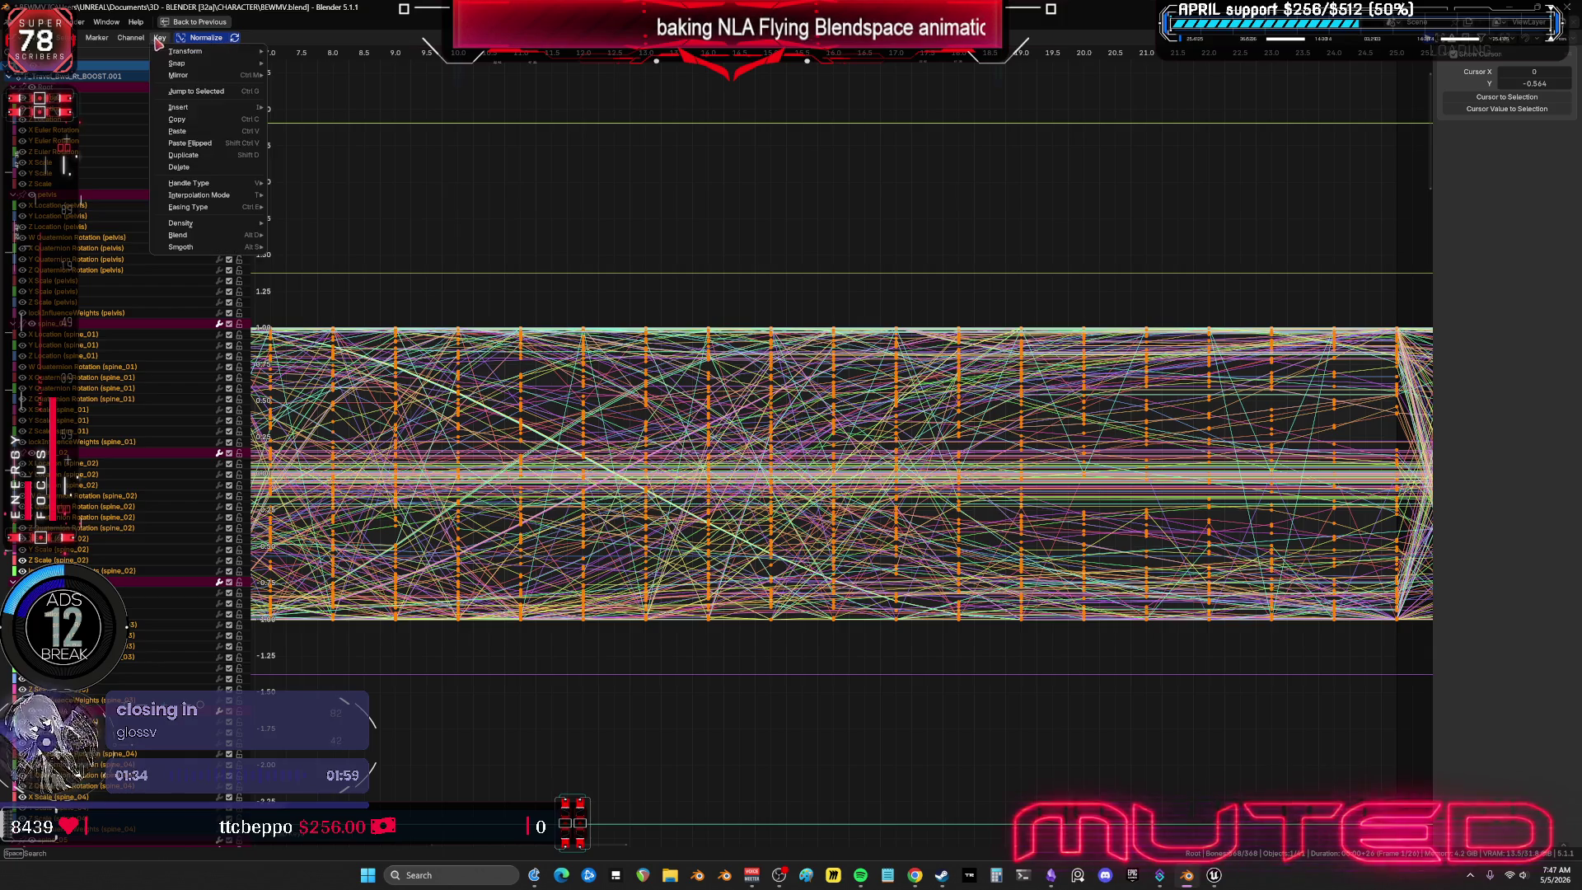
mouse_move(226, 224)
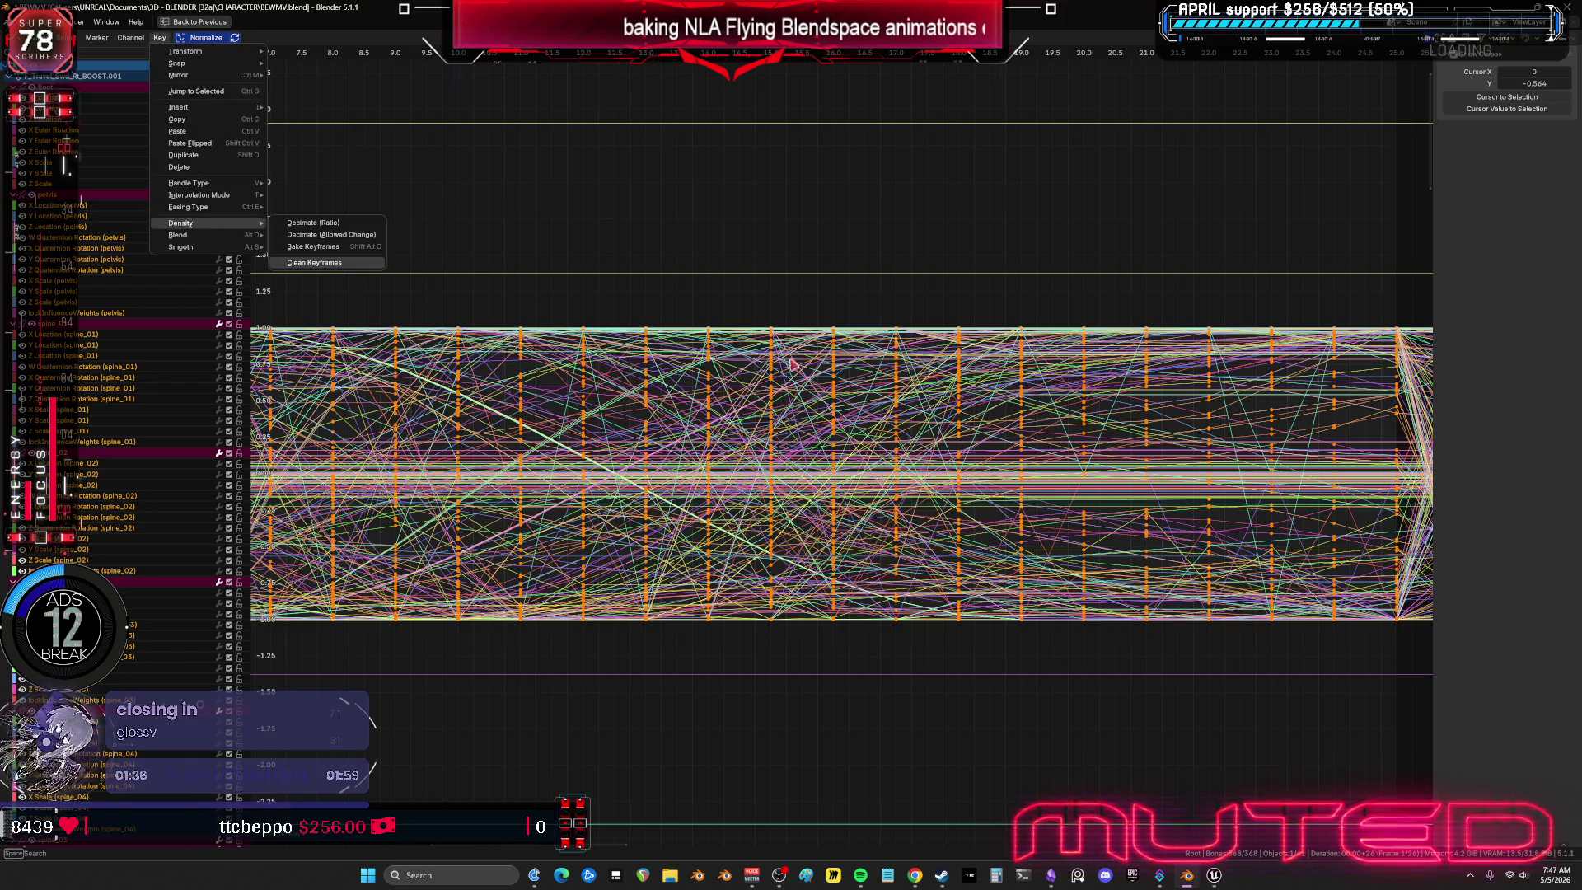
scroll(793, 365, "down", 8)
Delete every keyframe past frame 25 and fit all curves into view.
middle_click_drag(1059, 412, 1180, 696, "ctrl")
mouse_move(1194, 703)
left_mouse_down()
mouse_move(872, 339)
mouse_move(714, 212)
left_mouse_up()
key("Delete")
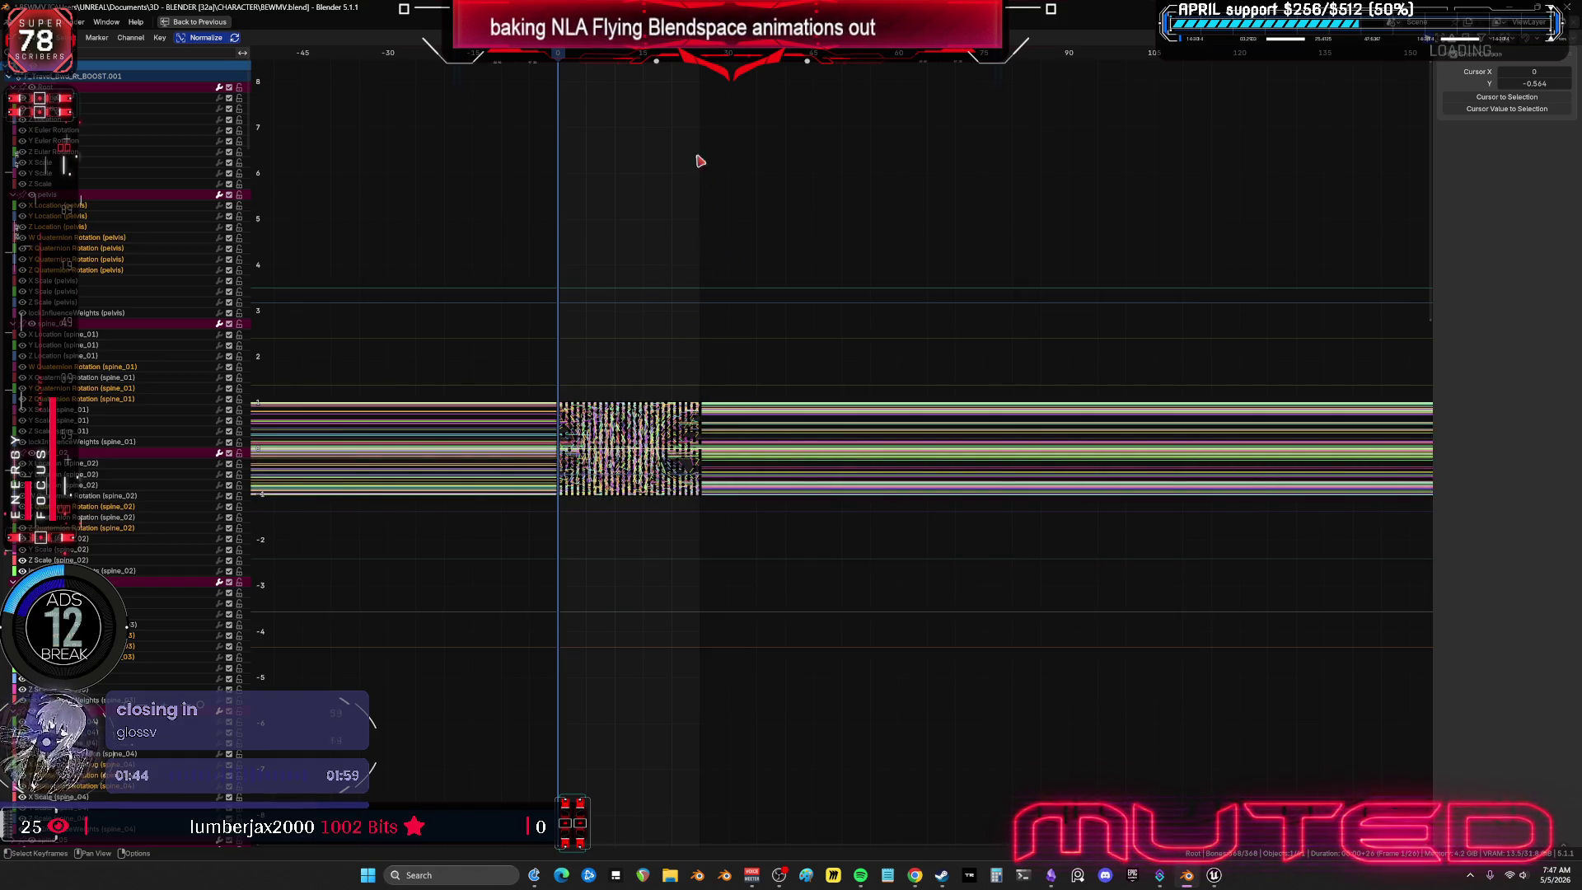
key("shift+Right")
key("Home")
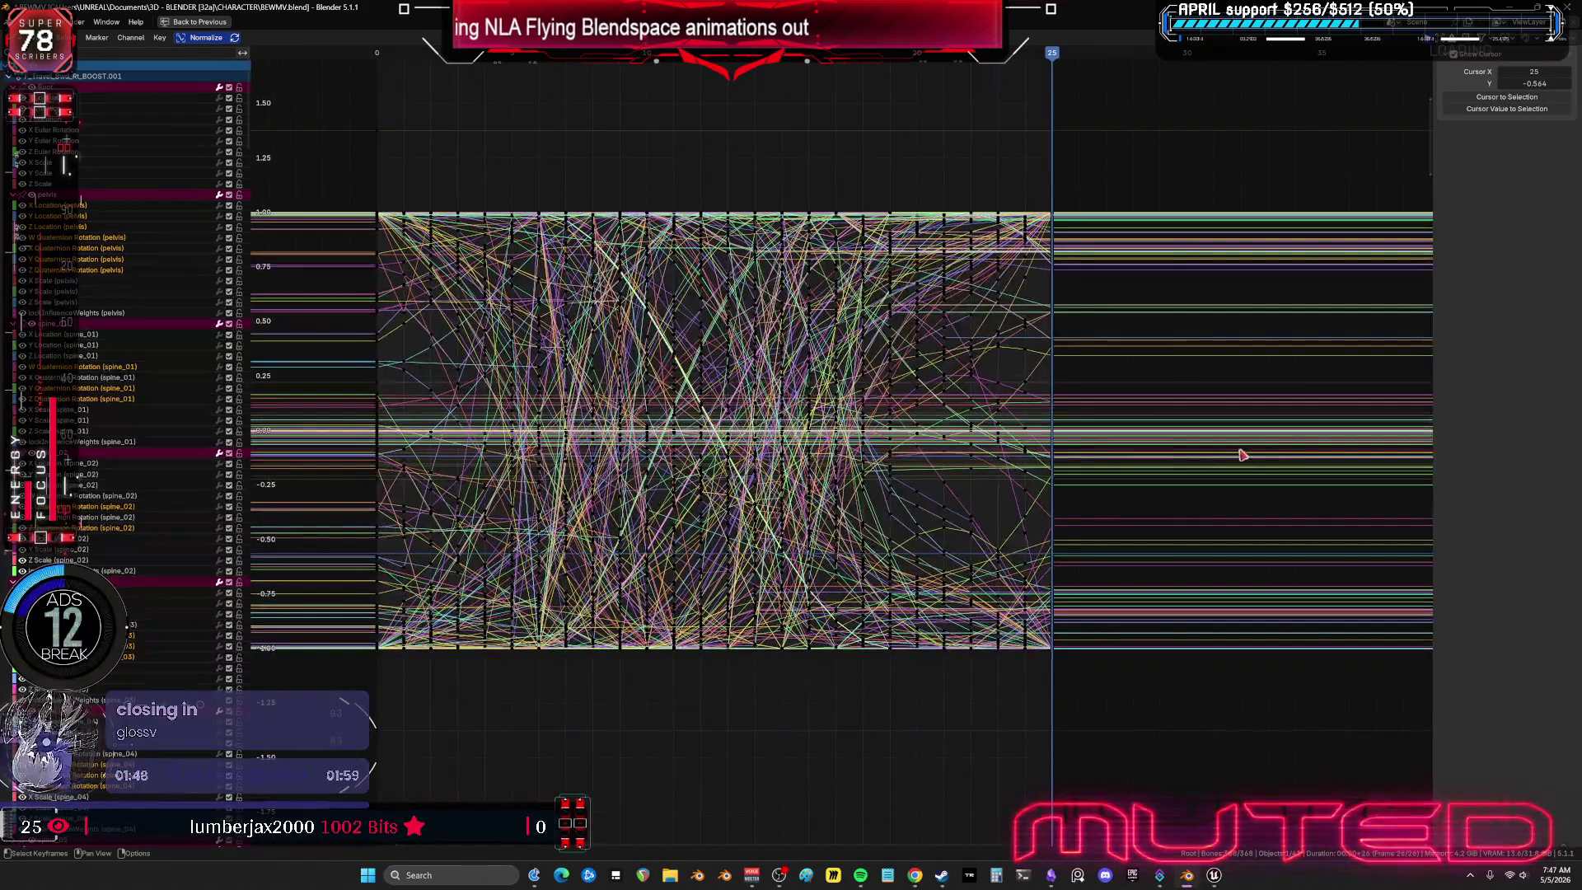
Leave tweak mode and load the F_Travel_Bwd_Rt_BOOST.001 action in the action editor.
key("ctrl+space")
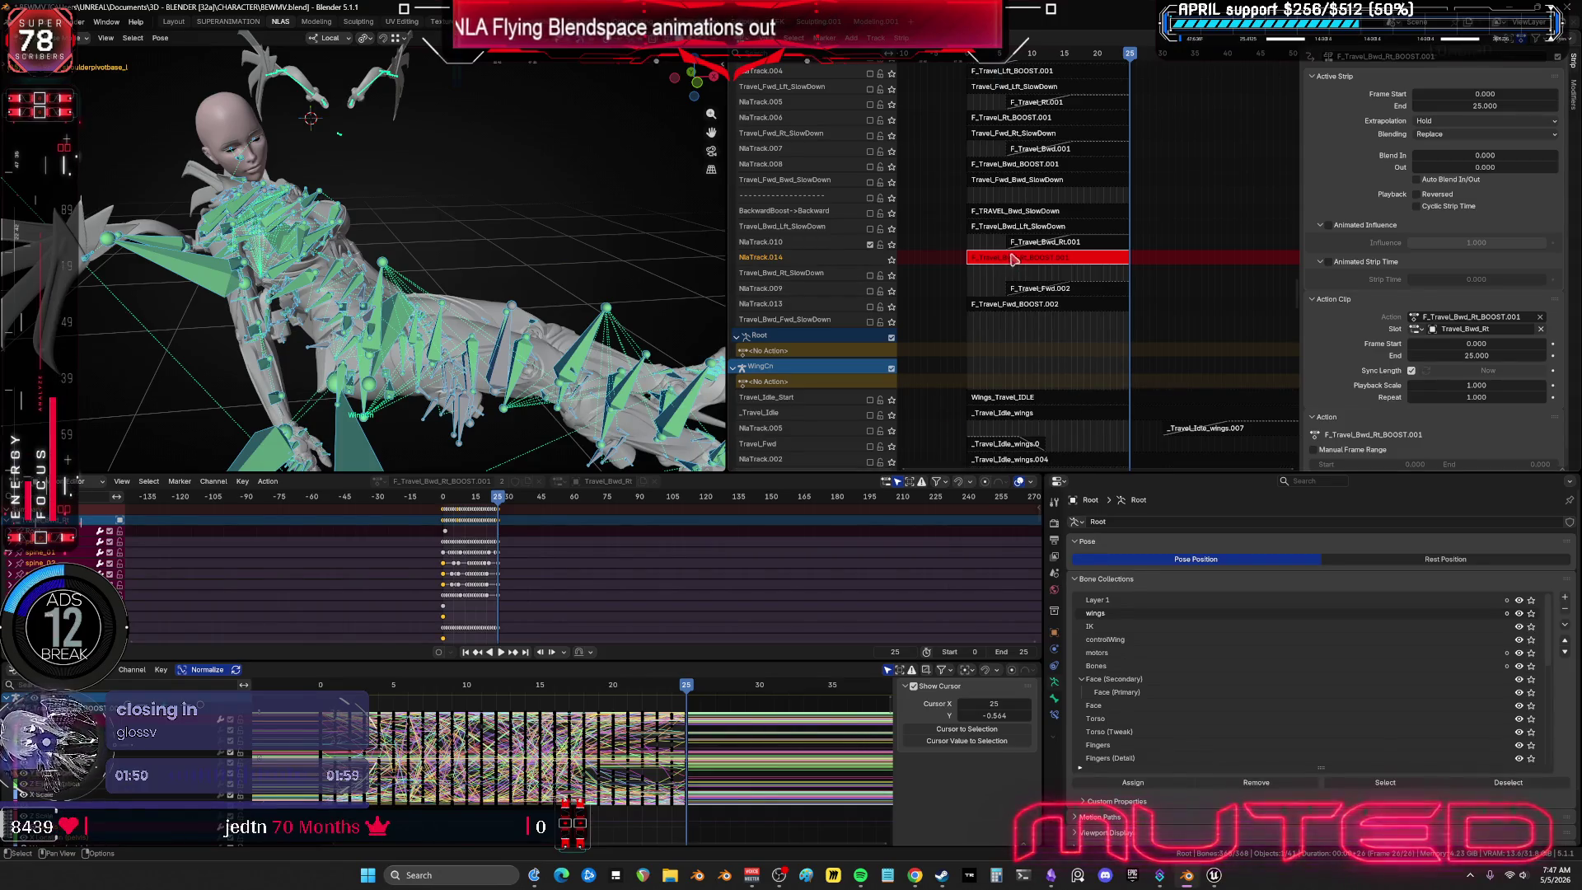
key("Tab")
left_click(1456, 316)
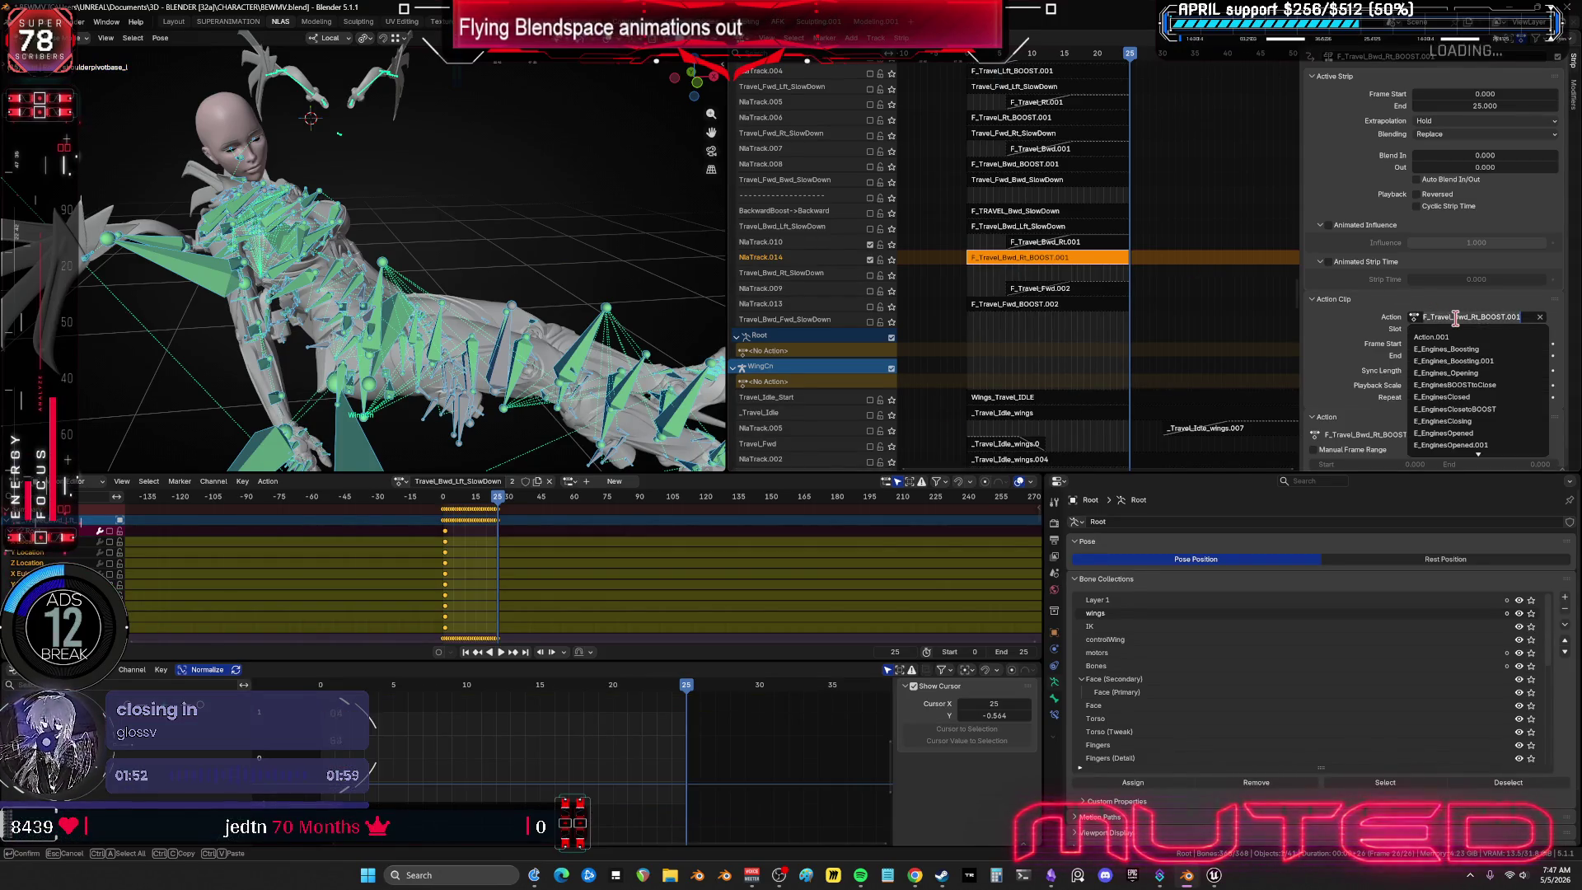
left_click(402, 482)
type("F_Travel_Bwd_Rt_BOOST.001")
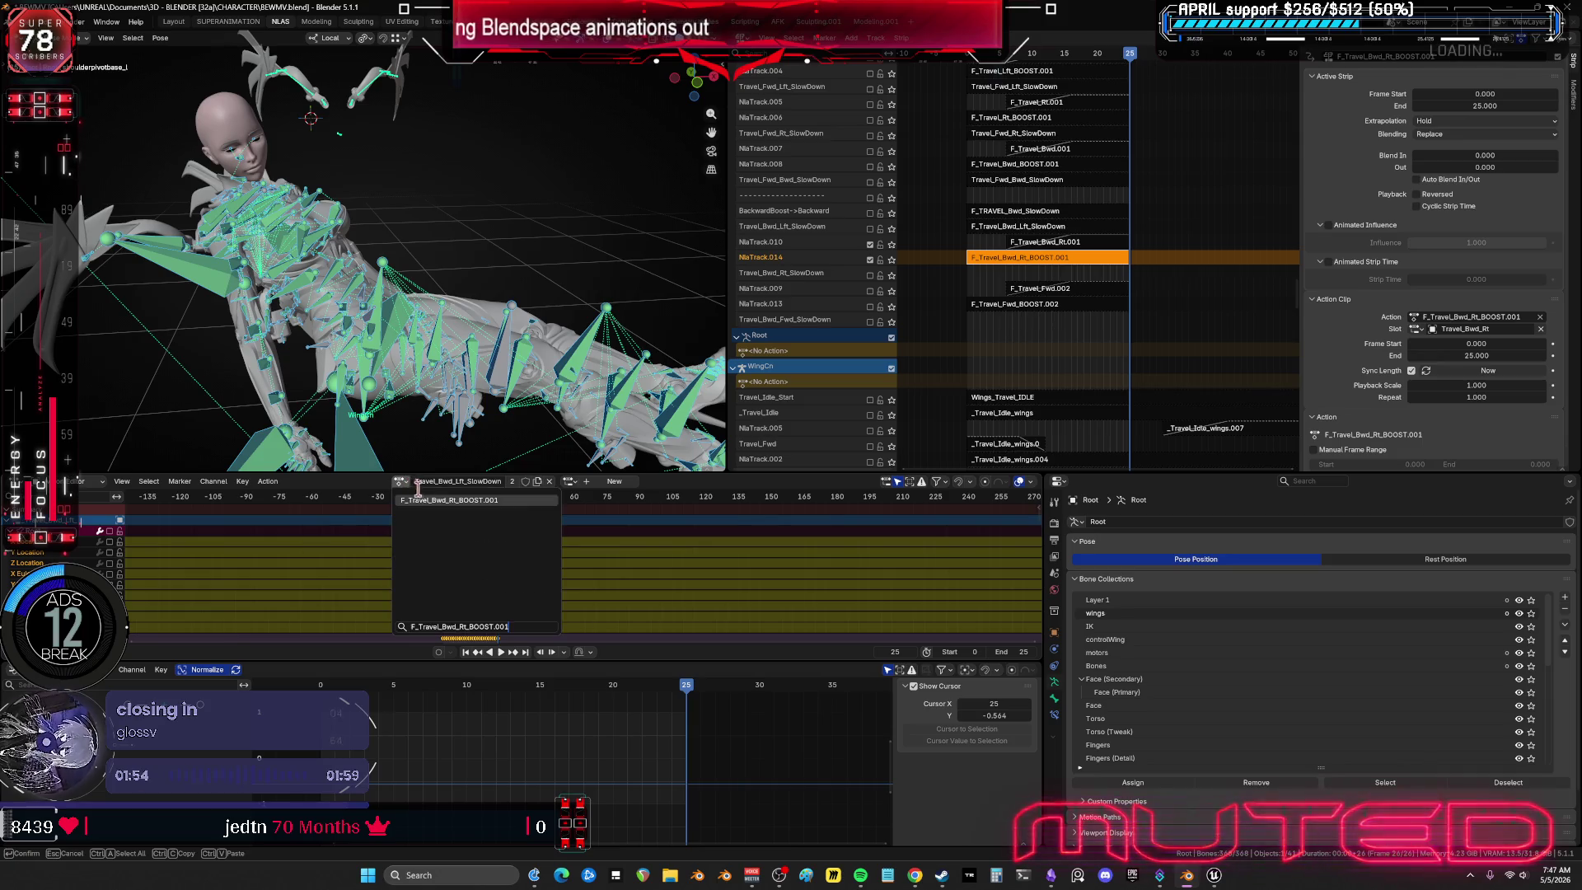
left_click(437, 501)
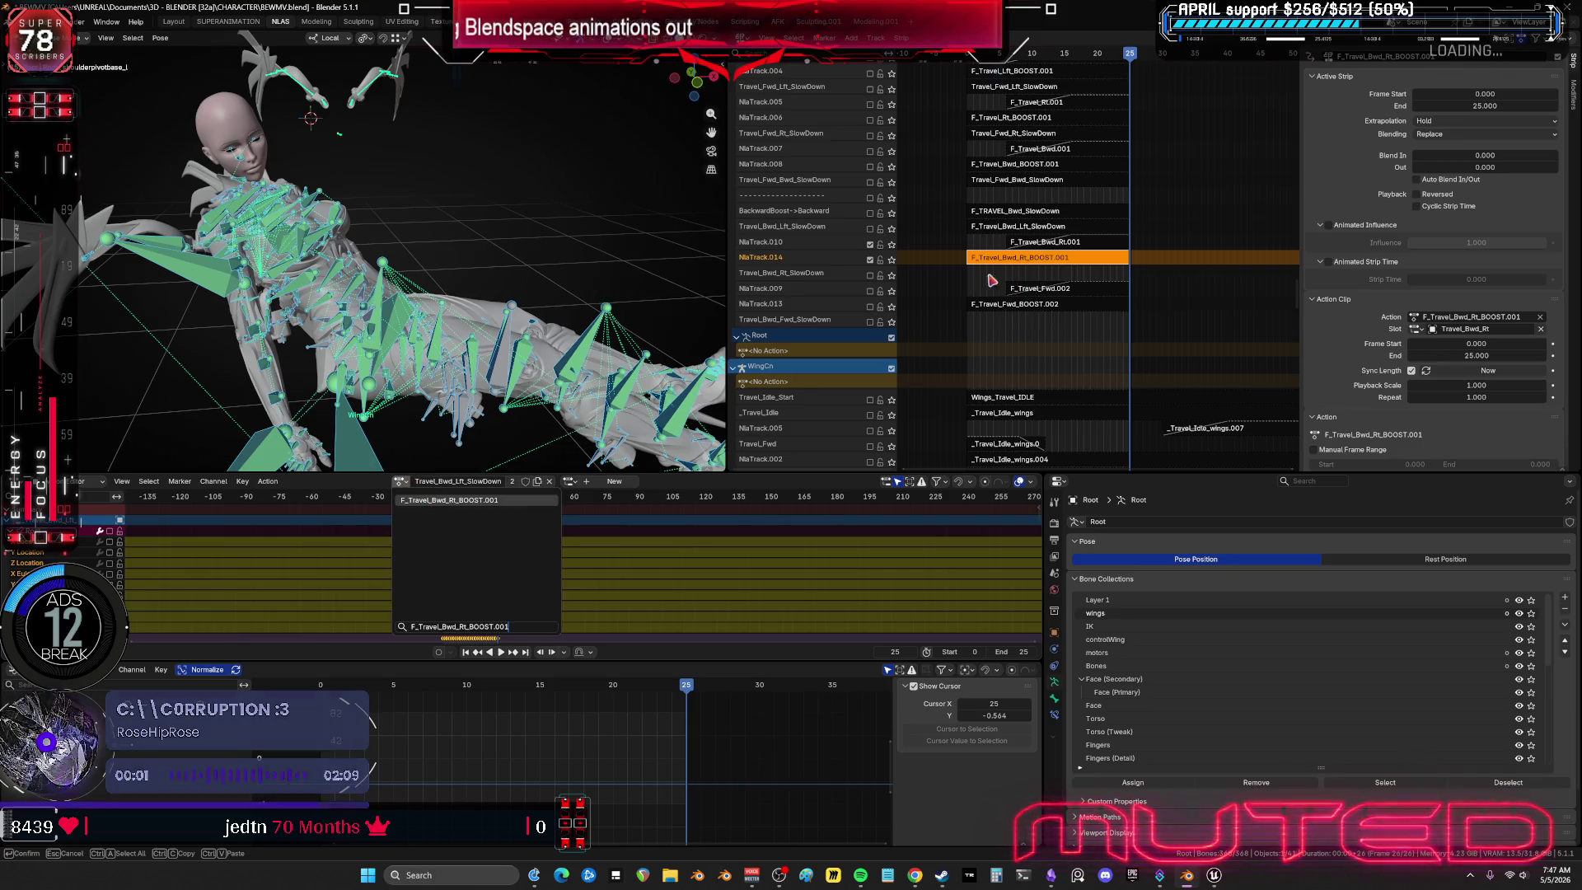
Rename the Bwd_Rt strip to the copied track name, Travel_Bwd_Rt_SlowDown.
left_click(773, 274)
double_click(773, 274)
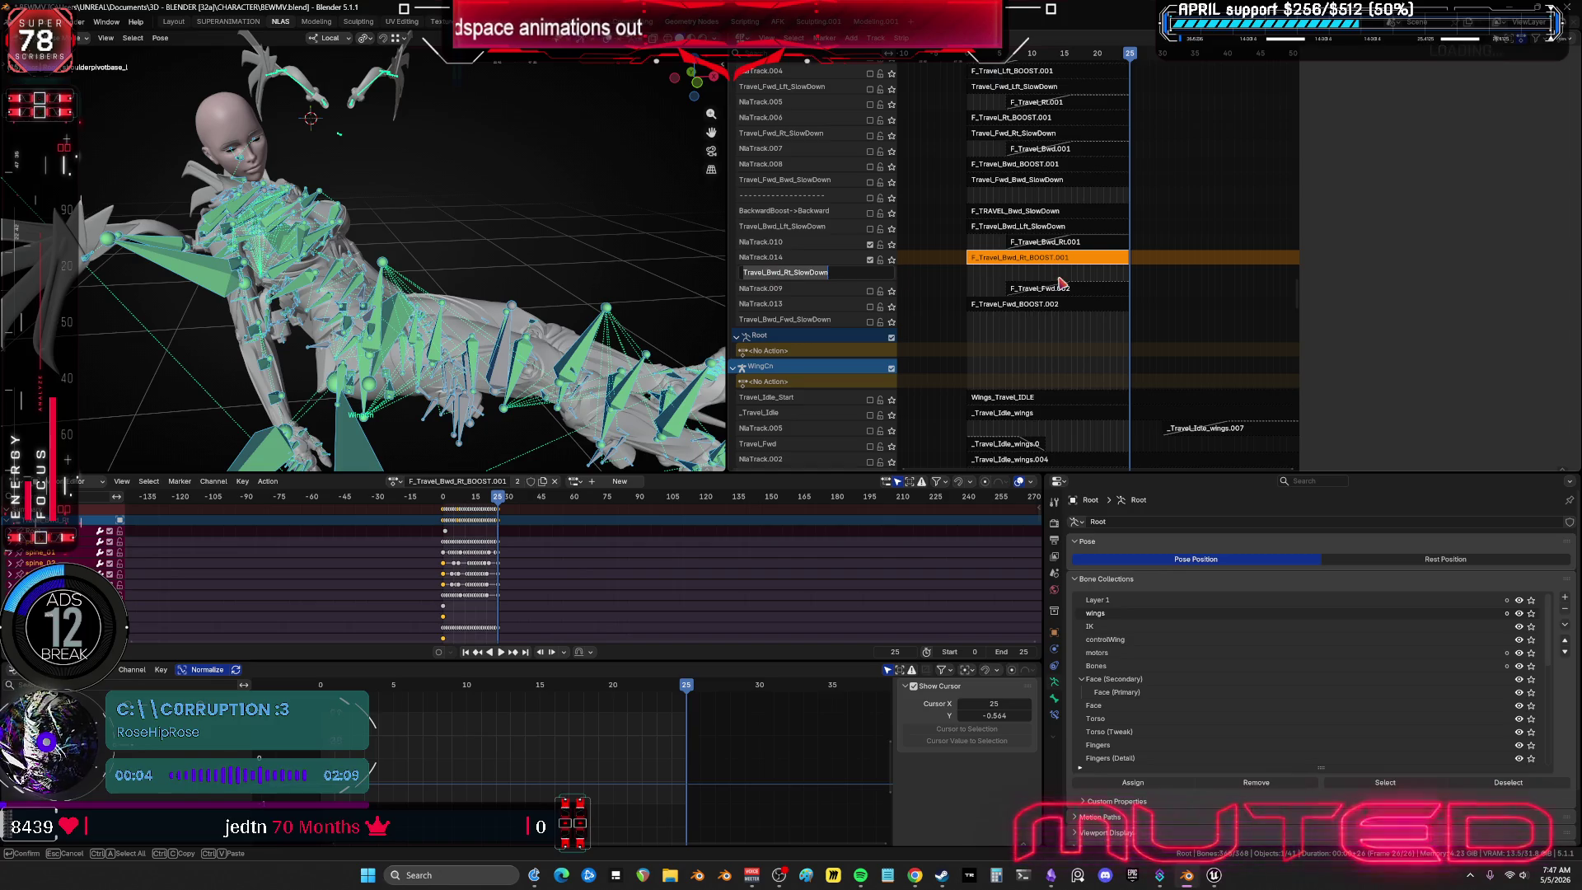
key("ctrl+c")
key("Return")
key("n")
key("F2")
key("ctrl+v")
key("Return")
Rename the action to Travel_Bwd_Rt_SlowDown and mute NlaTrack.014 and the next track.
left_click(448, 496)
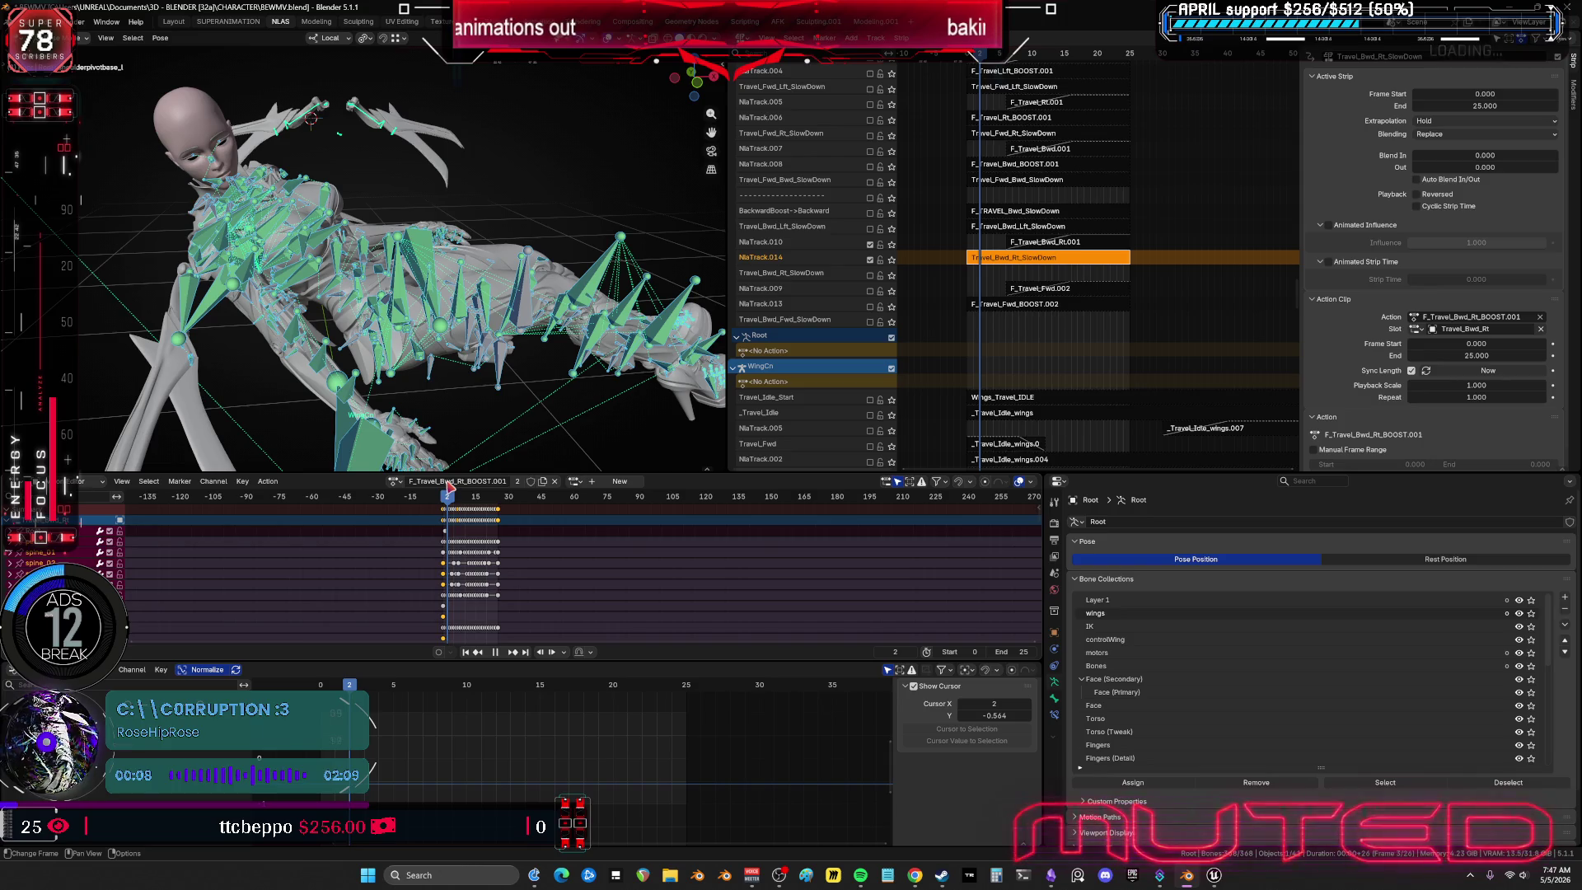
key("ctrl+v")
key("Return")
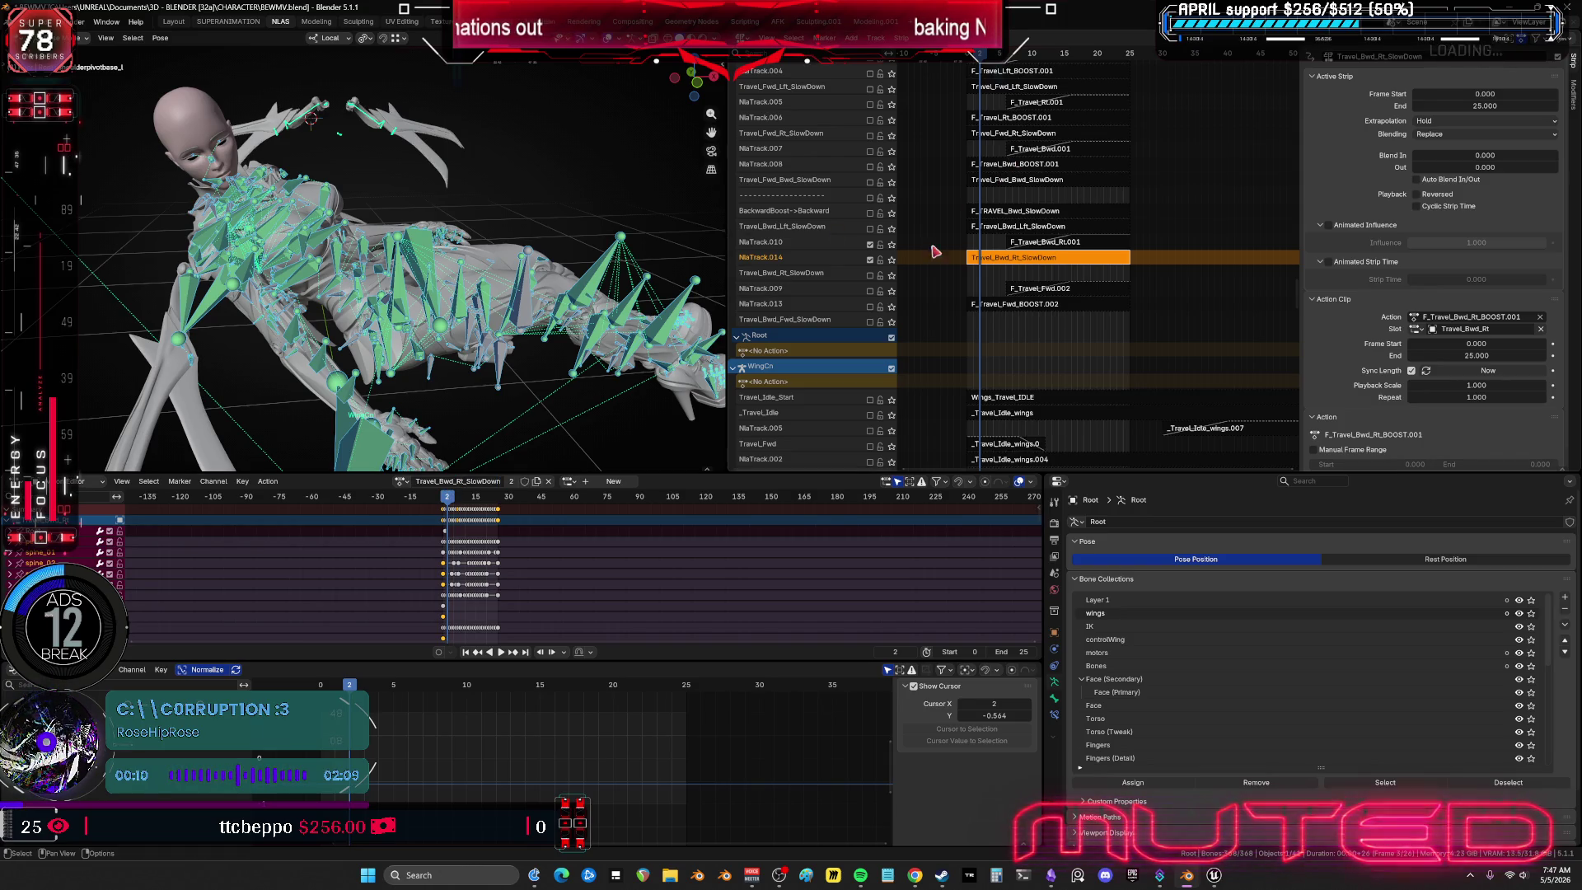
left_click(870, 260)
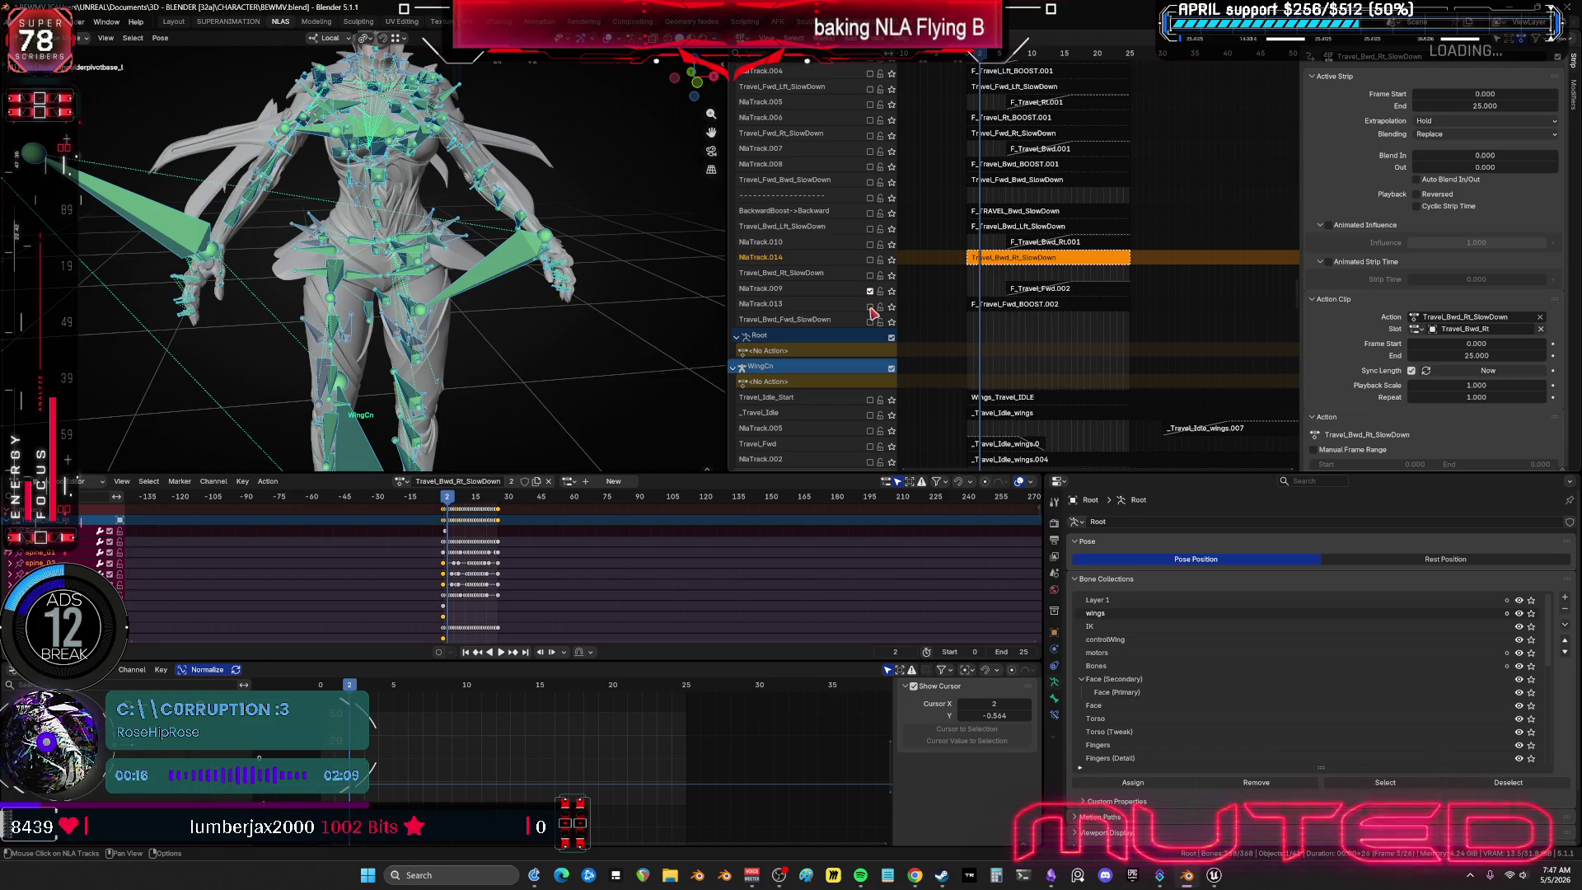
left_click(871, 307)
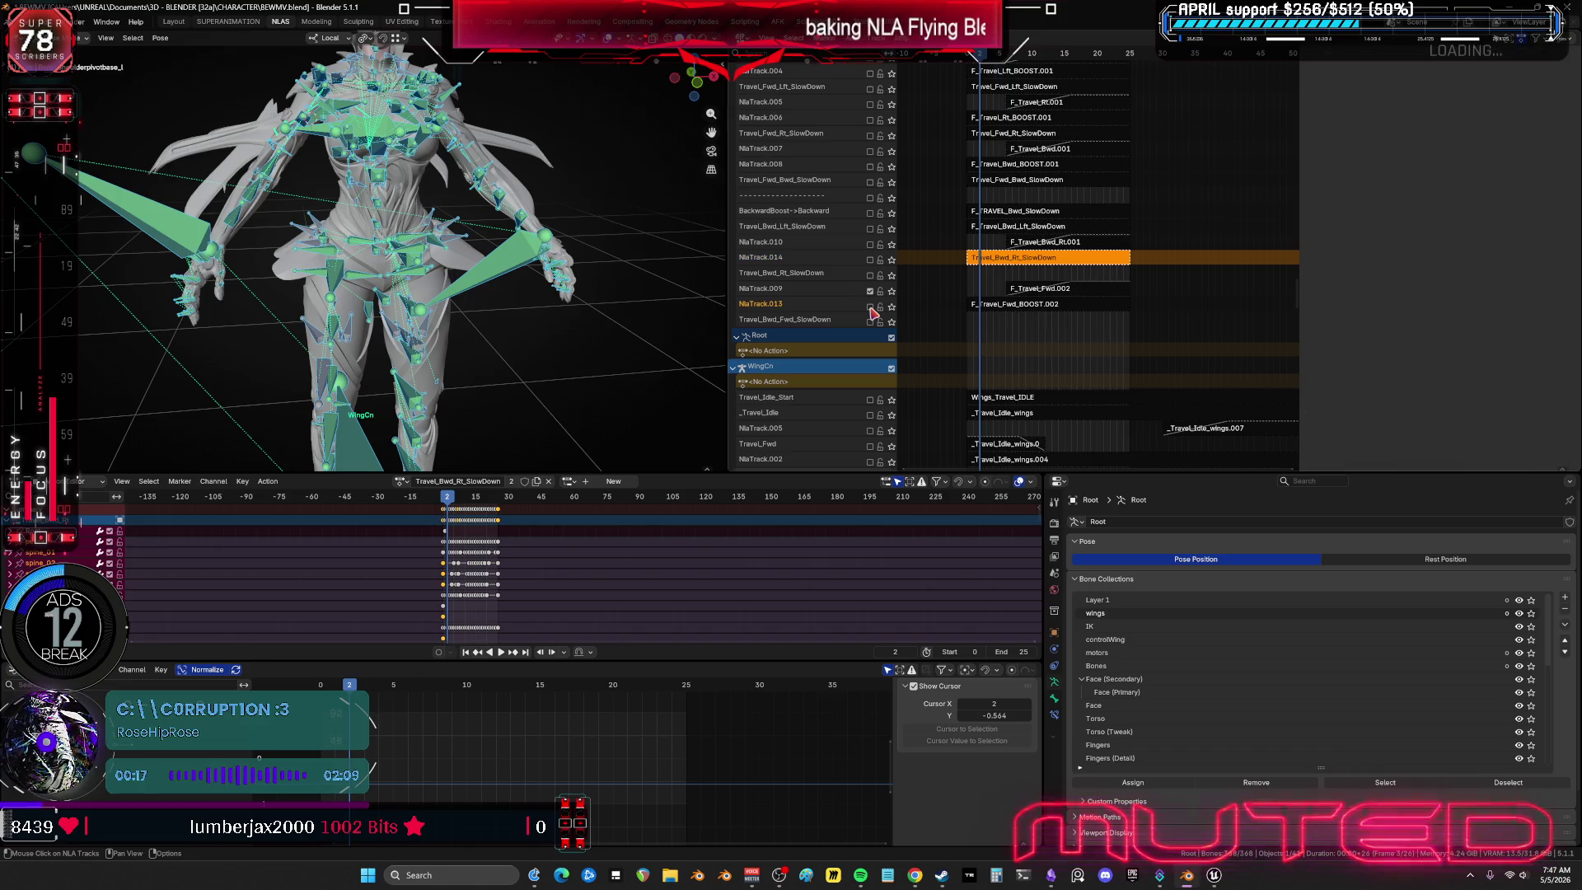
Enter tweak mode on F_Travel_Fwd_BOOST.002, inspect its keyframes full-screen, then play the animation.
left_click(1021, 308)
key("Tab")
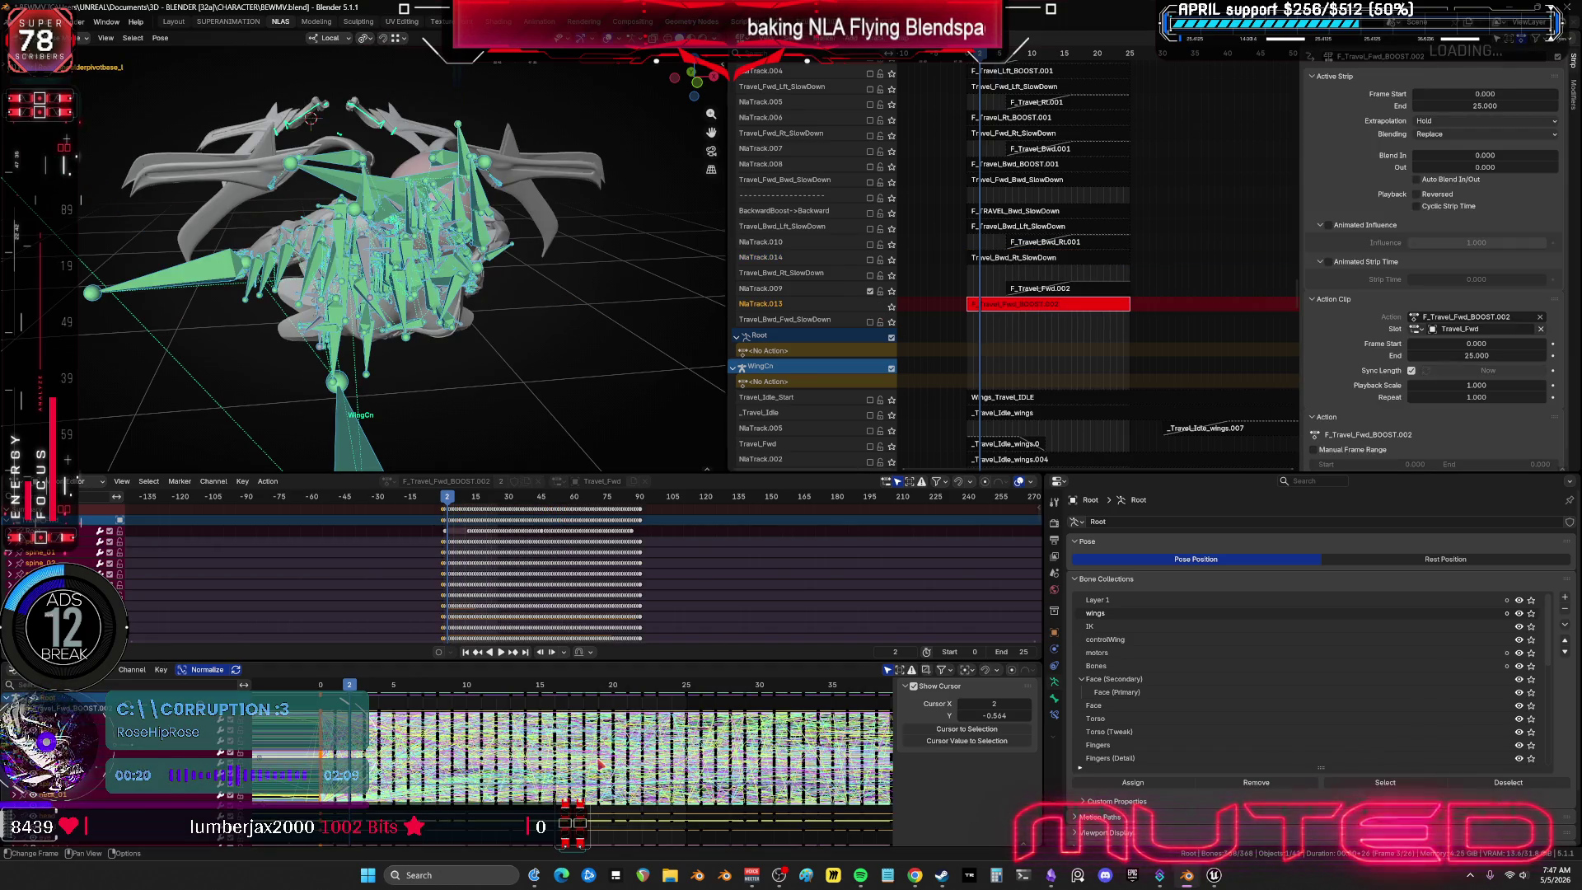
key("a")
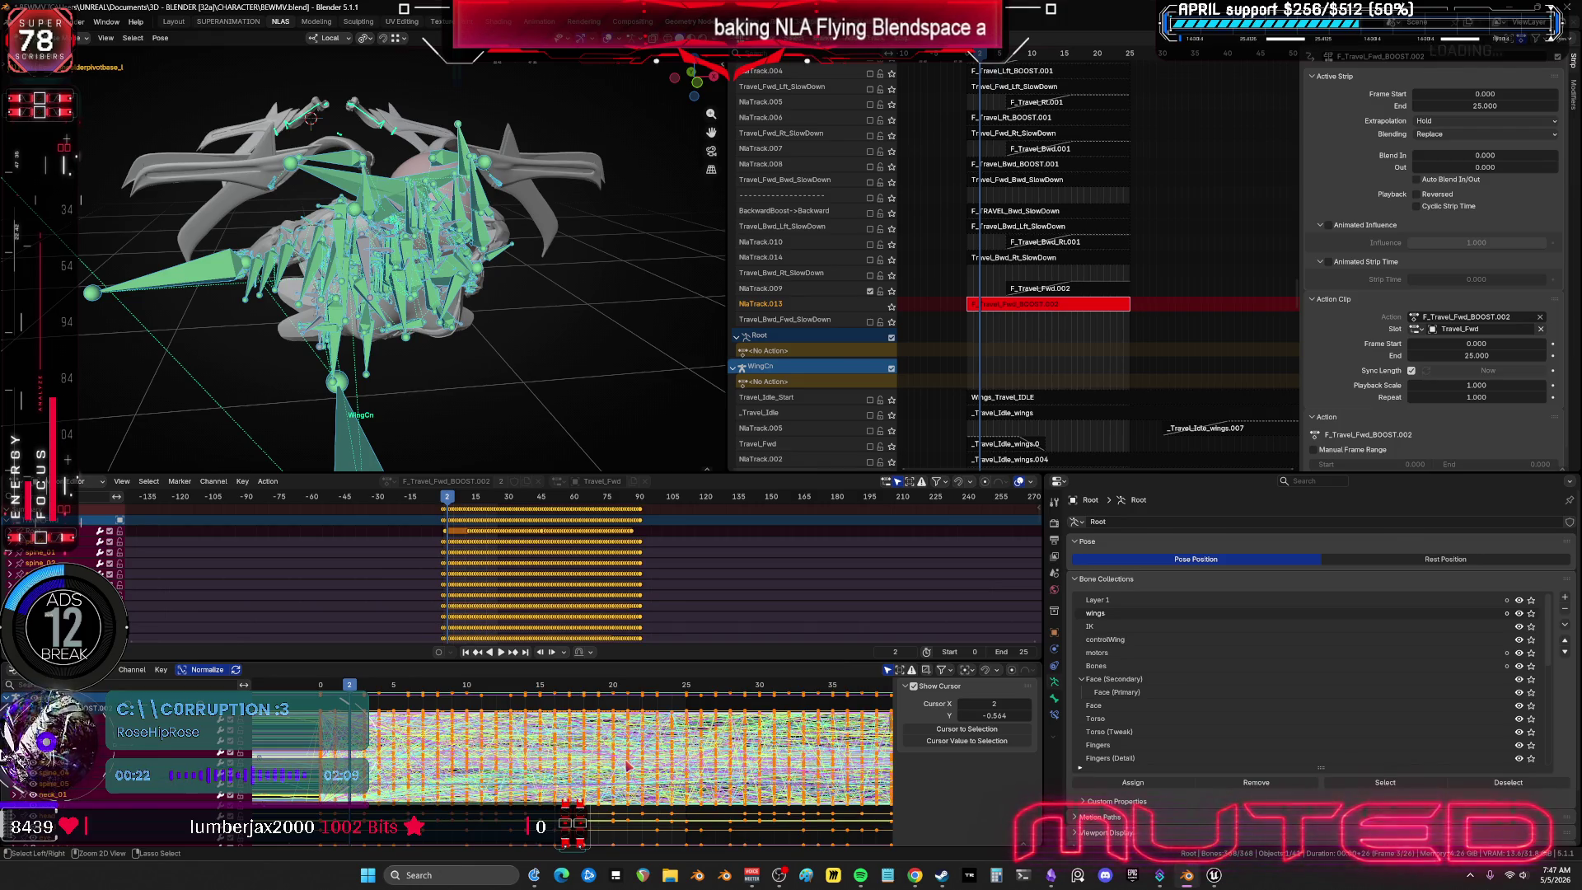
key("ctrl+space")
scroll(841, 587, "down", 3)
mouse_move(1138, 586)
middle_mouse_down()
mouse_move(841, 586)
mouse_move(829, 617)
mouse_move(1234, 396)
middle_mouse_up()
left_click_drag(1170, 87, 575, 807)
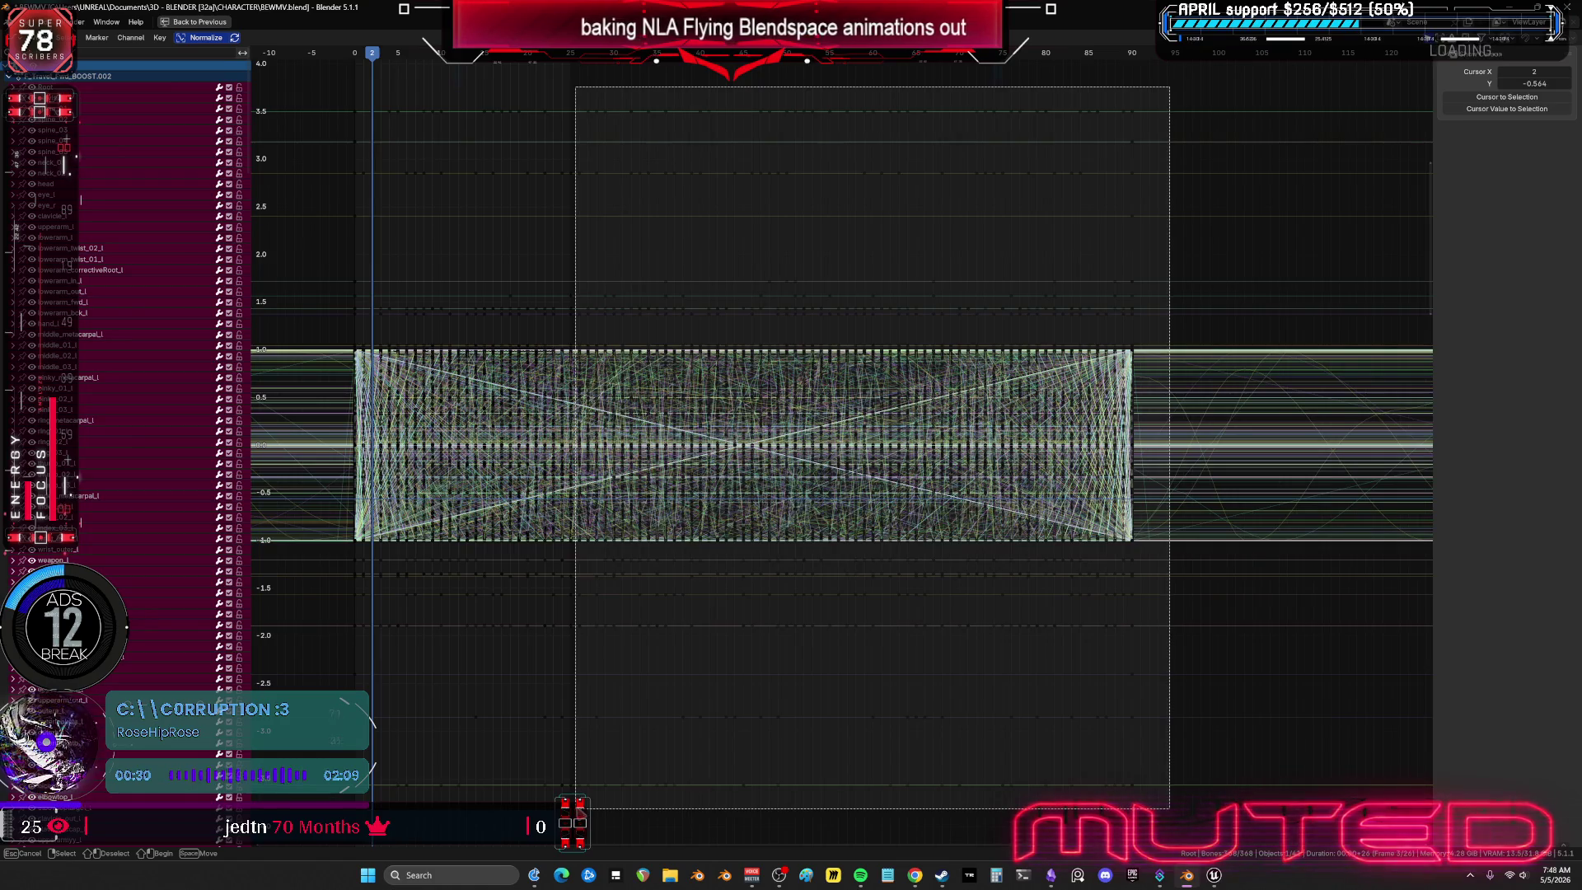
key("Delete")
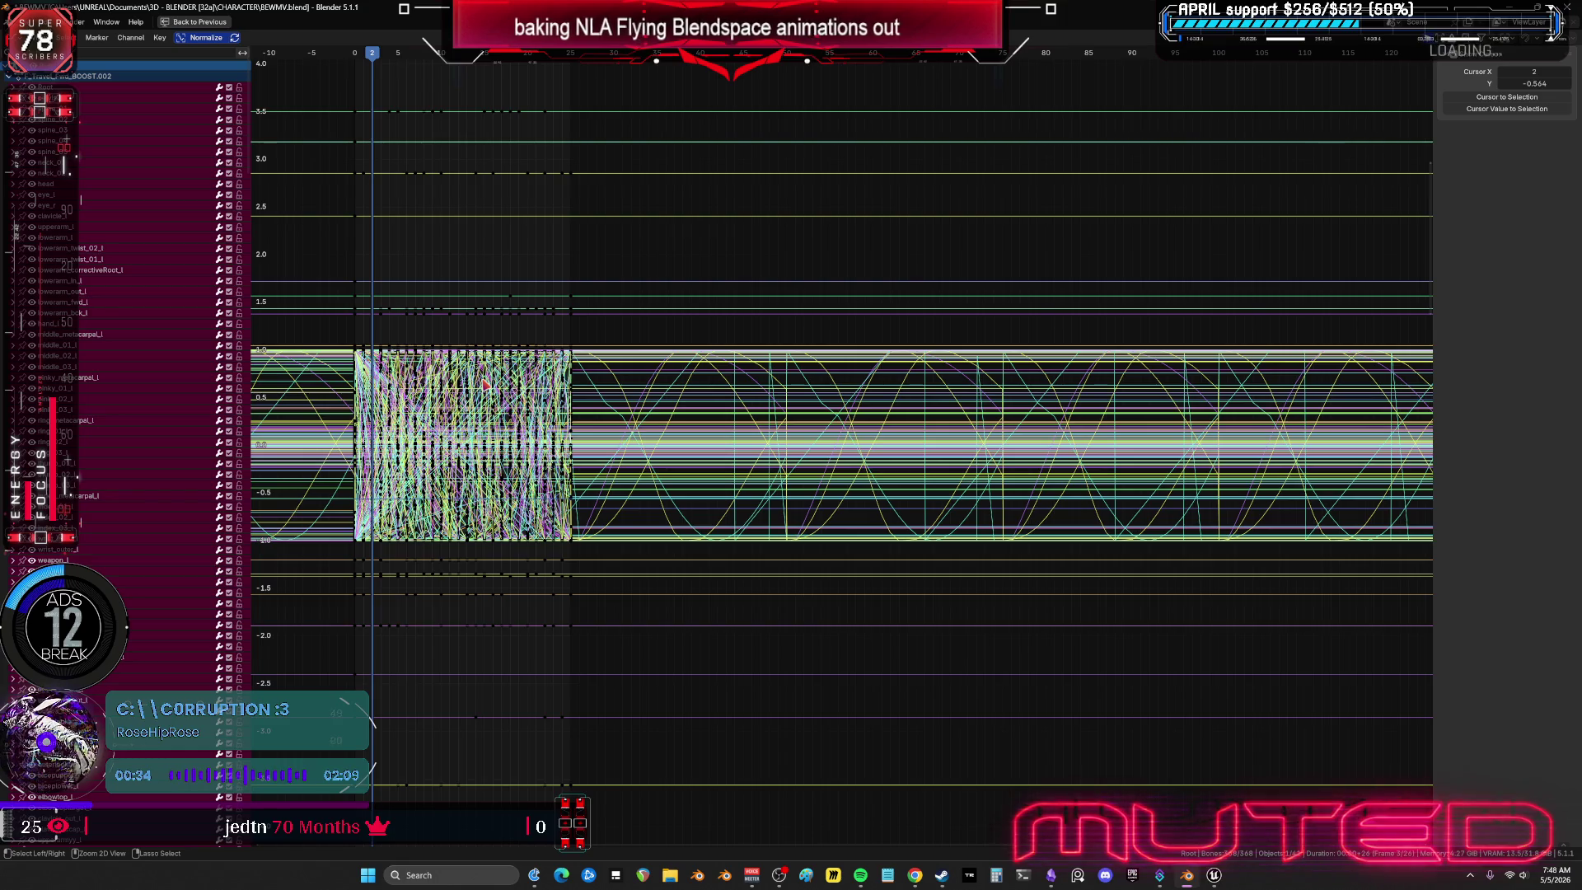
key("ctrl+z")
key("ctrl+space")
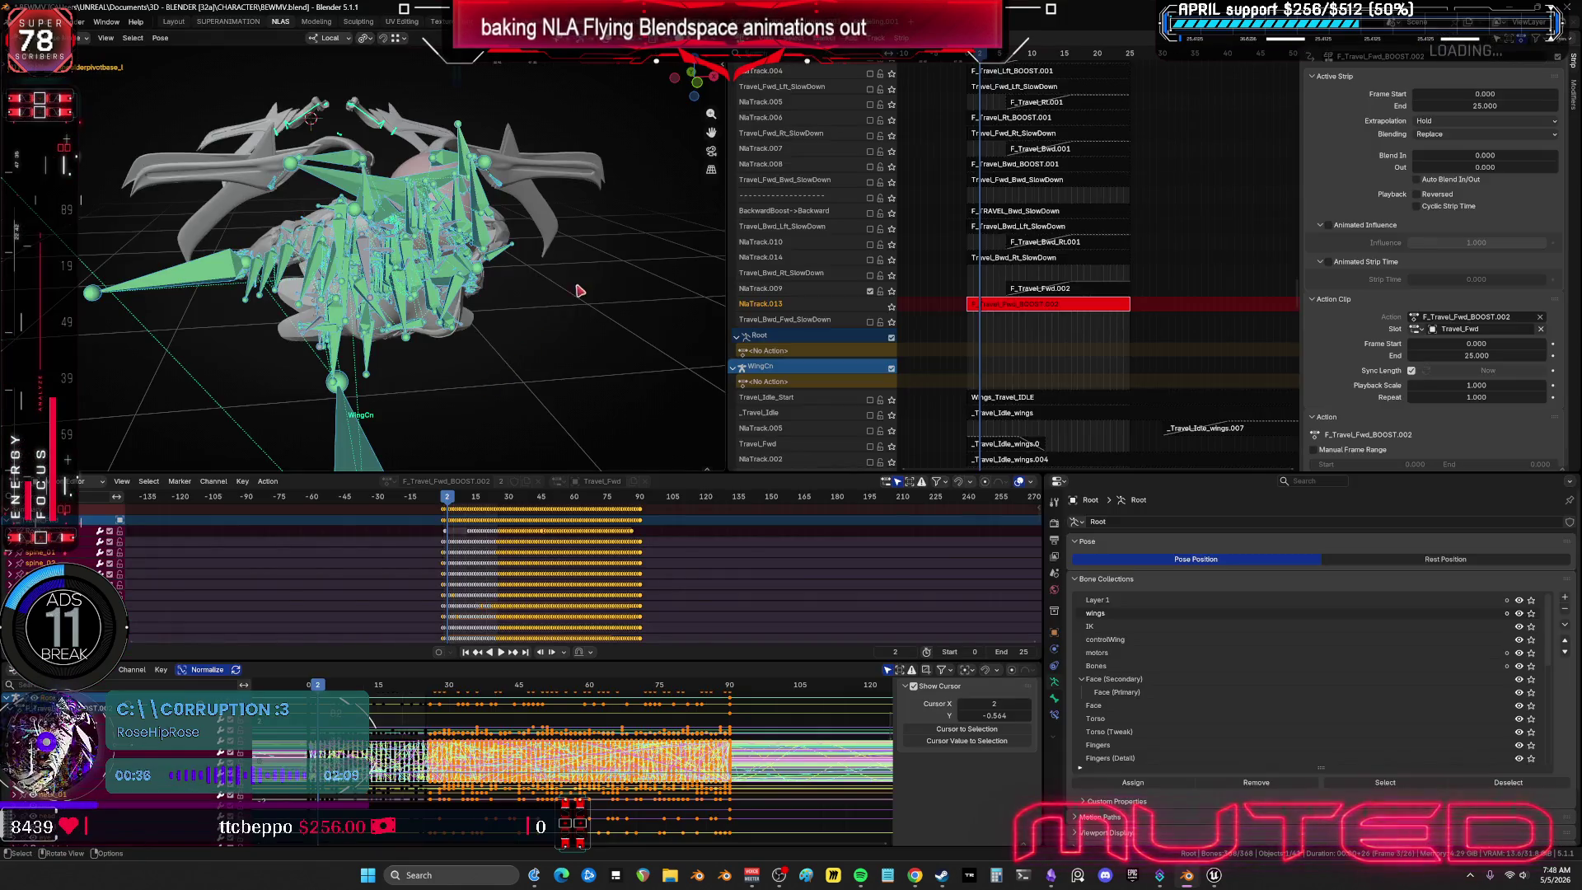
key("space")
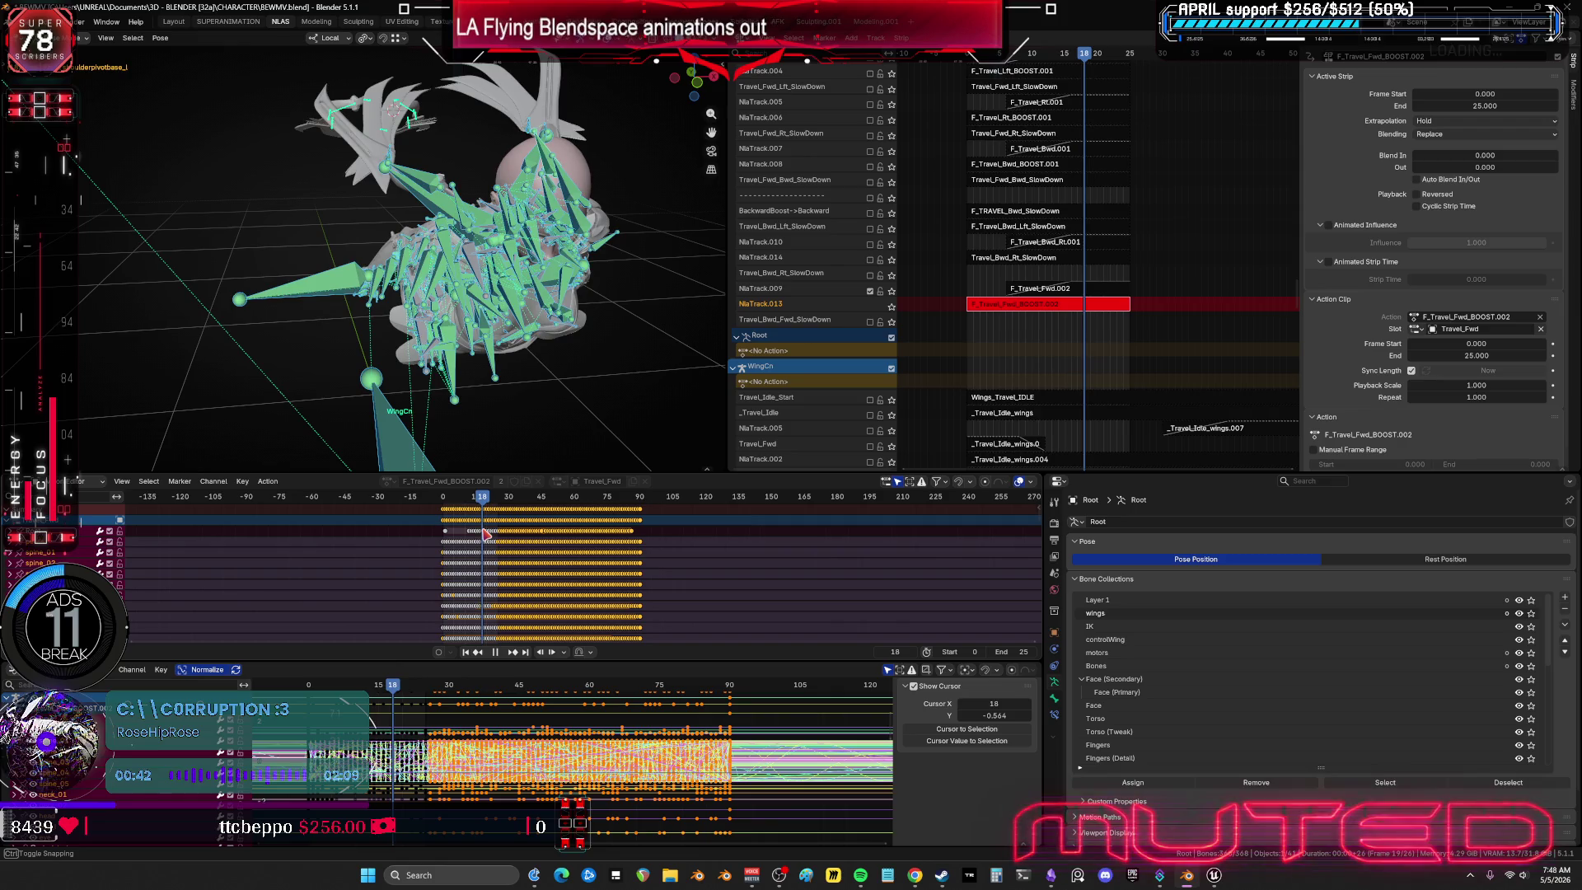
Bake the forward strip's pose over frames 0–25, overwriting its current action.
key("space")
middle_click_drag(473, 407, 499, 323)
key("F3")
key("Return")
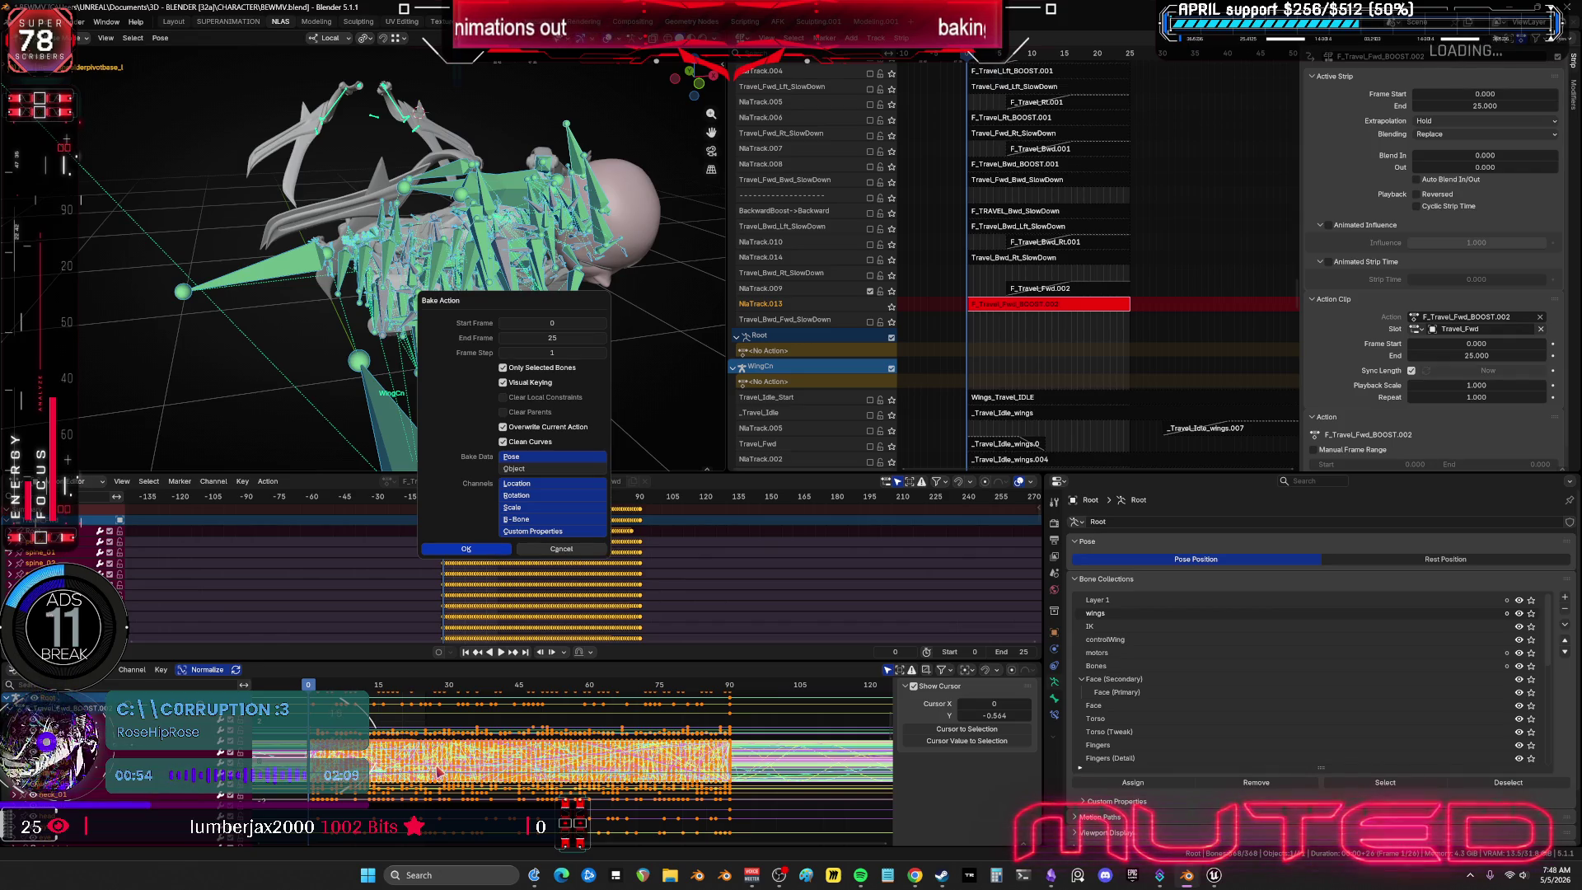
key("Return")
Enlarge the Graph Editor, fit the baked curves into view and select all keyframes.
key("ctrl+space")
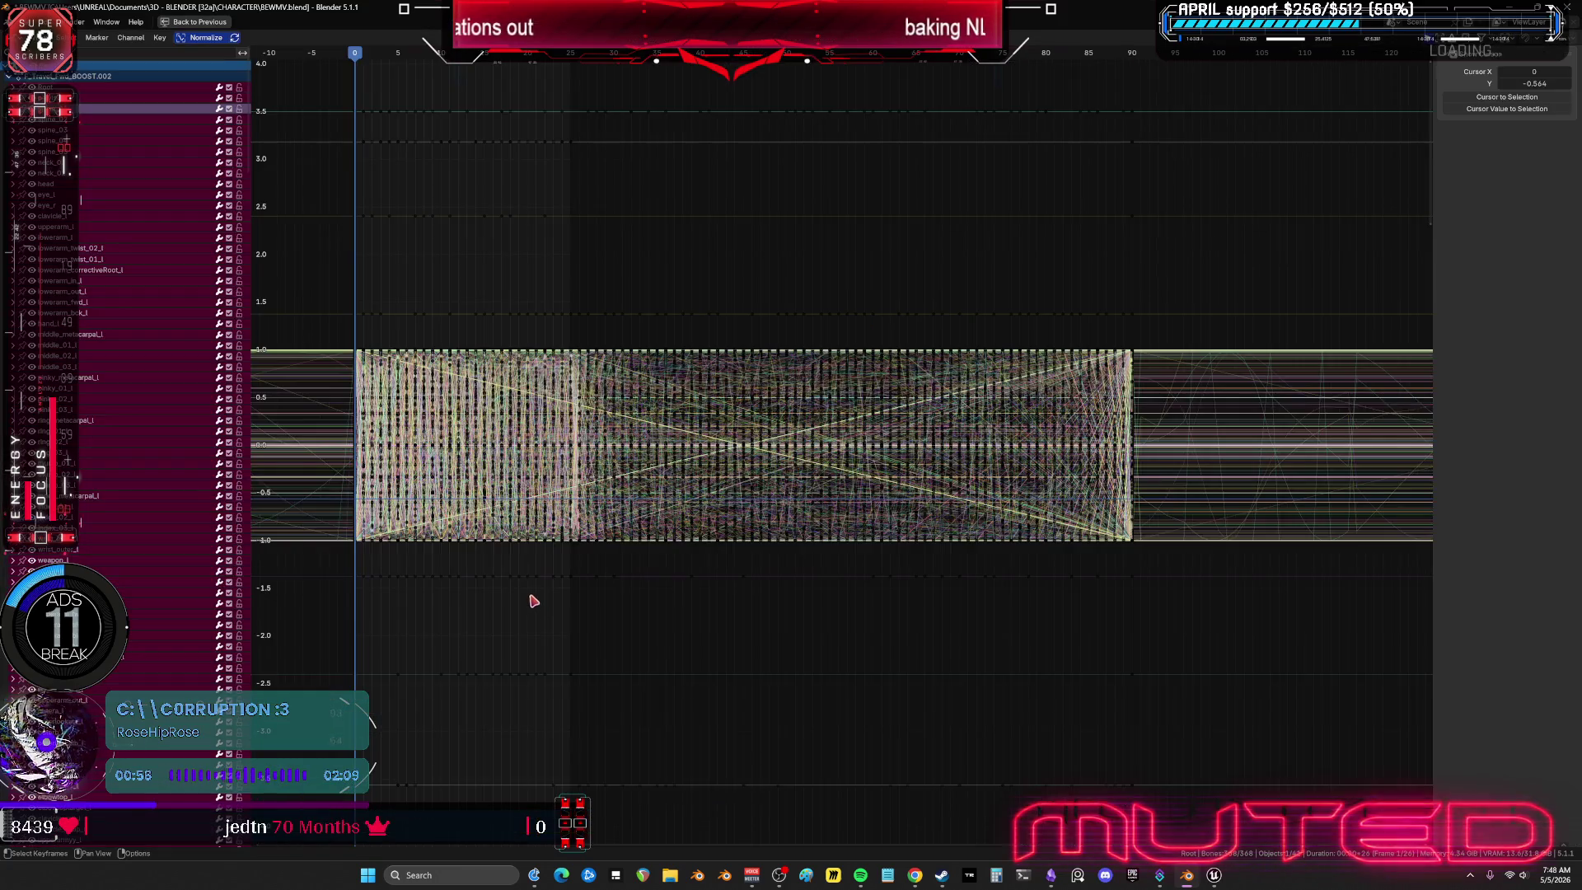
mouse_move(487, 444)
middle_mouse_down()
mouse_move(644, 440)
mouse_move(902, 400)
mouse_move(1185, 399)
mouse_move(783, 431)
mouse_move(823, 434)
mouse_move(800, 441)
middle_mouse_up()
scroll(655, 445, "up", 4)
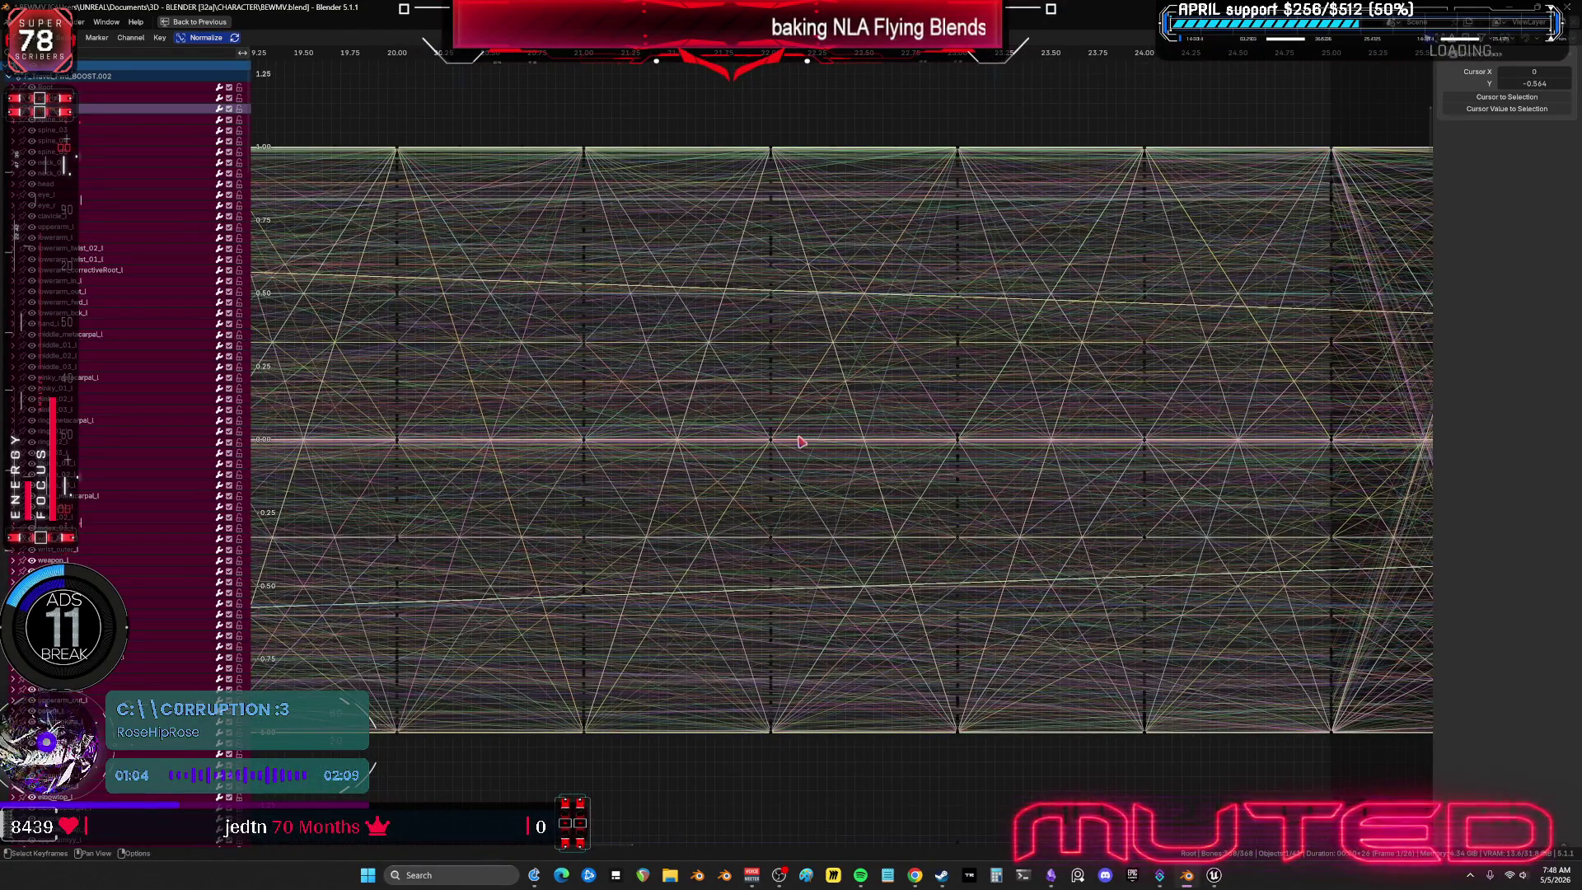
mouse_move(548, 452)
middle_mouse_down()
mouse_move(450, 551)
mouse_move(585, 505)
mouse_move(821, 486)
middle_mouse_up()
key("Home")
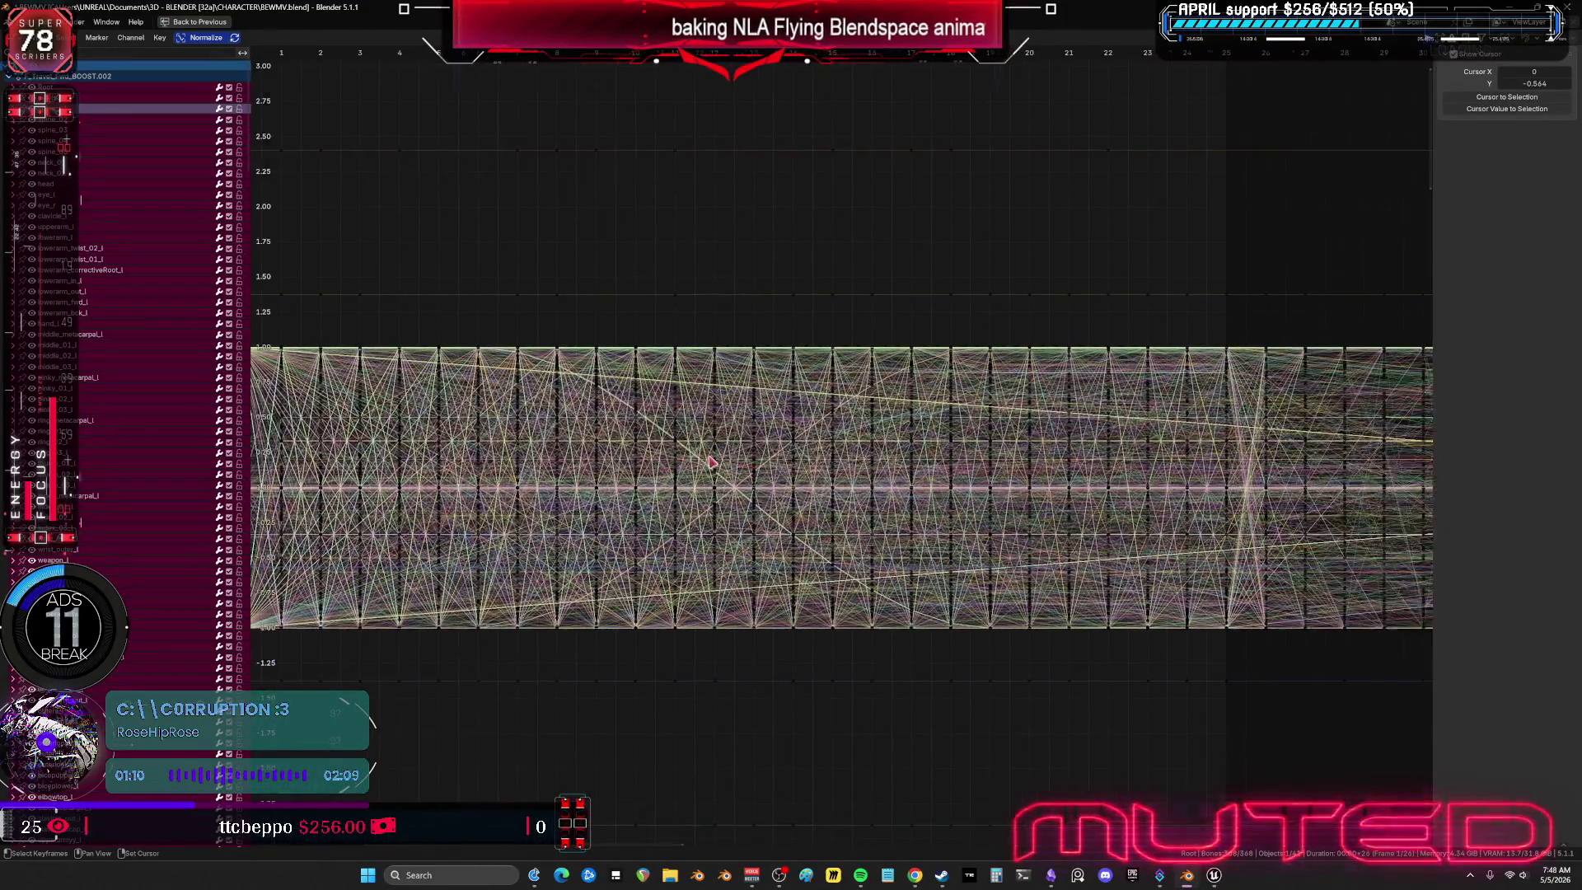
key("a")
left_click(159, 37)
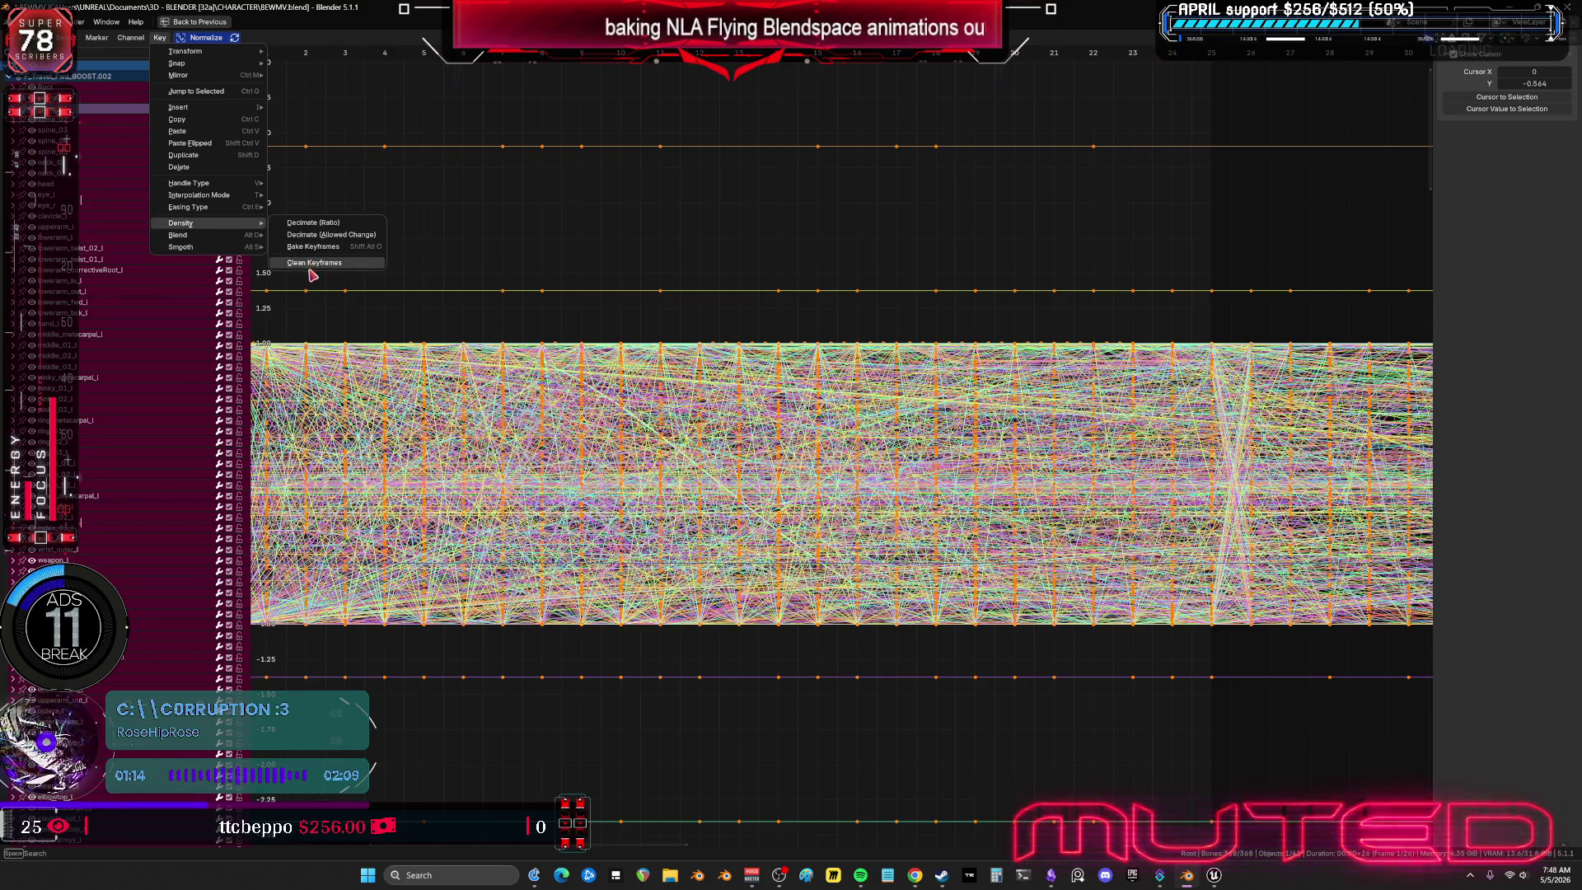
Clean the baked keyframes and delete the first dense run of keys.
left_click(313, 263)
left_click(159, 37)
mouse_move(215, 63)
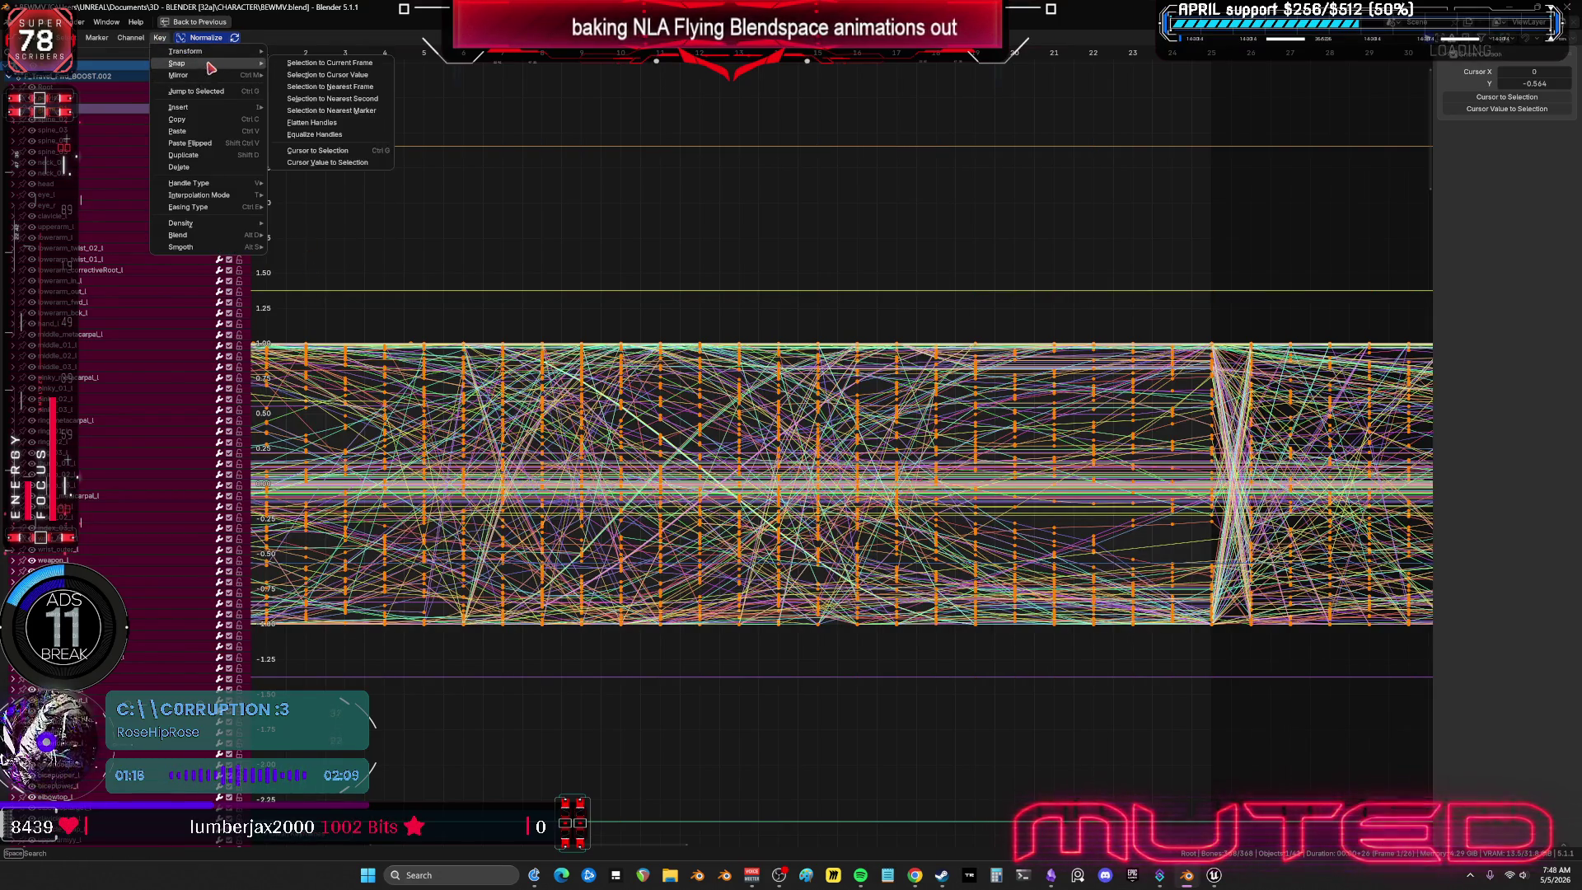
scroll(1154, 558, "down", 4)
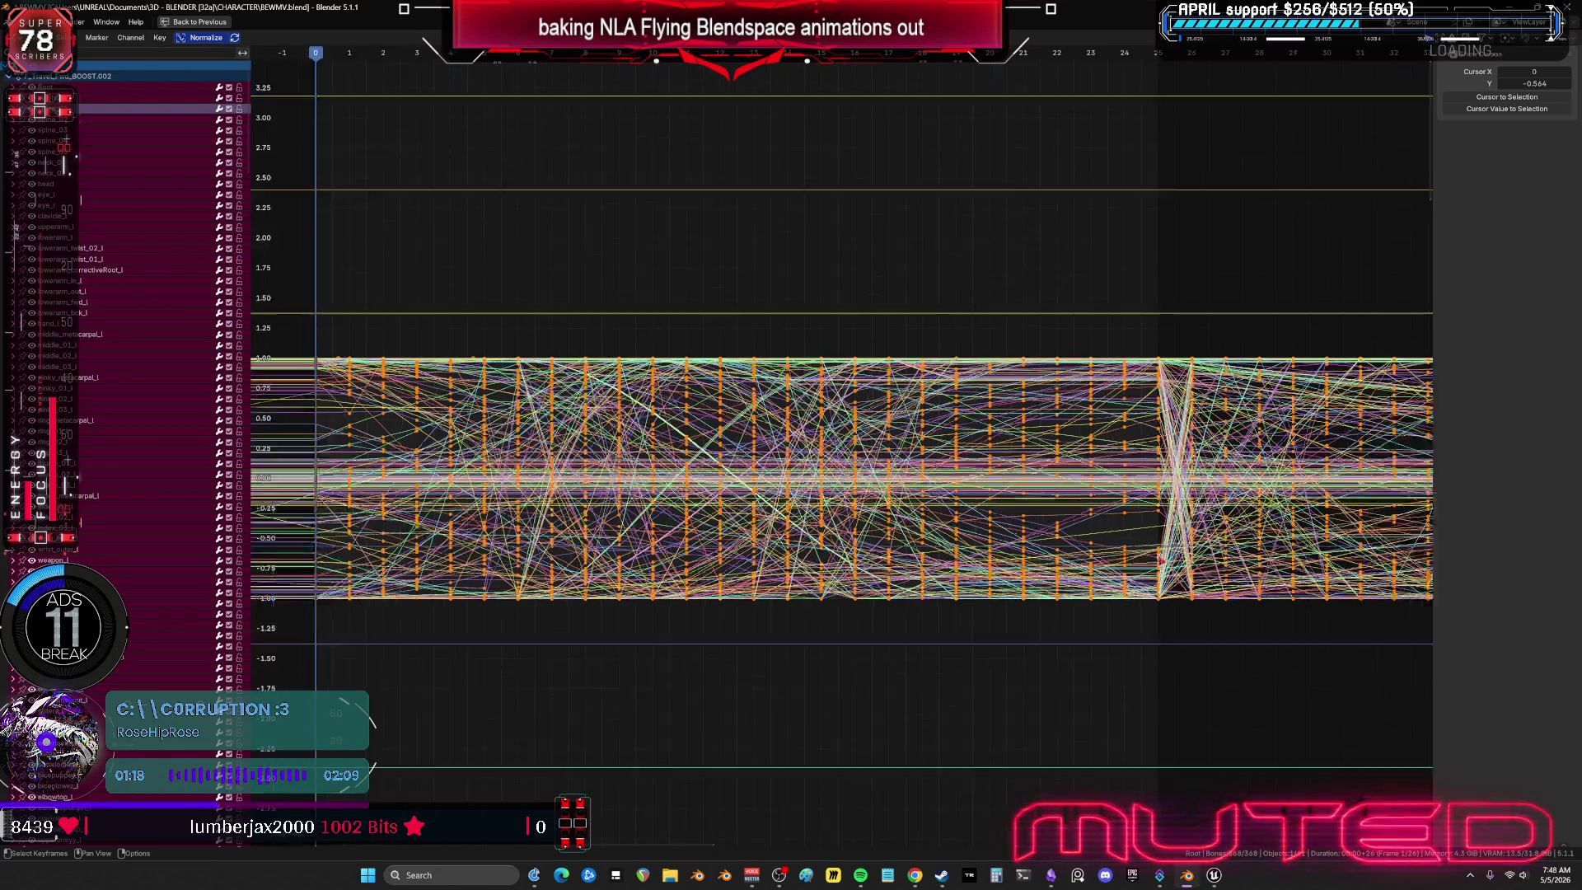
scroll(1104, 533, "down", 5)
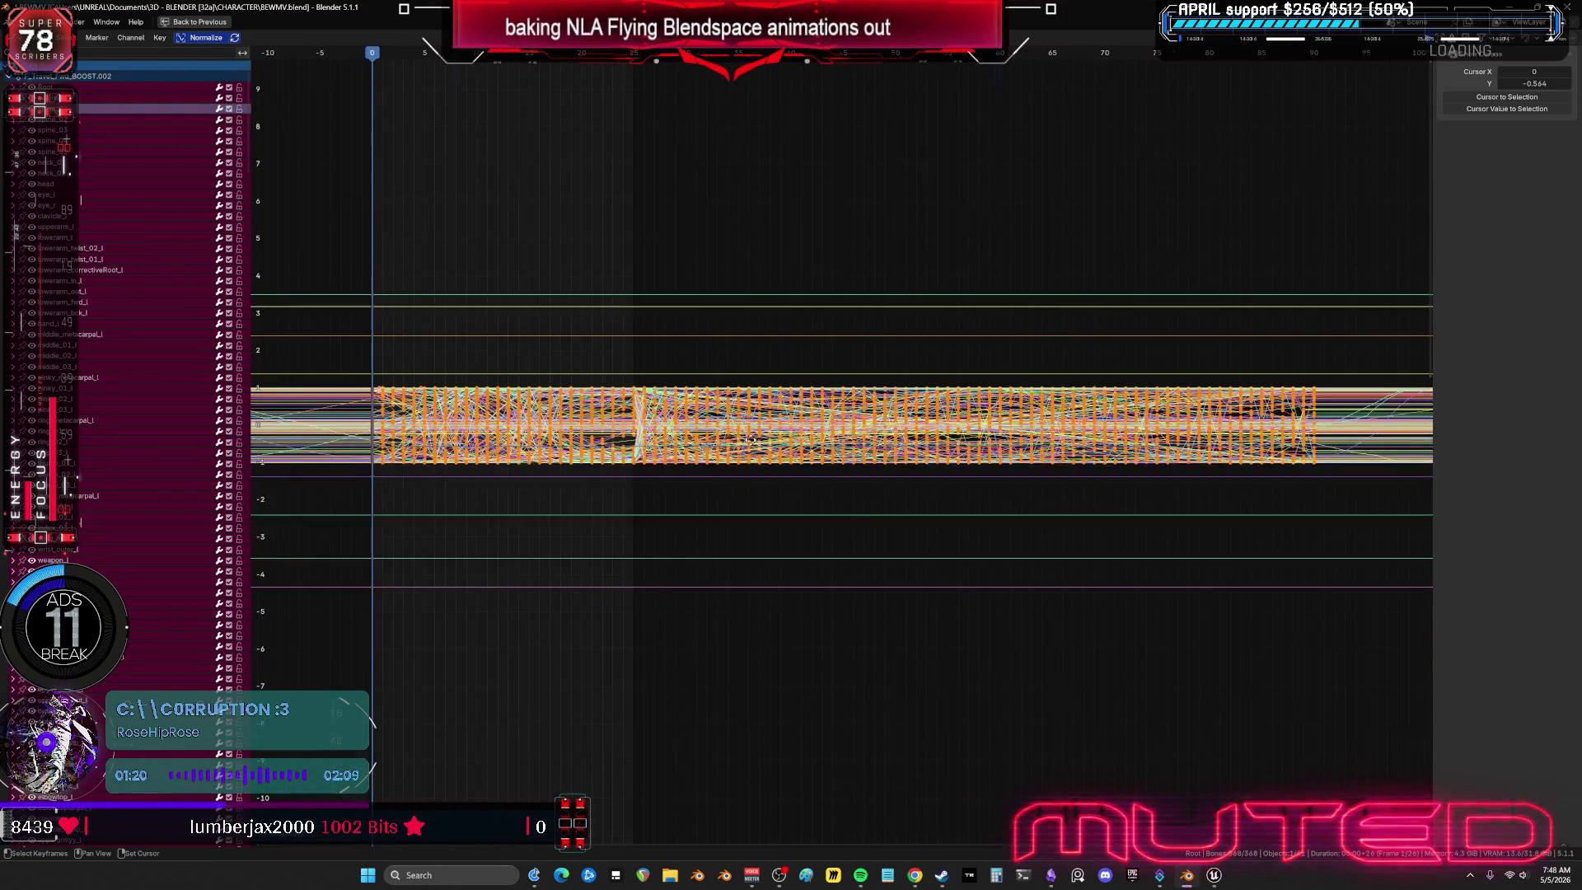
left_click_drag(1236, 576, 398, 242)
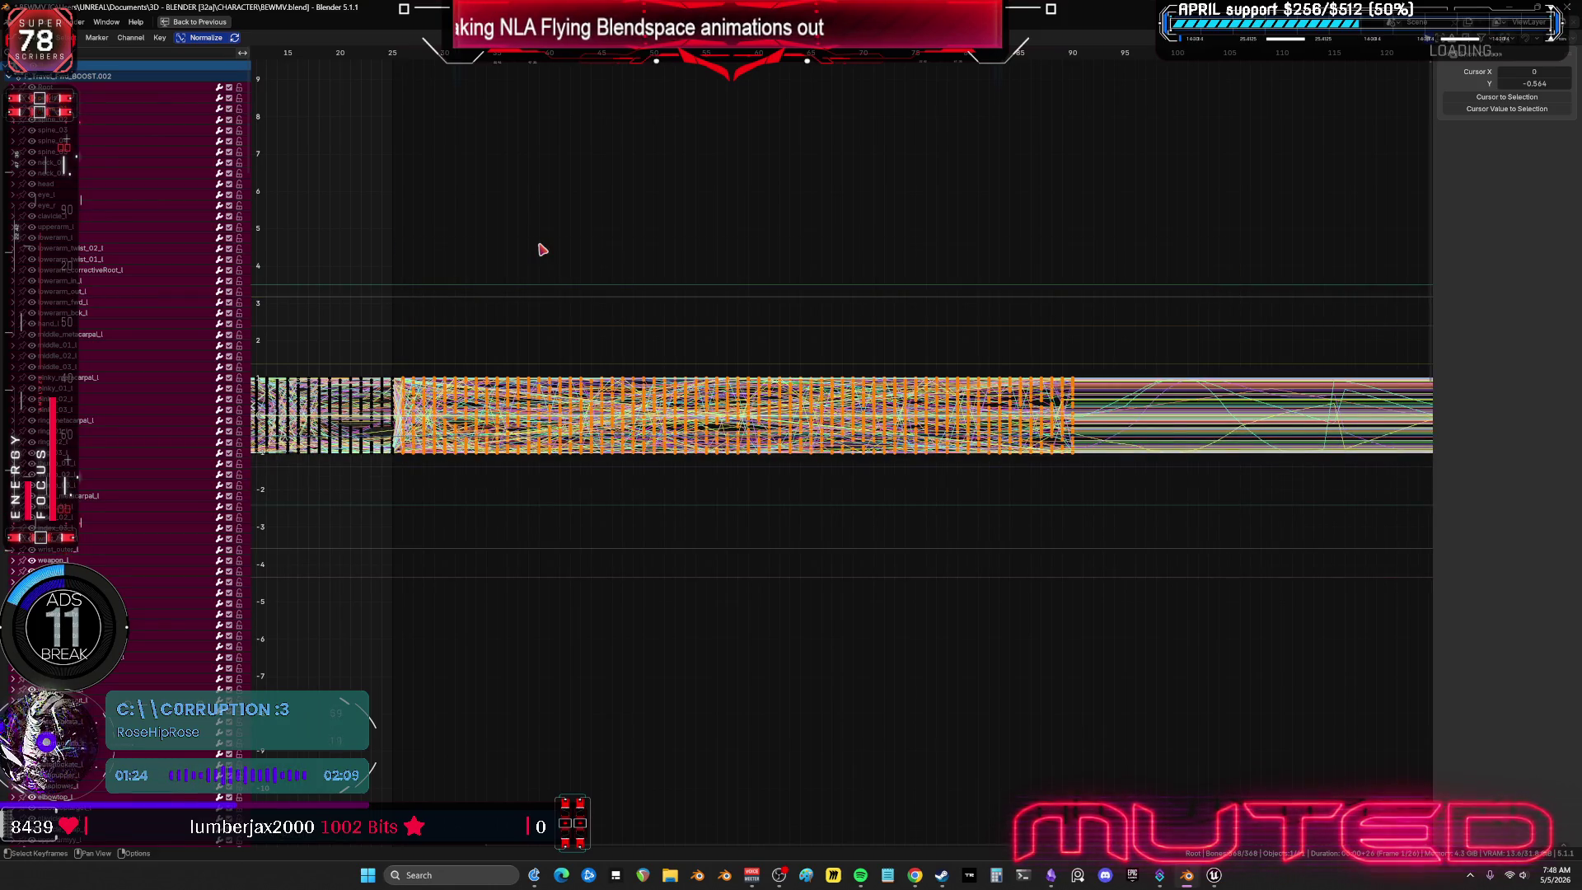
key("Delete")
Delete the remaining dense keys past frame 25, restore the full layout and select the NlaTrack.013 strip.
mouse_move(443, 348)
middle_mouse_down()
mouse_move(882, 357)
mouse_move(815, 357)
middle_mouse_up()
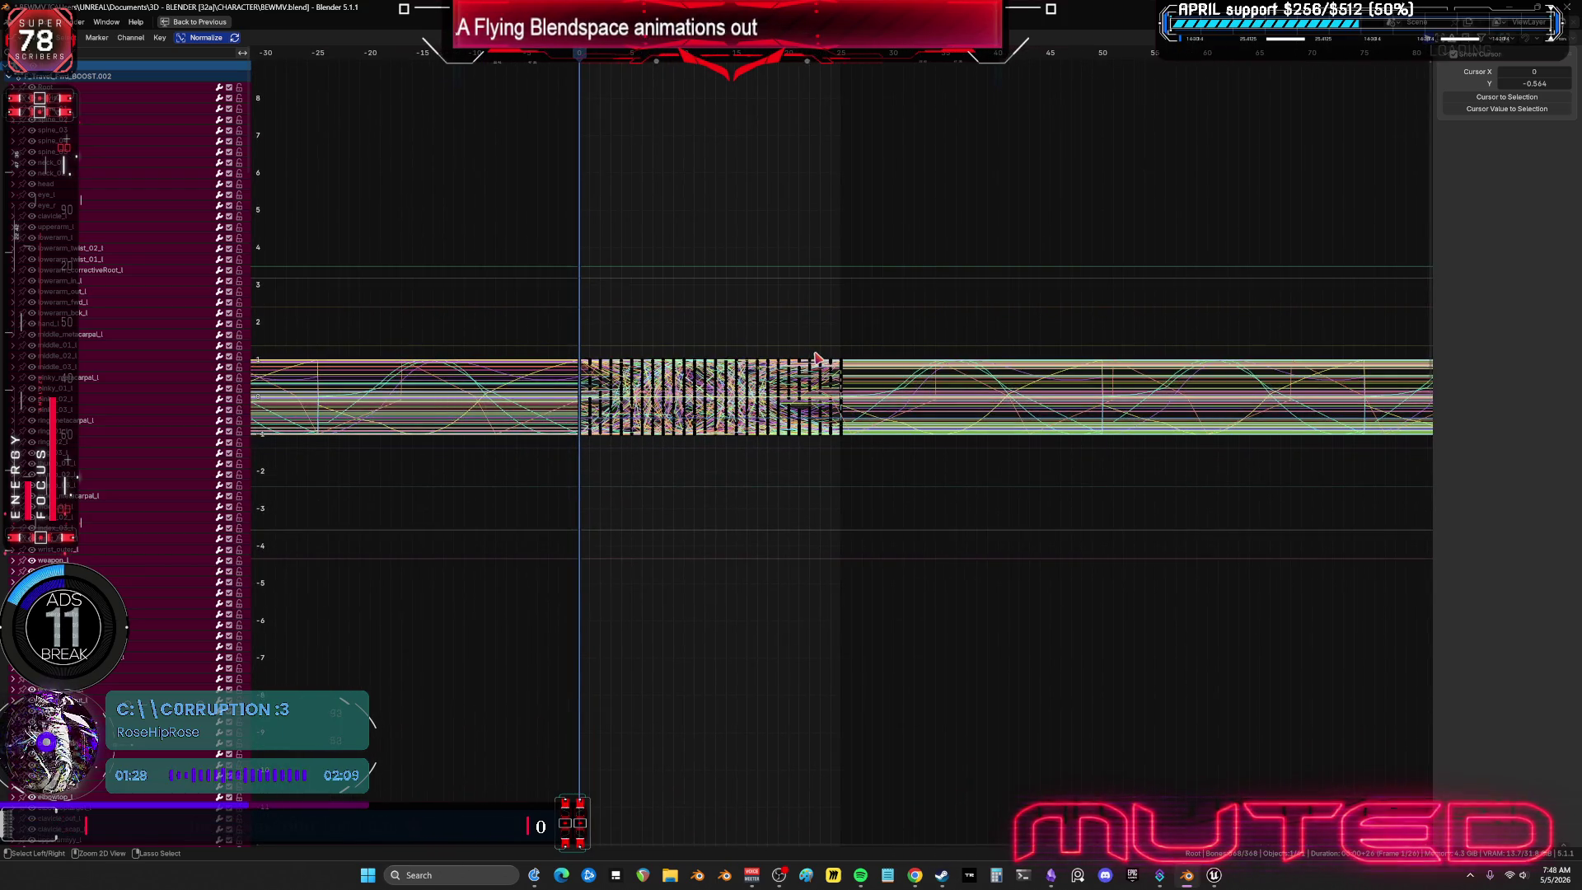
left_click(815, 358, "ctrl")
key("ctrl+z")
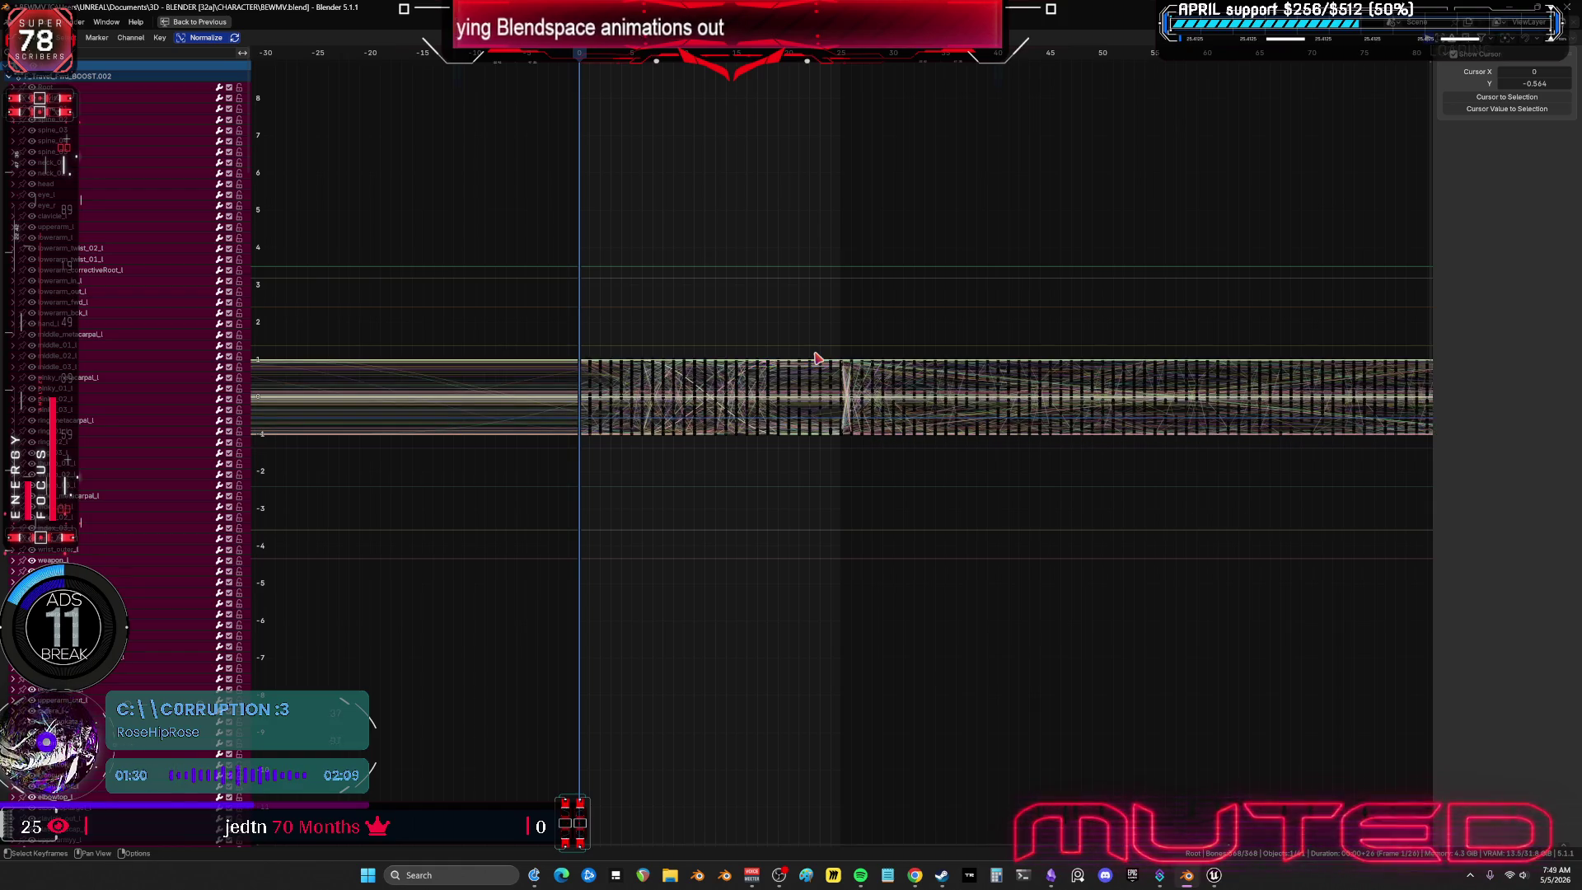
scroll(907, 432, "down", 3)
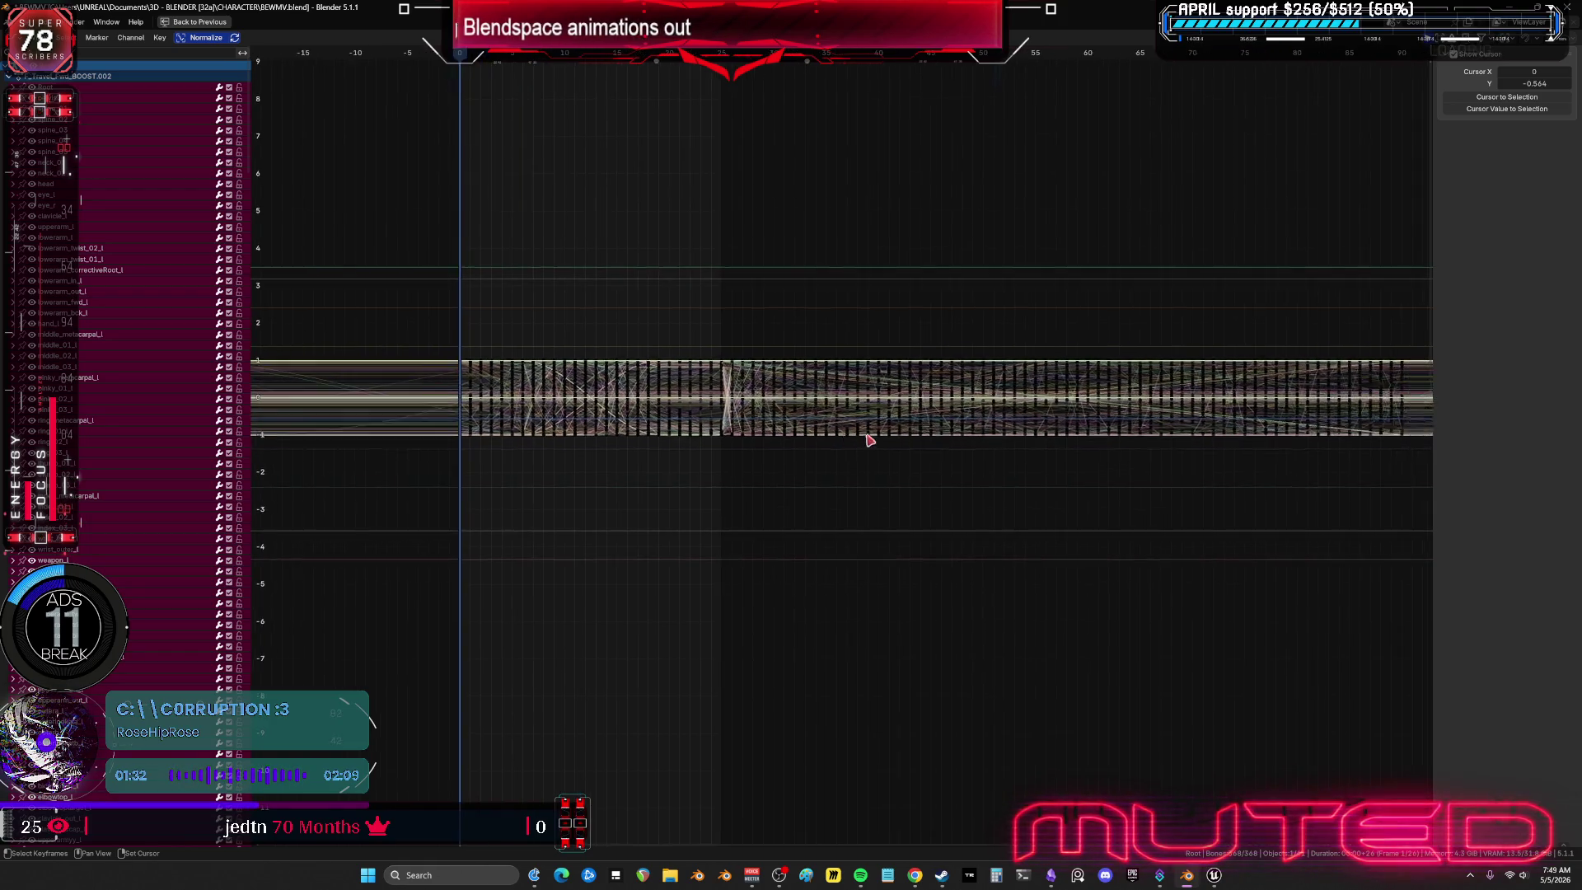
left_click_drag(1269, 567, 745, 269)
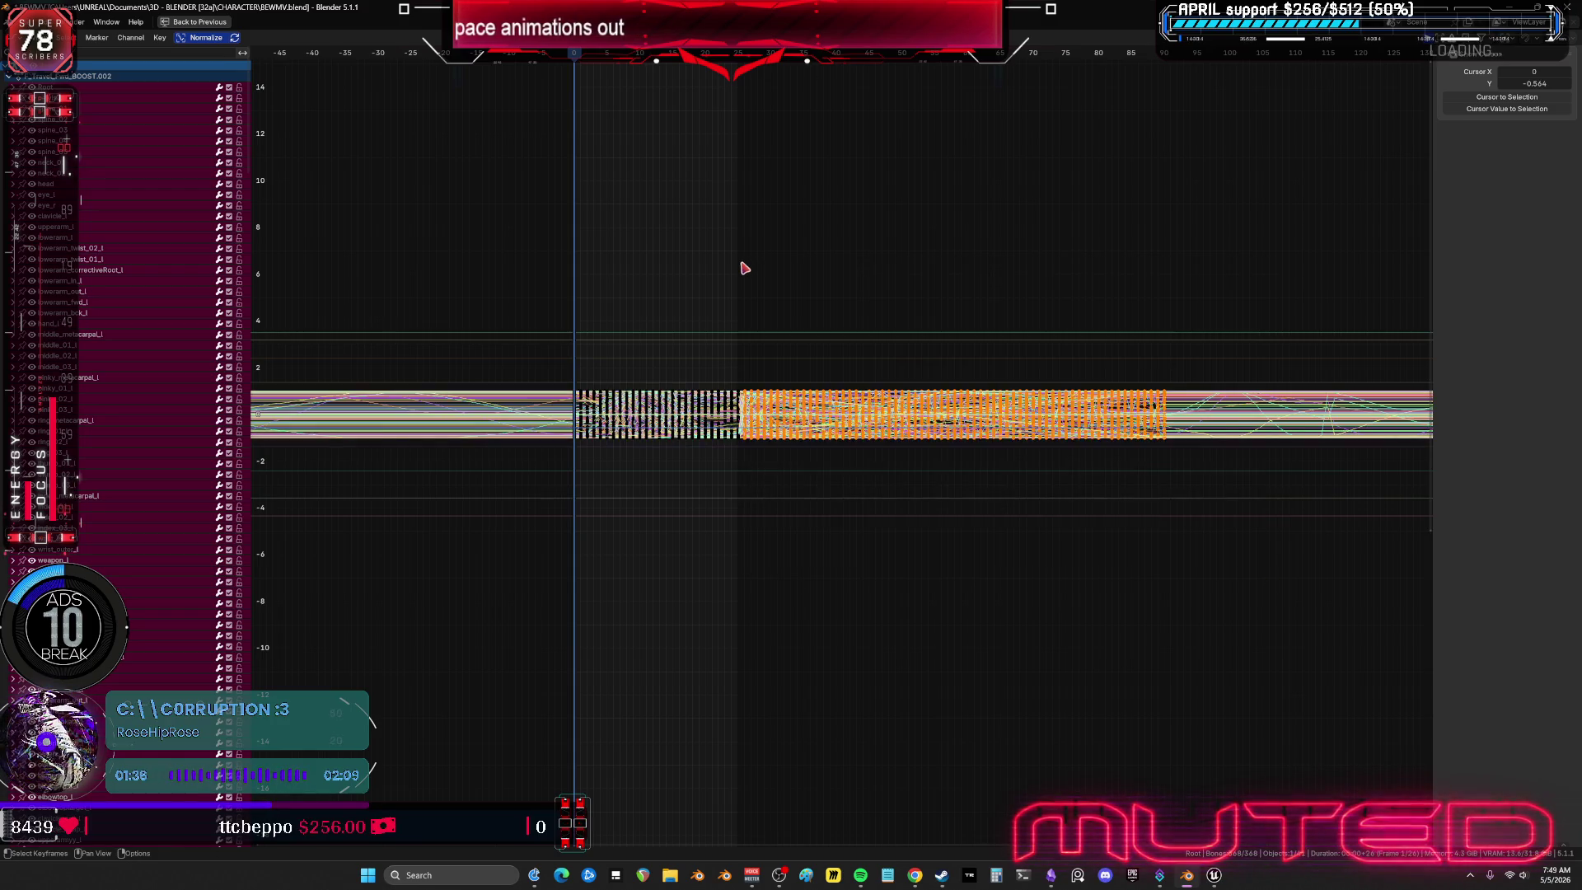
key("Delete")
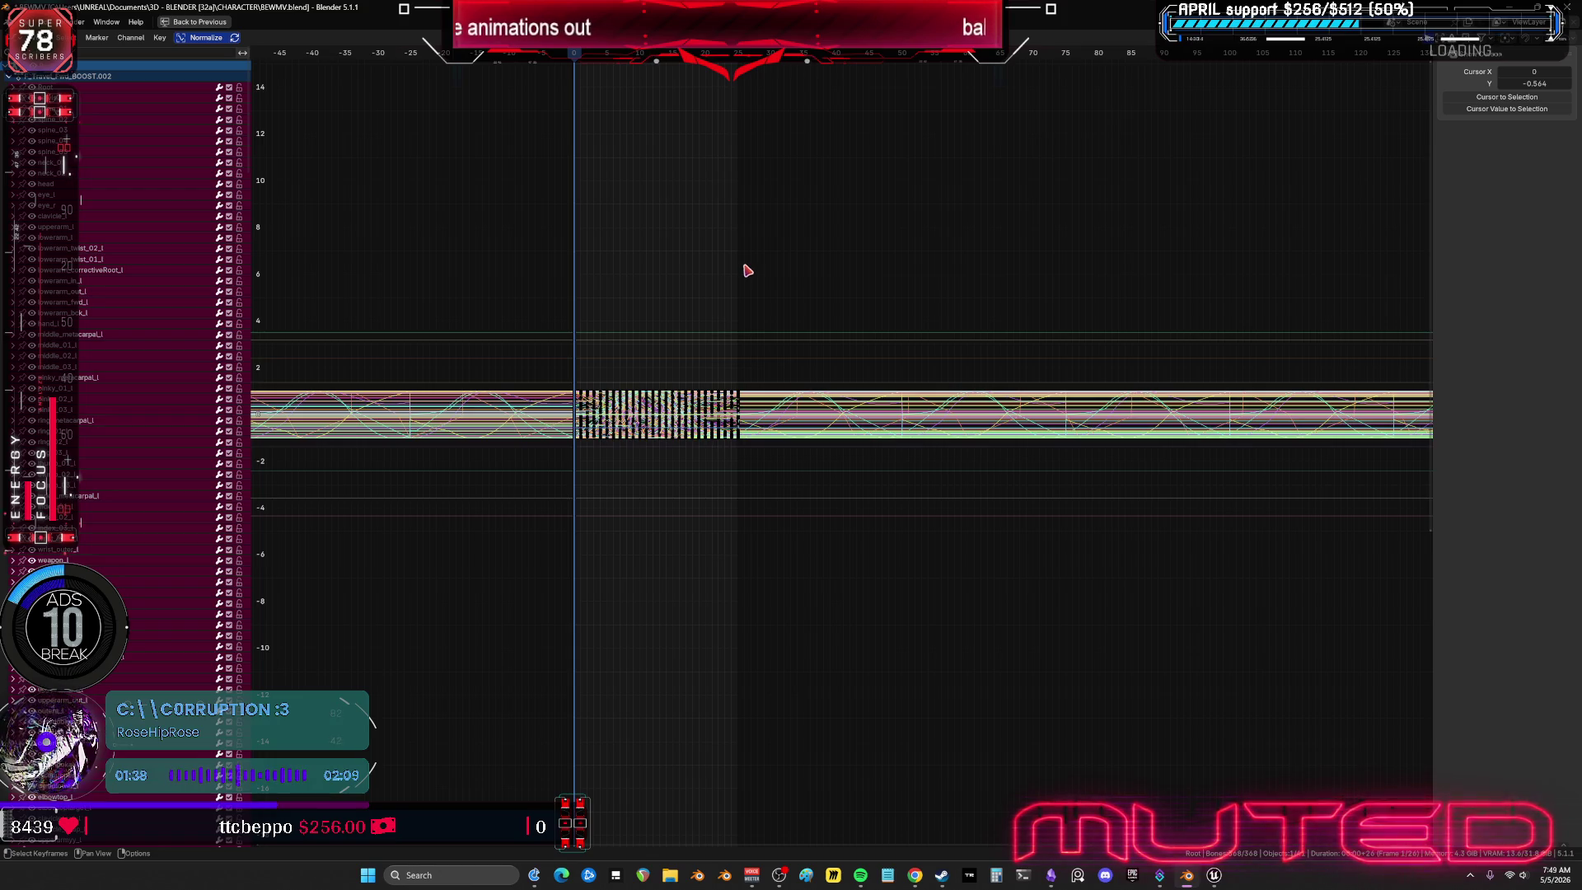
scroll(744, 473, "up", 3)
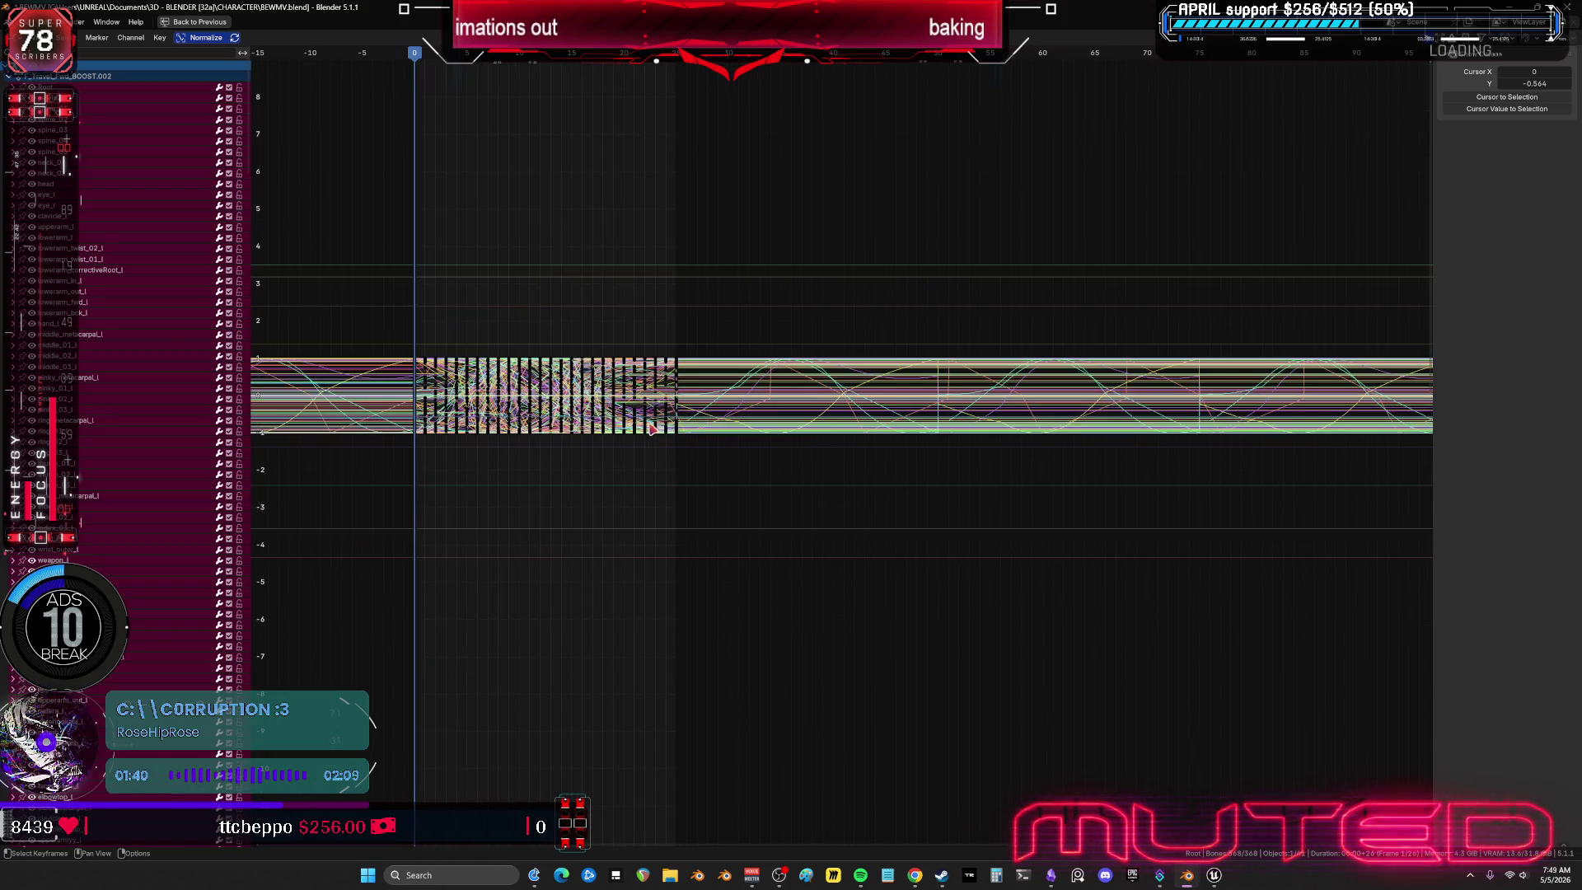
key("ctrl+space")
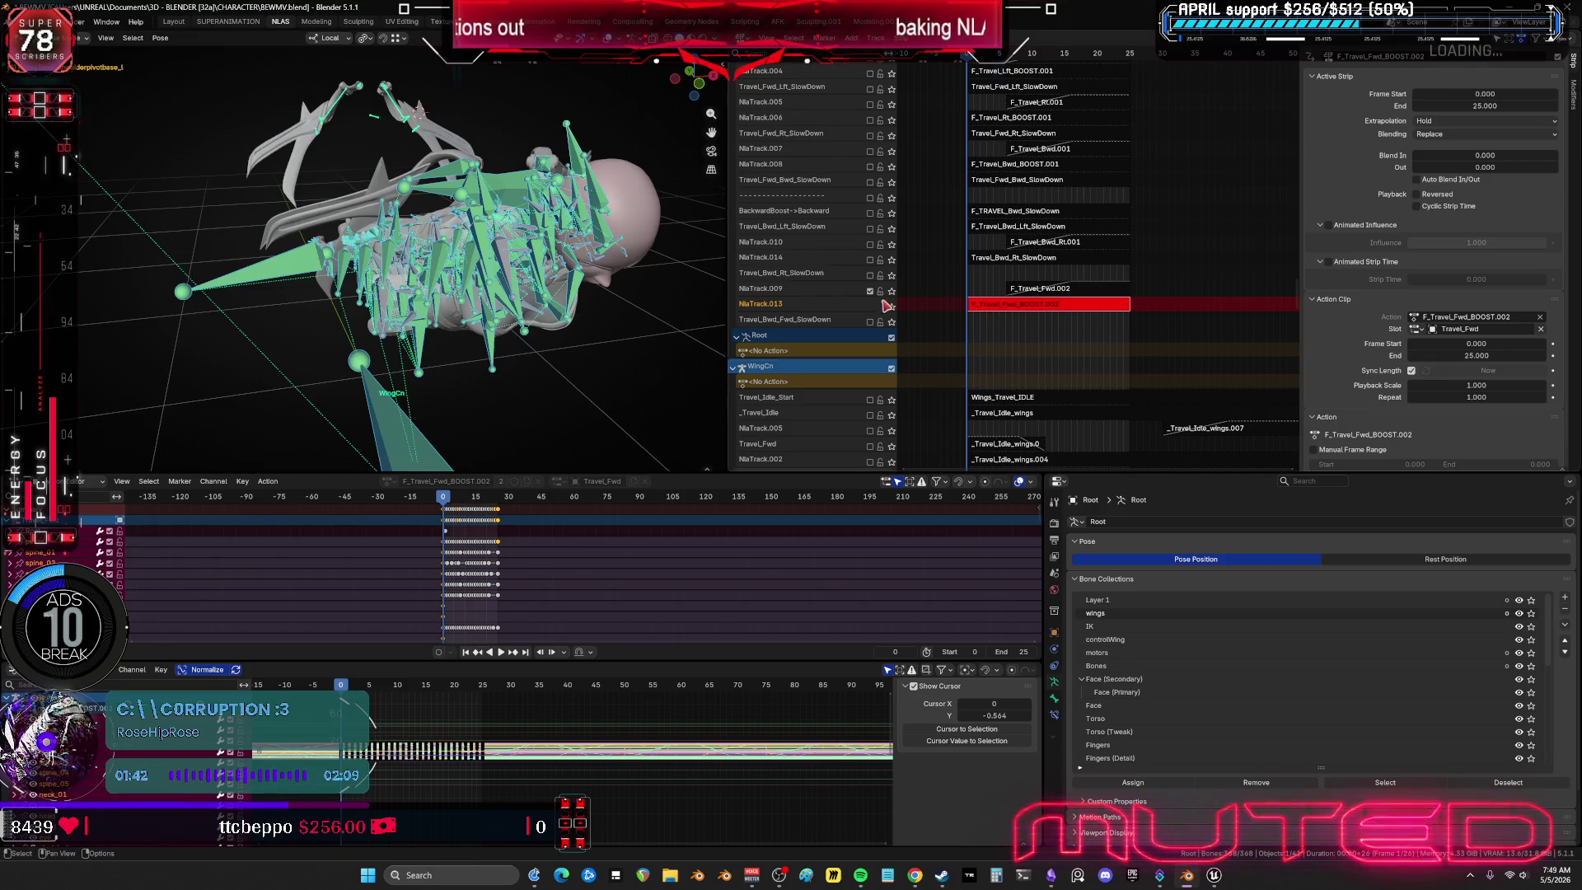
left_click(880, 306)
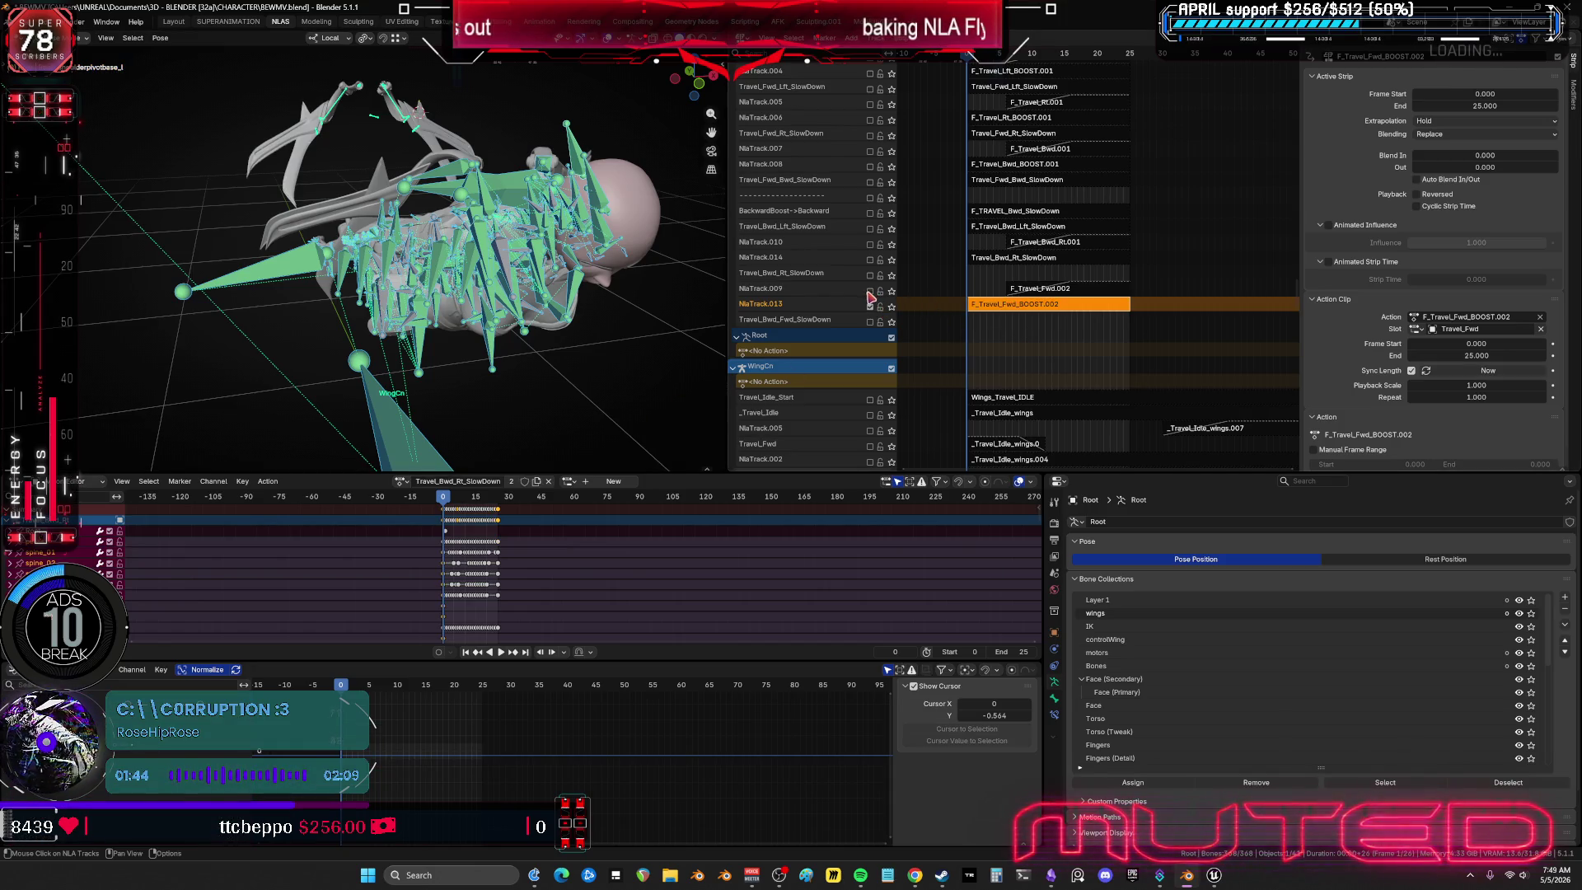
Make F_Travel_Fwd_BOOST.002 the active strip and load its action for editing.
left_click(804, 321)
left_click(1020, 306)
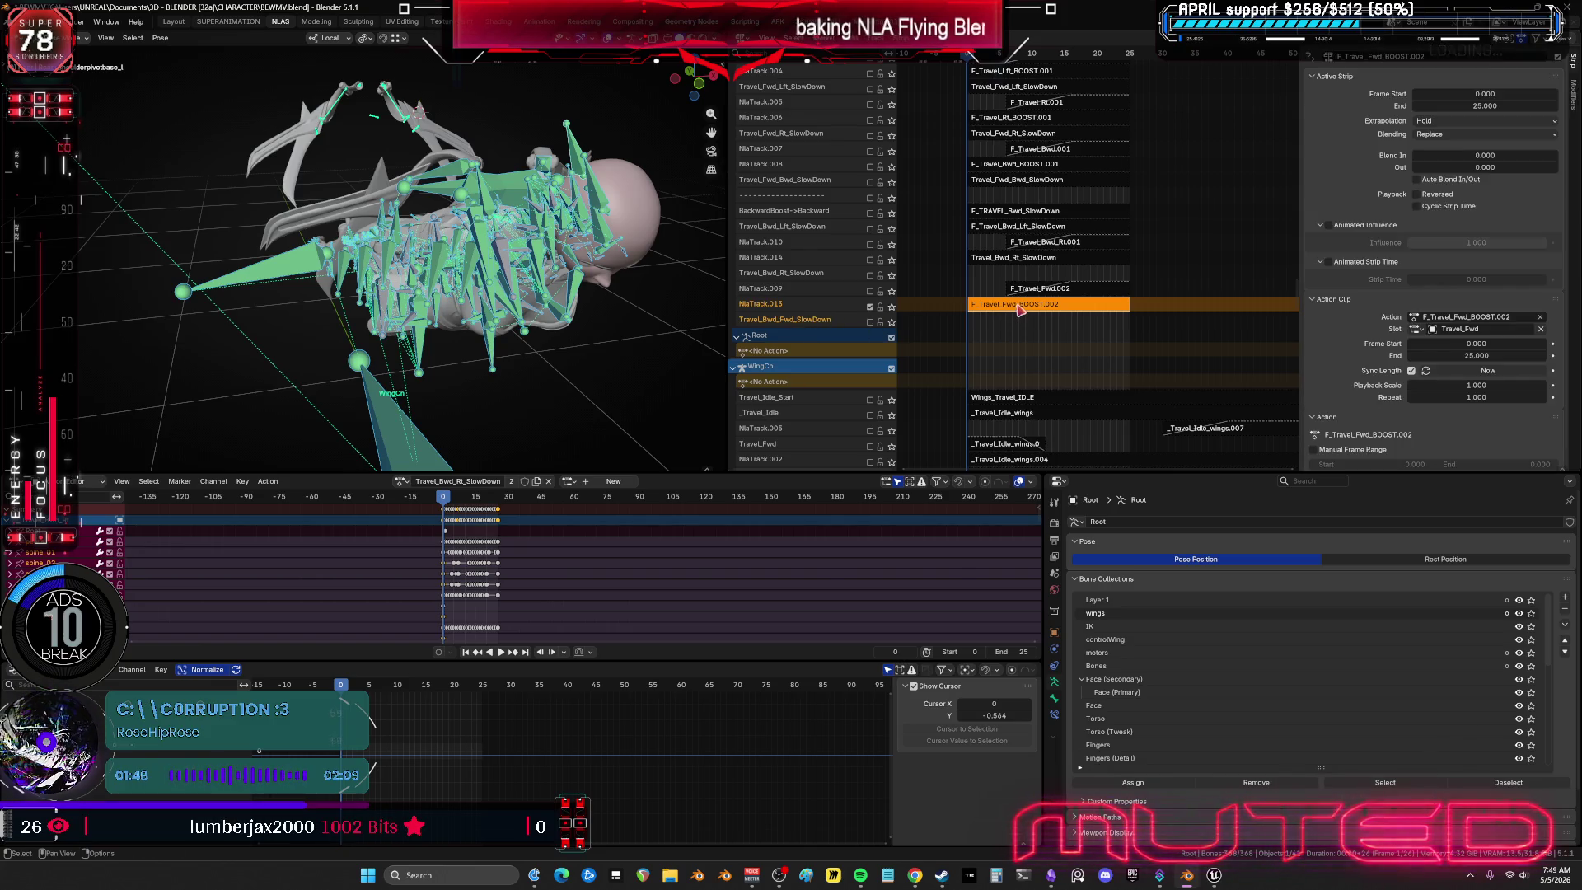
left_click(1464, 317)
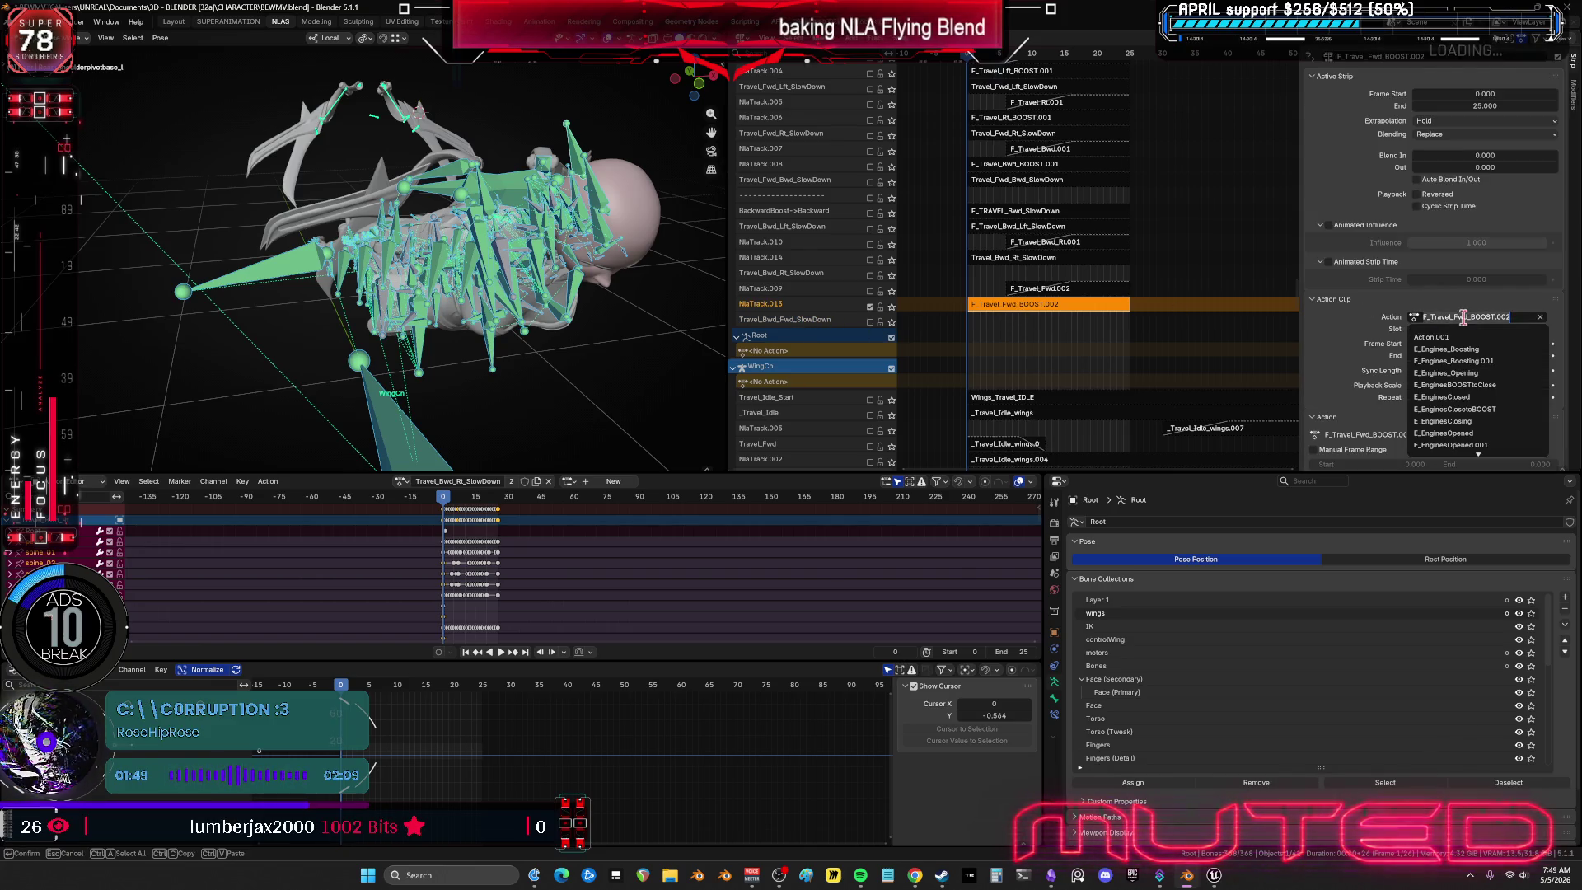
left_click(405, 481)
type("F_Travel_Fwd_BOOST.002")
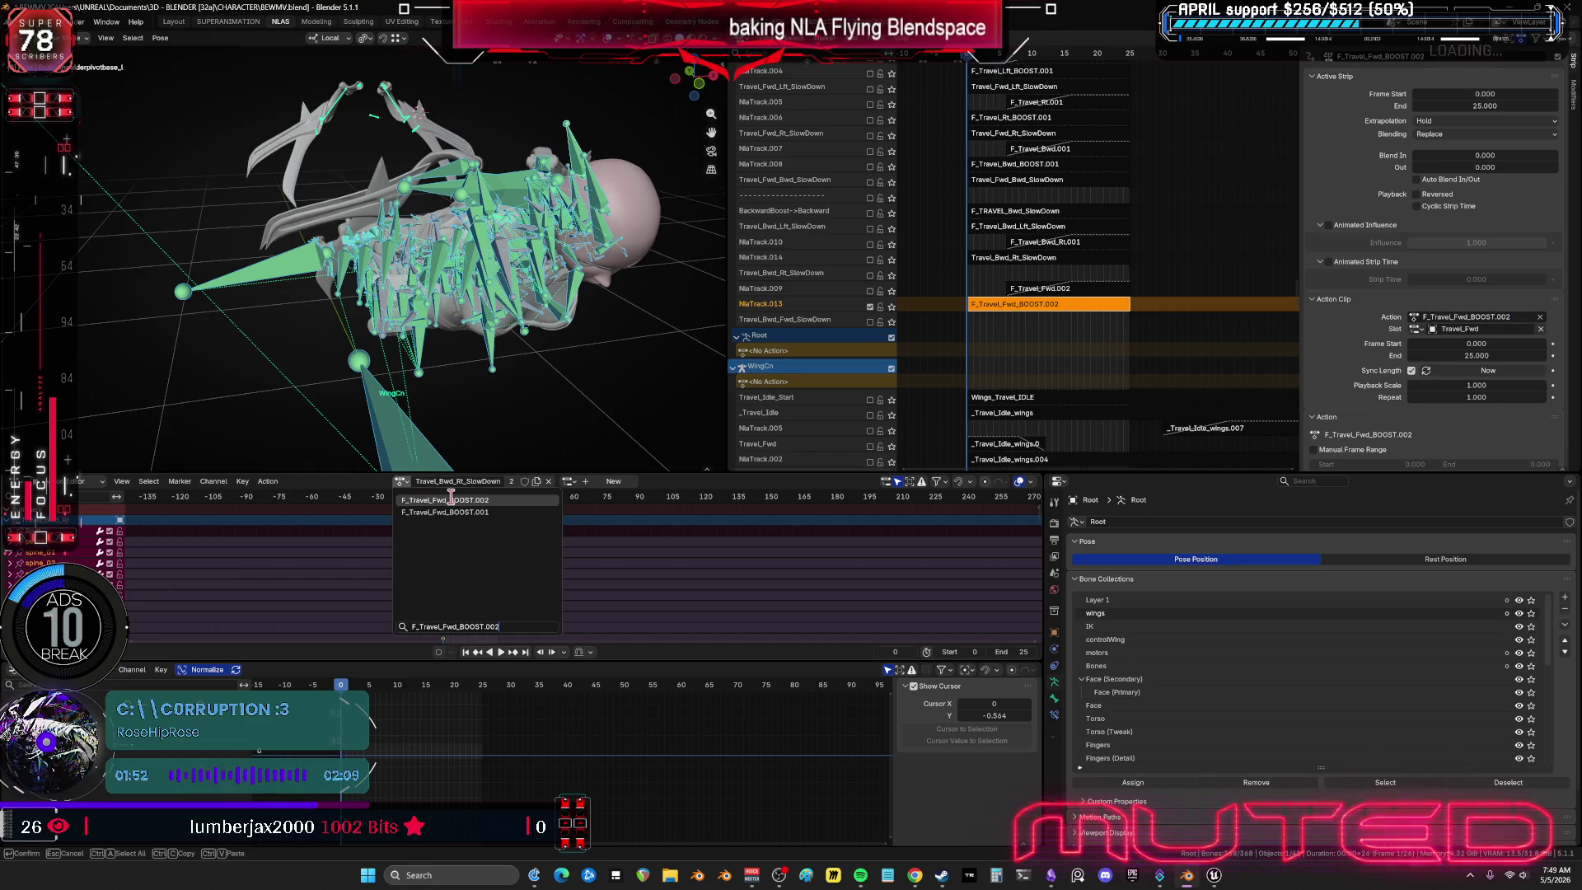
key("Return")
Rename the strip to the copied track name, Travel_Bwd_Fwd_SlowDown.
double_click(784, 320)
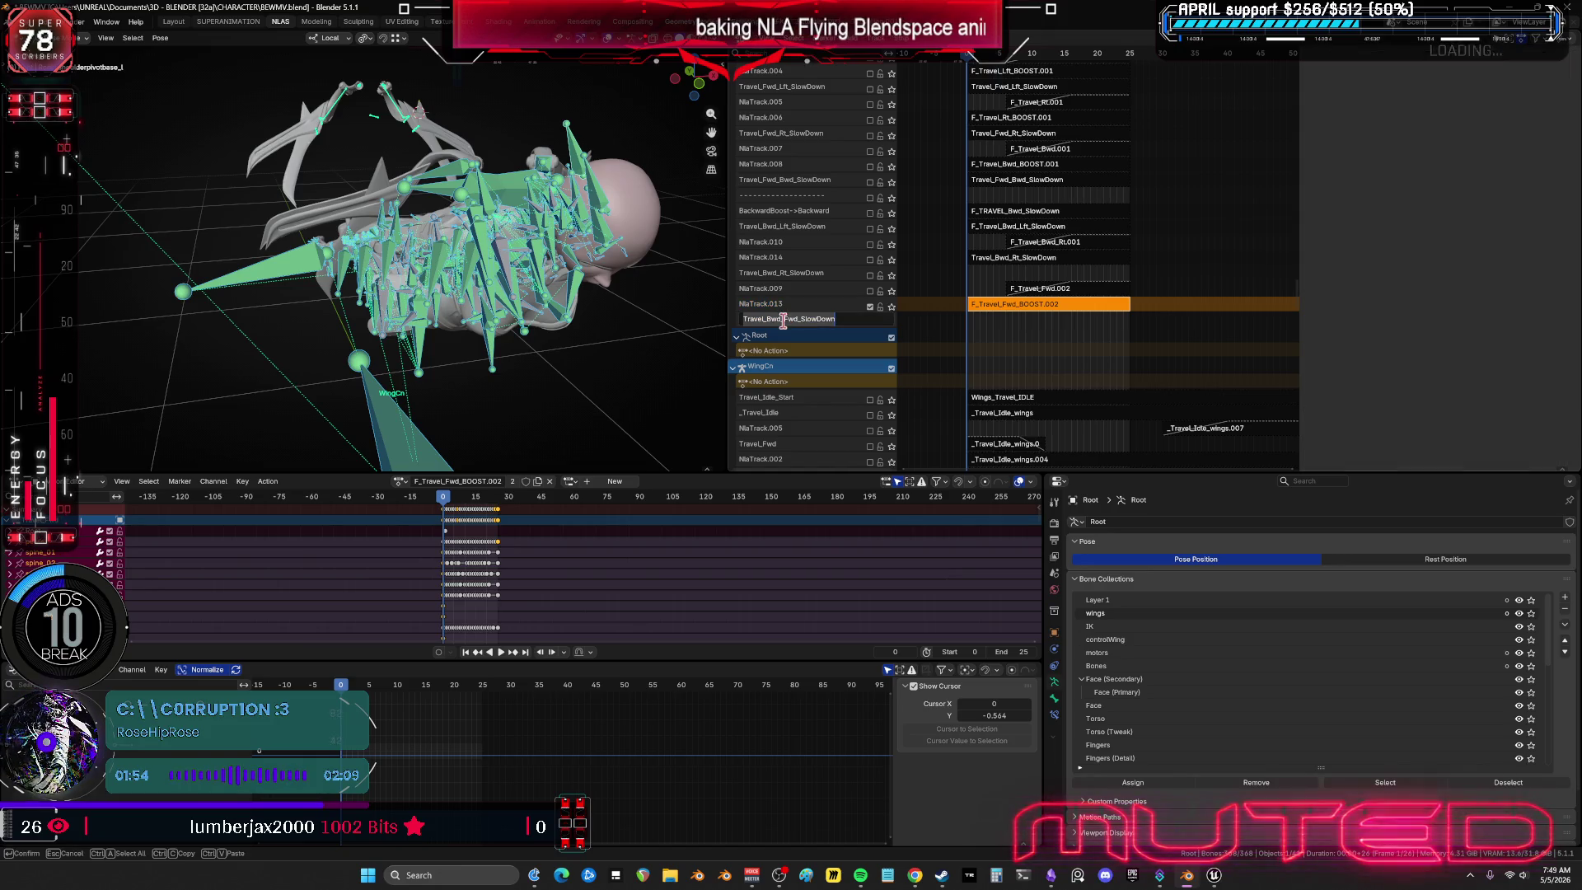
key("Return")
key("n")
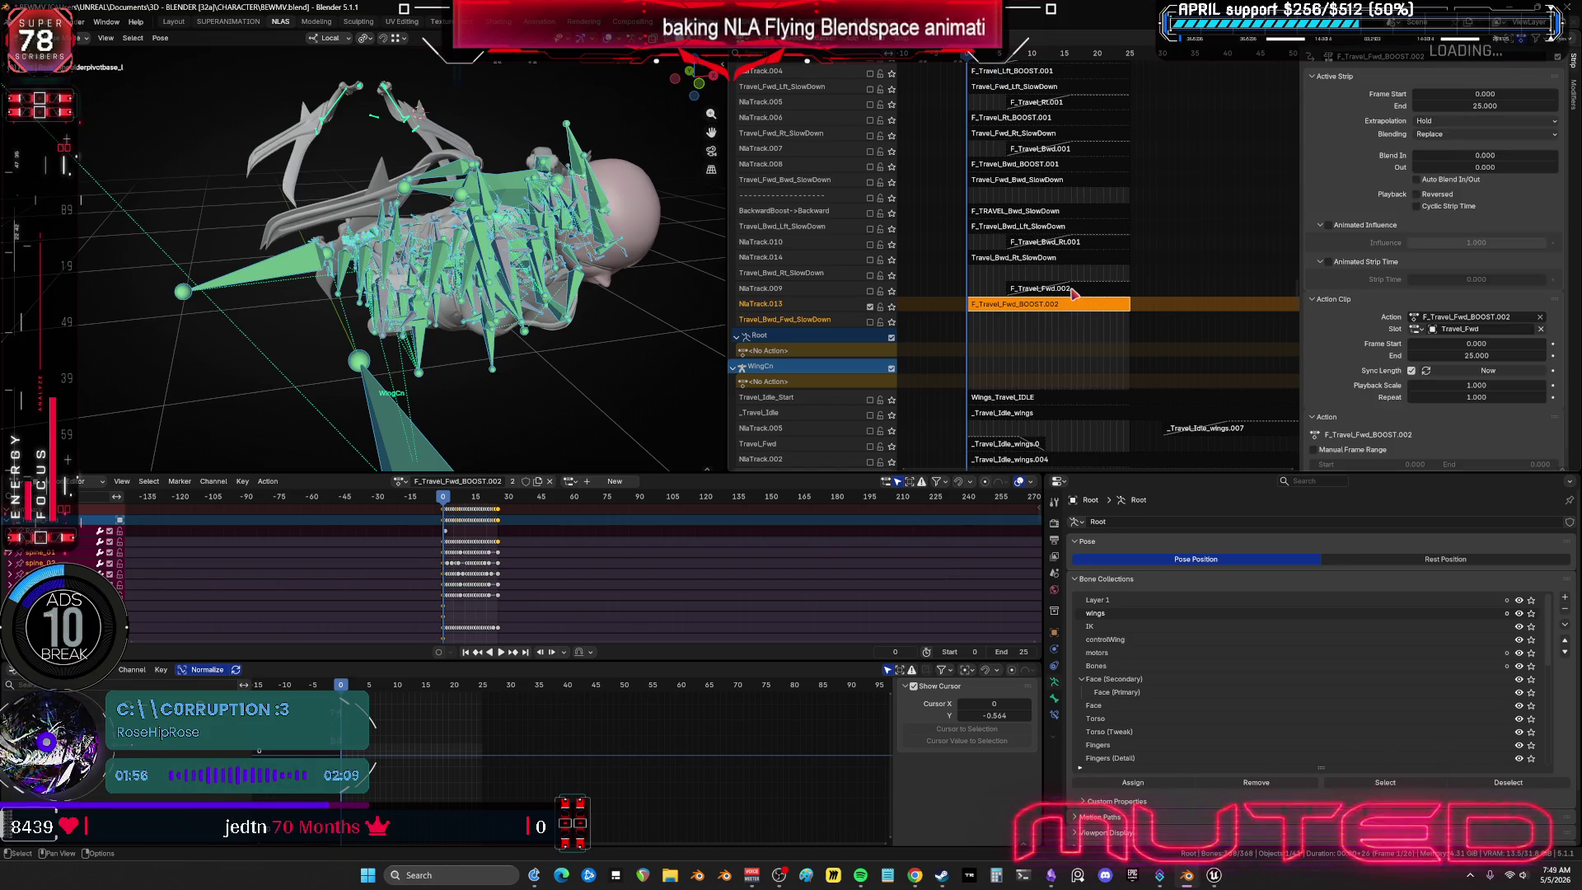
key("F2")
type("Travel_Bwd_Fwd_SlowDown")
key("Return")
Rename the action to Travel_Bwd_Fwd_SlowDown and paste that name onto NlaTrack.013.
double_click(471, 481)
key("ctrl+v")
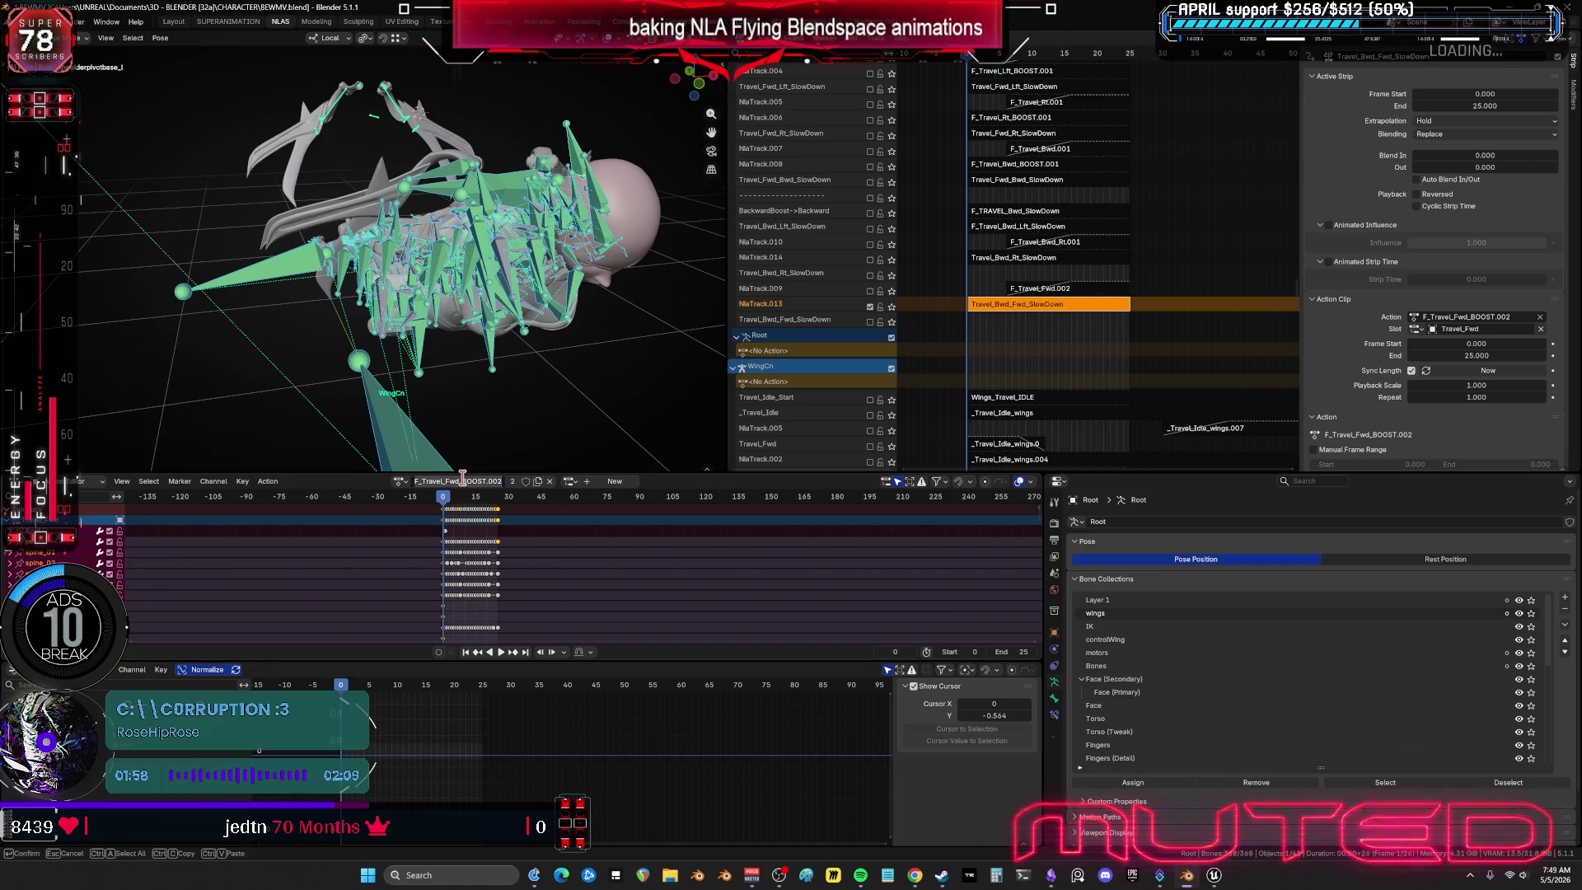
key("Return")
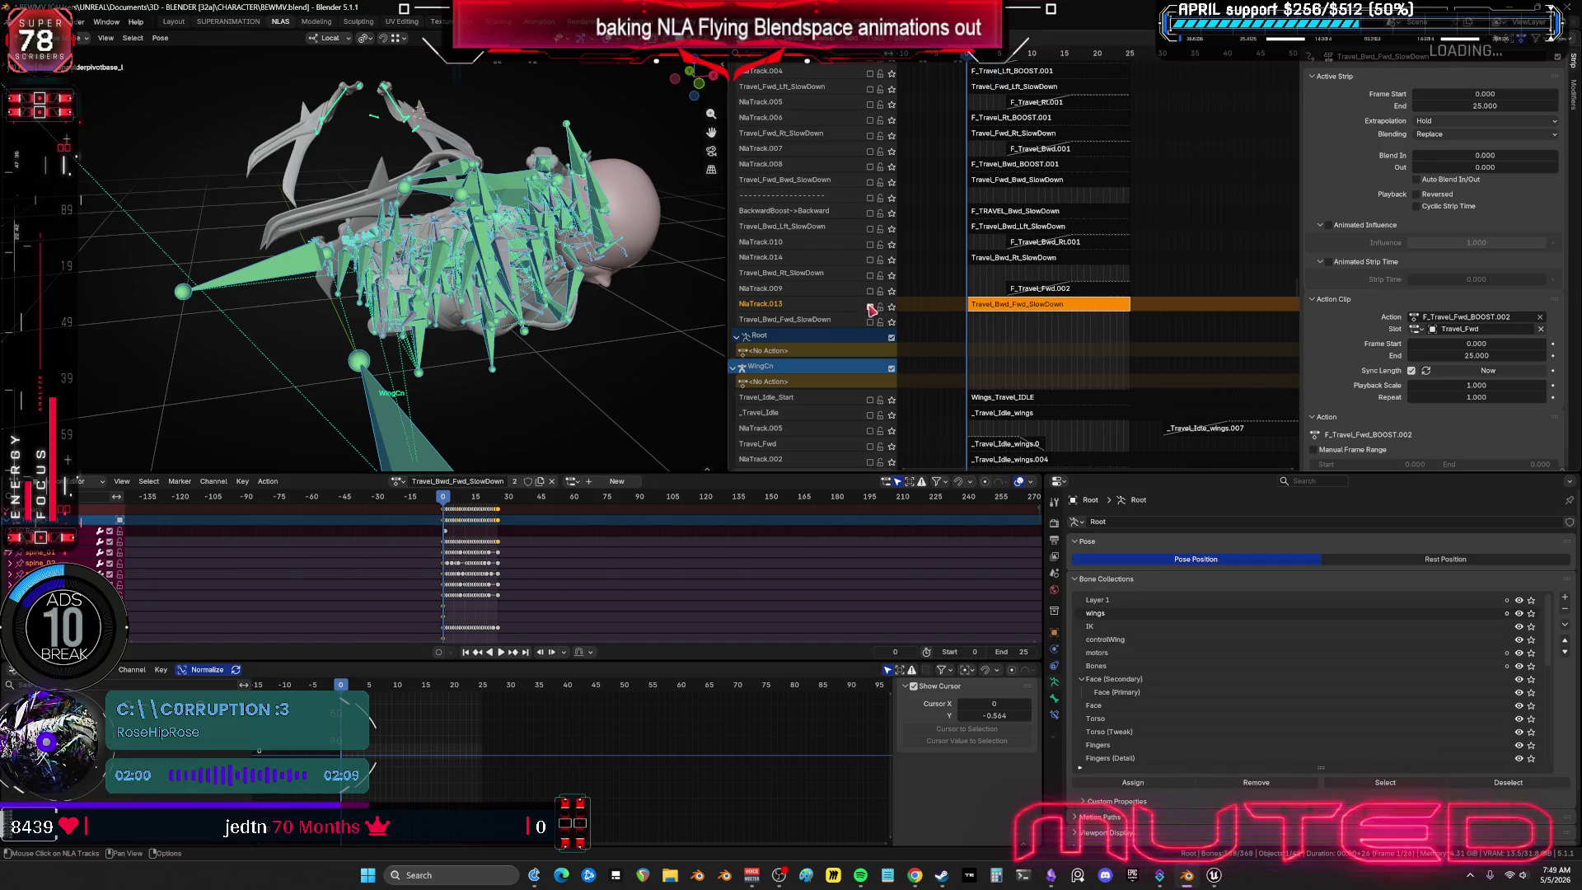
double_click(763, 306)
type("Travel_Bwd_Fwd_SlowDown")
Confirm the previous track name, then delete the old duplicate track, NlaTrack.009 and NlaTrack.010.
key("Return")
right_click(805, 323)
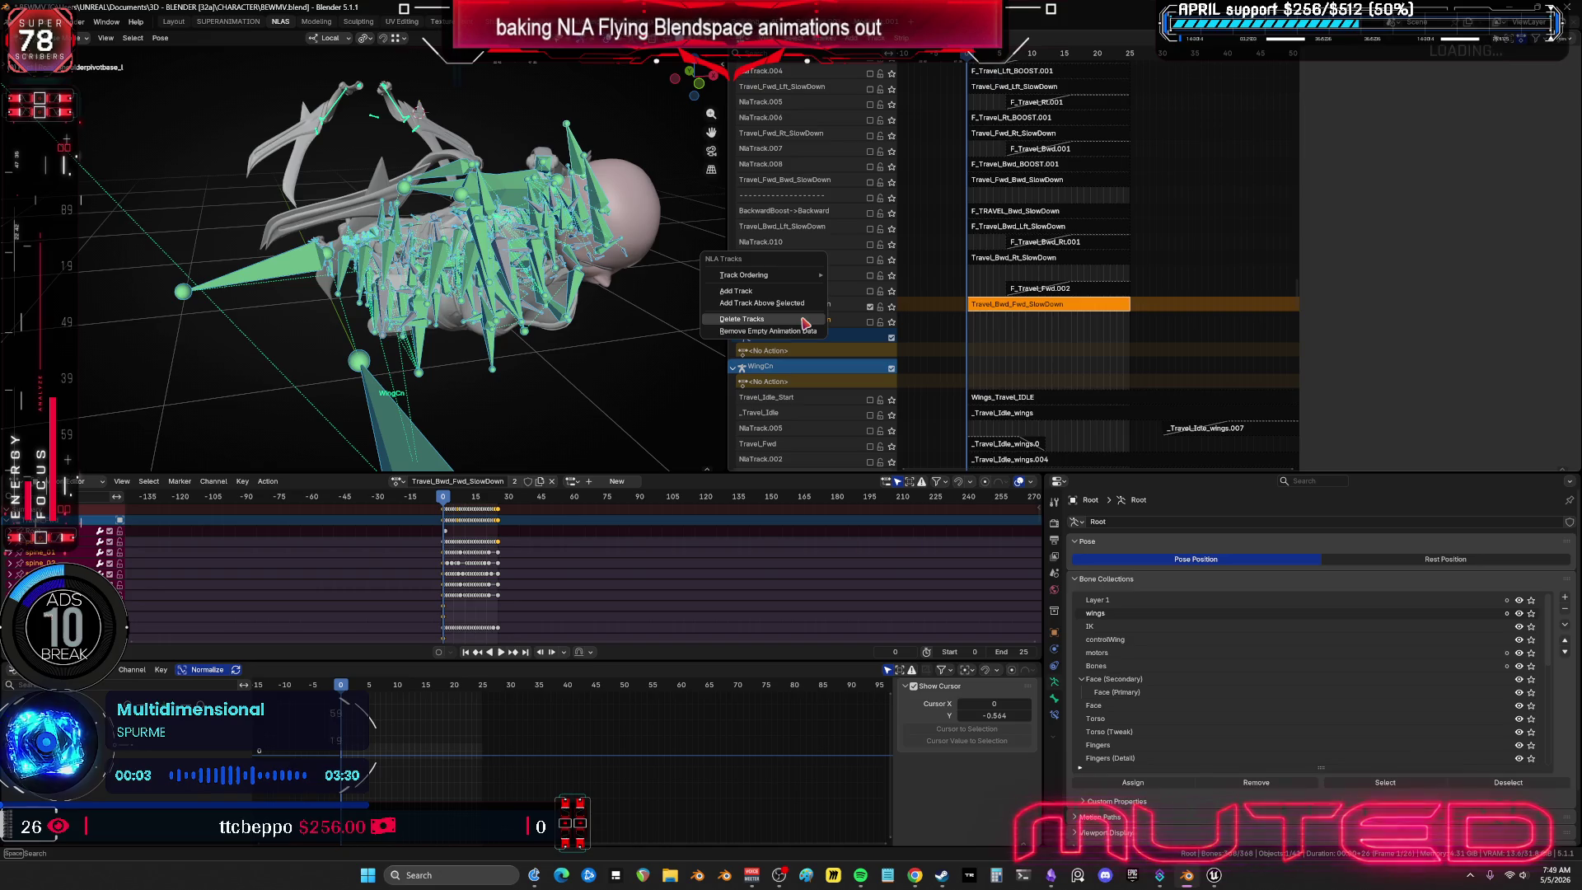
key("Return")
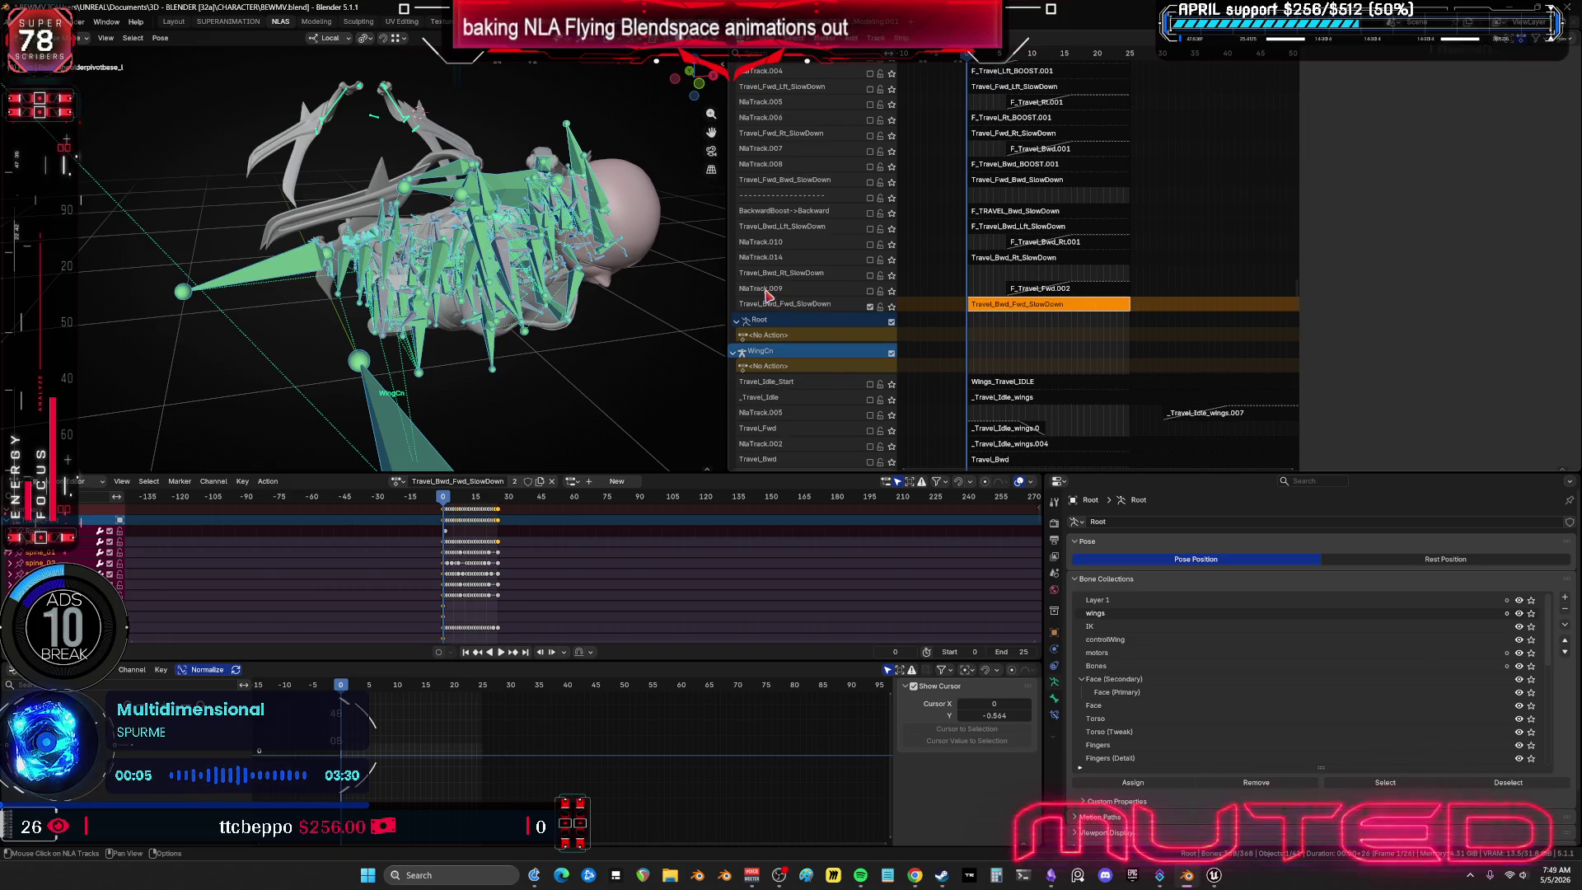
right_click(769, 294)
left_click(769, 293)
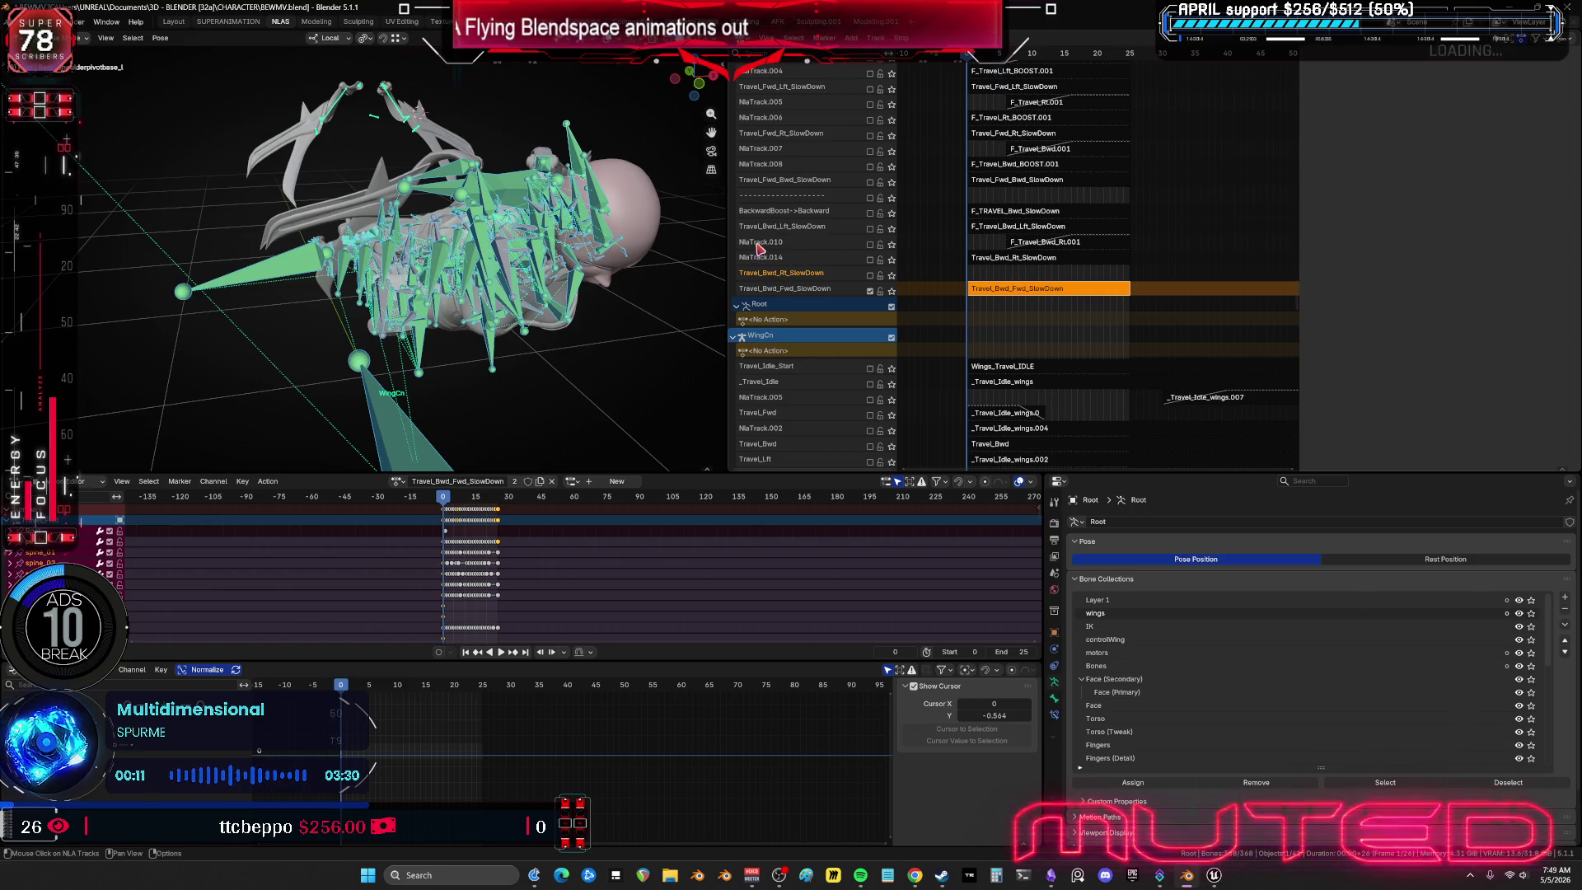
right_click(760, 247)
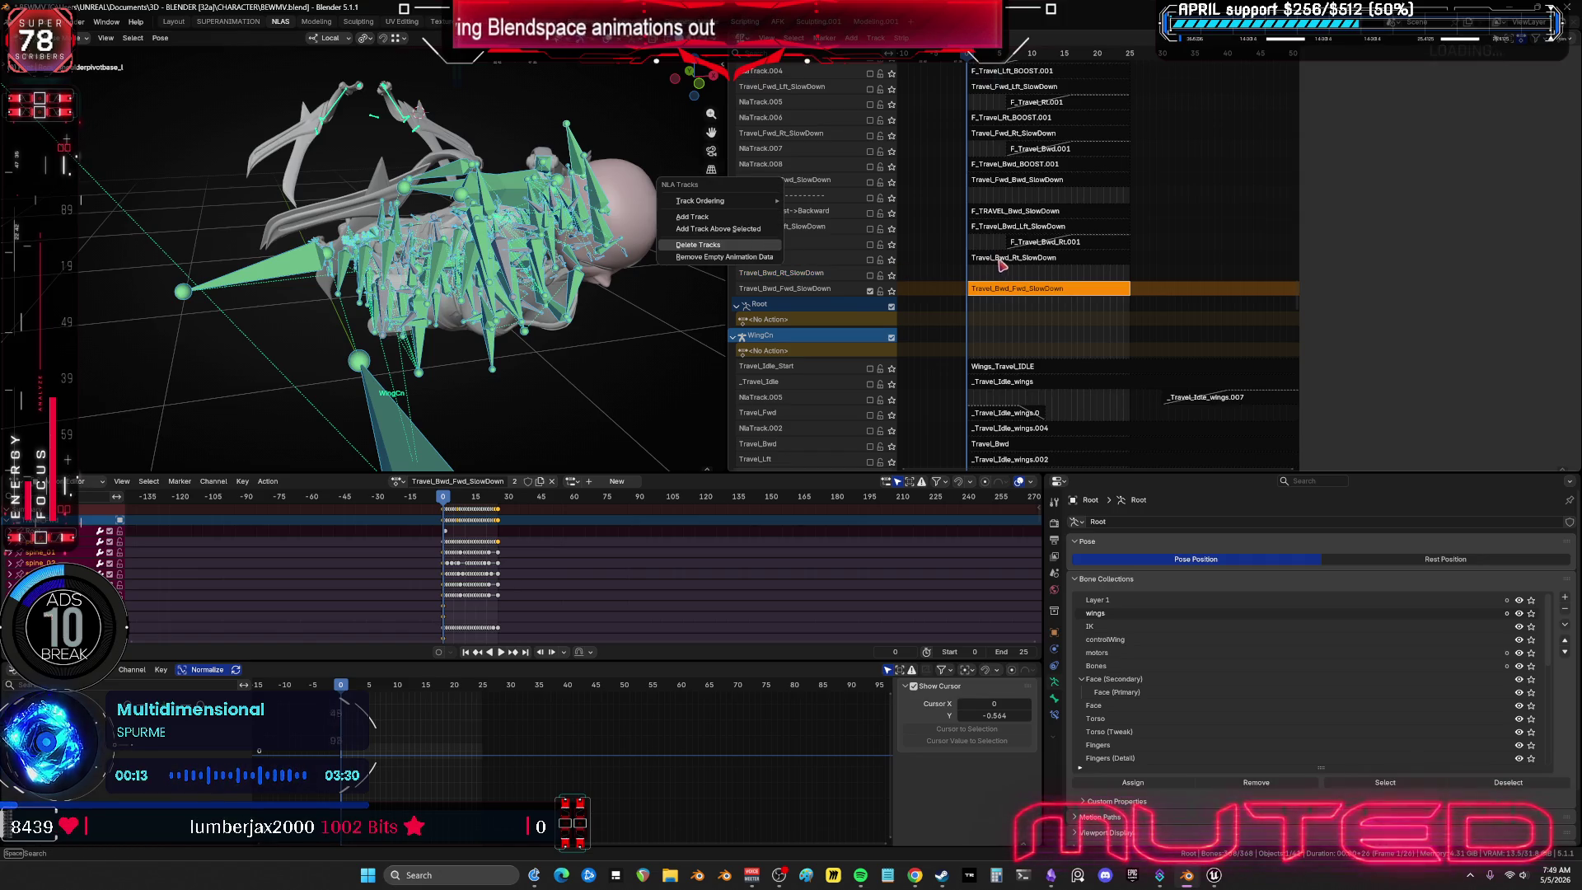
left_click(816, 253)
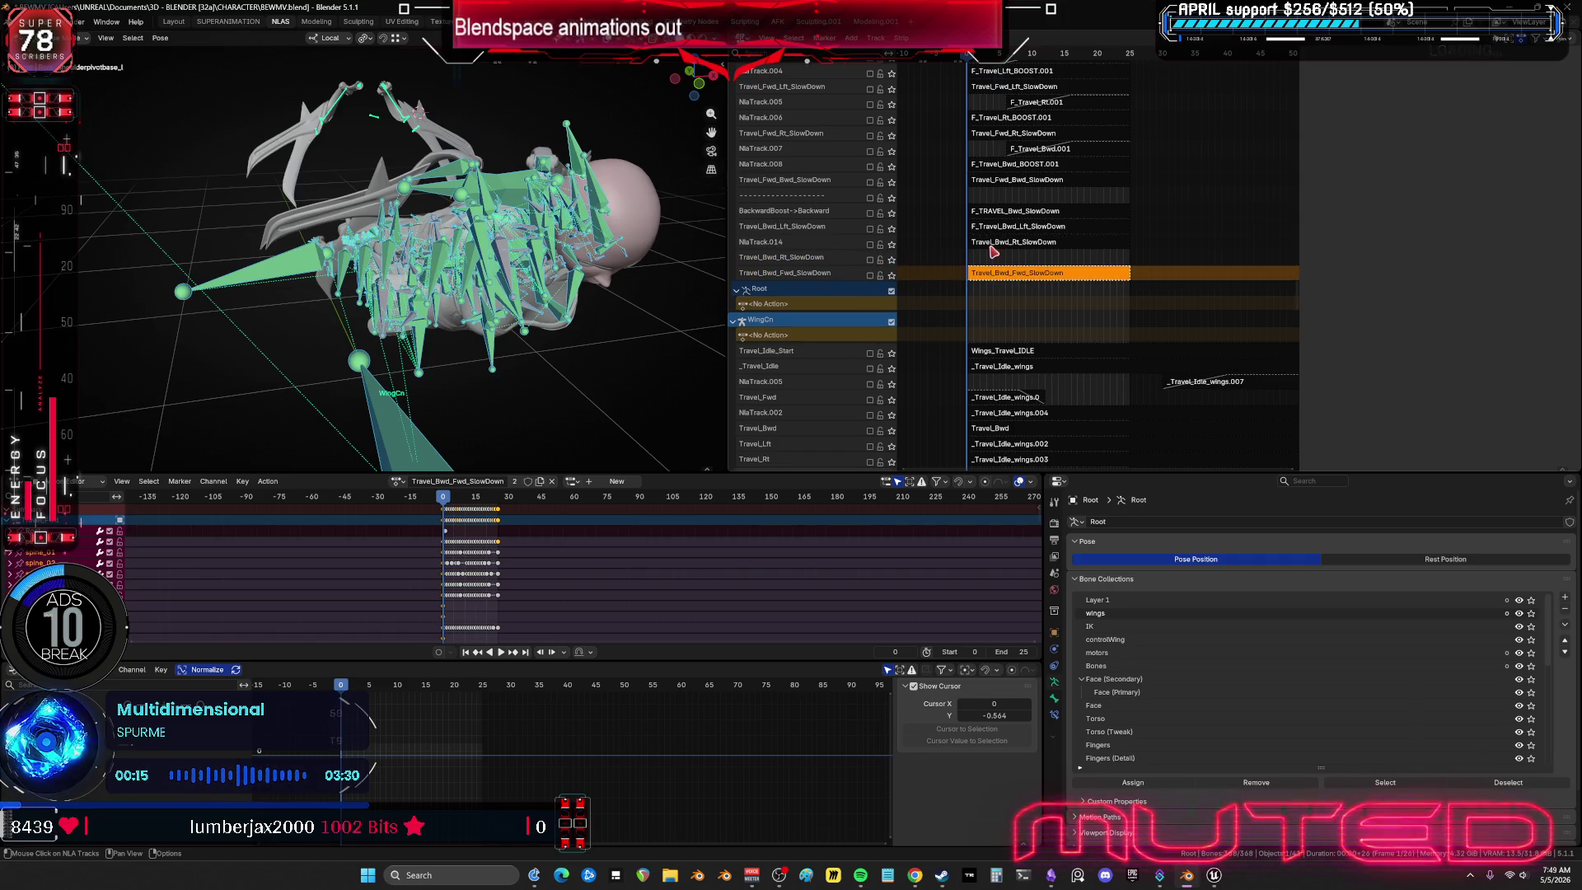
Rename NlaTrack.014 to Travel_Bwd_Rt_SlowDown and delete the duplicate Travel_Bwd_Rt_SlowDown track.
double_click(800, 258)
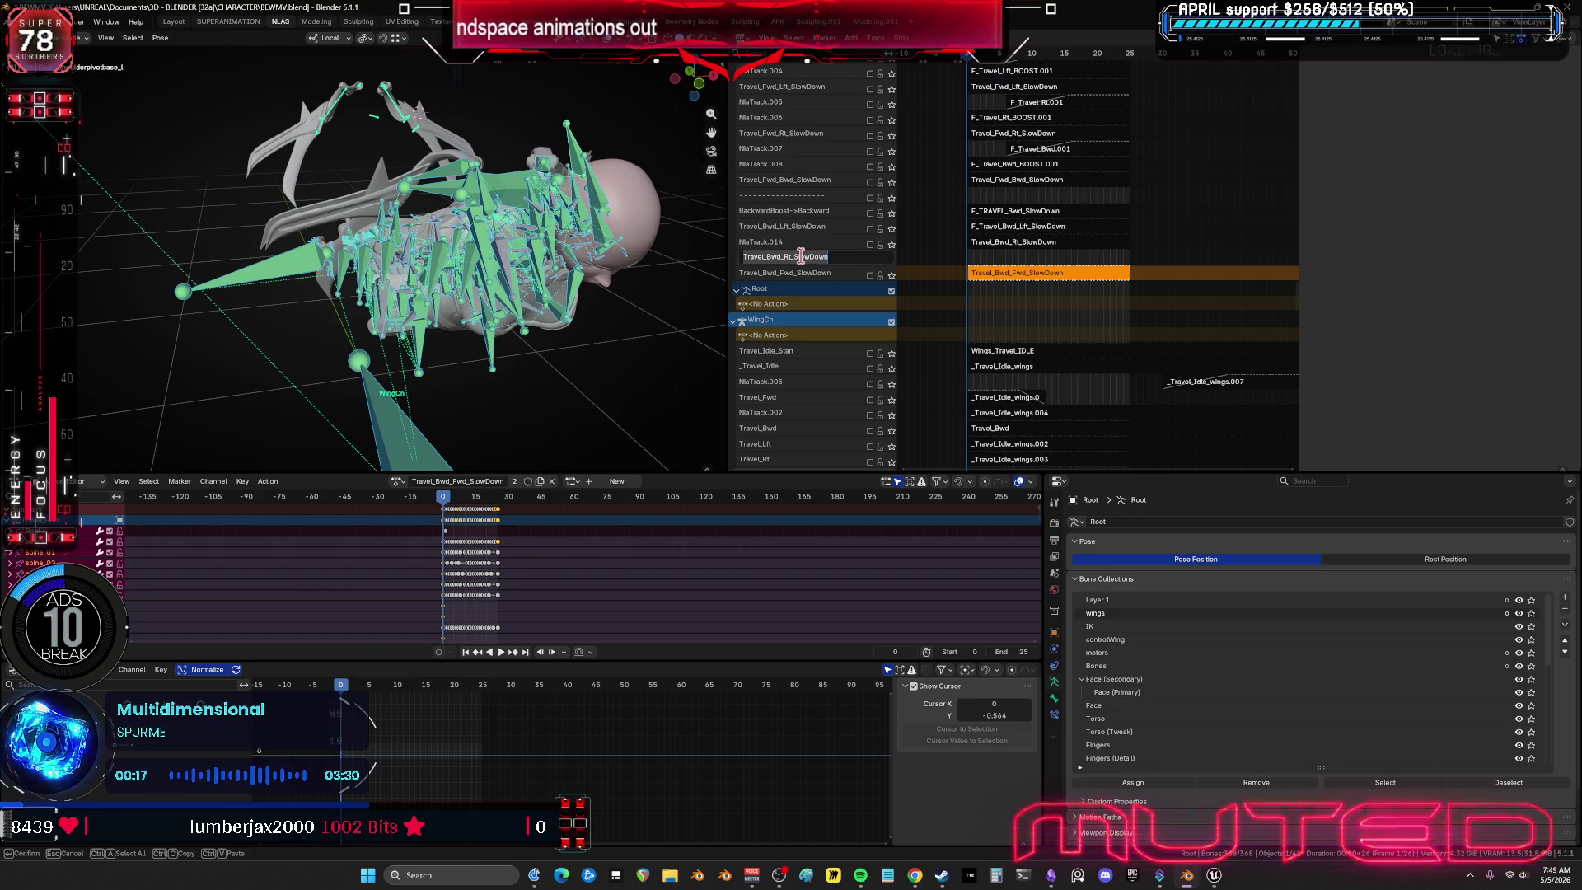
left_click(769, 244)
double_click(768, 242)
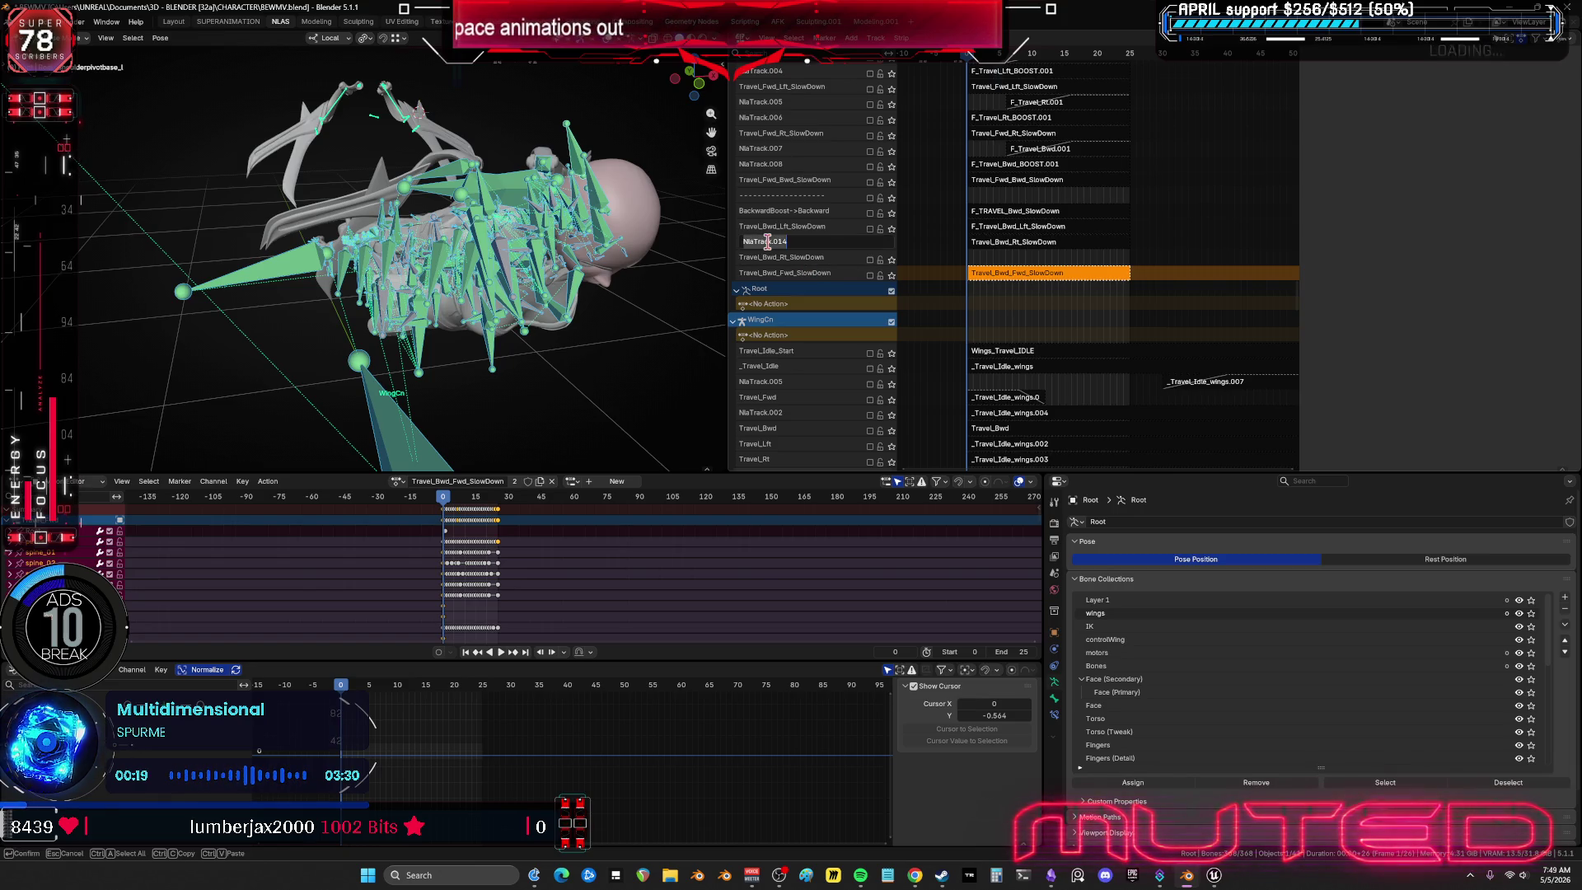
key("Return")
right_click(807, 260)
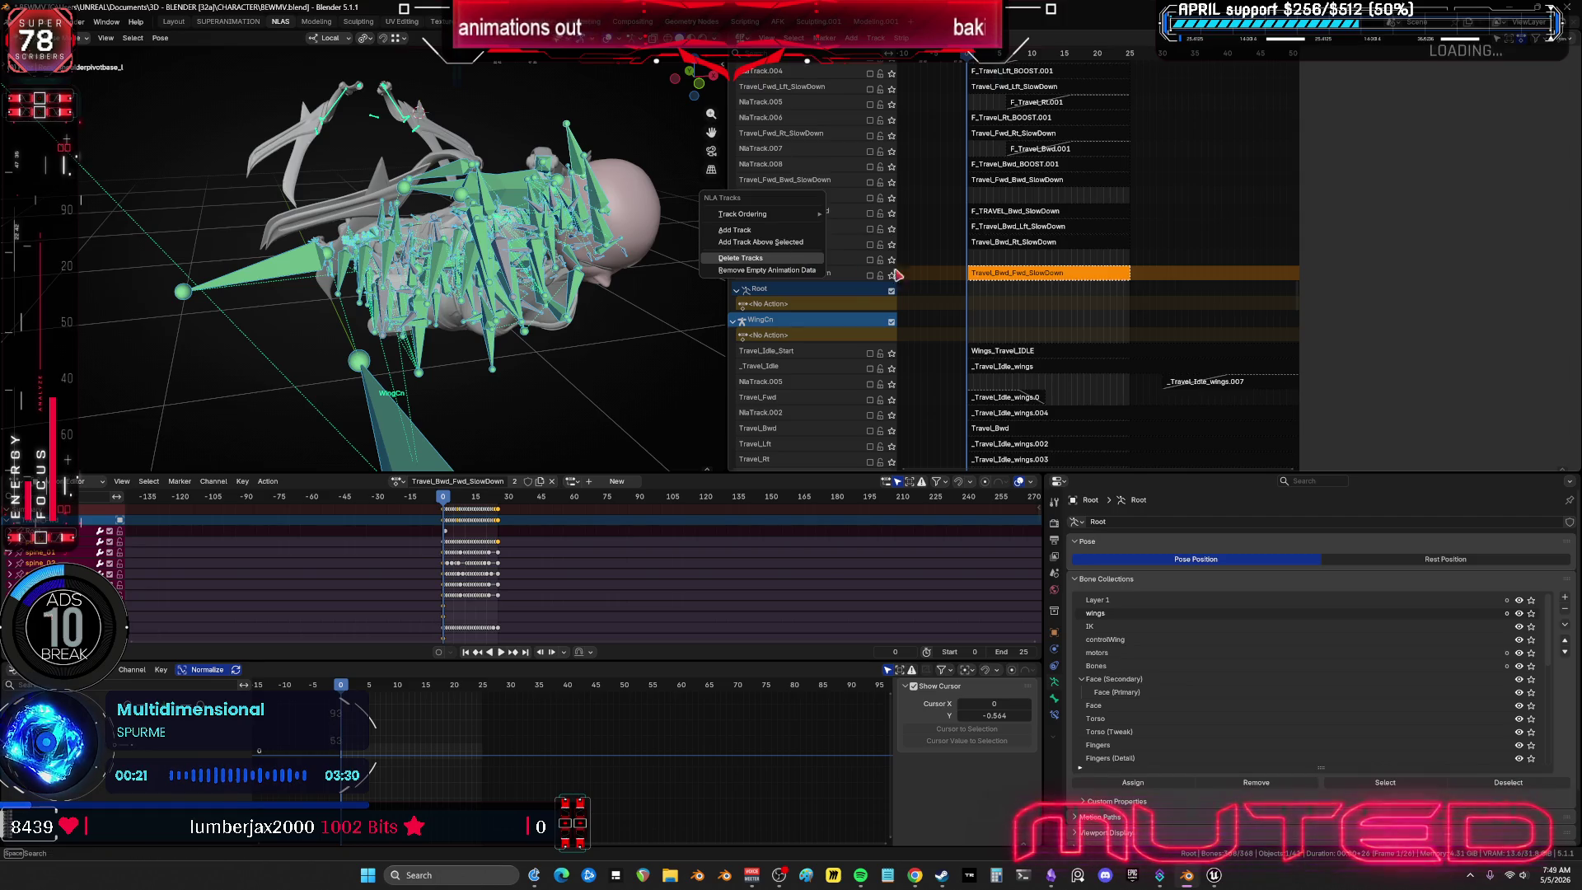
key("Return")
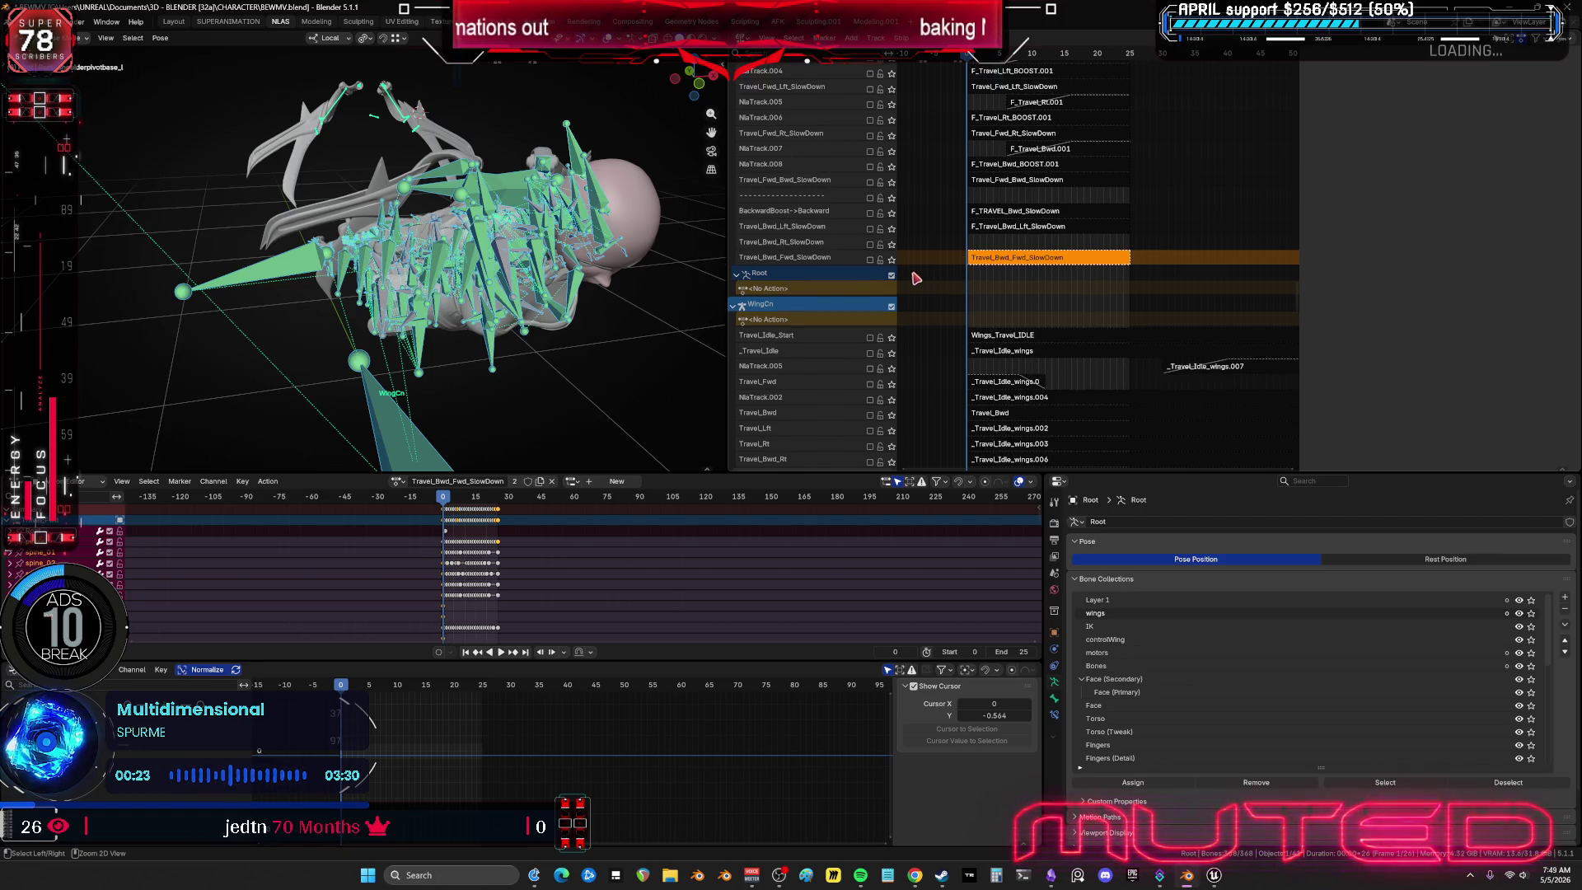
key("ctrl+z")
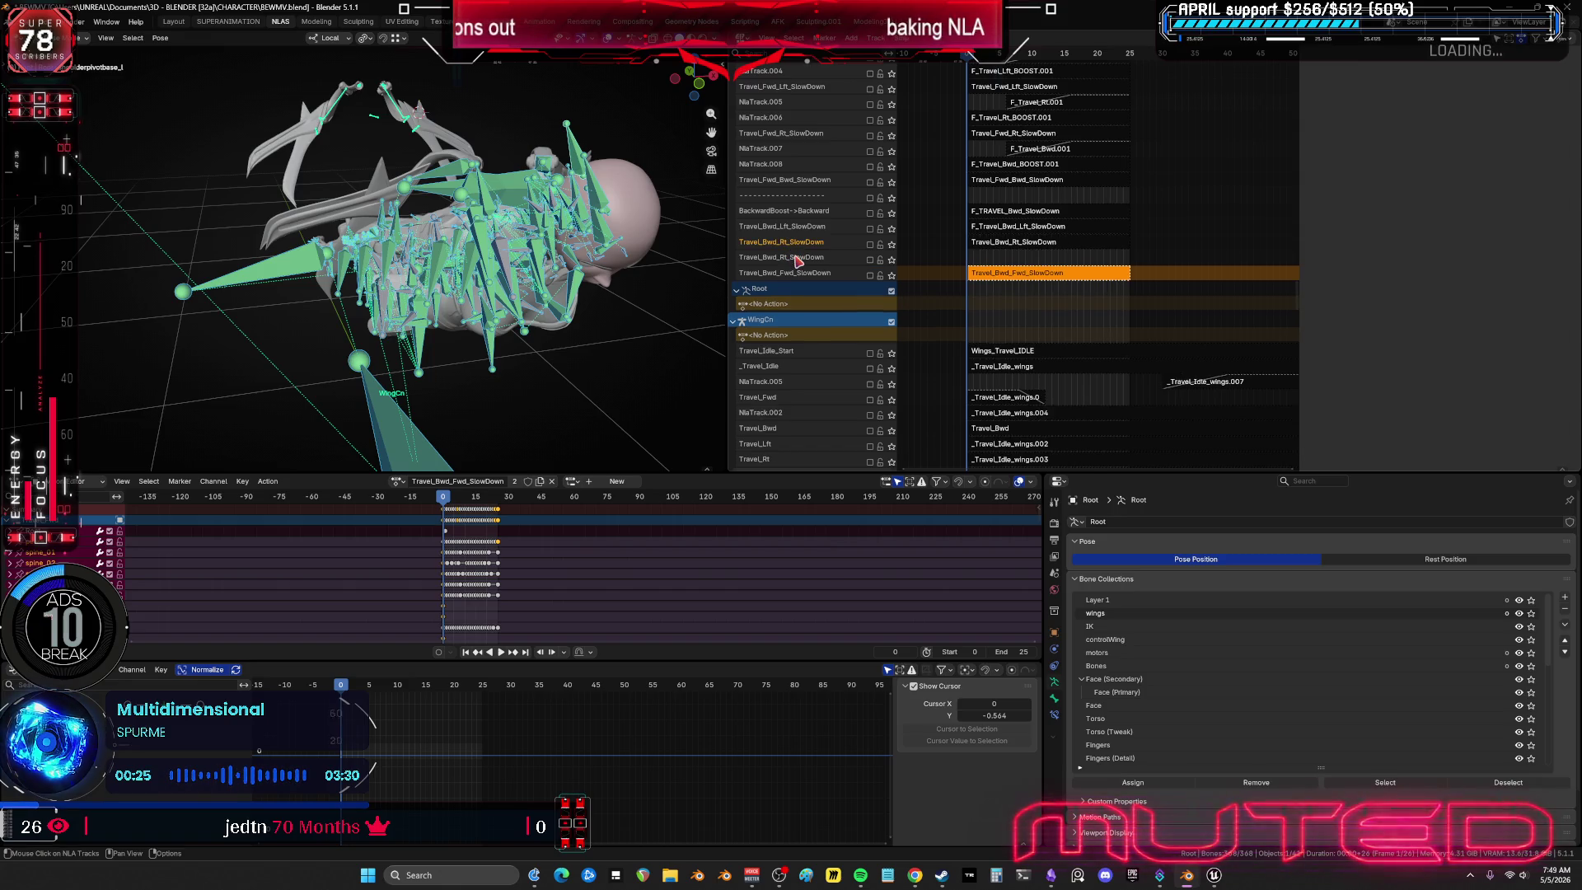
right_click(798, 261)
left_click(797, 258)
Show only the wings bone collection and toggle wing_track_r's Copy Location and Copy Rotation constraints.
middle_click_drag(511, 247, 602, 248)
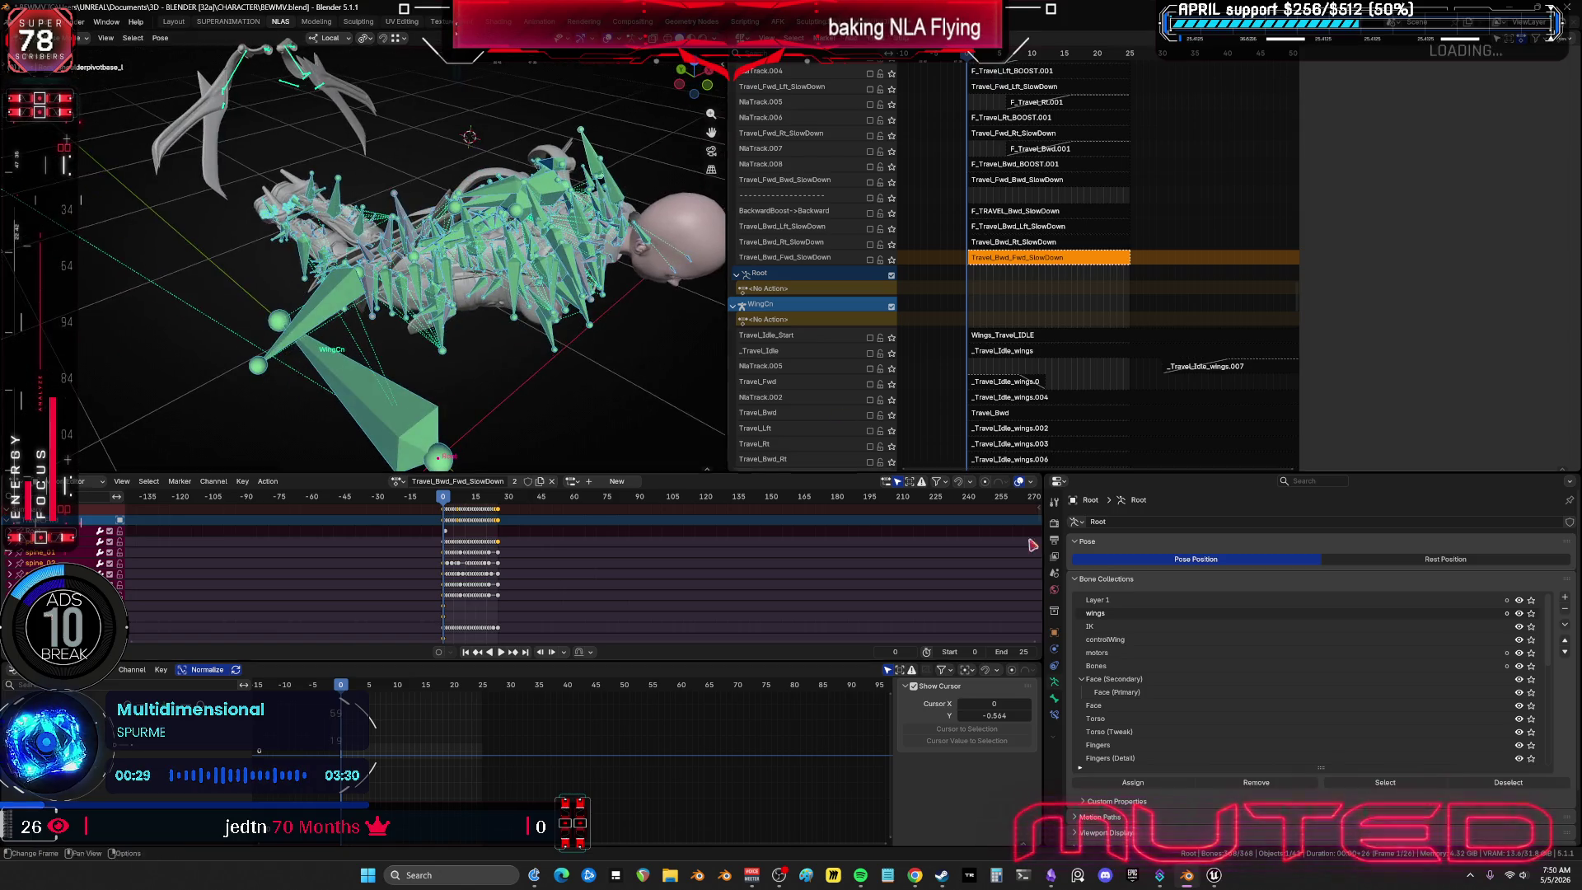
left_click(1531, 614)
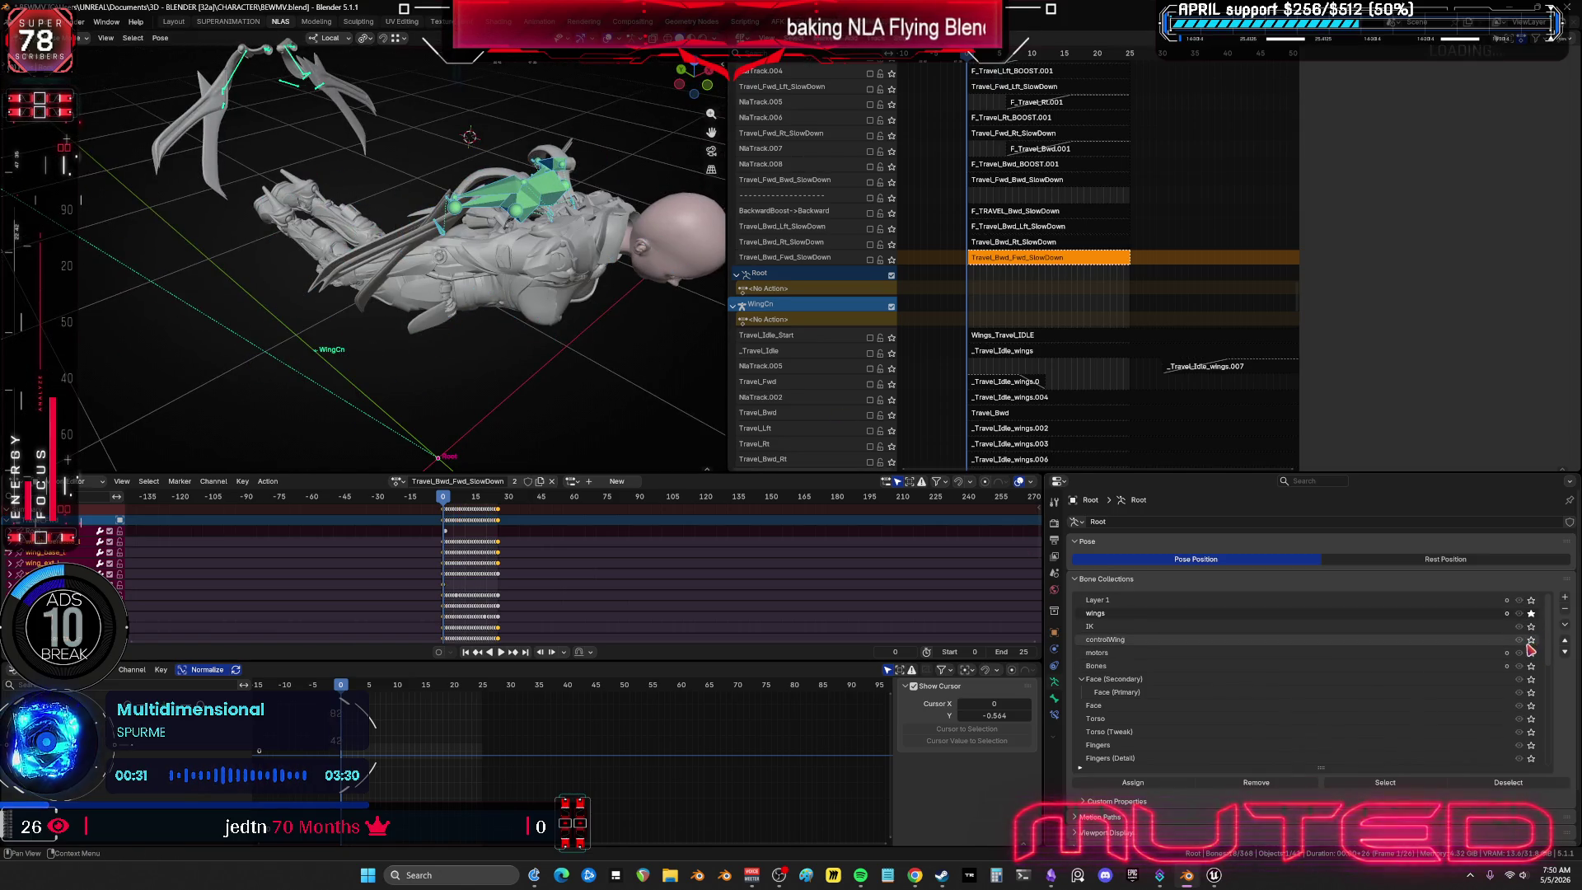
mouse_move(535, 247)
middle_mouse_down()
mouse_move(546, 232)
mouse_move(536, 269)
middle_mouse_up()
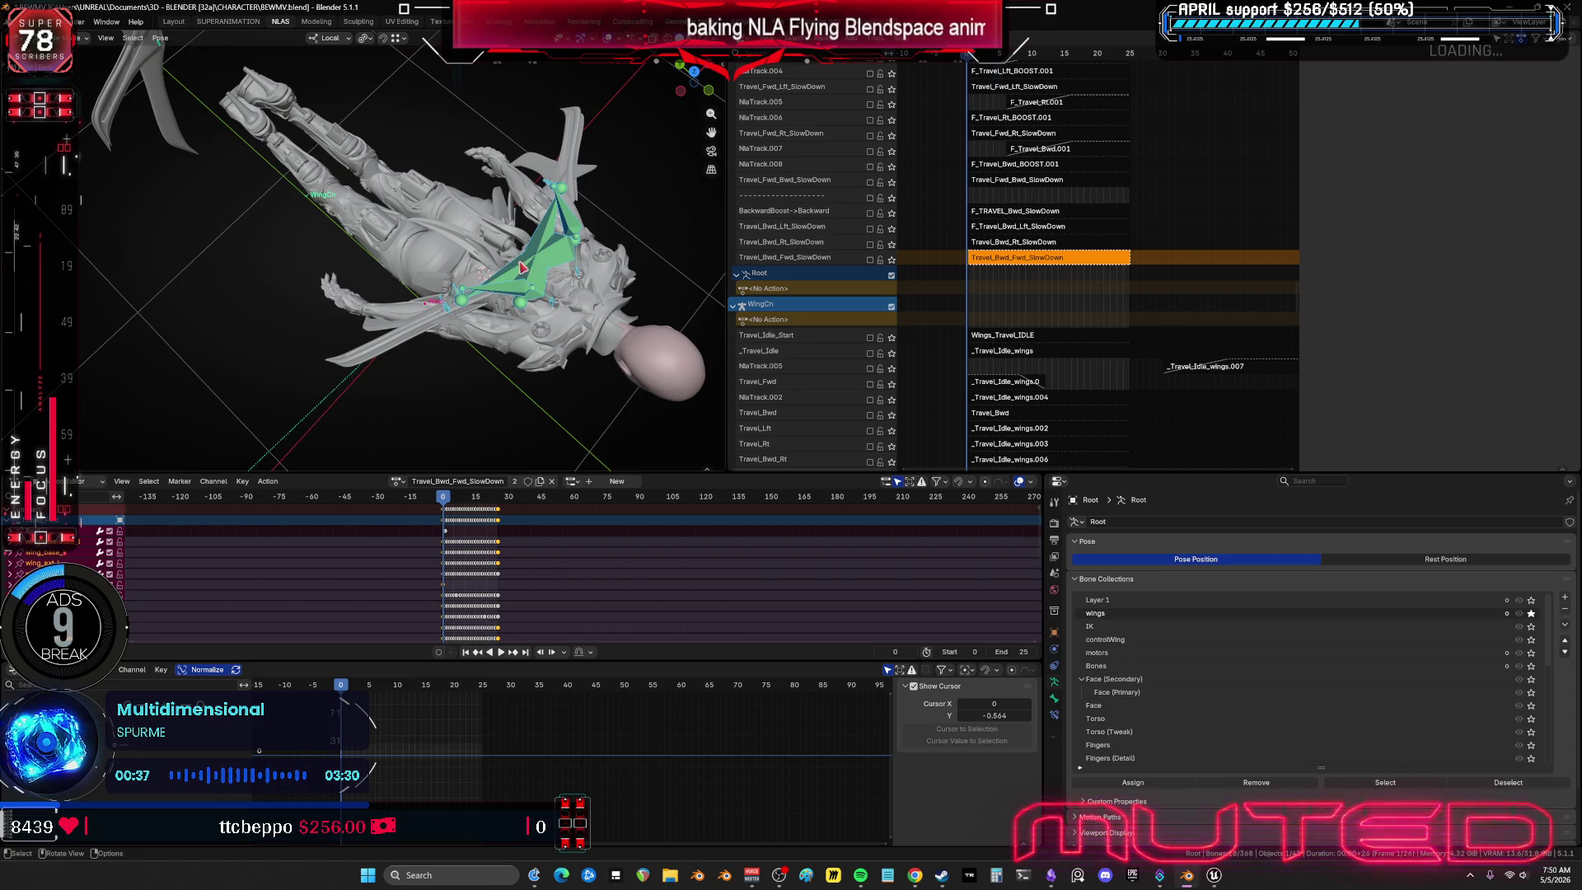
left_click(587, 239)
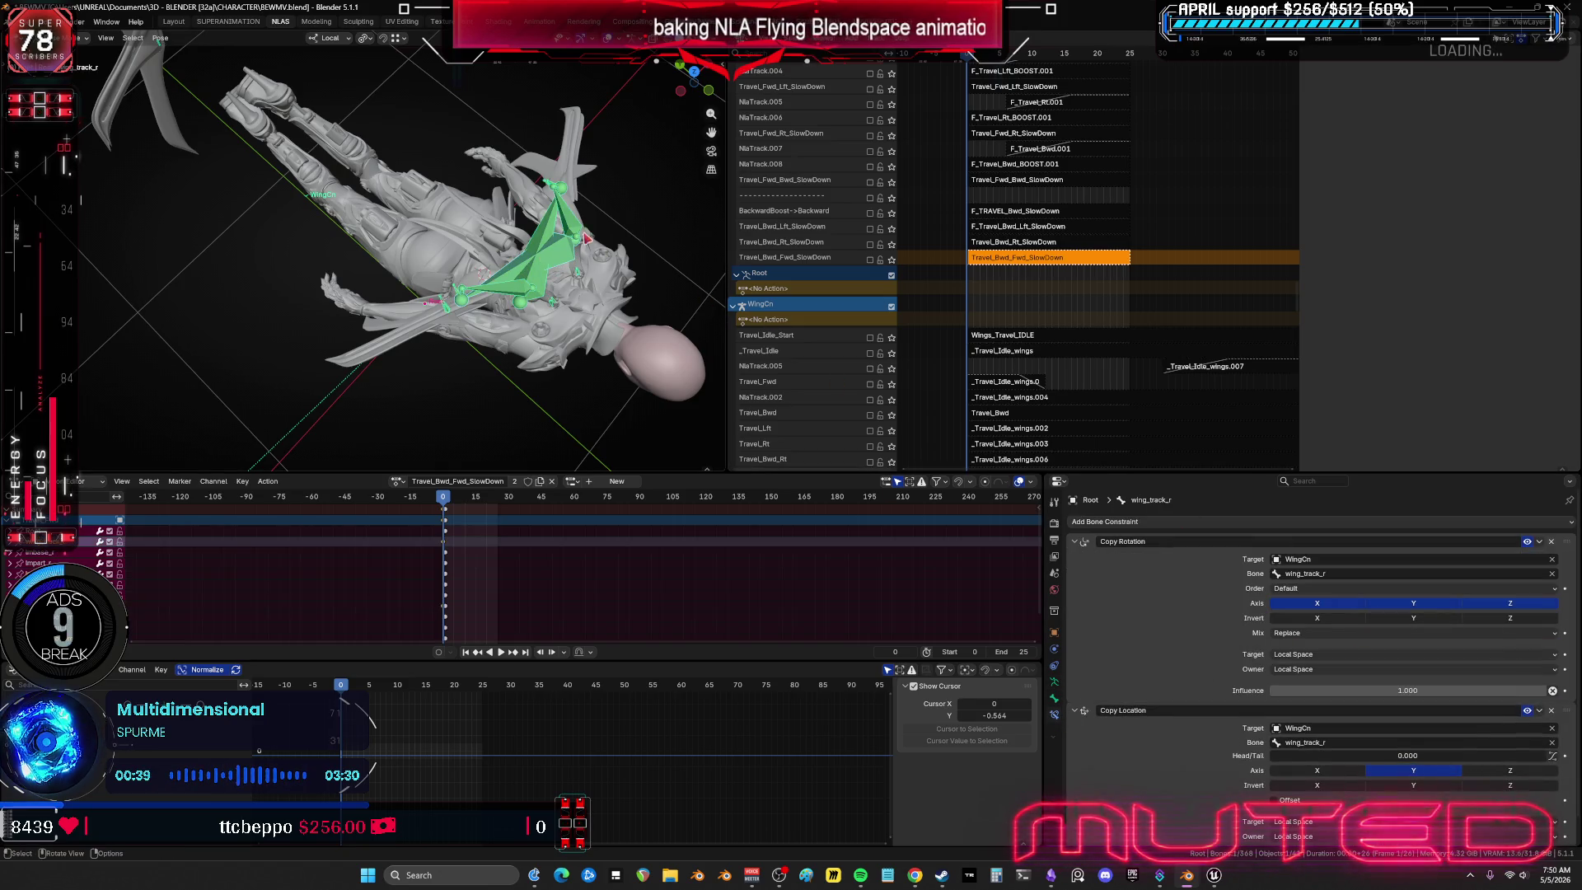
left_click(1527, 710)
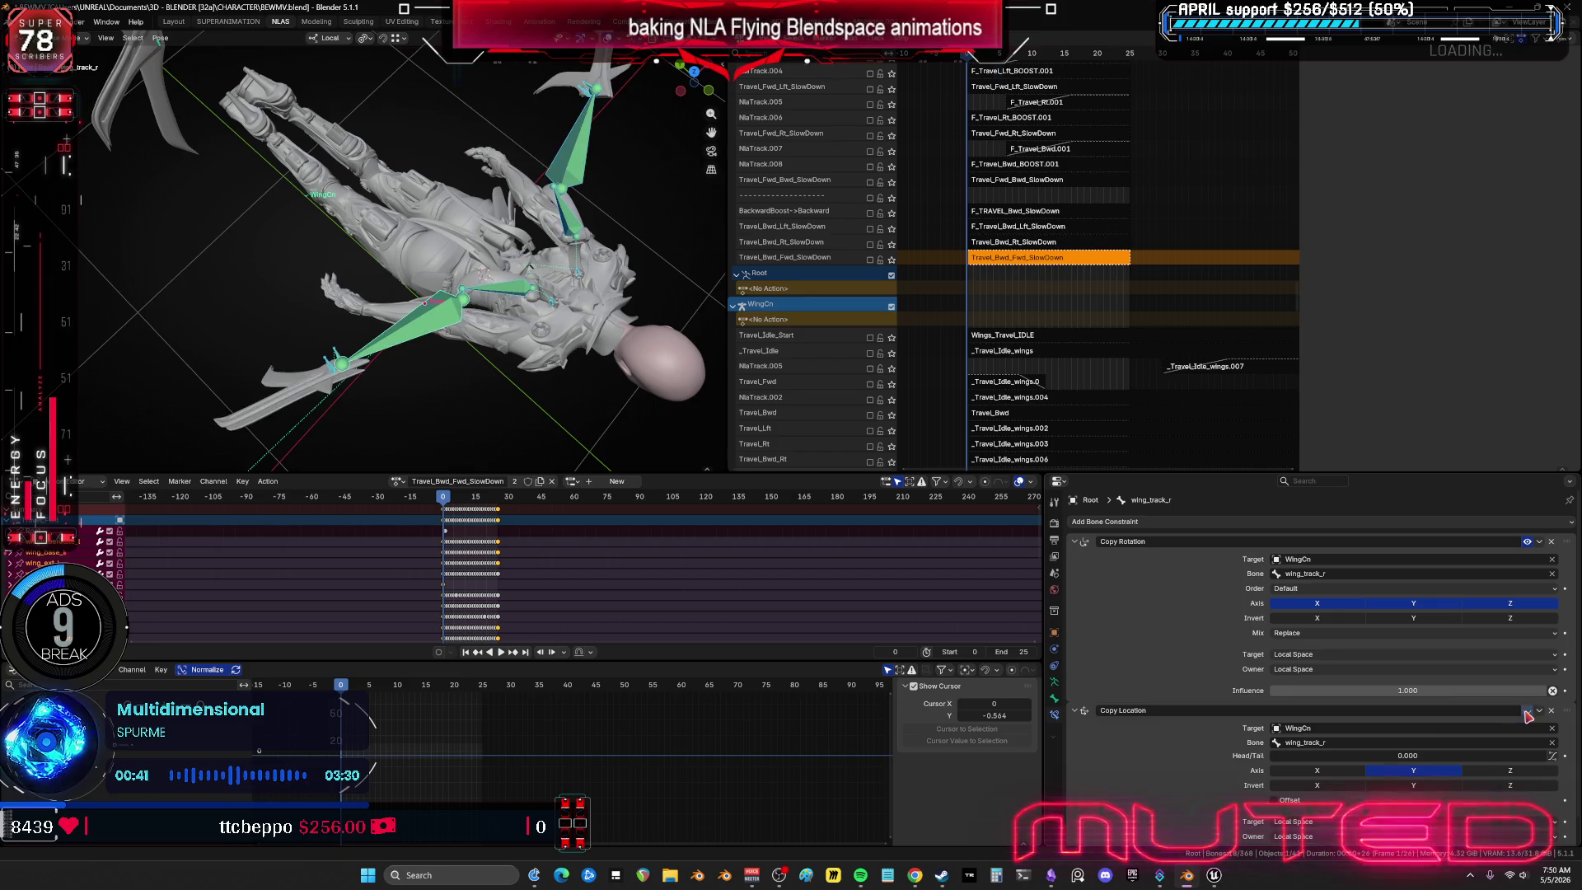
left_click(1527, 546)
Solo the Travel_Bwd_Fwd_SlowDown track and scrub its animation from several angles.
mouse_move(355, 247)
middle_mouse_down()
mouse_move(332, 200)
mouse_move(717, 289)
middle_mouse_up()
key("ctrl+space")
key("ctrl+space")
left_click(892, 259)
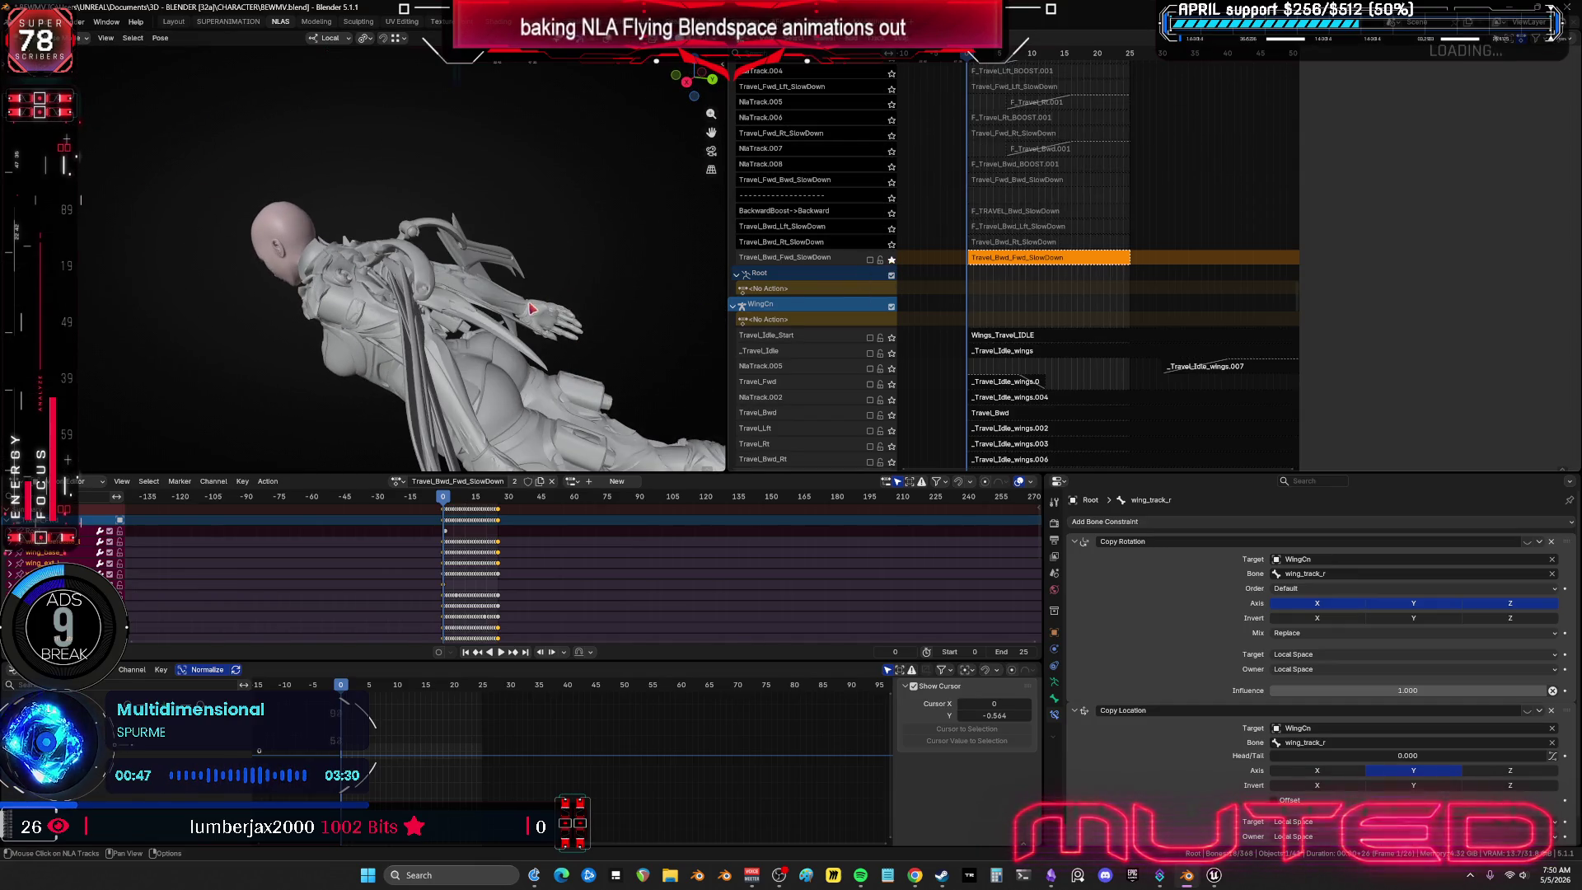
middle_click_drag(532, 308, 589, 366)
mouse_move(596, 371)
left_mouse_down()
mouse_move(529, 379)
mouse_move(605, 406)
left_mouse_up()
mouse_move(548, 372)
middle_mouse_down()
mouse_move(555, 212)
mouse_move(532, 264)
middle_mouse_up()
mouse_move(532, 269)
left_mouse_down()
mouse_move(470, 277)
mouse_move(528, 272)
mouse_move(444, 302)
mouse_move(499, 314)
mouse_move(445, 328)
mouse_move(560, 346)
left_mouse_up()
Solo and scrub Travel_Bwd_Rt_SlowDown, Travel_Bwd_Lft_SlowDown and BackwardBoost->Backward in turn.
left_click(892, 244)
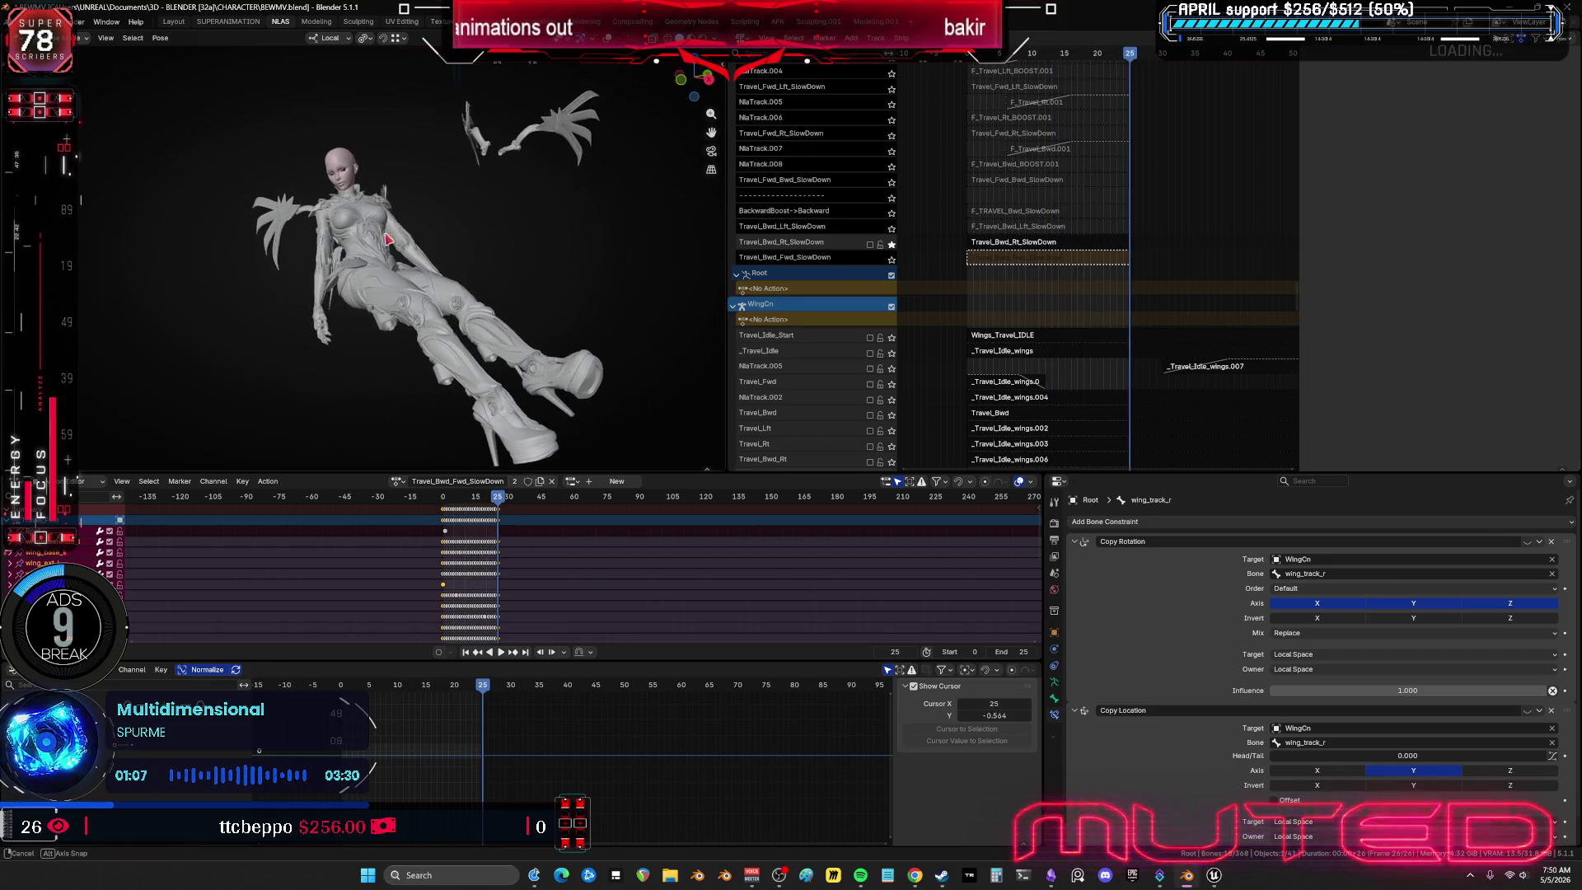
mouse_move(432, 225)
left_mouse_down()
mouse_move(422, 247)
mouse_move(358, 272)
mouse_move(590, 264)
left_mouse_up()
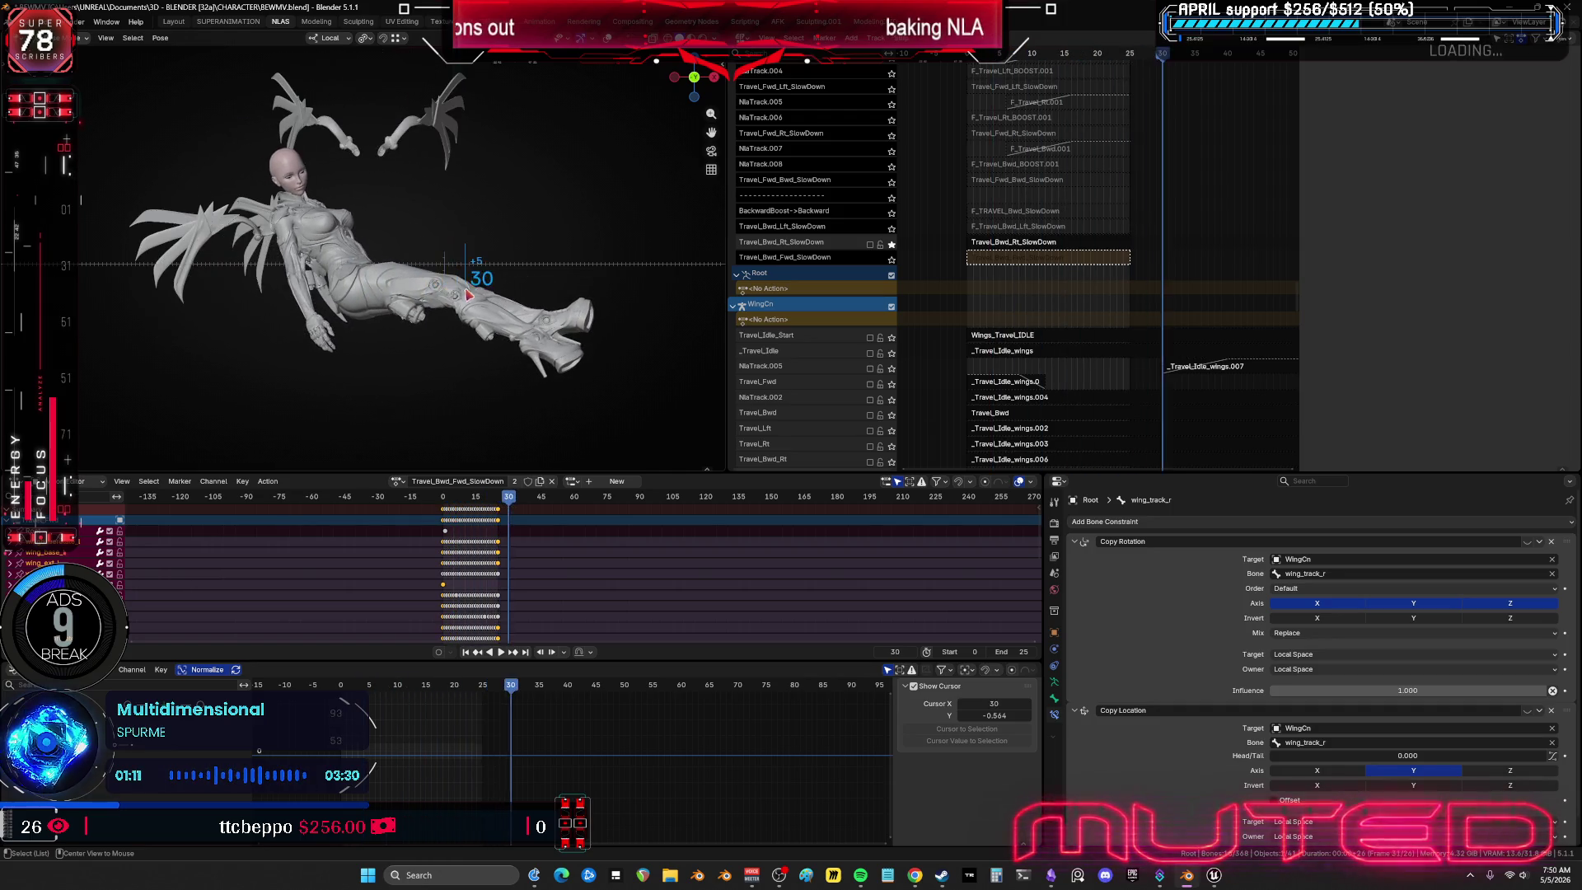
left_click(891, 229)
mouse_move(522, 324)
left_mouse_down()
mouse_move(435, 317)
mouse_move(513, 311)
left_mouse_up()
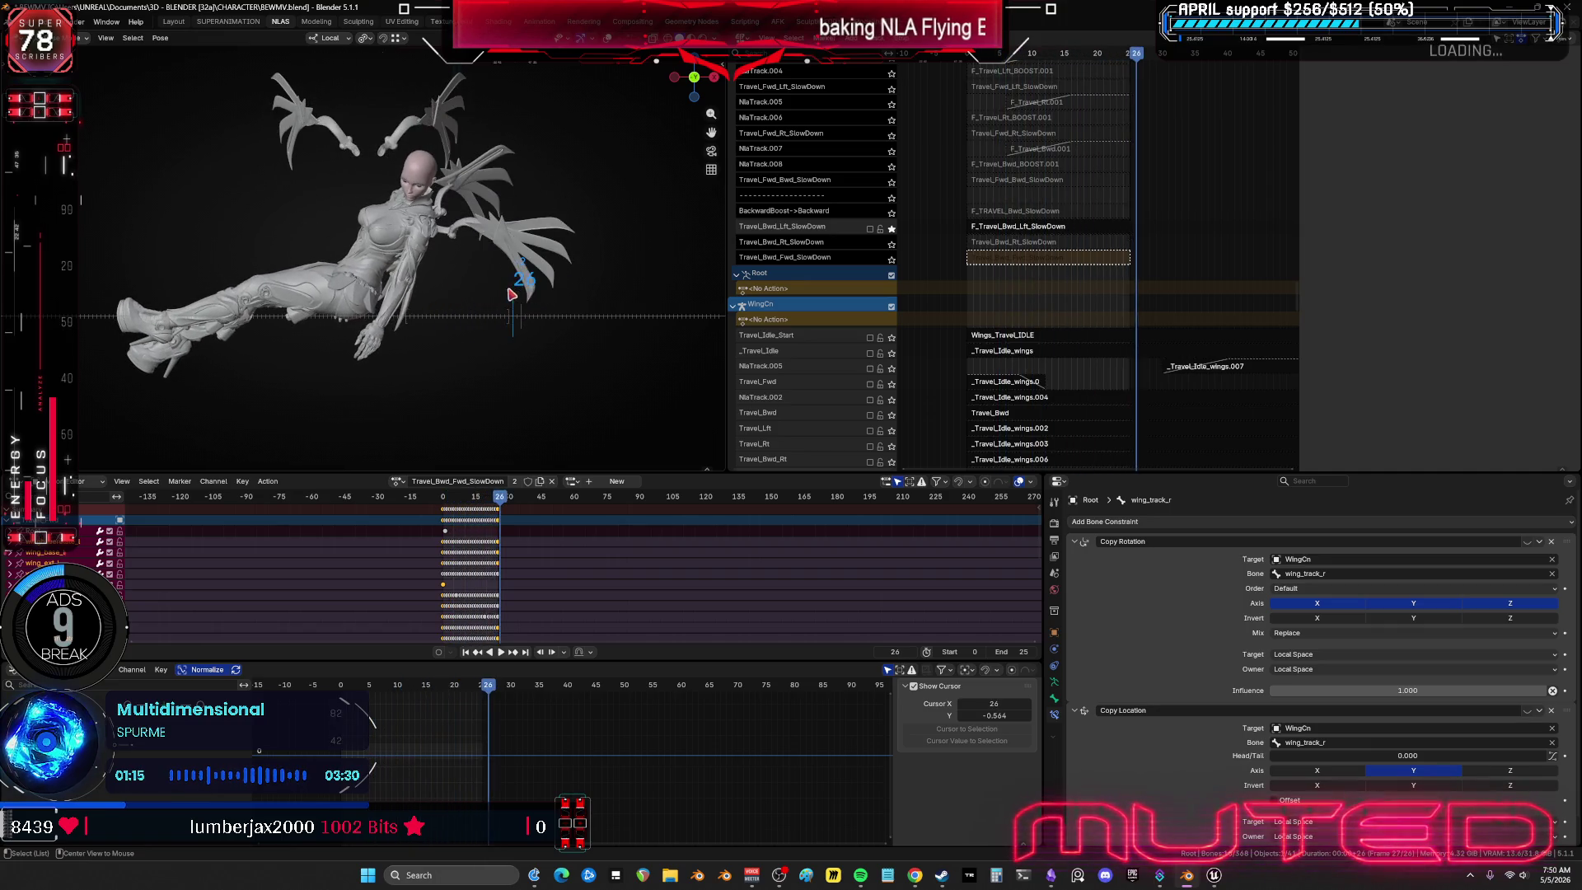
left_click(892, 214)
key("shift+Left")
middle_click_drag(560, 239, 428, 261)
left_click_drag(427, 261, 552, 267)
left_click(1046, 257)
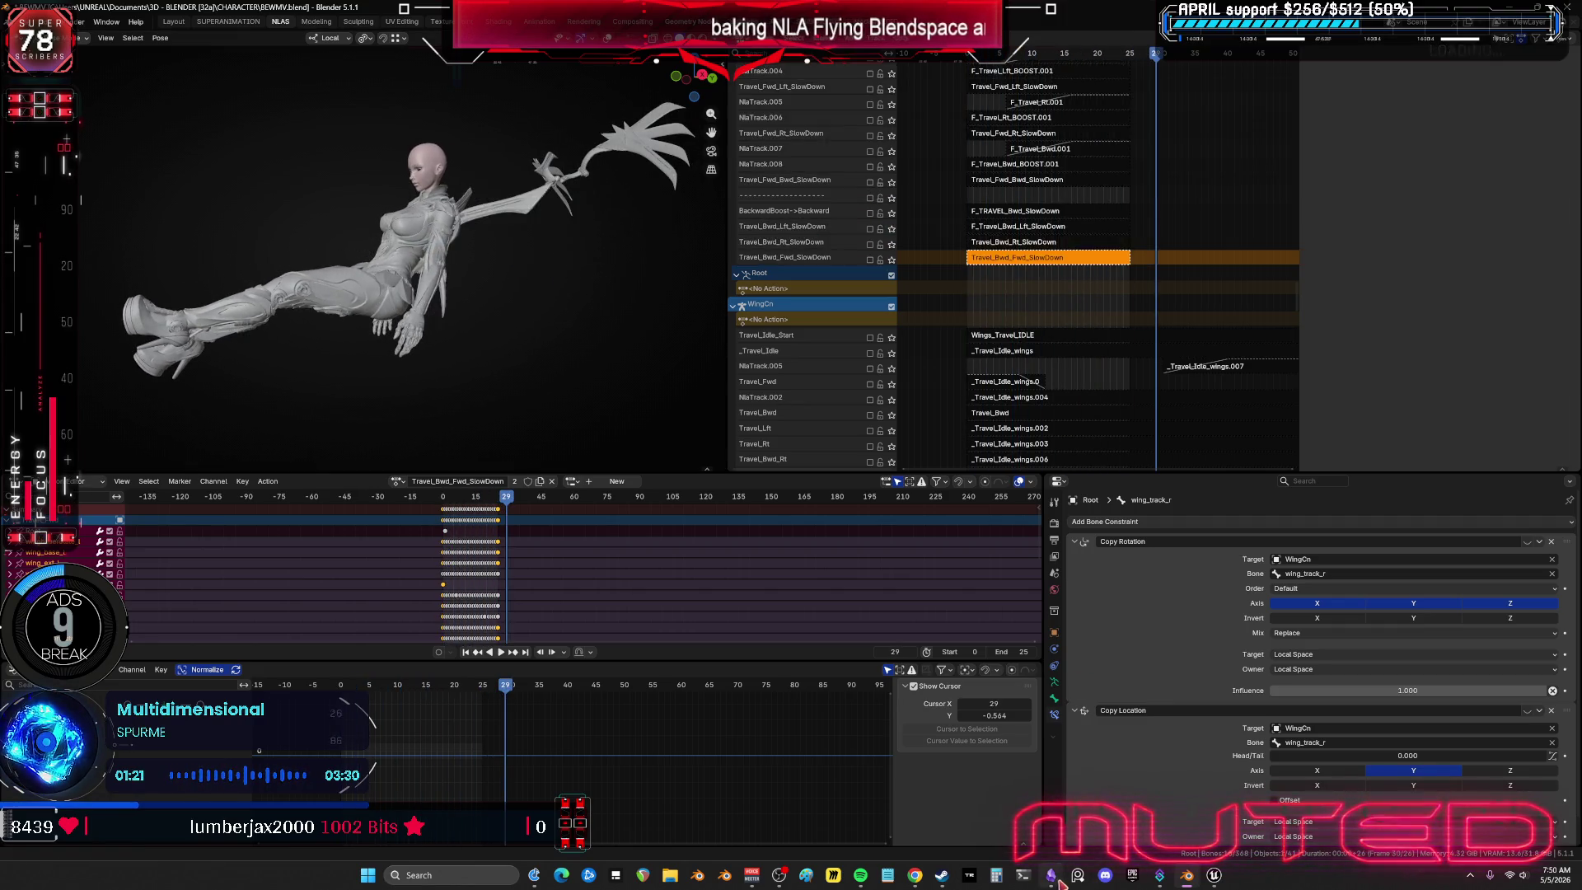
Delete the finished TRAVEL_Bwd cards from the Obsidian planning canvas, then return to Blender.
key("alt+Tab")
left_click_drag(702, 751, 289, 290)
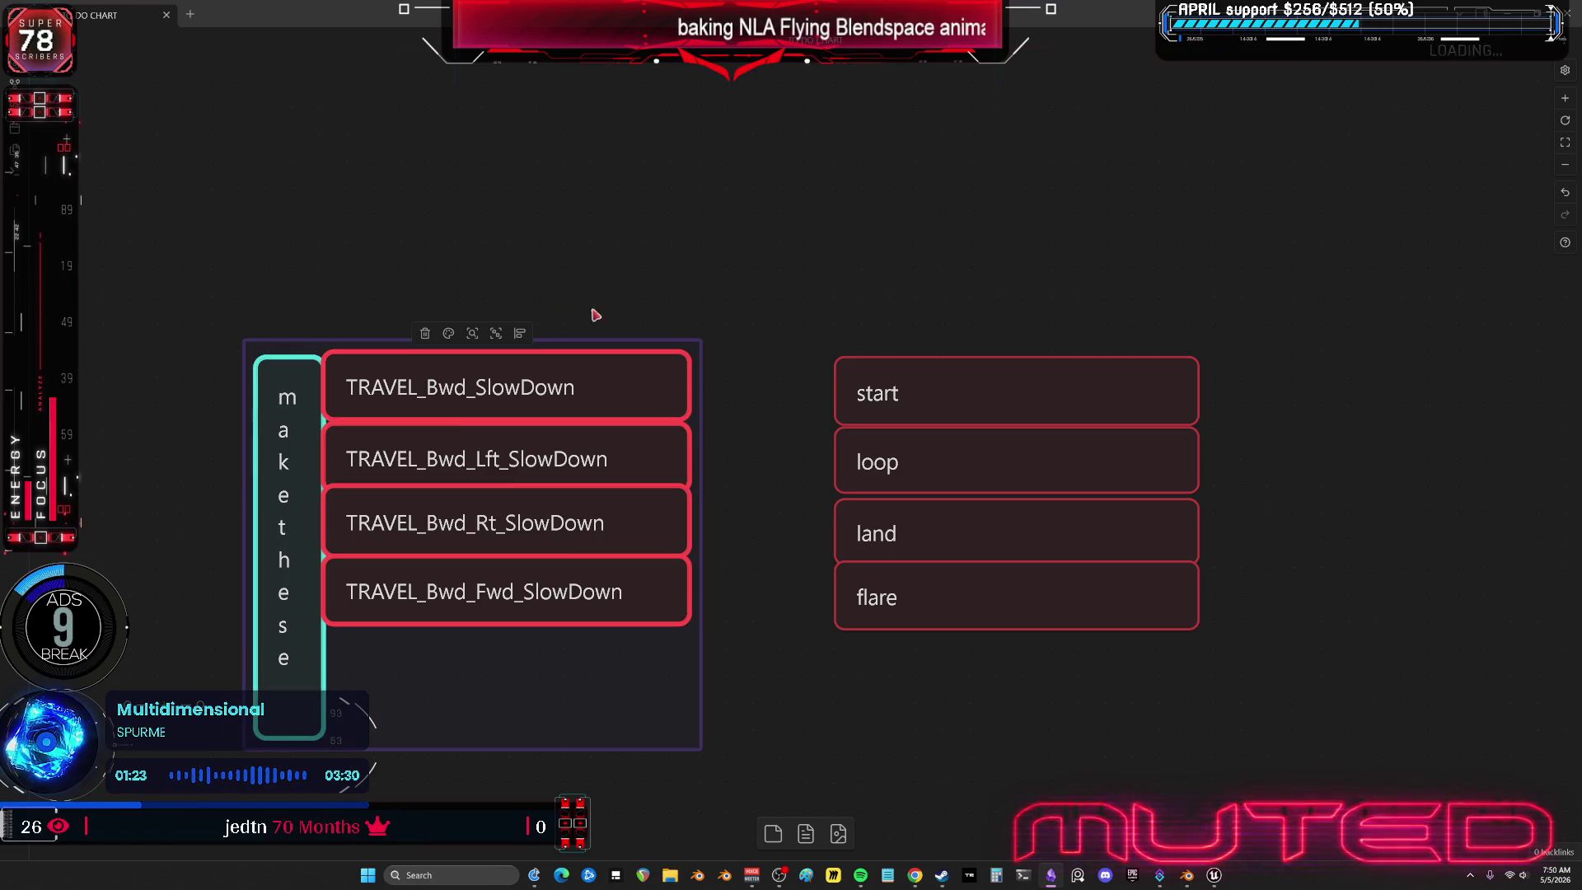
key("Delete")
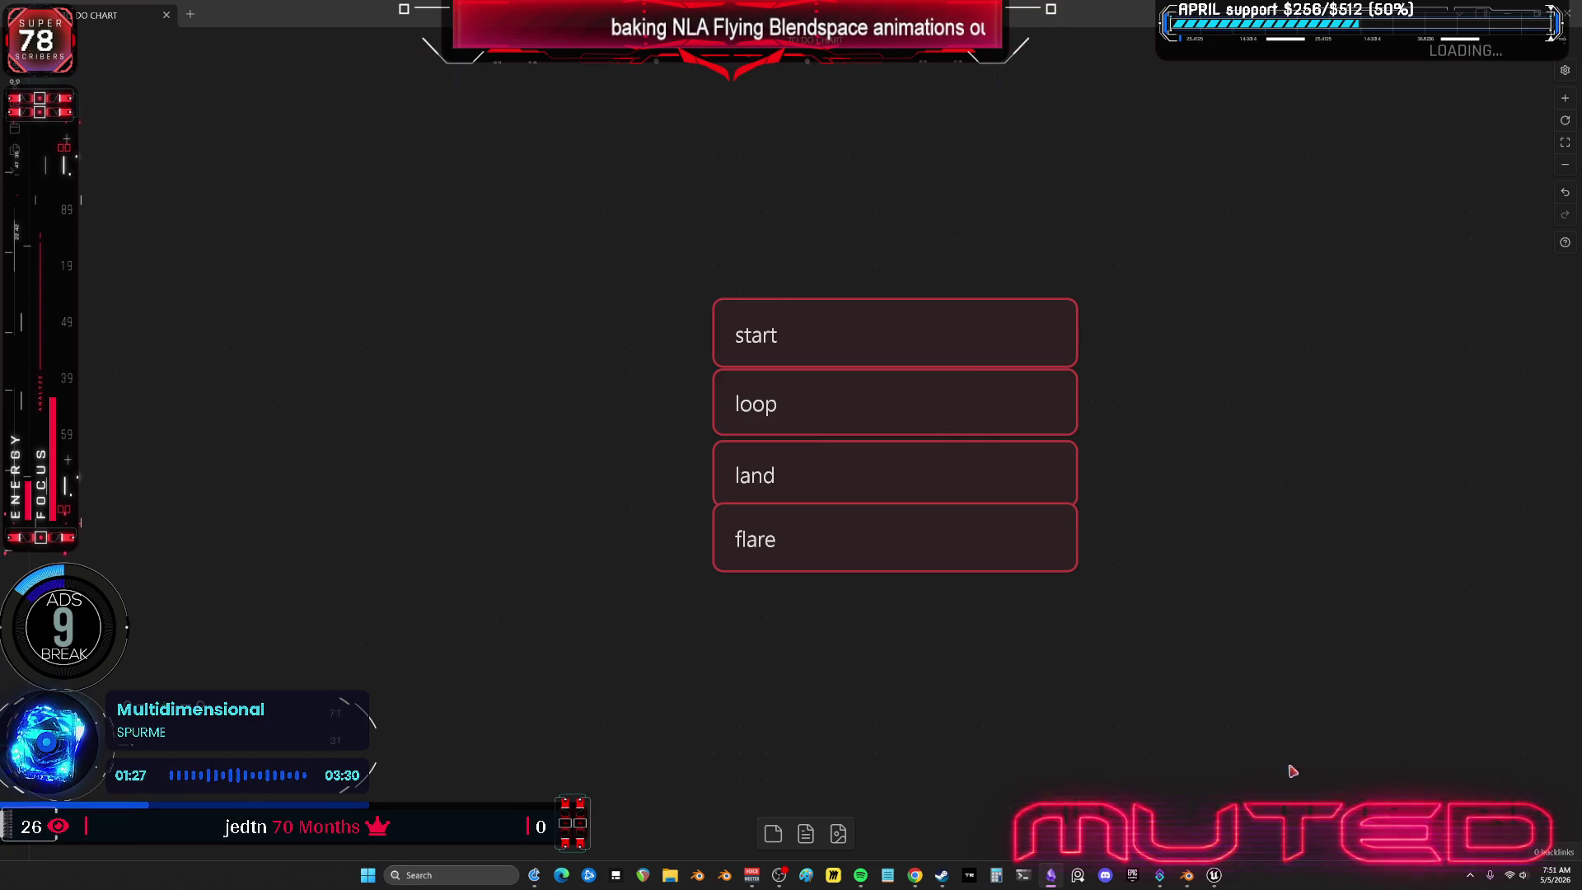
left_click(1188, 880)
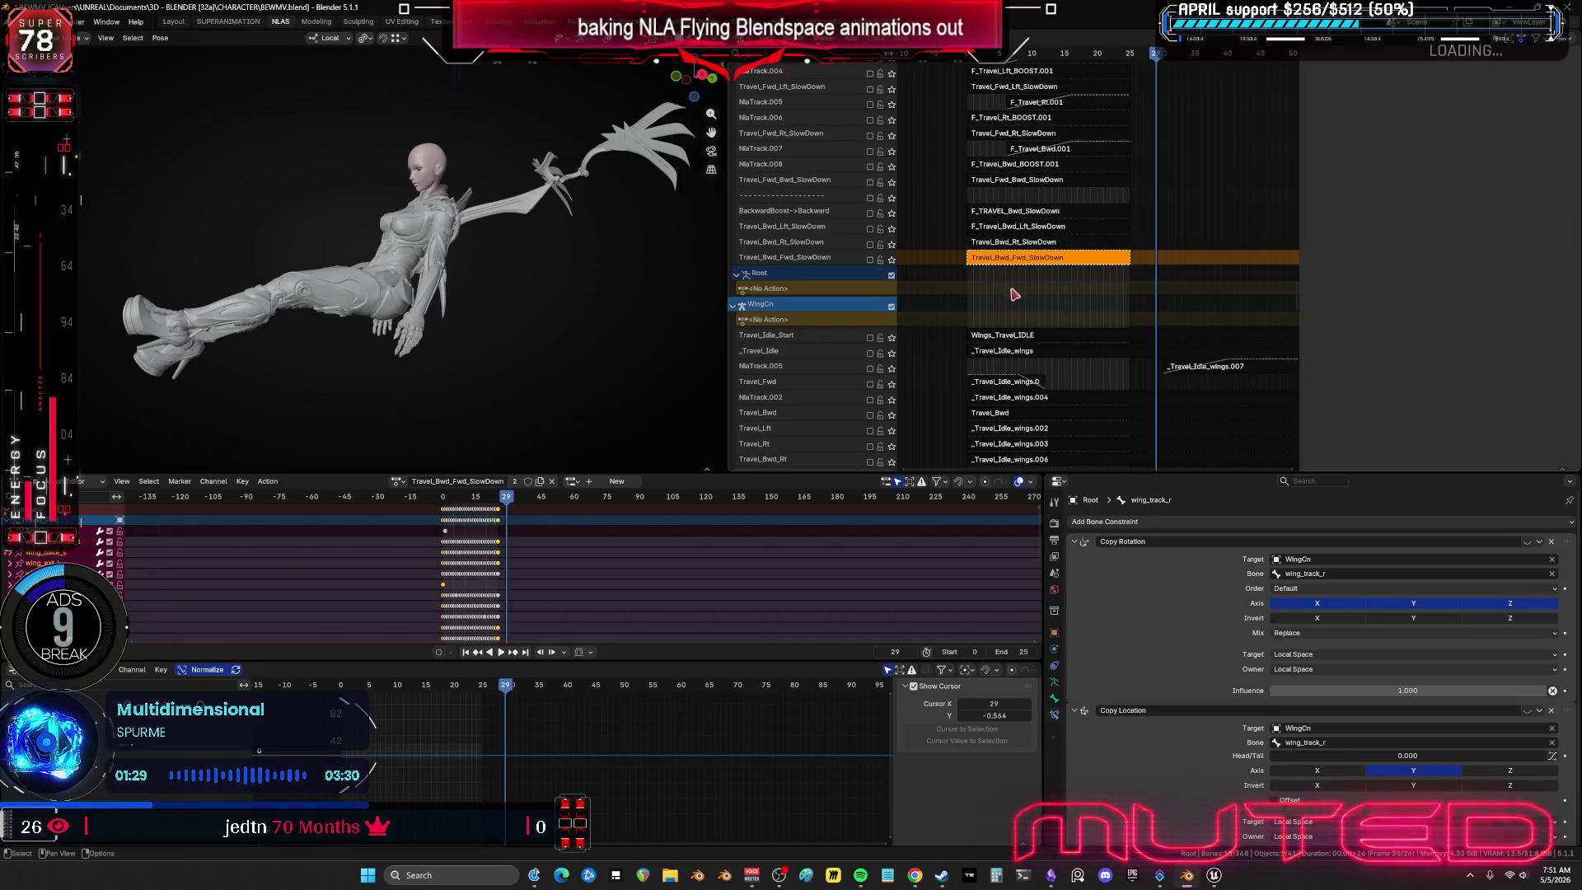
In the maximized NLA editor, delete the F_Travel_Fwd.001, Lft.001, Rt.001 and Bwd.001 tracks.
mouse_move(932, 291)
middle_mouse_down()
mouse_move(948, 305)
mouse_move(1131, 185)
mouse_move(942, 126)
mouse_move(1080, 294)
middle_mouse_up()
key("ctrl+space")
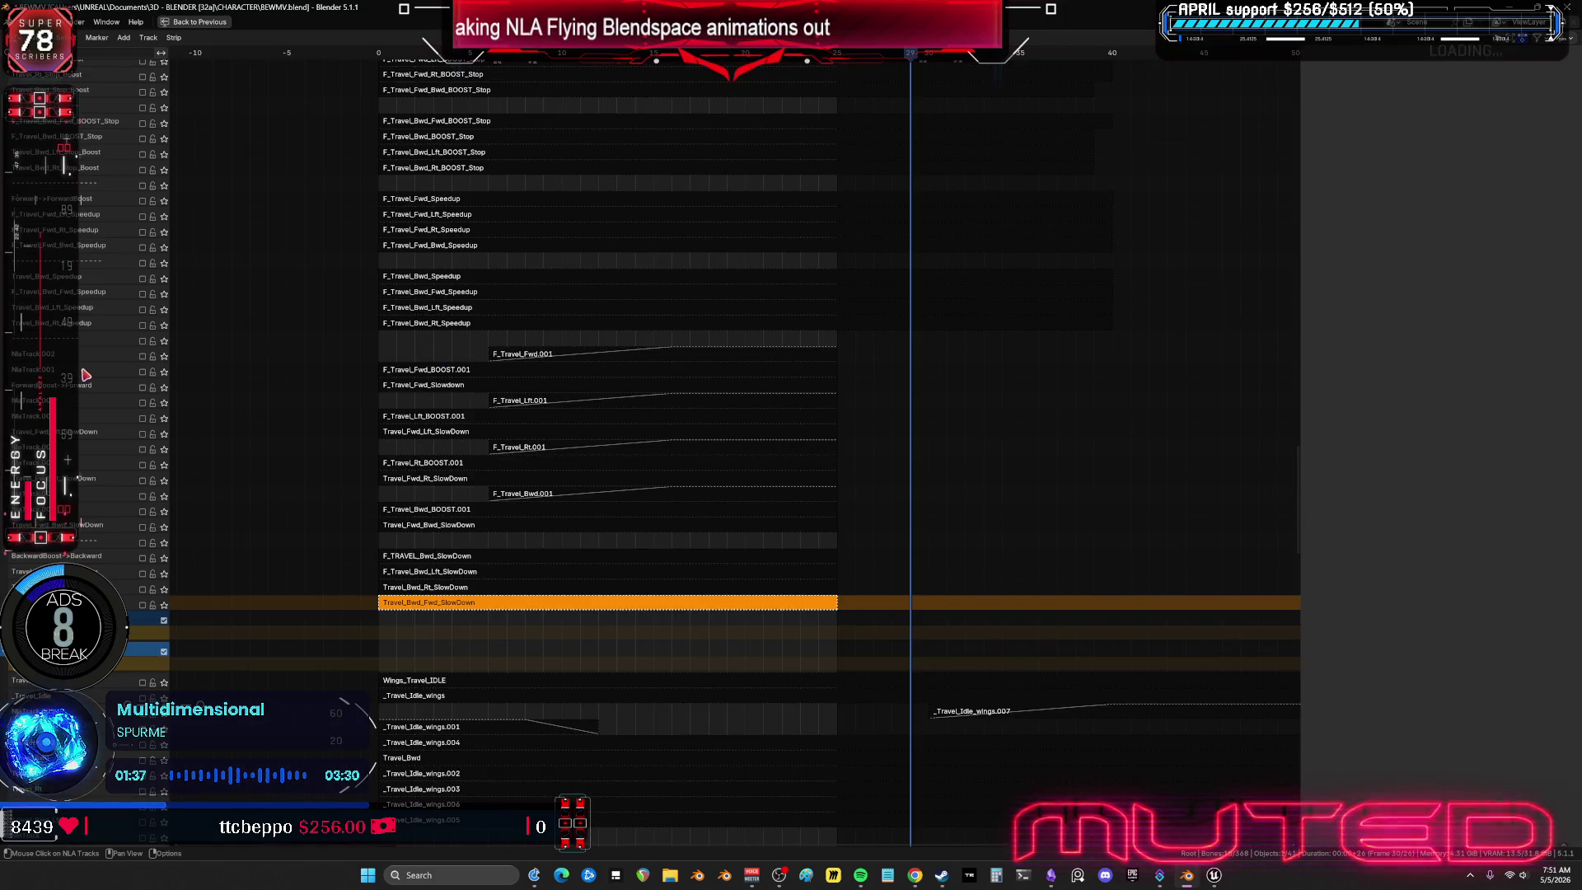
right_click(41, 360)
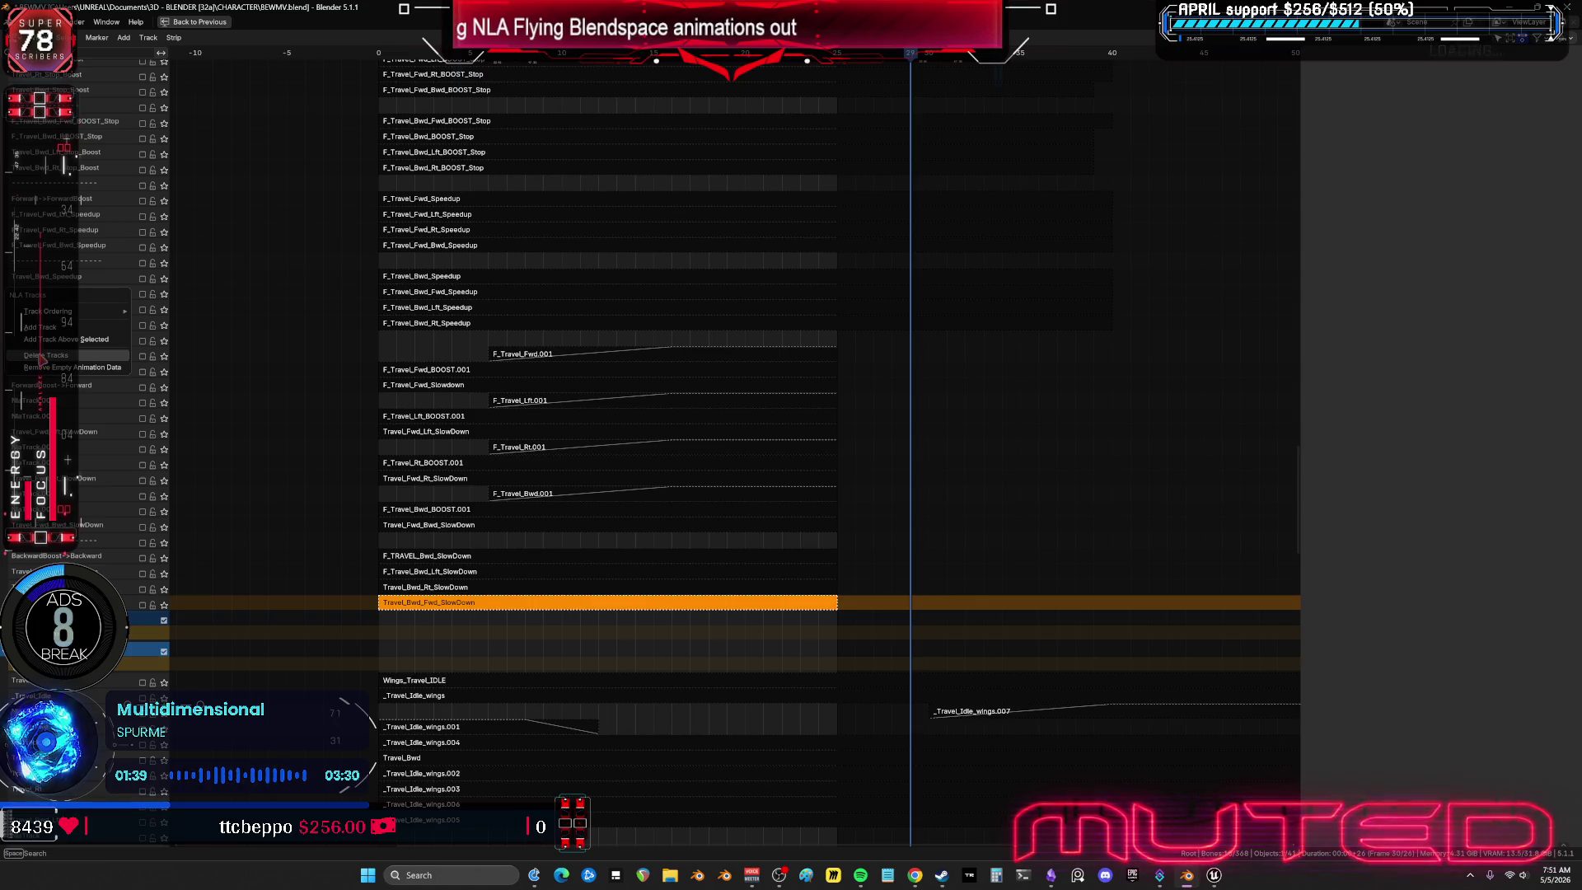
left_click(47, 355)
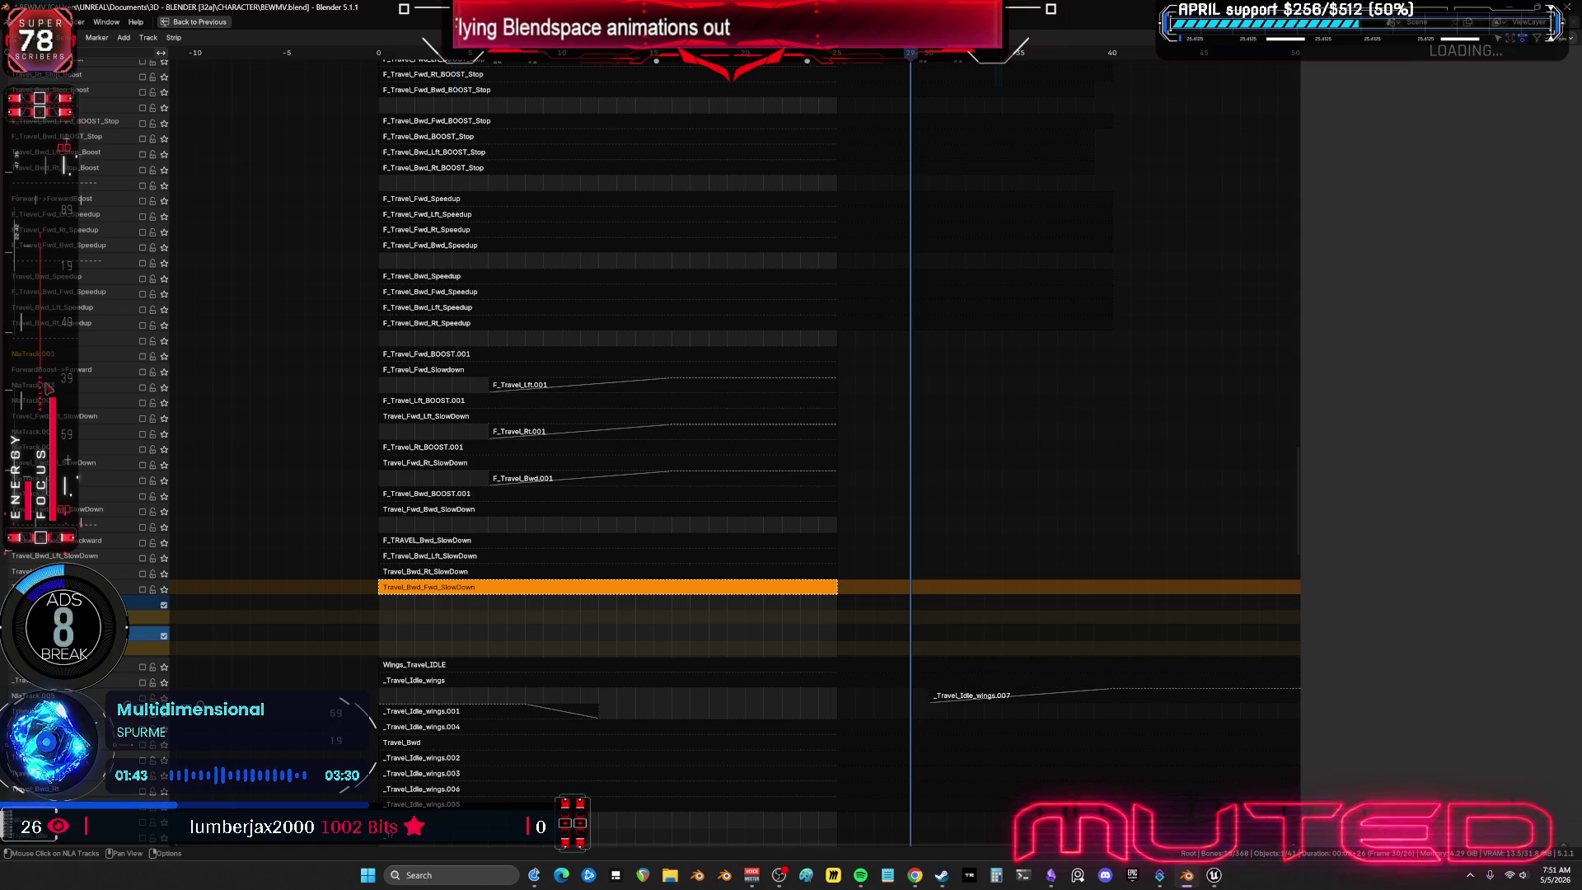
right_click(48, 388)
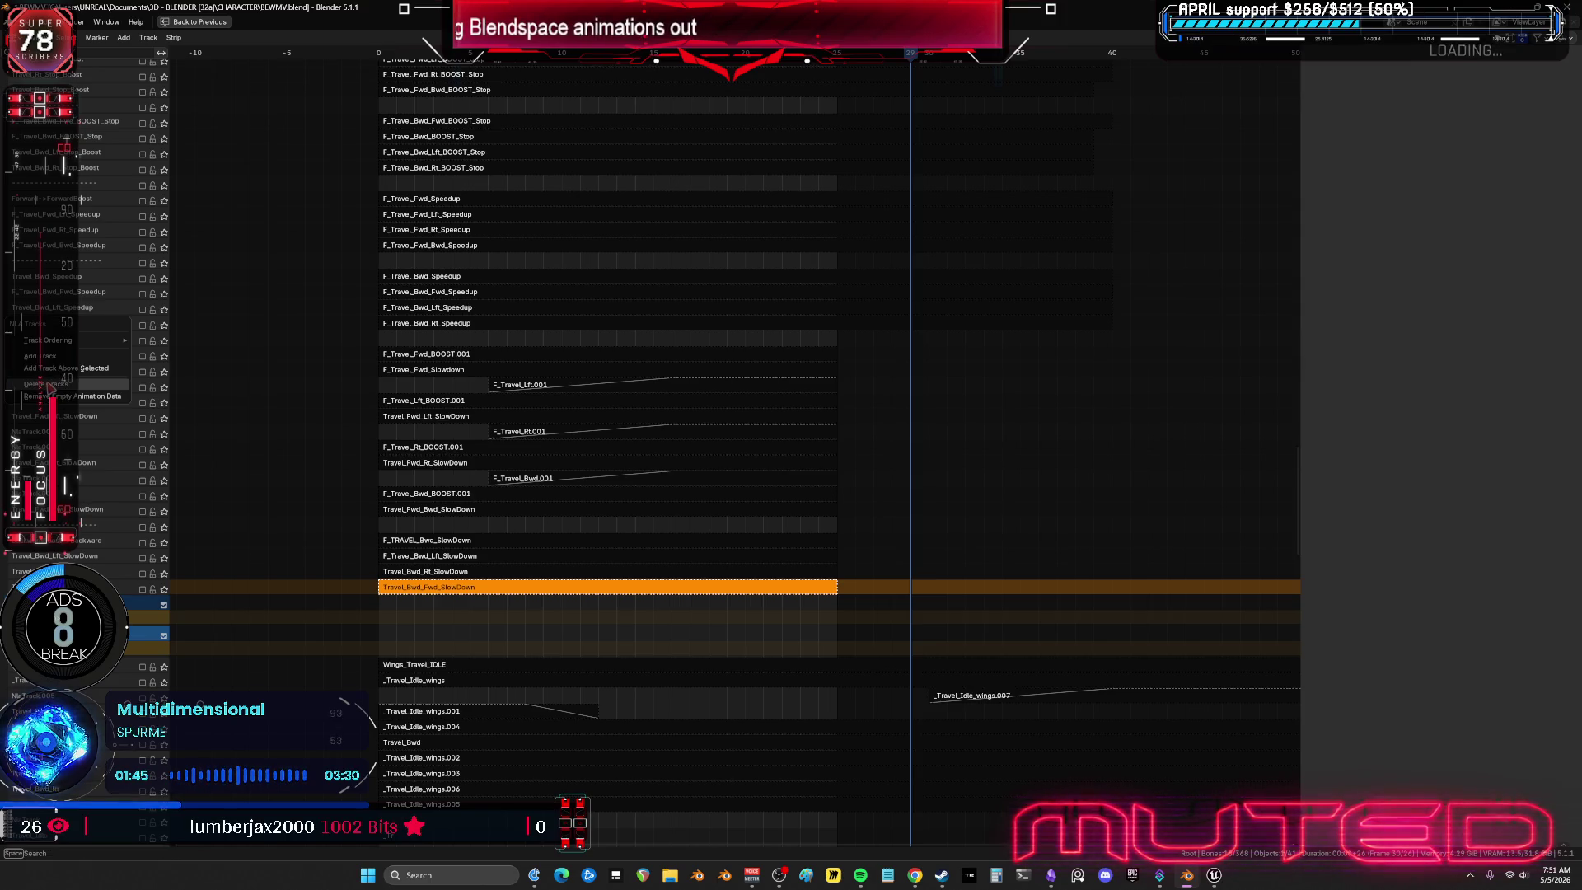
left_click(47, 384)
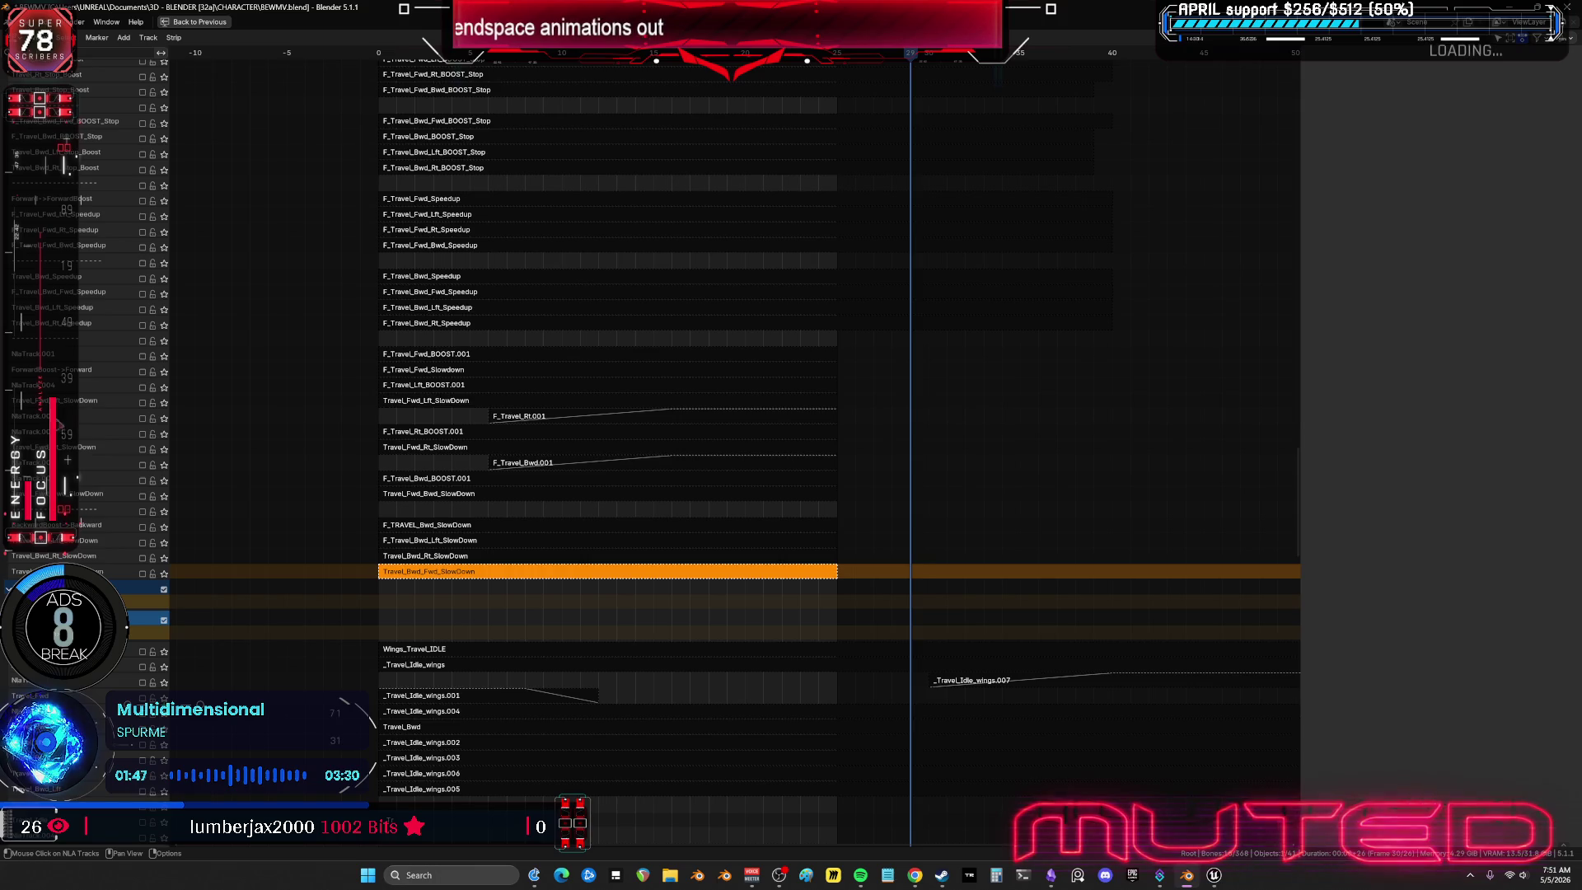
right_click(45, 420)
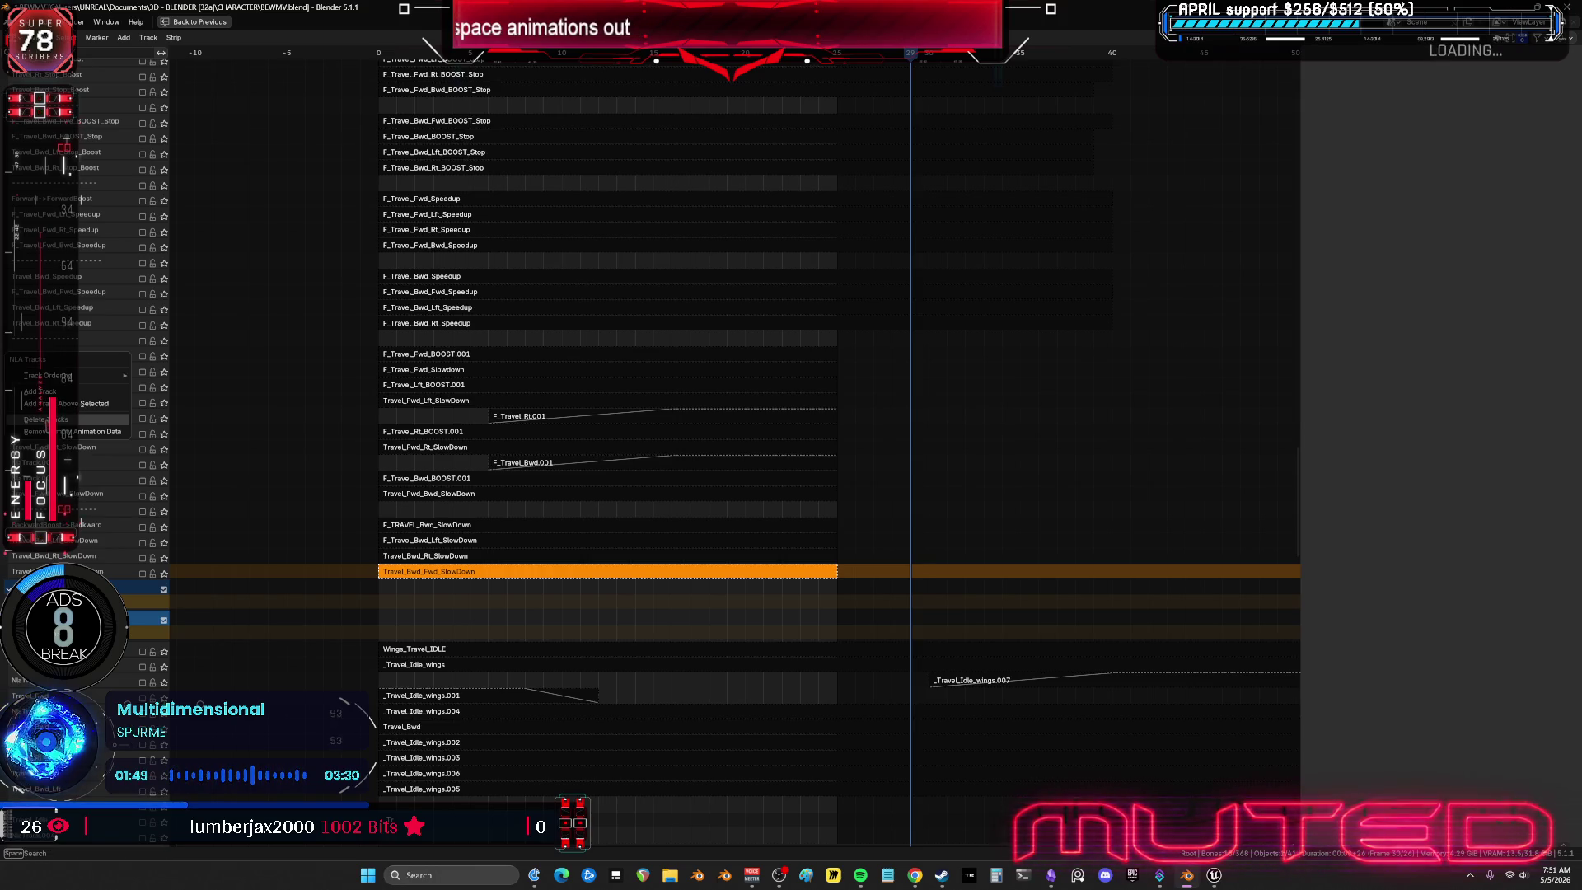
left_click(45, 419)
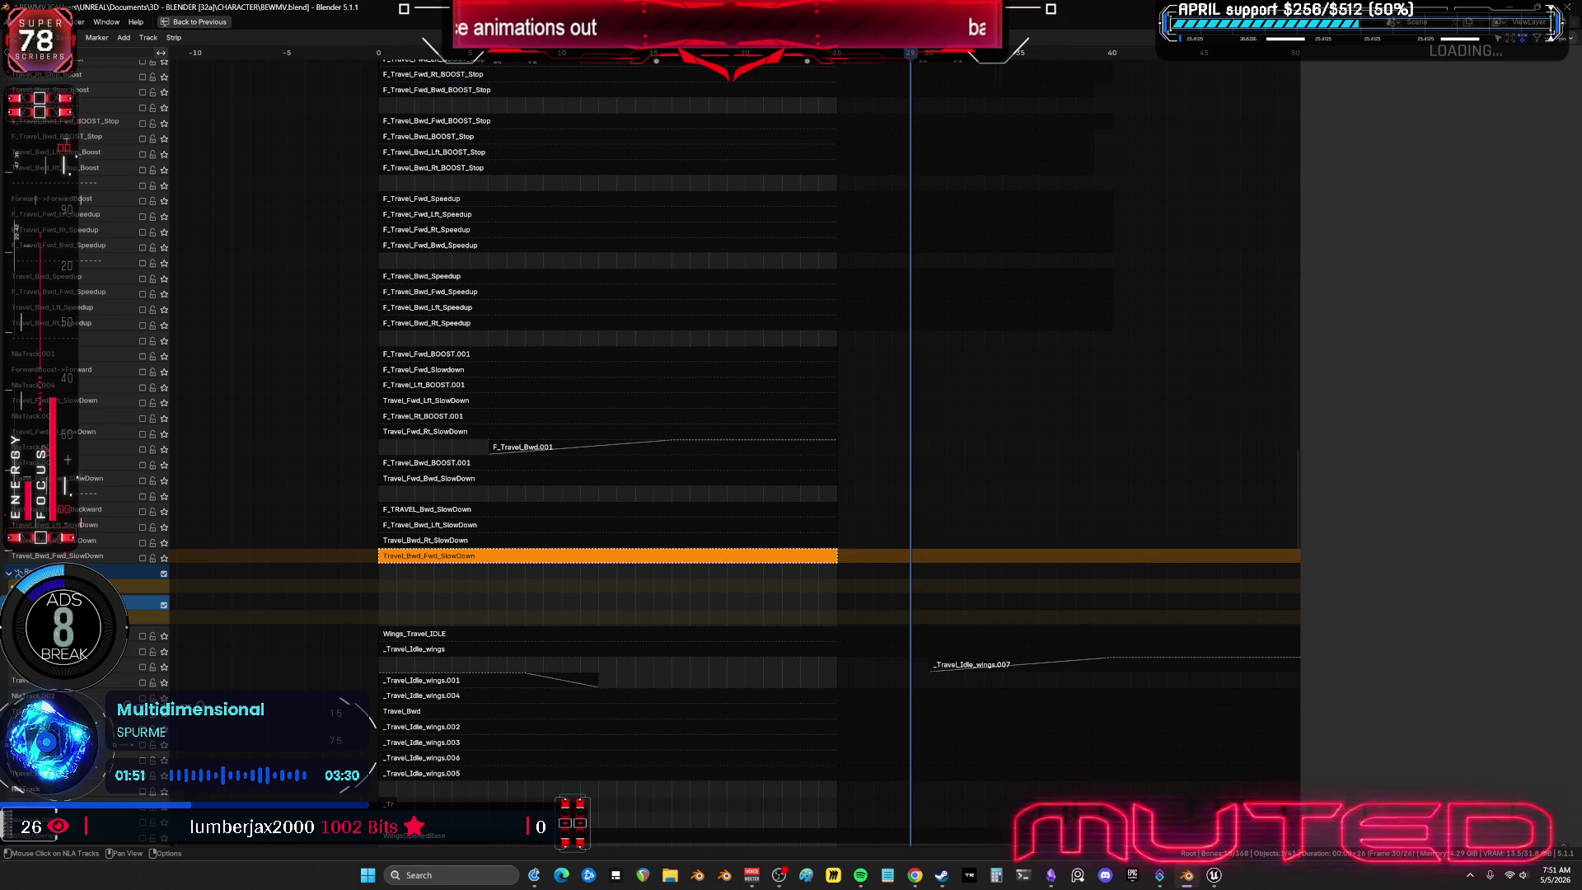
right_click(46, 446)
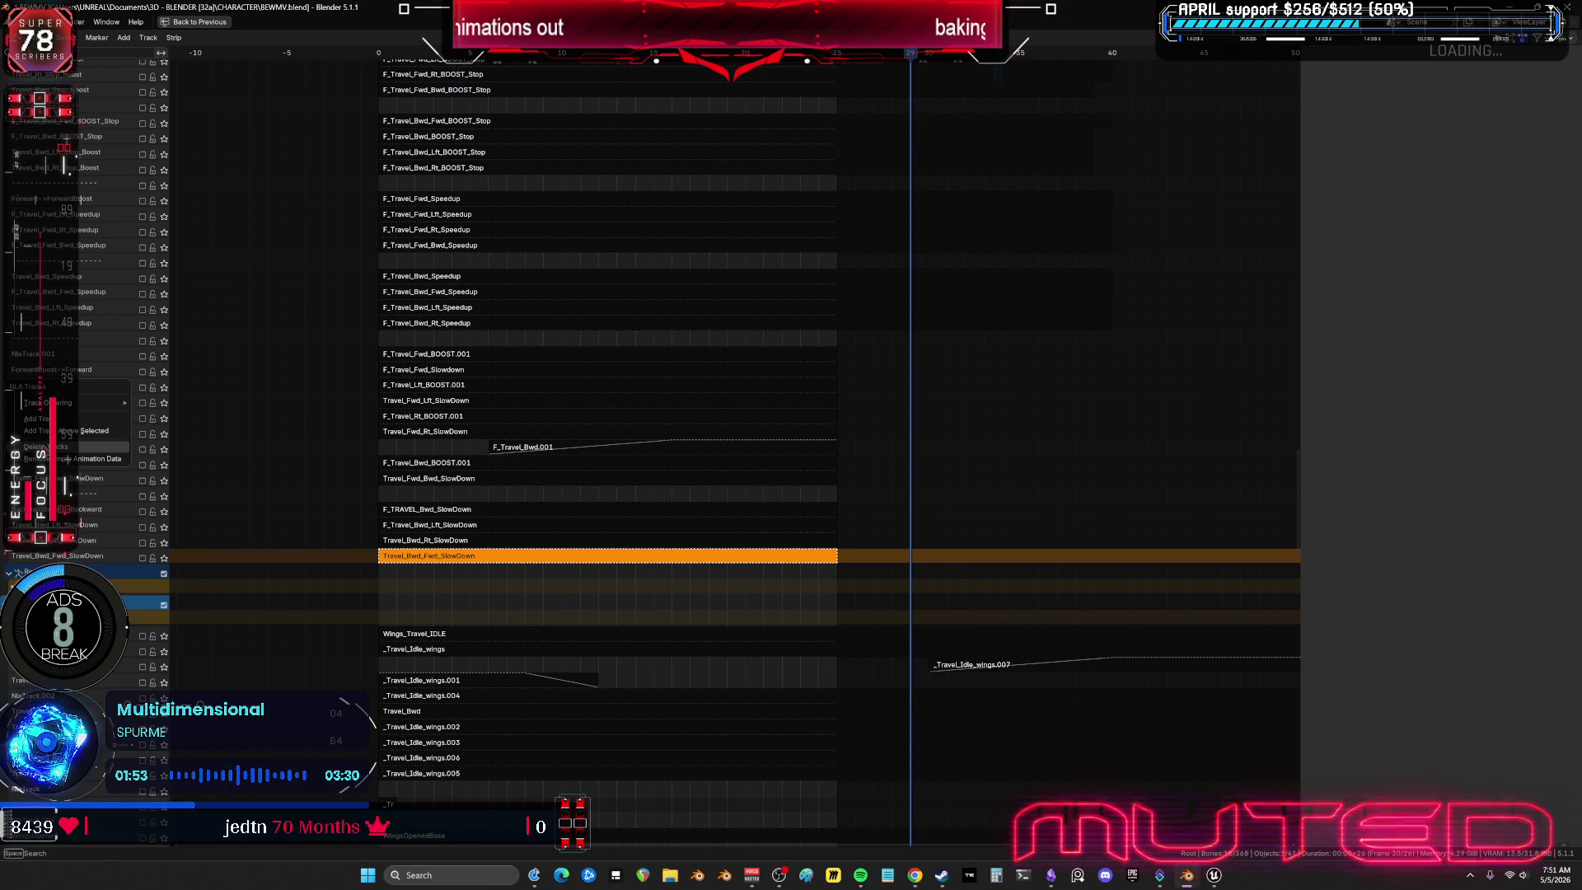
left_click(99, 446)
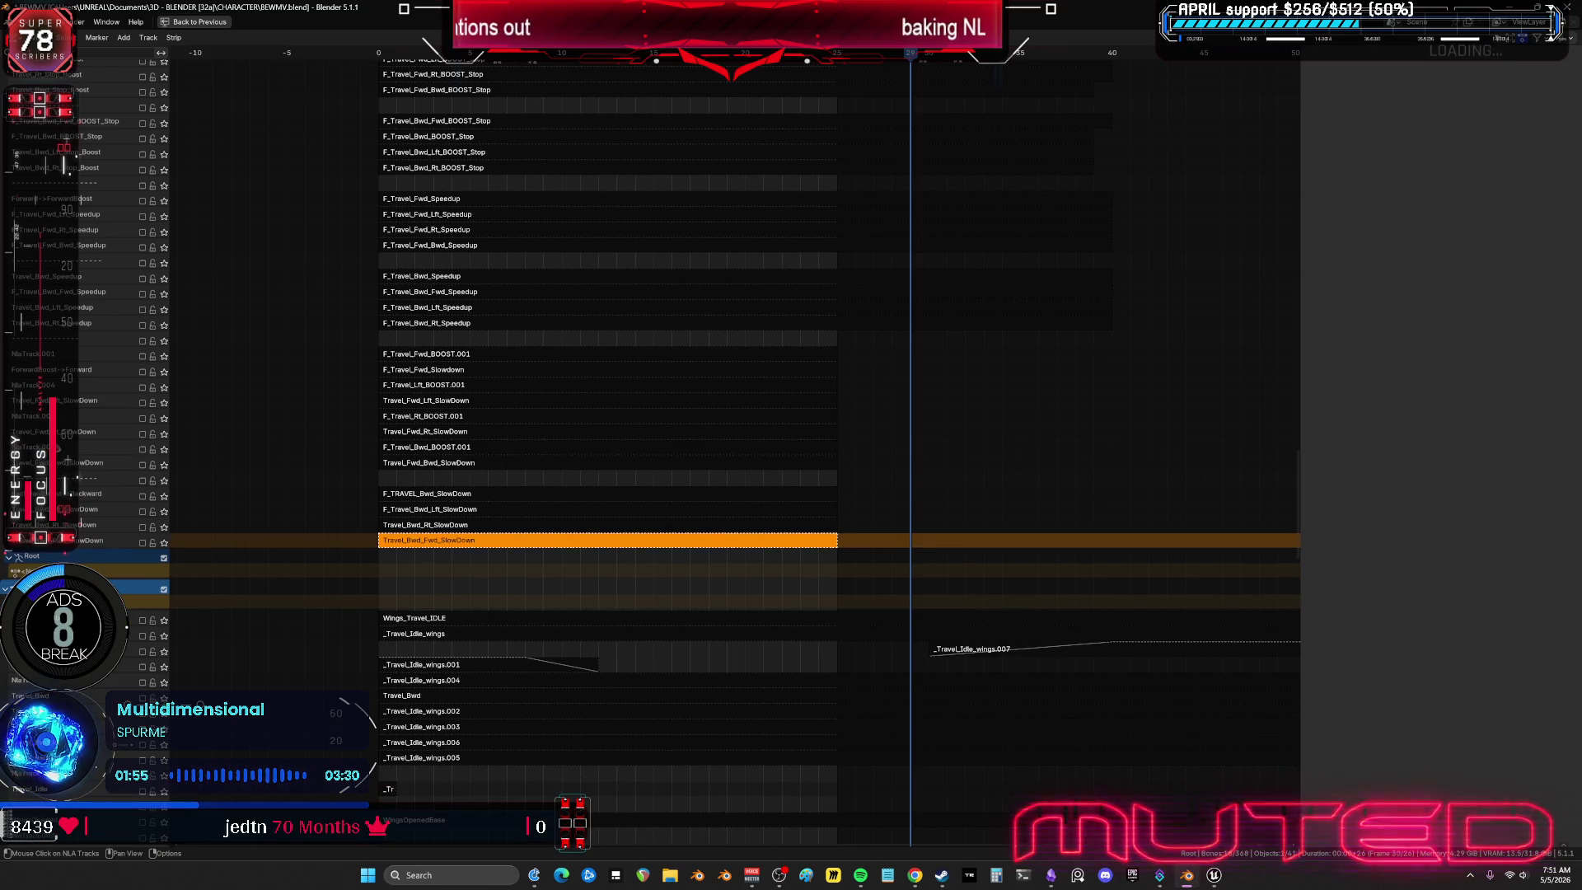
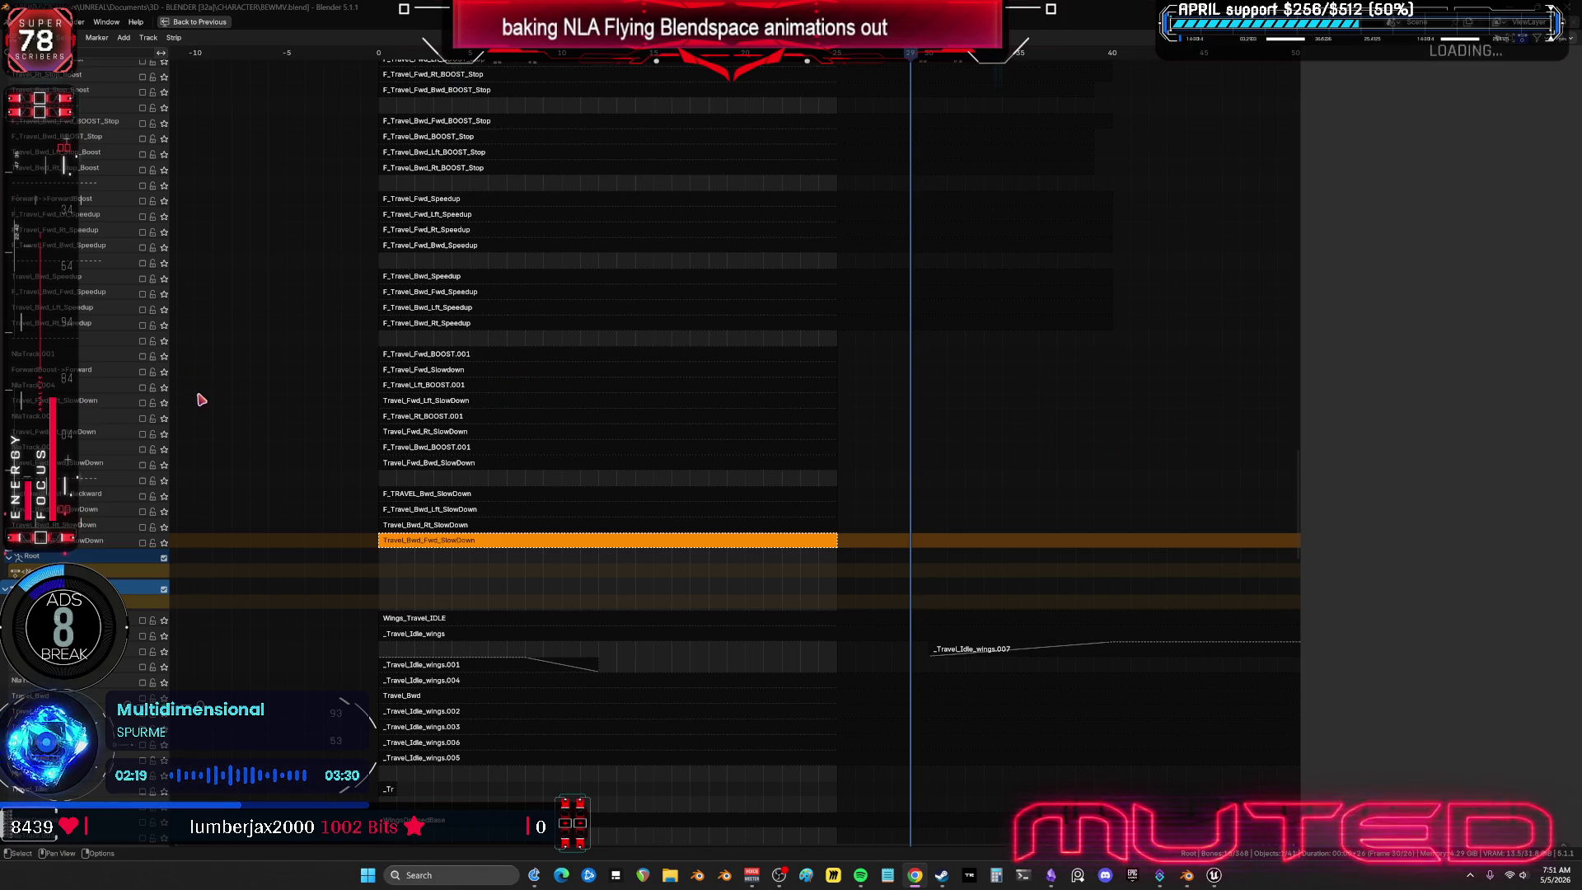
Select the F_Travel_Fwd_BOOST.001 strip, show its properties, and restore the full multi-panel workspace.
left_click(461, 358)
left_click(461, 355)
key("n")
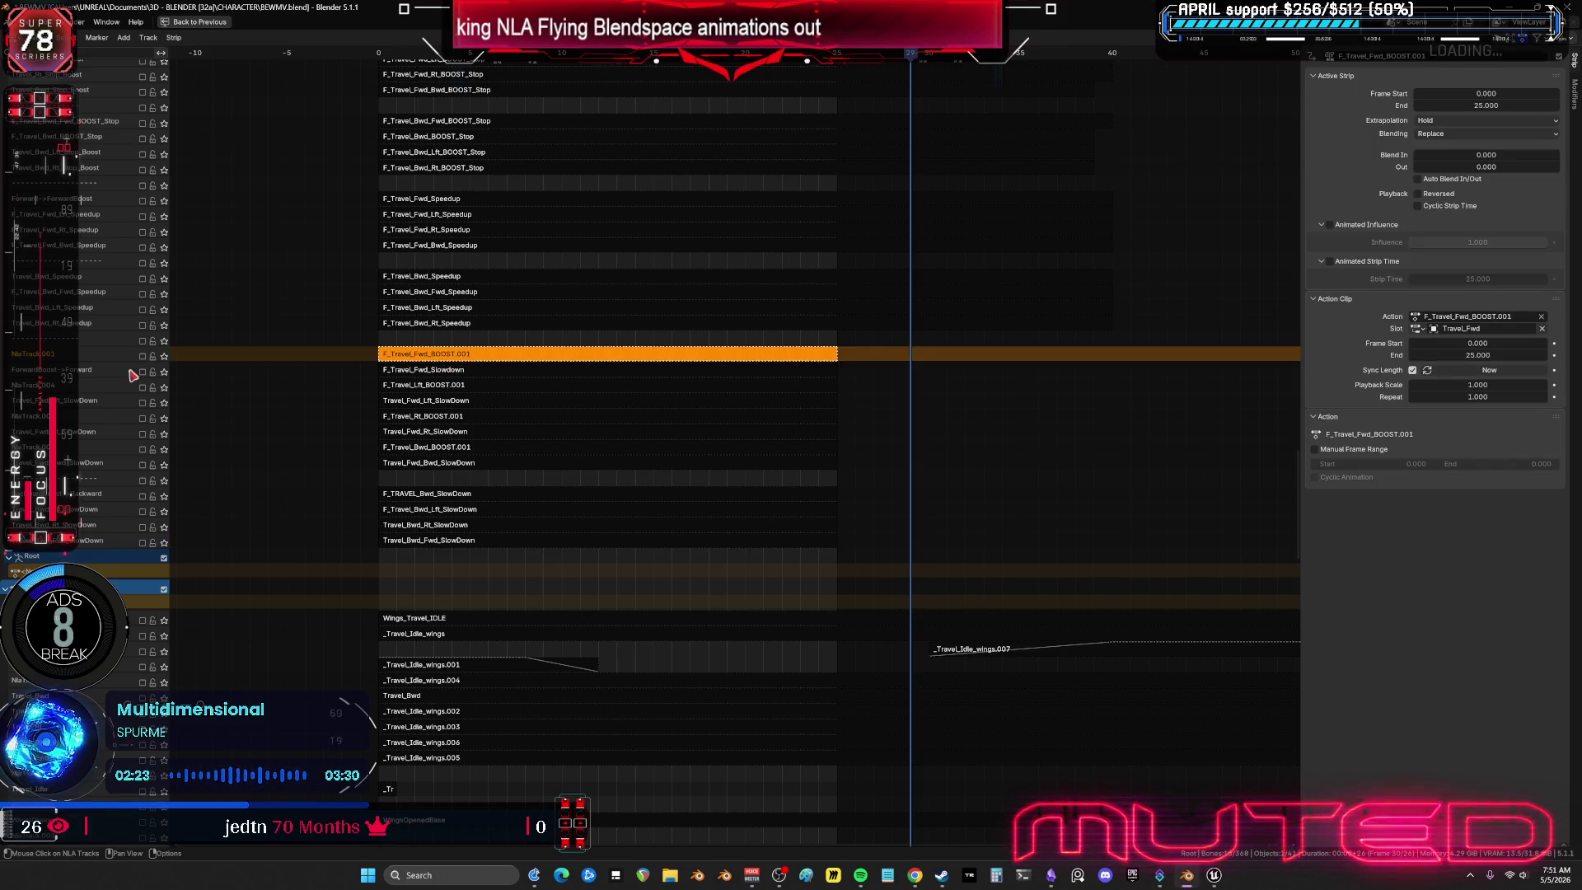
key("ctrl+space")
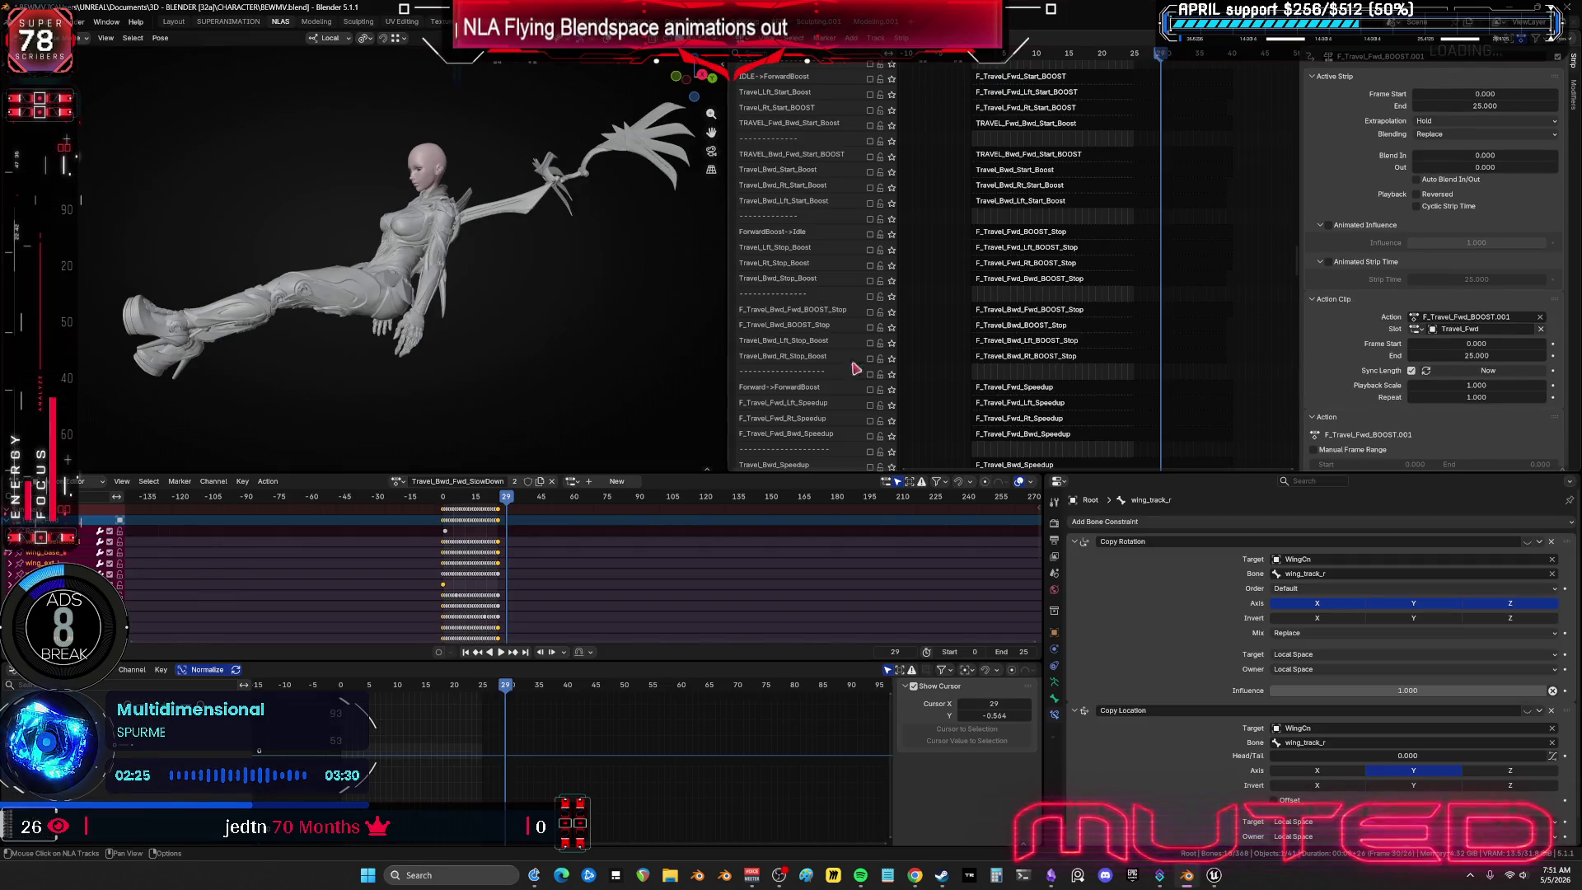
Solo NlaTrack.001, then ForwardBoost->Forward, scrubbing frames to preview each pose.
scroll(982, 394, "down", 7)
left_click(891, 301)
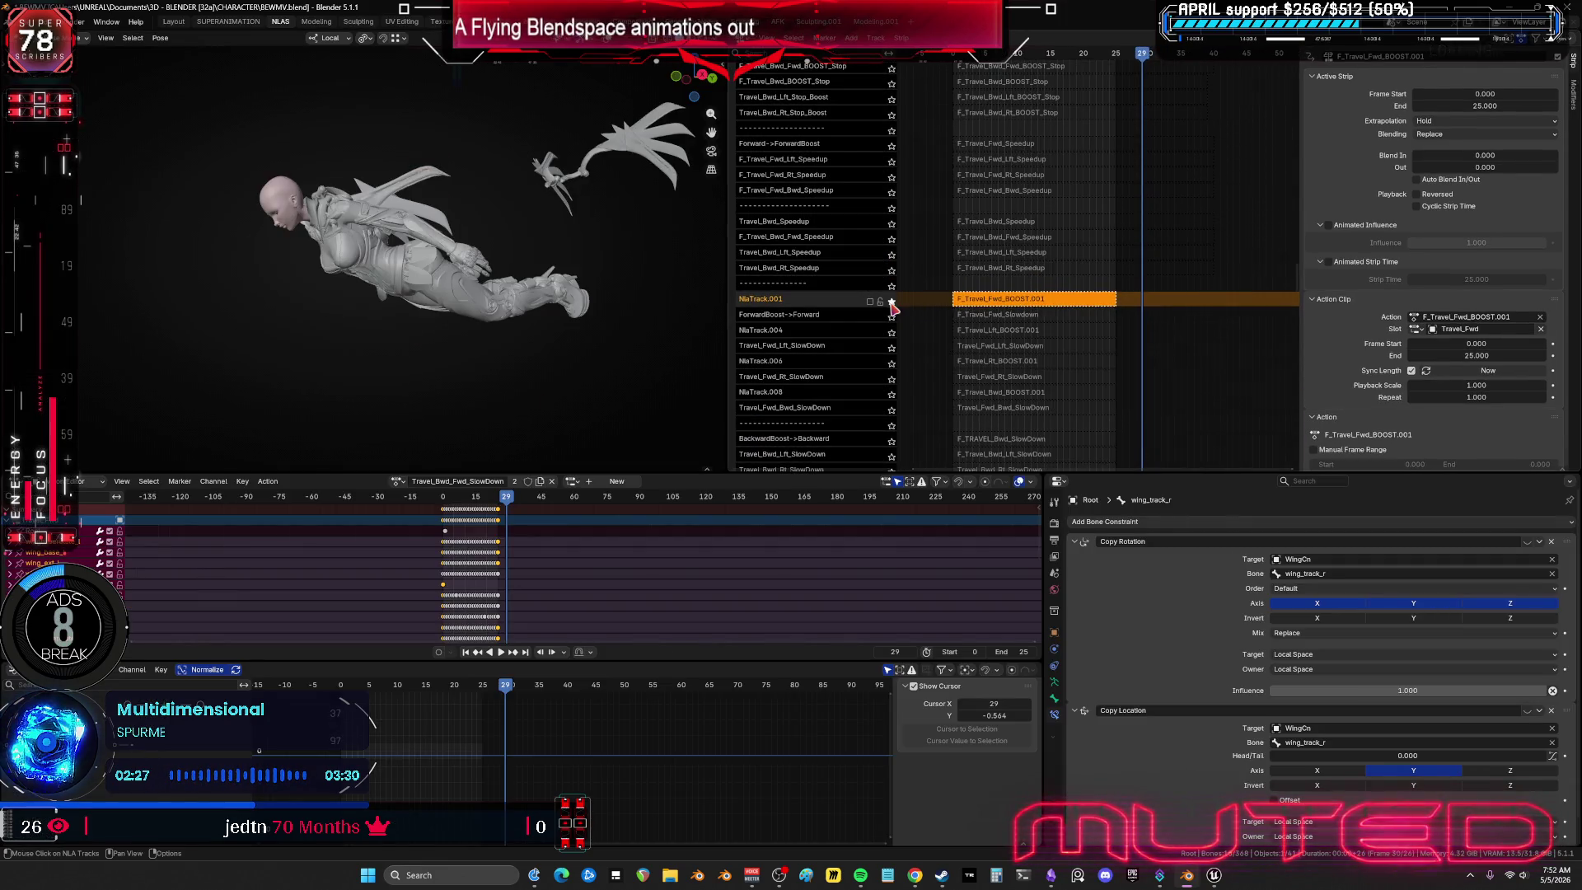
mouse_move(1142, 63)
left_mouse_down()
mouse_move(1071, 66)
mouse_move(1277, 77)
mouse_move(1022, 88)
mouse_move(1123, 124)
left_mouse_up()
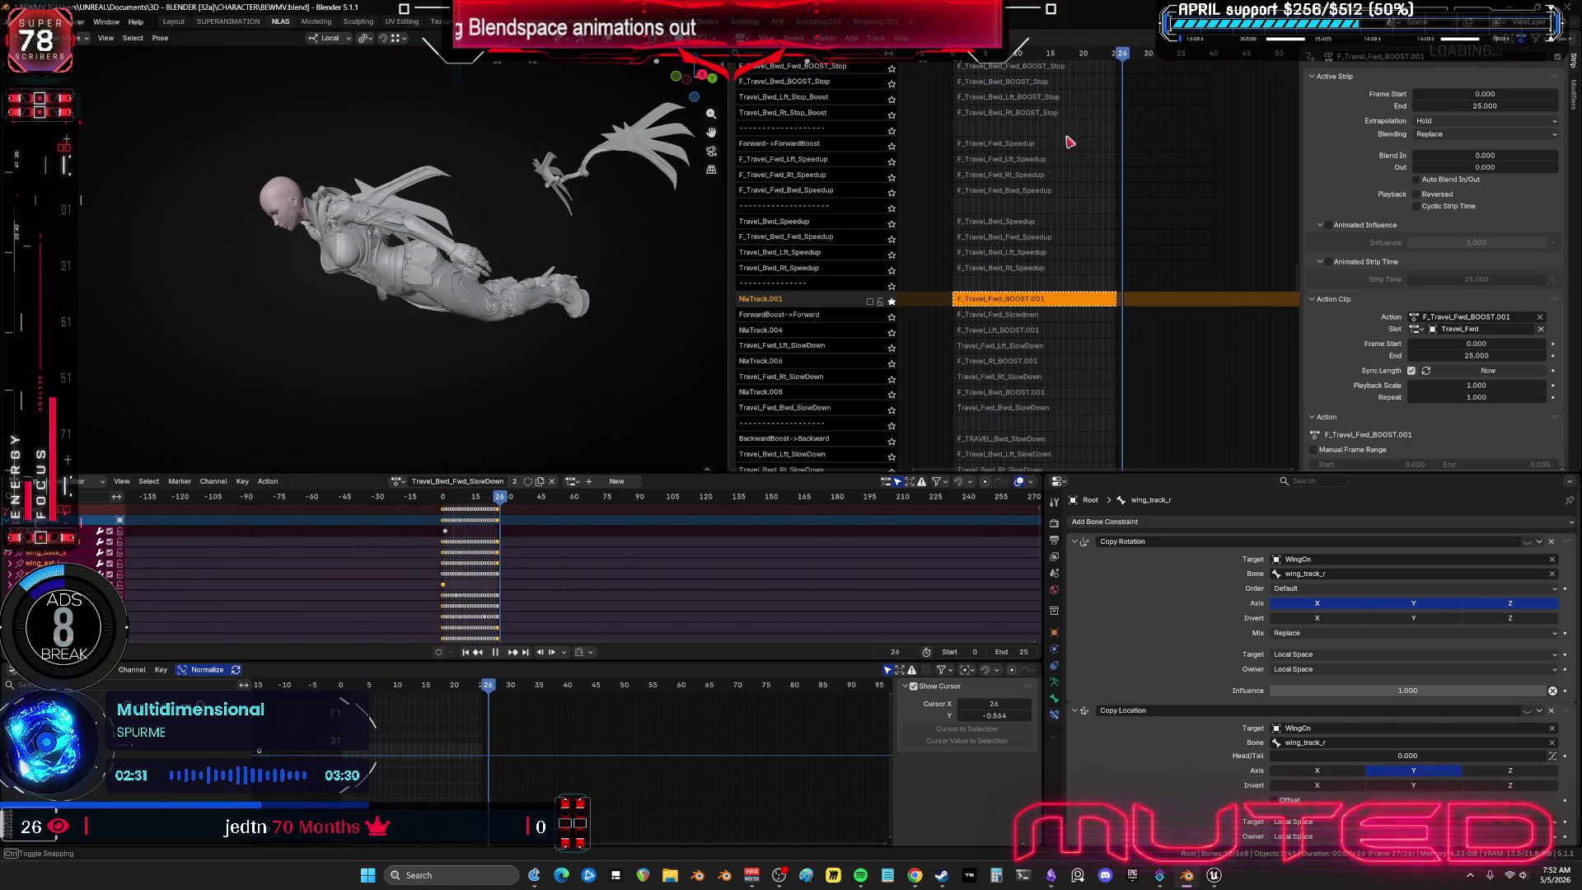
left_click(891, 318)
mouse_move(1064, 58)
left_mouse_down()
mouse_move(998, 58)
mouse_move(1112, 40)
left_mouse_up()
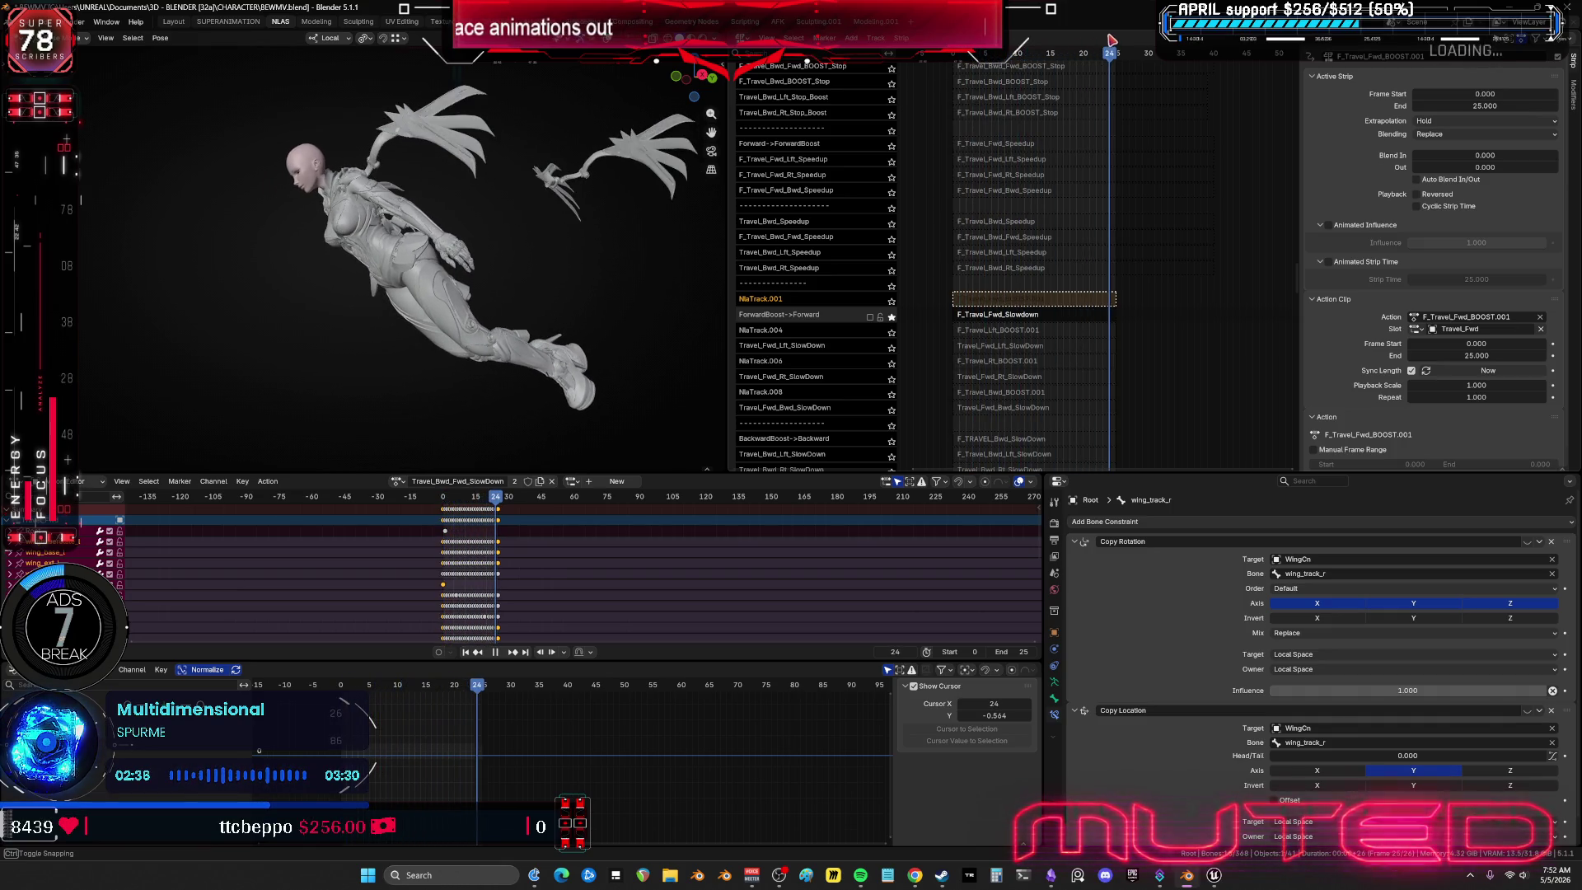
Unsolo NlaTrack.001 and delete it along with its BOOST strip.
right_click(773, 305)
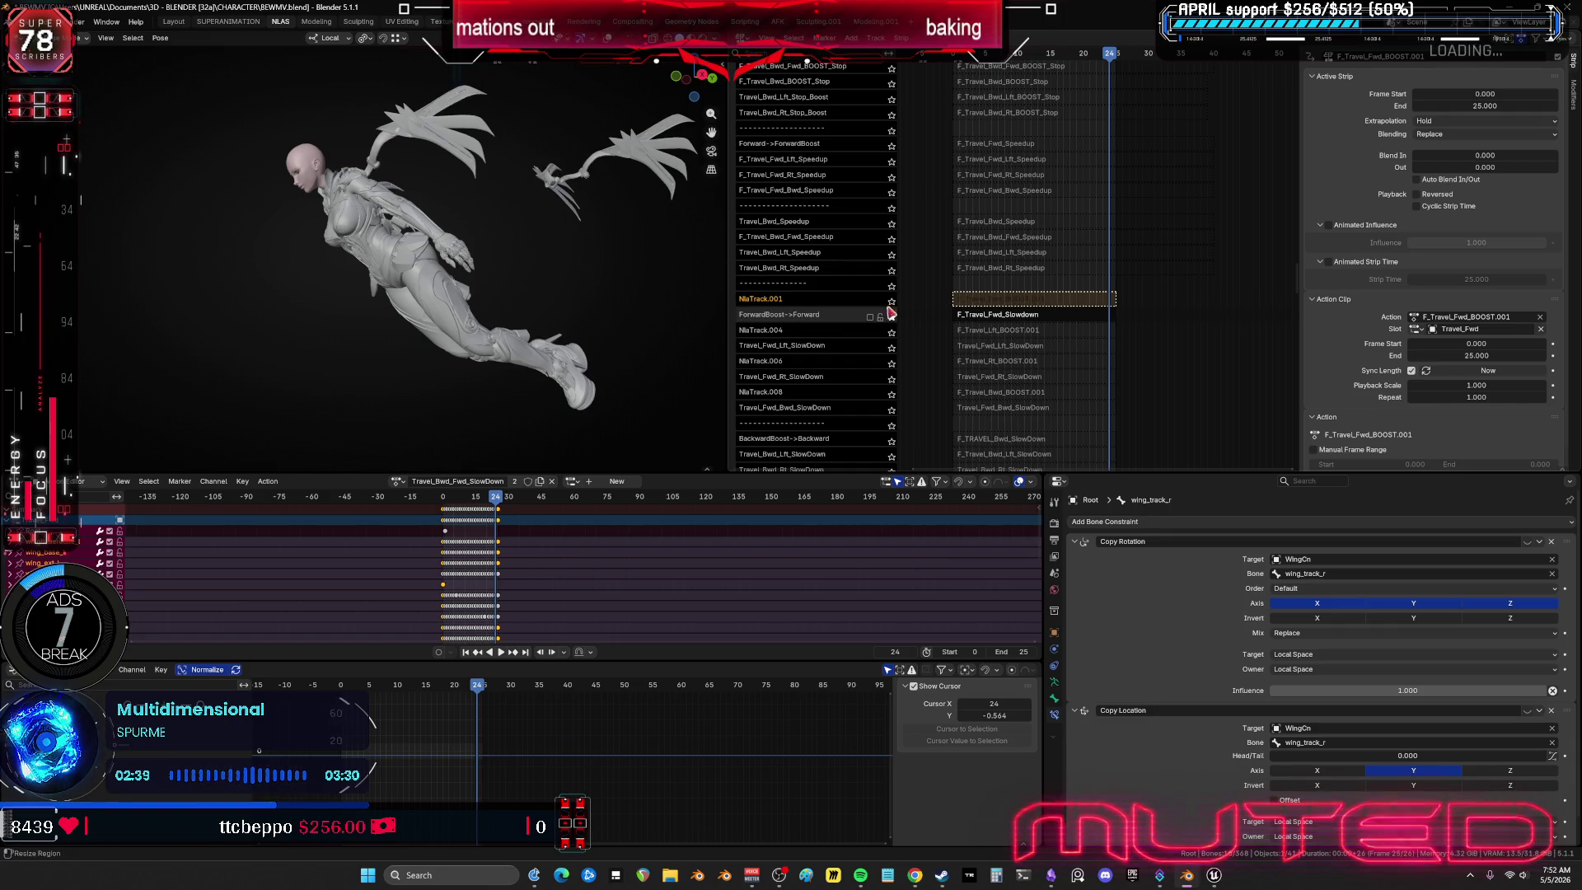
left_click(891, 302)
right_click(772, 307)
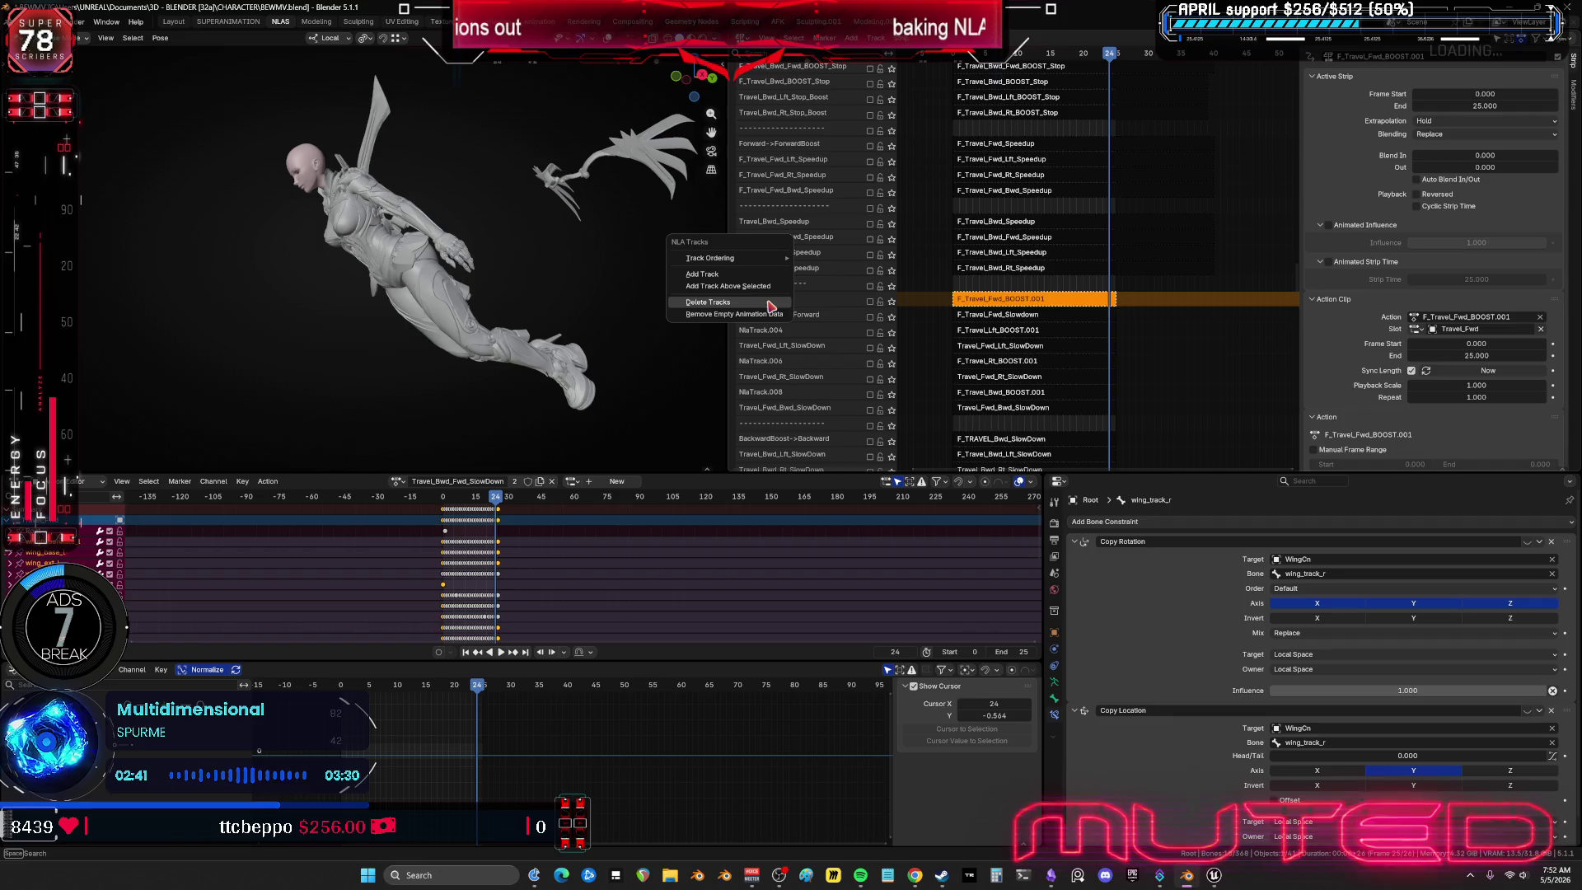
left_click(708, 301)
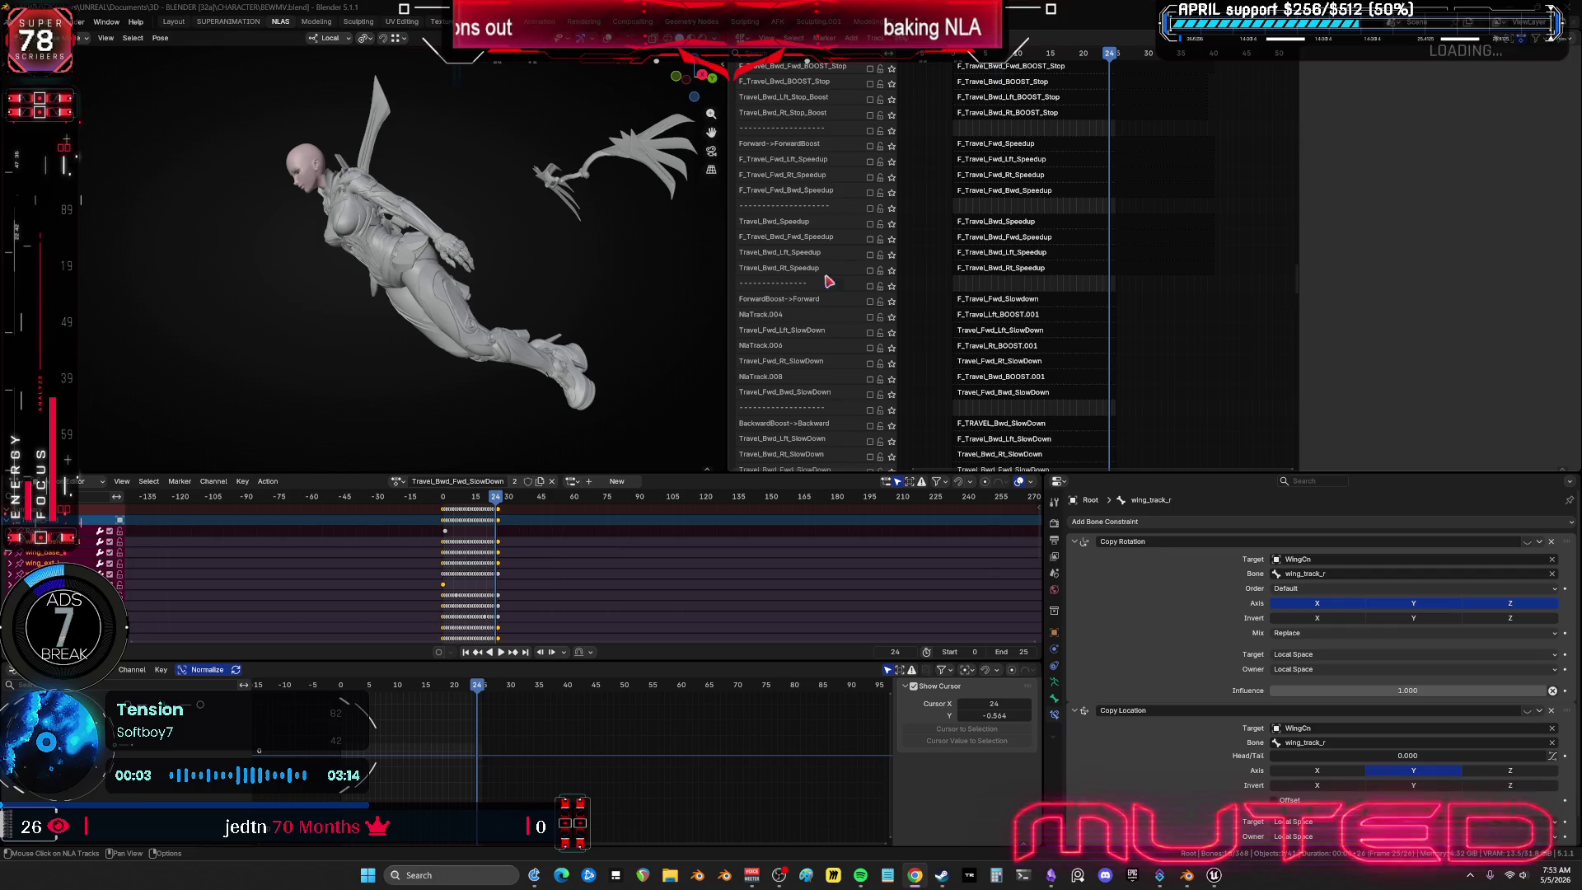
Delete NlaTrack.004, NlaTrack.006 and NlaTrack.008, then solo ForwardBoost->Forward.
left_click(779, 318)
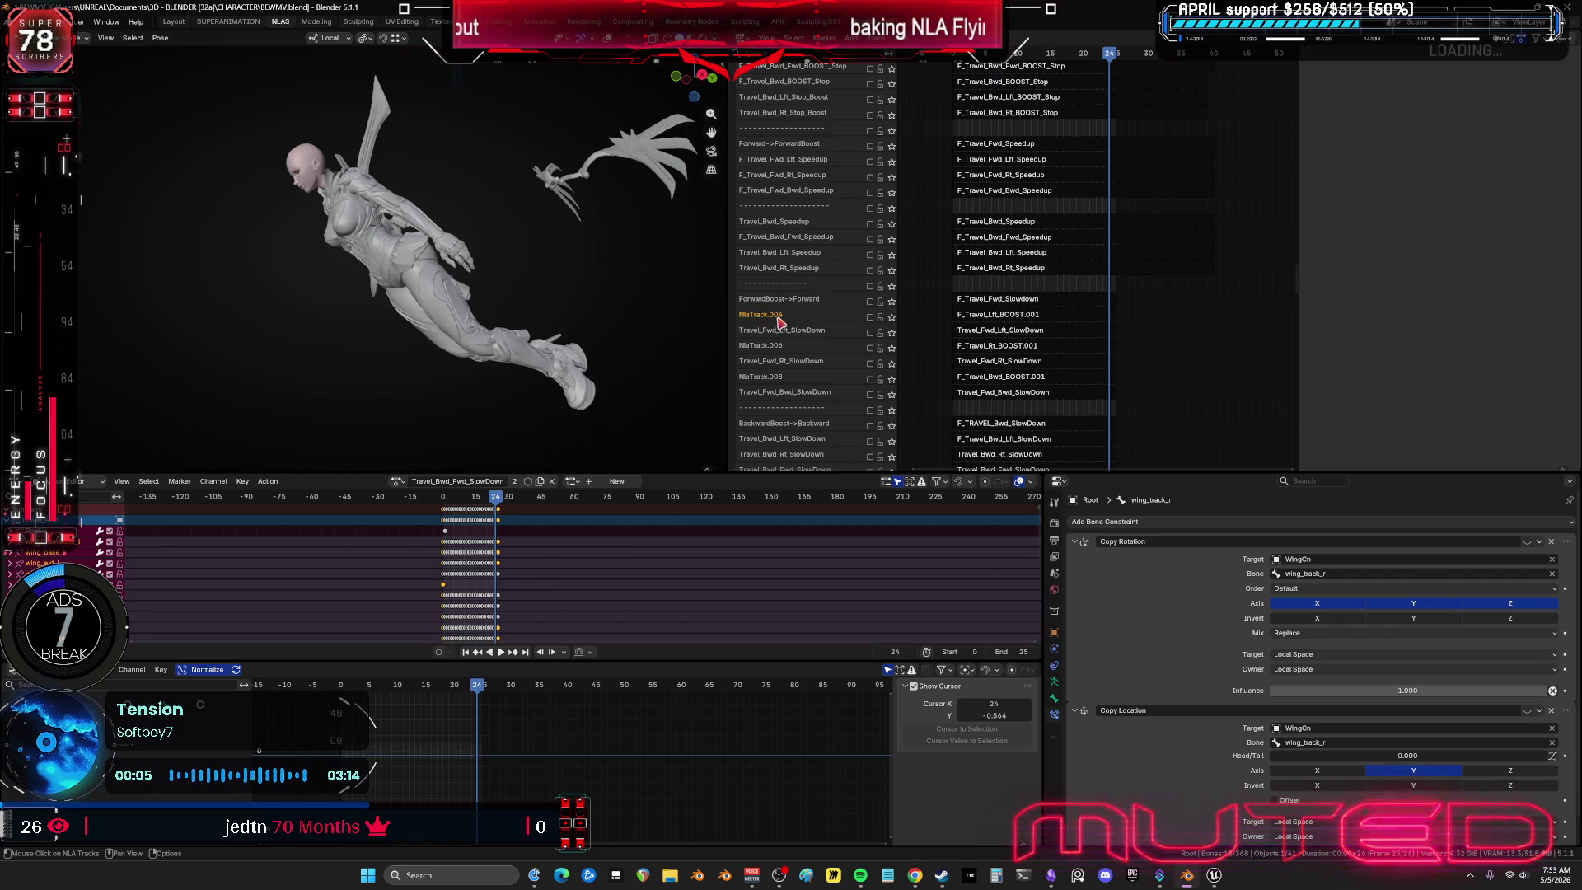
right_click(778, 319)
left_click(773, 321)
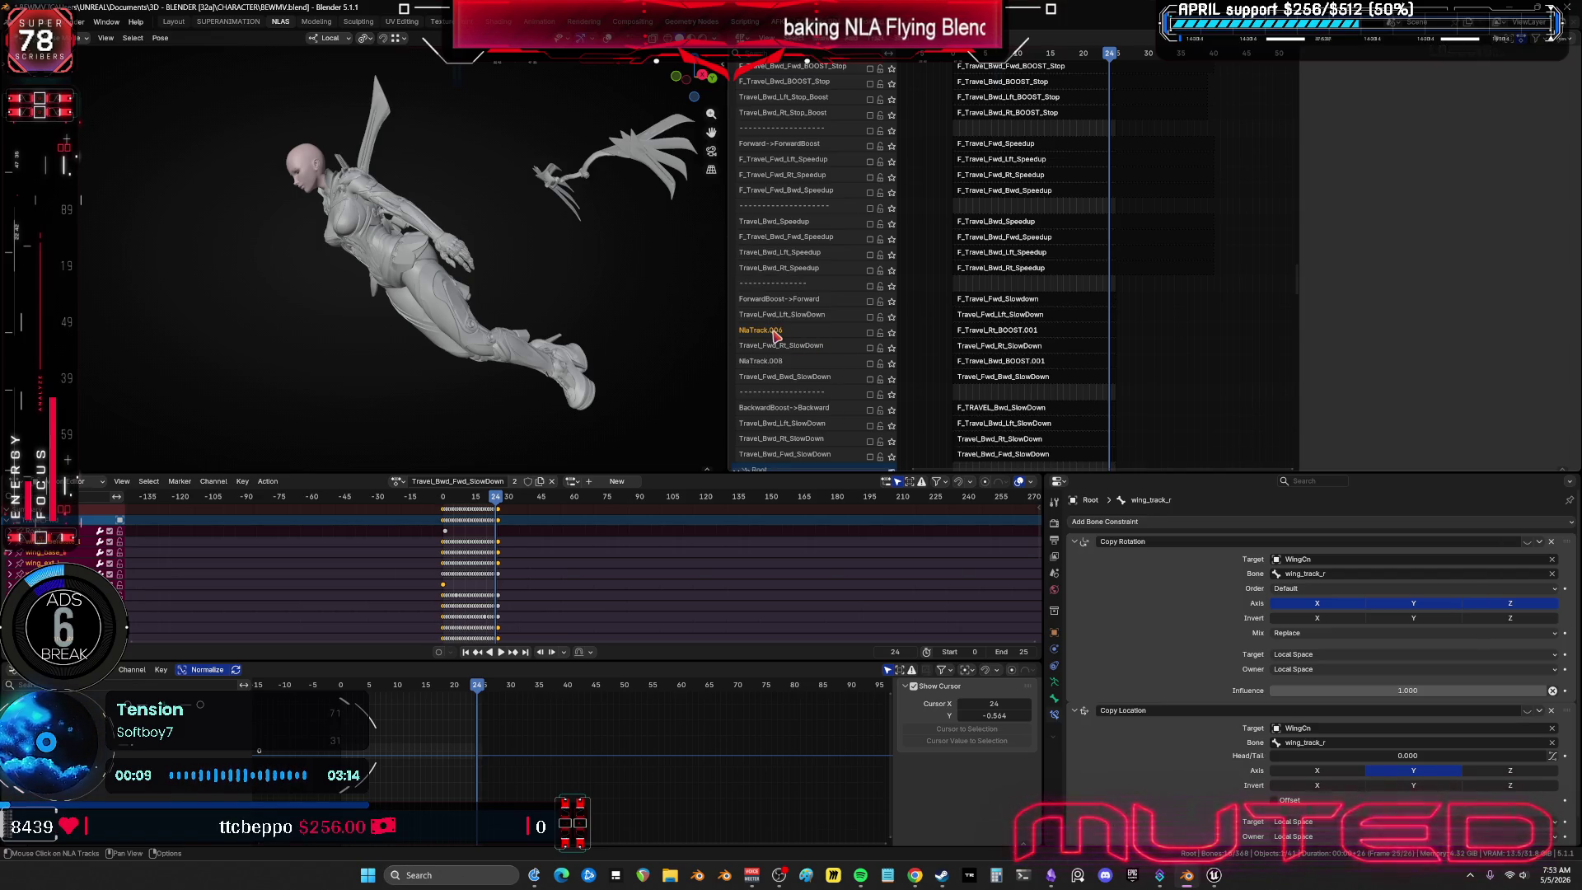
right_click(775, 336)
left_click(775, 334)
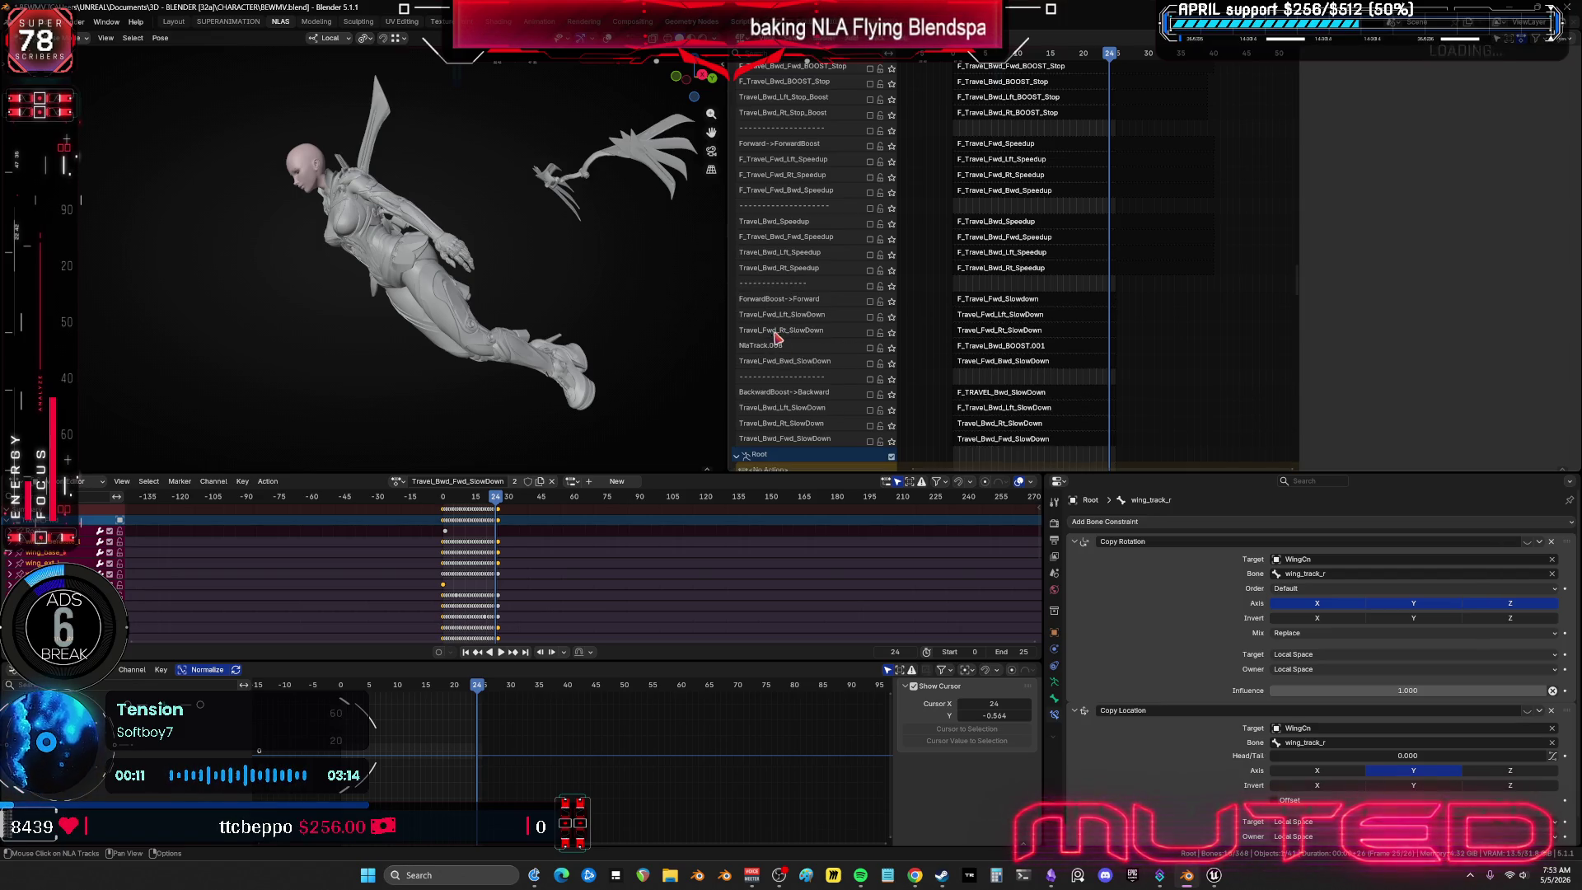
right_click(775, 351)
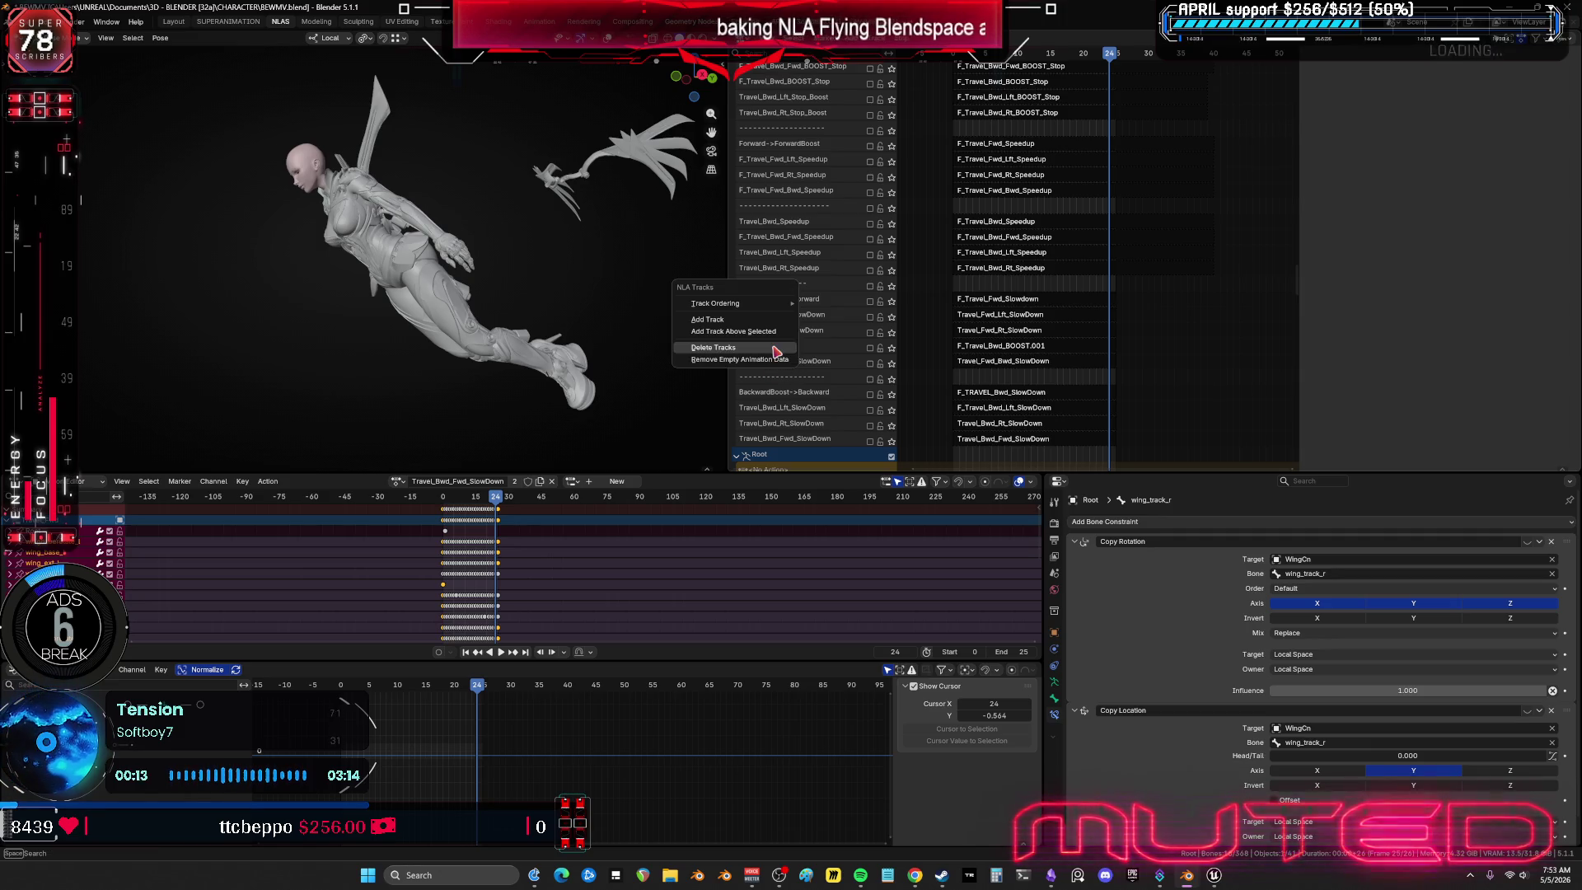
key("Return")
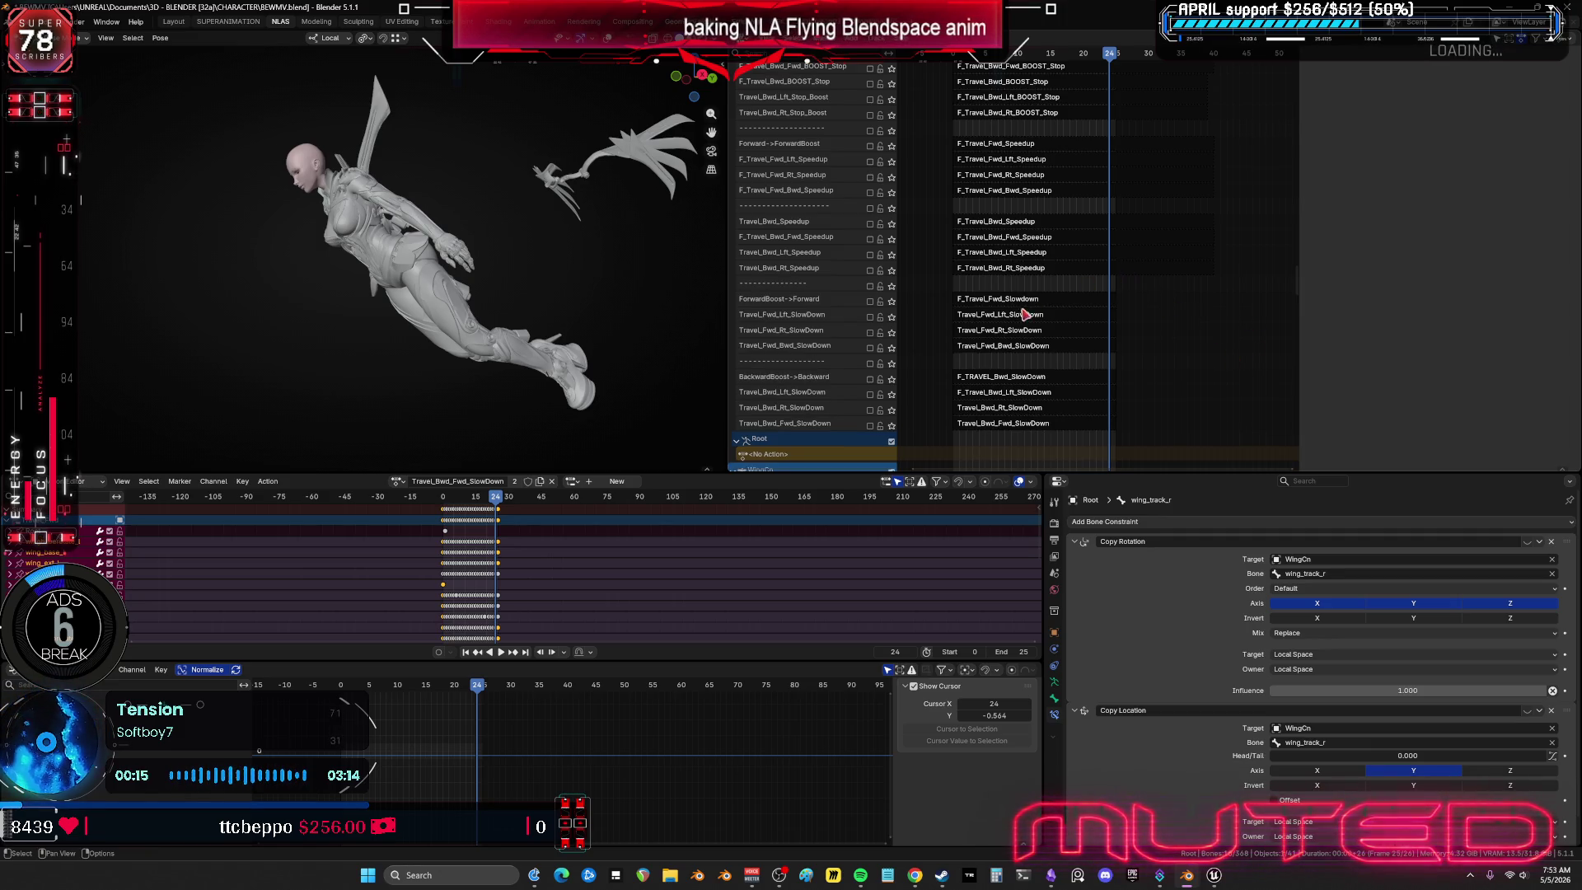
left_click(891, 301)
Solo Travel_Fwd_Lft_SlowDown, Travel_Fwd_Rt_SlowDown and Travel_Fwd_Bwd_SlowDown in turn, then unsolo the last.
scroll(404, 312, "up", 20, "alt")
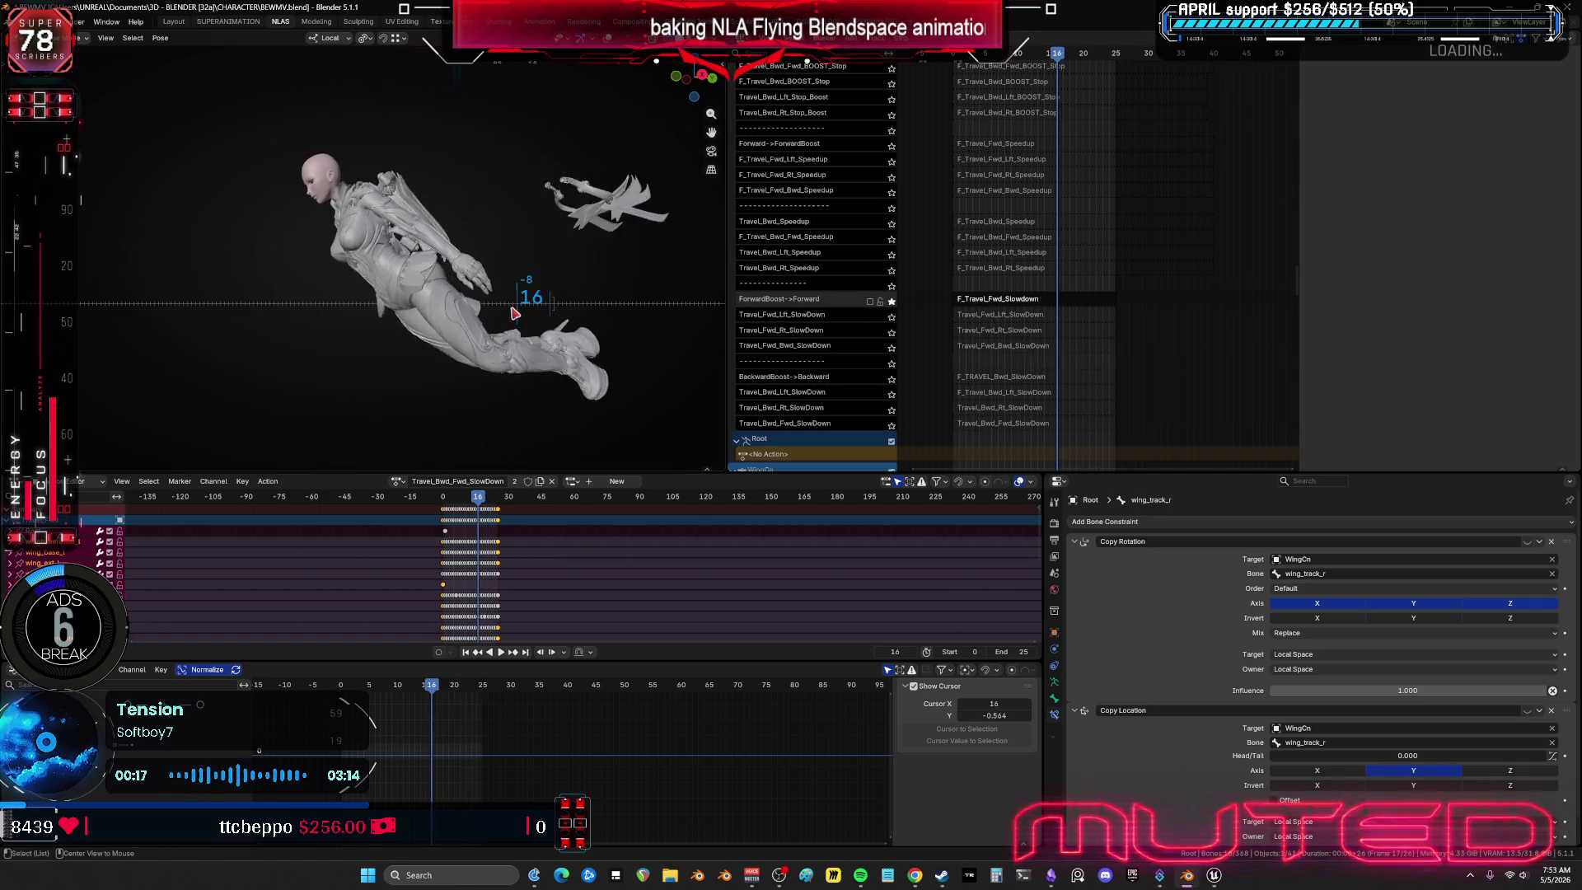
scroll(447, 318, "down", 20, "alt")
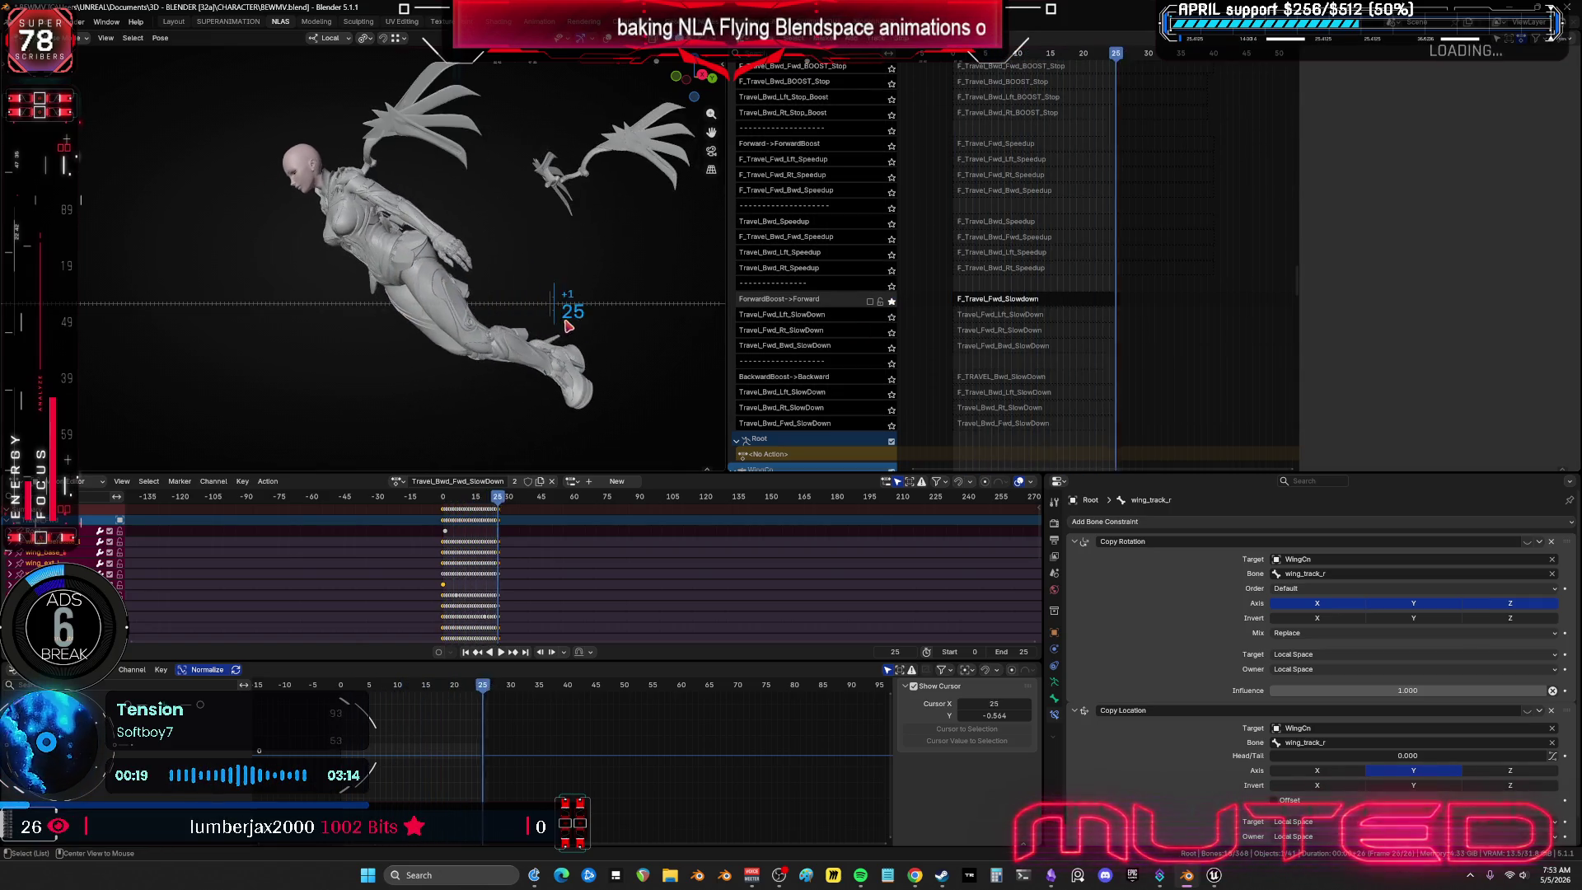
scroll(539, 331, "up", 20, "alt")
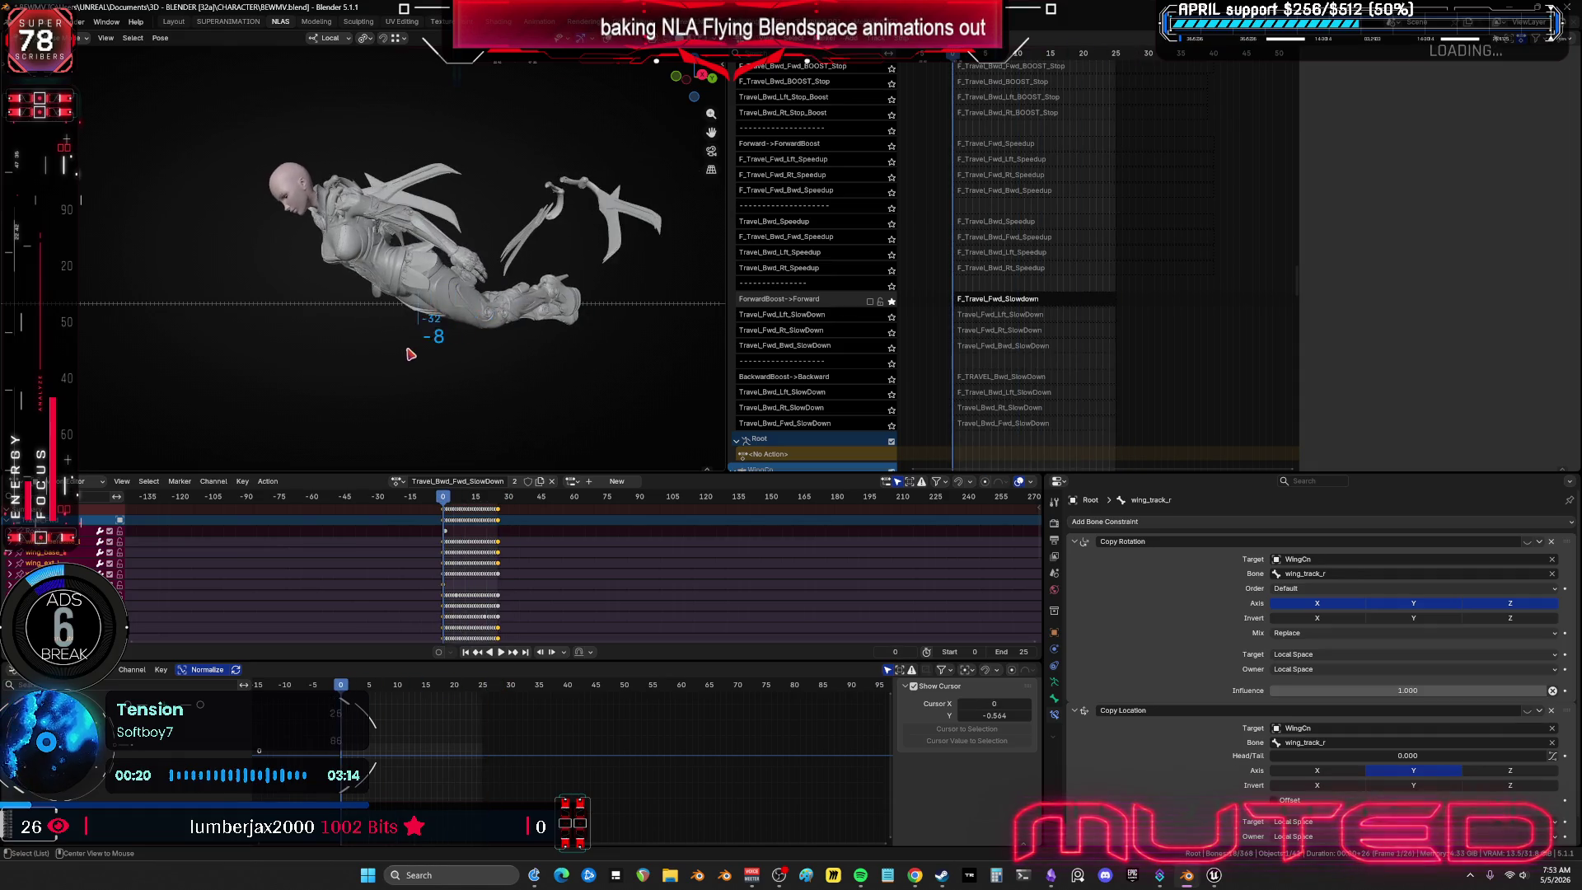
left_click(892, 316)
scroll(511, 337, "down", 1, "alt")
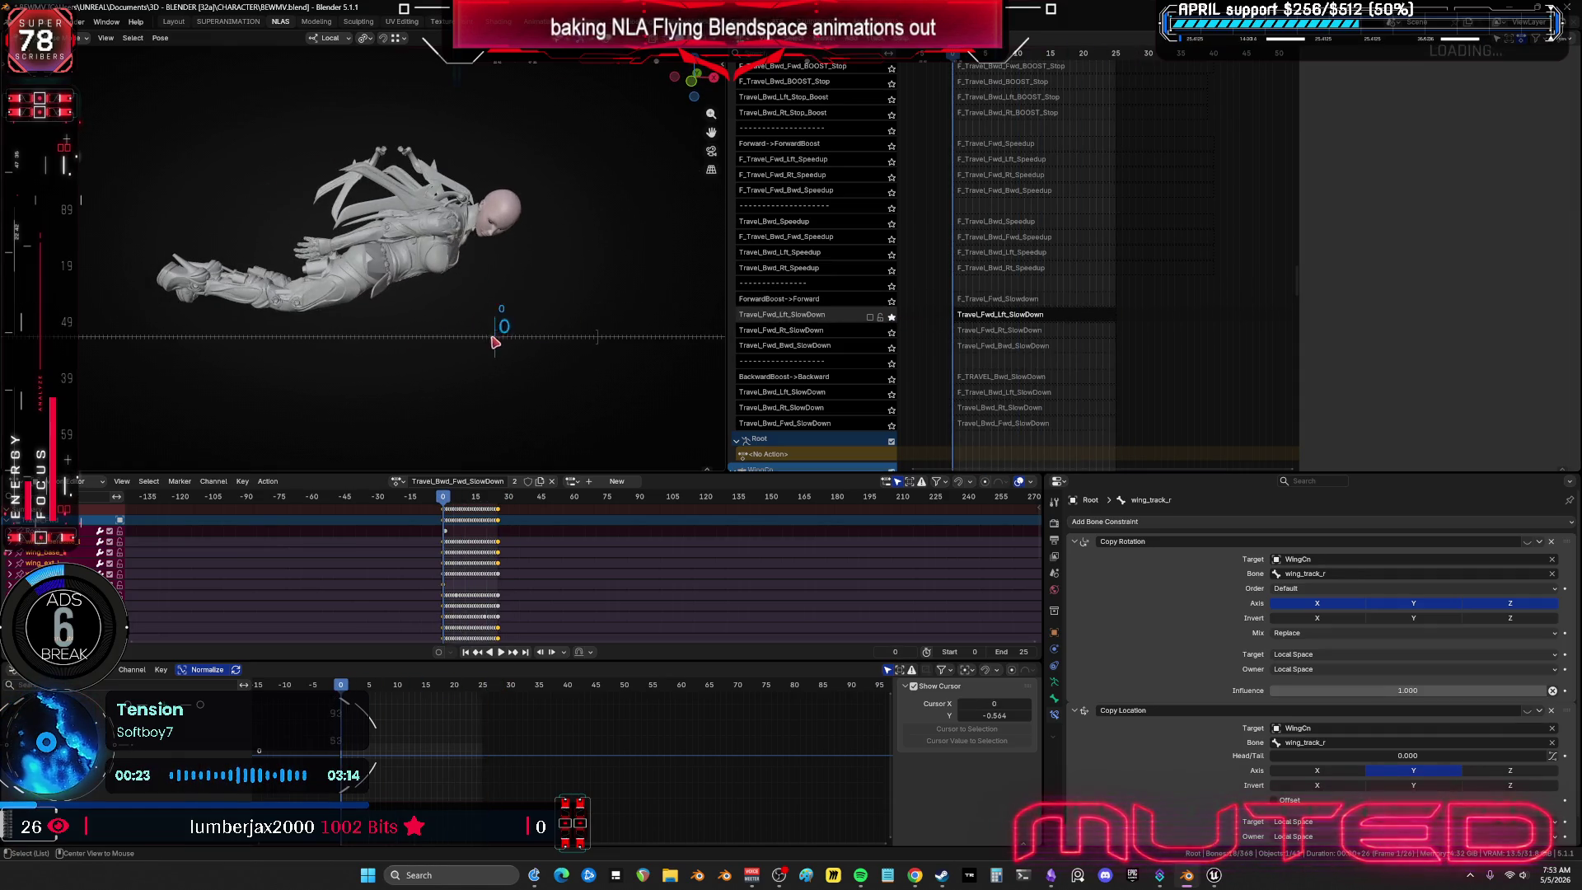
scroll(561, 346, "down", 20, "alt")
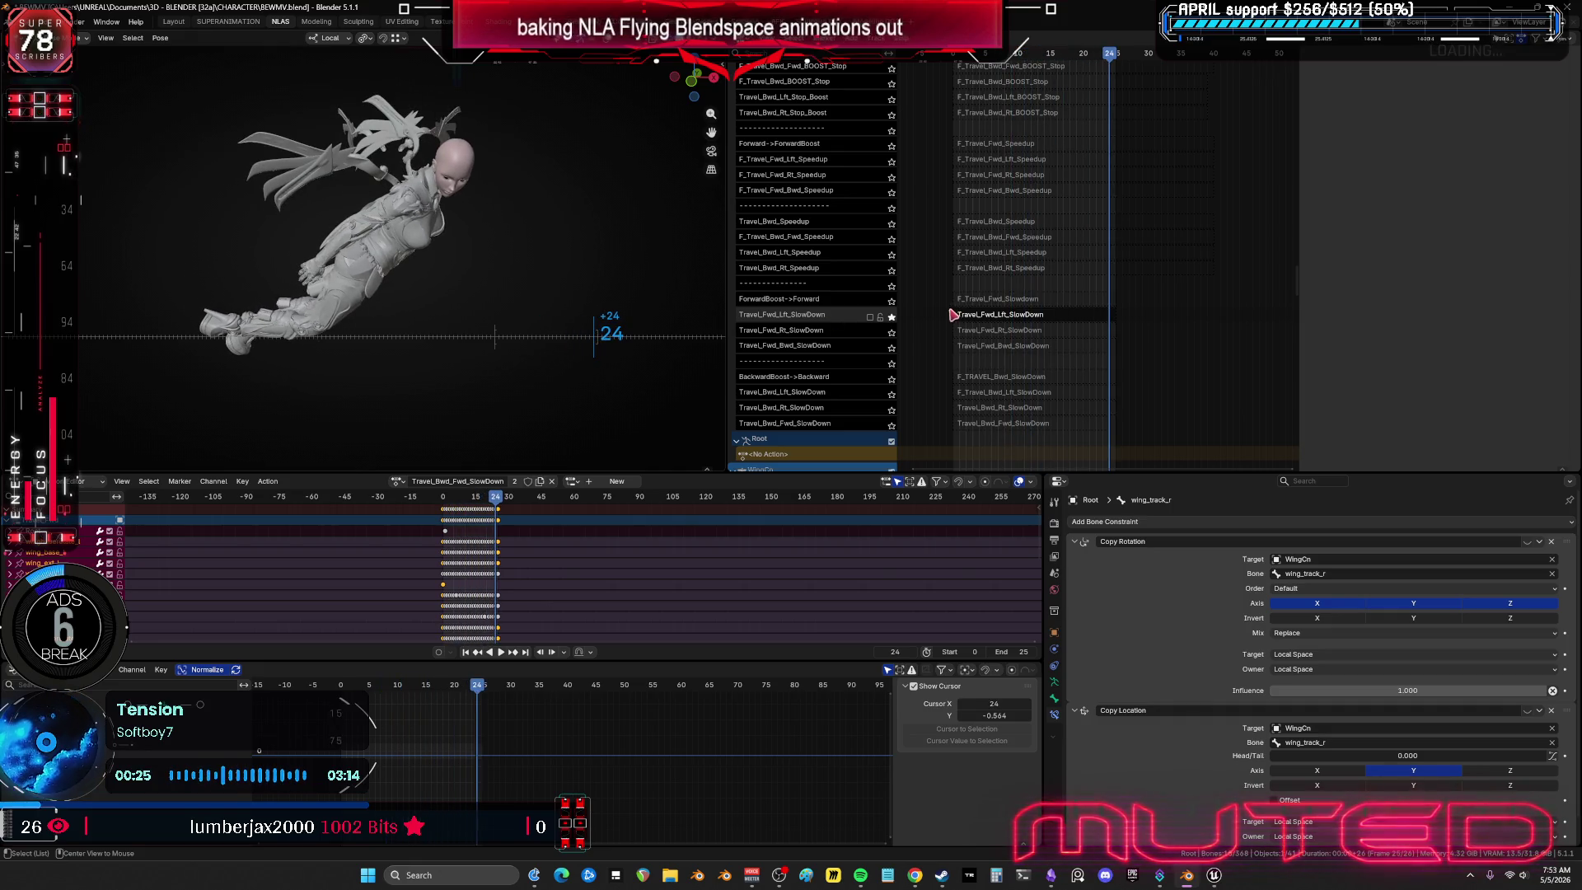
left_click(892, 332)
scroll(438, 335, "up", 20, "alt")
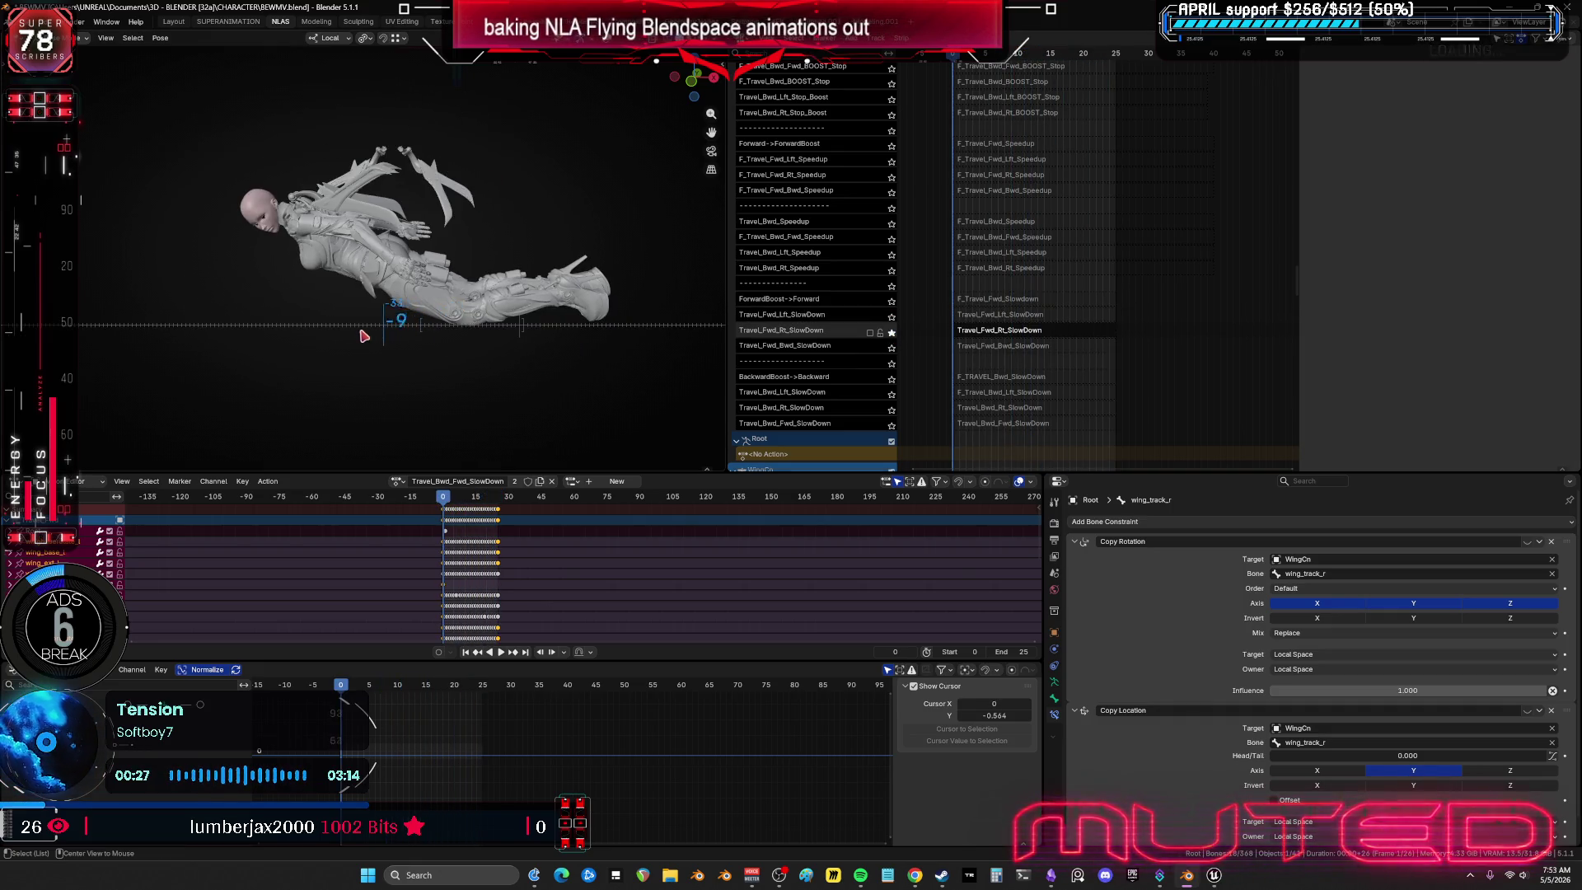
scroll(439, 339, "down", 20, "alt")
scroll(442, 344, "up", 20, "alt")
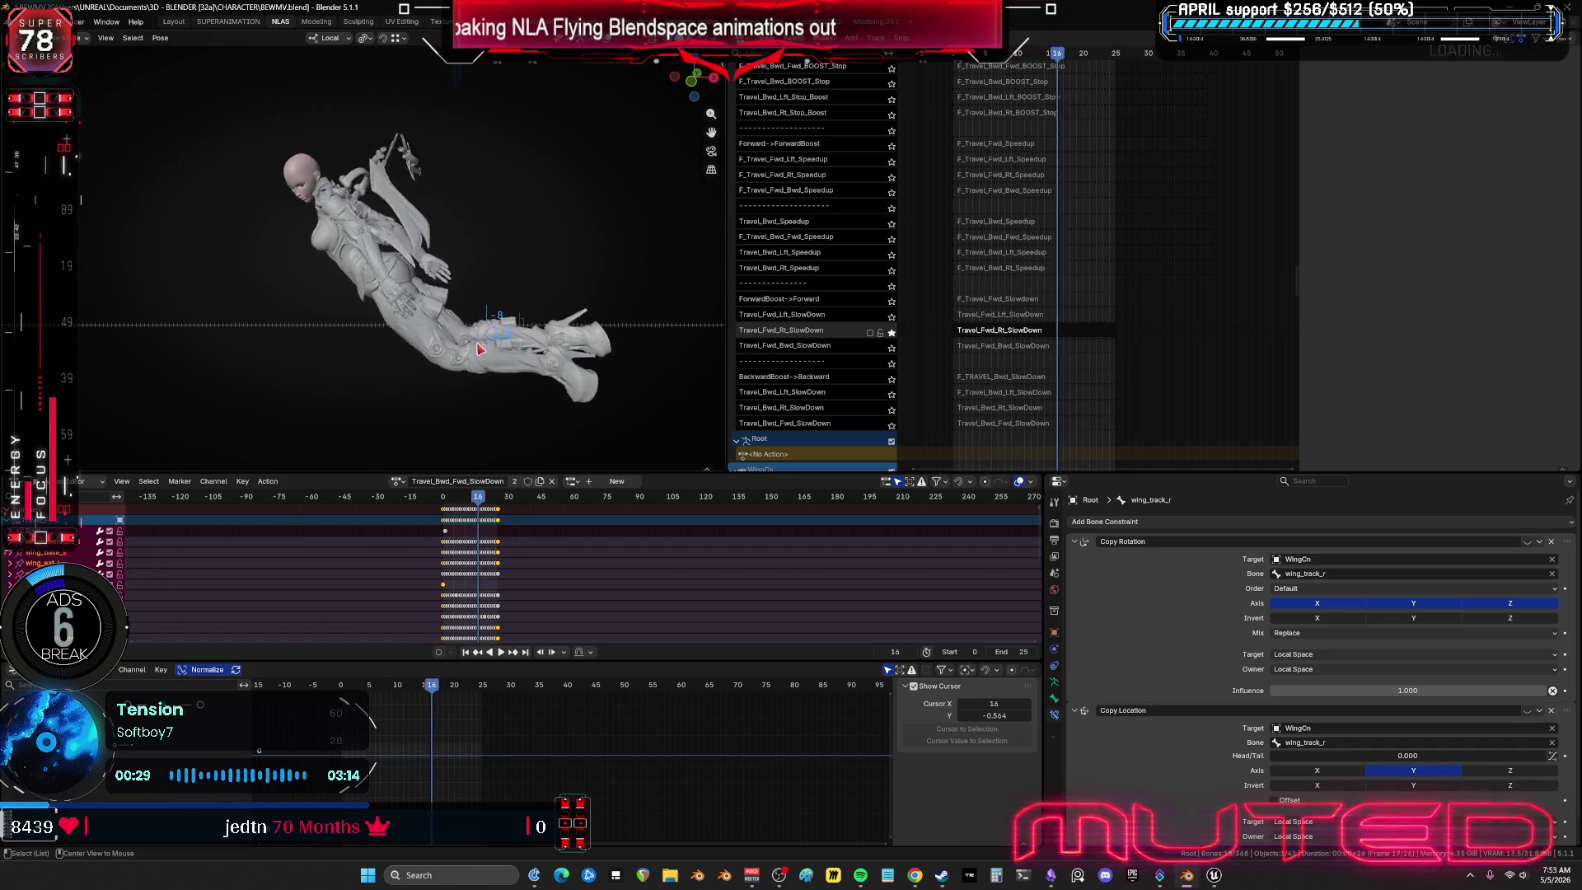
scroll(445, 352, "down", 3, "alt")
left_click(892, 348)
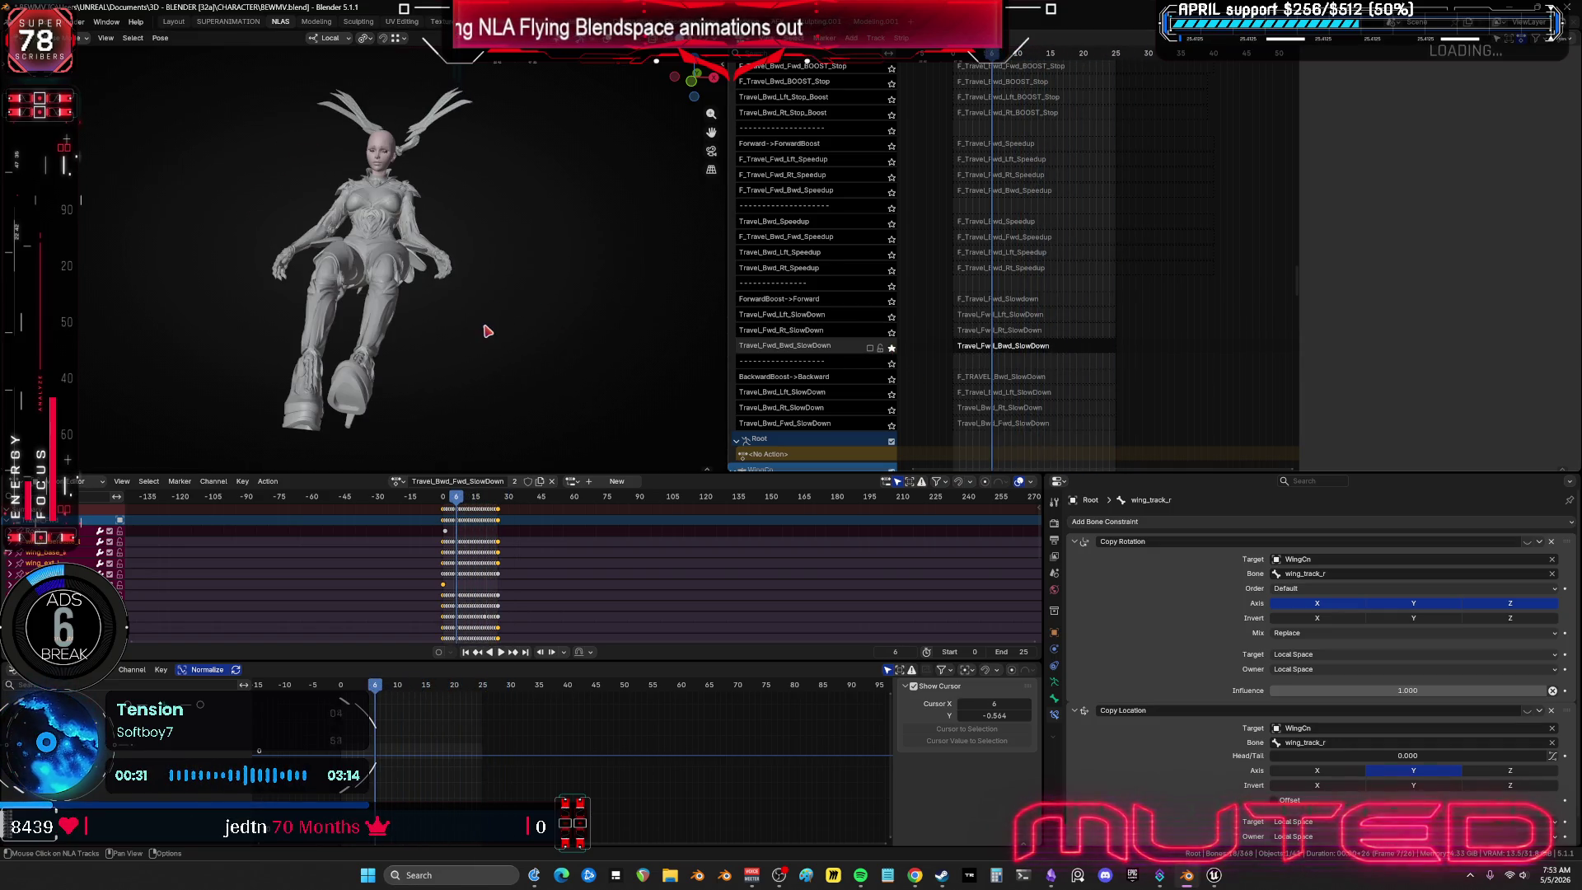
scroll(510, 331, "down", 6, "alt")
scroll(516, 333, "up", 12, "alt")
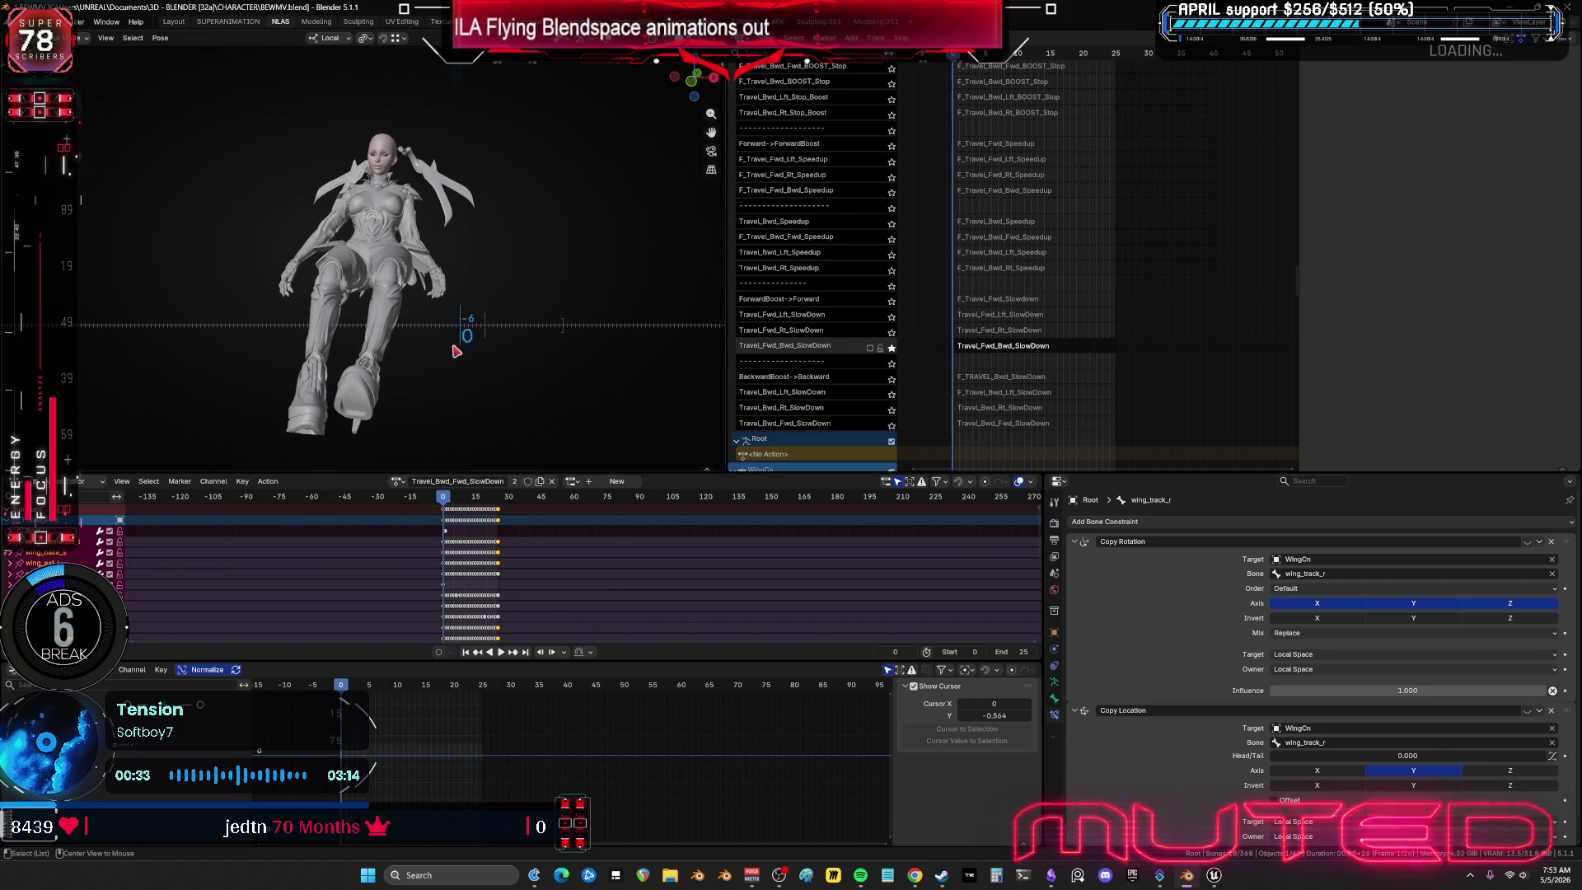
left_click(892, 348)
Preview BackwardBoost->Backward soloed from the side, then unsolo it and pan the channel list.
middle_click_drag(443, 329, 526, 325)
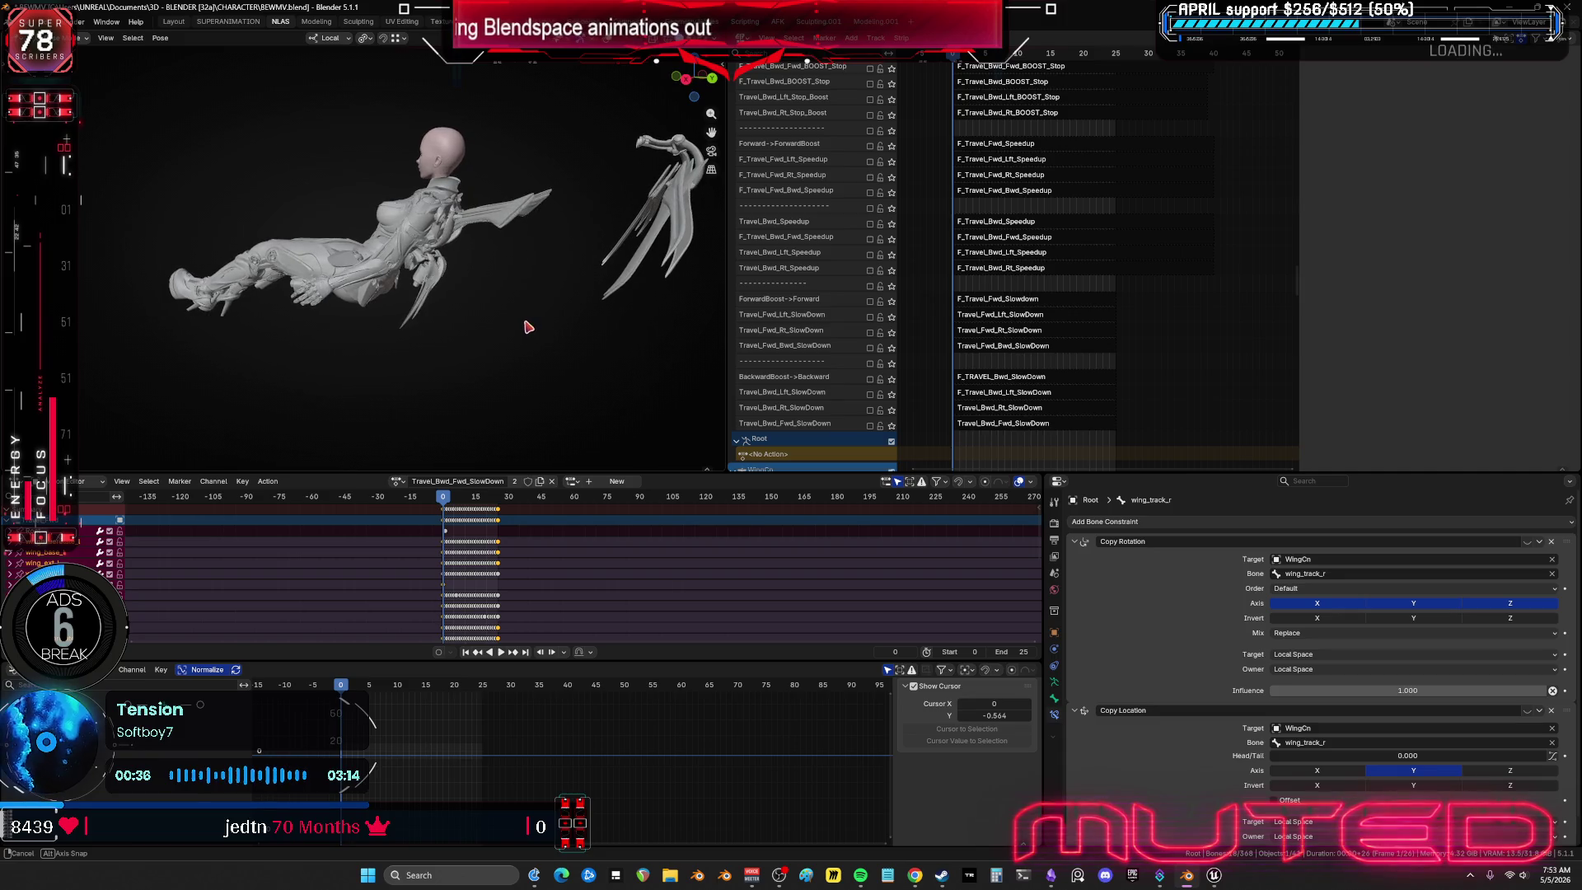
left_click(891, 380)
scroll(530, 324, "down", 13, "alt")
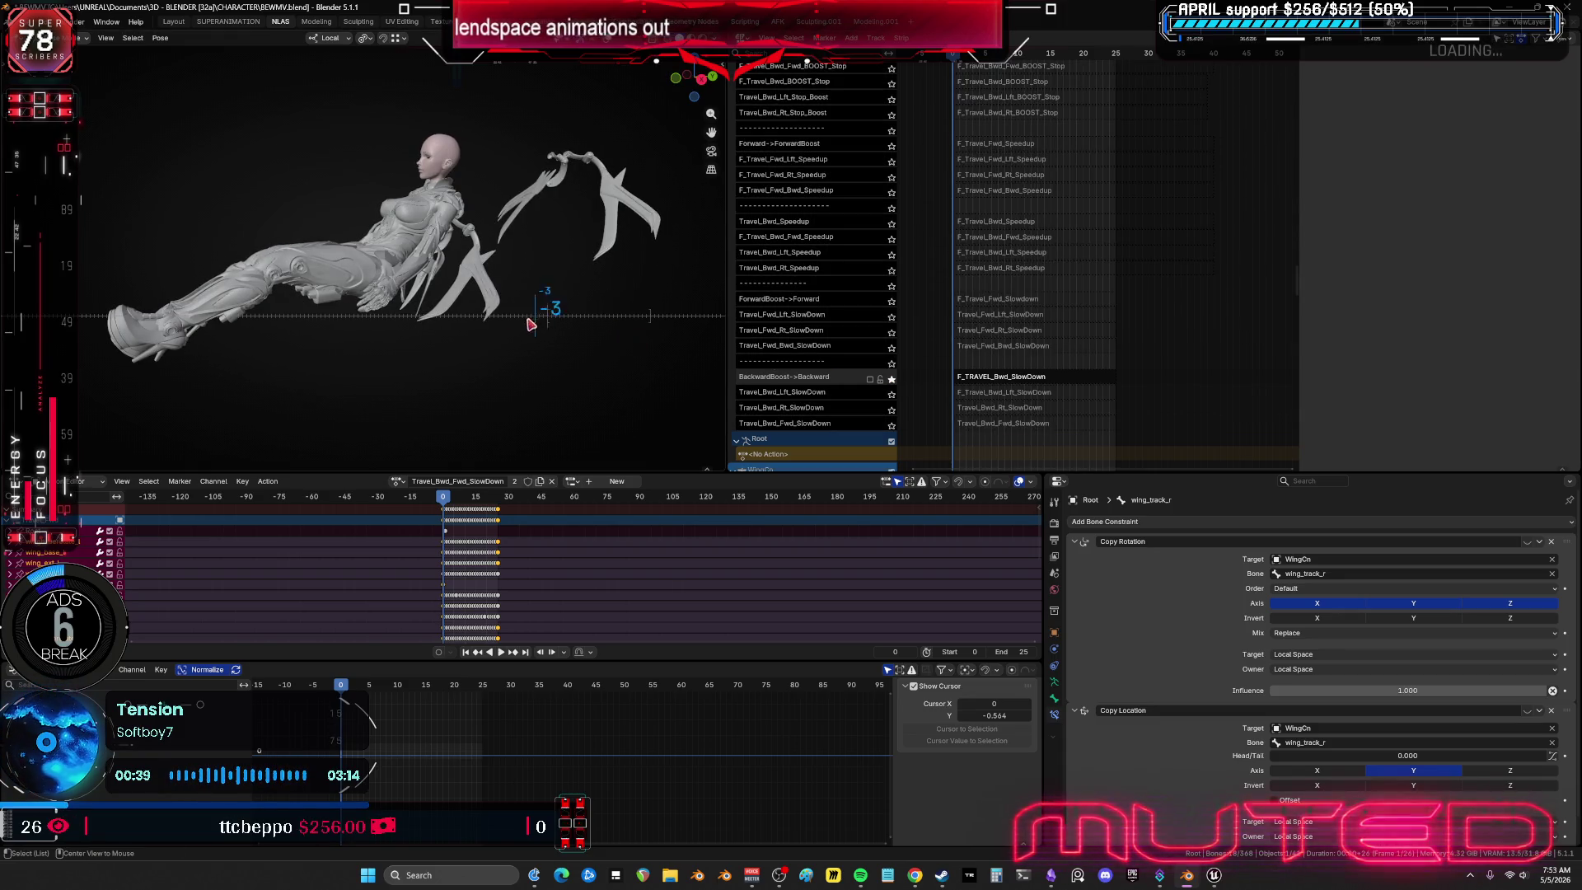
mouse_move(610, 329)
left_mouse_down()
mouse_move(660, 309)
mouse_move(521, 322)
left_mouse_up()
left_click(892, 379)
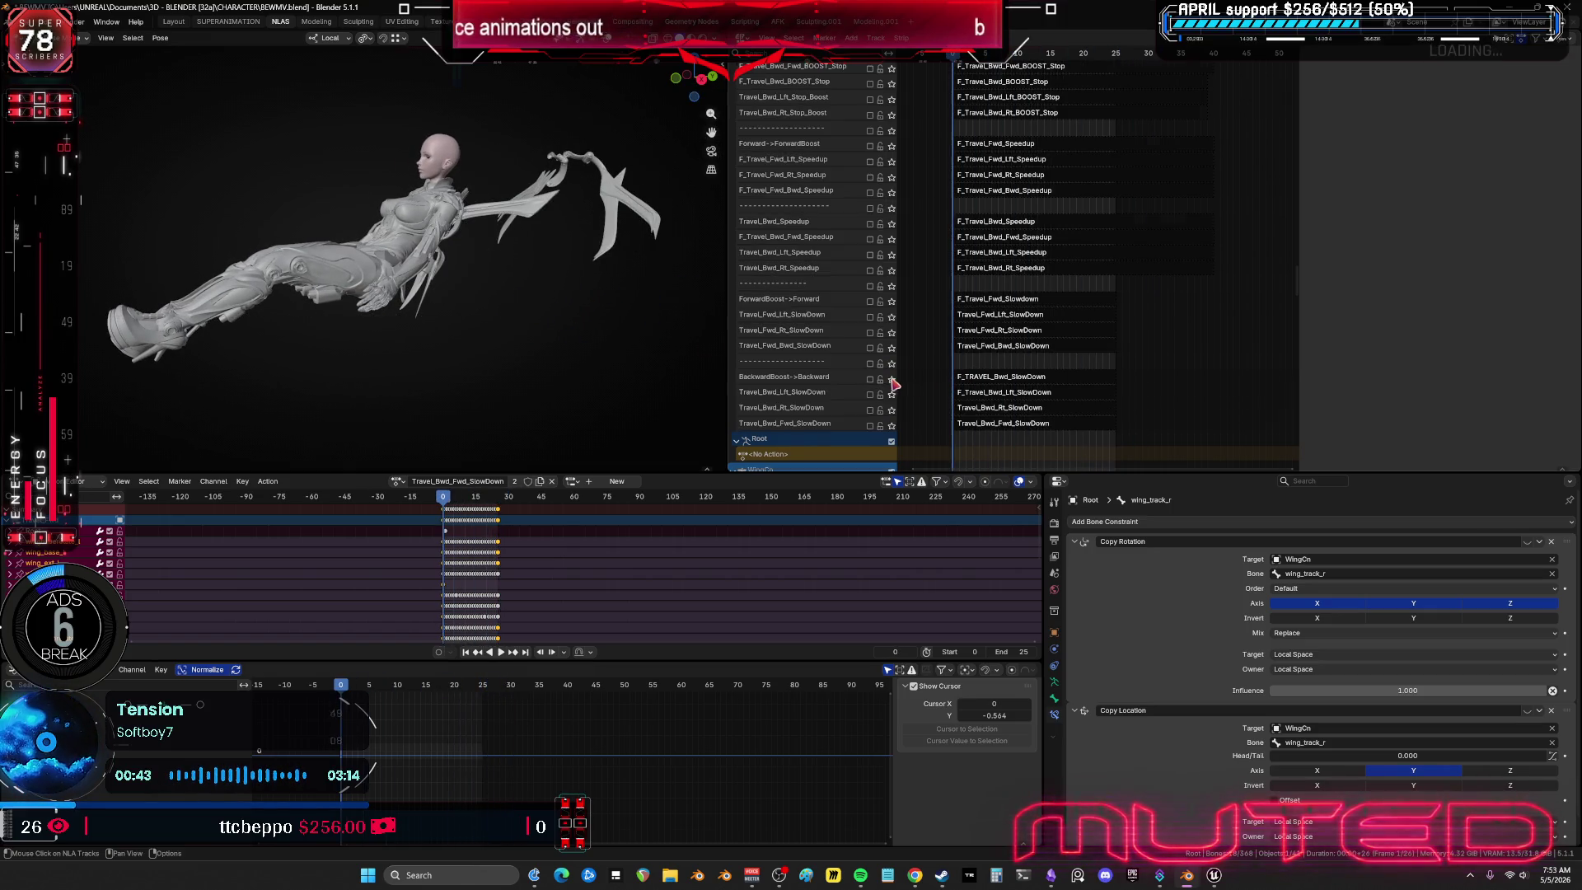
middle_click_drag(1043, 310, 1048, 199)
scroll(1071, 149, "down", 10)
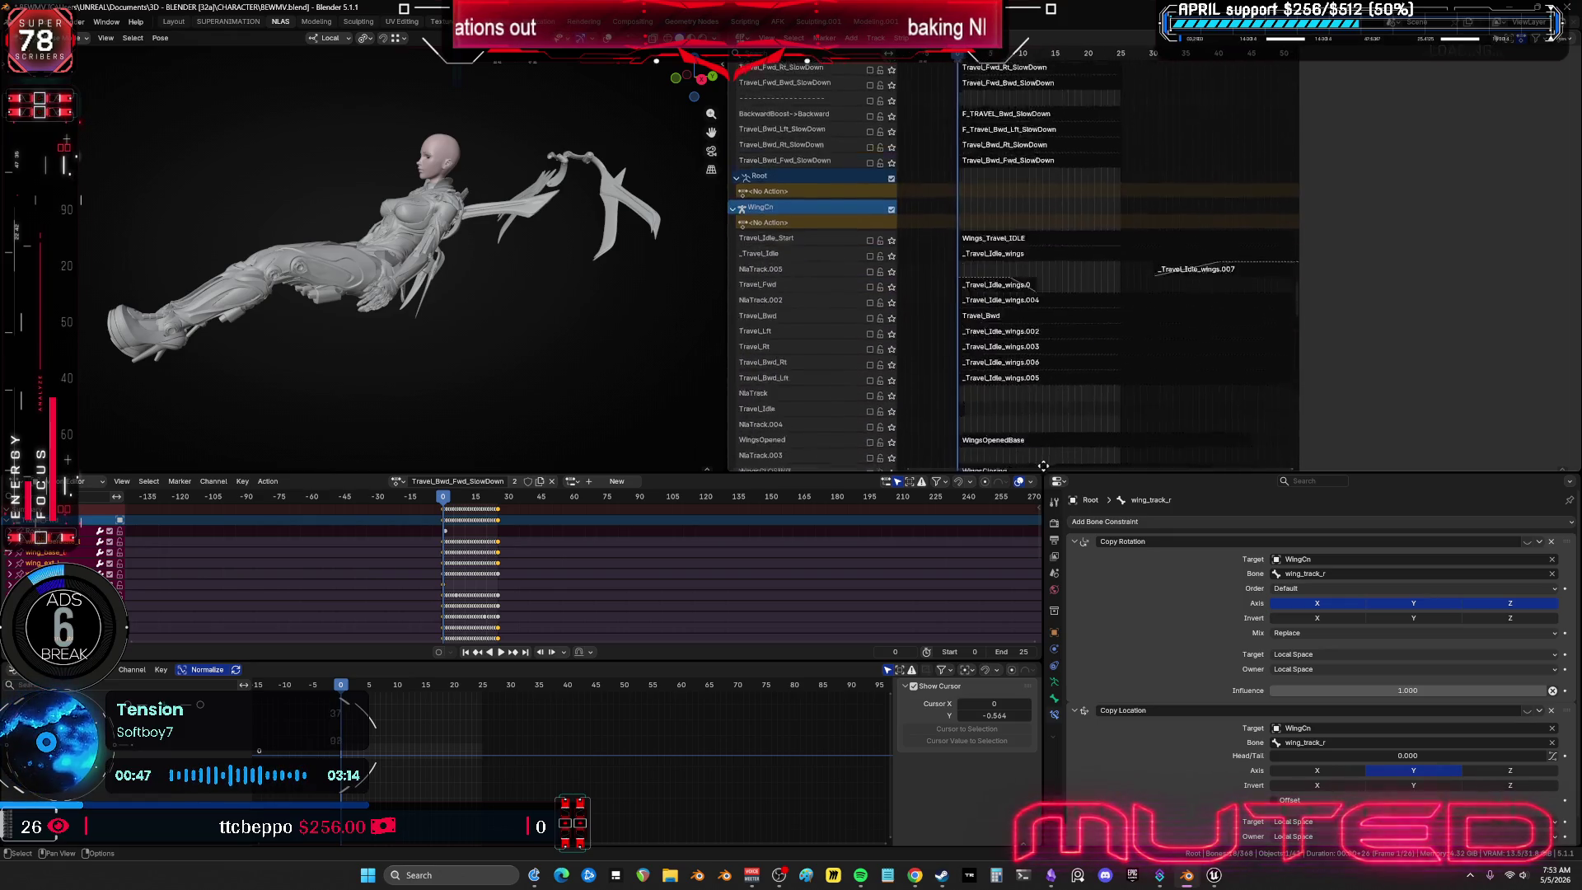
middle_click_drag(1087, 122, 1097, 173)
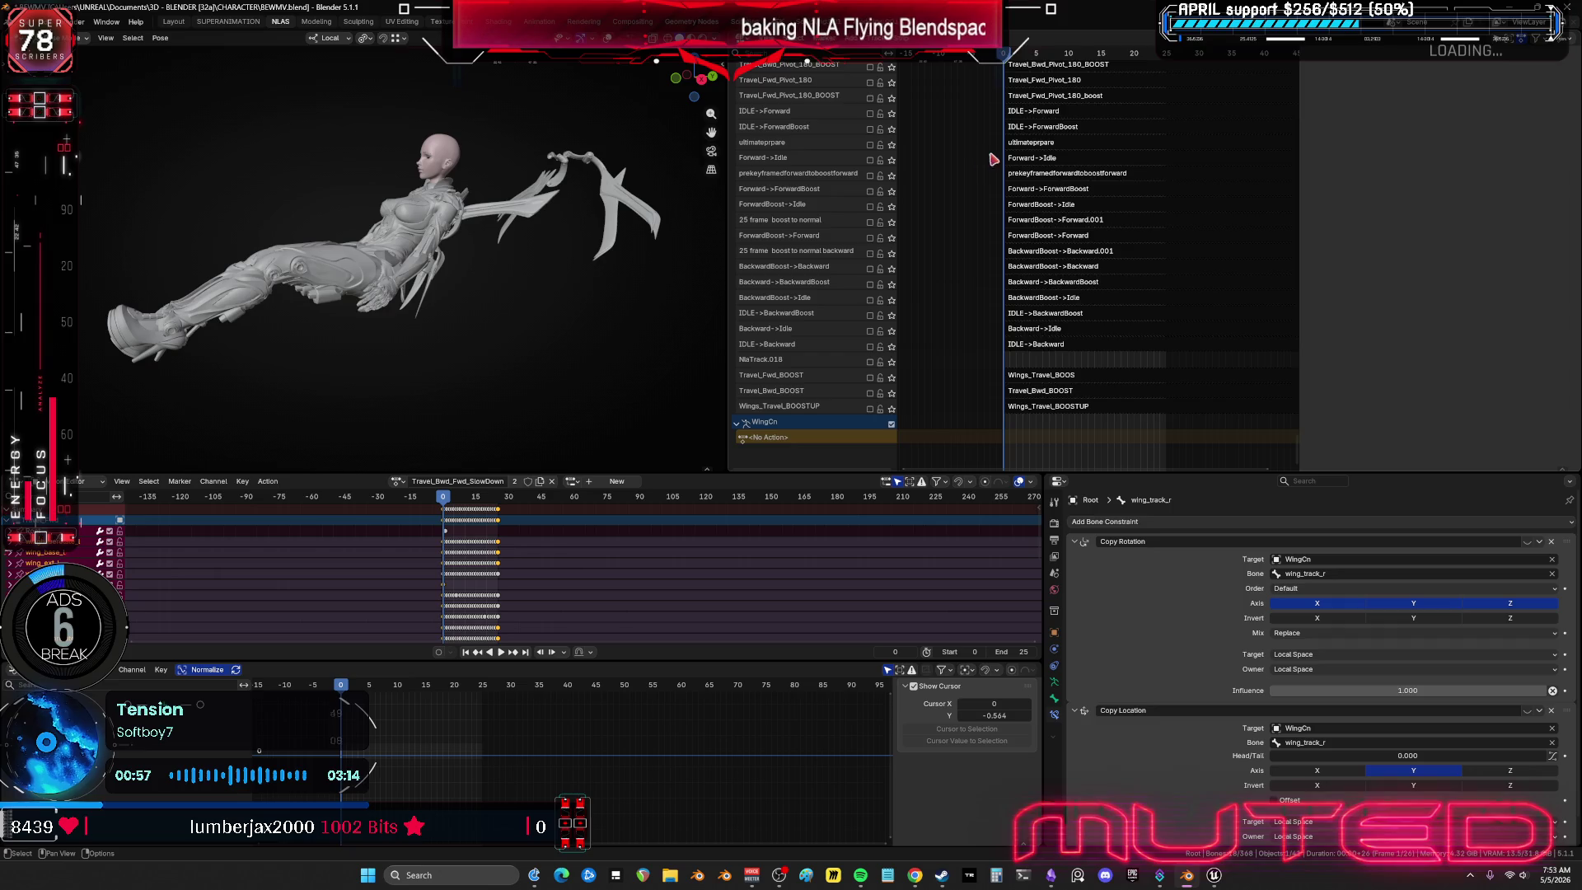
Mute the ultimateprpare track and inspect the prekeyframedforwardtoboostforward and ultimateprpare strips.
scroll(994, 159, "up", 1)
left_click(870, 158)
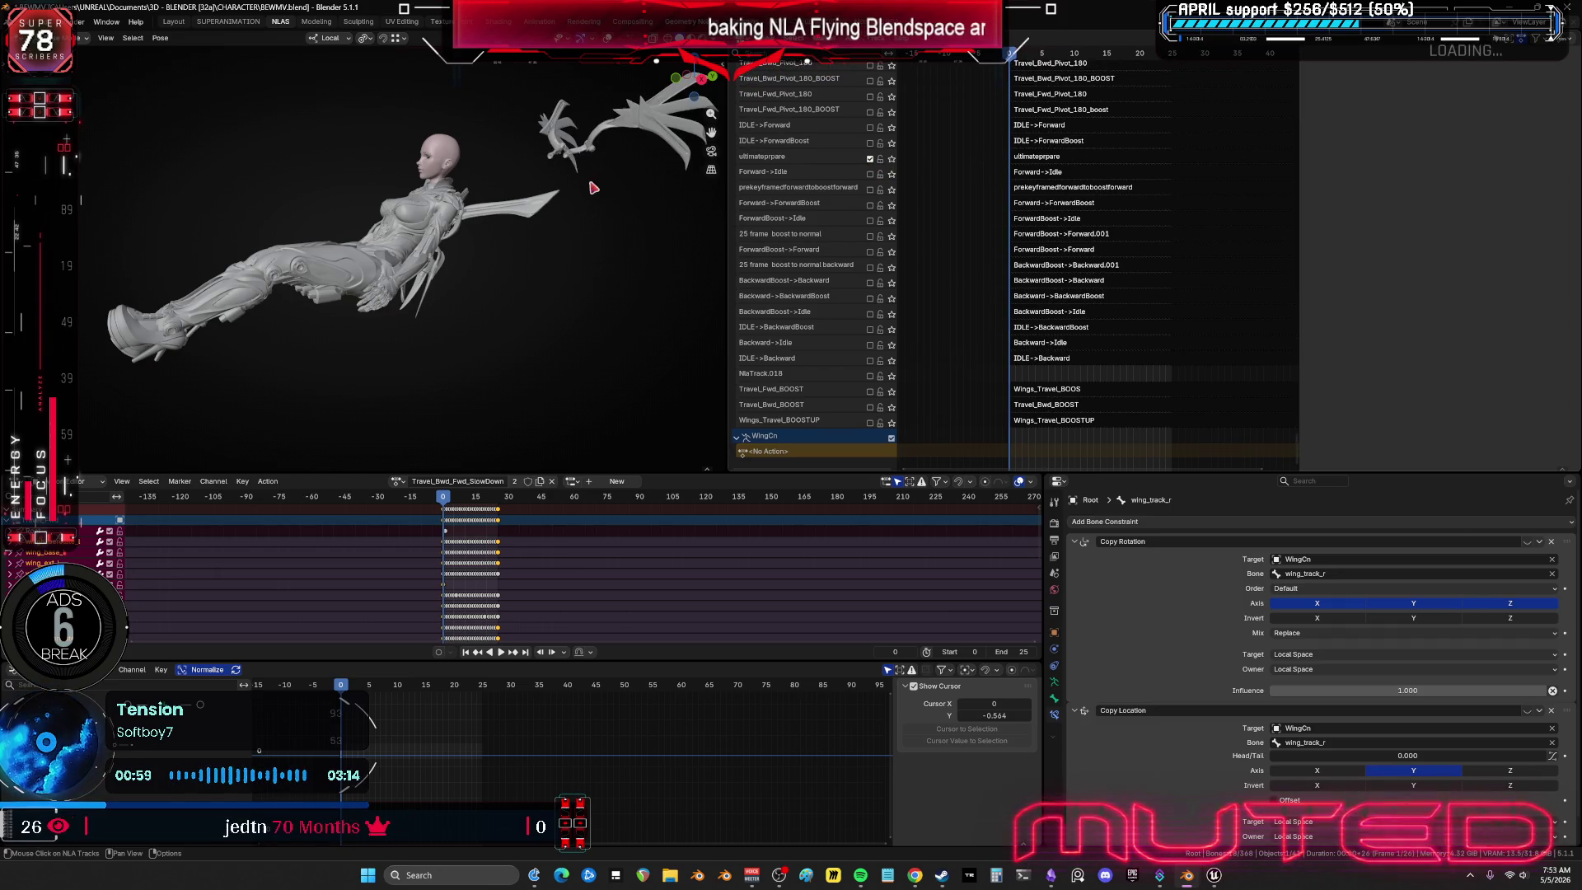
left_click(1072, 190)
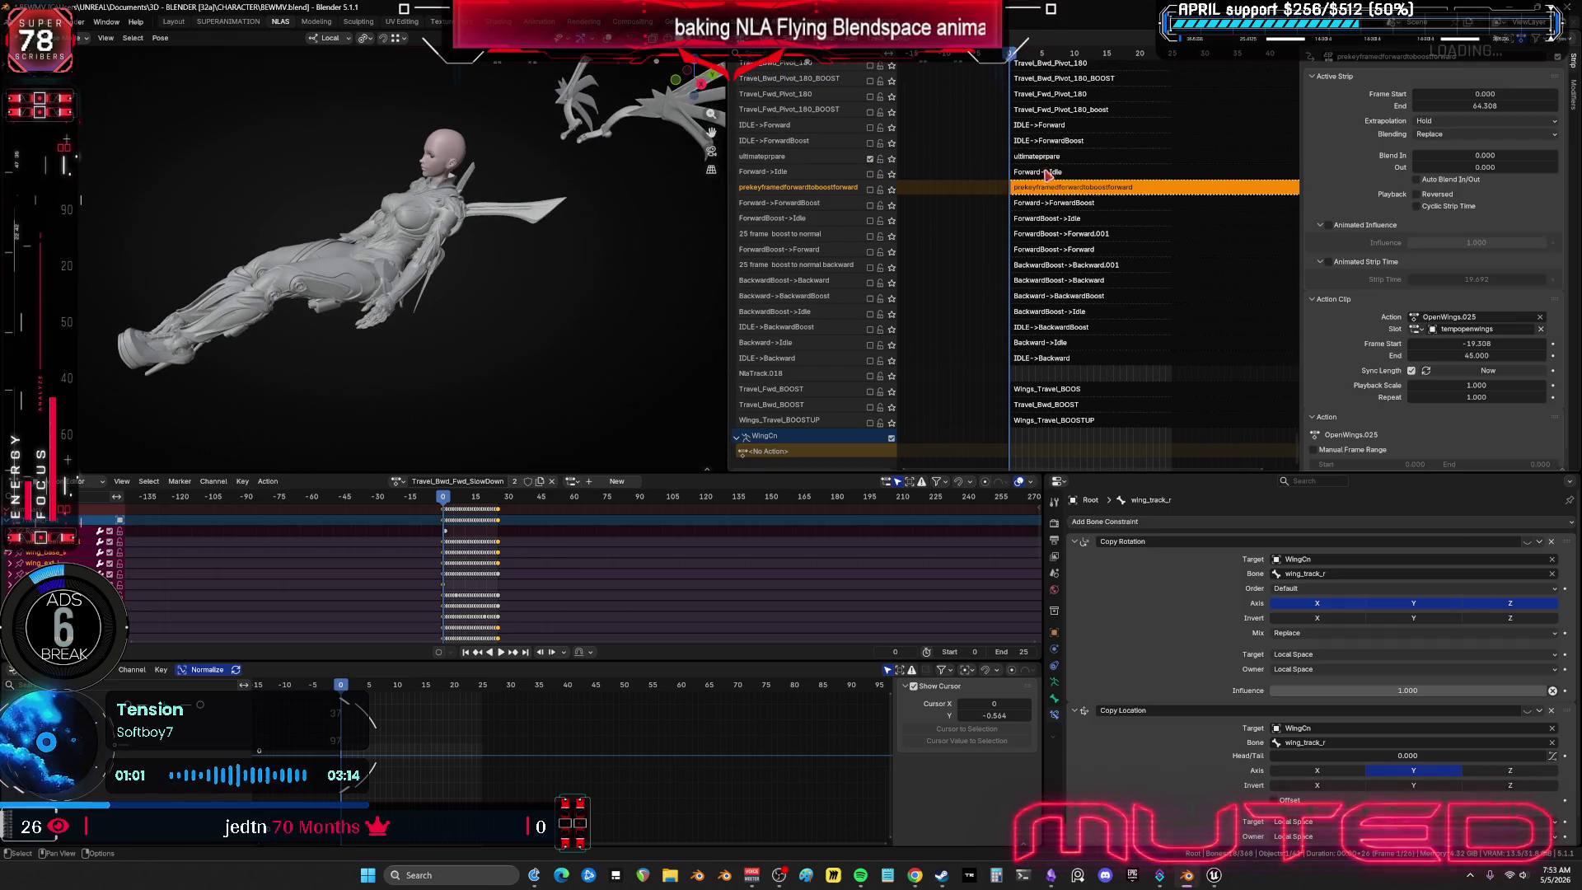
left_click(1055, 162)
mouse_move(1054, 162)
middle_mouse_down()
mouse_move(1125, 139)
mouse_move(1150, 228)
mouse_move(1039, 313)
mouse_move(1001, 412)
mouse_move(962, 99)
middle_mouse_up()
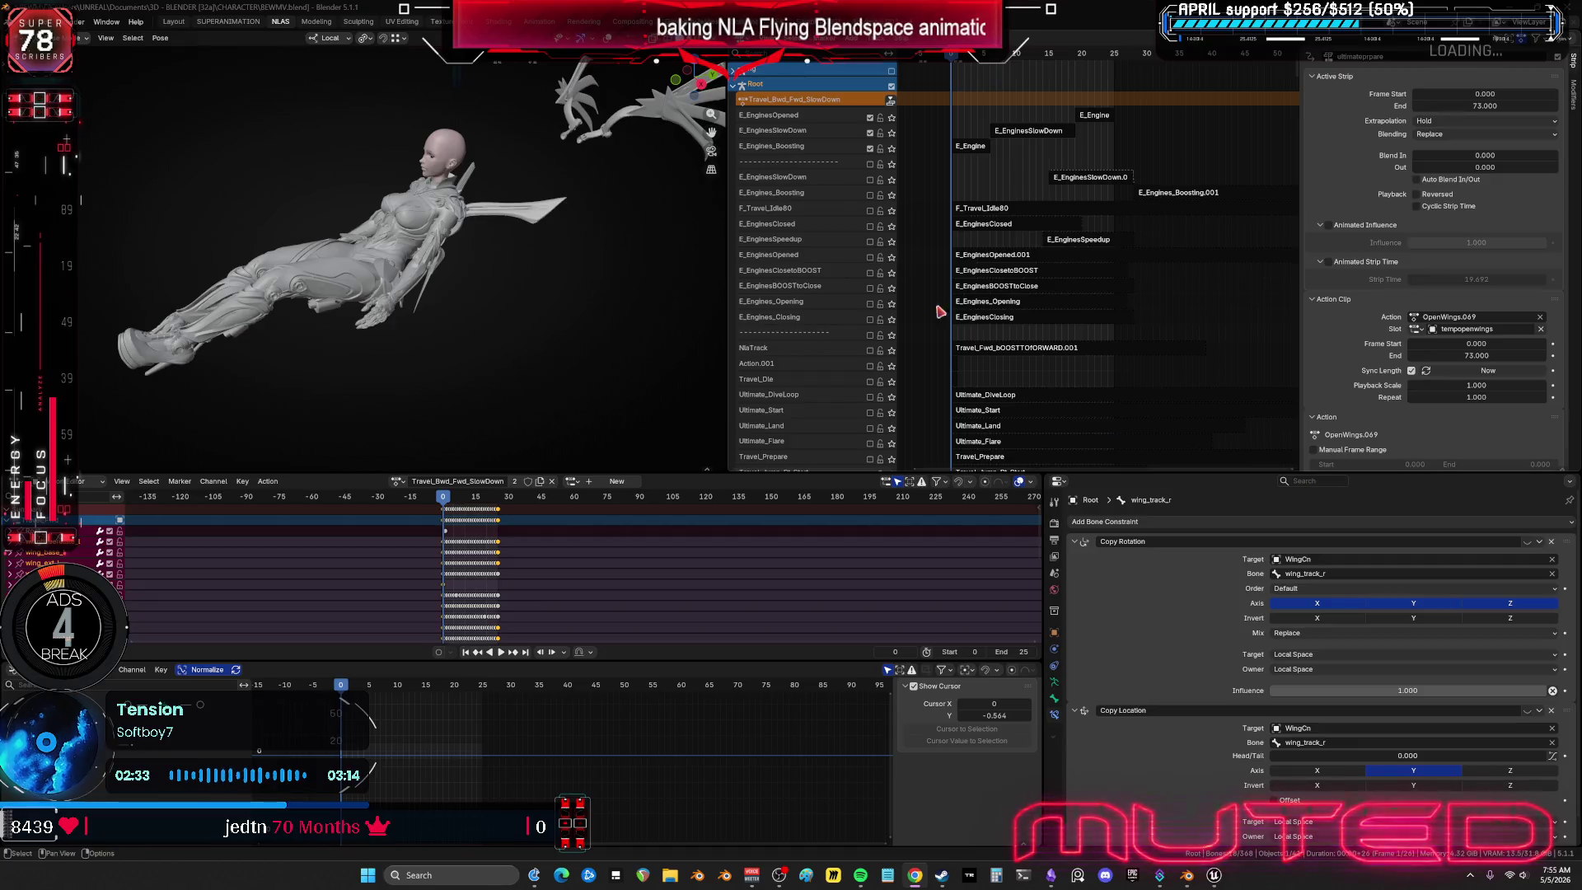
mouse_move(993, 325)
middle_mouse_down()
mouse_move(1015, 272)
mouse_move(1052, 372)
middle_mouse_up()
Mute the E_Engines_Boosting track and both E_EnginesOpened tracks.
left_click(870, 148)
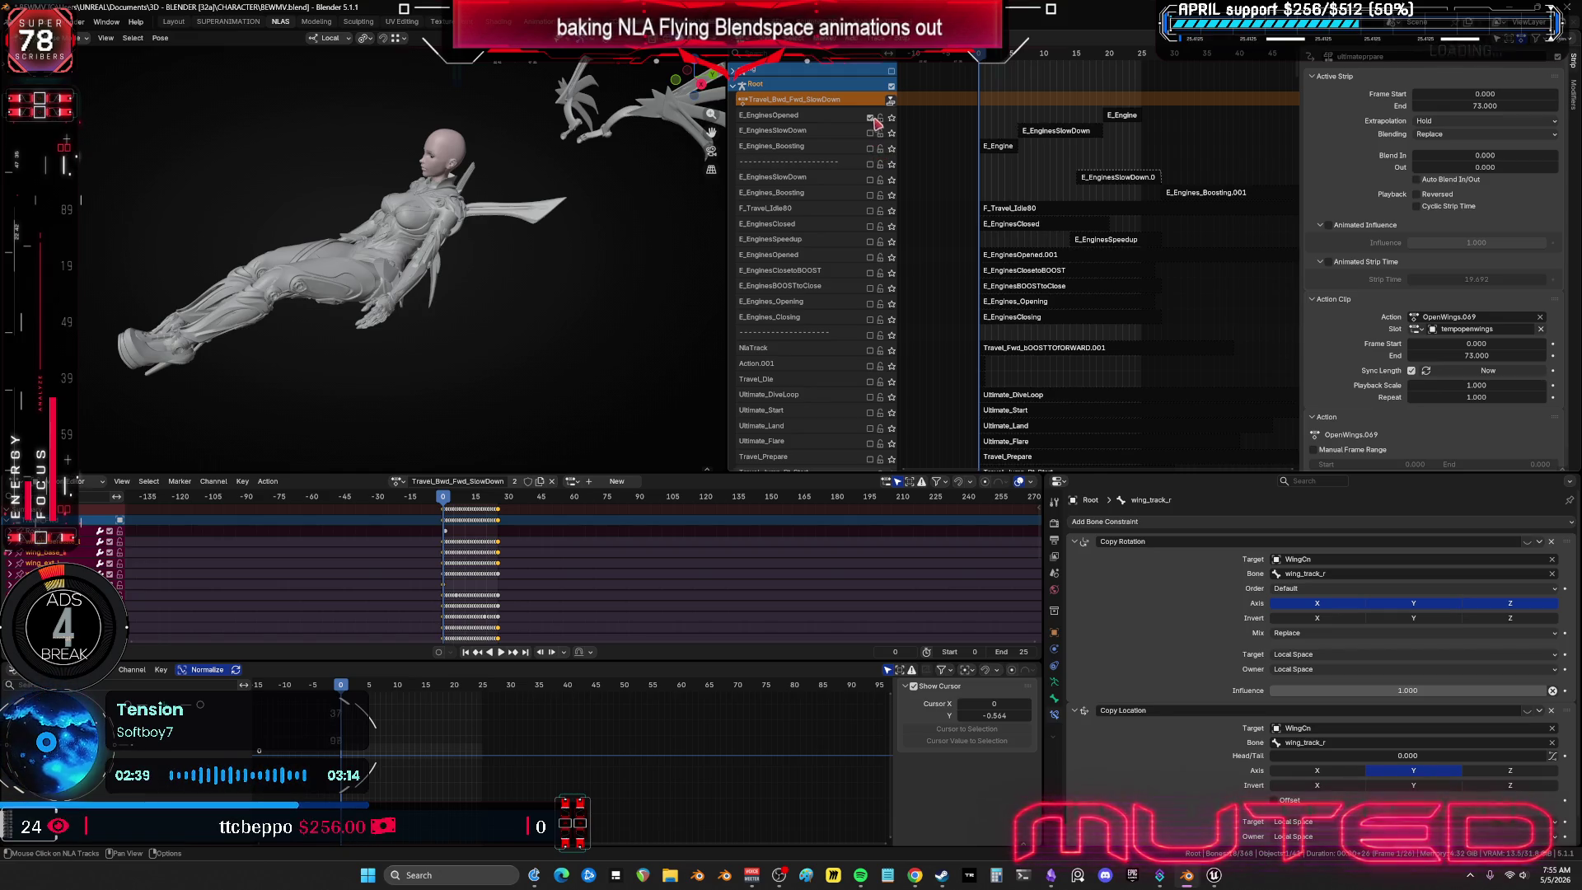
left_click(871, 118)
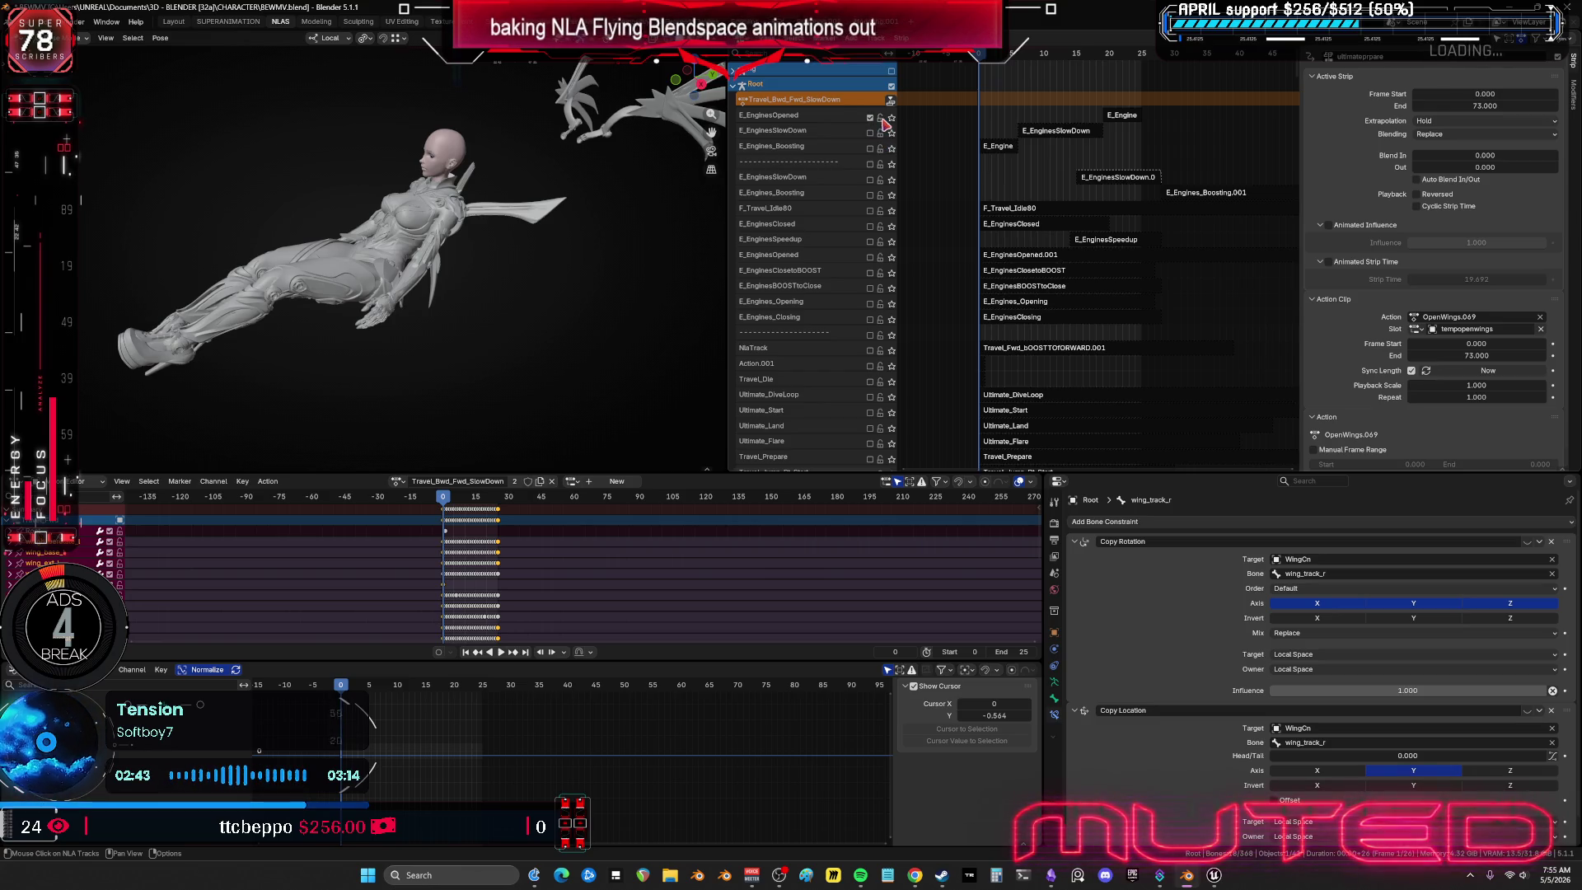
left_click(871, 118)
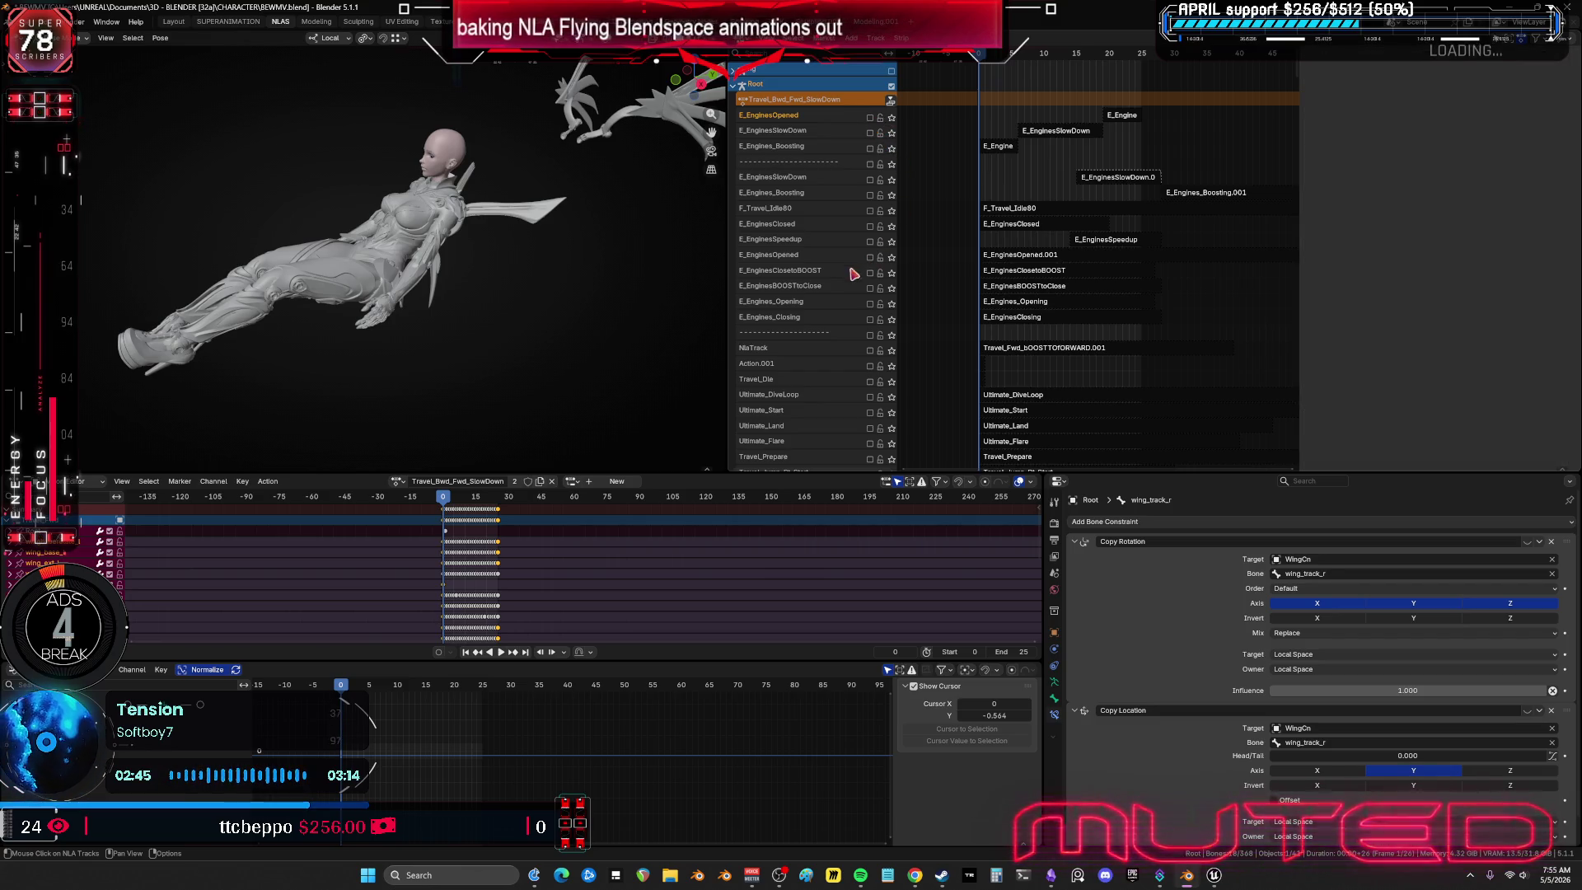
left_click(870, 258)
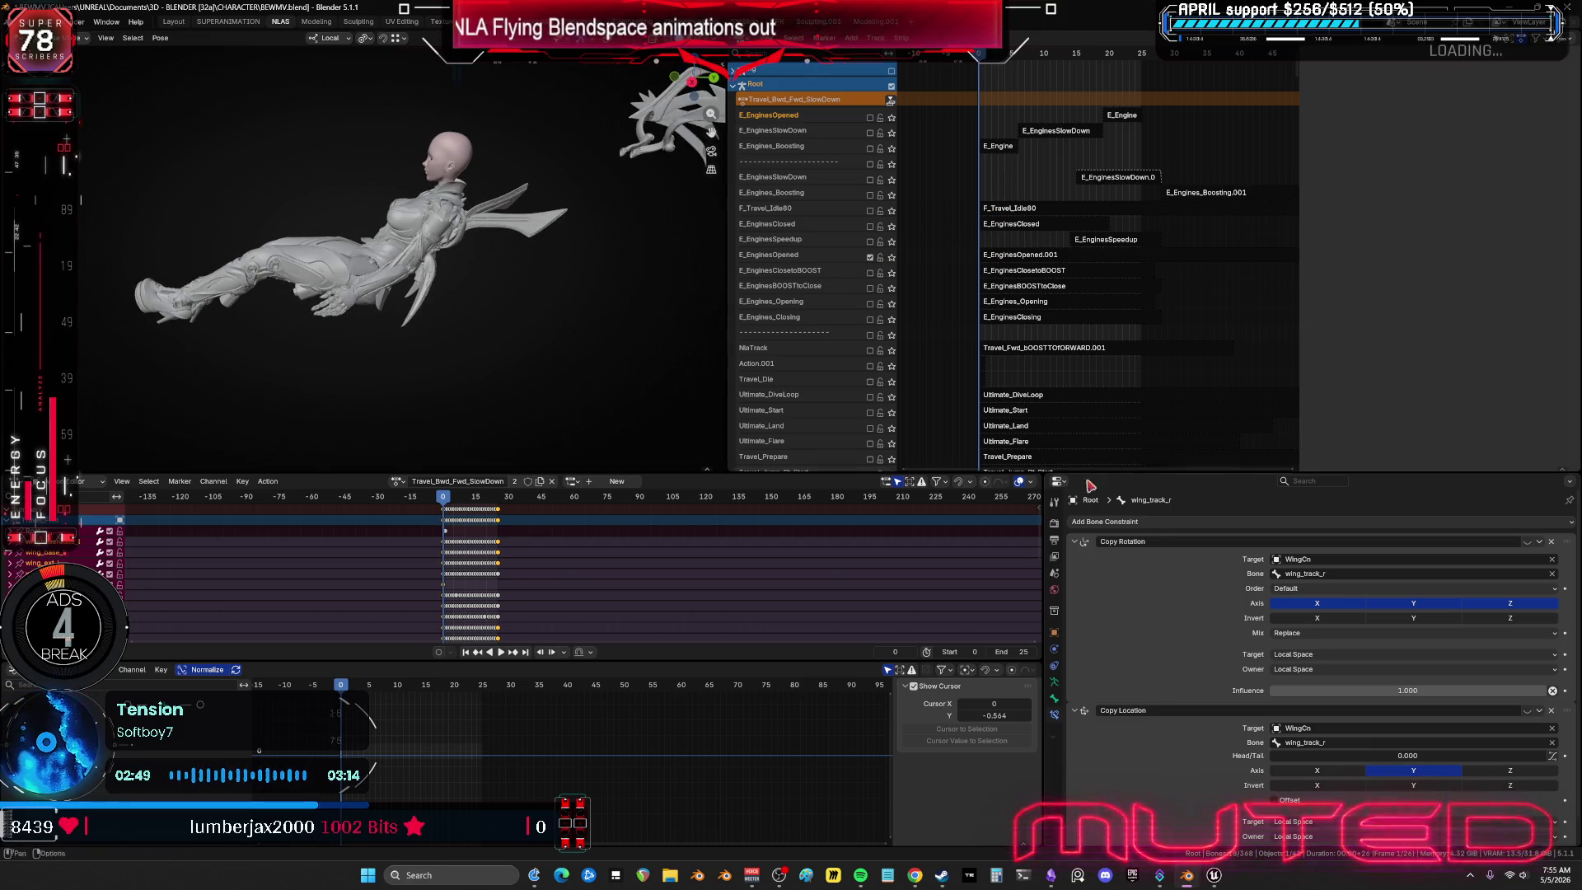
scroll(1010, 131, "down", 8)
scroll(942, 263, "up", 2)
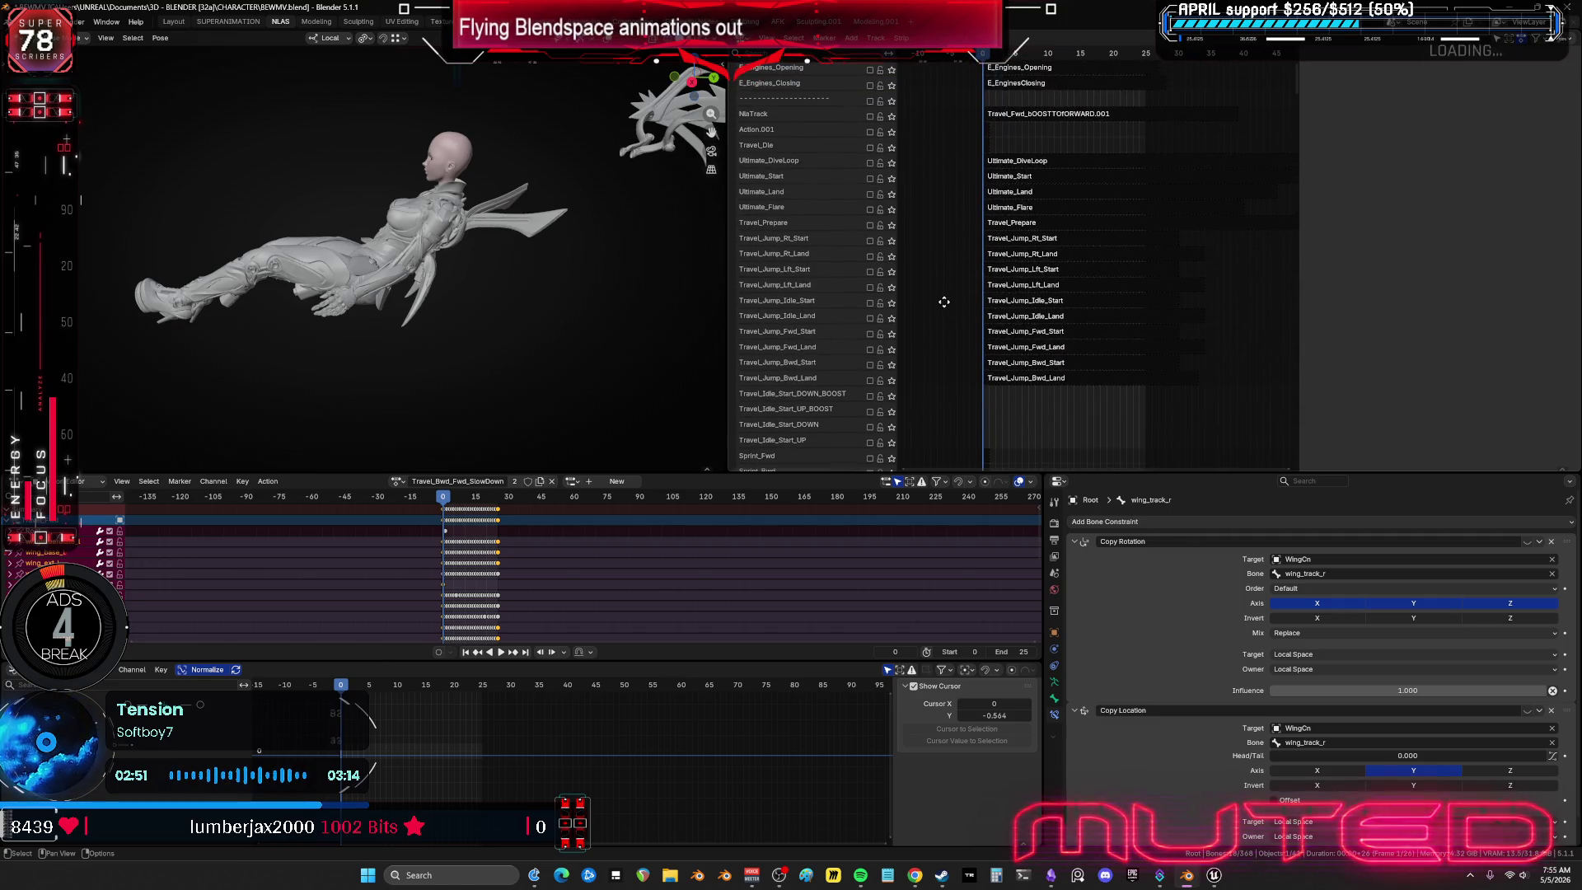
Enable Ultimate_Start and scrub to frame 29 to preview the jumping start pose.
left_click(870, 178)
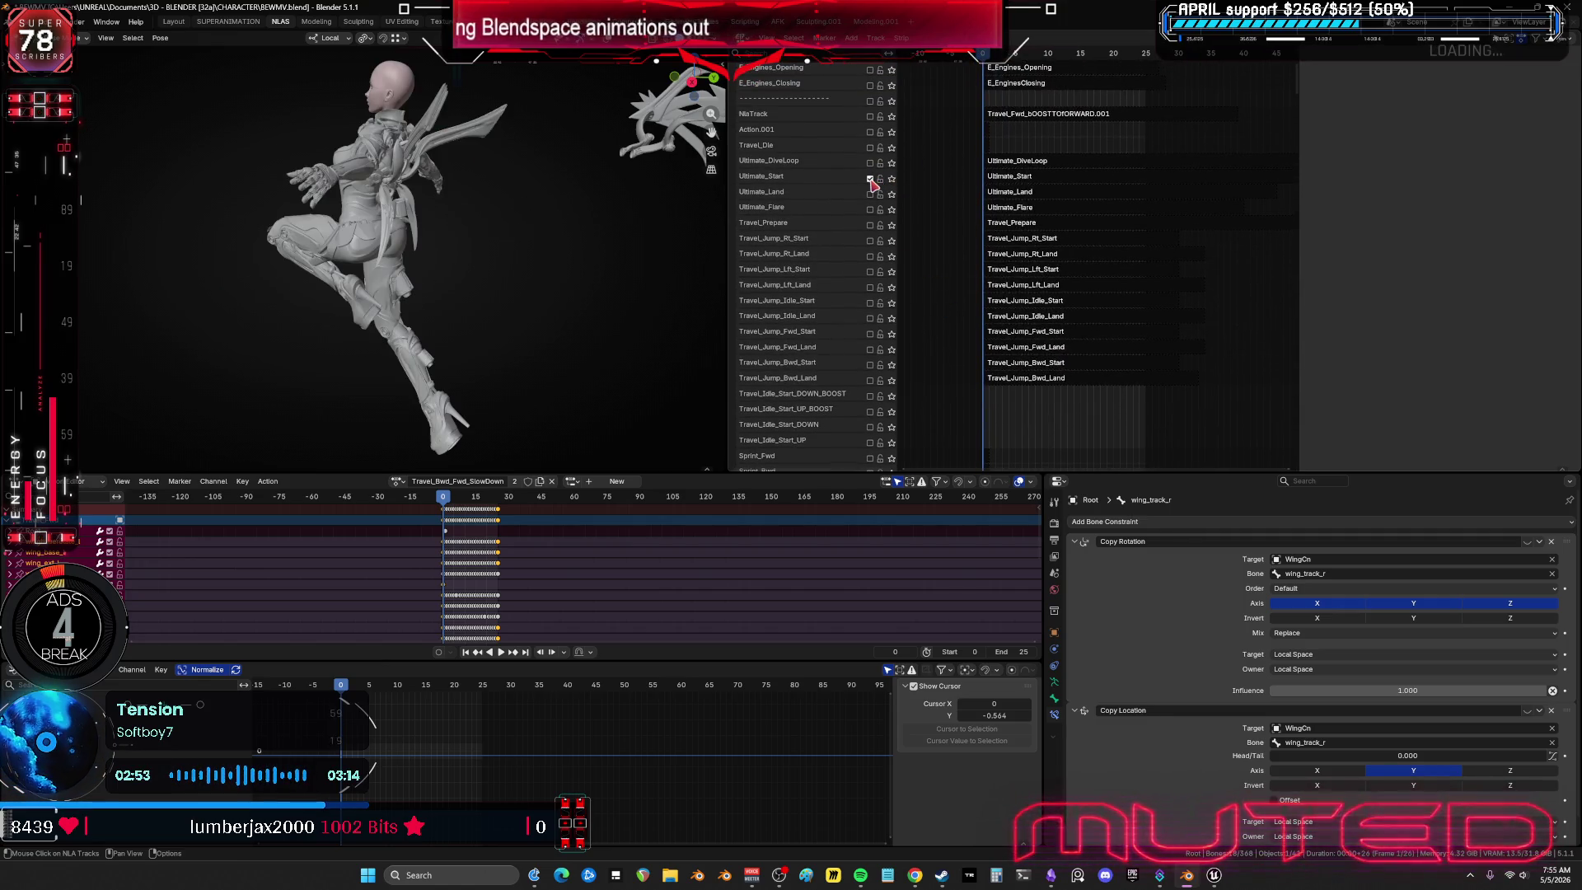
mouse_move(475, 321)
left_mouse_down("alt")
mouse_move(611, 289)
mouse_move(705, 305)
mouse_move(663, 330)
mouse_move(374, 347)
mouse_move(627, 322)
mouse_move(220, 311)
left_mouse_up("alt")
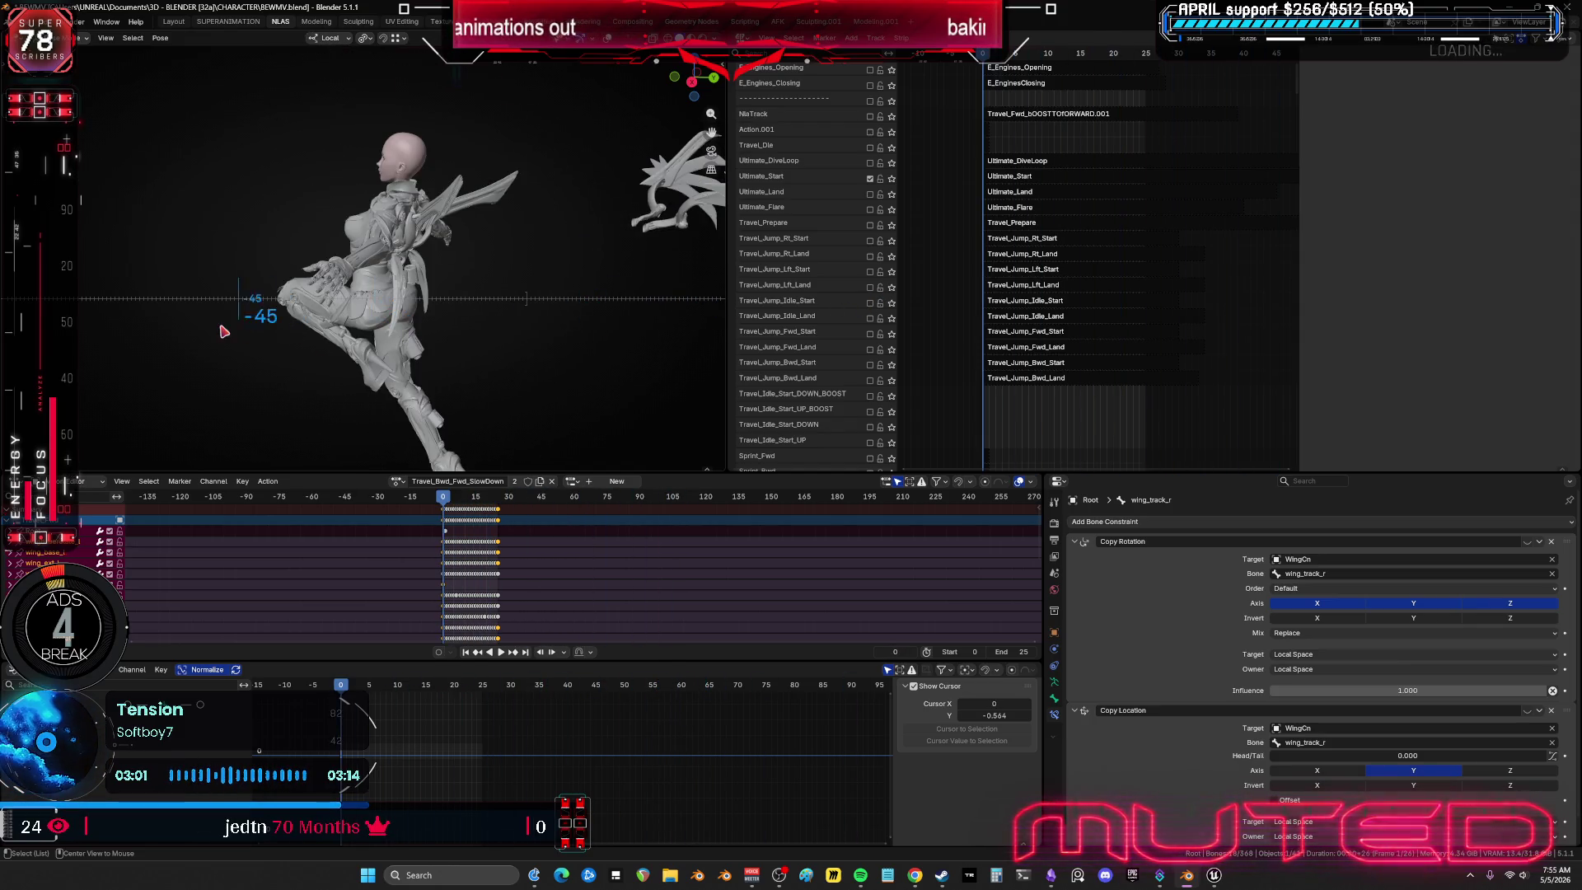
mouse_move(627, 289)
middle_mouse_down()
mouse_move(547, 275)
mouse_move(558, 255)
mouse_move(515, 240)
middle_mouse_up()
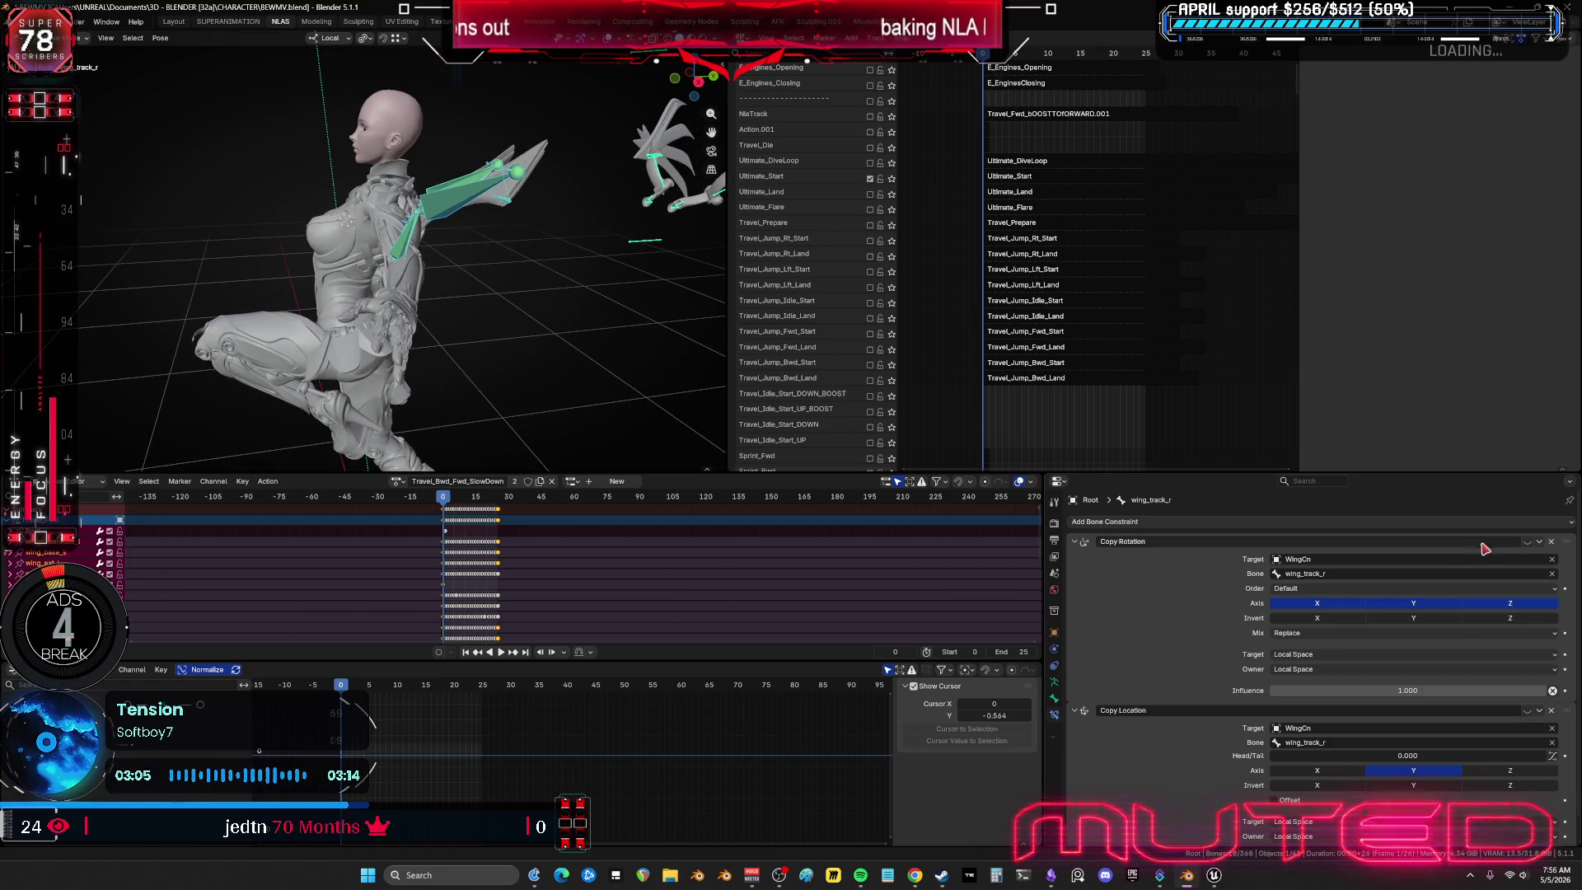
Re-enable the wing's Copy Rotation and Copy Location constraints, then view the maximized character from behind.
left_click(1527, 541)
left_click(1527, 710)
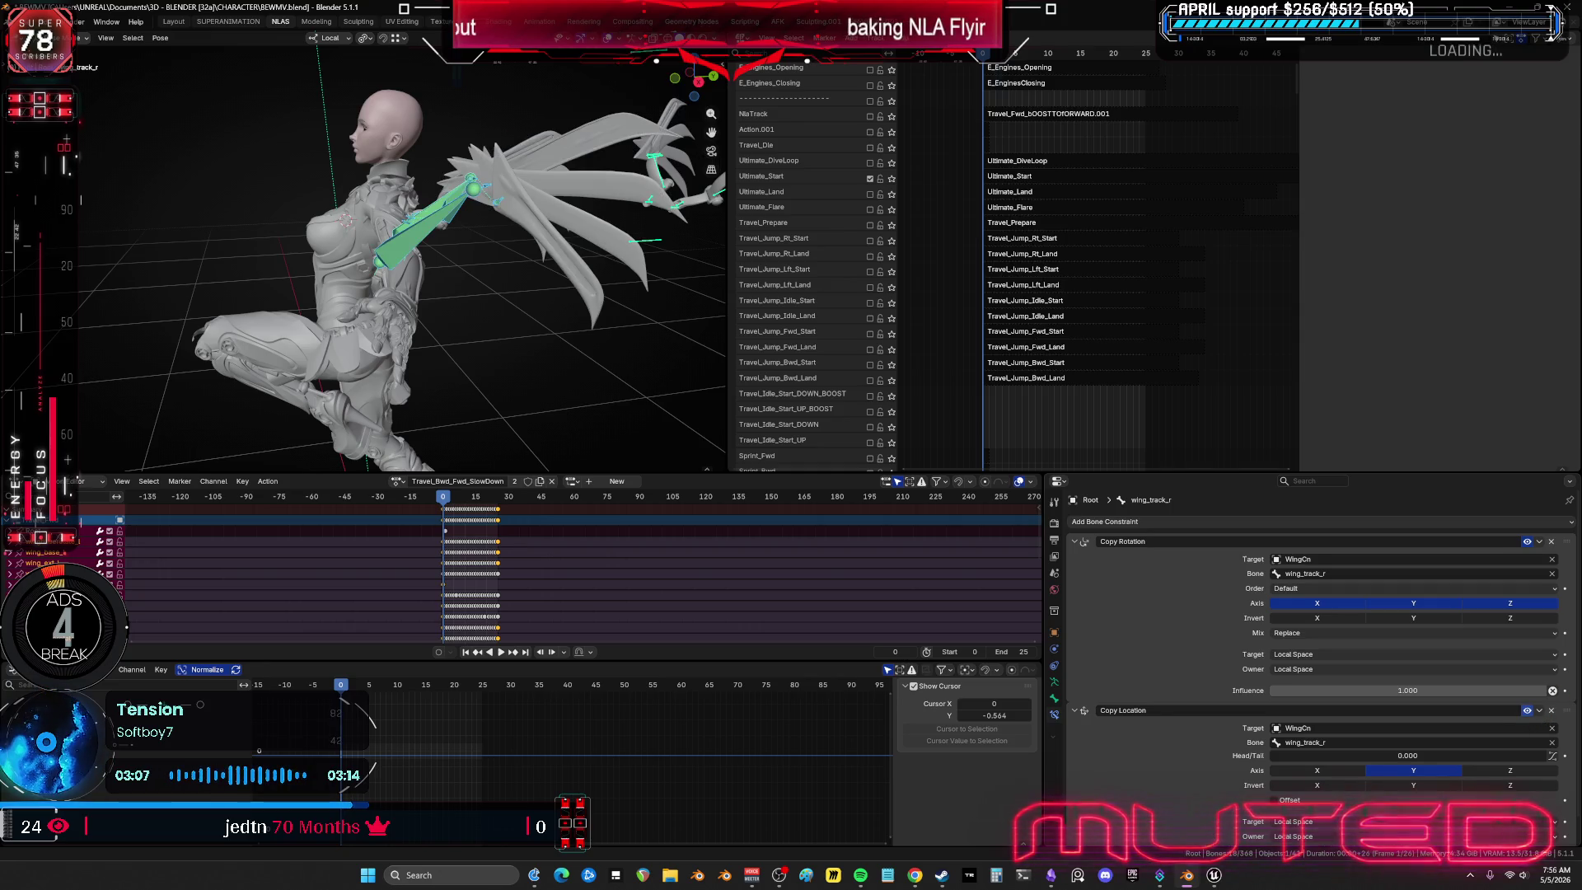
middle_click_drag(706, 348, 626, 342)
key("ctrl+alt+space")
mouse_move(824, 354)
middle_mouse_down()
mouse_move(868, 378)
mouse_move(840, 389)
mouse_move(954, 398)
middle_mouse_up()
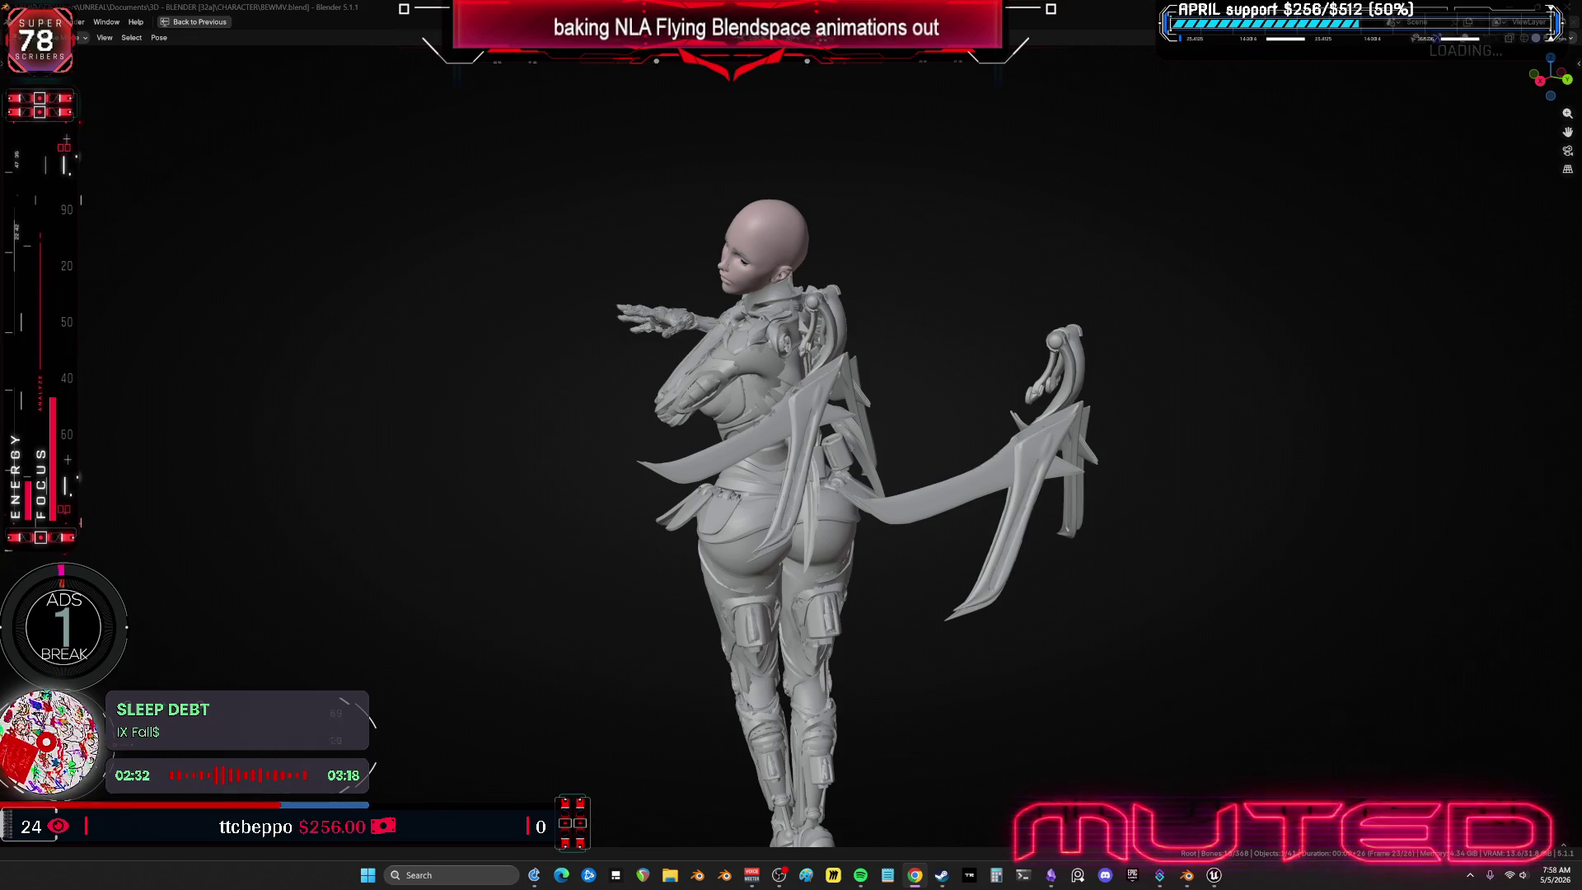
Scrub back to earlier frames, check the wing from an elevated back view, and restore the layout.
scroll(805, 494, "up", 5, "alt")
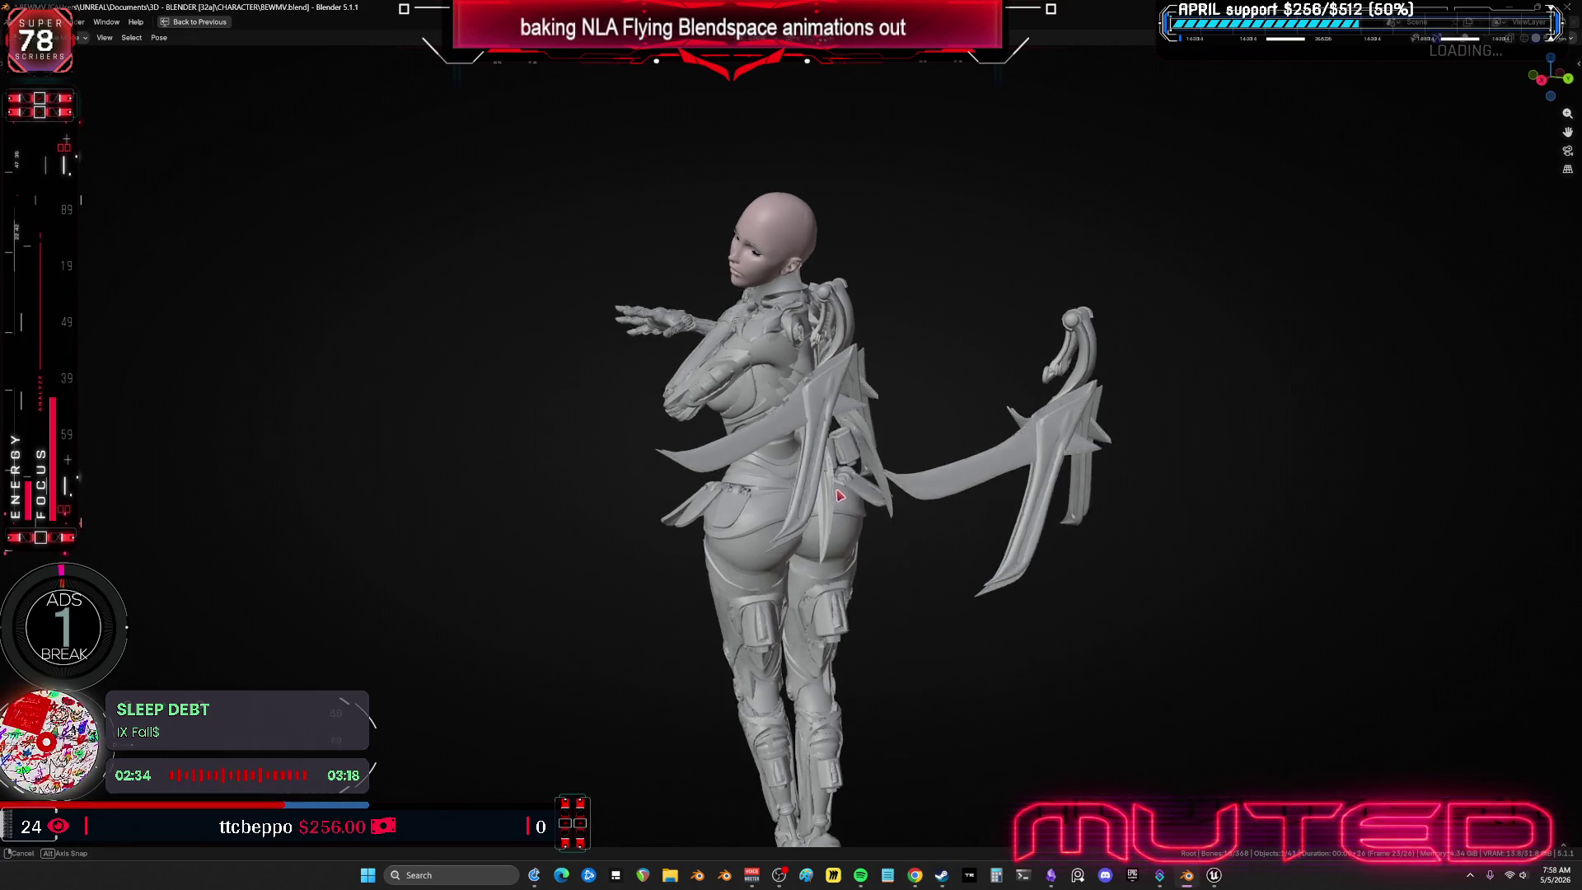
mouse_move(805, 494)
left_mouse_down()
mouse_move(759, 464)
mouse_move(776, 464)
left_mouse_up()
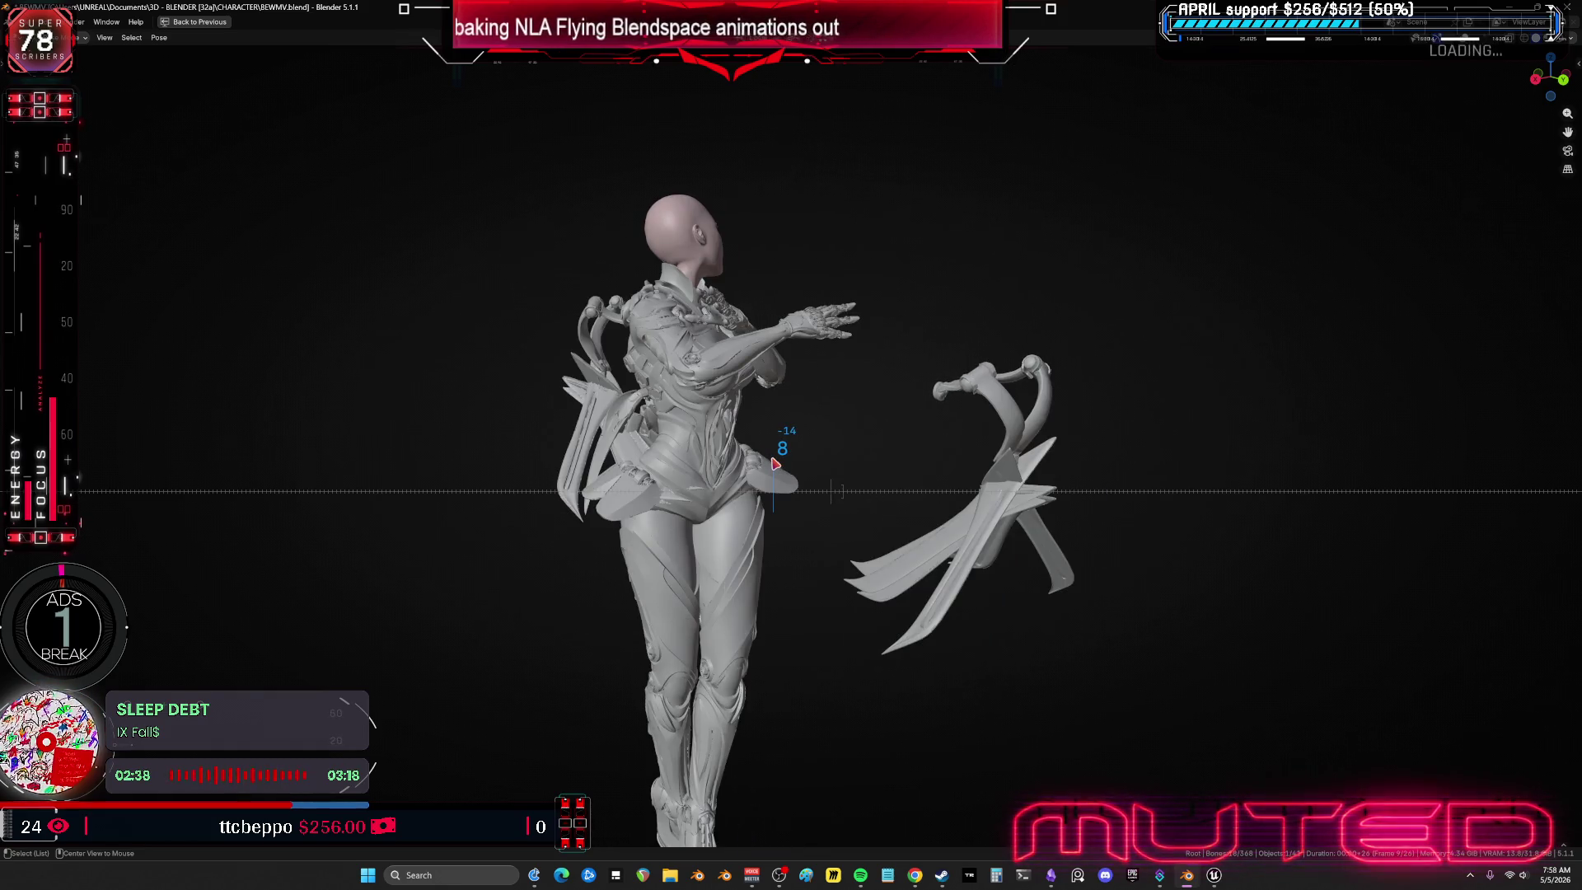
mouse_move(775, 464)
middle_mouse_down()
mouse_move(971, 449)
mouse_move(954, 446)
middle_mouse_up()
key("ctrl+space")
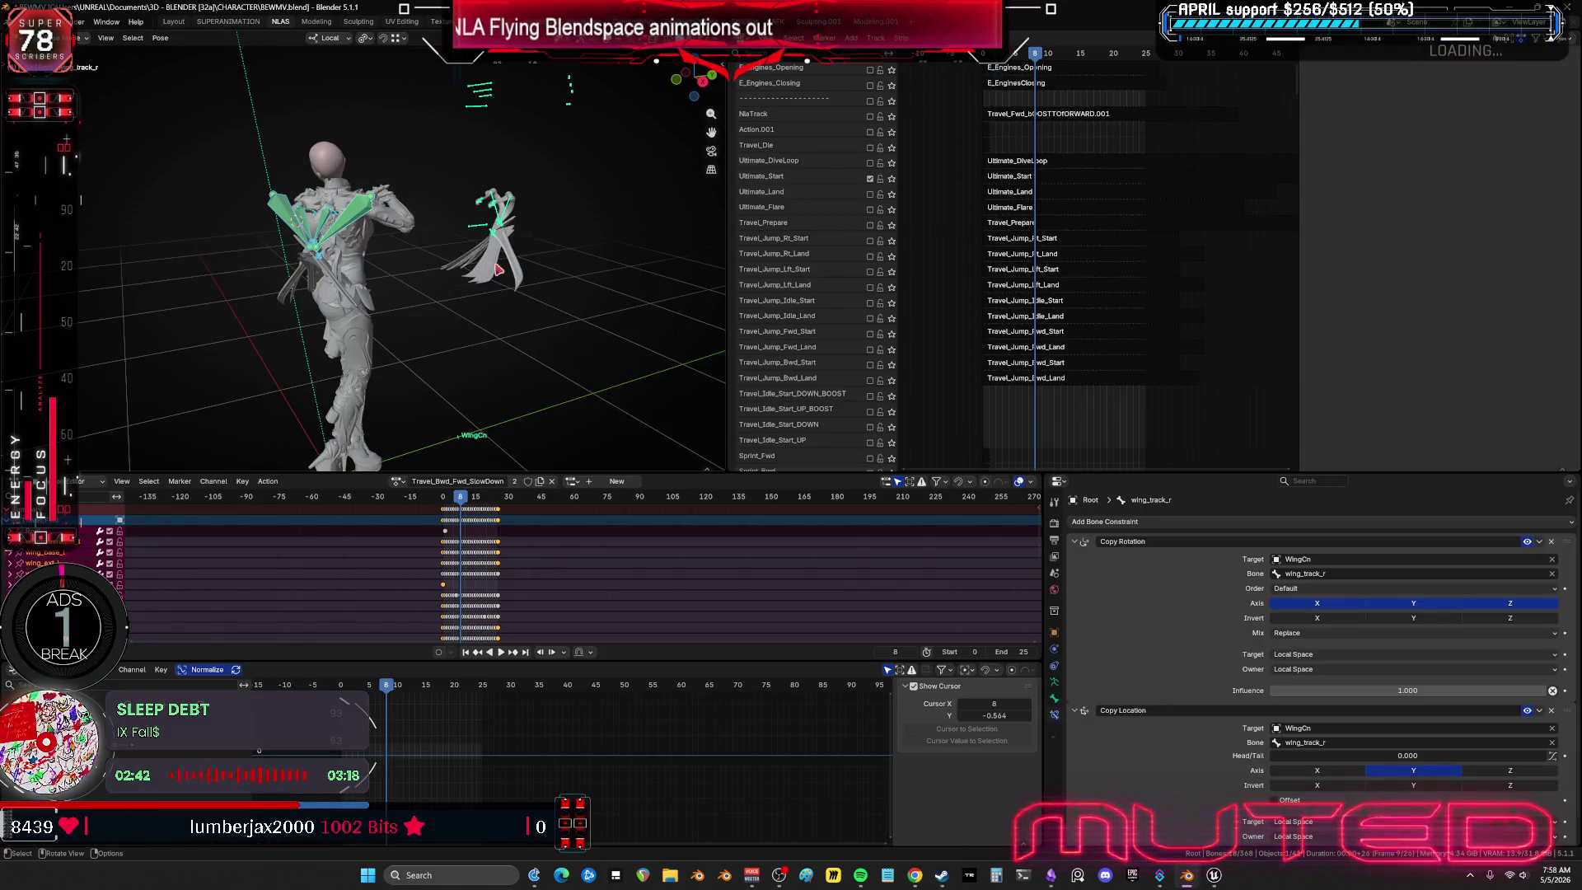
Hide the character's Root rig in Object mode and put WingCn into Pose mode.
middle_click_drag(374, 225, 377, 225, "ctrl")
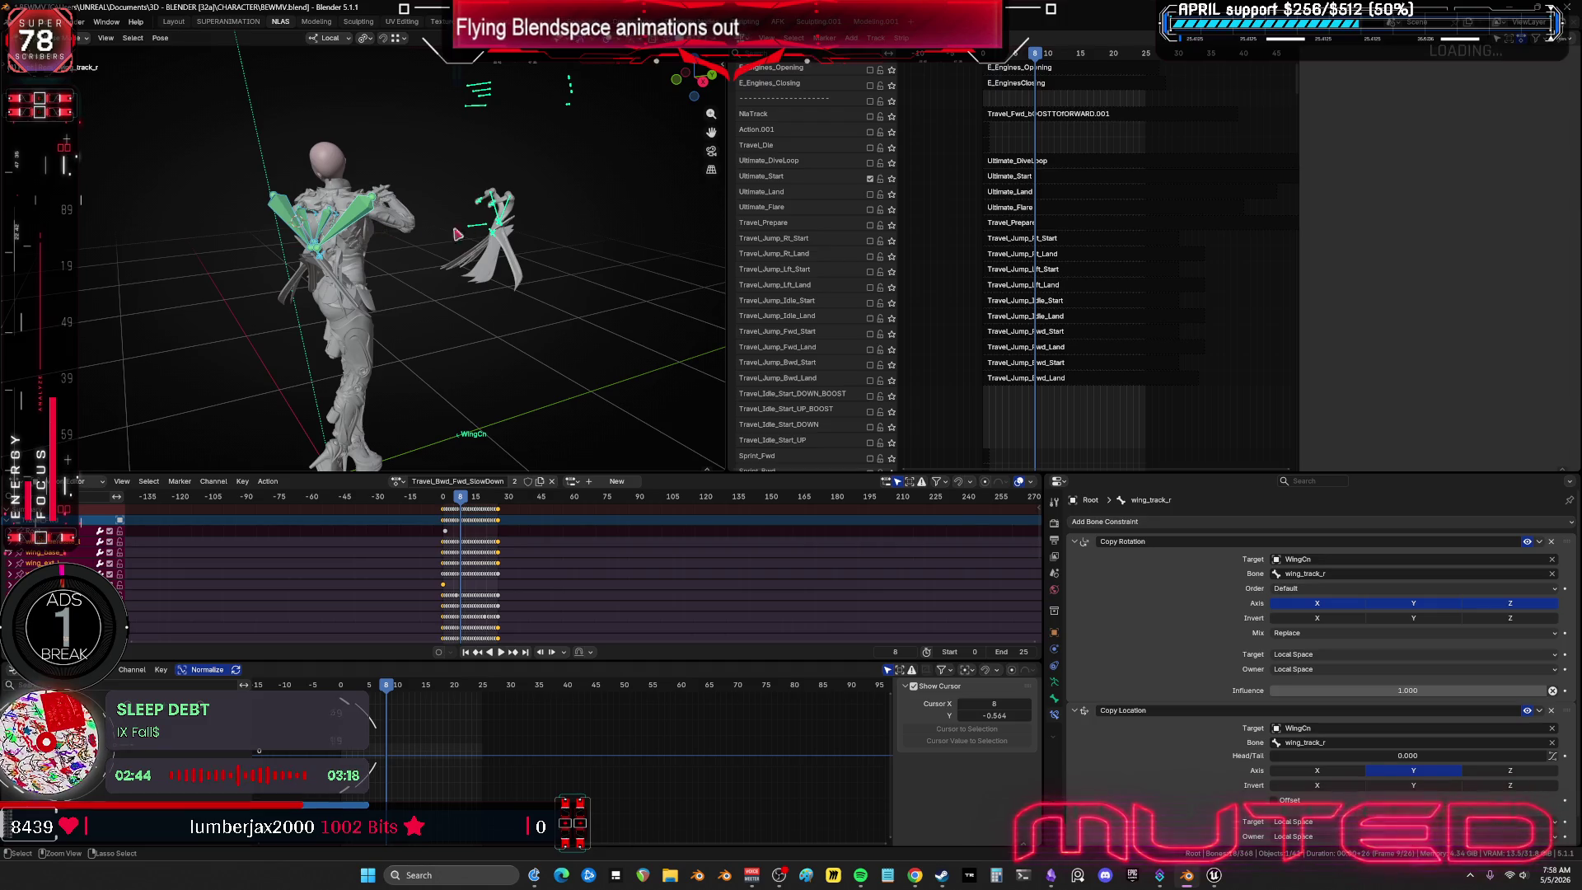
key("ctrl+Tab")
left_click(485, 104)
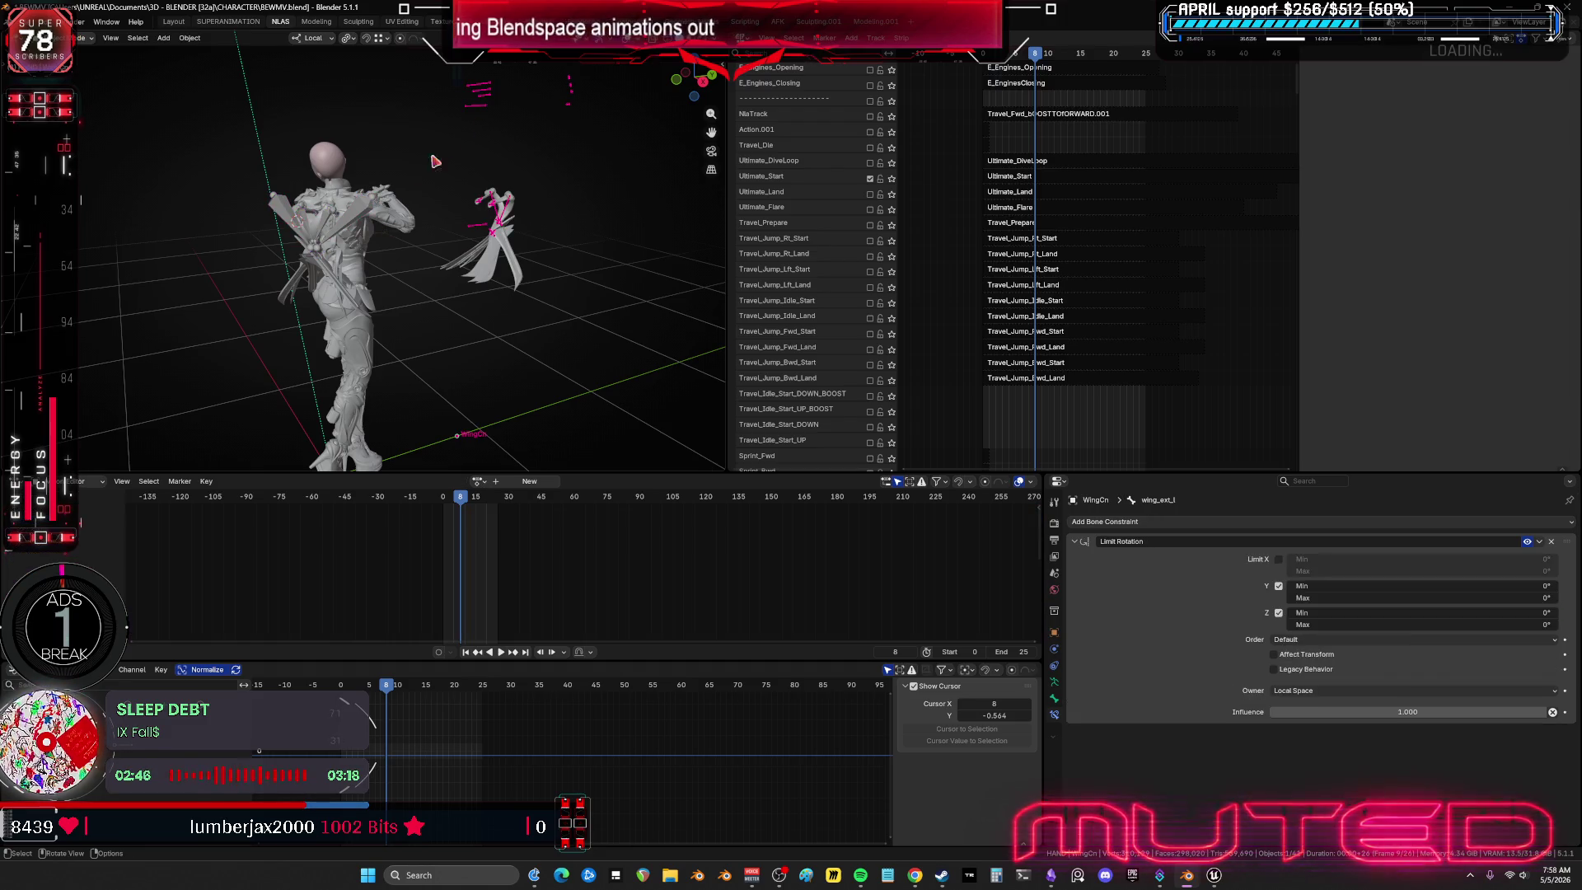
left_click(368, 221)
key("h")
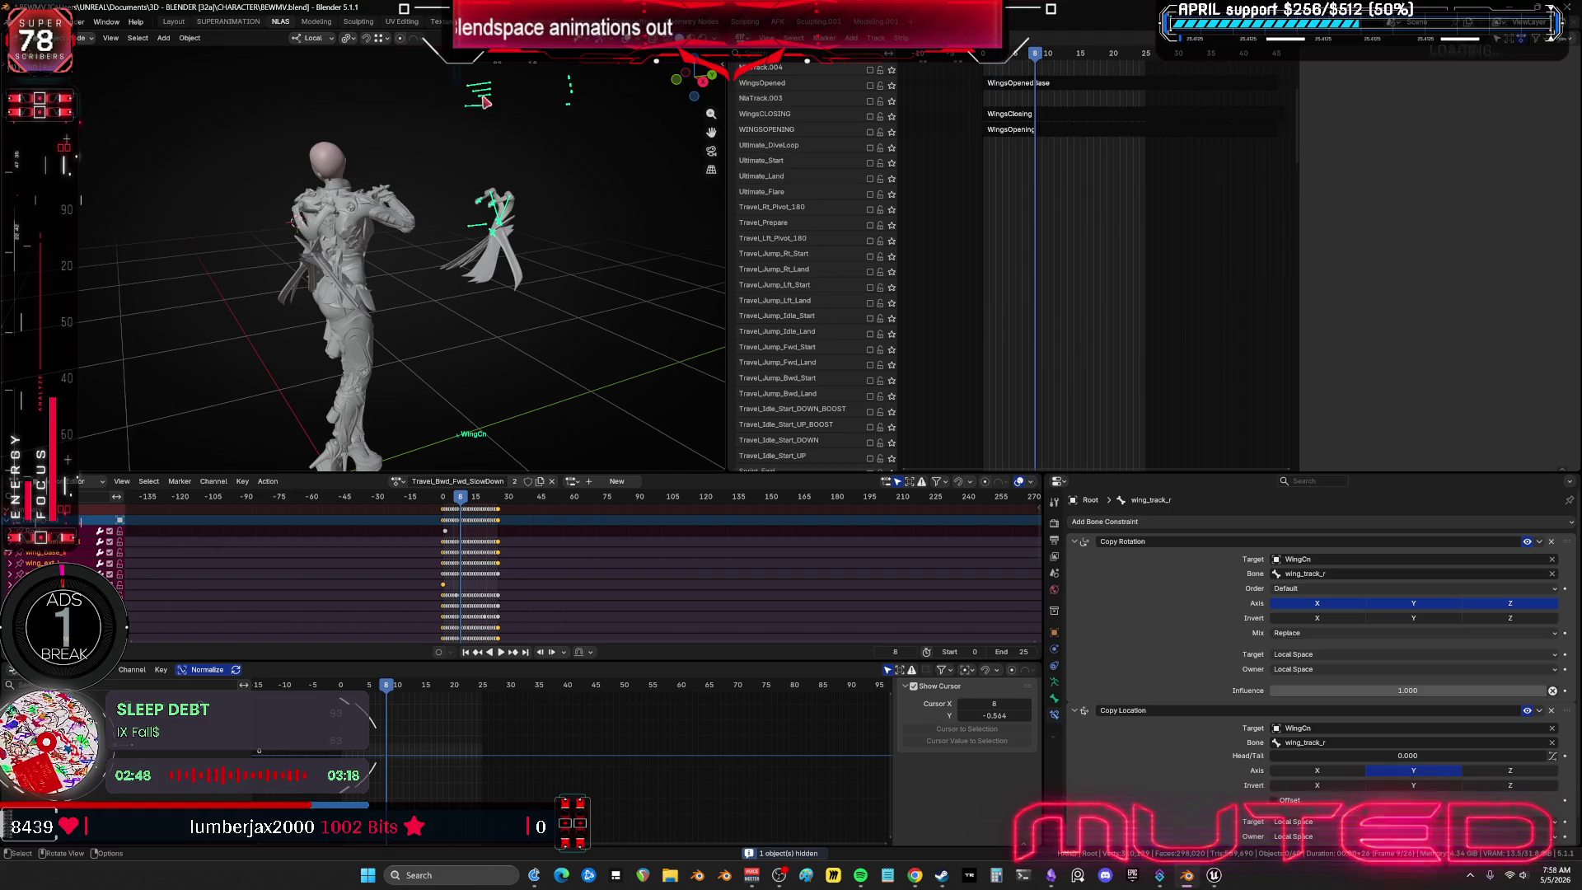
left_click(487, 119)
key("ctrl+Tab")
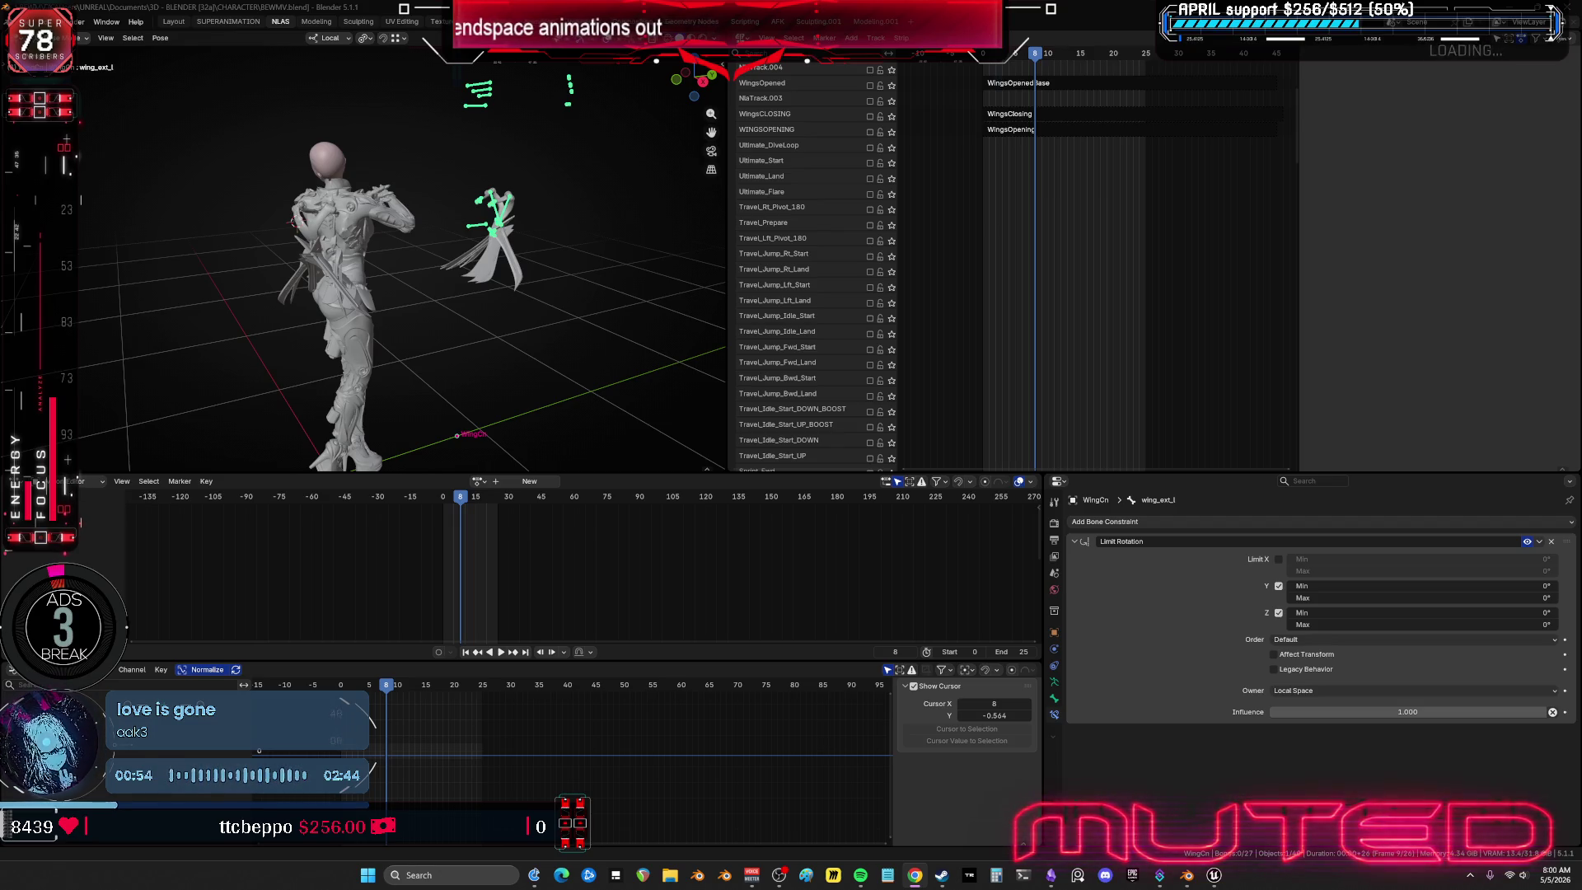
Bring the NLA tracks into view, turn viewport overlays back on, and return to Object mode.
mouse_move(624, 283)
middle_mouse_down("alt")
mouse_move(479, 305)
mouse_move(521, 297)
mouse_move(668, 328)
mouse_move(689, 357)
mouse_move(523, 346)
mouse_move(572, 239)
mouse_move(468, 276)
mouse_move(574, 275)
middle_mouse_up("alt")
scroll(479, 305, "down", 2, "alt")
mouse_move(989, 210)
middle_mouse_down()
mouse_move(973, 346)
mouse_move(972, 300)
mouse_move(1085, 354)
mouse_move(1074, 58)
middle_mouse_up()
key("shift+alt+z")
key("ctrl+Tab")
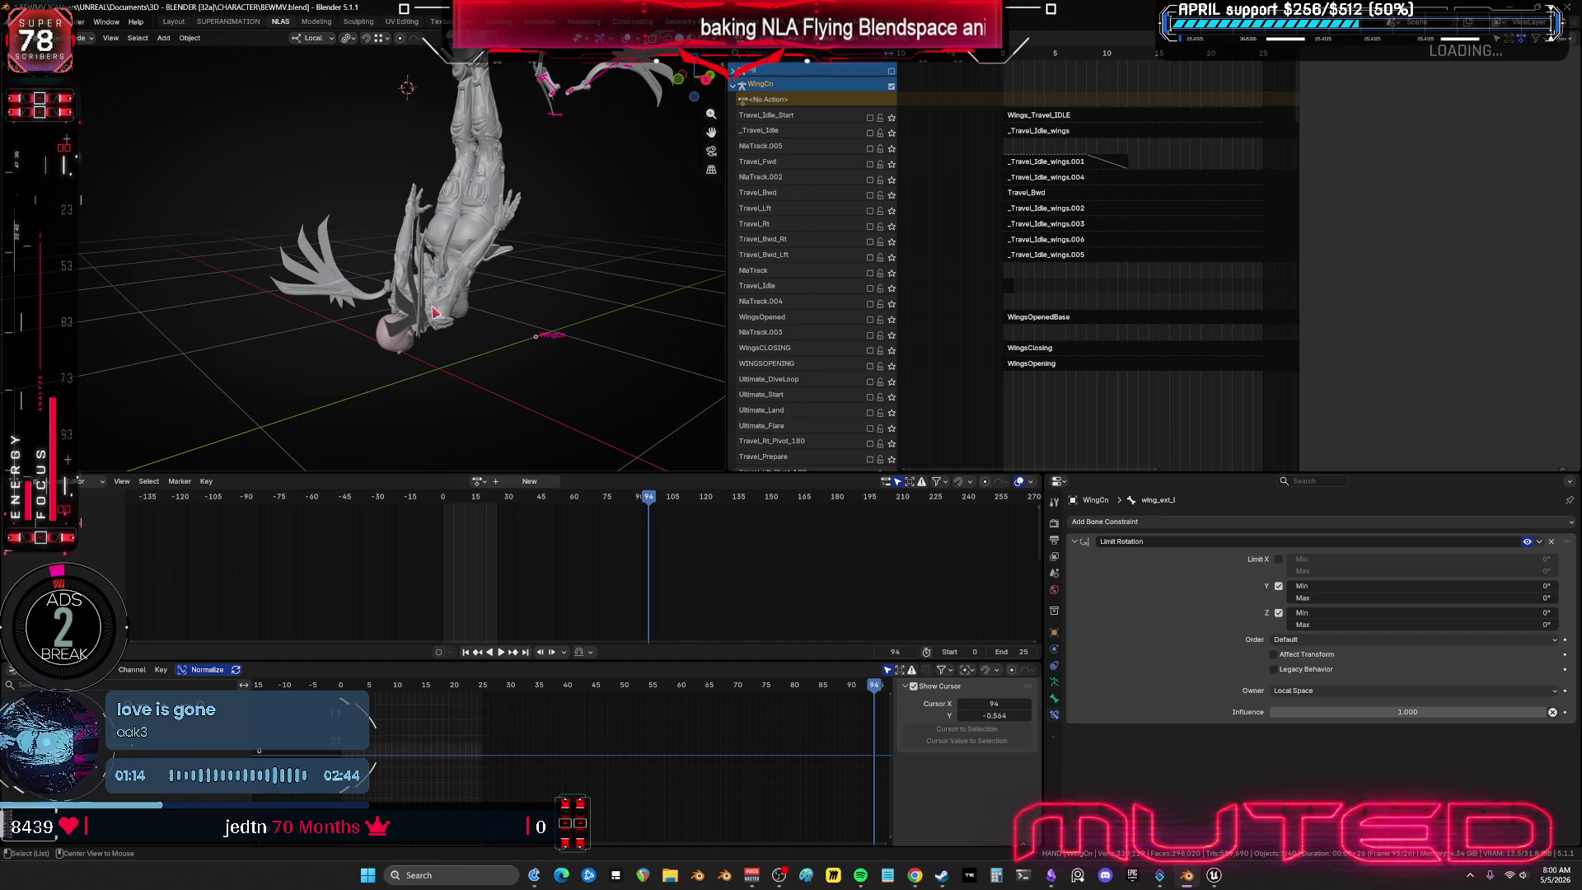
Make the Root rig active, enable Ultimate_DiveLoop, play it, and select its strip.
left_click(437, 310)
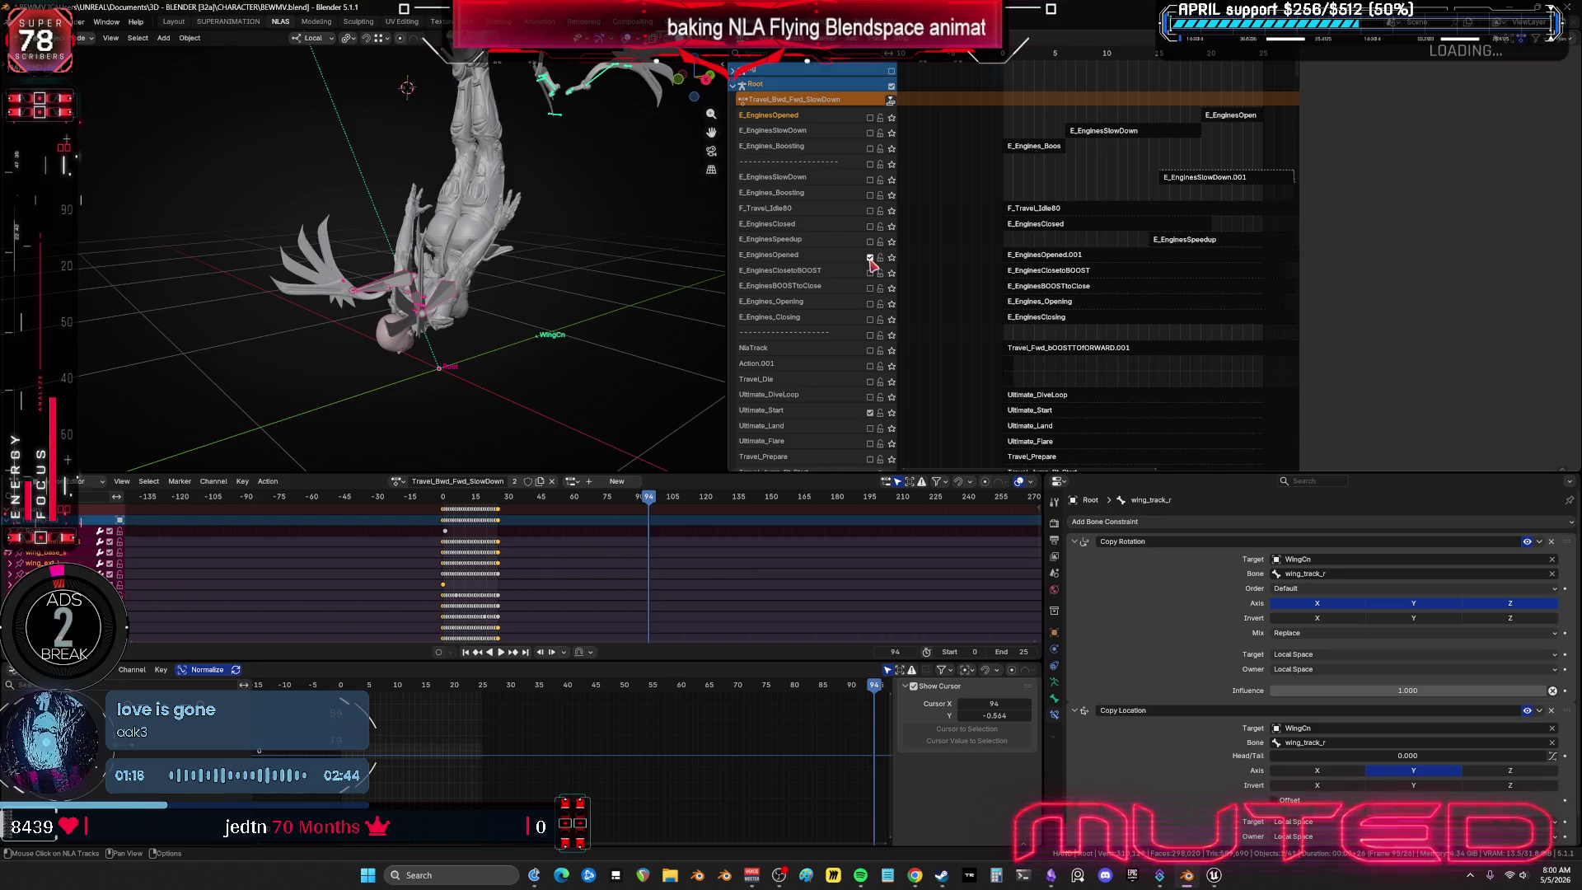
scroll(1109, 264, "down", 5)
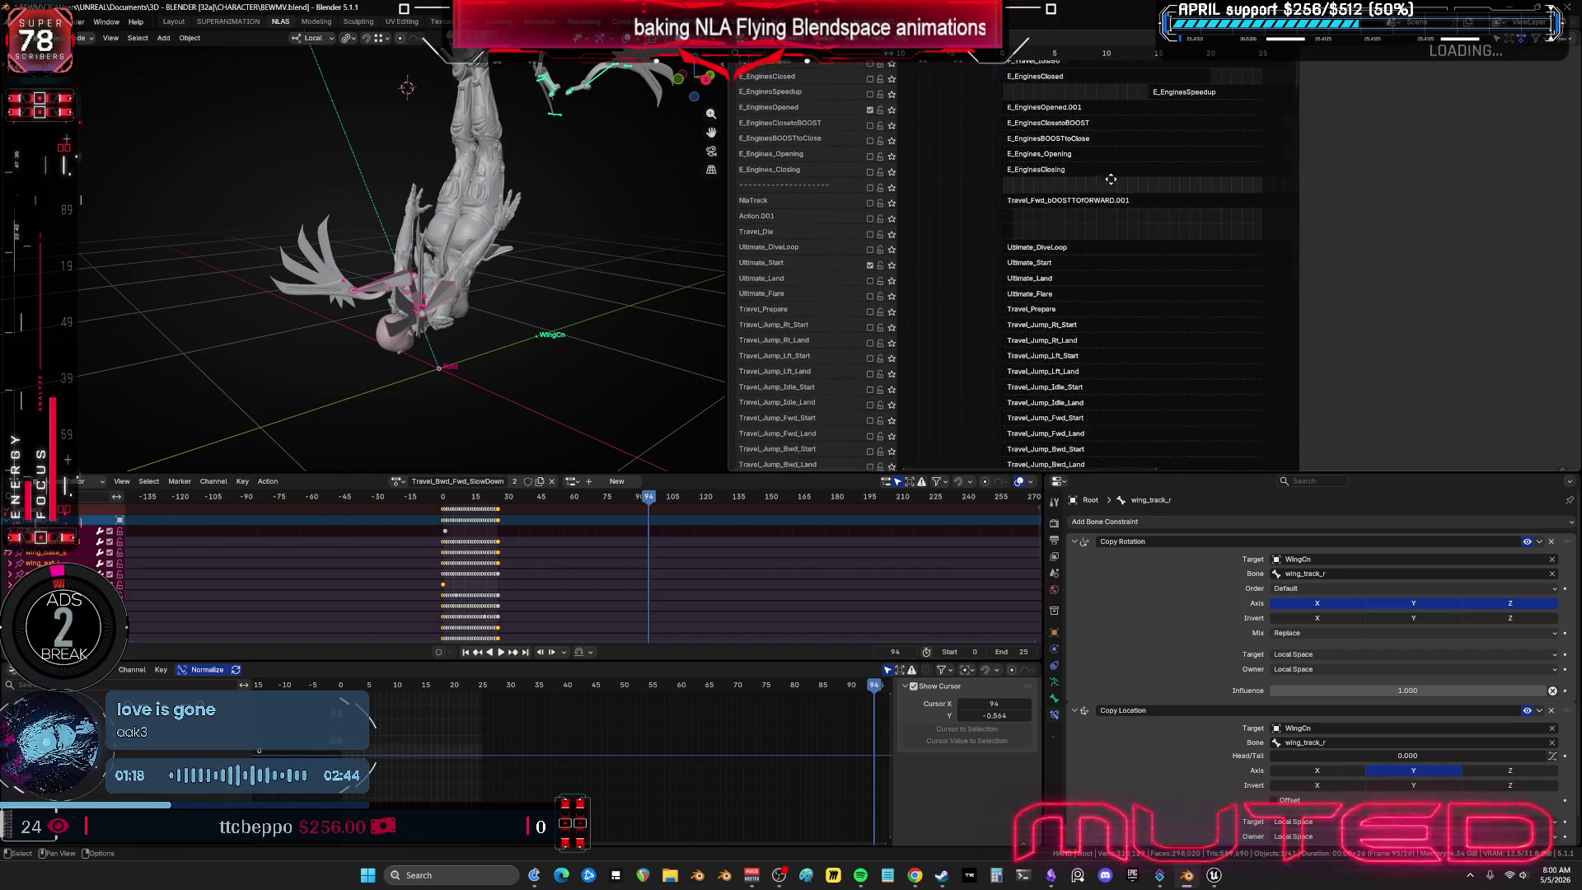
left_click(871, 248)
key("space")
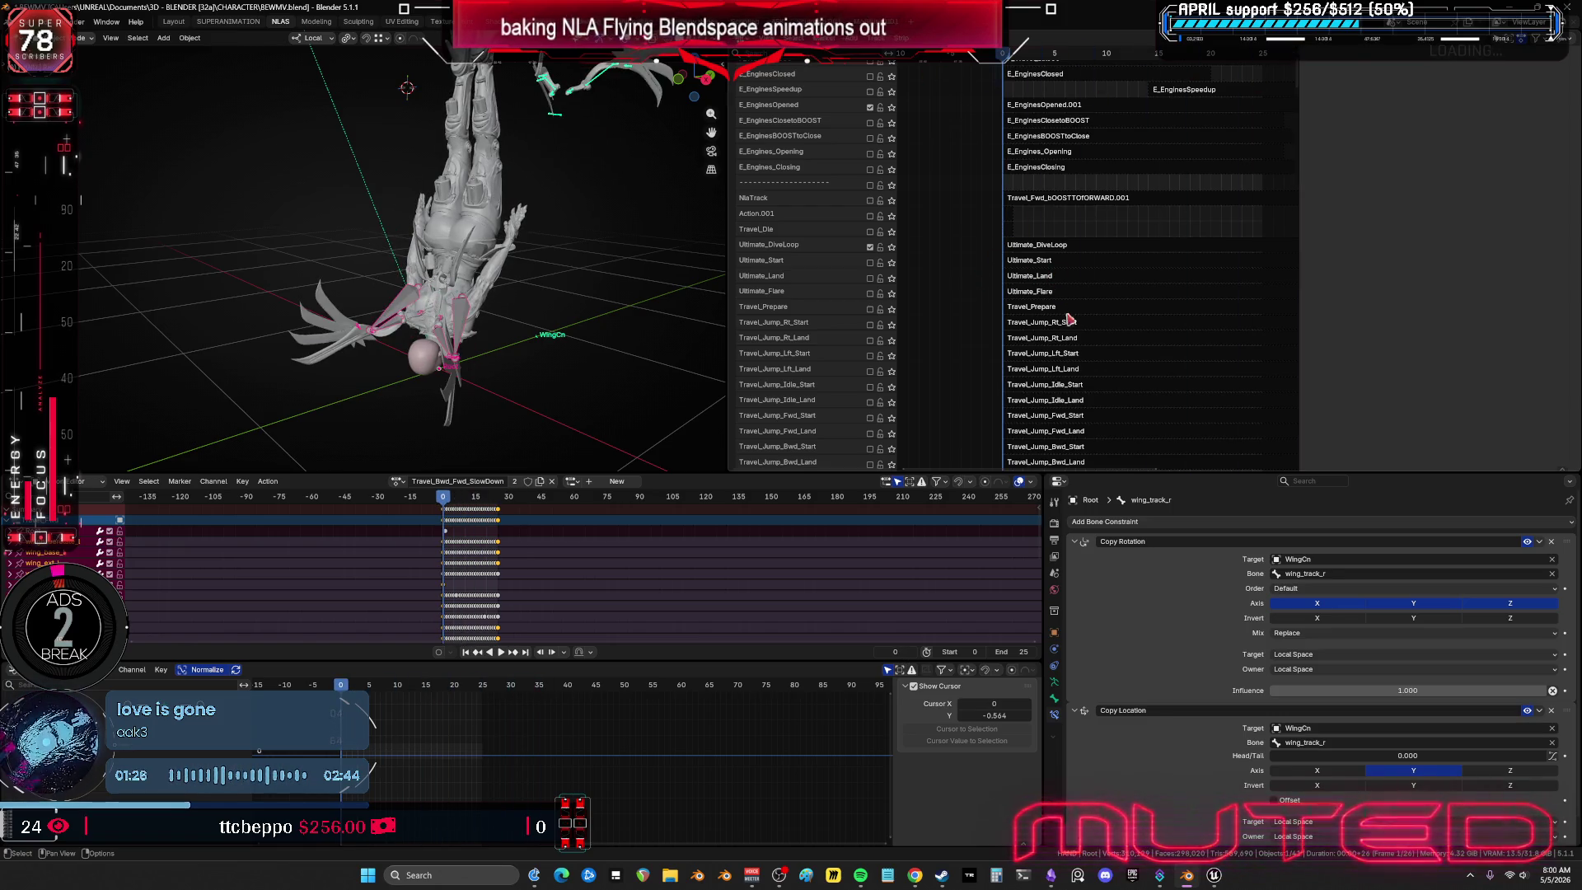
scroll(1071, 313, "down", 1)
scroll(1088, 288, "down", 3)
scroll(1145, 243, "down", 3)
left_click(1138, 230)
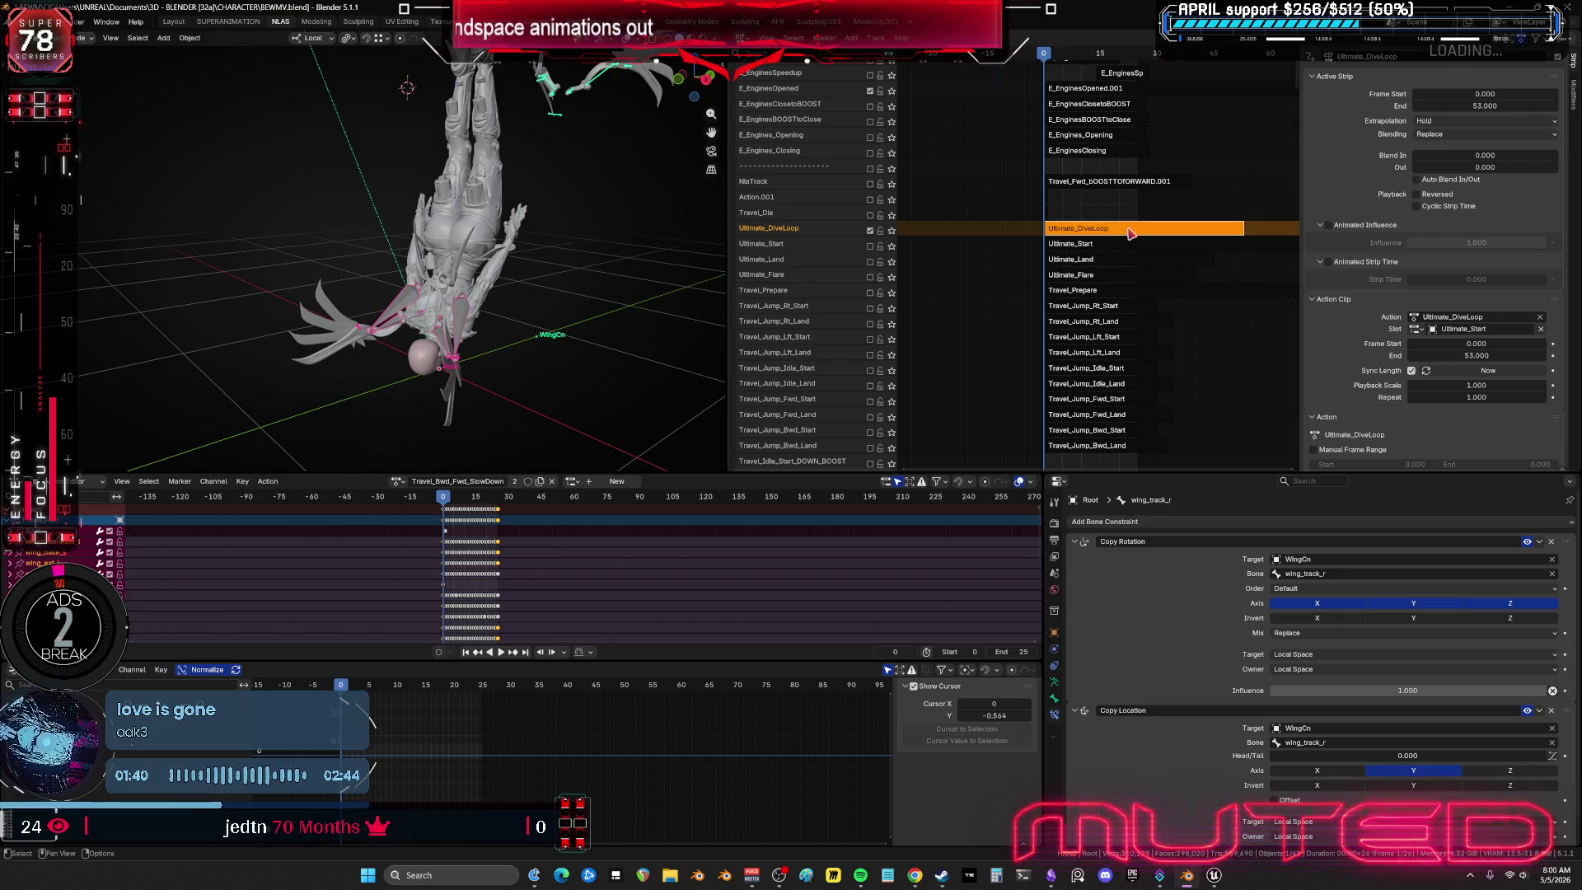
Preview the dive loop, then set the Ultimate_DiveLoop strip's end frame to 30.
key("space")
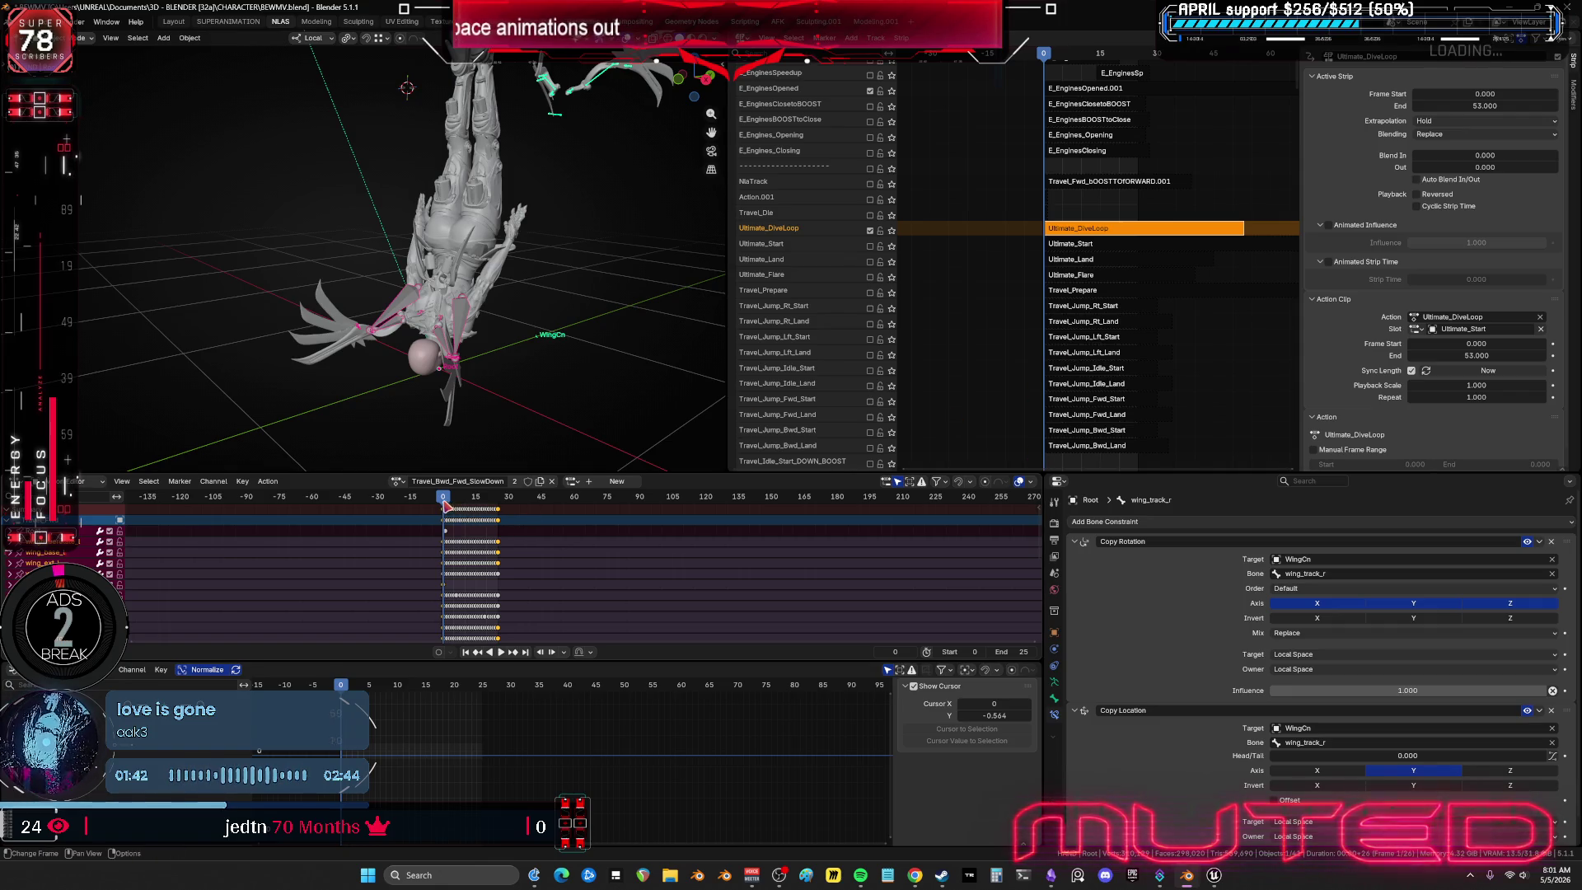
key("space")
left_click(1506, 105)
type("30.000")
key("Return")
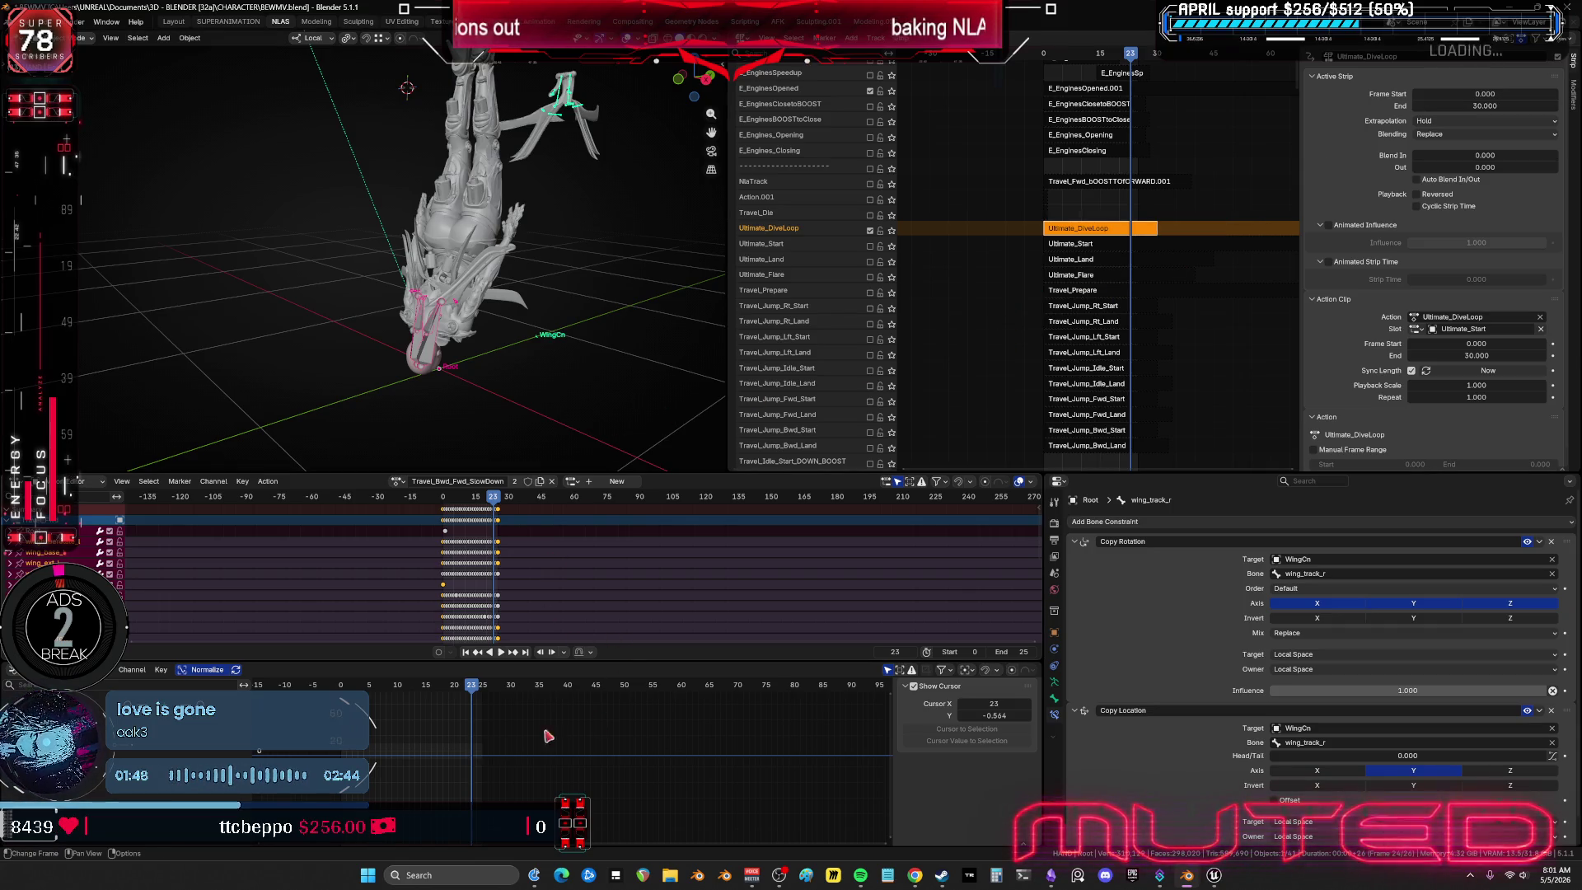
Enable the Travel_Idle_AO_CD_UP_BOOST track and check the resulting upside-down wing pose.
mouse_move(920, 275)
middle_mouse_down()
mouse_move(1010, 216)
mouse_move(1057, 434)
mouse_move(1070, 281)
mouse_move(1118, 163)
middle_mouse_up()
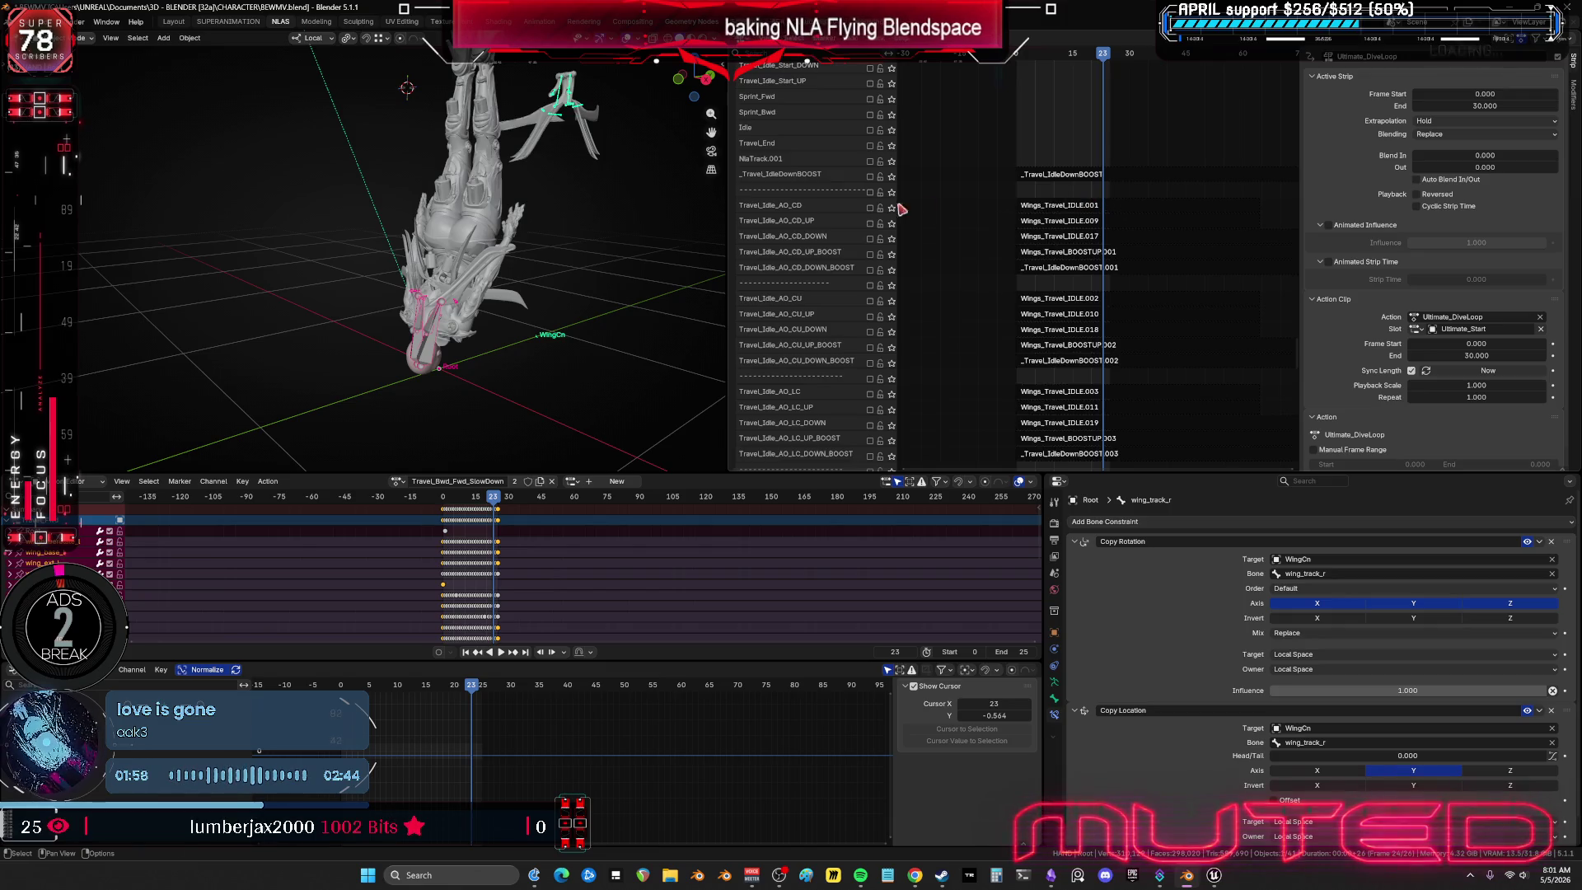
middle_click_drag(568, 140, 659, 206)
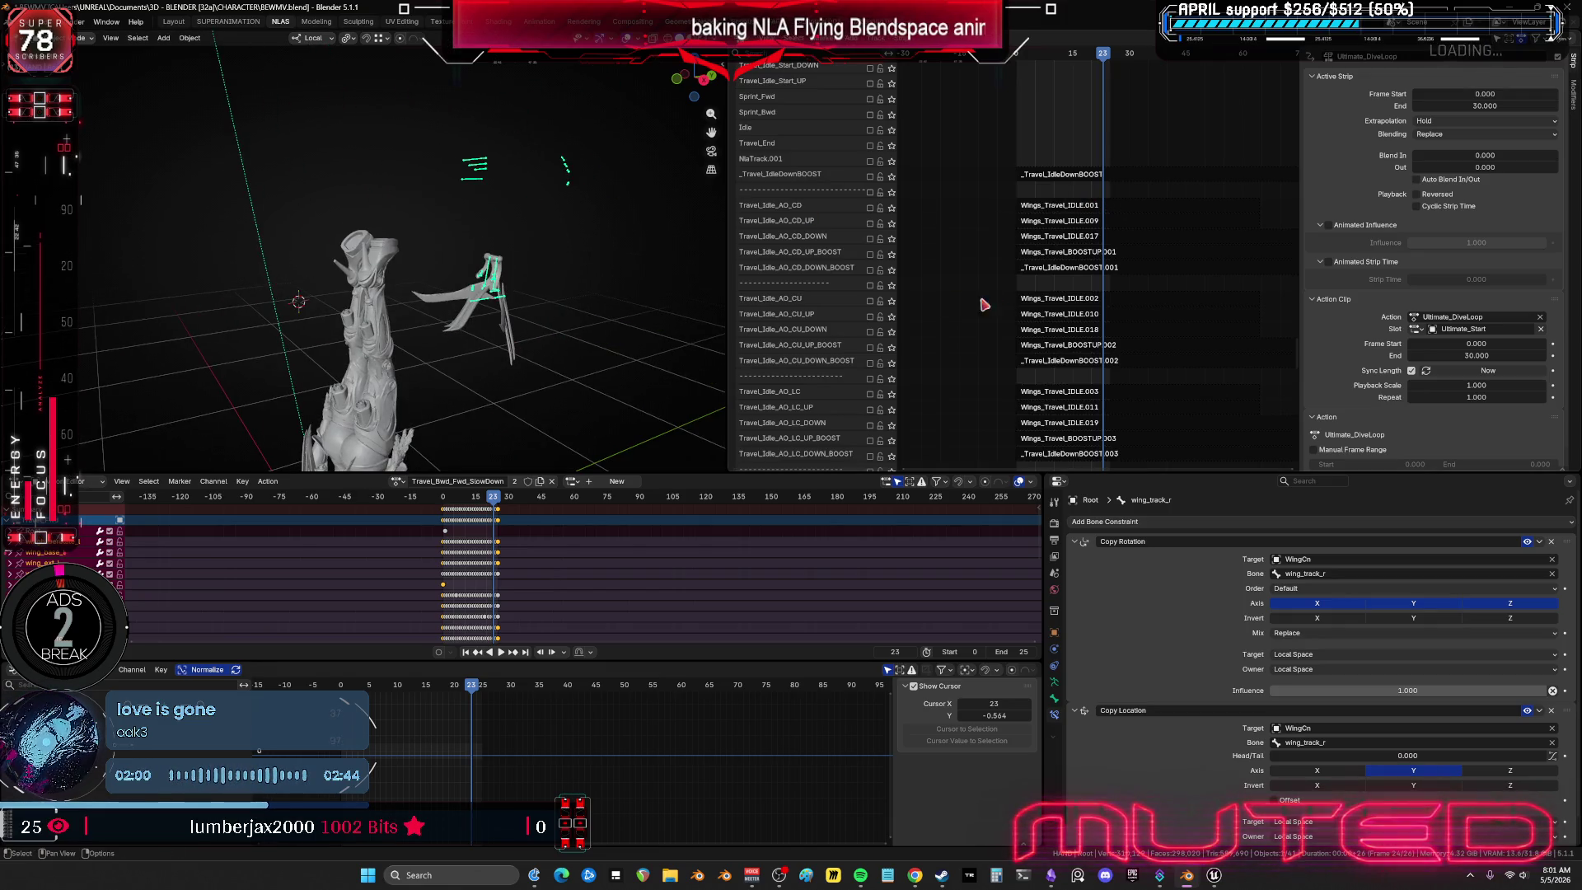
left_click(871, 254)
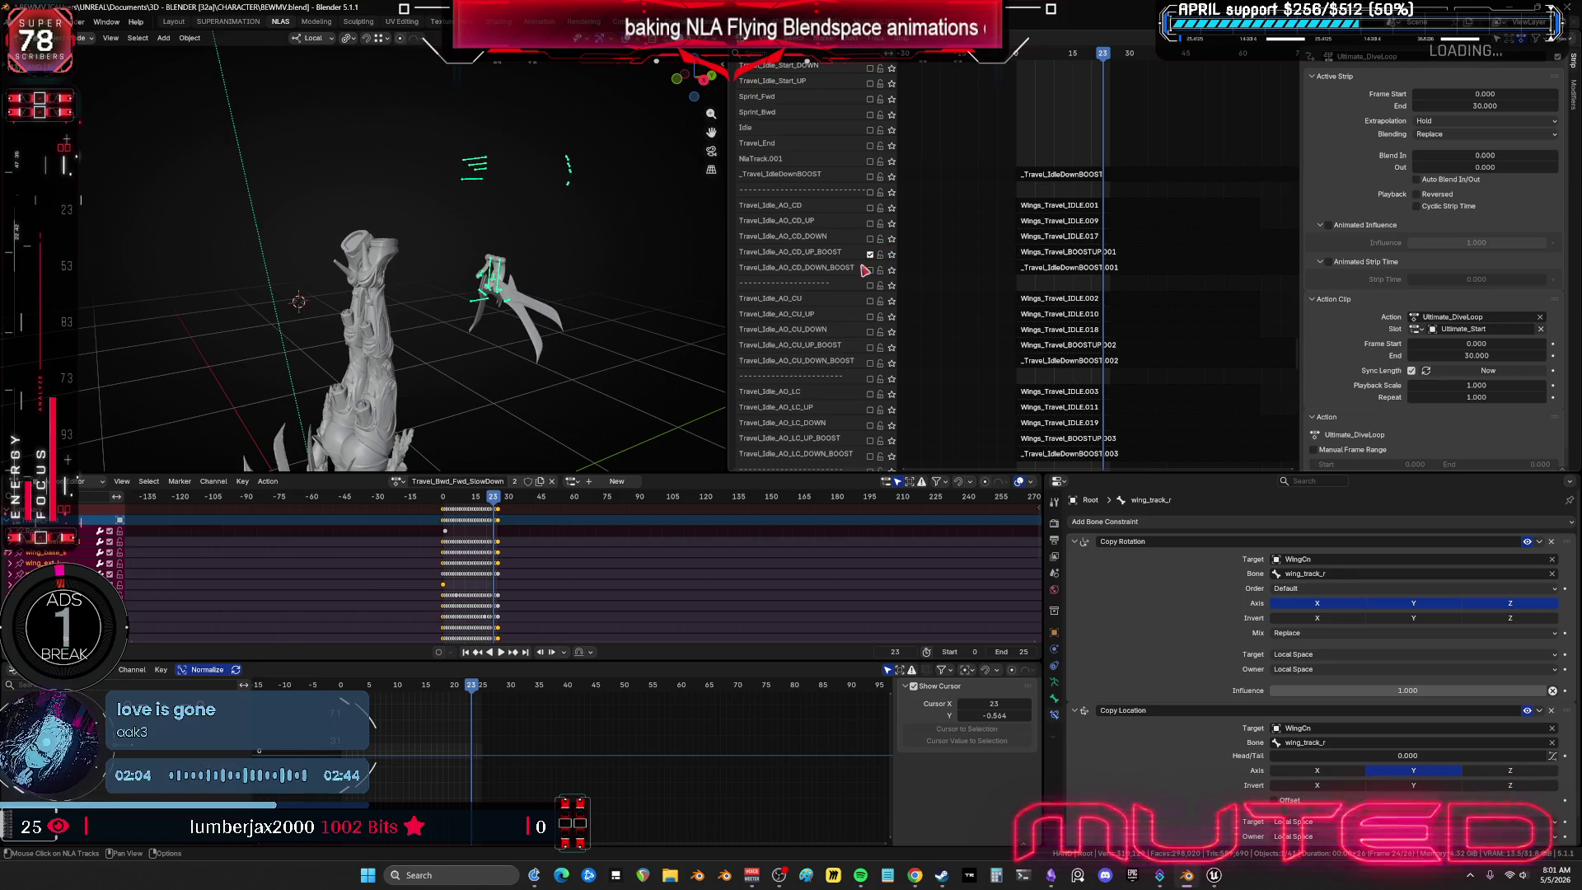
mouse_move(428, 381)
middle_mouse_down()
mouse_move(544, 255)
mouse_move(676, 248)
middle_mouse_up()
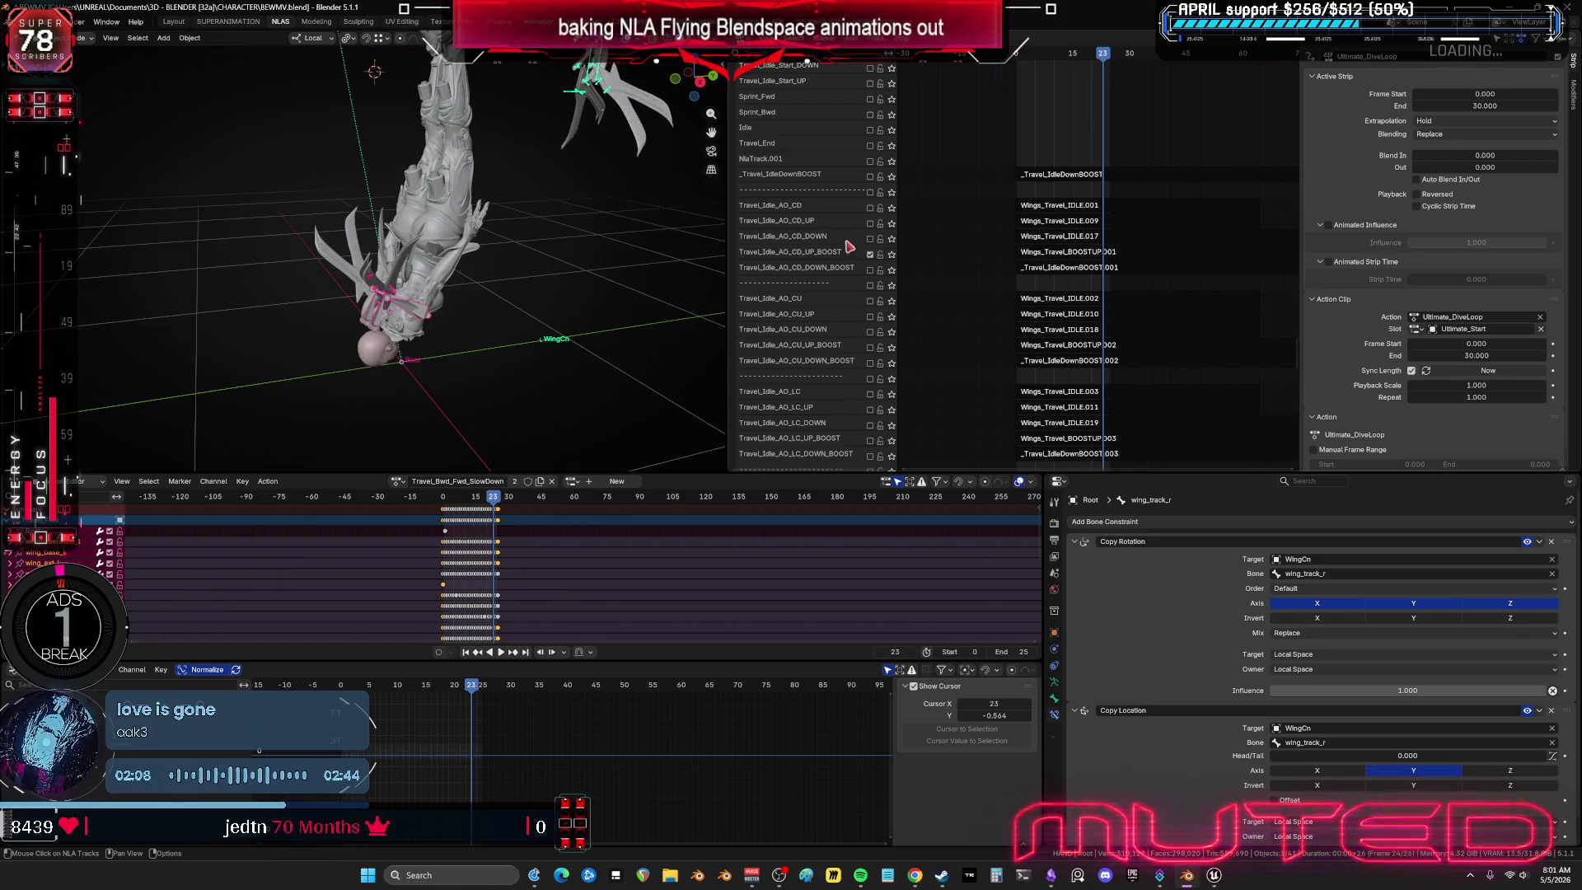
left_click(1045, 257)
right_click(1045, 258)
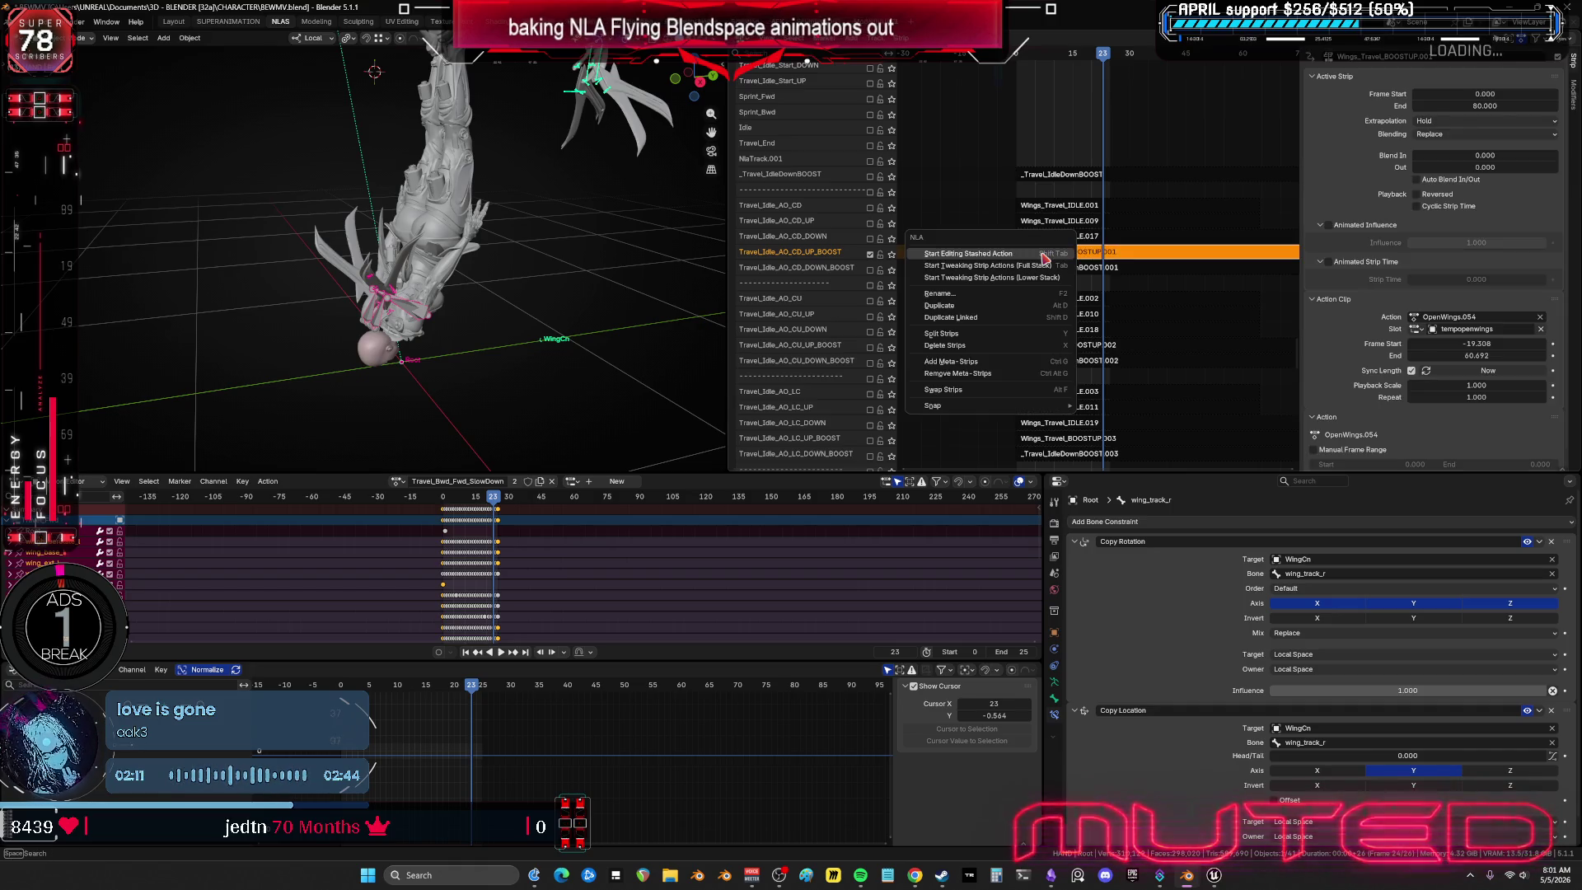
left_click(871, 177)
left_click(871, 176)
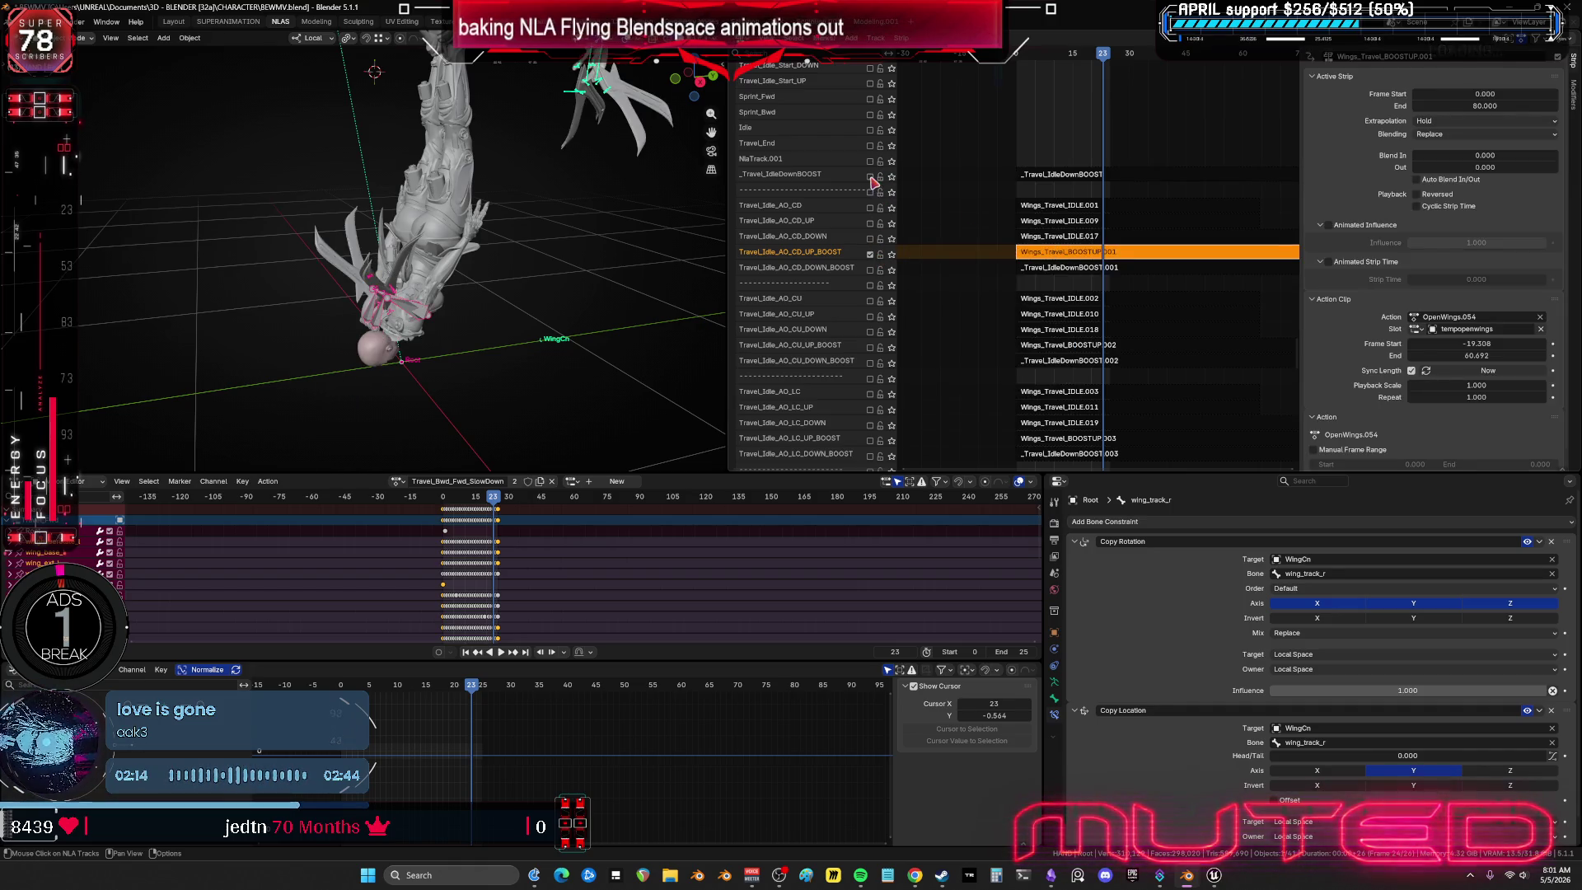
right_click(1042, 262)
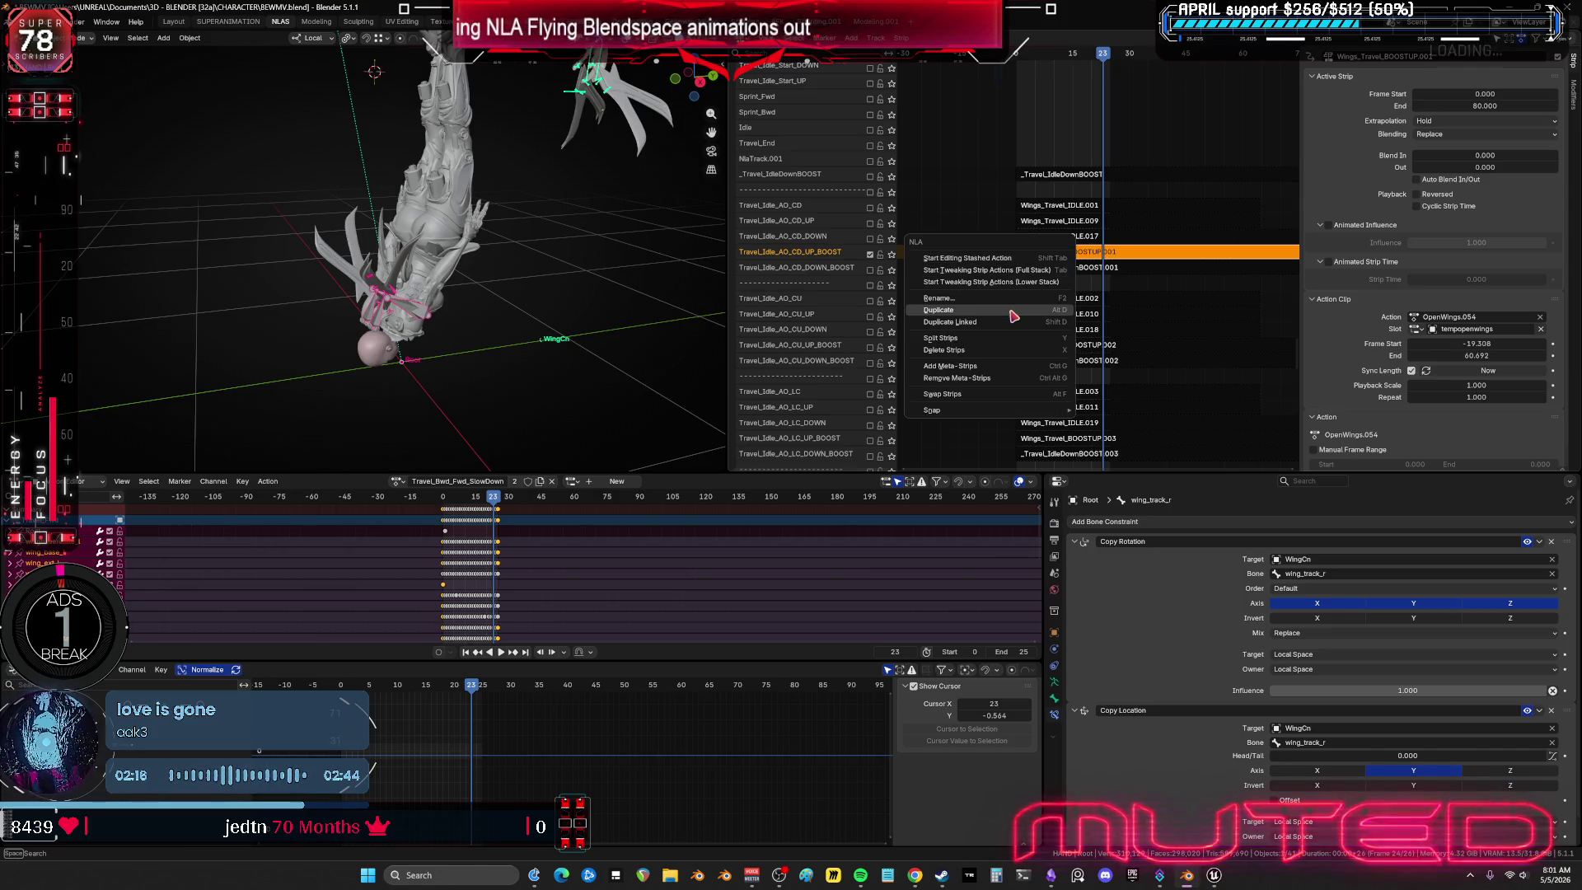
left_click(1015, 309)
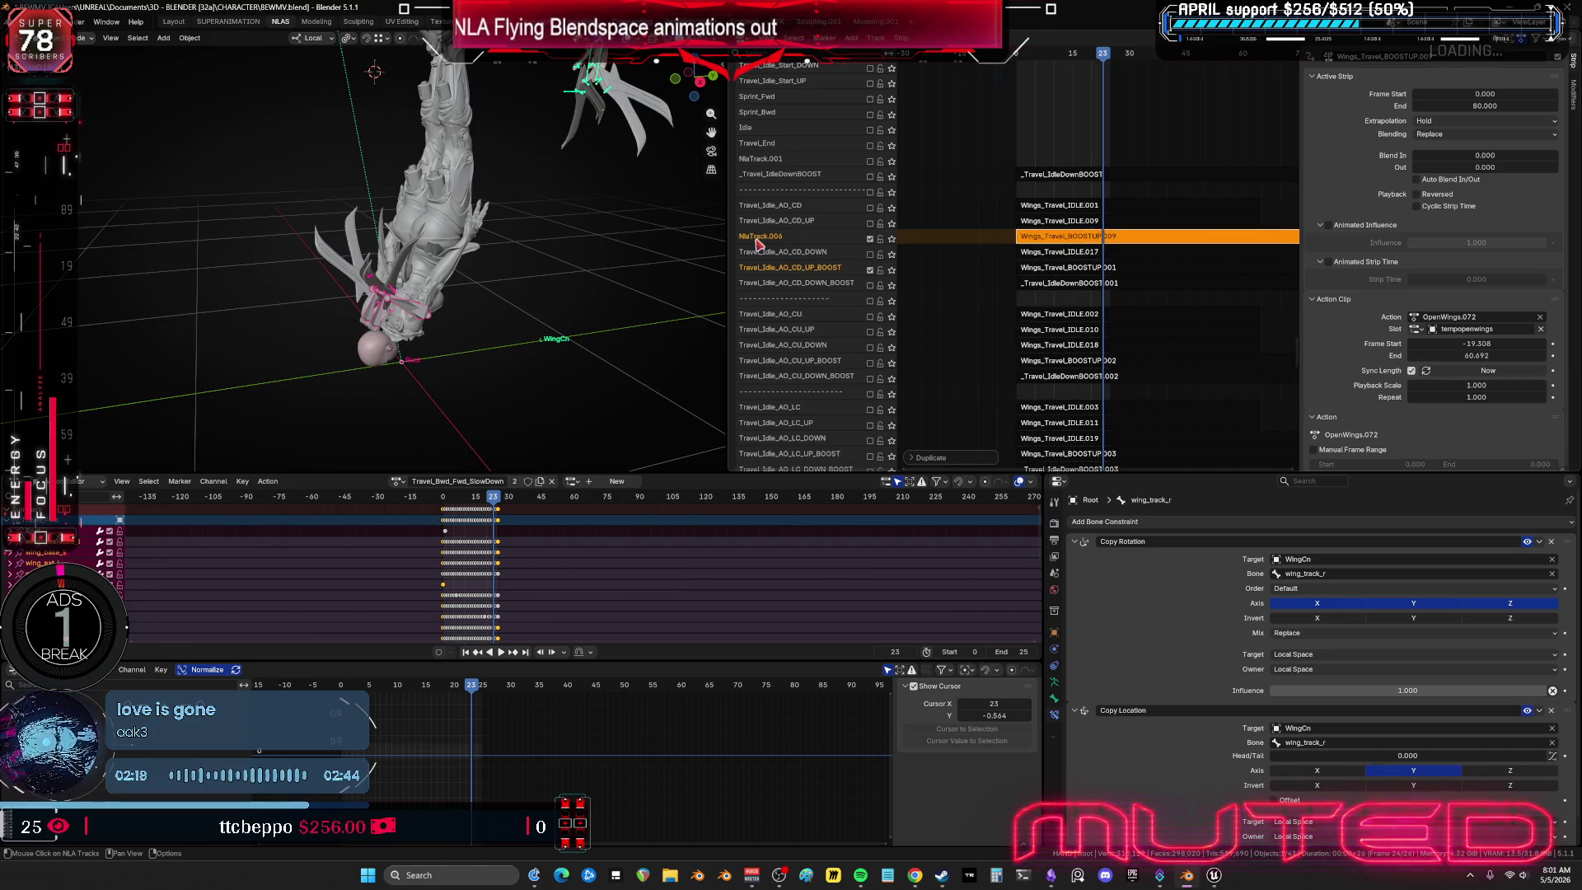
right_click(763, 206)
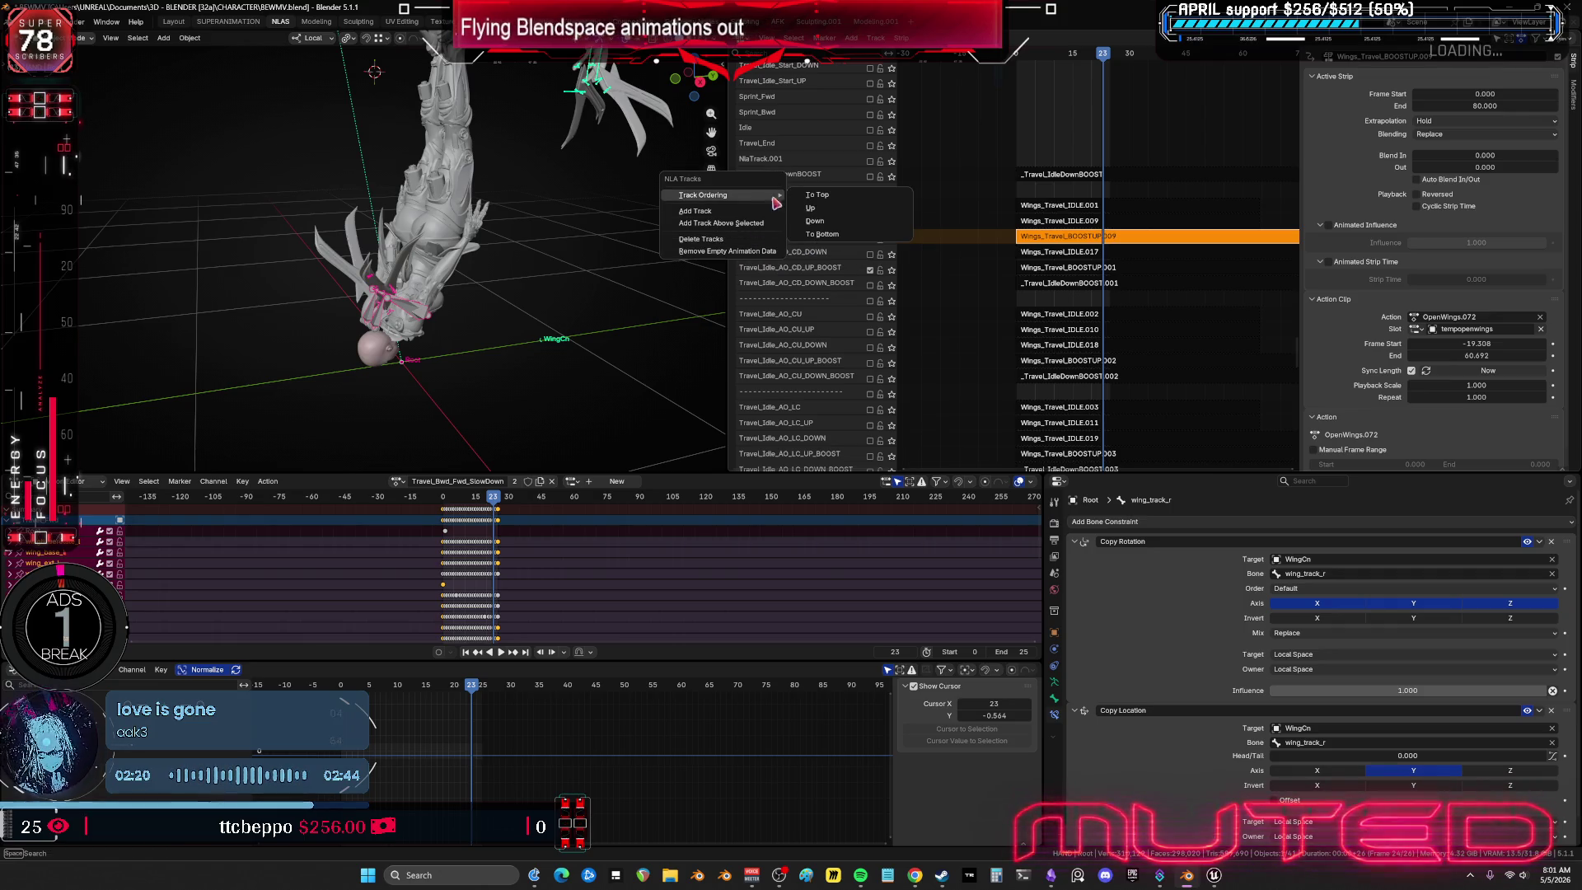
left_click(816, 194)
mouse_move(1071, 354)
middle_mouse_down()
mouse_move(1022, 321)
mouse_move(1012, 285)
middle_mouse_up()
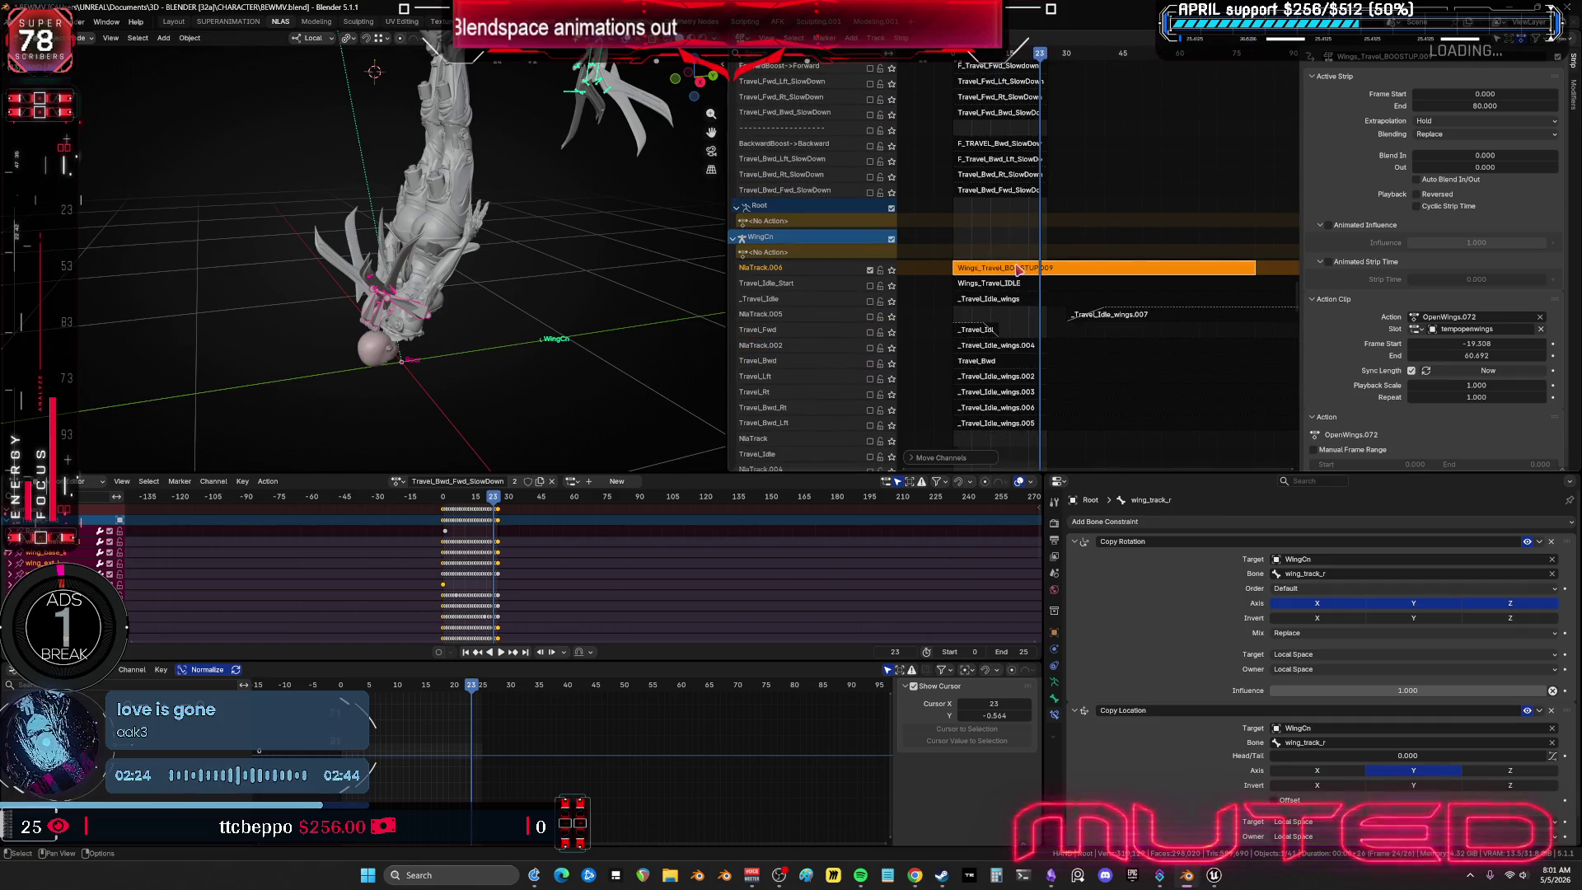
key("Tab")
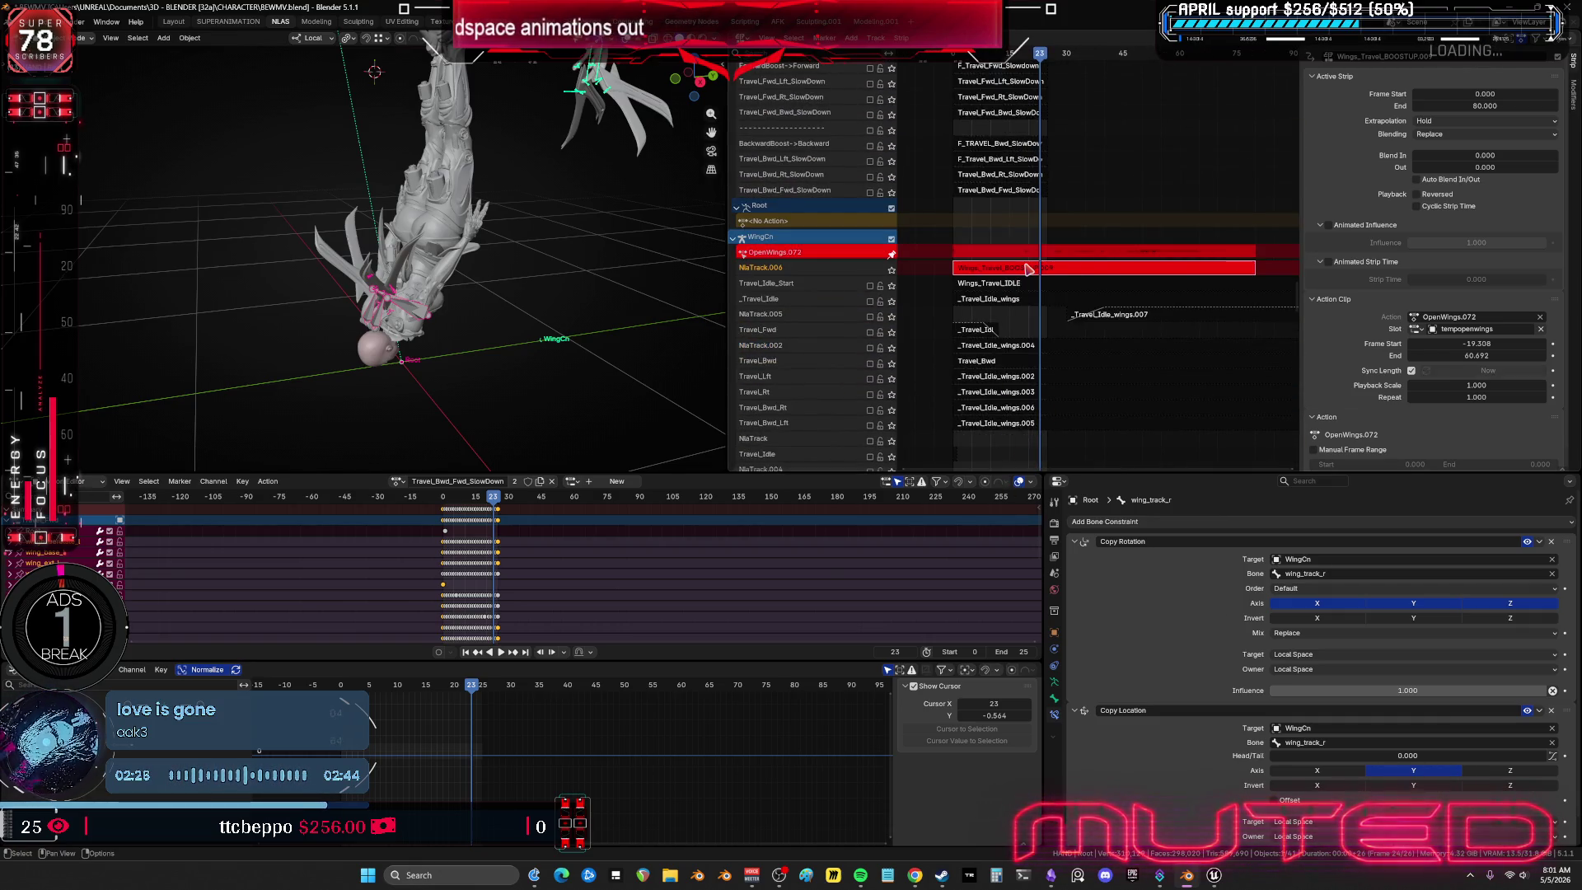
key("Tab")
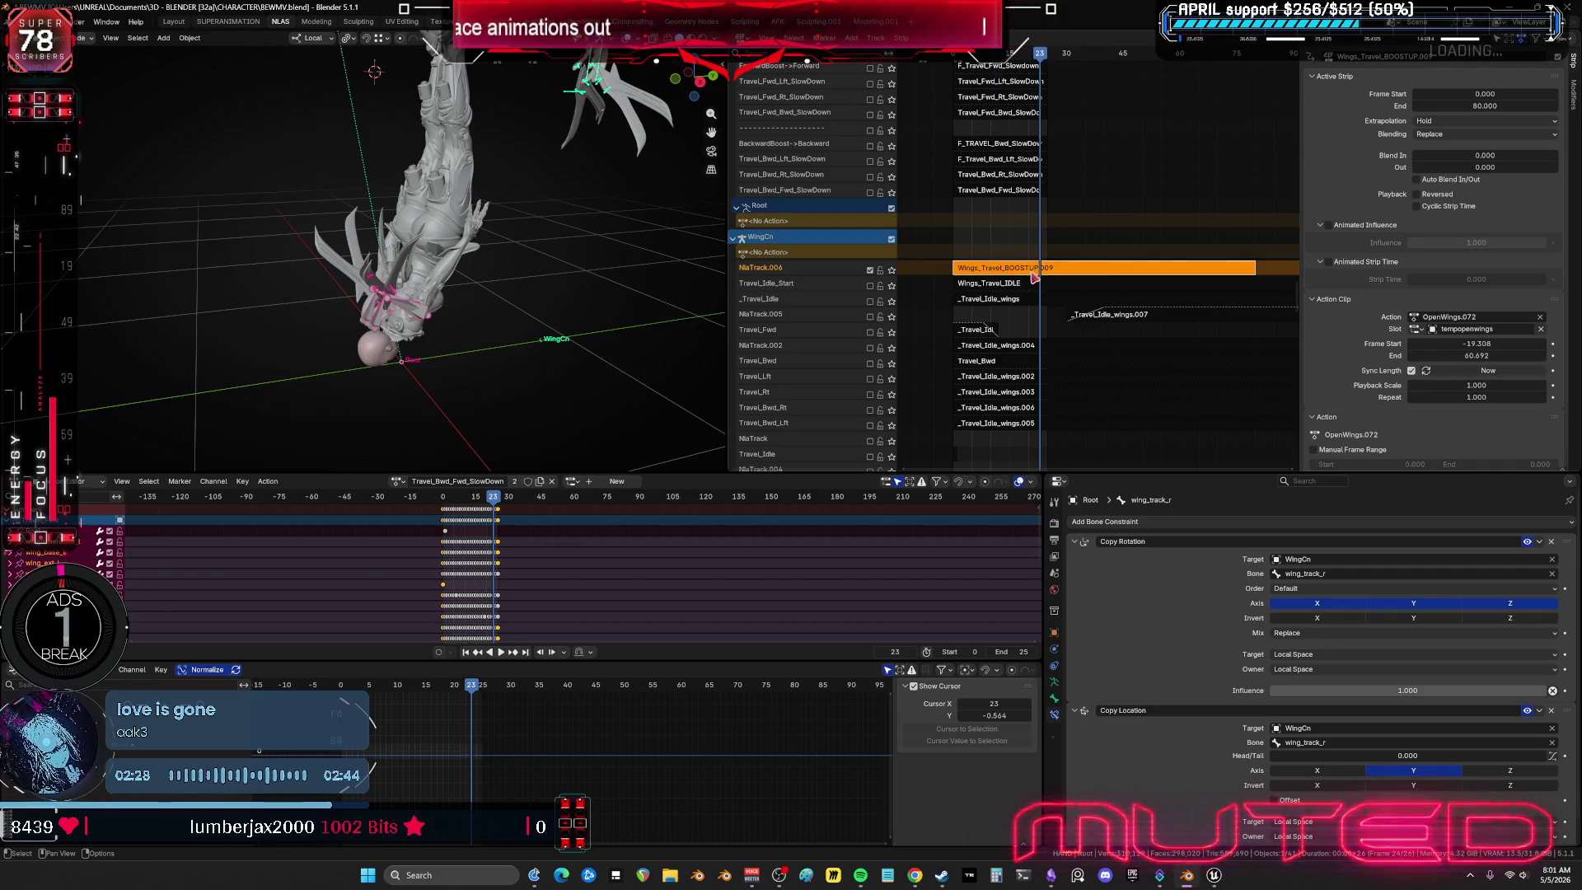
mouse_move(1030, 277)
middle_mouse_down()
mouse_move(939, 292)
mouse_move(1104, 235)
mouse_move(1101, 330)
middle_mouse_up()
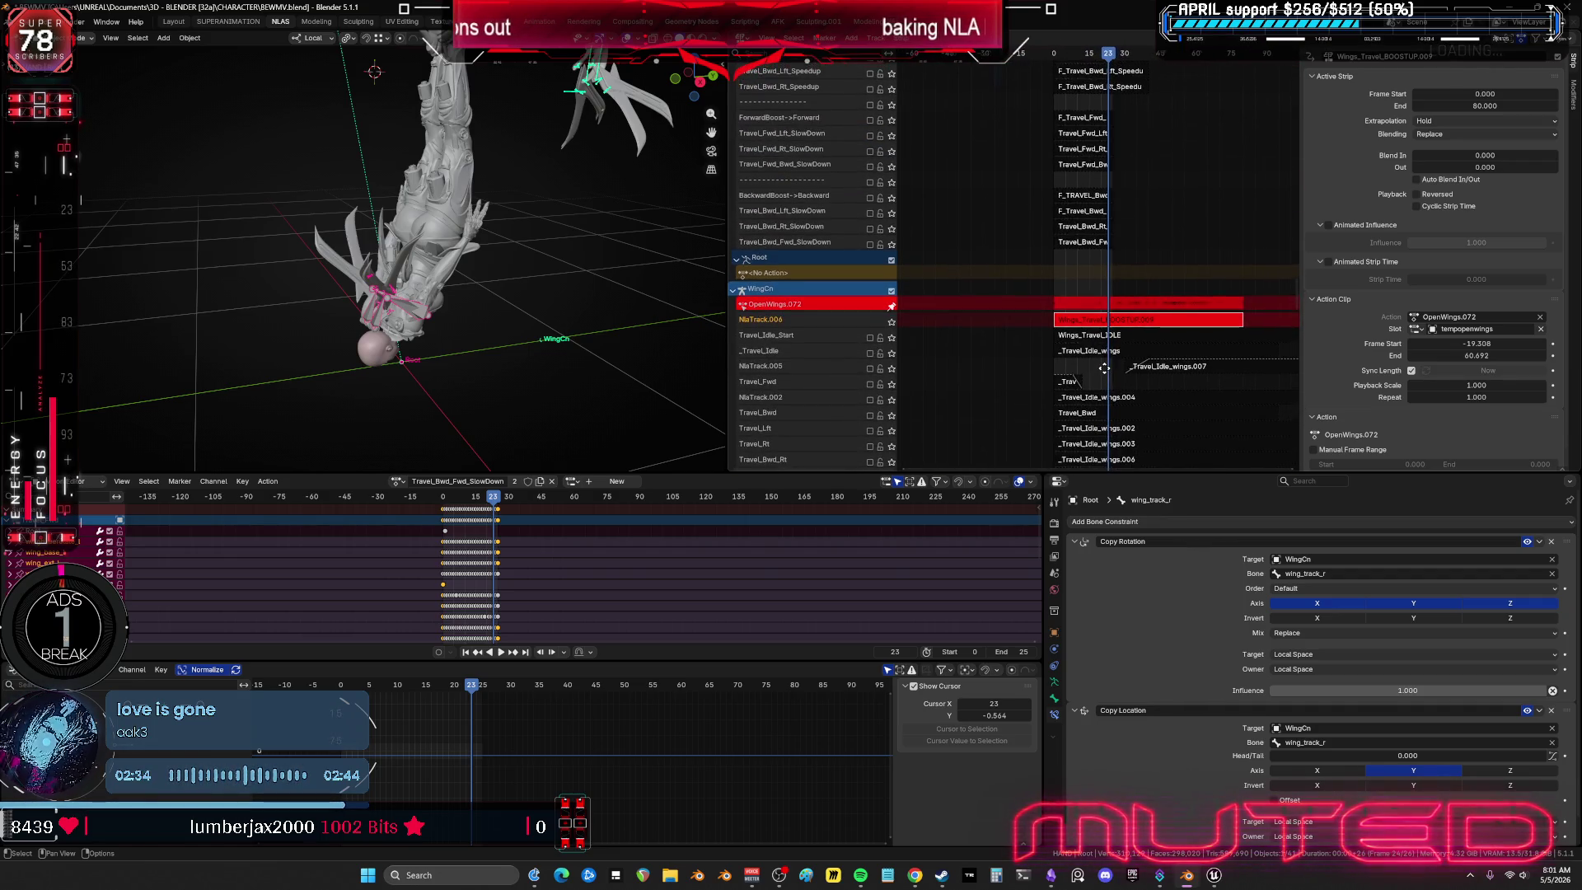
Exit tweak mode on the wing boost strip and rename it Dive_Loop.
key("Tab")
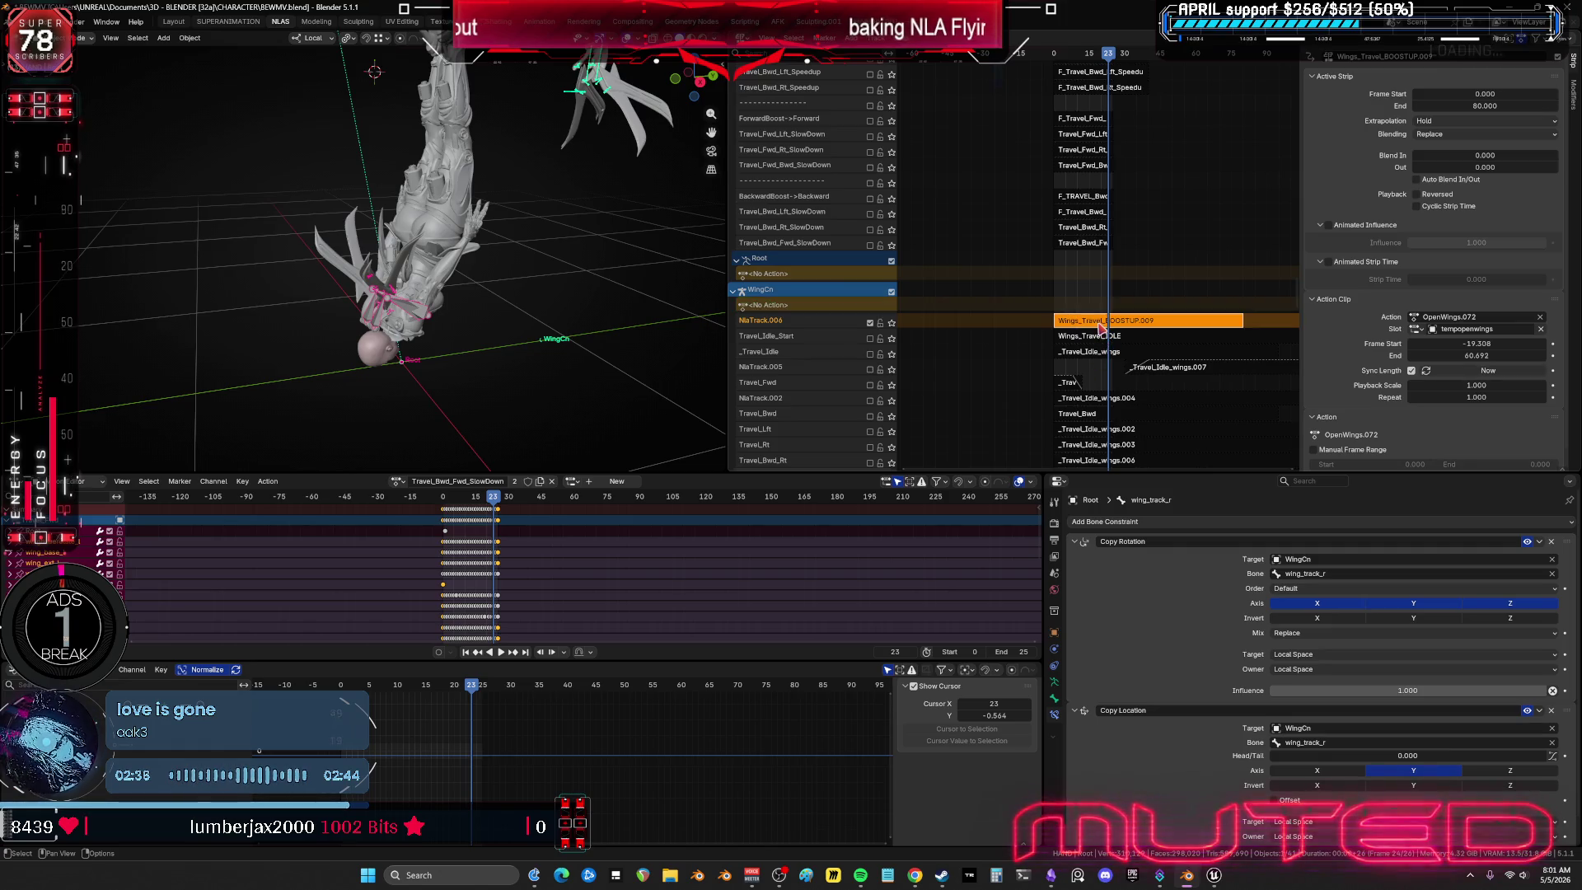
key("Tab")
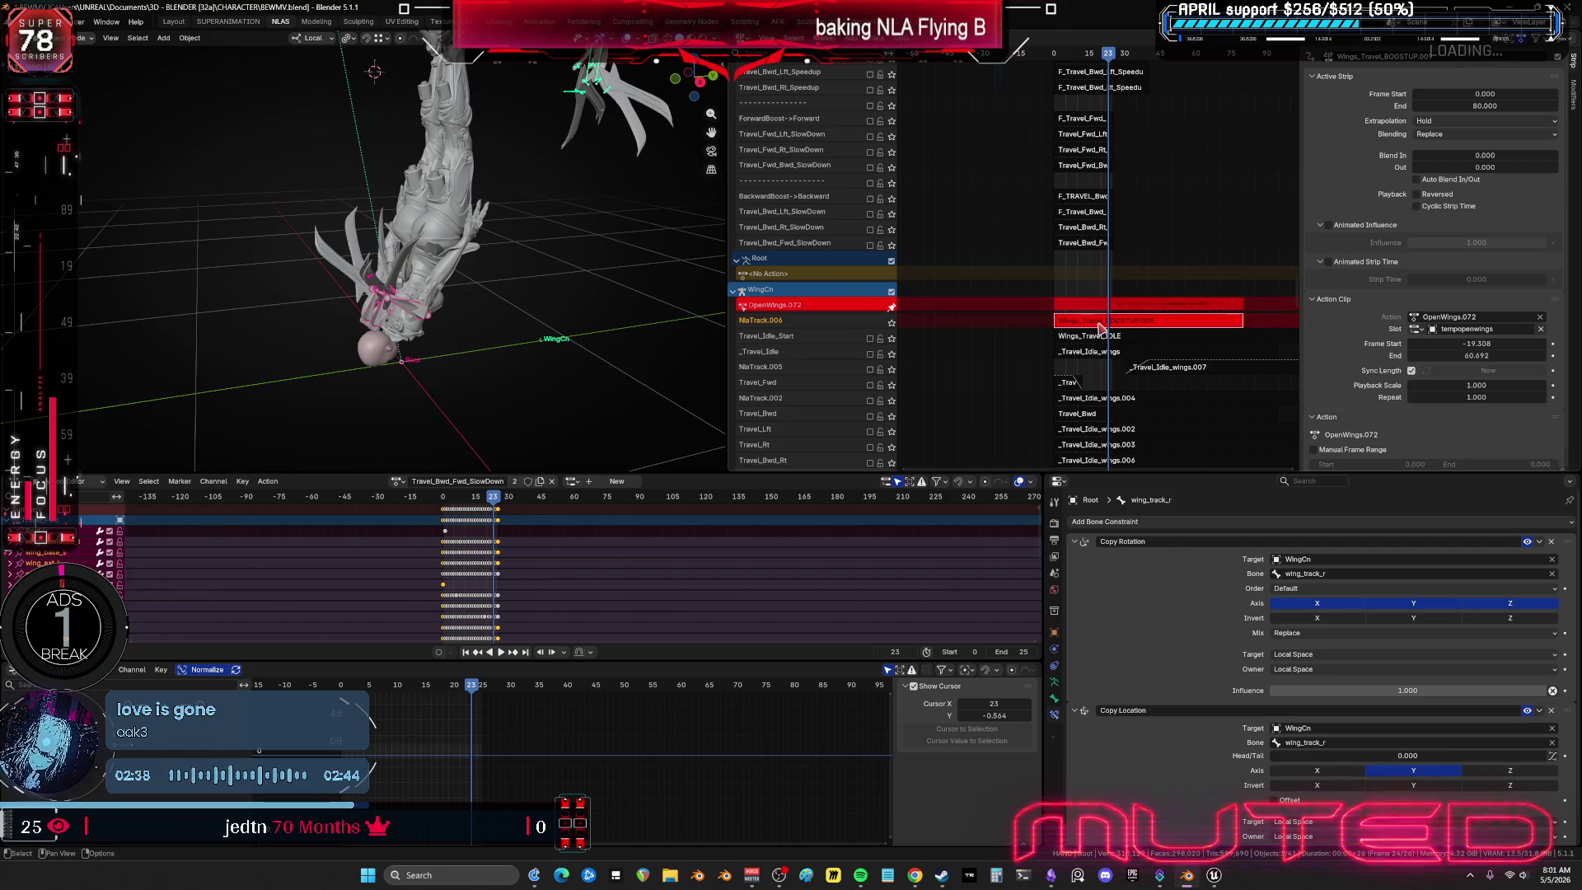
key("Tab")
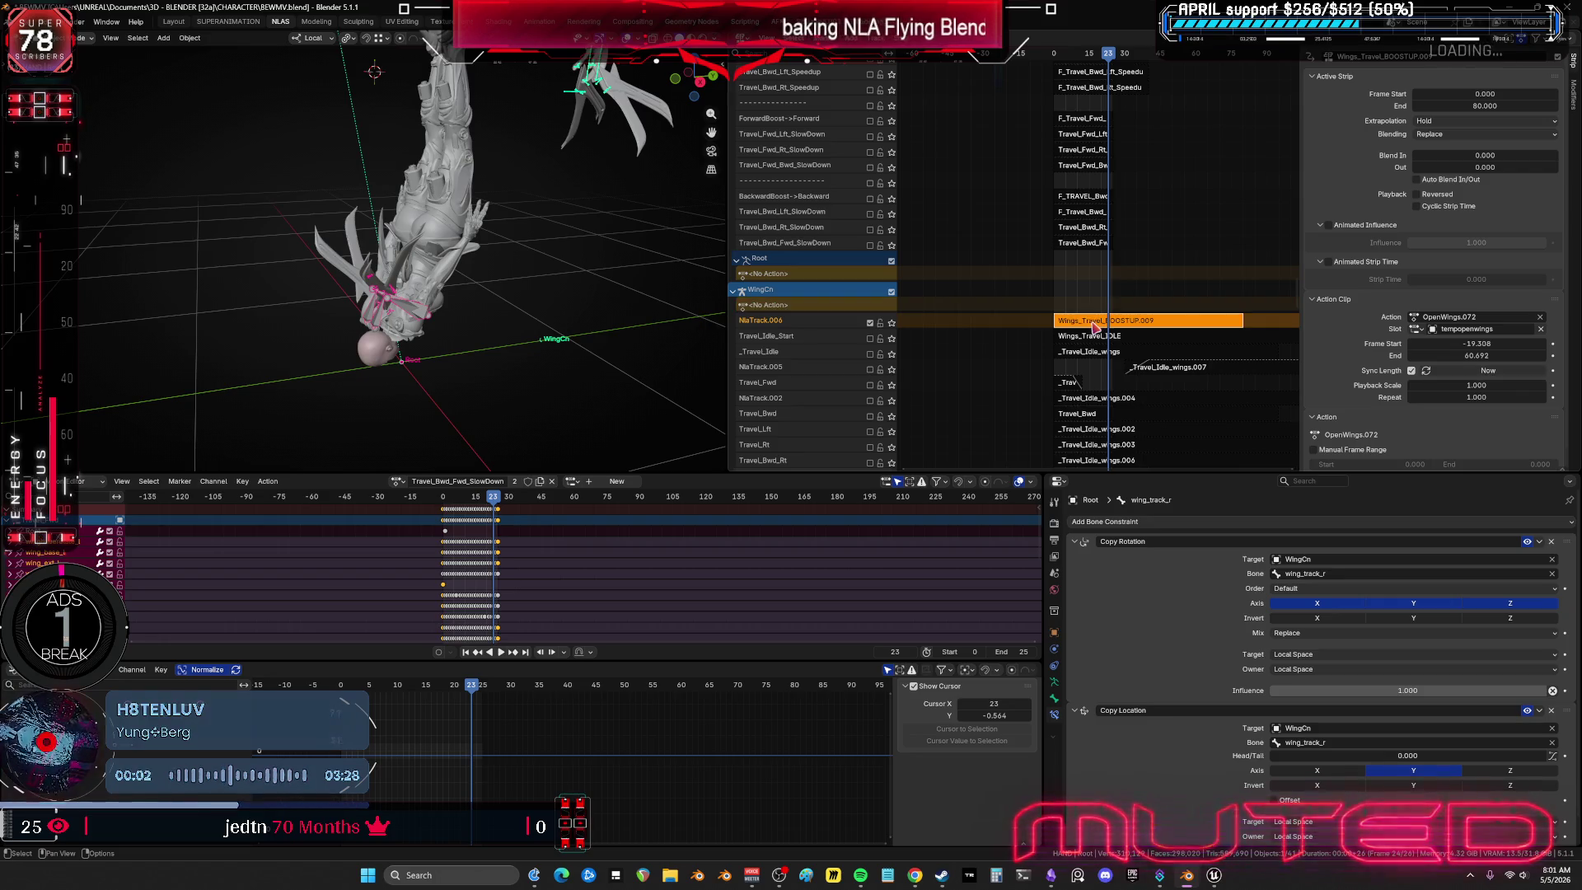
middle_click_drag(1096, 328, 1029, 314)
key("Tab")
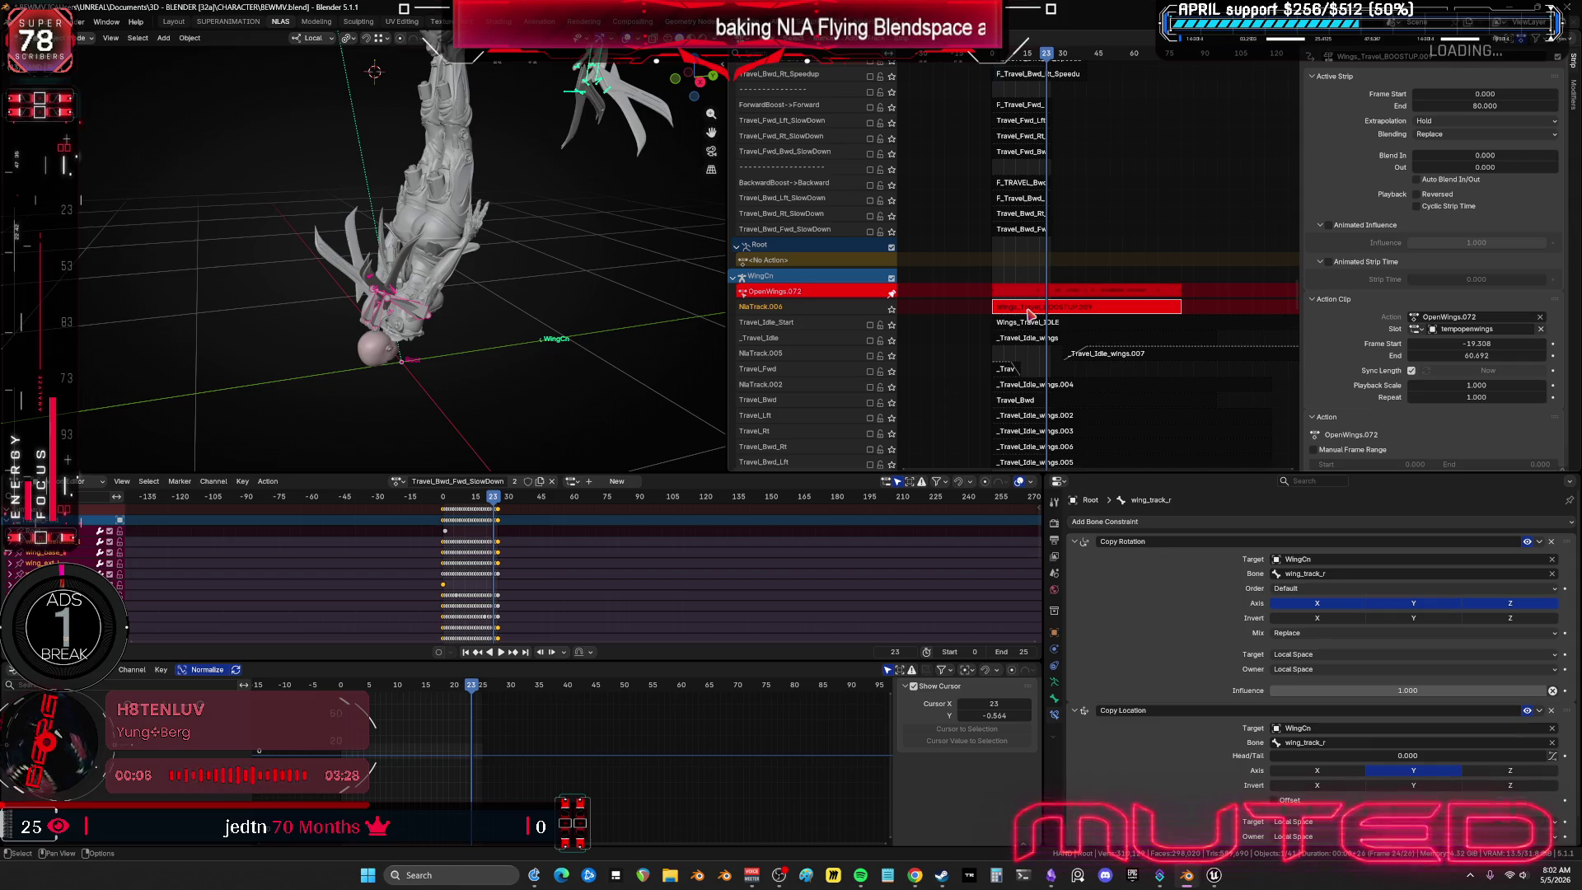
key("Tab")
key("F2")
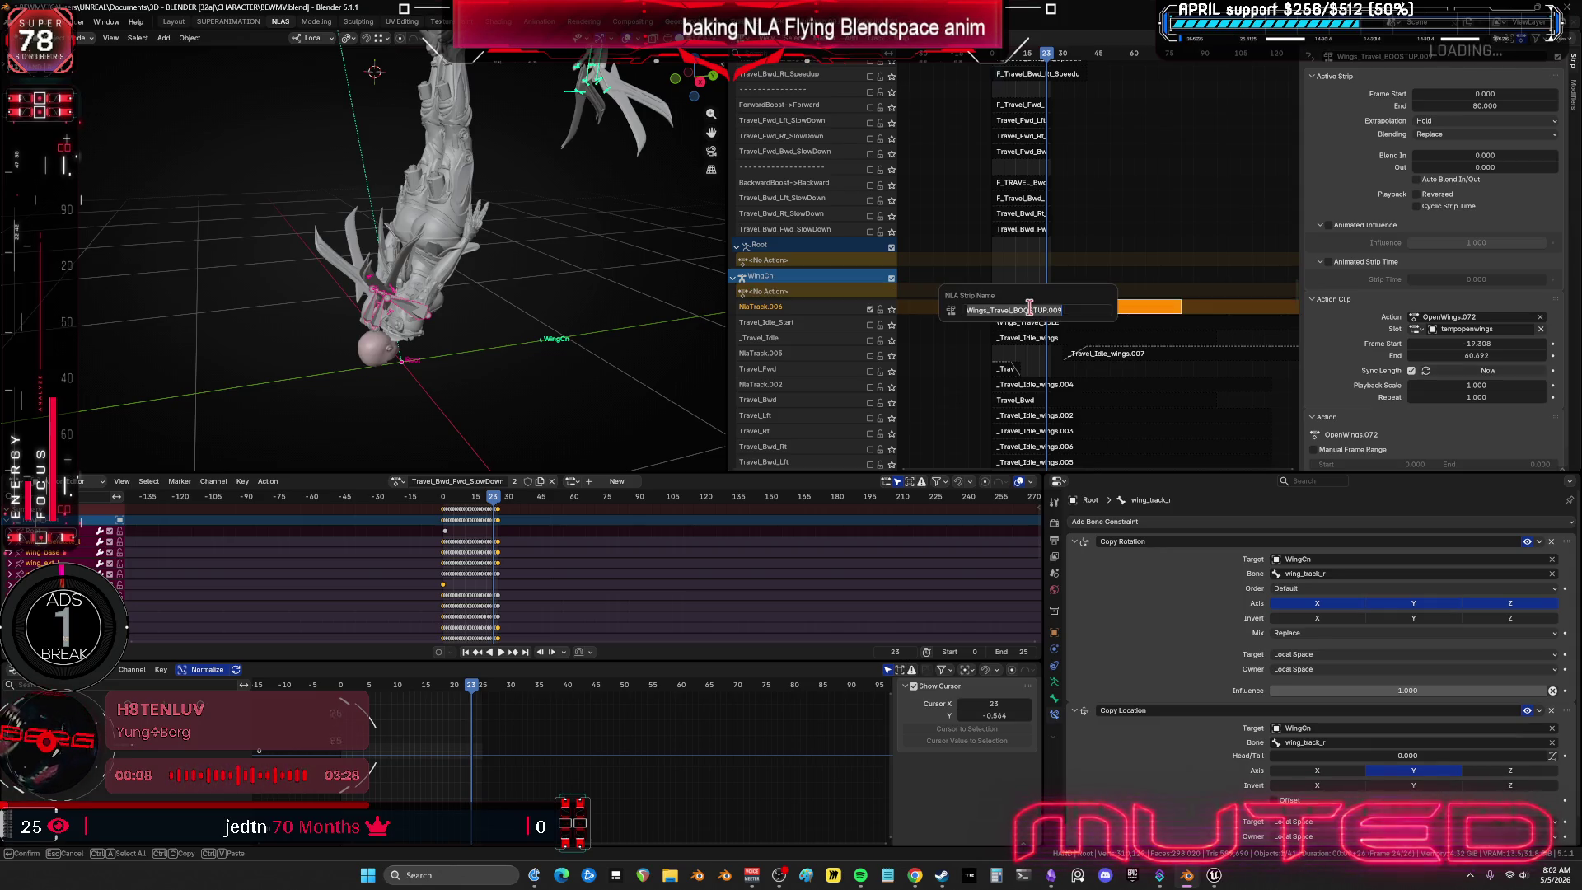
type("Dive_Loop")
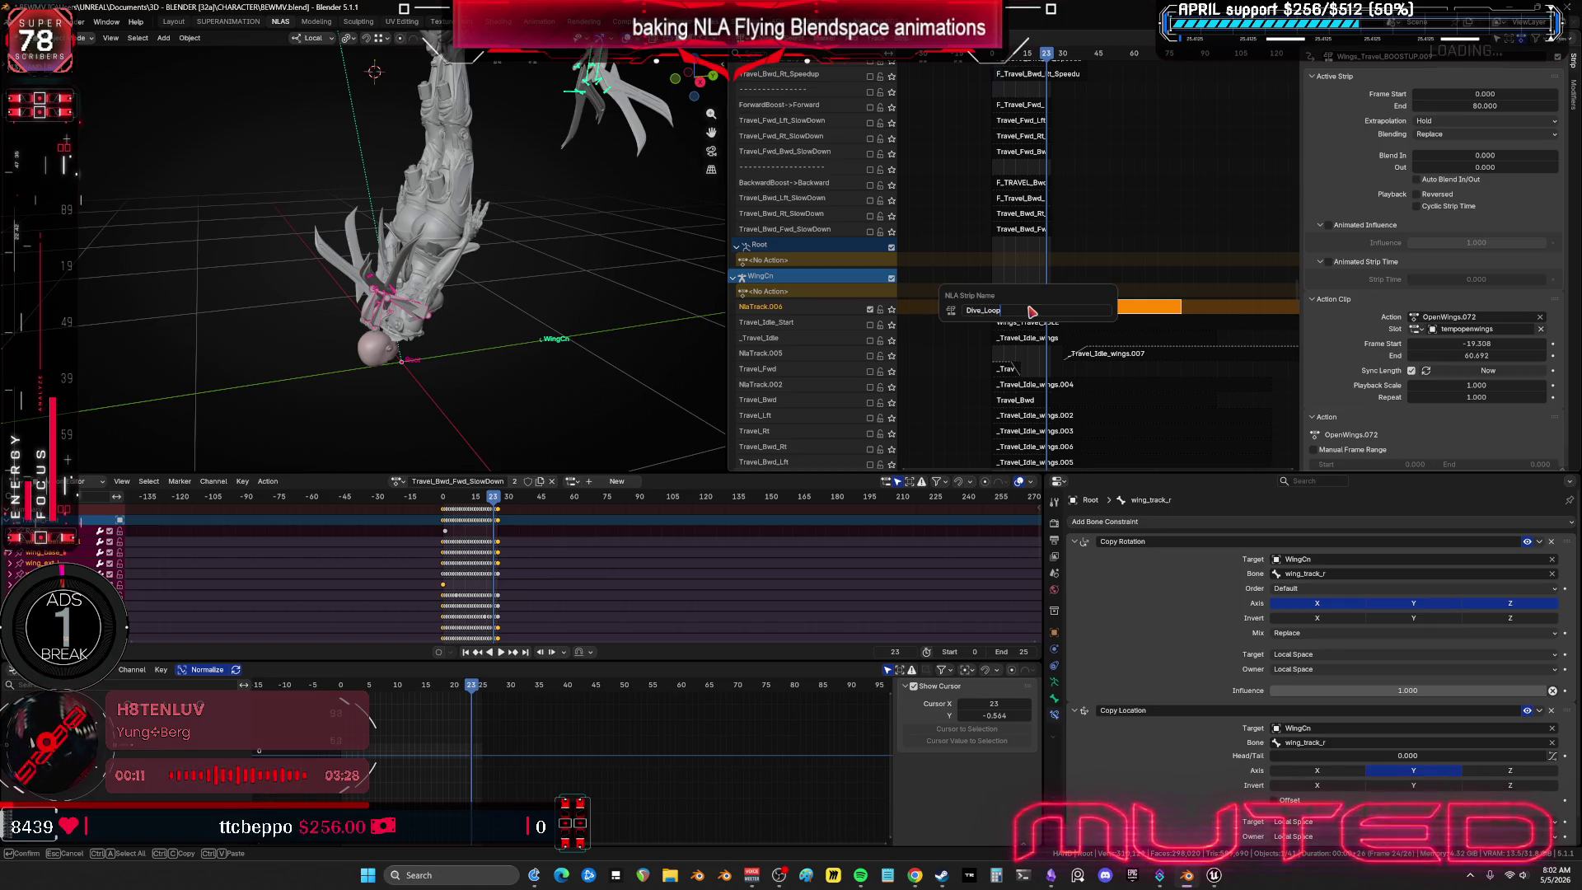
key("Return")
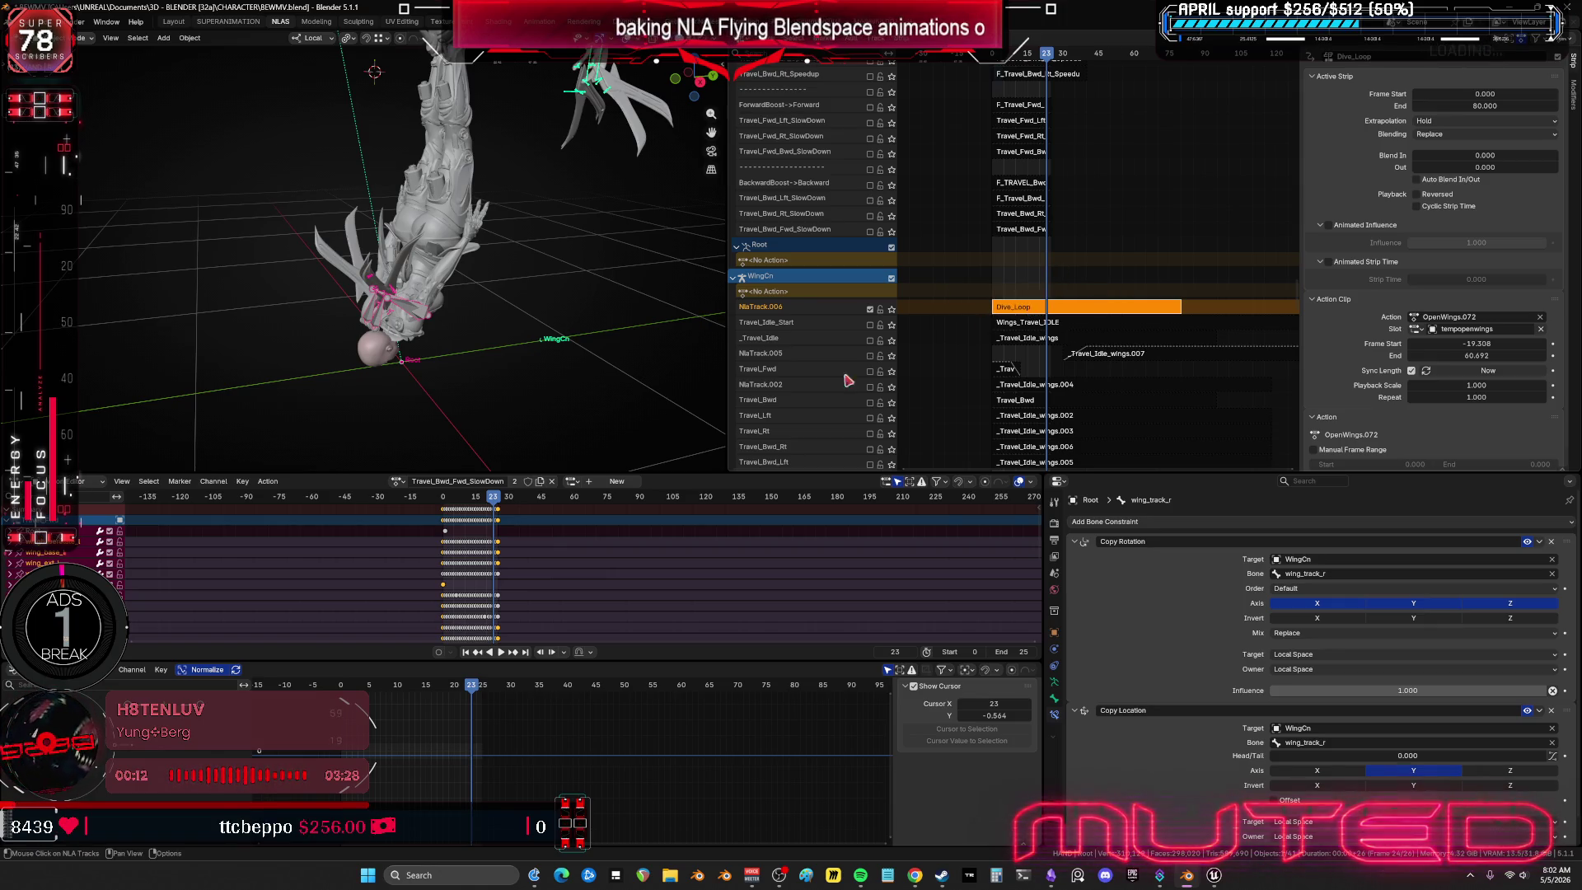
Browse the strip's available actions and begin renaming the current wing action.
left_click(1481, 320)
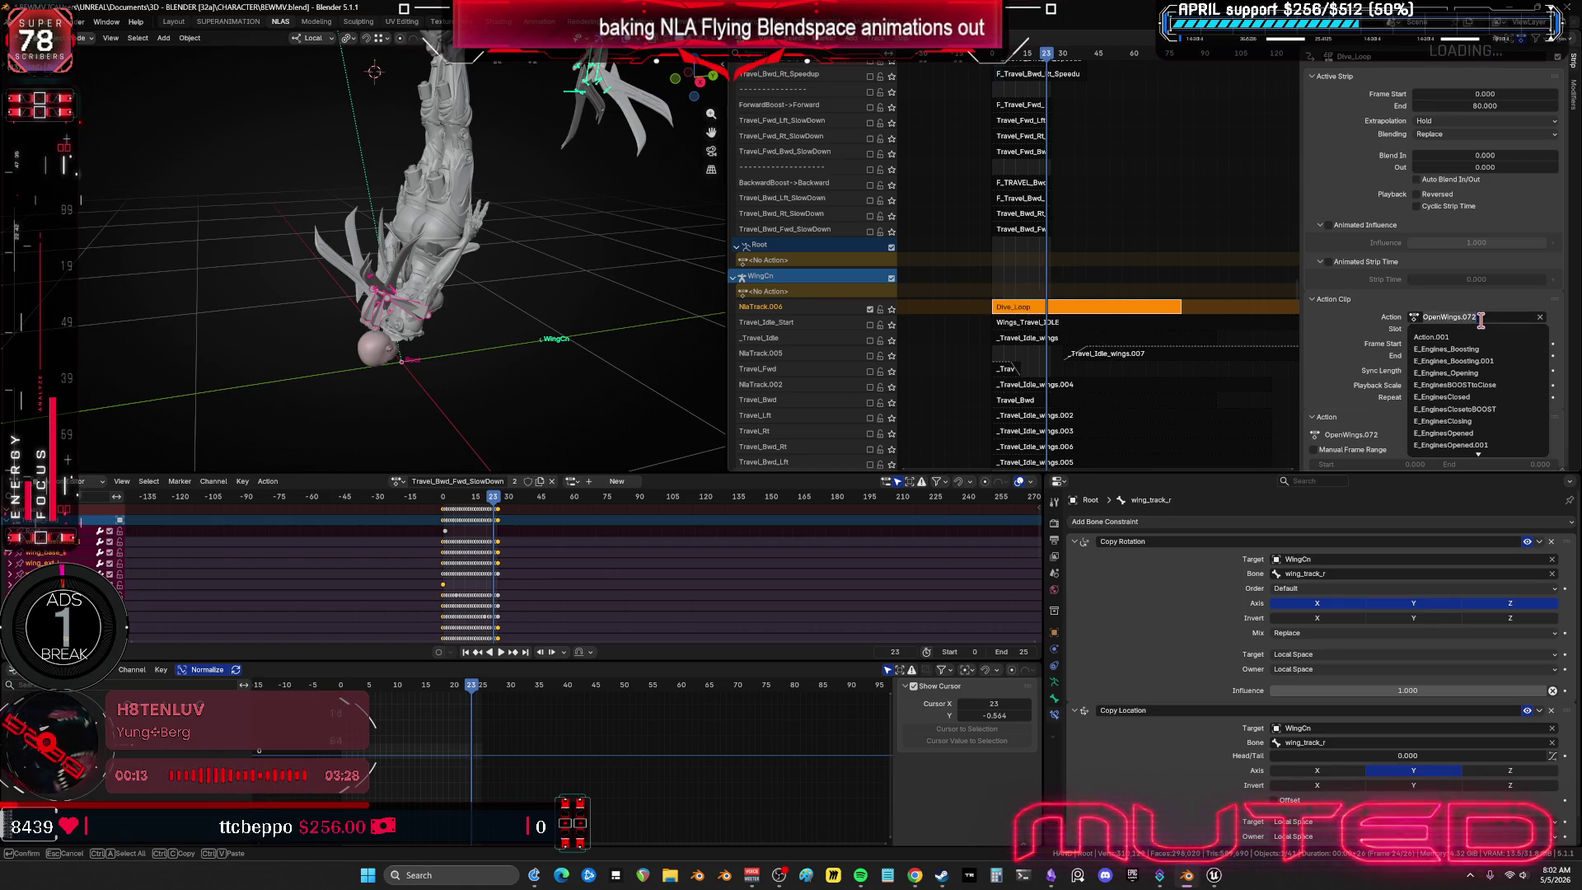
left_click(398, 482)
left_click(470, 489)
Rename the wing action, its NLA strip and NlaTrack.006 all to wingsdiveloop.
left_click(457, 484)
type("wingsdive")
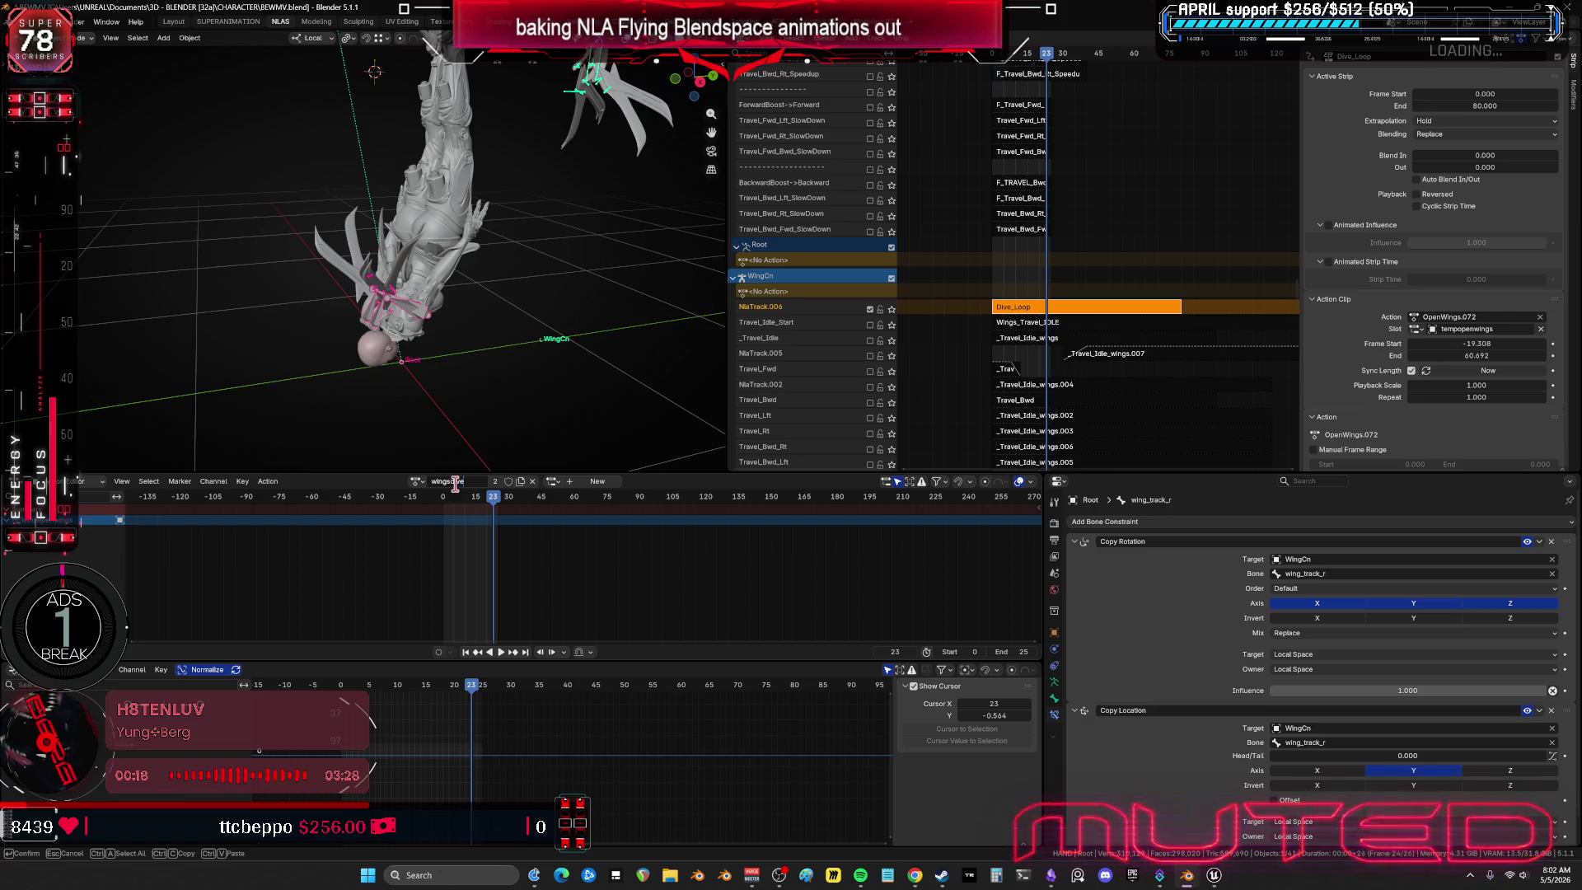
type("loop")
key("Return")
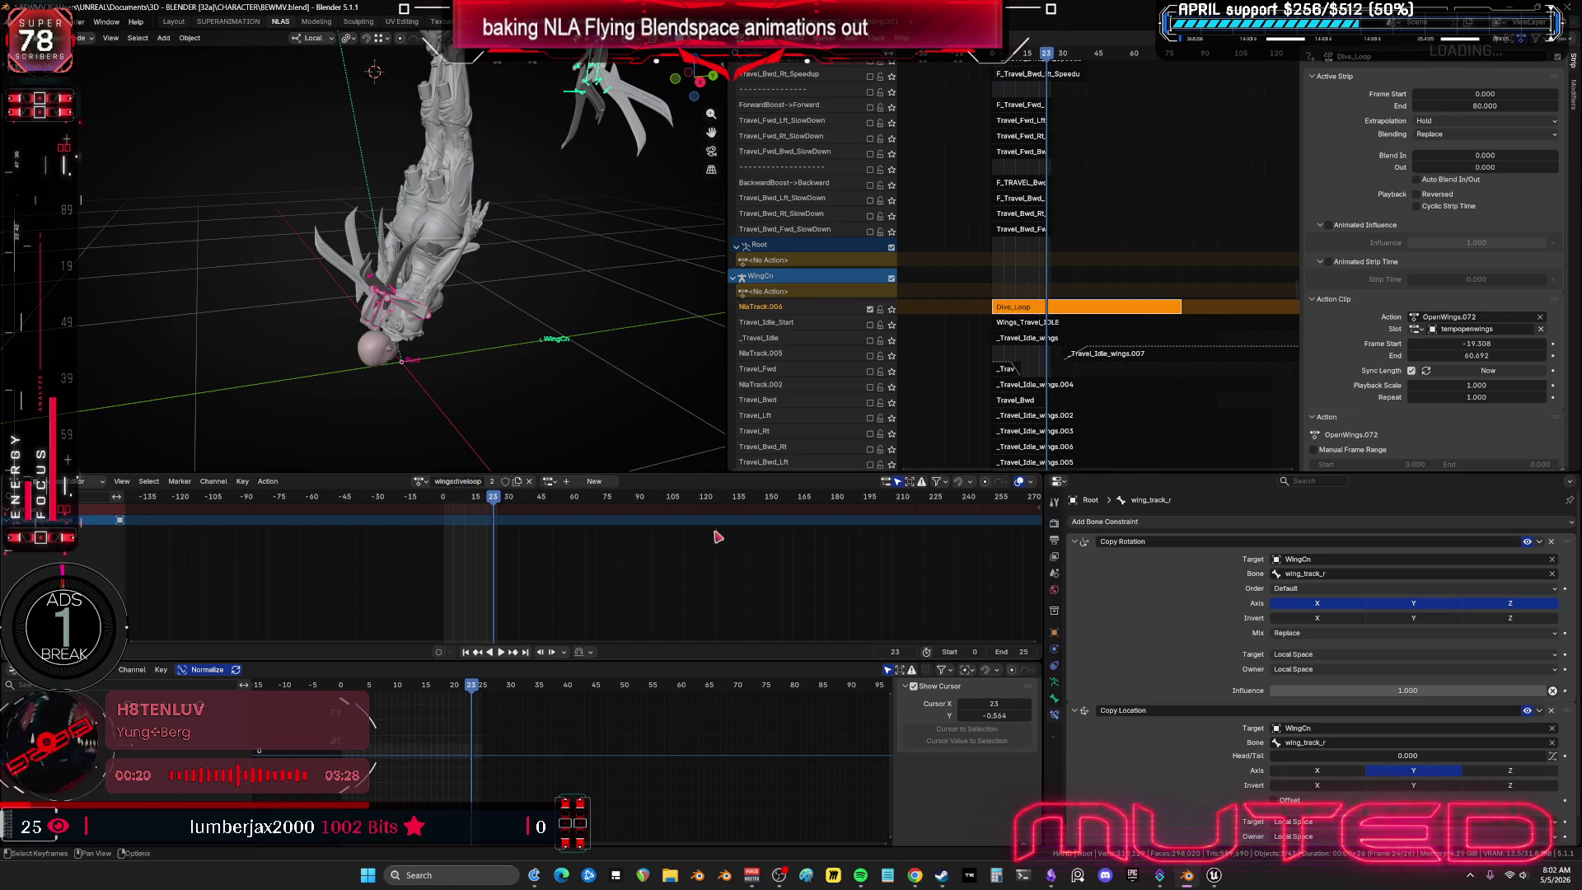
key("F2")
key("BackSpace")
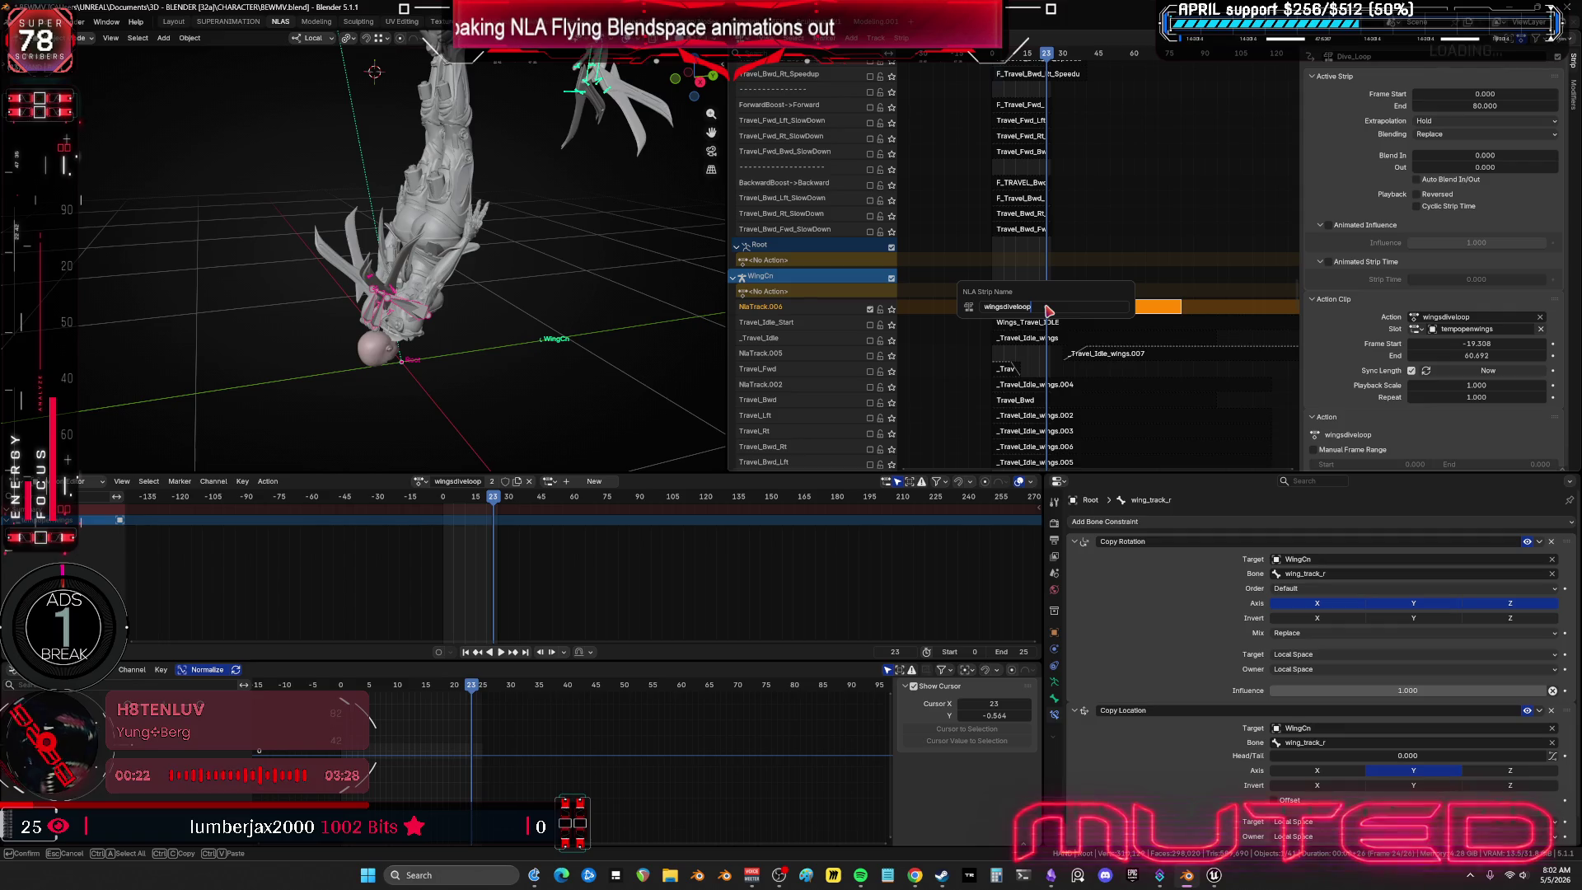
key("Return")
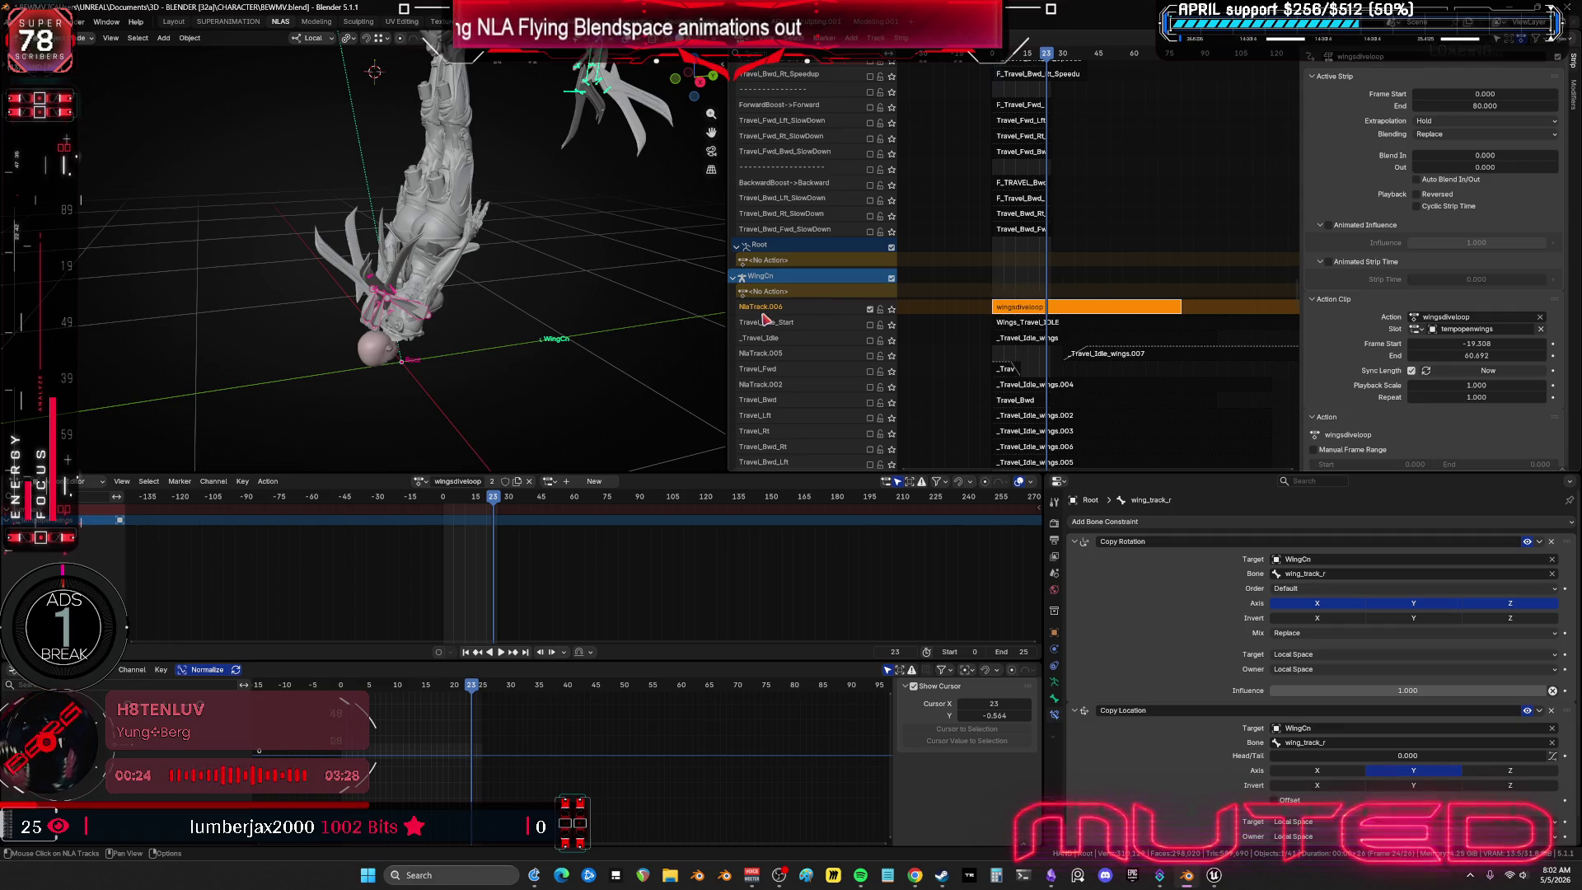
double_click(763, 312)
type("wingsdiveloop")
key("Return")
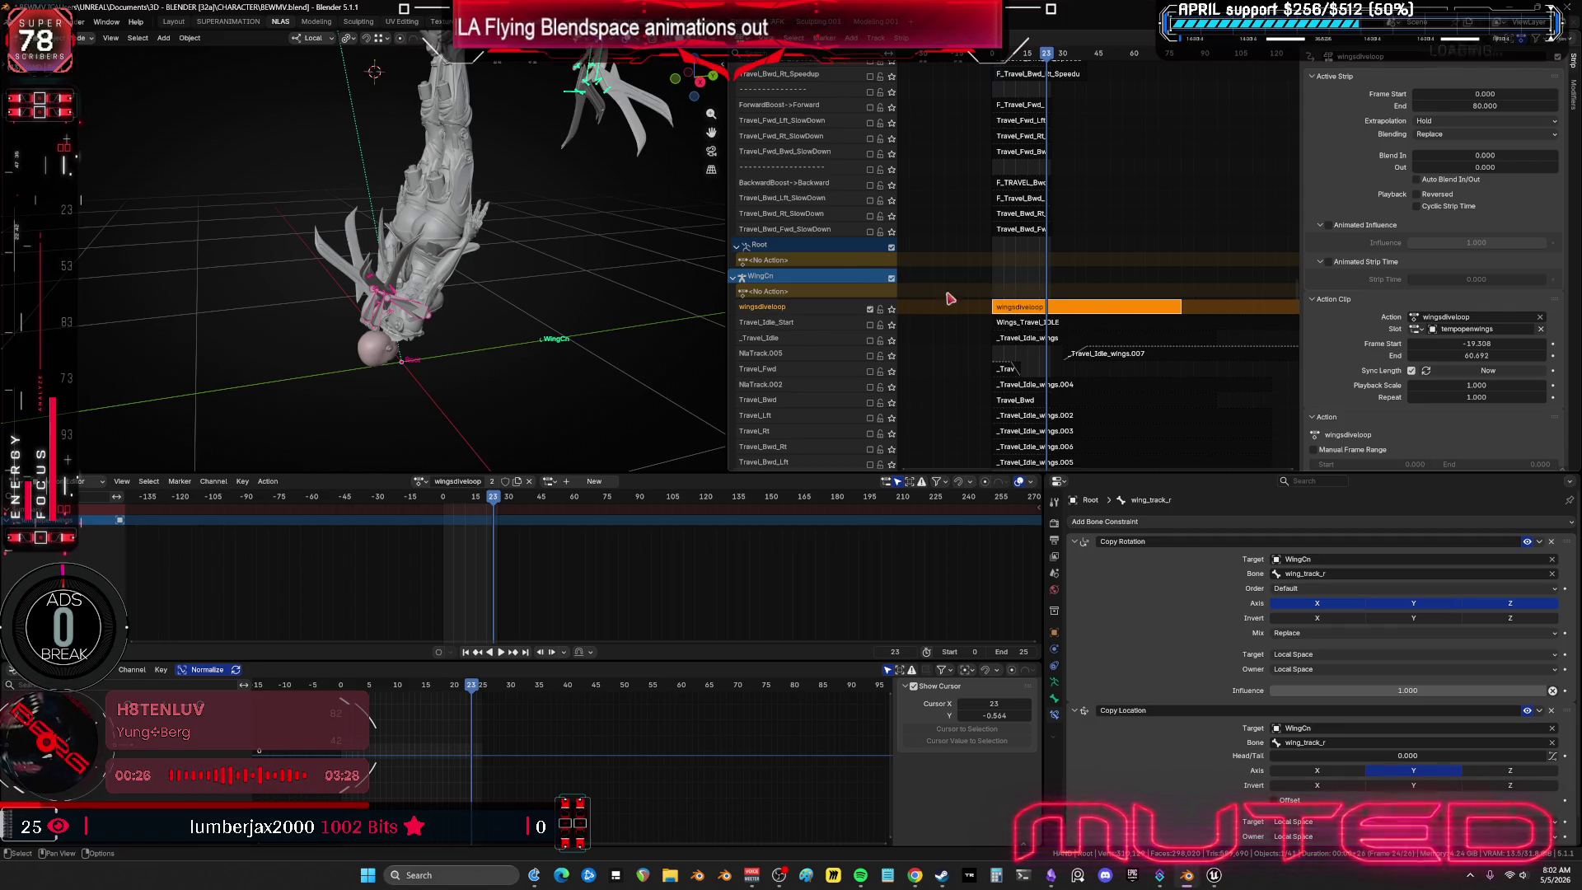
Set the strip end to frame 30 and, in tweak mode, the action clip start to 0.
mouse_move(623, 181)
middle_mouse_down()
mouse_move(609, 203)
mouse_move(393, 310)
mouse_move(330, 283)
mouse_move(383, 333)
middle_mouse_up()
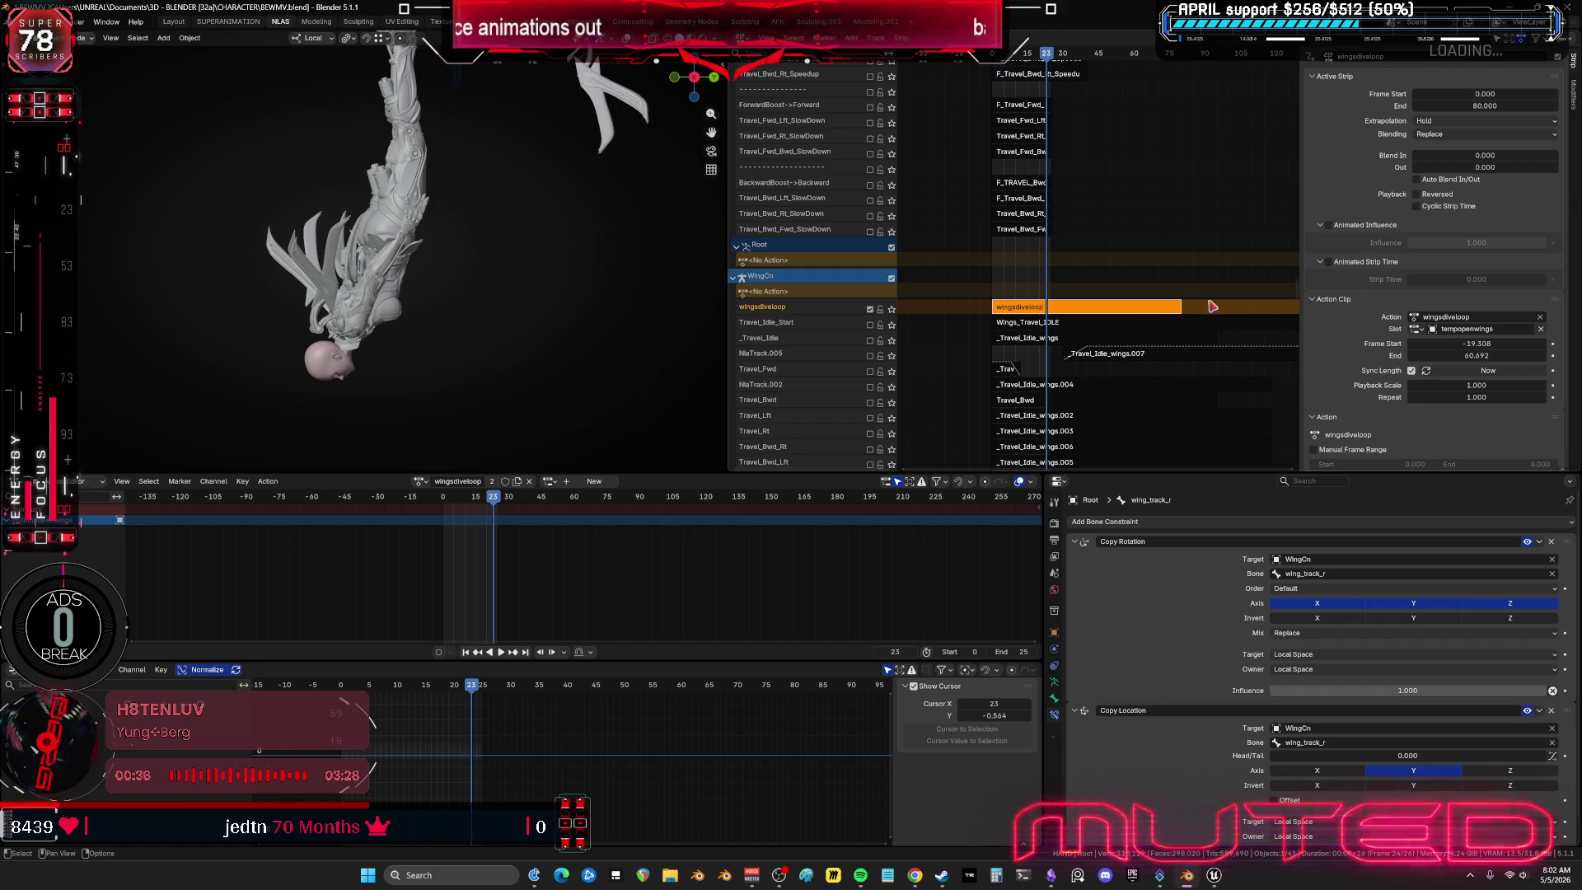
left_click(1483, 106)
type("30")
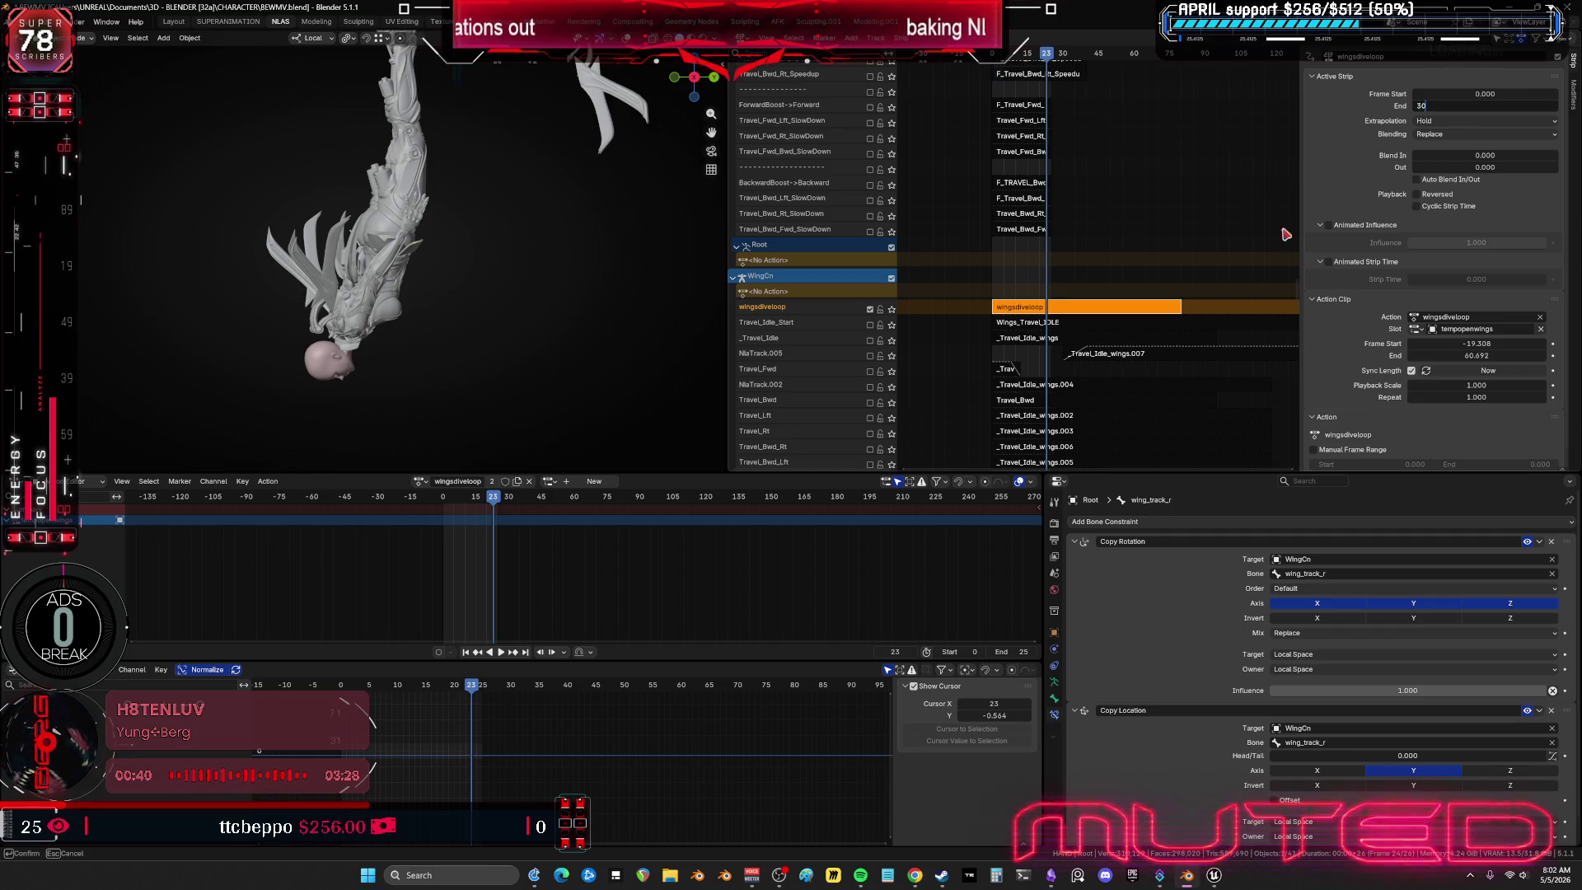
key("Return")
key("Tab")
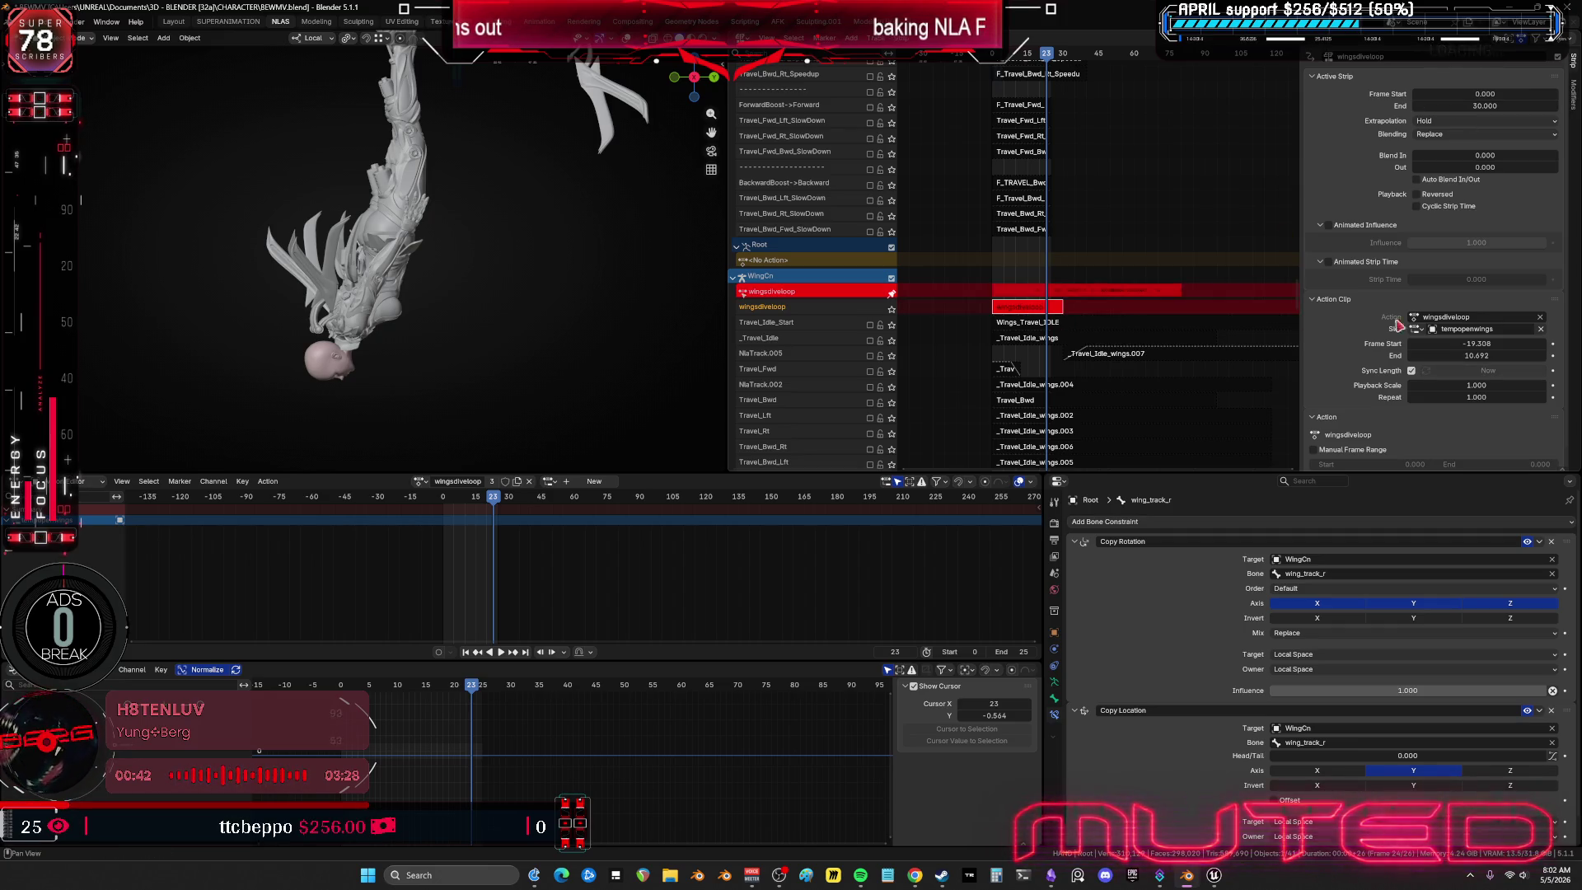
left_click(1447, 344)
type("0")
left_click(1509, 356)
Set the clip end to 30, then select wing_ext_l in Pose Mode from side ortho view at frame 0.
key("Return")
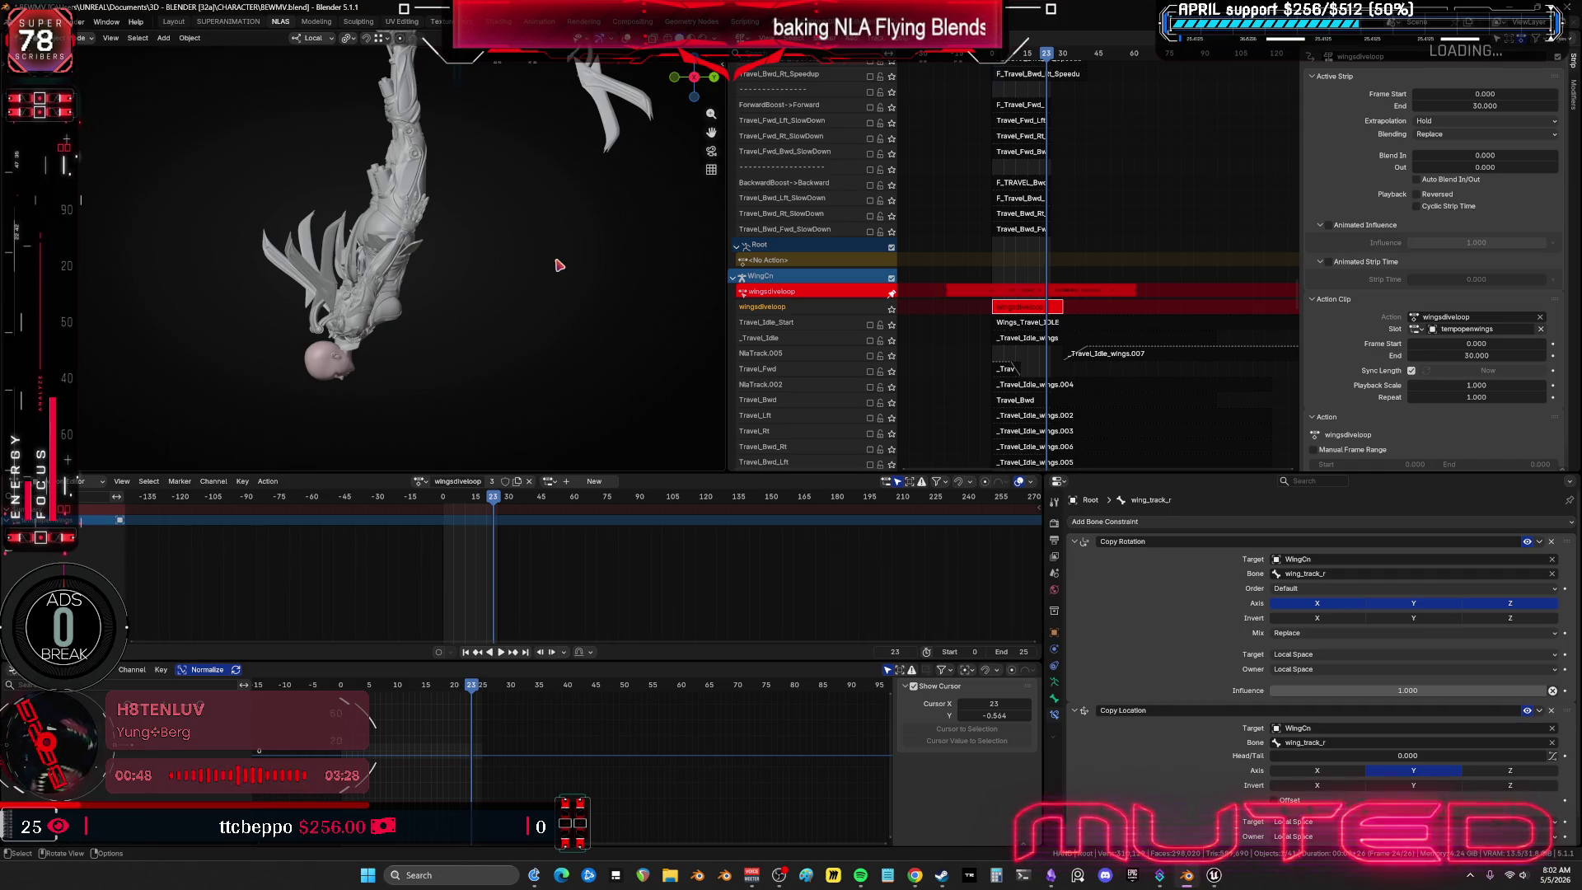
key("KP_3")
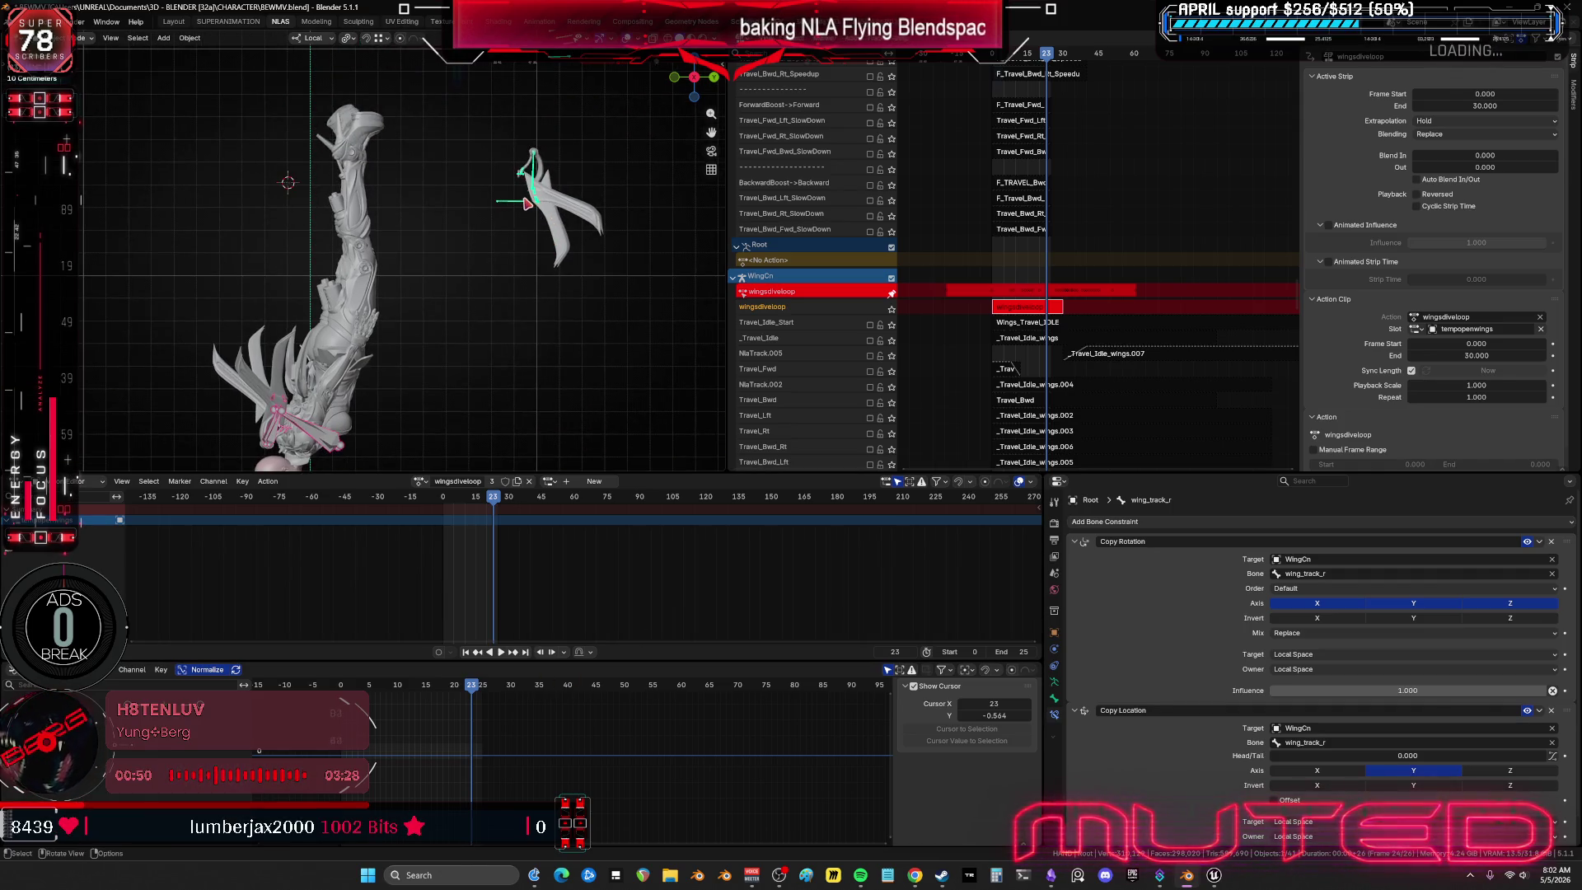
left_click(525, 206)
key("ctrl+Tab")
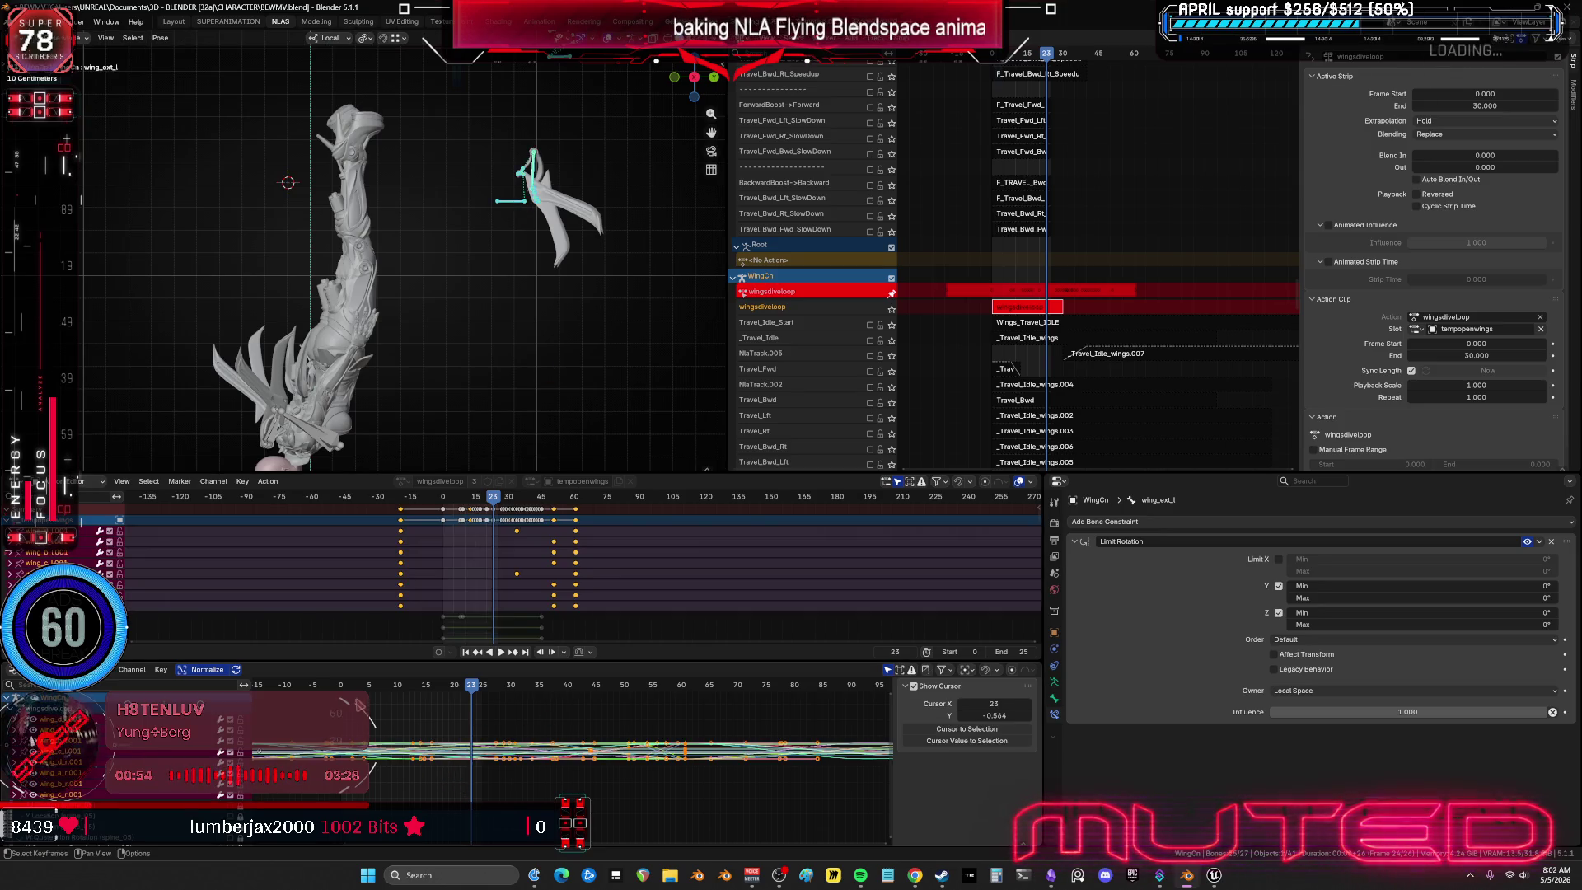
key("space")
Inspect the wing curves full-screen, then select keys after the current frame for keying.
key("ctrl+space")
mouse_move(693, 550)
middle_mouse_down("ctrl")
mouse_move(714, 532)
mouse_move(848, 516)
mouse_move(1173, 519)
middle_mouse_up("ctrl")
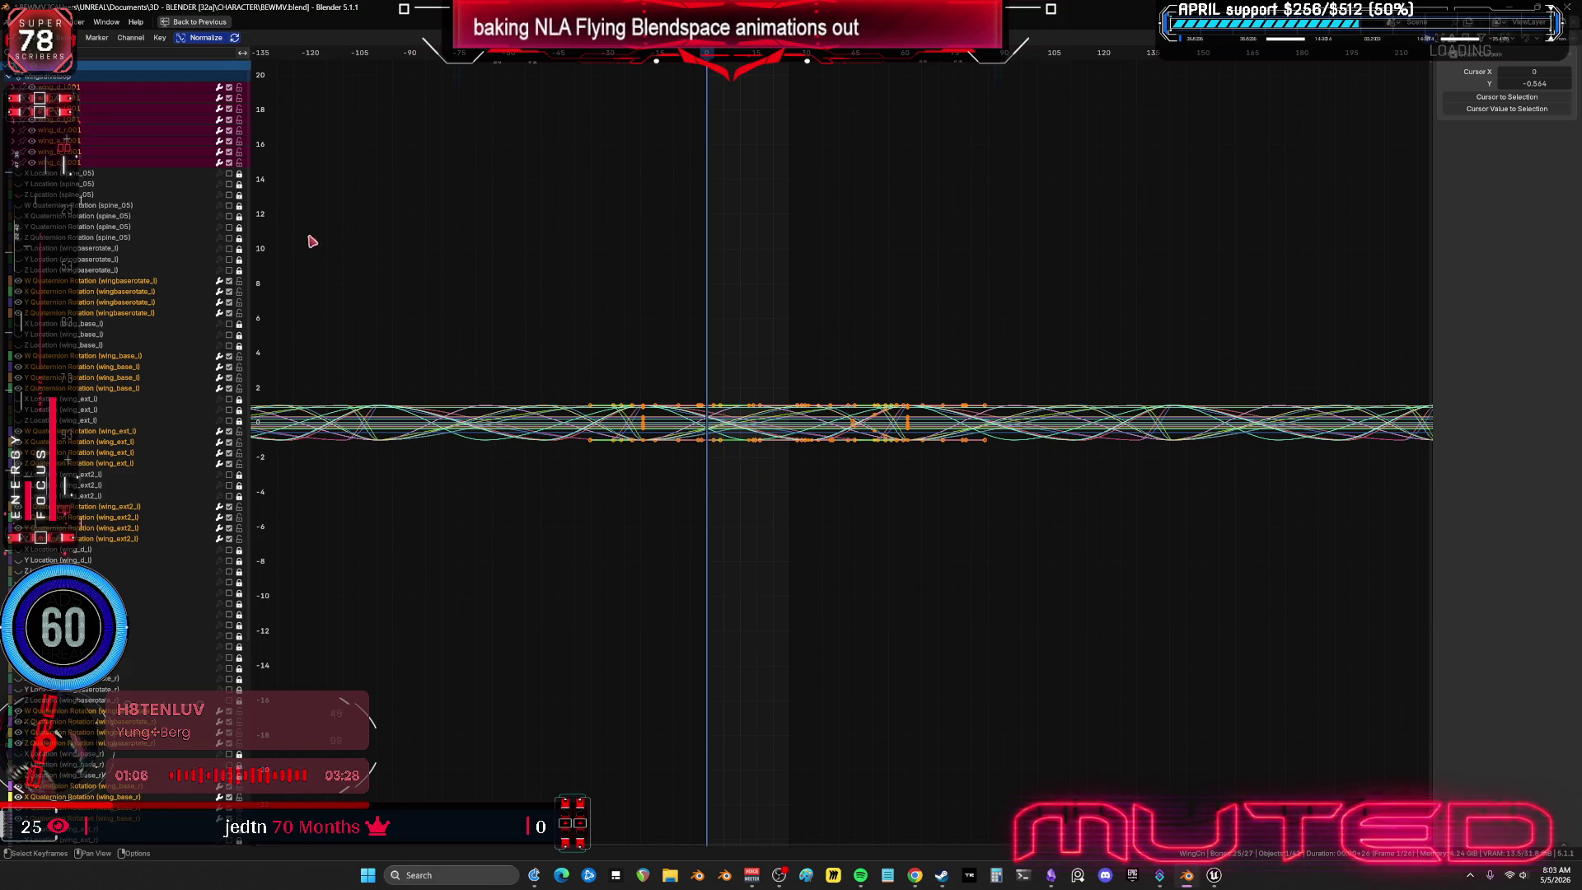
key("ctrl+space")
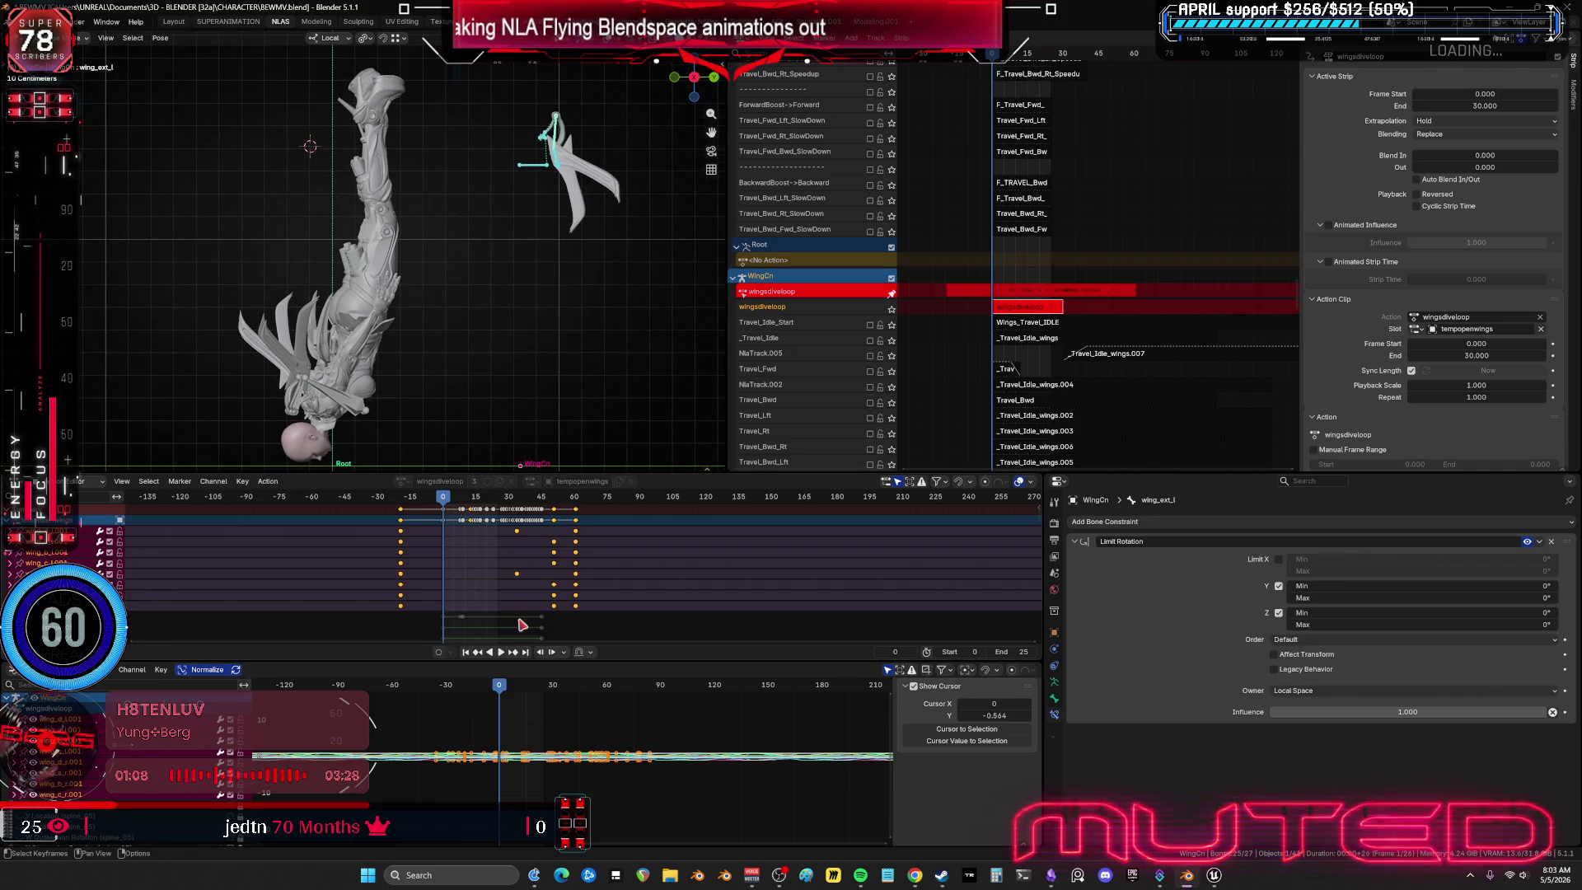
key("bracketright")
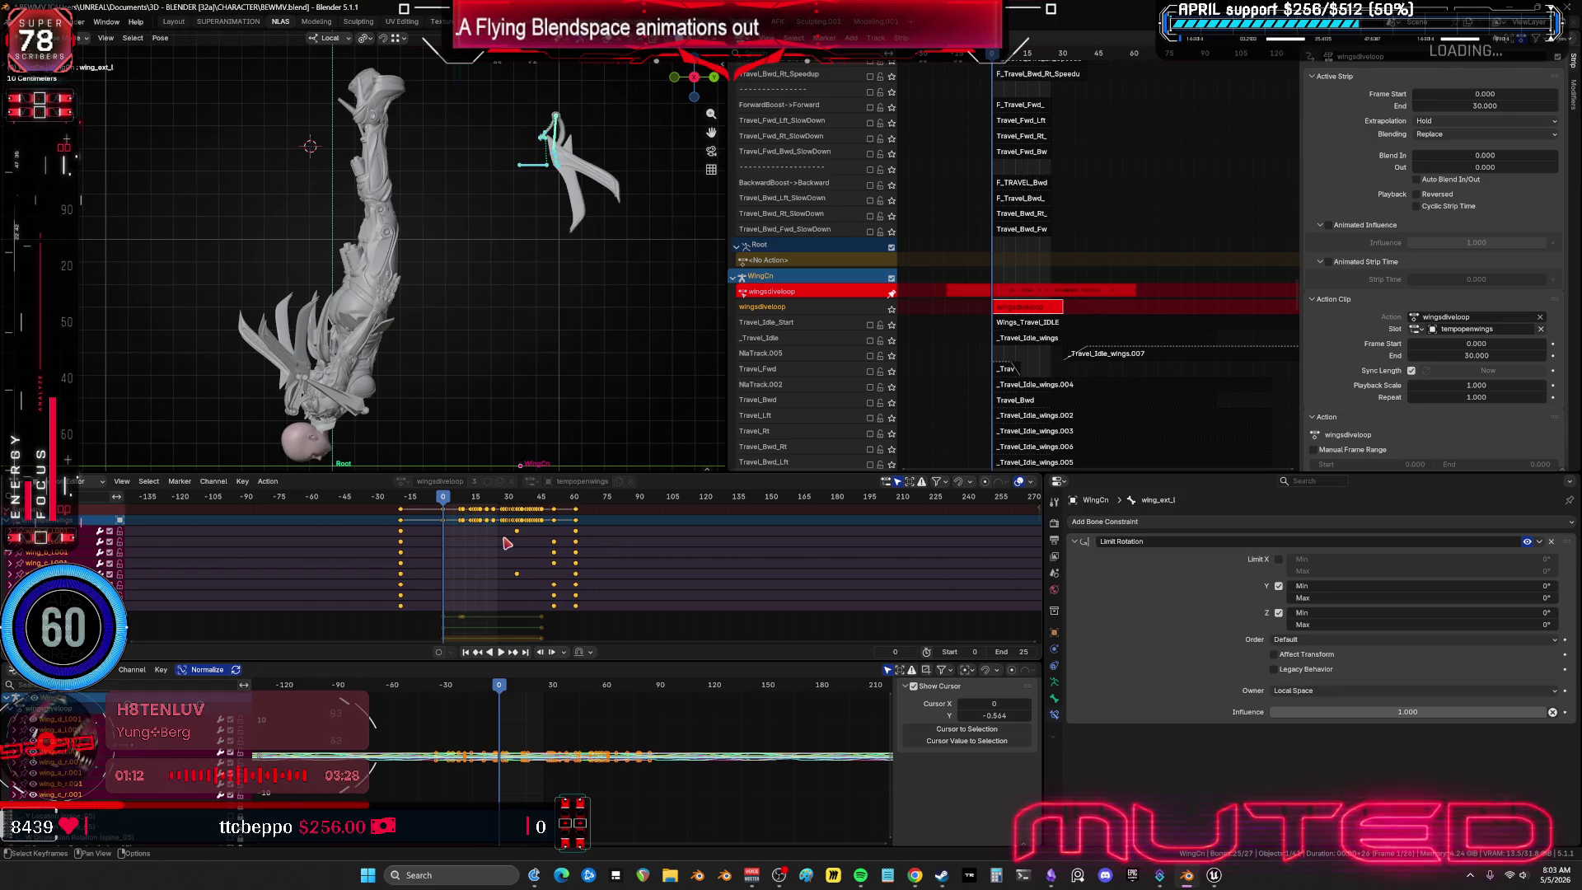
key("k")
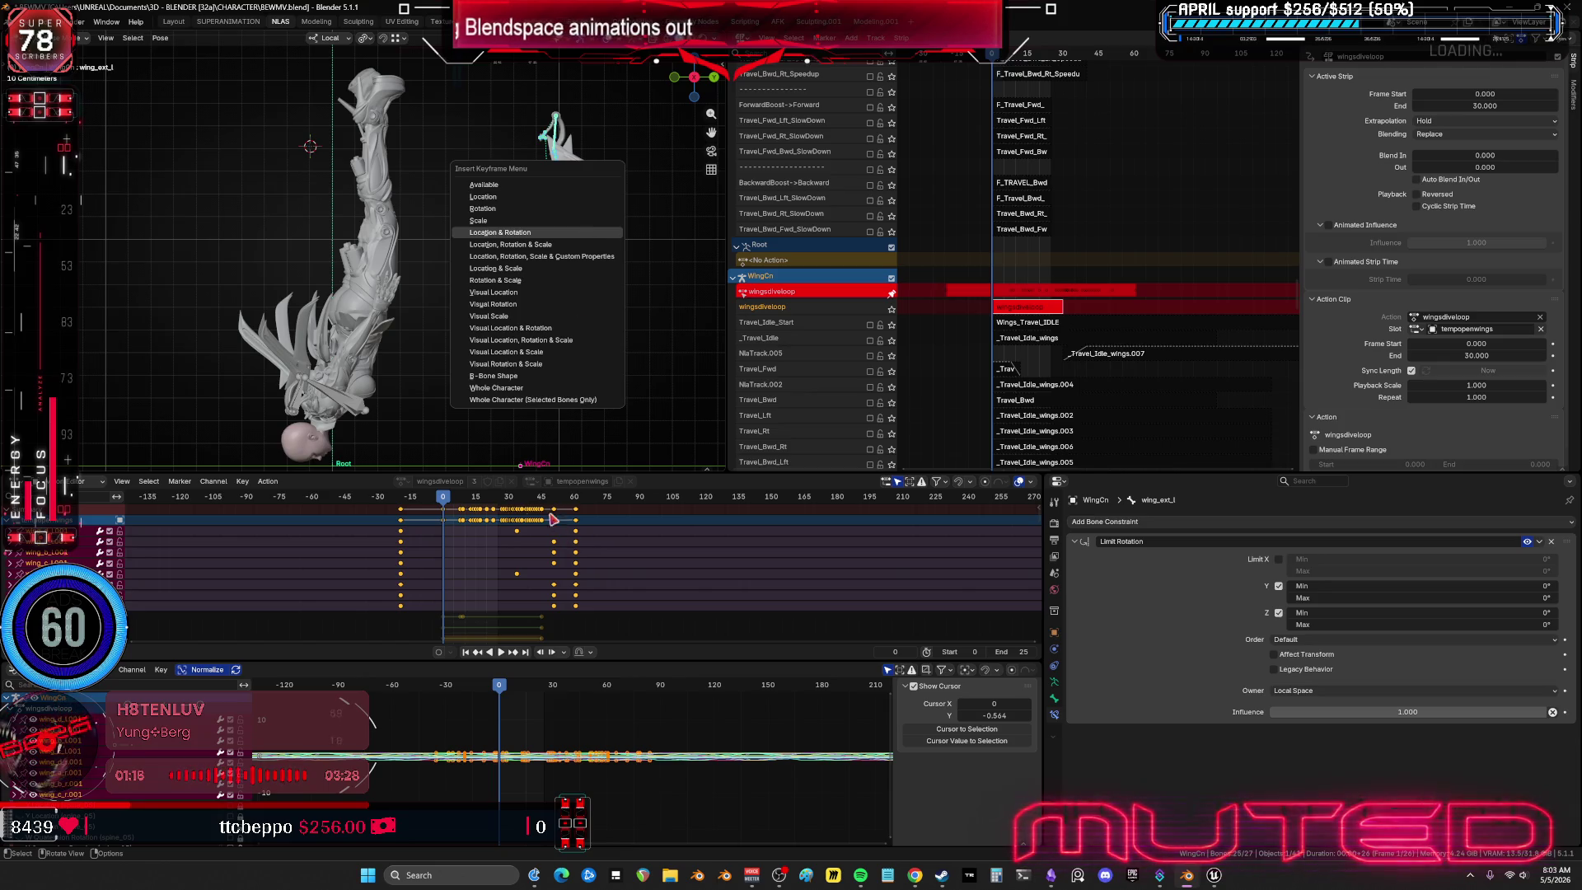
Delete the wing keyframes before frame 0 and after frame 30 in the Dope Sheet.
left_click(414, 549)
left_click_drag(402, 618, 382, 505)
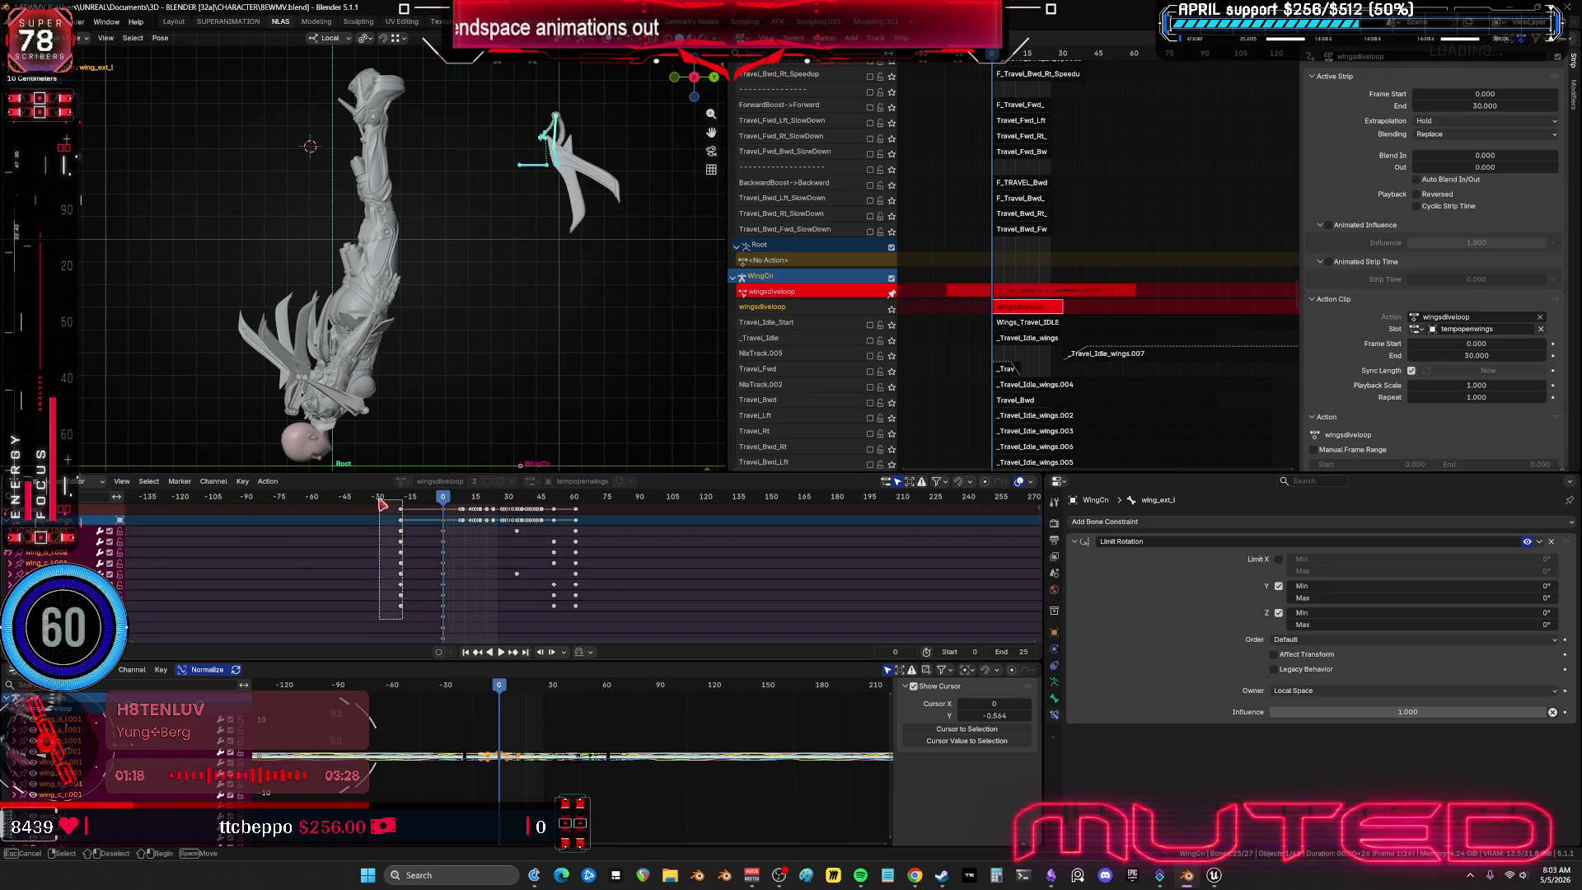
key("Delete")
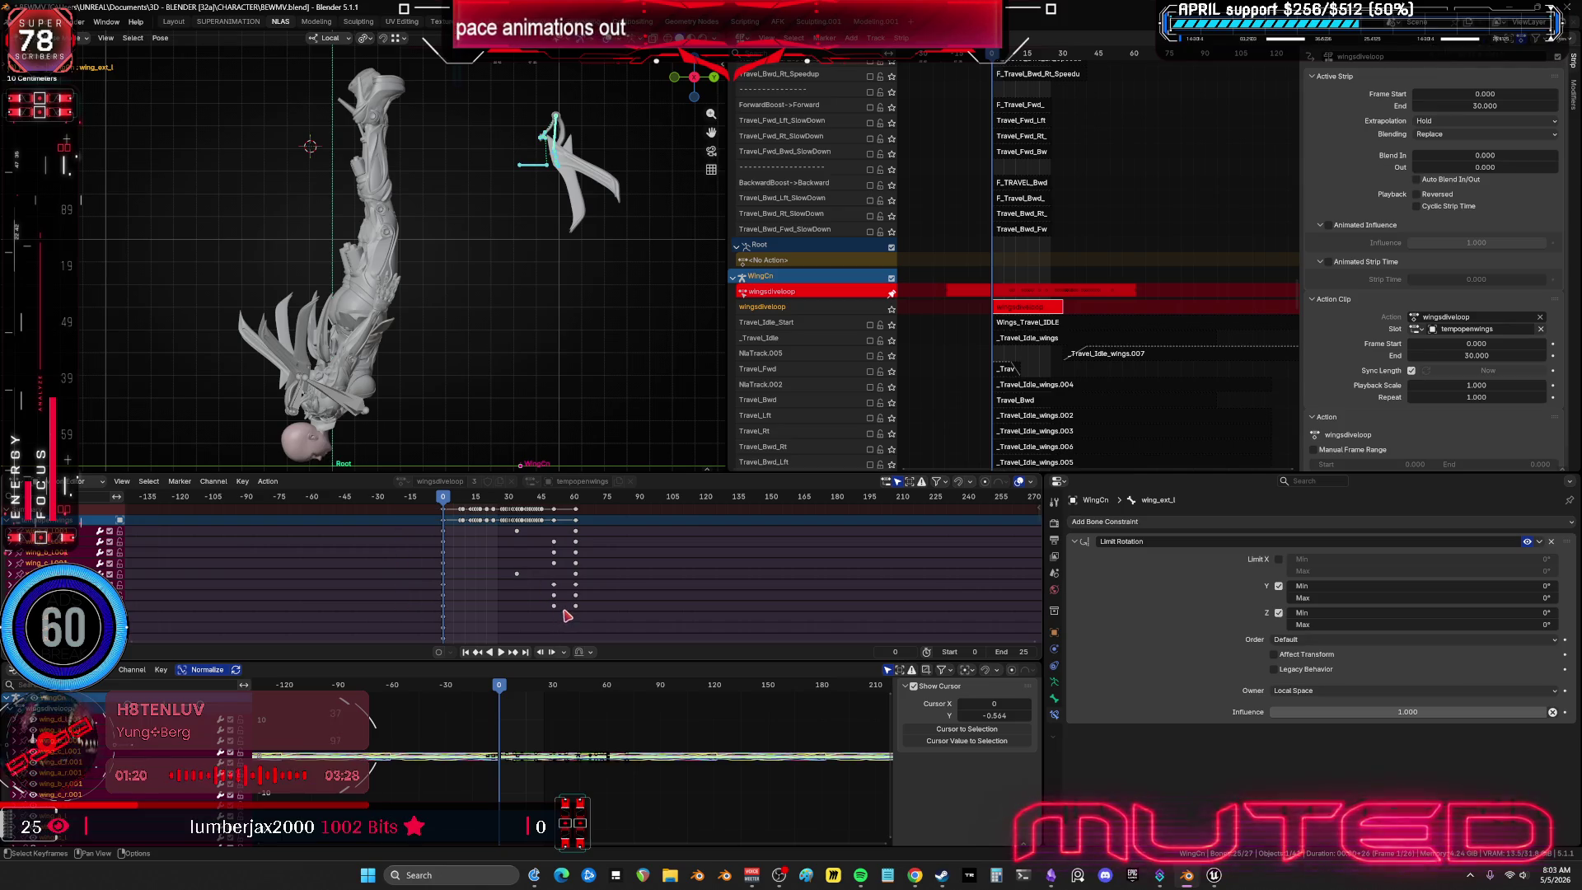
mouse_move(614, 628)
left_mouse_down()
mouse_move(461, 500)
mouse_move(550, 524)
left_mouse_up()
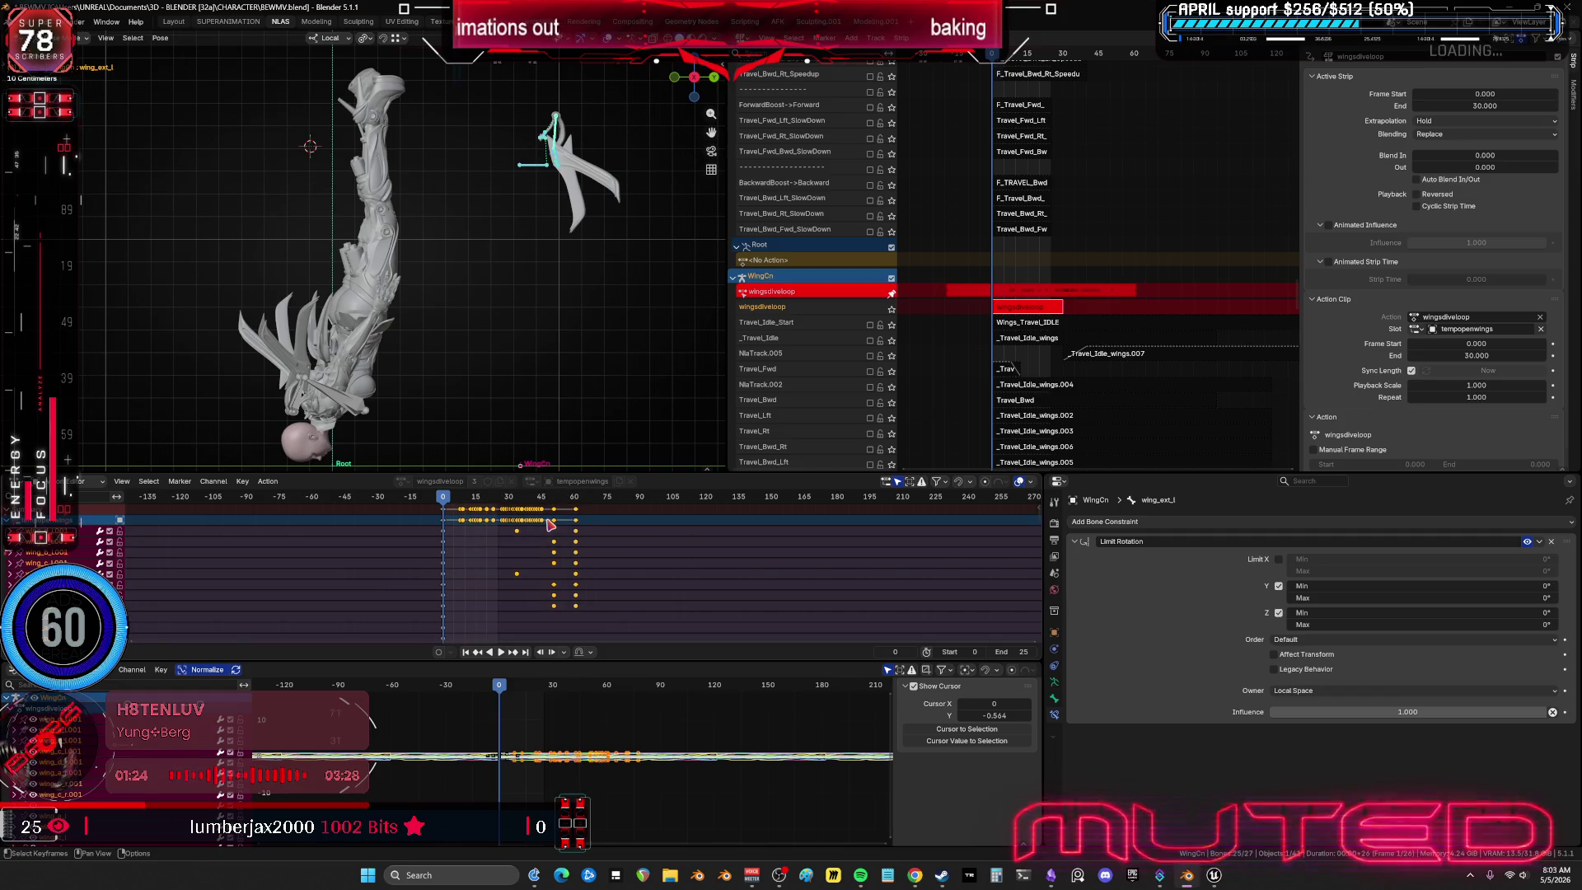
key("Delete")
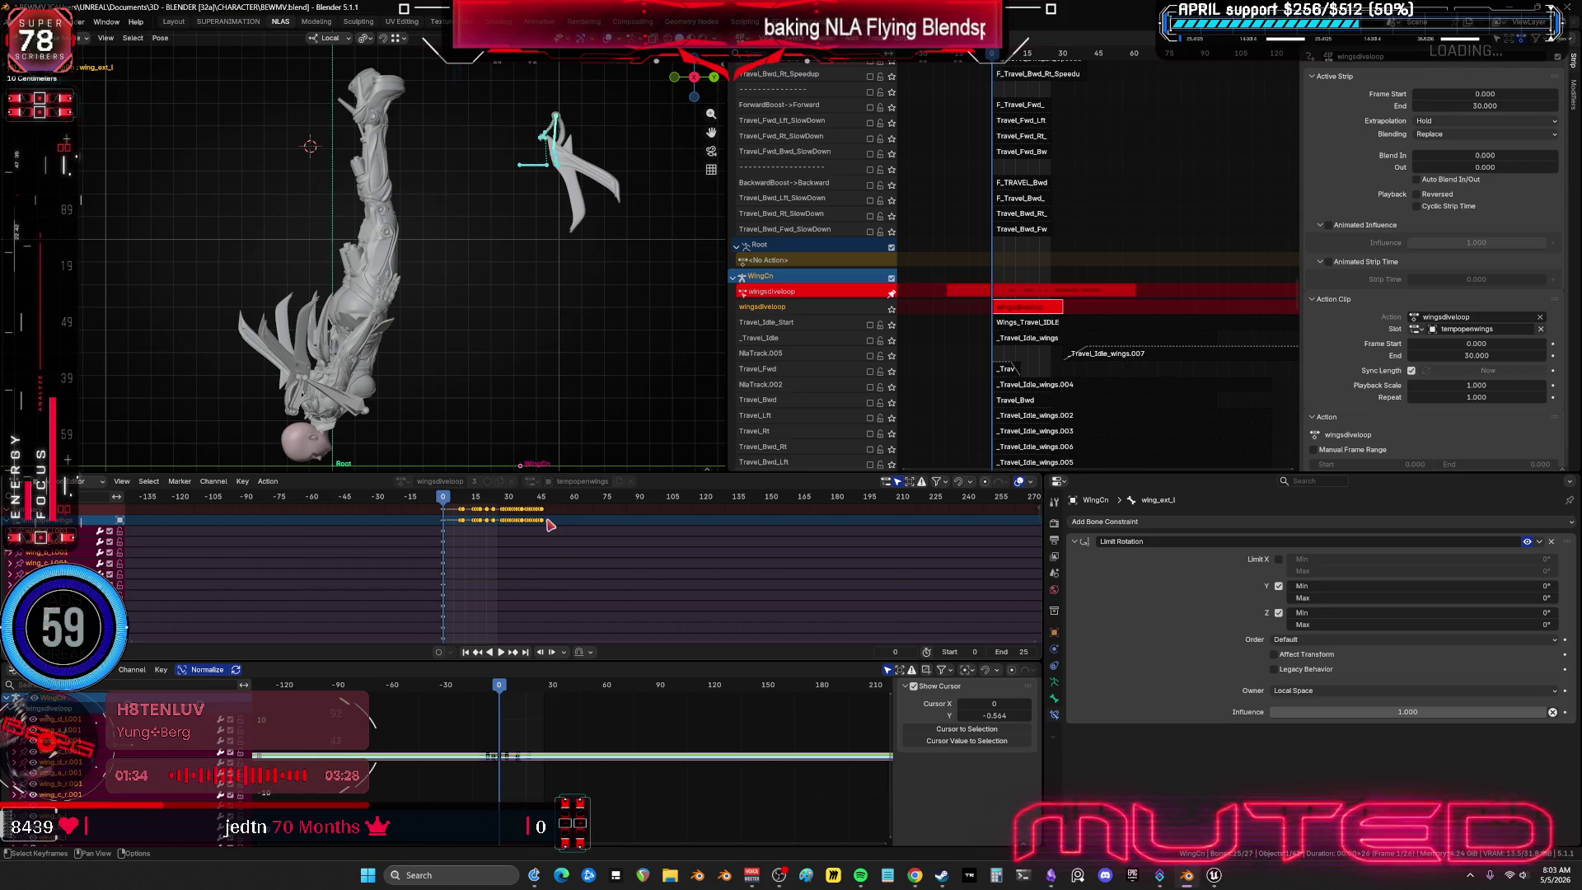
Enlarge the Graph Editor to full screen and zoom into the wing curves.
left_click_drag(596, 478, 596, 419)
key("ctrl+space")
scroll(791, 511, "up", 4)
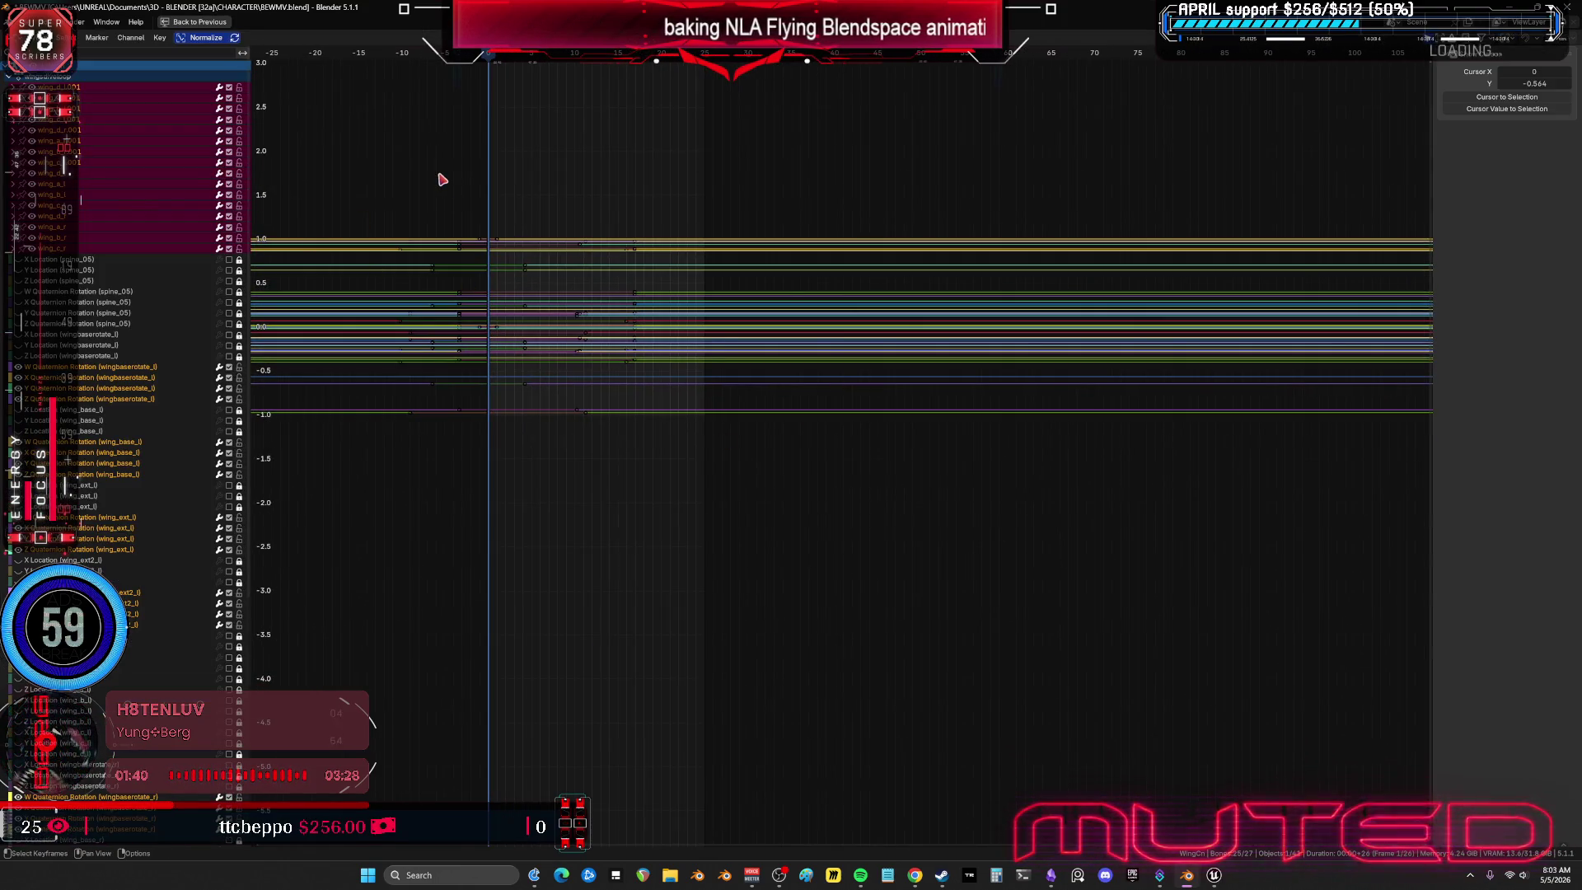
Show keyframe points and select the spine_05 Z Quaternion Rotation curve.
key("alt+c")
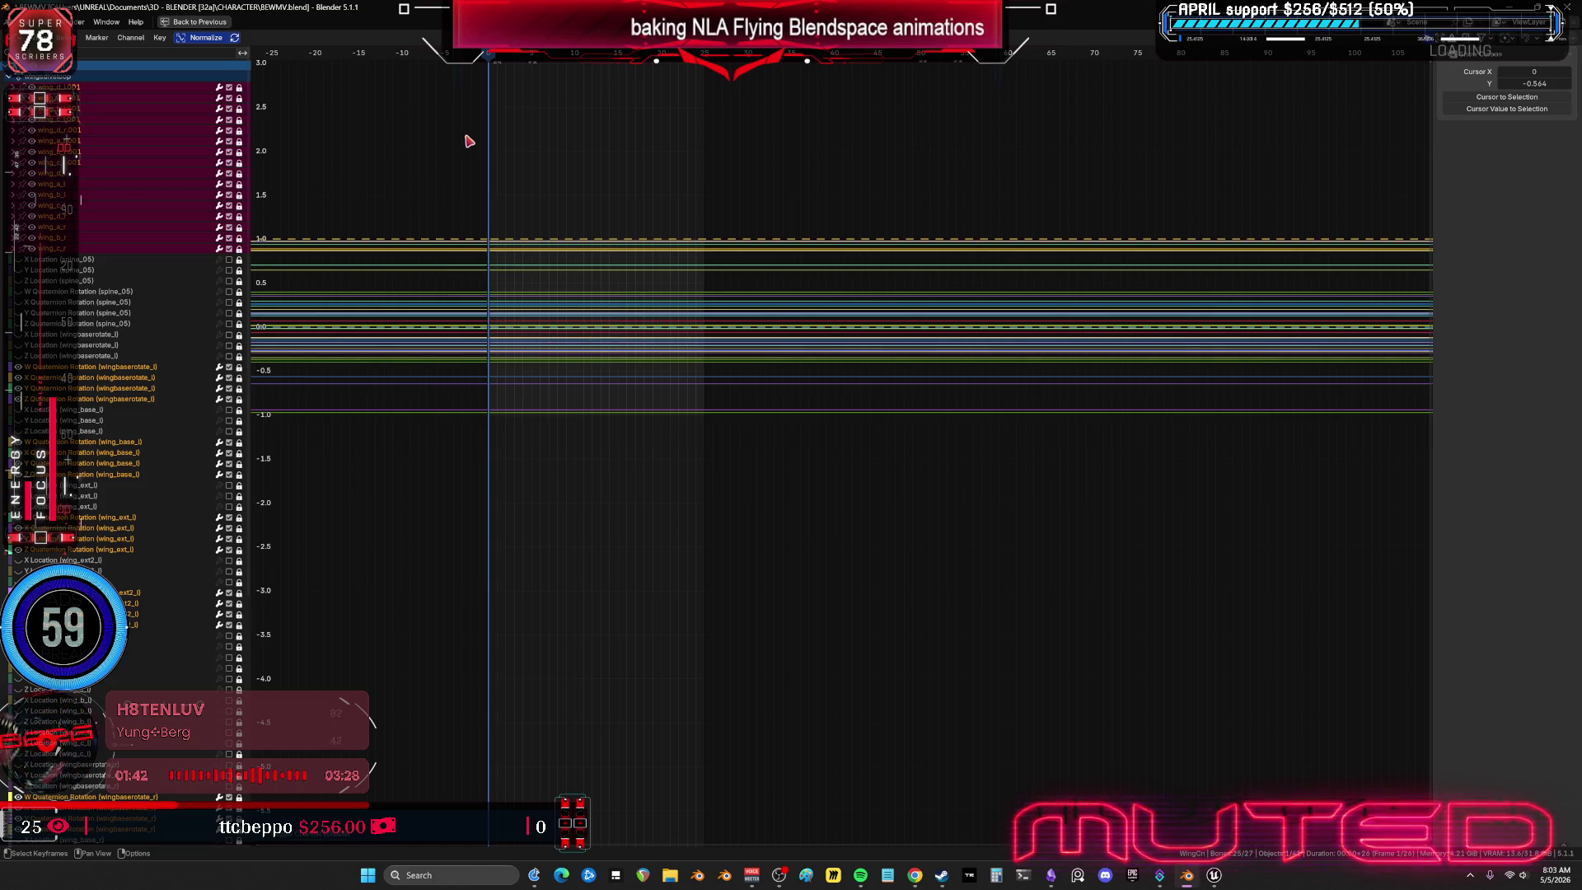
key("Tab")
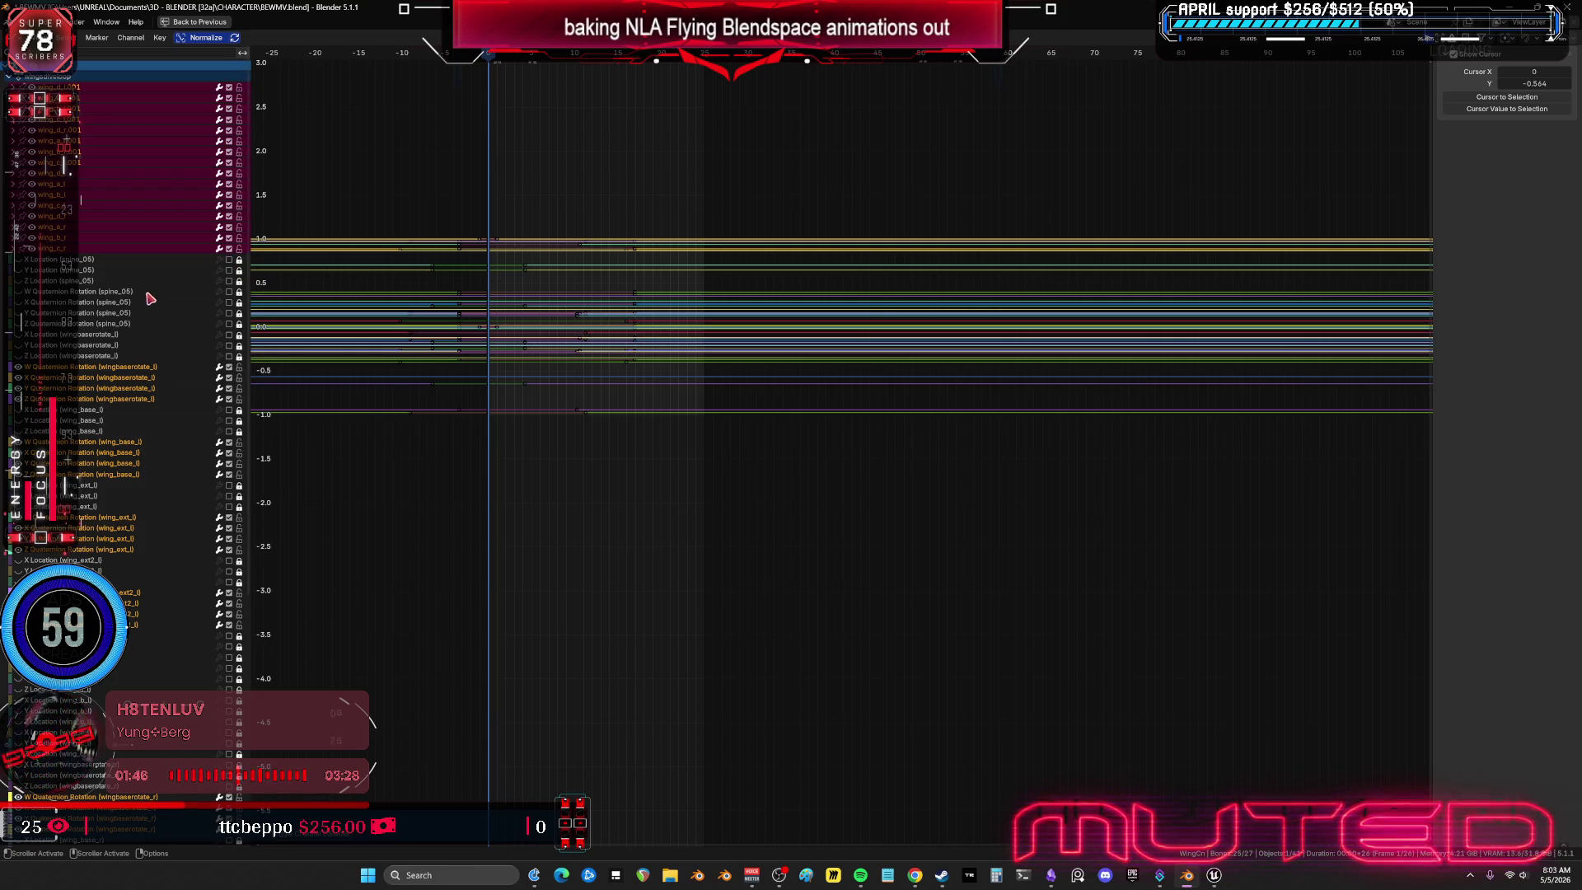
left_click_drag(17, 261, 23, 344)
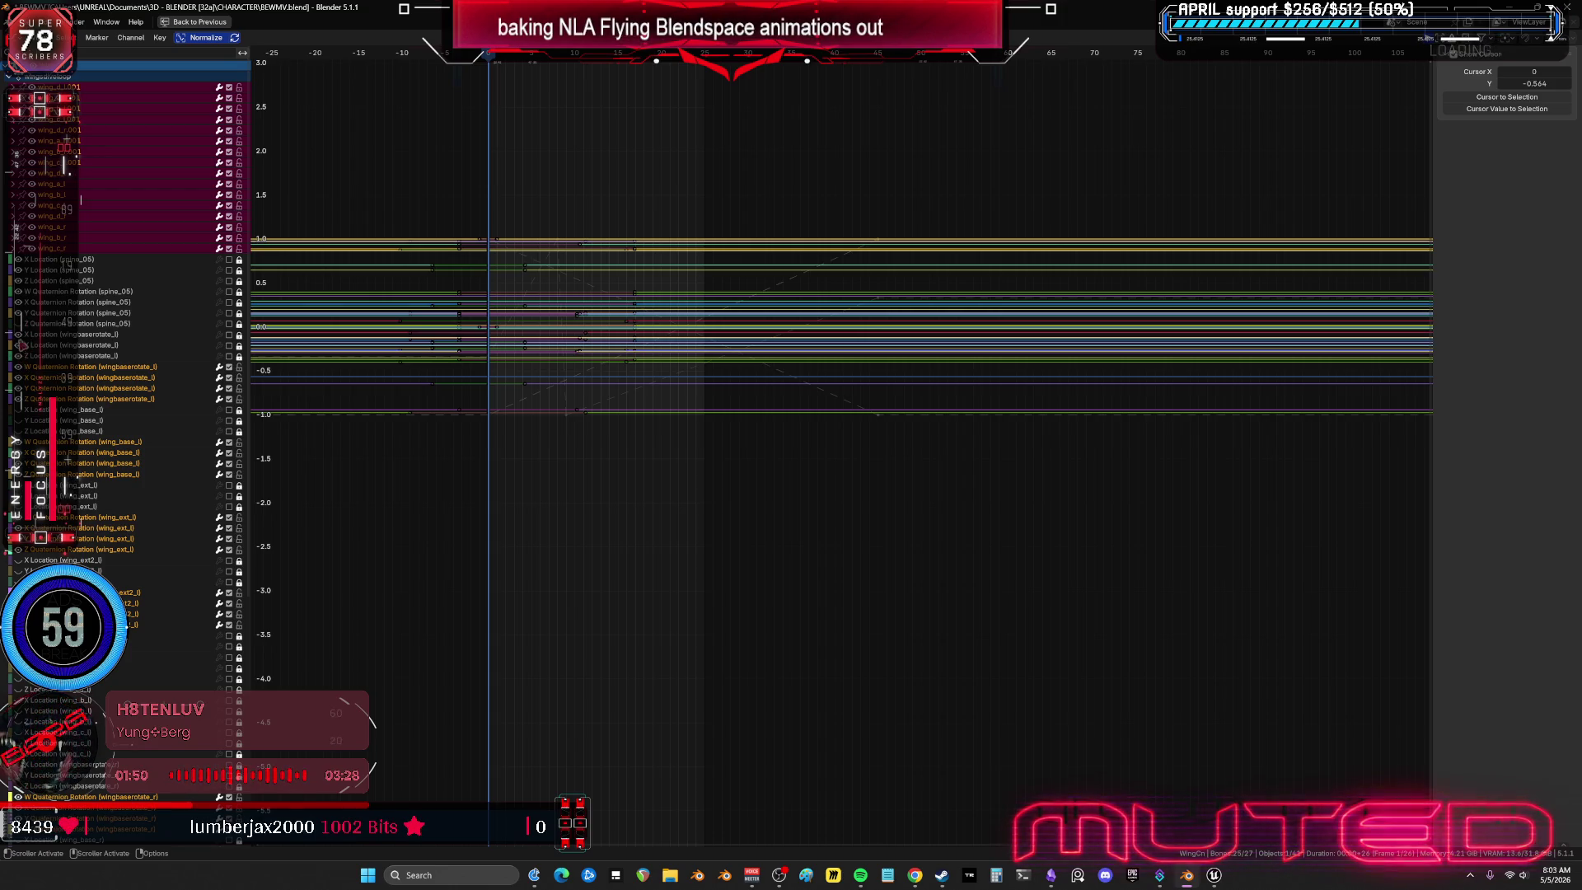
left_click(83, 323)
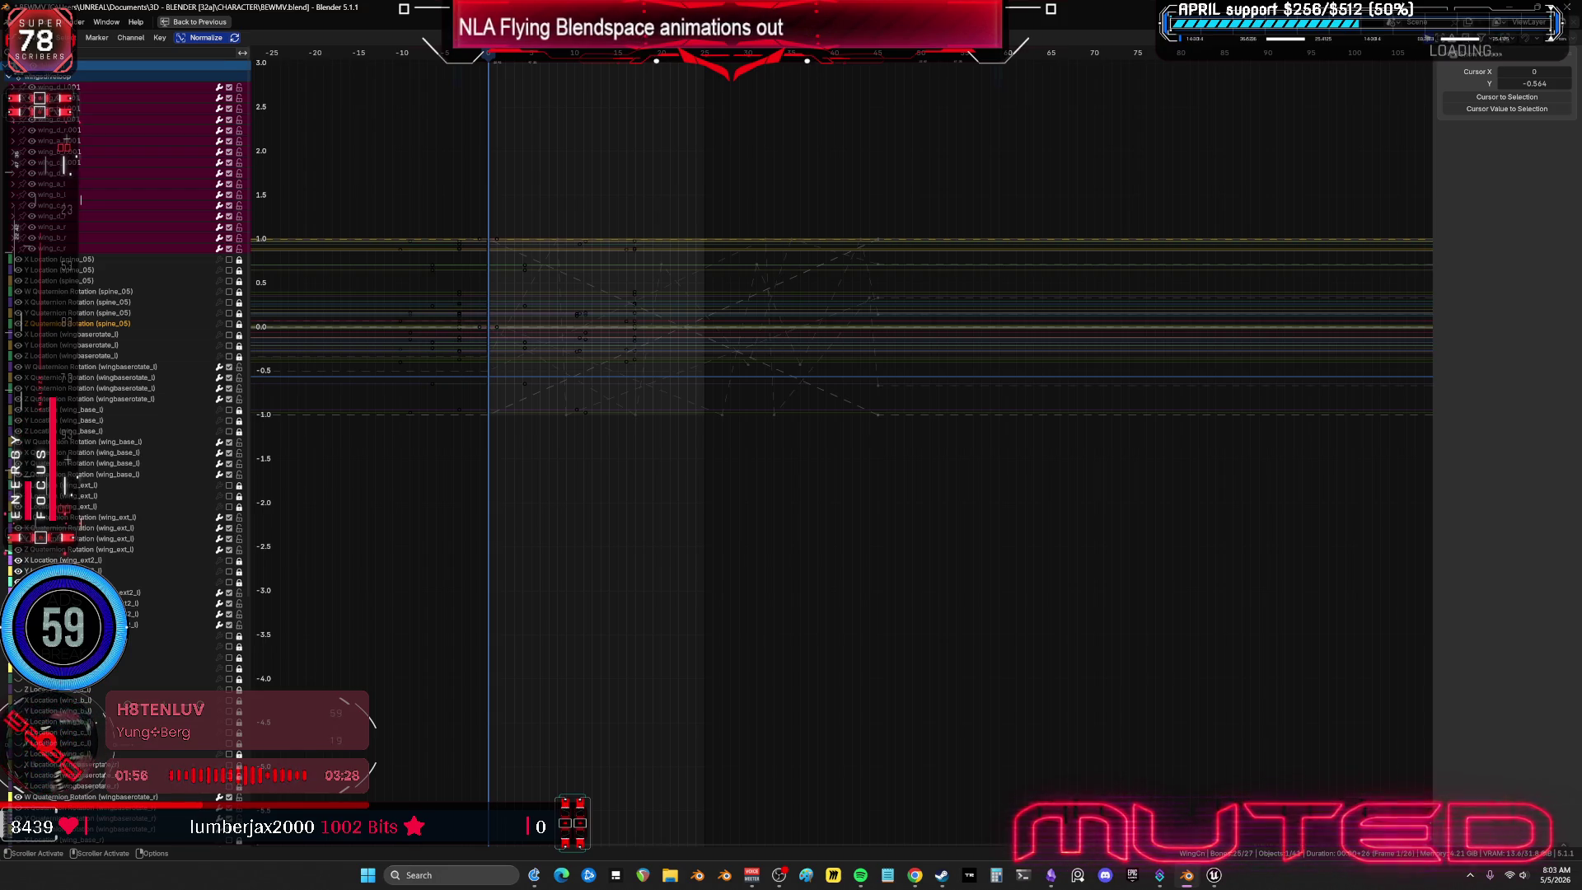
middle_click_drag(183, 531, 182, 177)
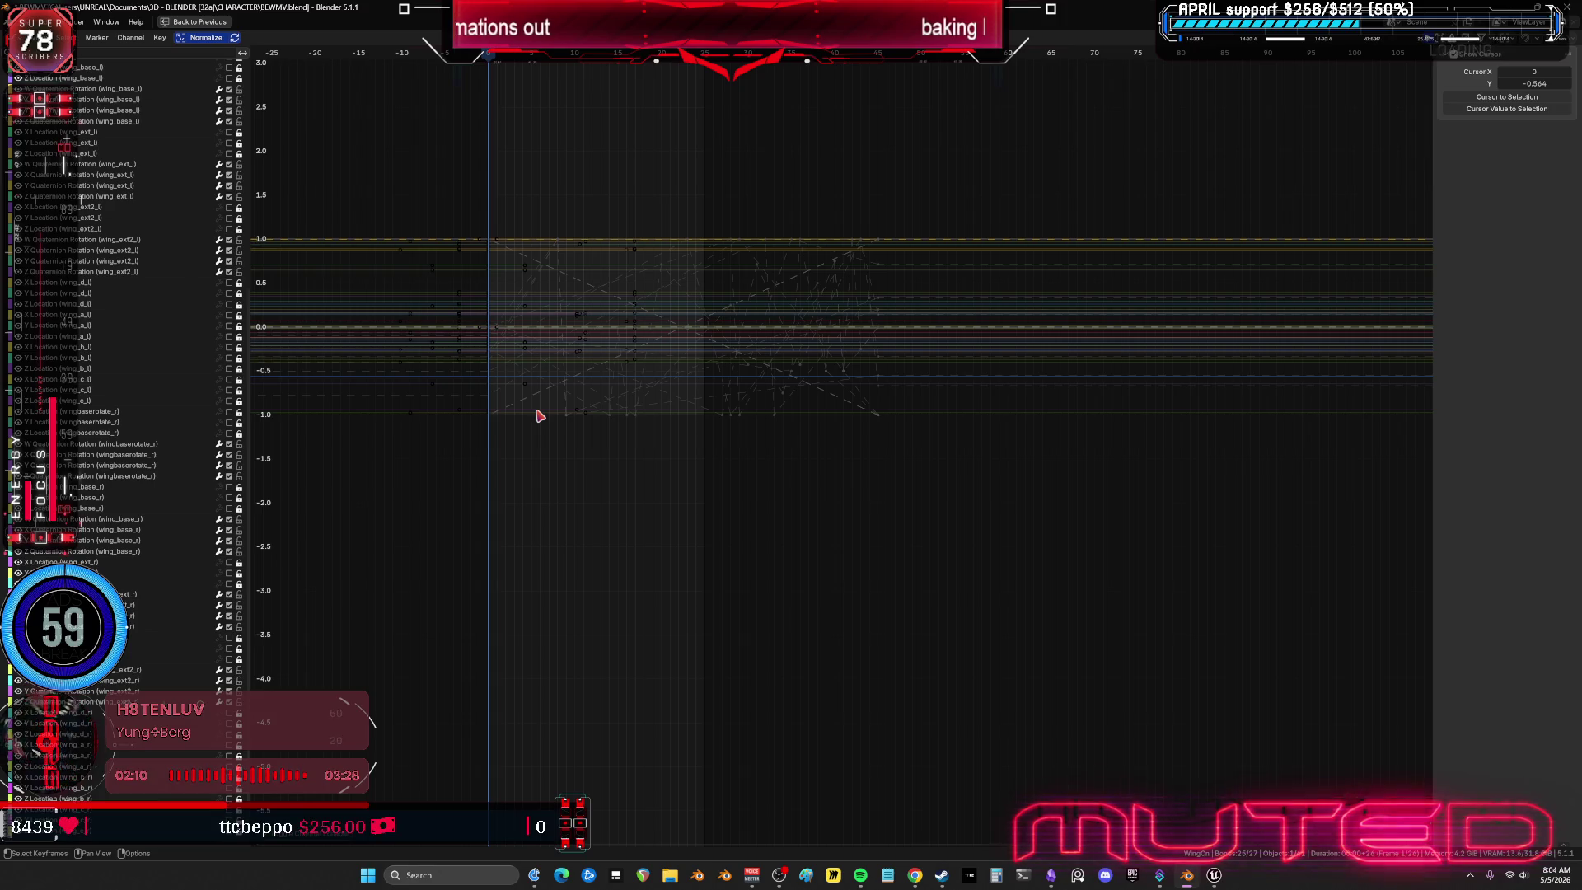
Box-select and delete the two groups of leftover keyframes past the loop range.
key("a")
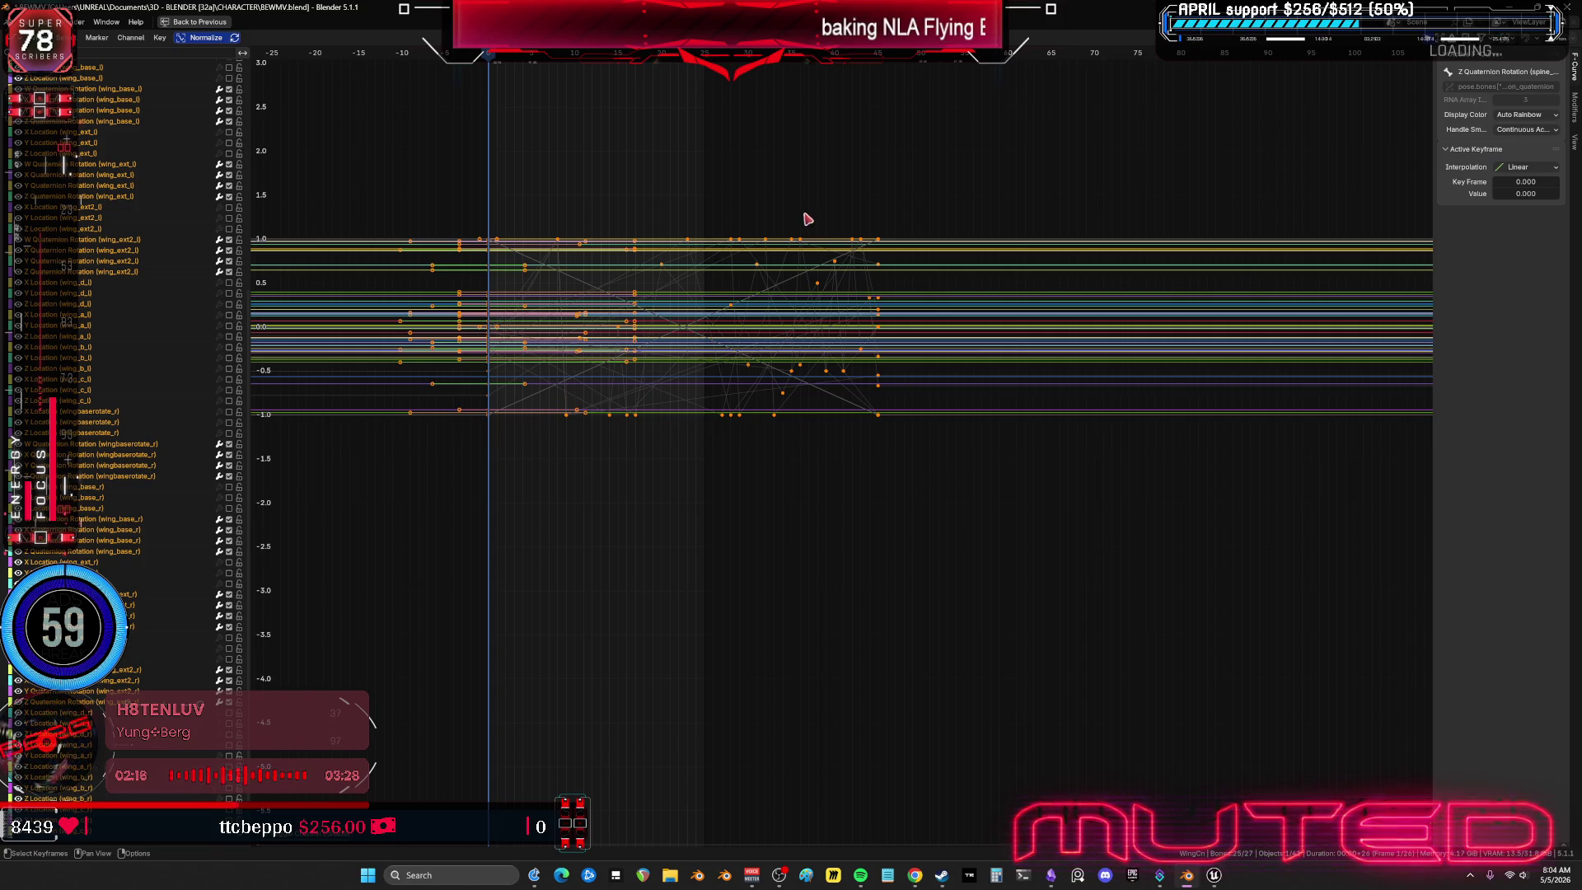
left_click_drag(973, 506, 709, 117)
left_click_drag(830, 214, 836, 221)
key("Delete")
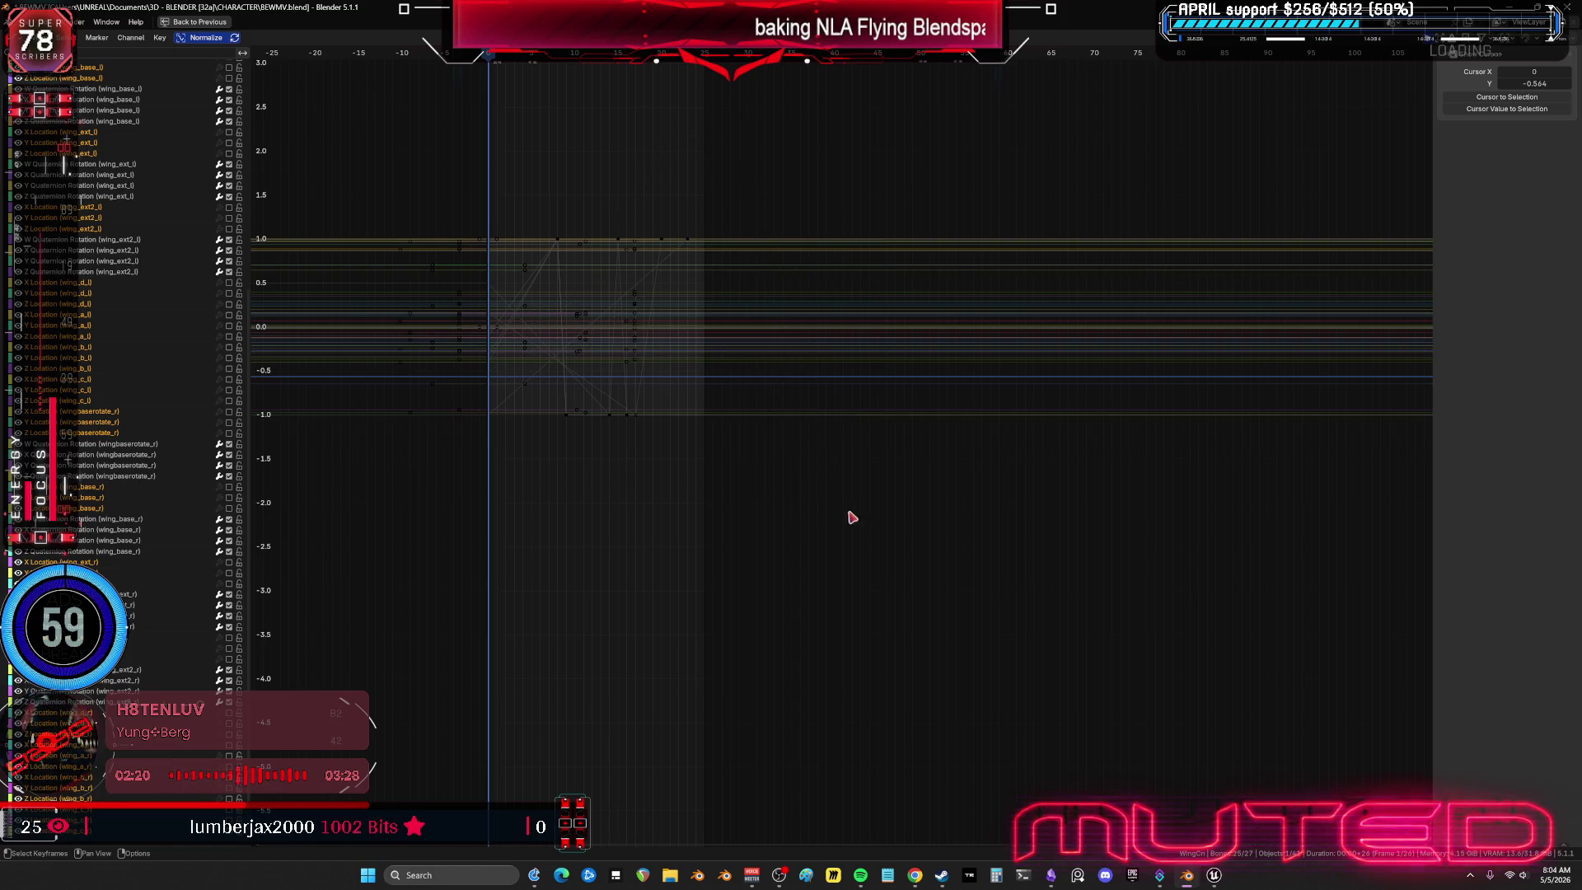
left_click_drag(856, 512, 520, 136)
key("Delete")
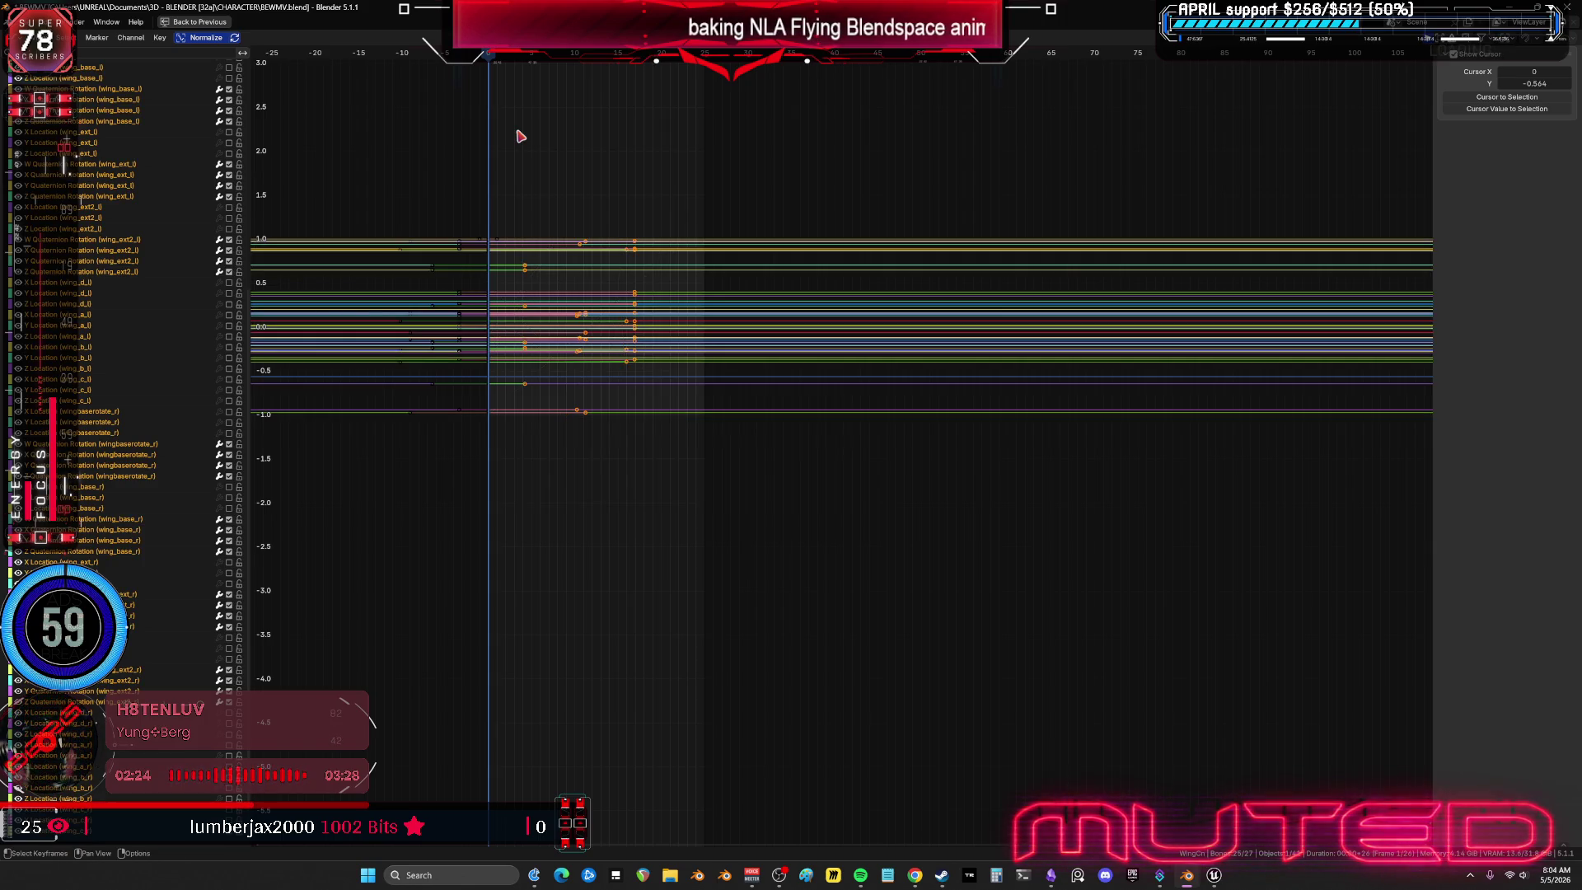
Select keys left of the playhead, adjust the keyframe density options, and restore the layout.
key("ctrl+v")
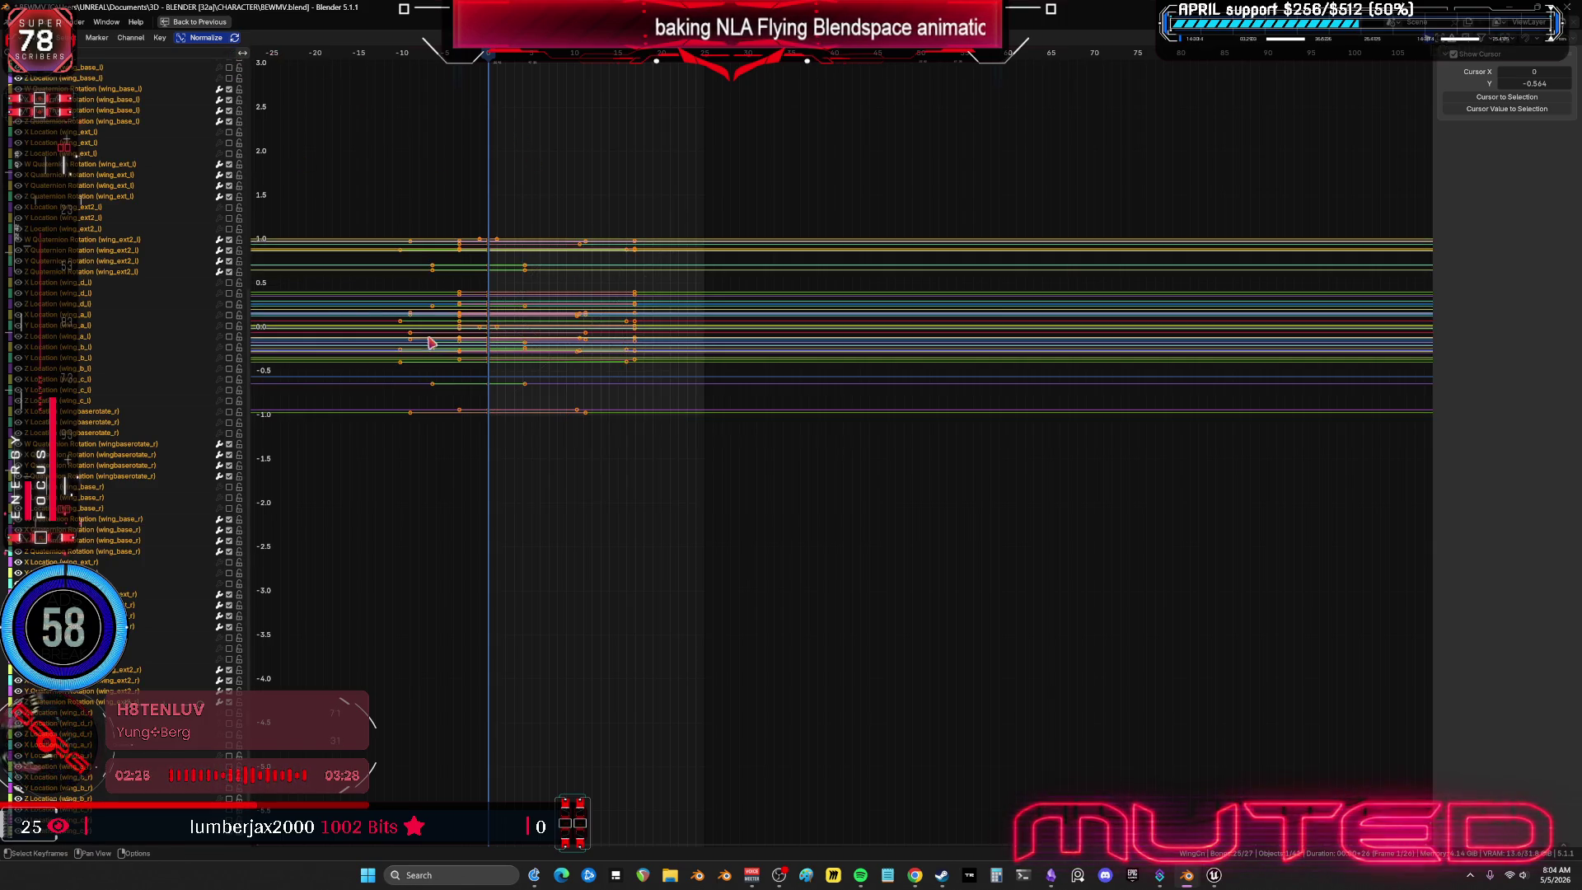
left_click(159, 37)
mouse_move(213, 223)
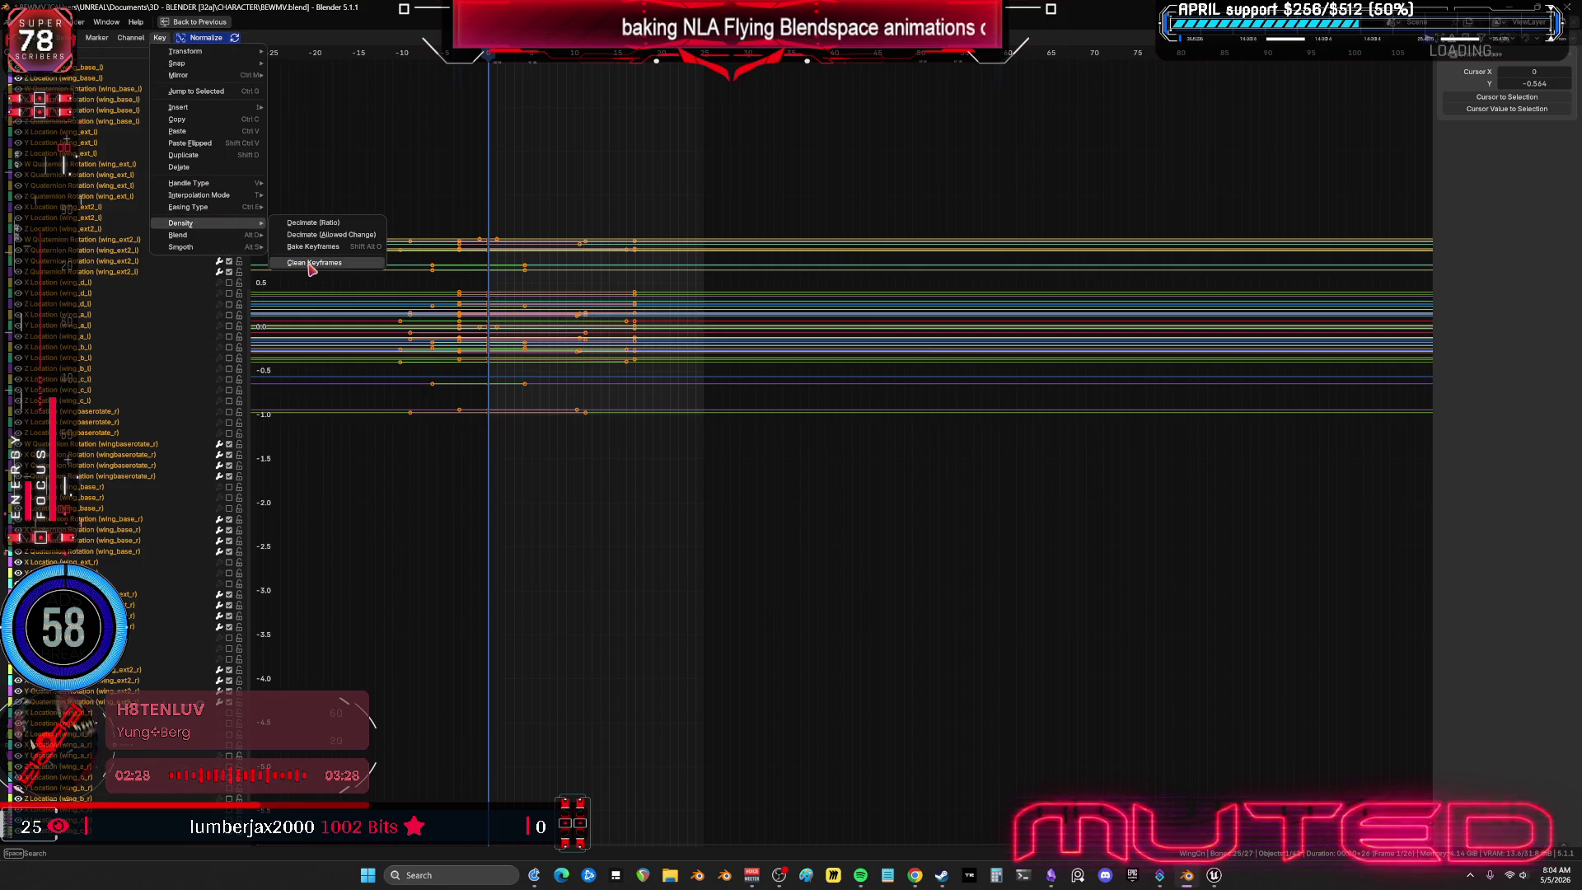
left_click(319, 247)
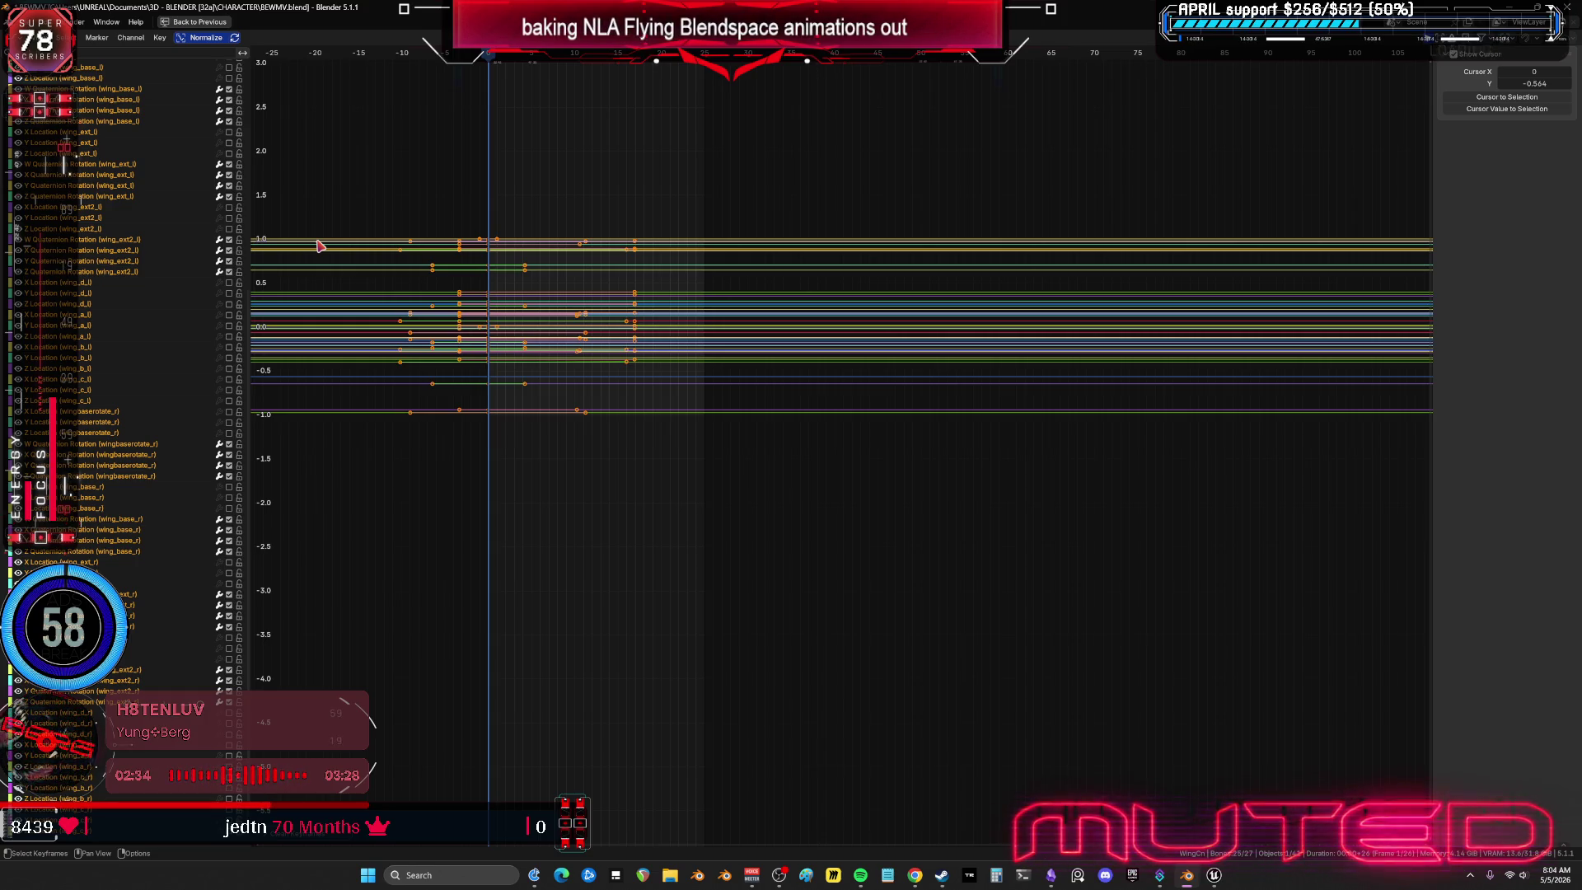
key("ctrl+space")
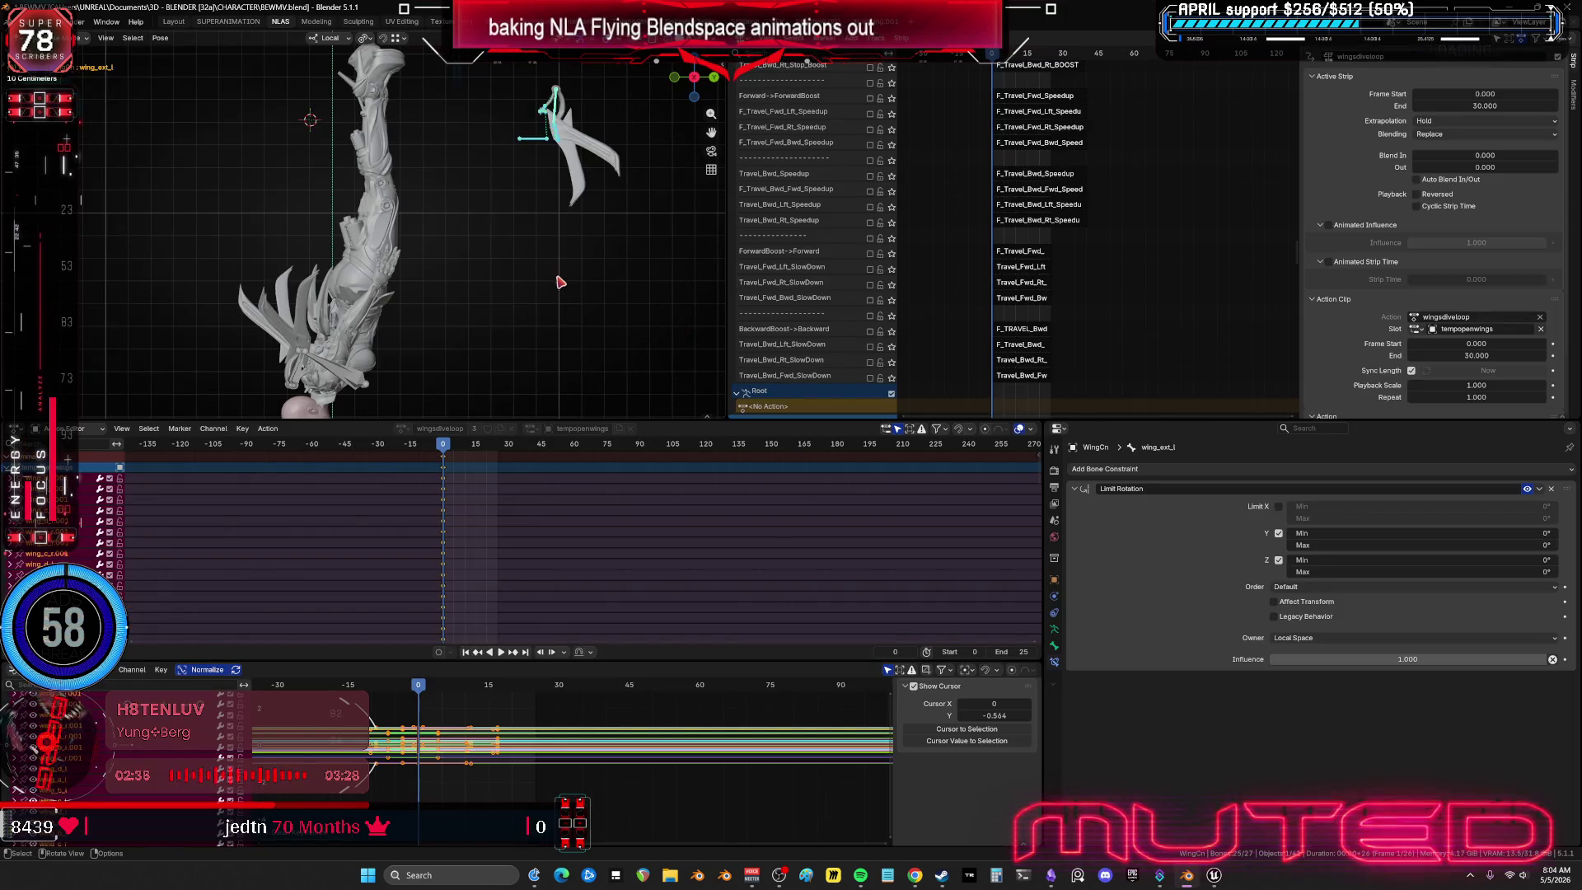
Scrub to frame 13, maximize the Graph Editor and scale the frame 0-25 keys tighter in time.
scroll(559, 283, "up", 3)
left_click_drag(527, 302, 574, 330)
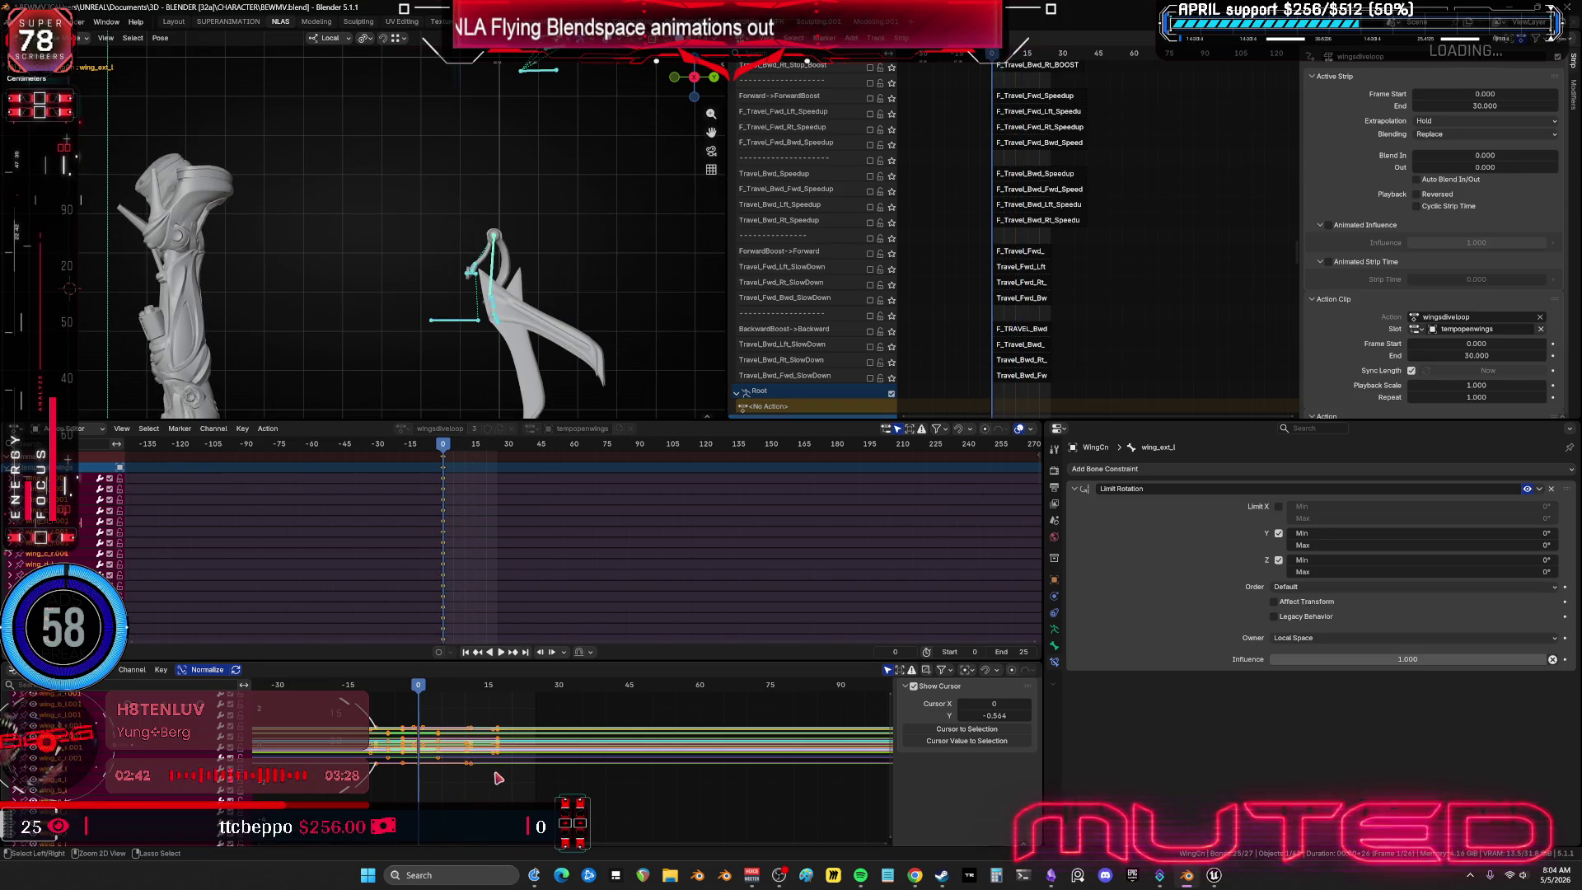
key("ctrl+space")
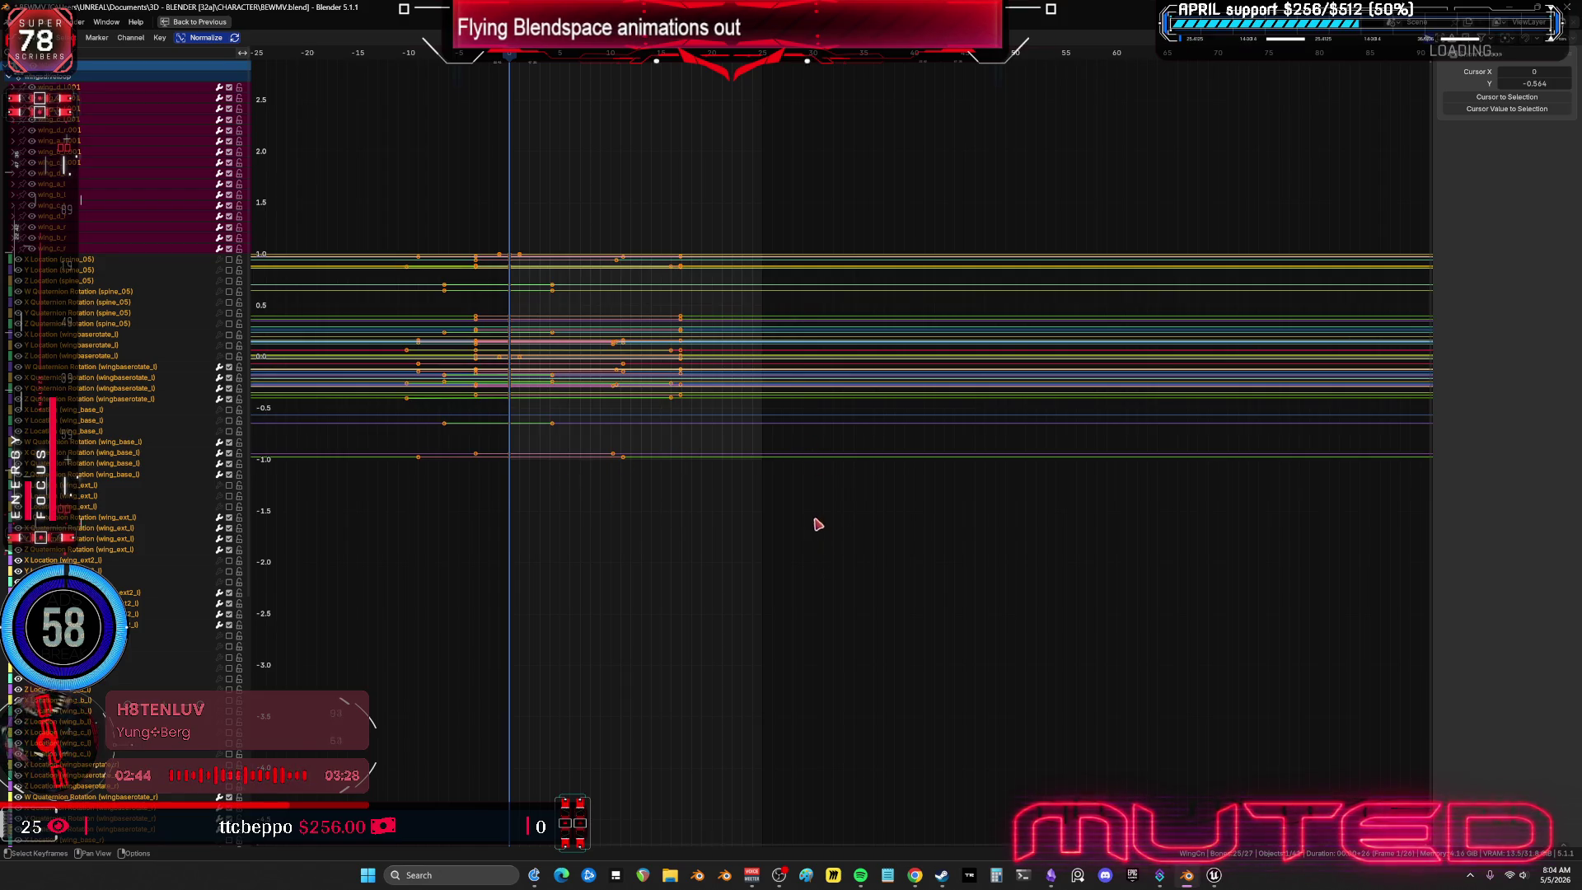
left_click_drag(830, 555, 519, 159)
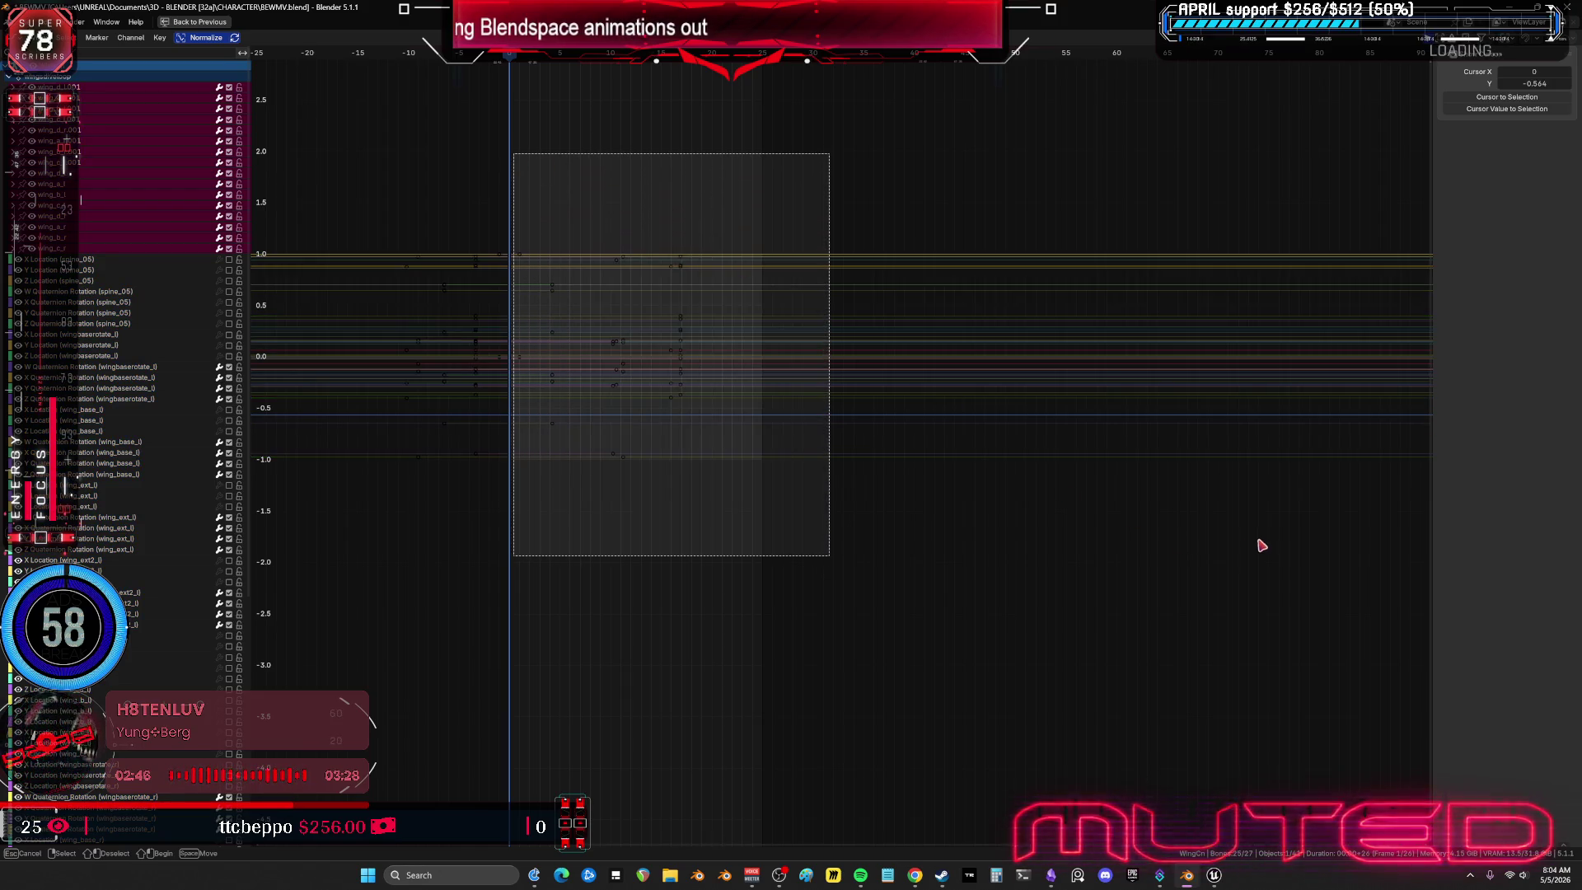
key("s")
key("x")
left_click(679, 387)
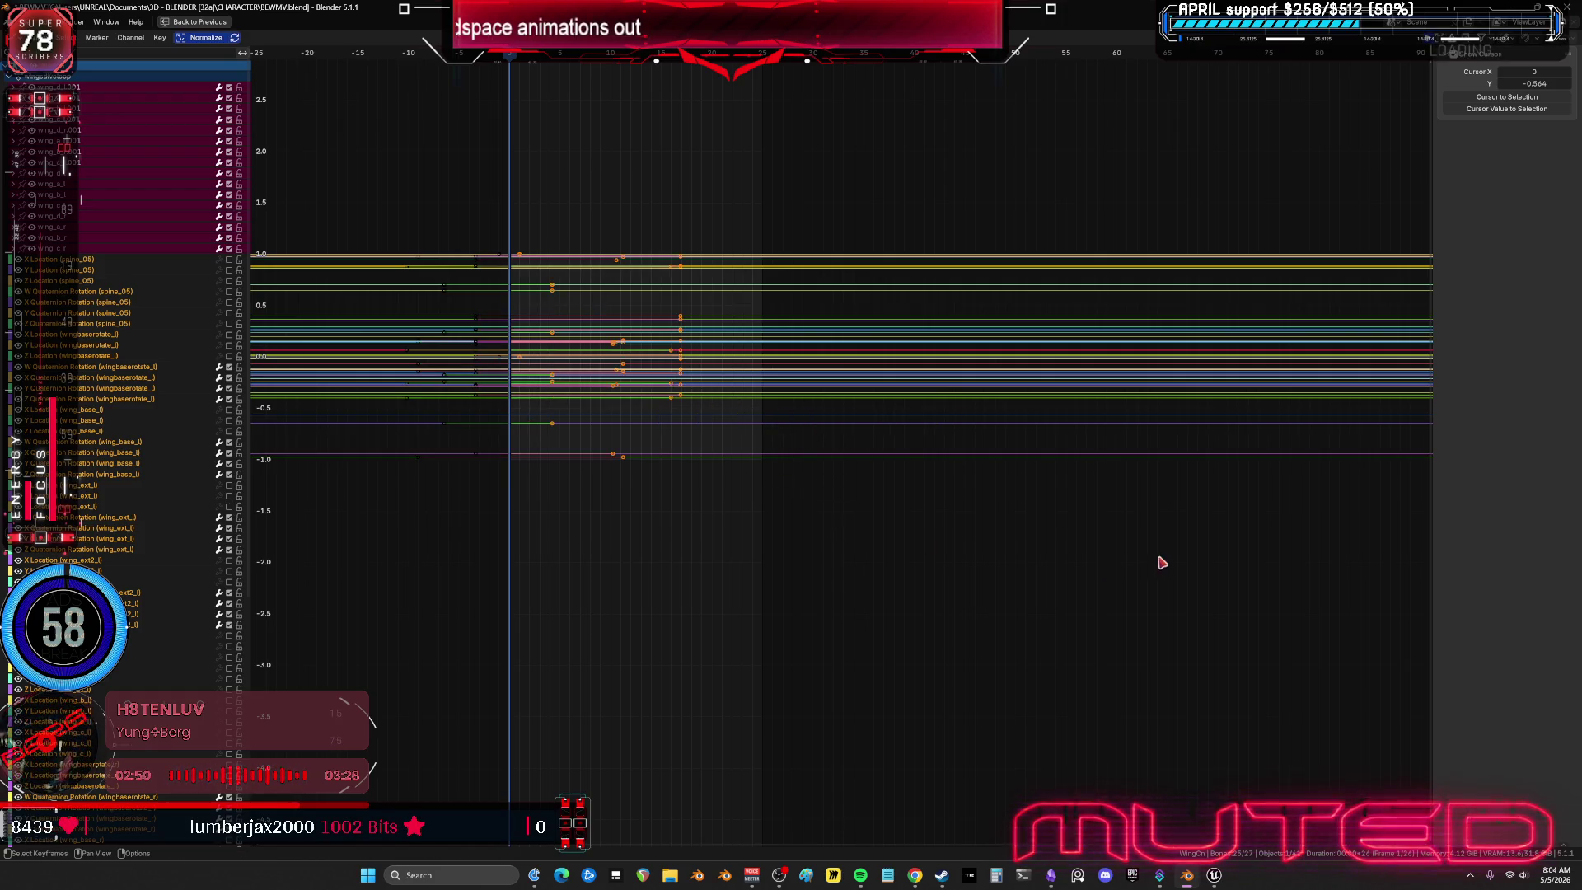
Rescale the keys in time, then slide a boxed group four frames earlier.
key("s")
key("x")
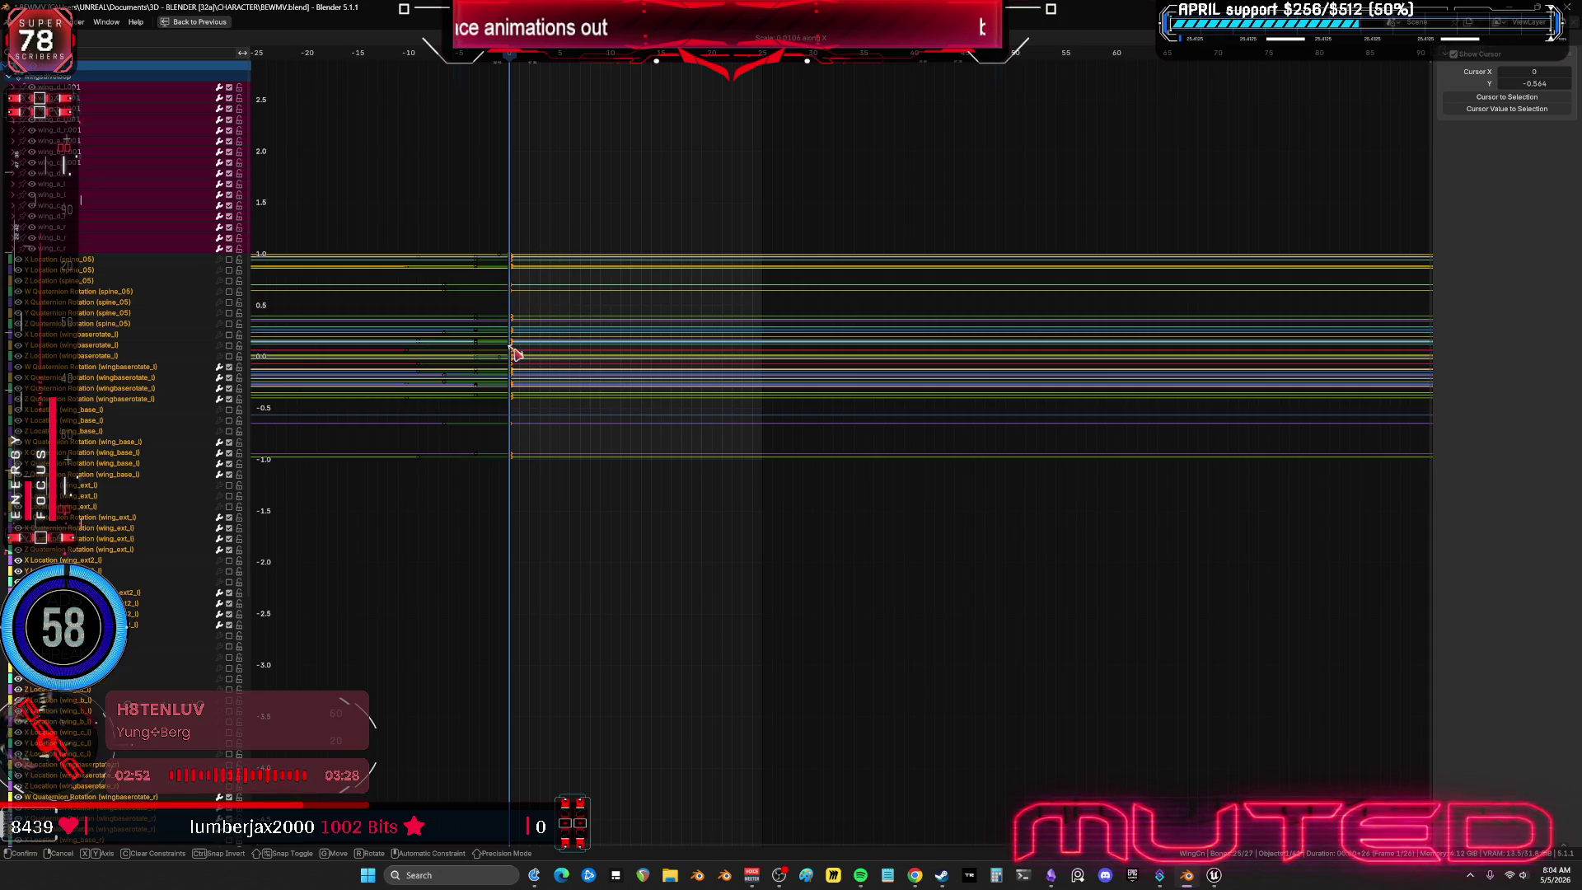
left_click(559, 349)
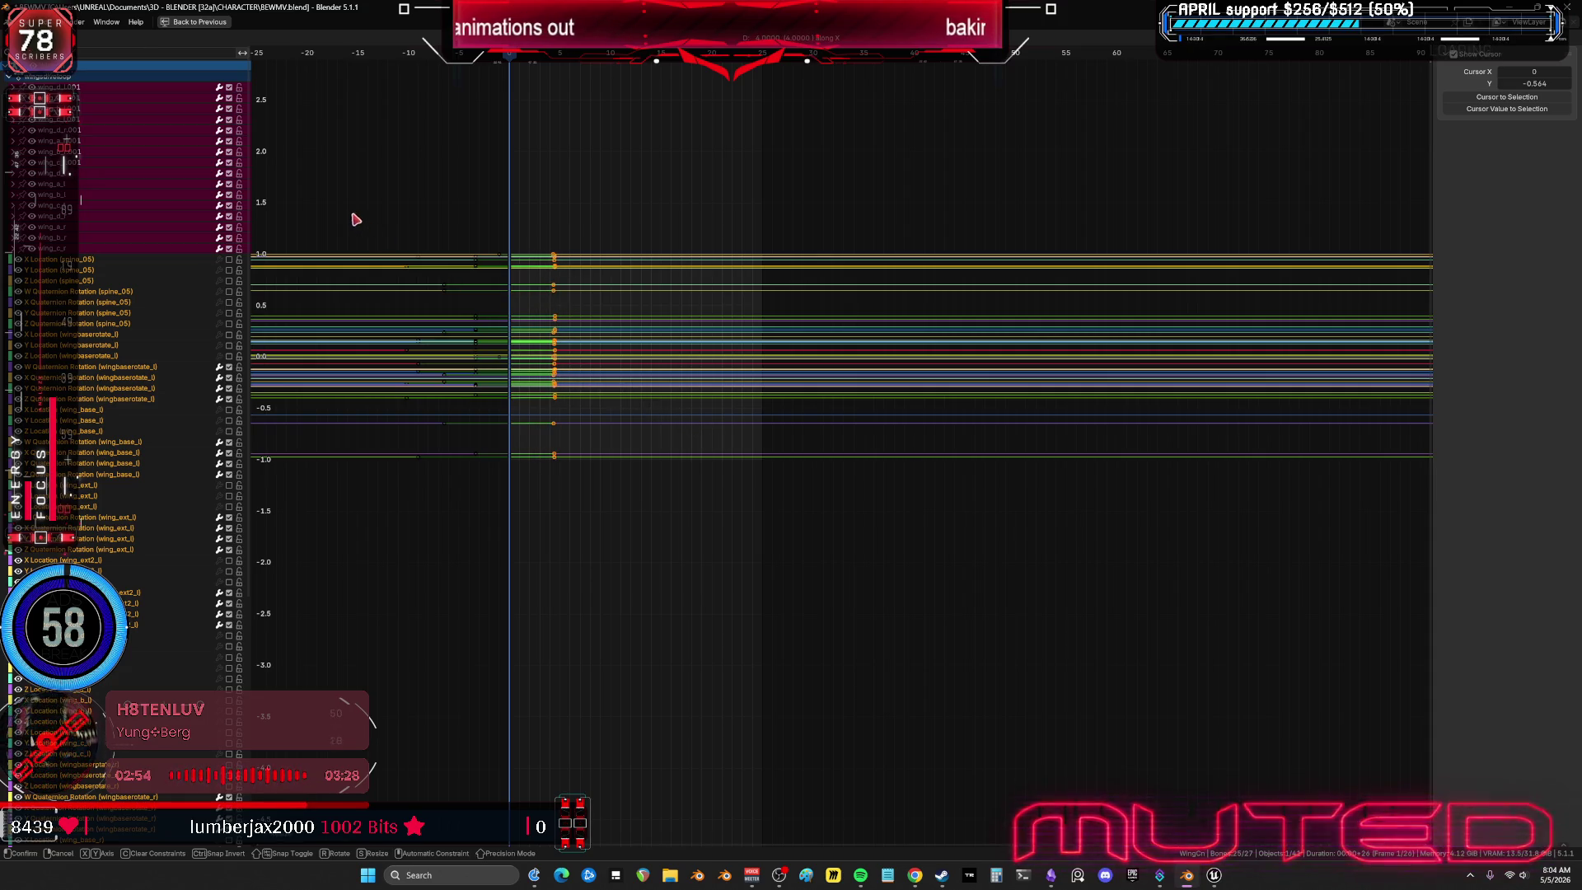
key("Home")
mouse_move(401, 242)
left_mouse_down()
mouse_move(696, 540)
mouse_move(729, 544)
left_mouse_up()
key("s")
key("x")
key("g")
left_click(904, 473)
Fine-tune the selected keys' timing, shifting them three frames later then nudging back slightly.
scroll(818, 425, "up", 2)
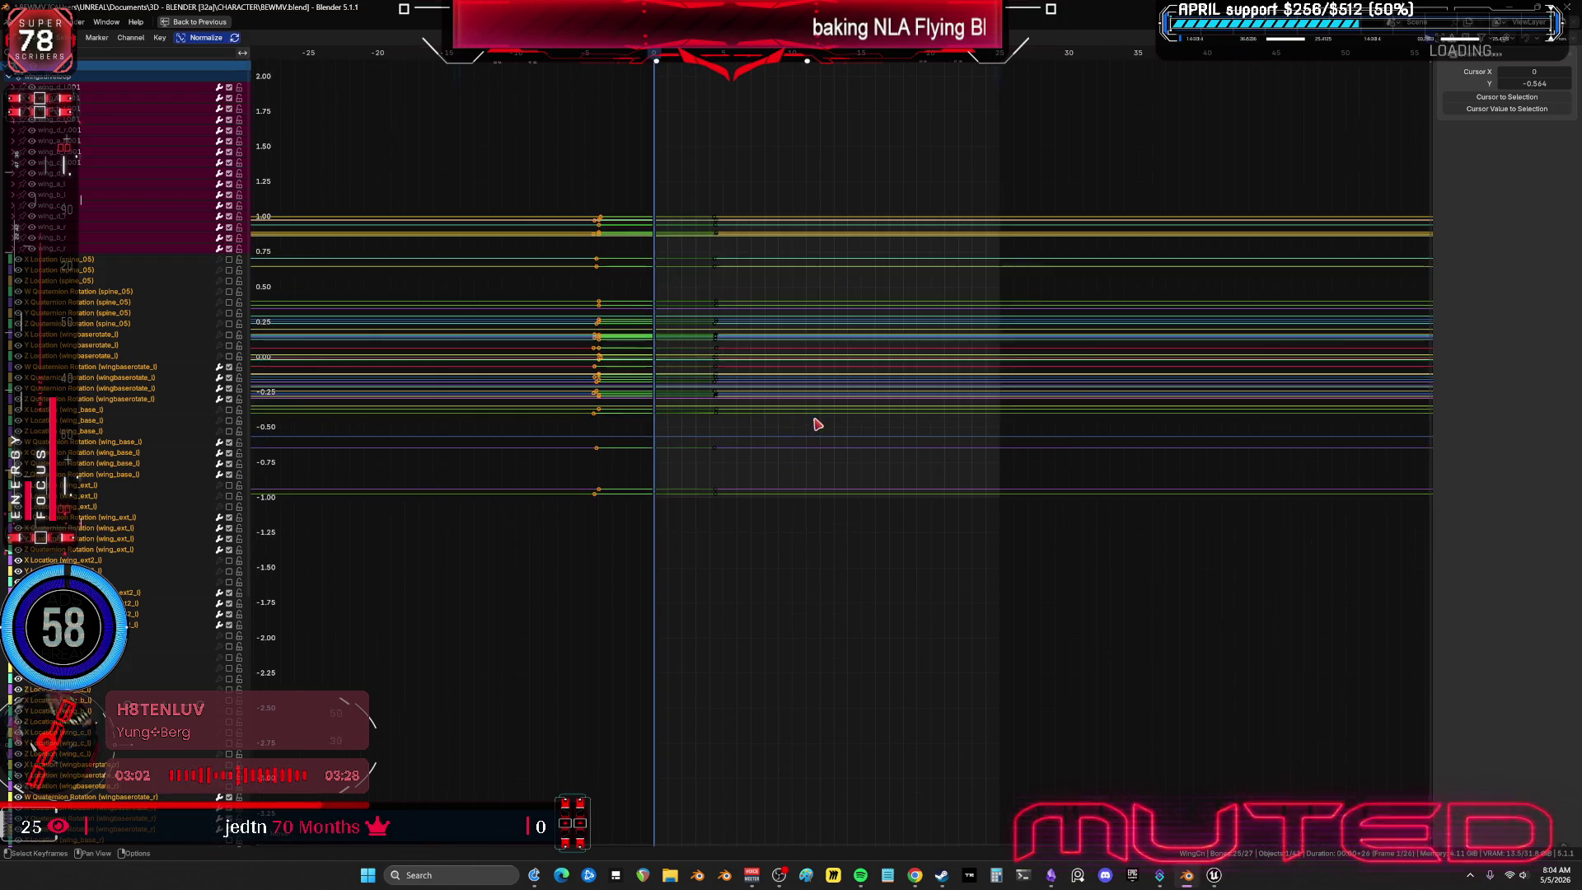
key("g")
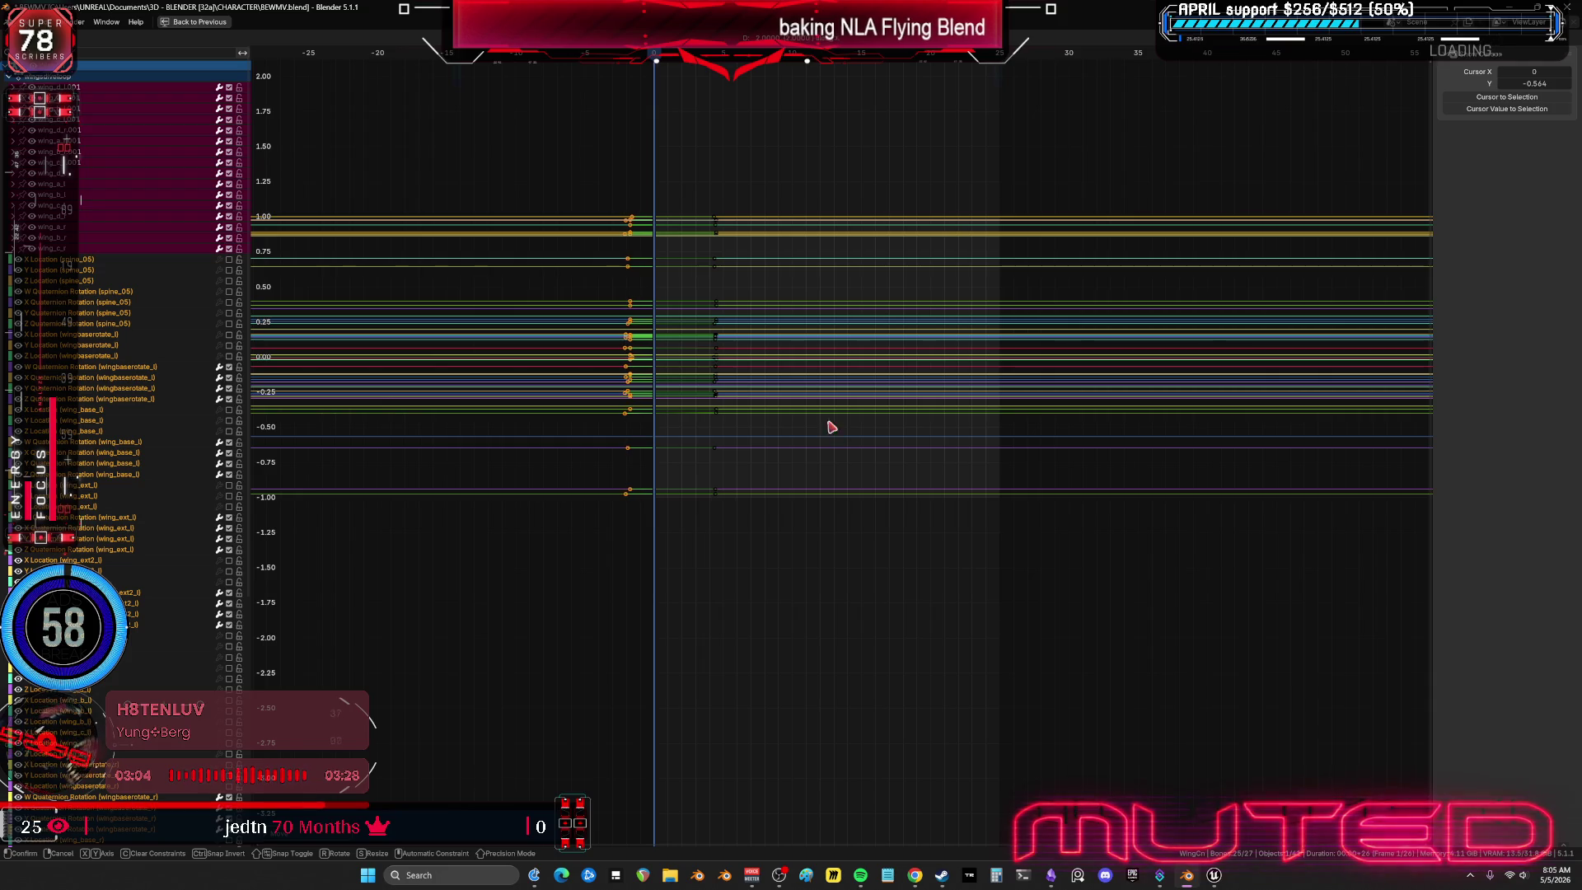
left_click(624, 84)
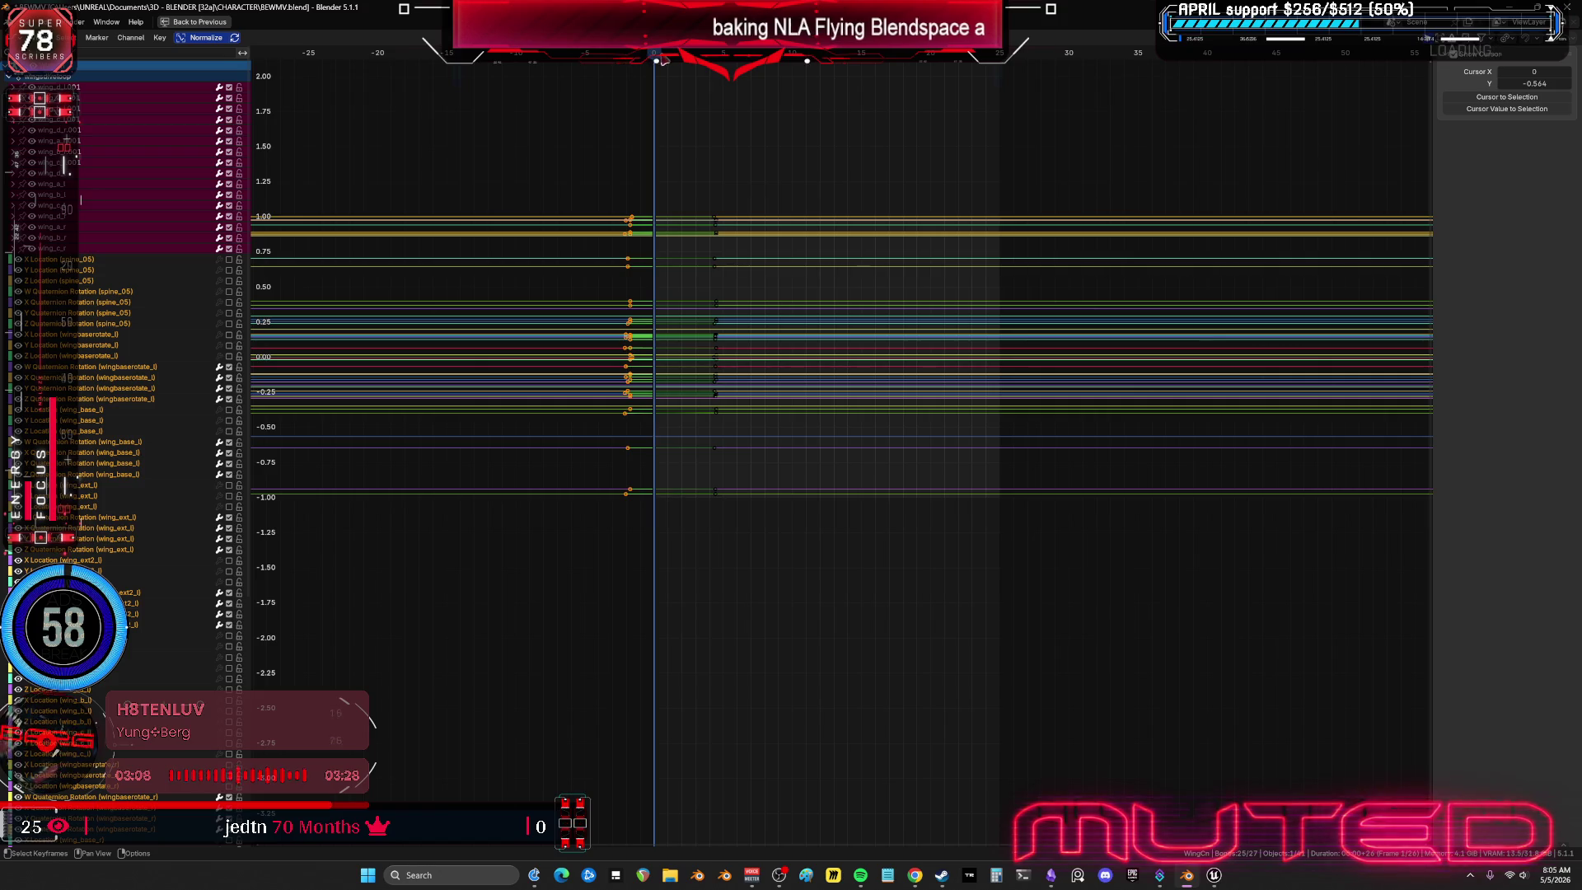
key("g")
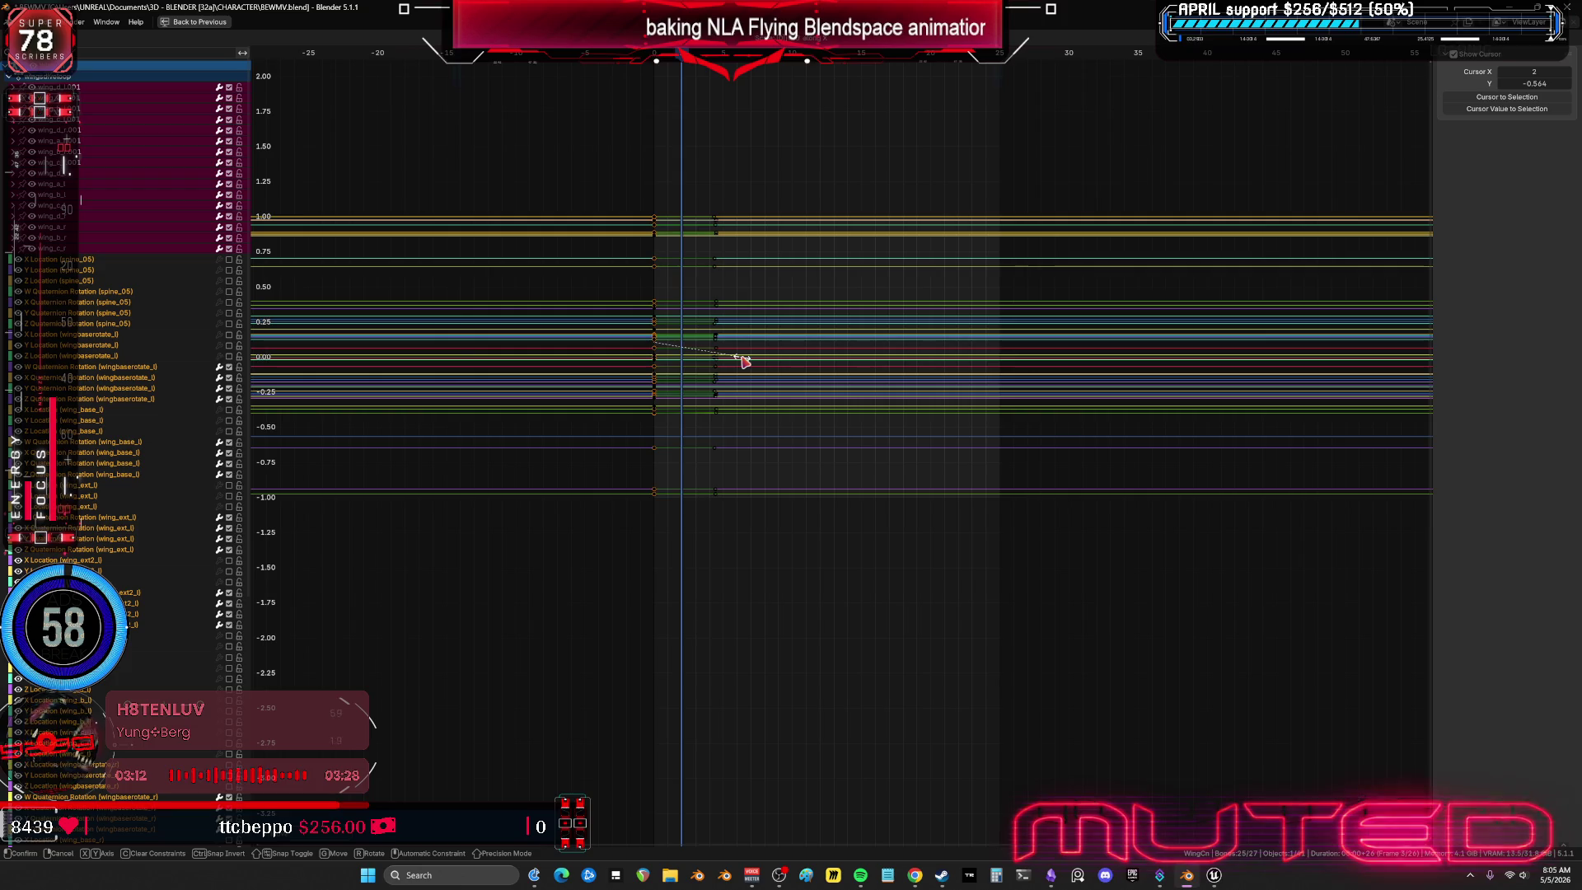
left_click(745, 362)
key("g")
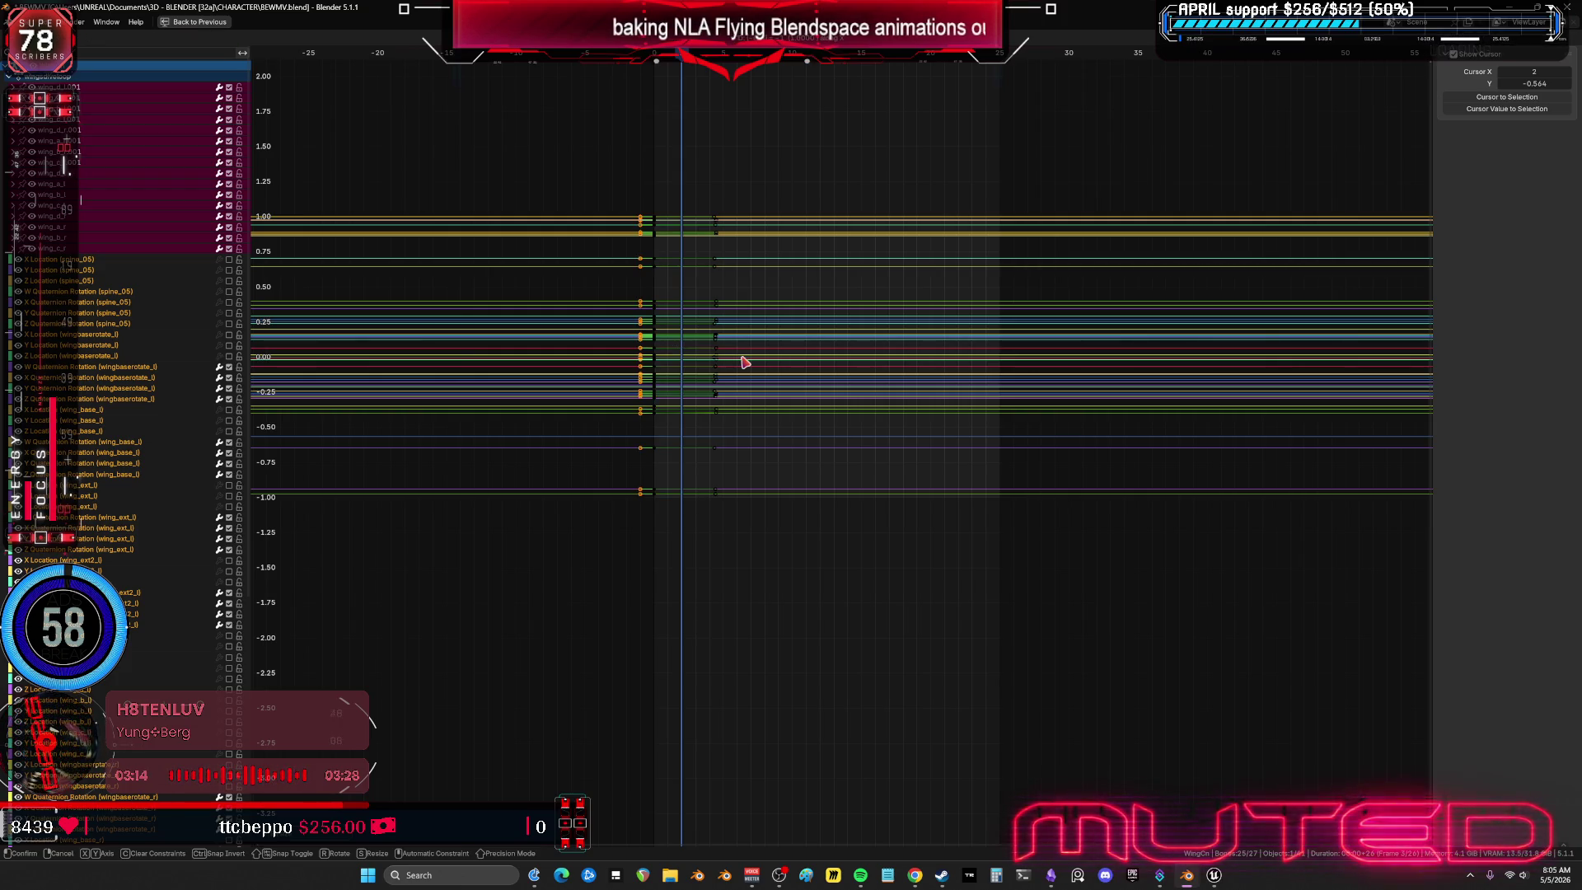
left_click(745, 363)
Slide one column of keyframes earlier along X, then briefly check the music playlist.
left_click_drag(811, 576, 724, 151)
key("g")
key("x")
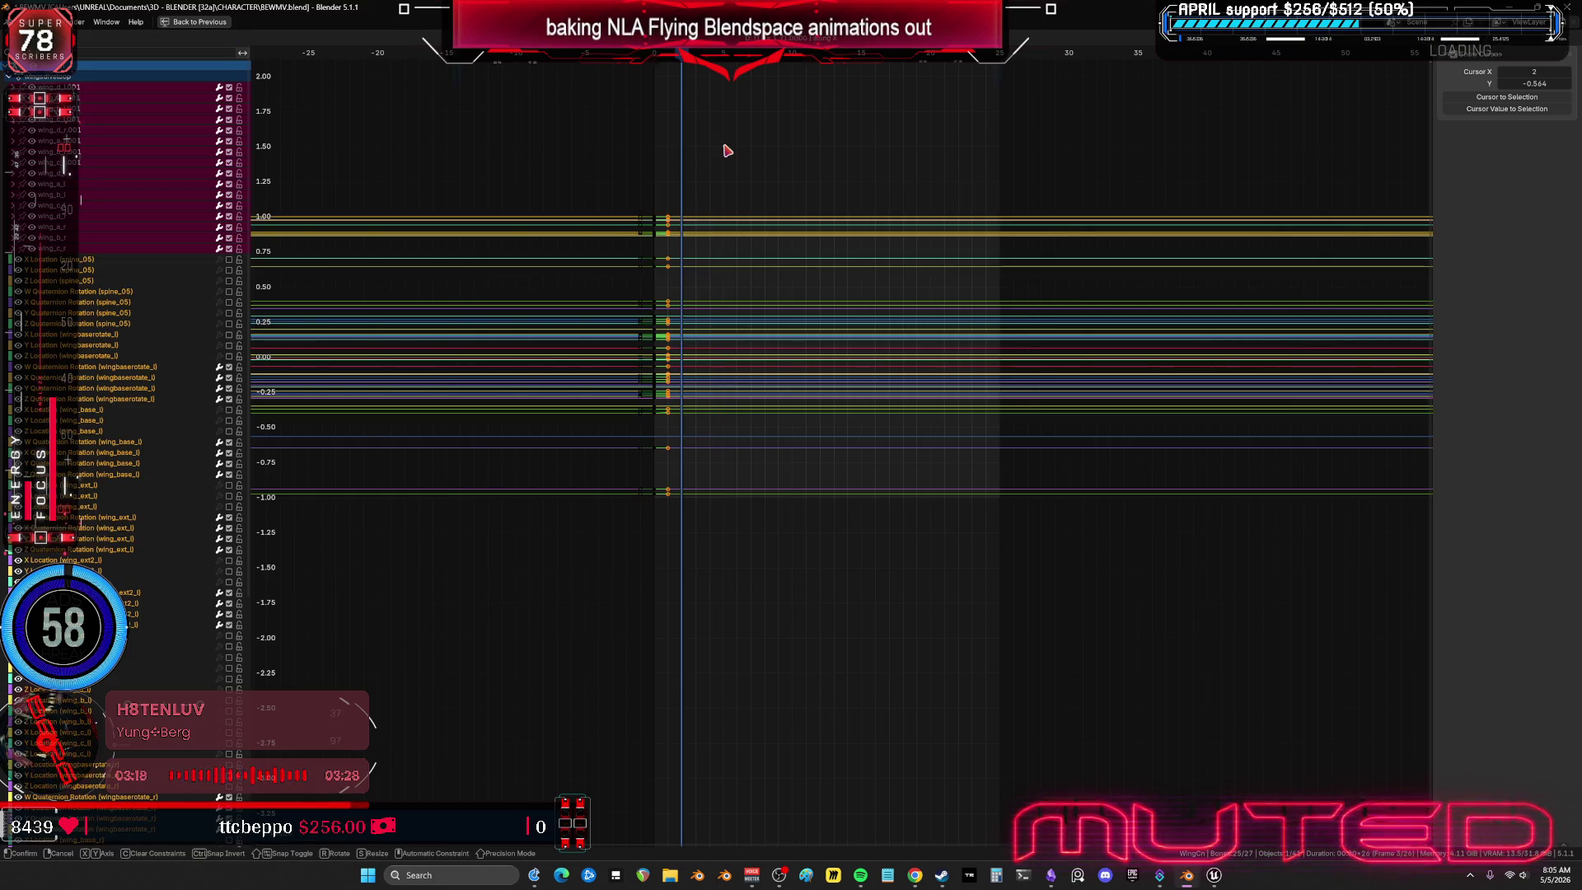
left_click(727, 150)
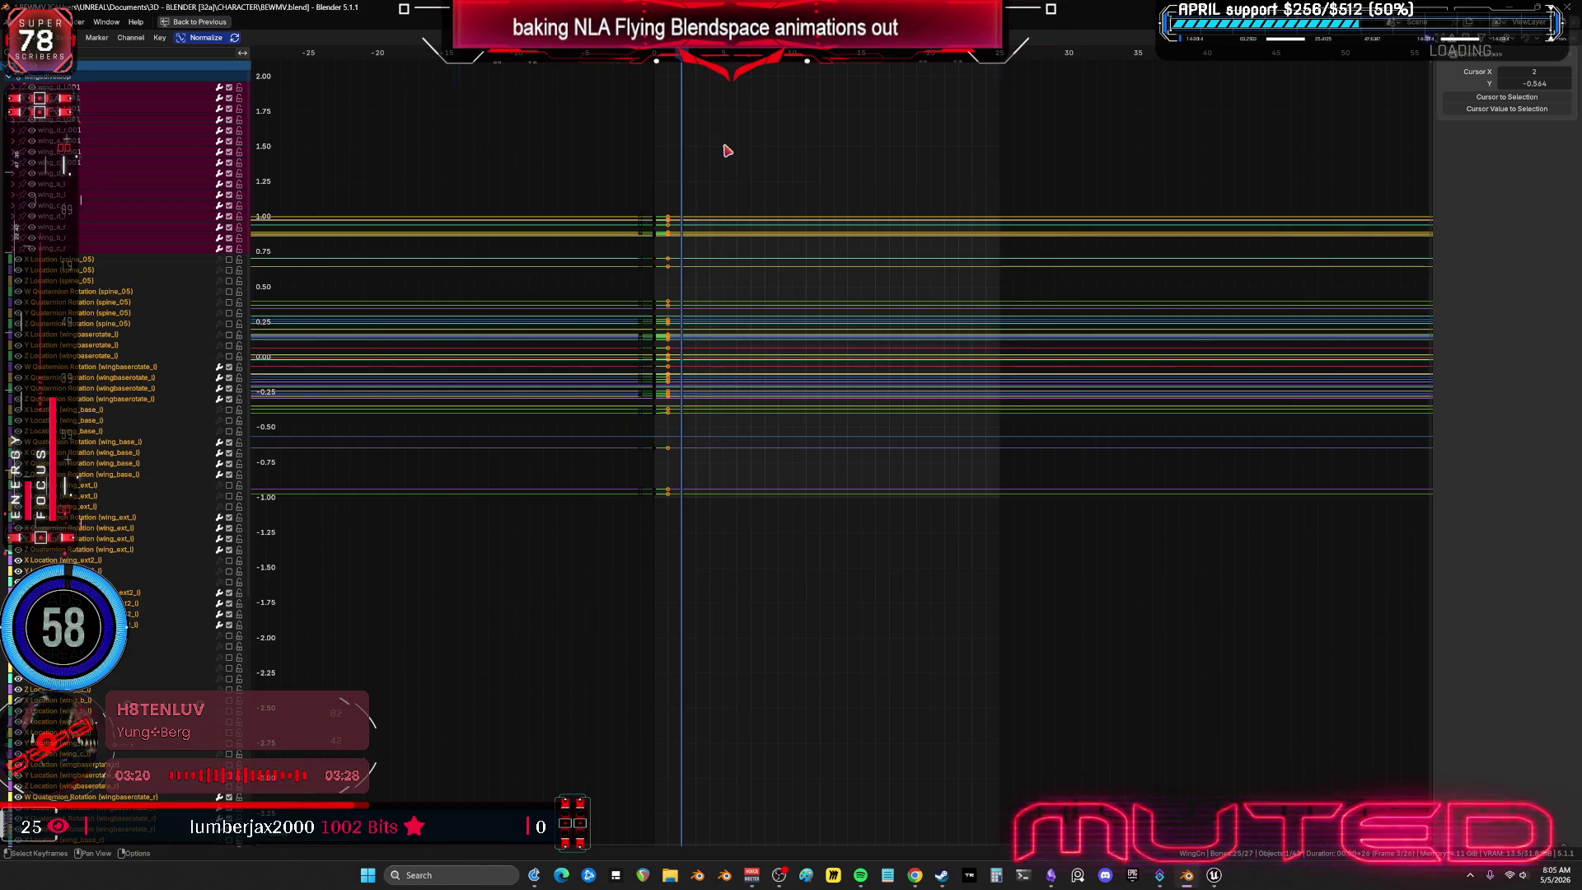
scroll(778, 240, "up", 2, "shift")
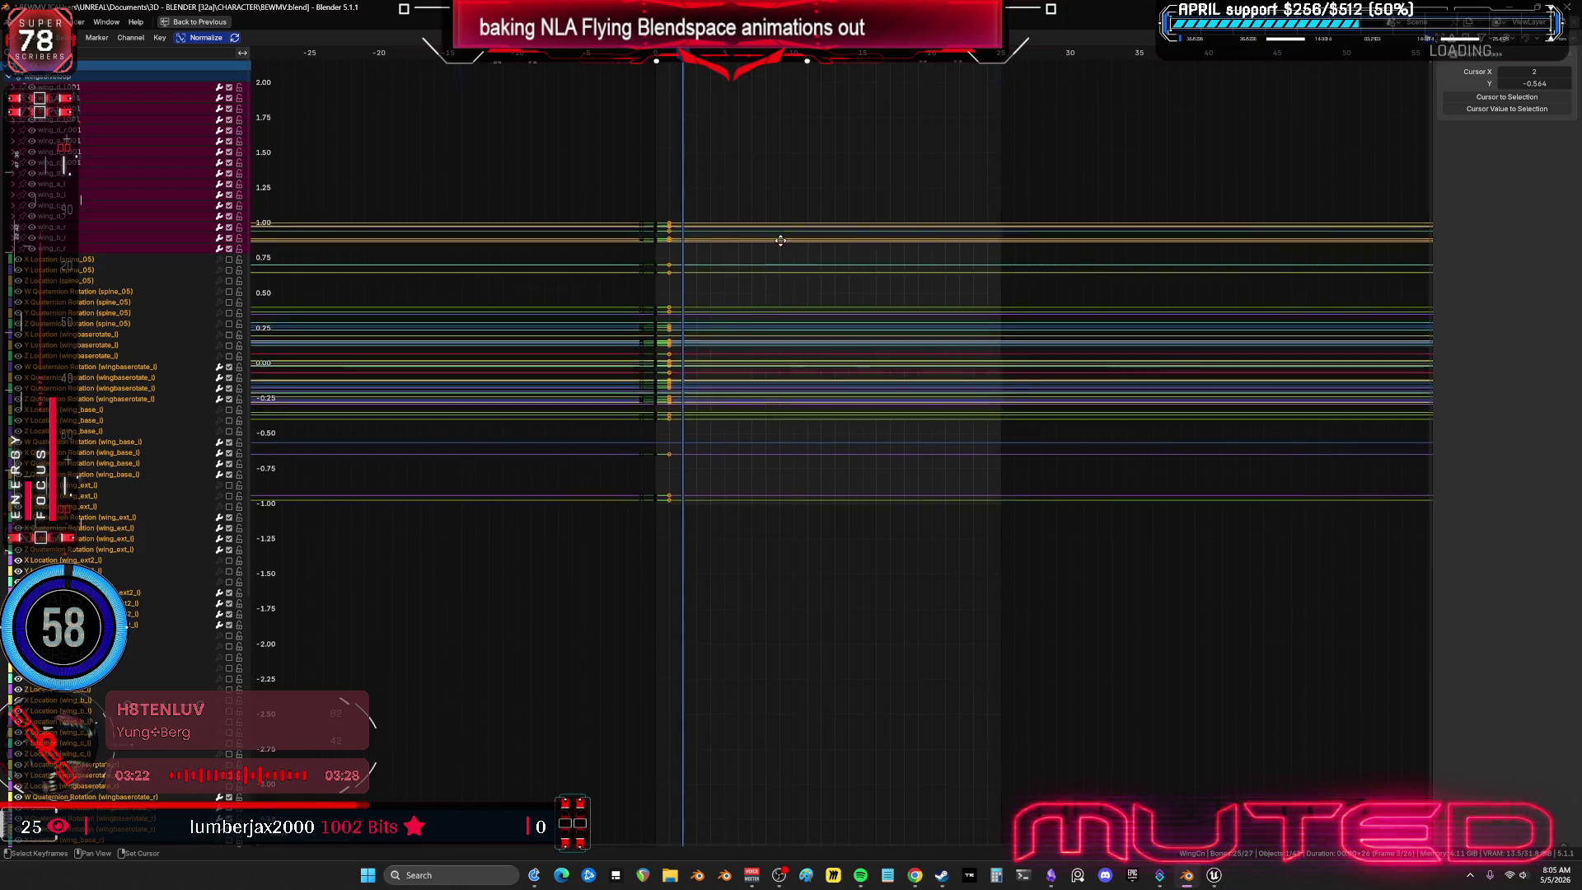
left_click(861, 877)
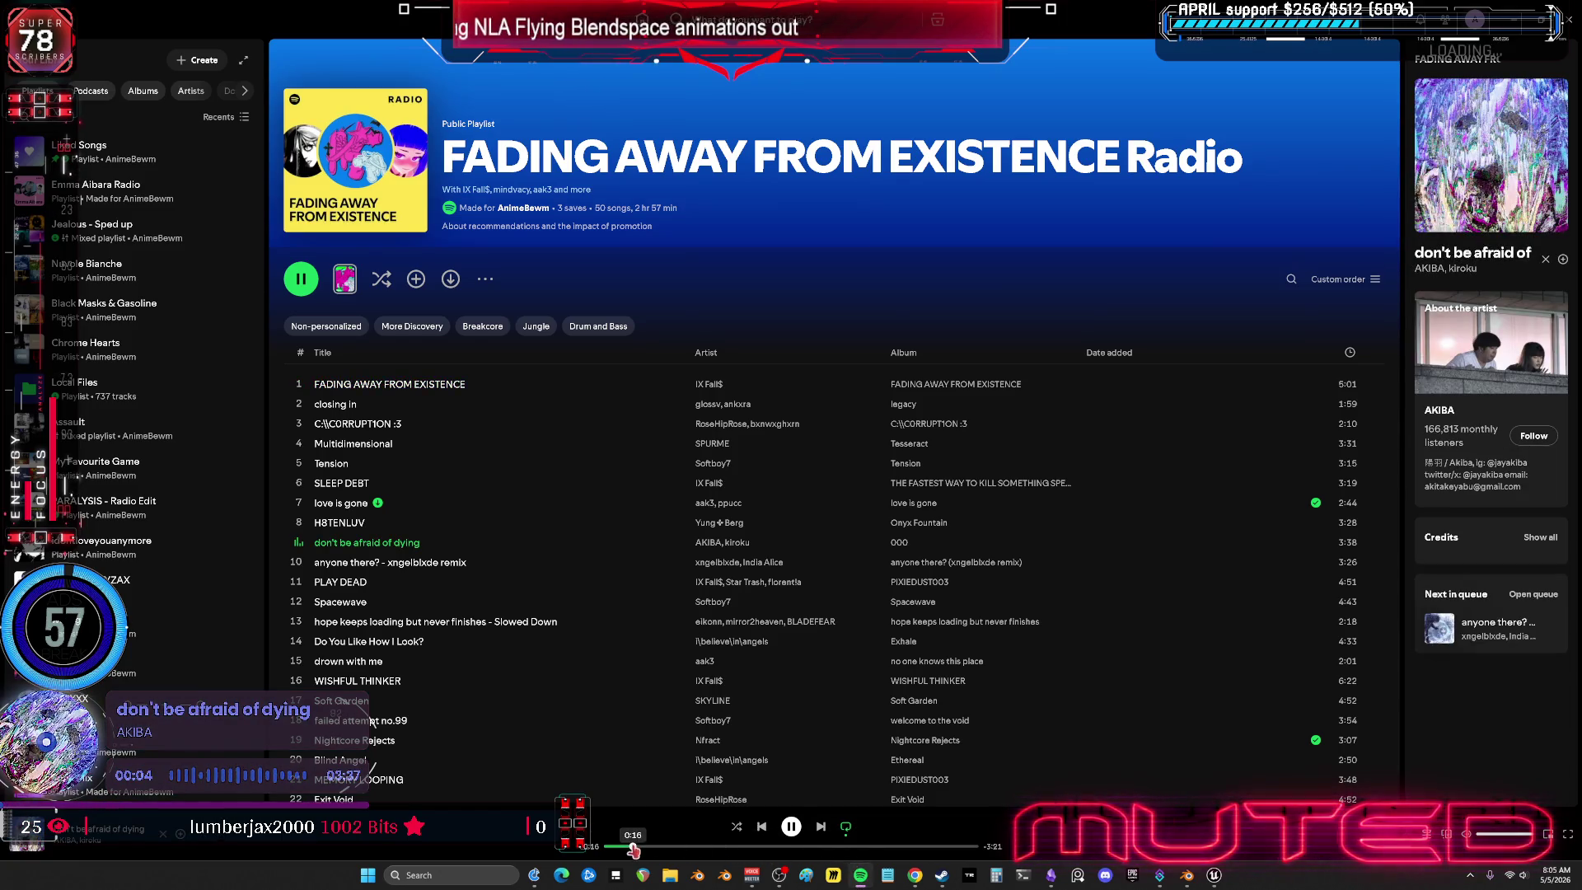
key("alt+Tab")
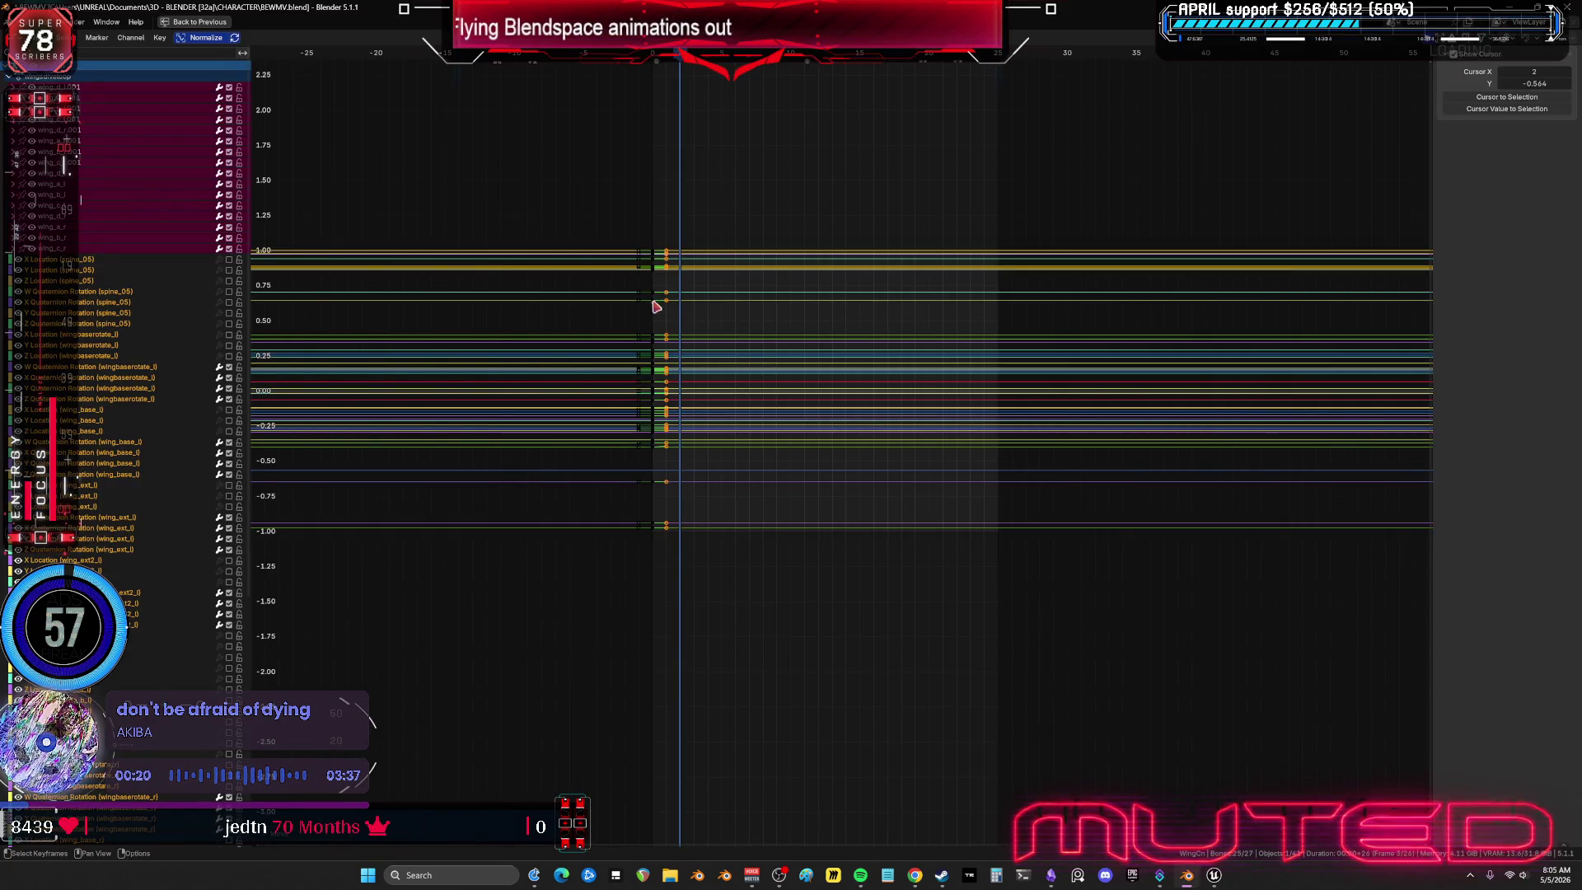
Paste the loop-start keyframes at frame 25 so the loop closes.
left_click_drag(661, 219, 653, 573)
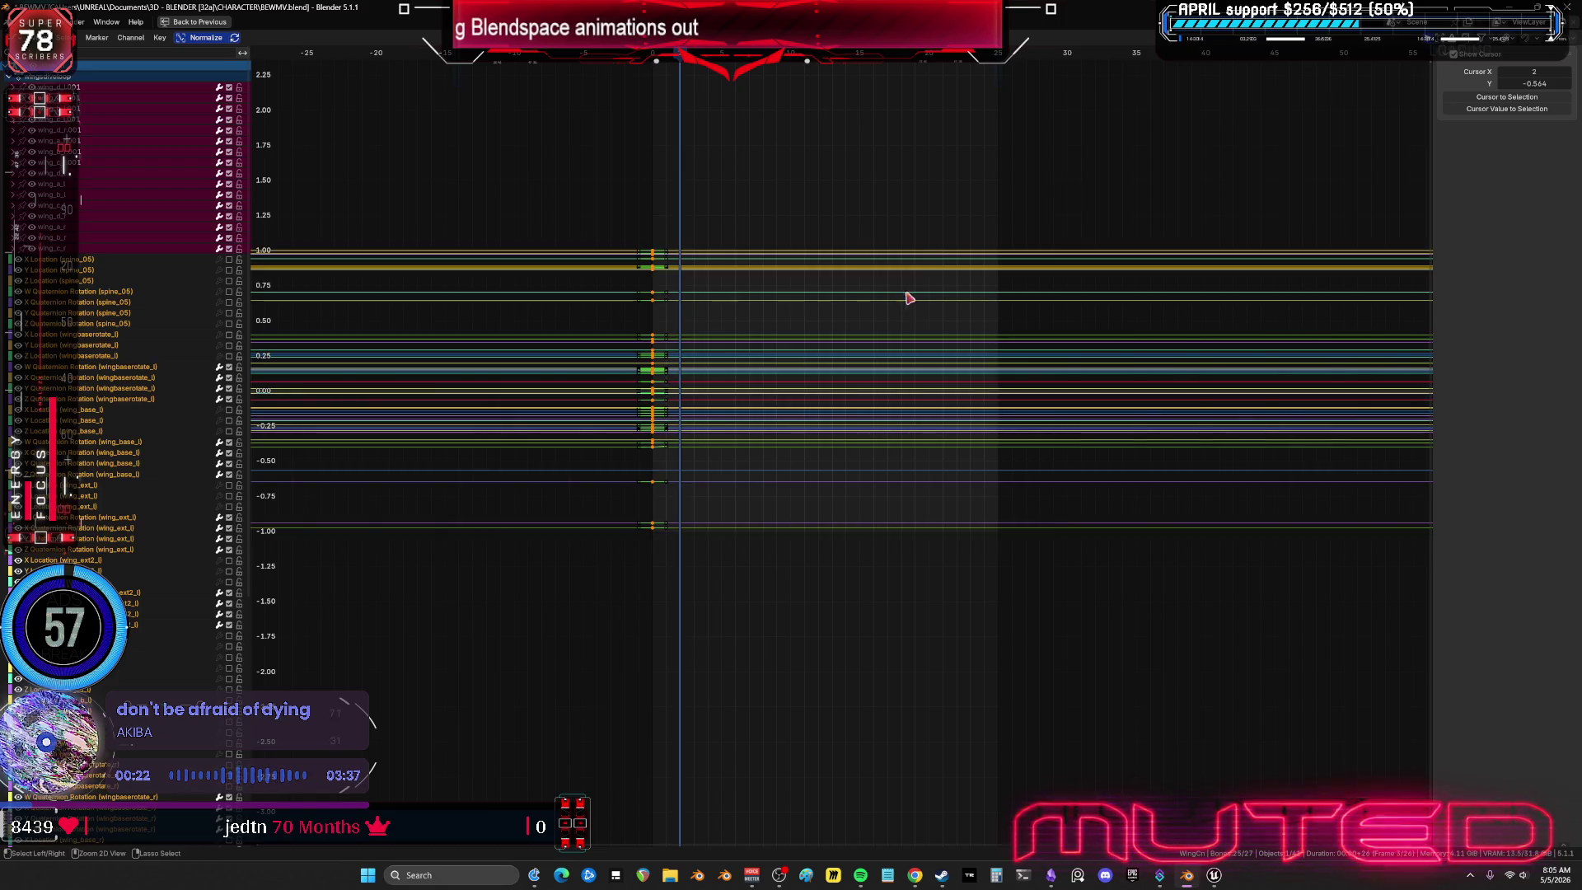
left_click_drag(999, 55, 998, 56)
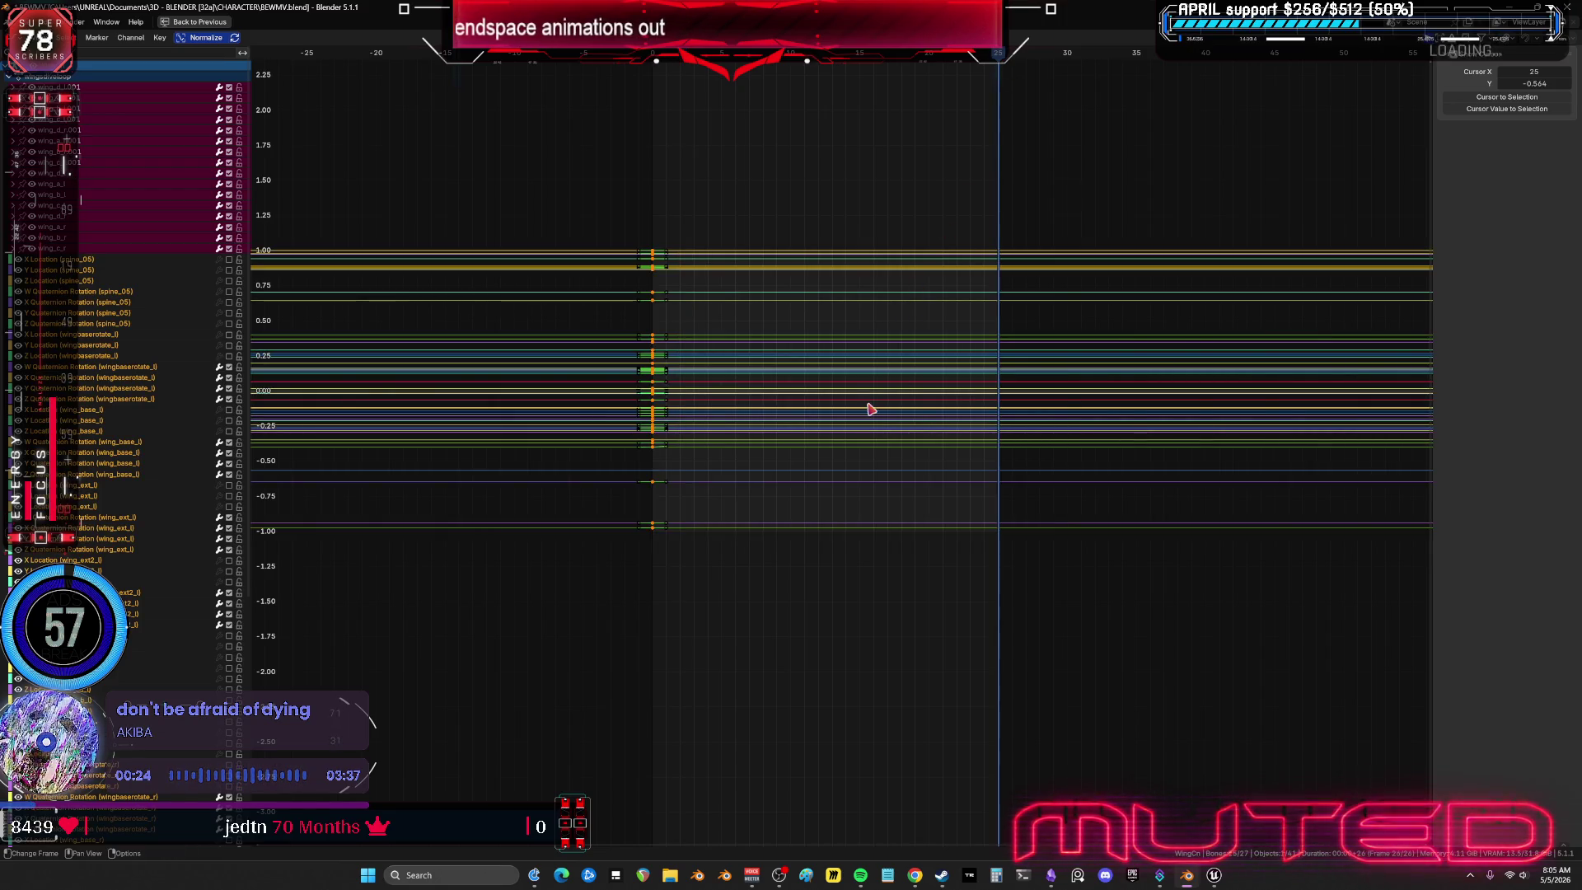
key("ctrl+v")
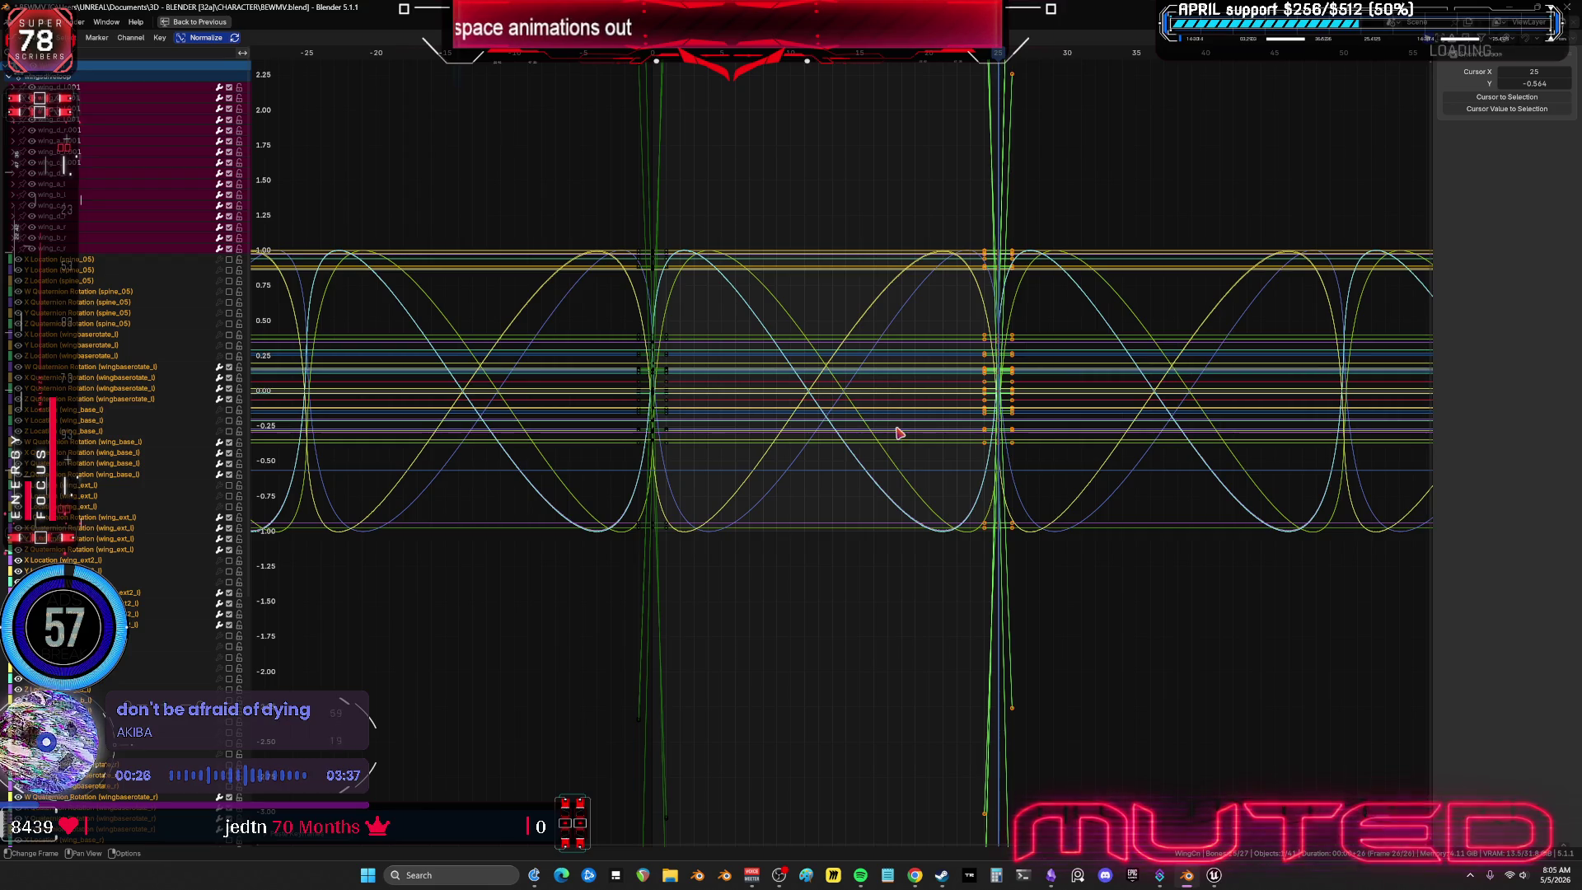
middle_click_drag(1039, 431, 942, 460)
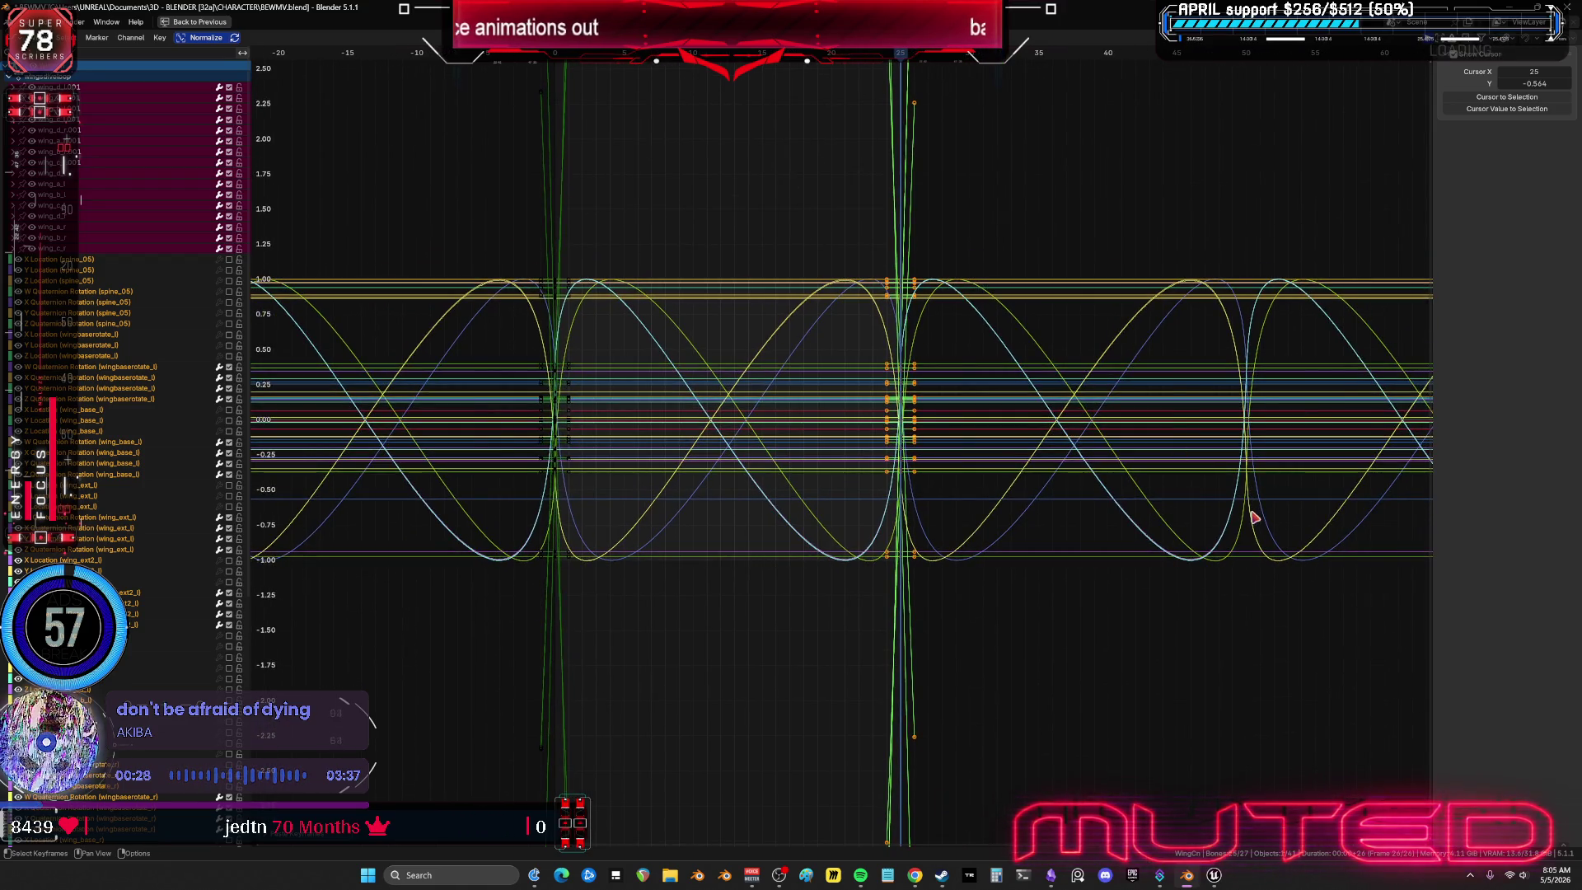
Scale all keys on Y to flatten the curves, then scrub to frame 11 and restore the layout.
key("a")
key("y")
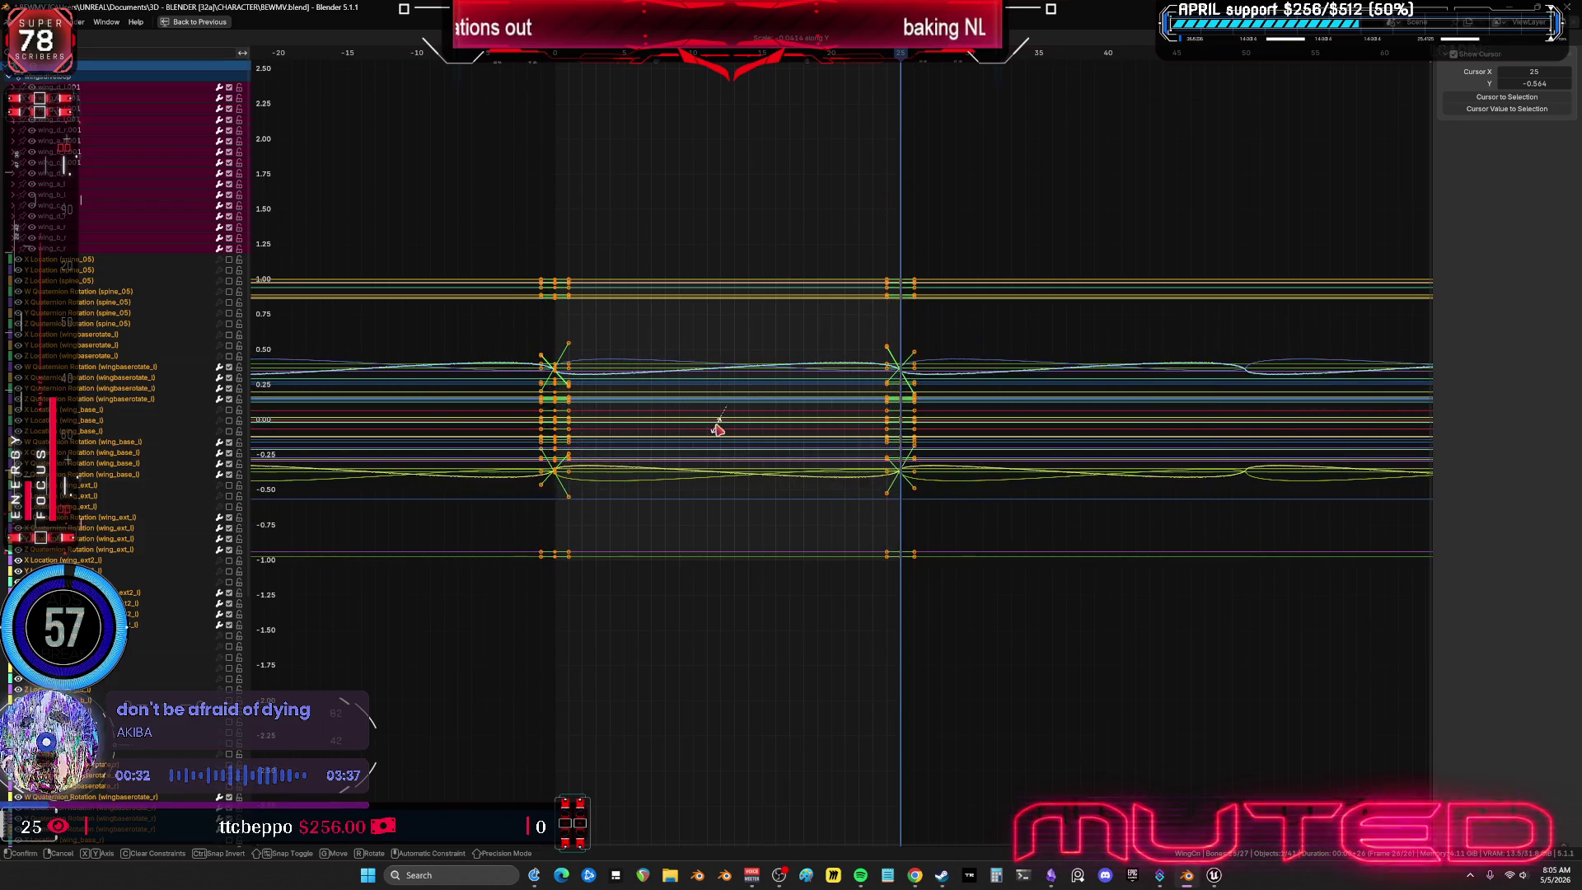
key("Escape")
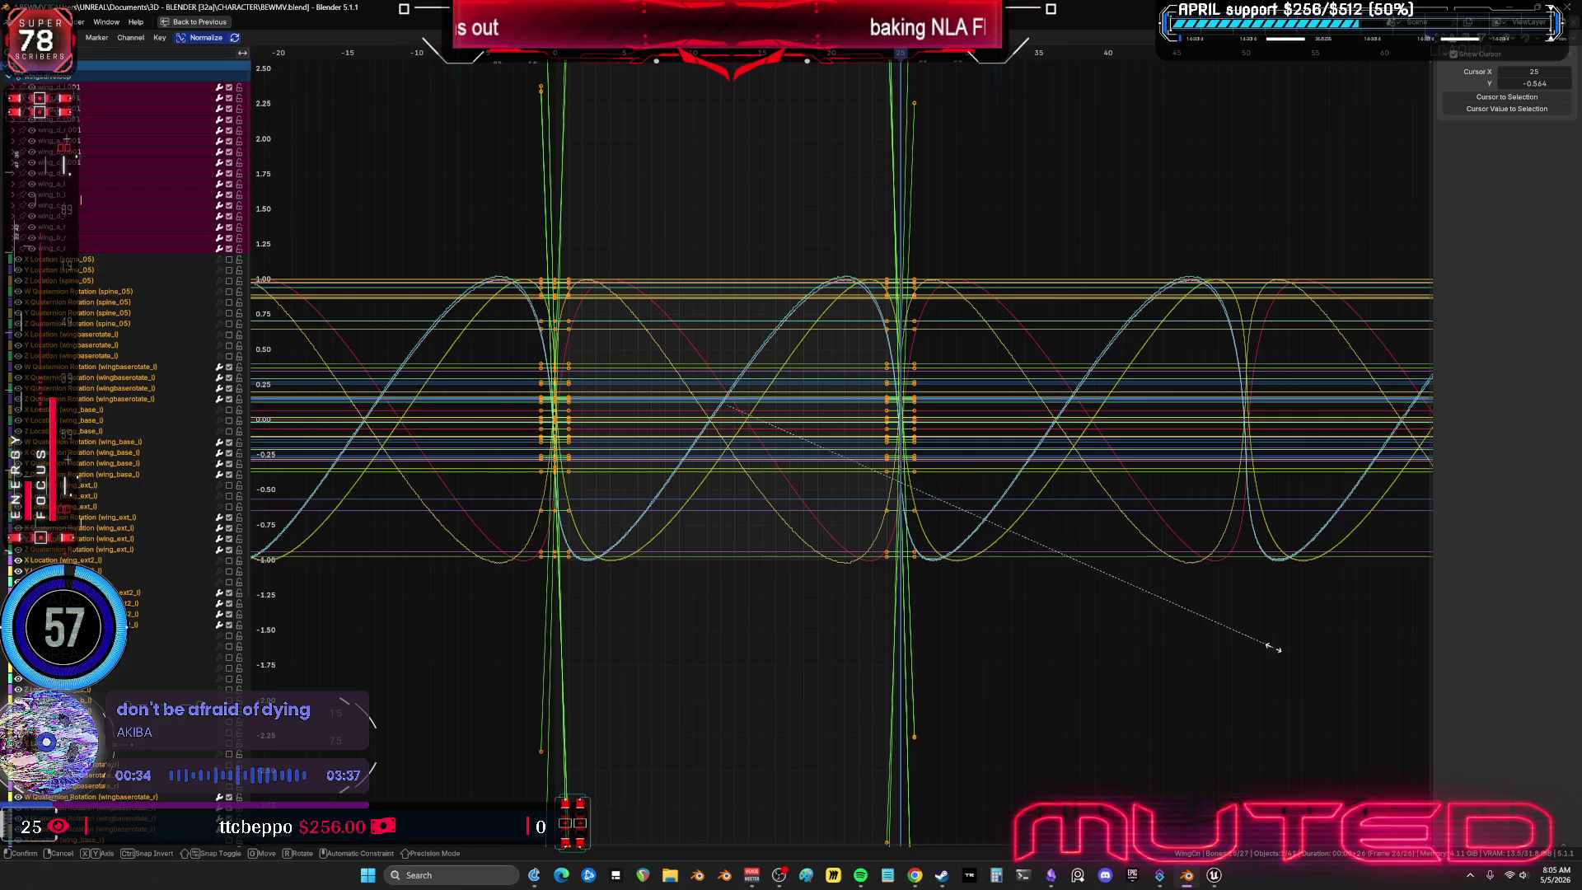
key("y")
key("Escape")
key("s")
key("y")
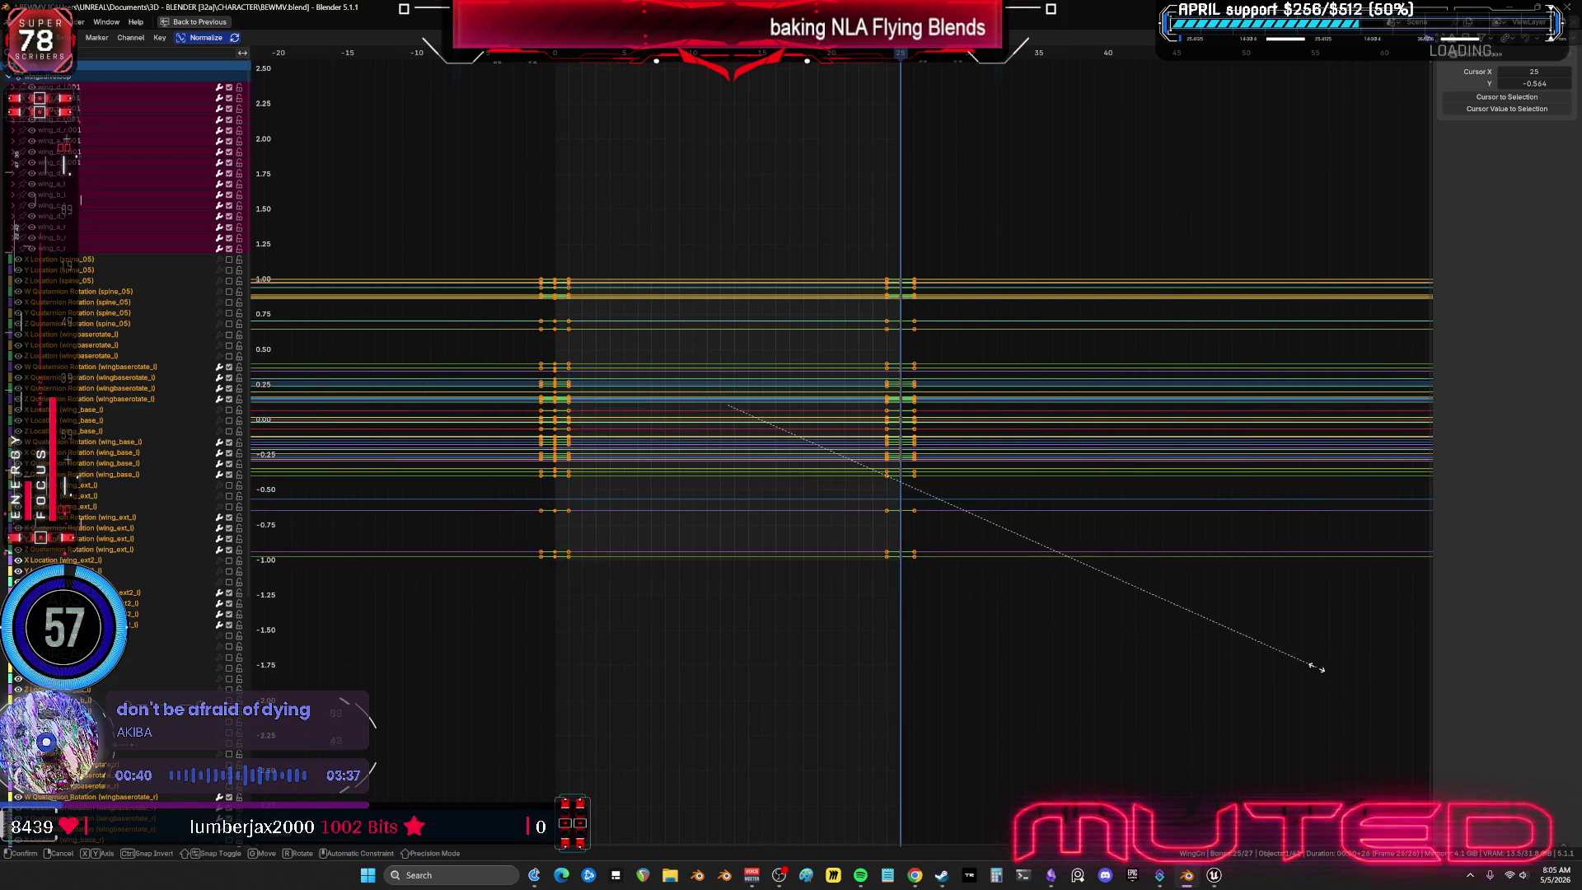
left_click(999, 537)
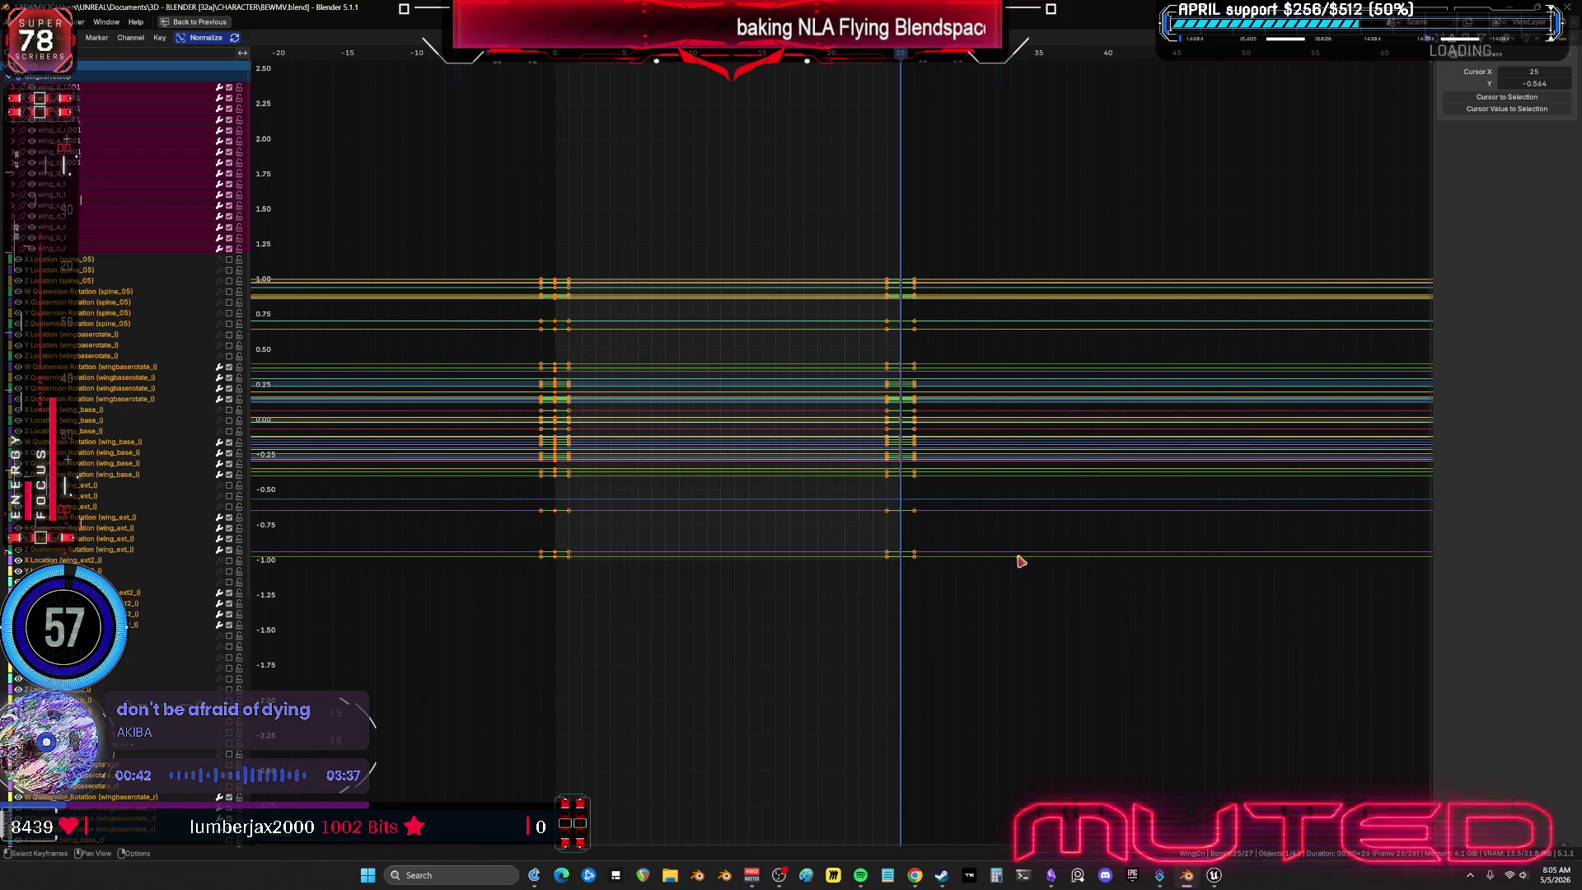
left_click_drag(706, 64, 728, 136)
key("ctrl+space")
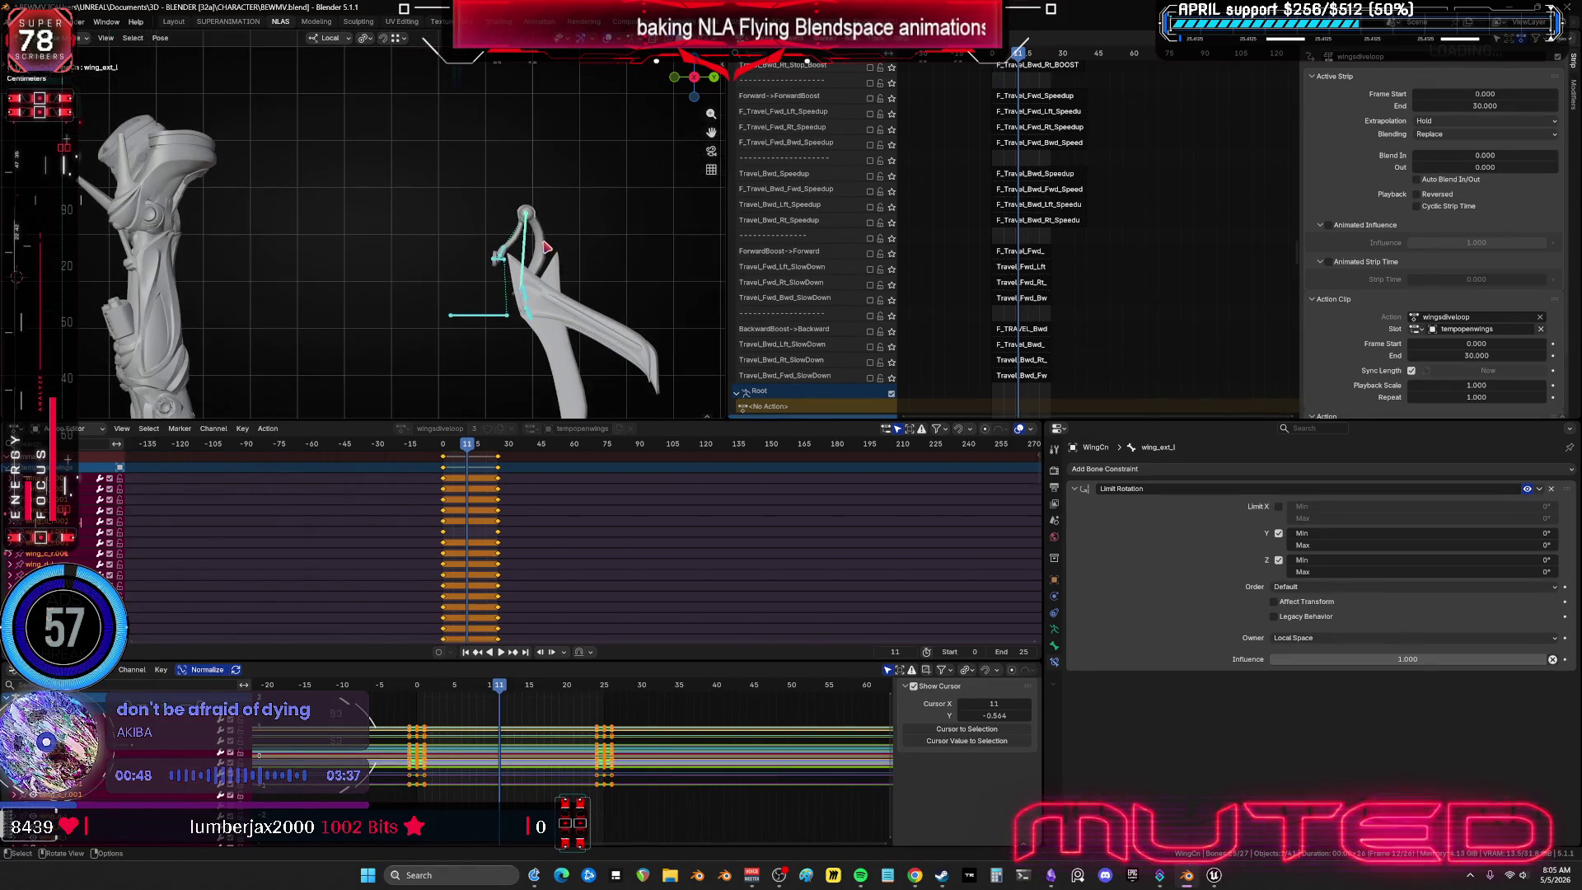
Rotate the outer wing bone around its local Z at frame 11.
key("a")
key("r")
key("z")
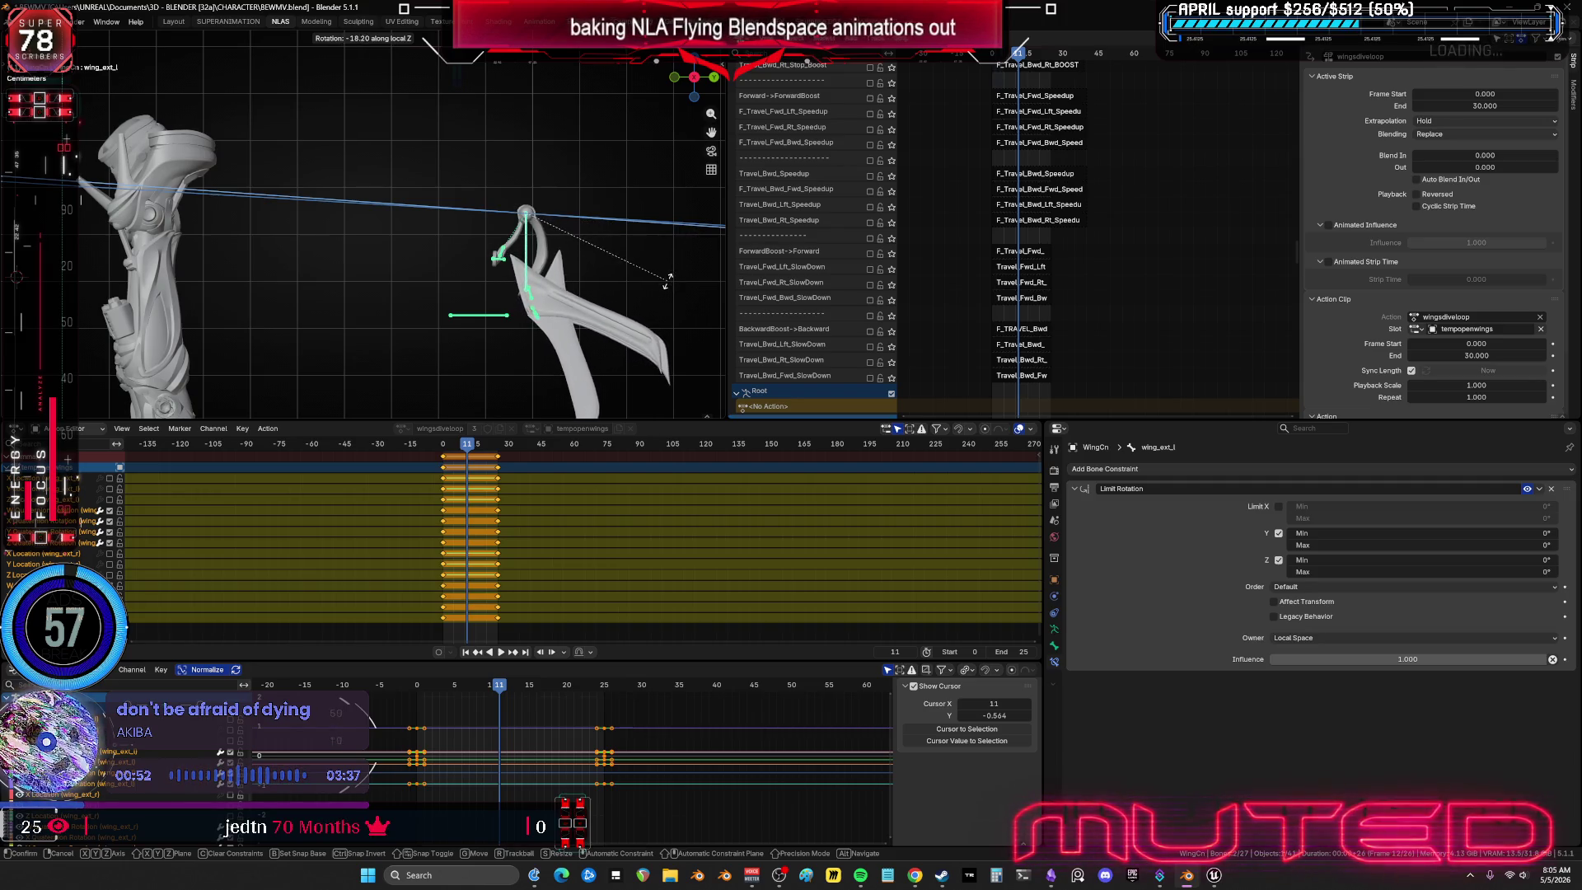
left_click(577, 301)
mouse_move(577, 301)
middle_mouse_down()
mouse_move(548, 305)
mouse_move(555, 240)
mouse_move(498, 191)
middle_mouse_up()
Rotate the wing base bone on Z, then key Location & Rotation on all four wing bones.
left_click_drag(651, 157, 462, 91)
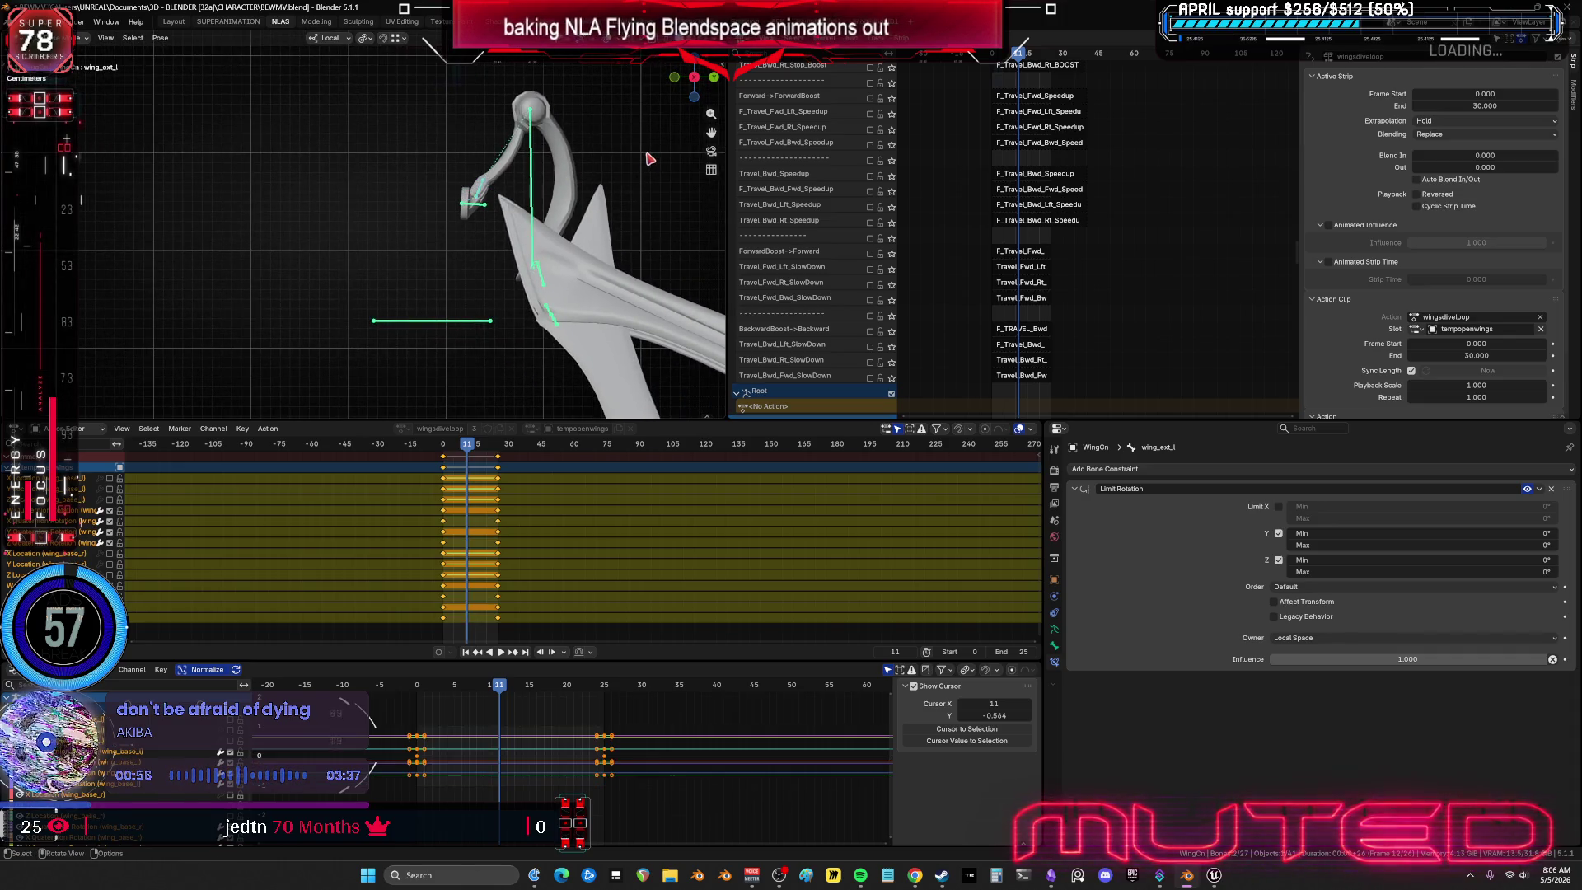
key("r")
key("z")
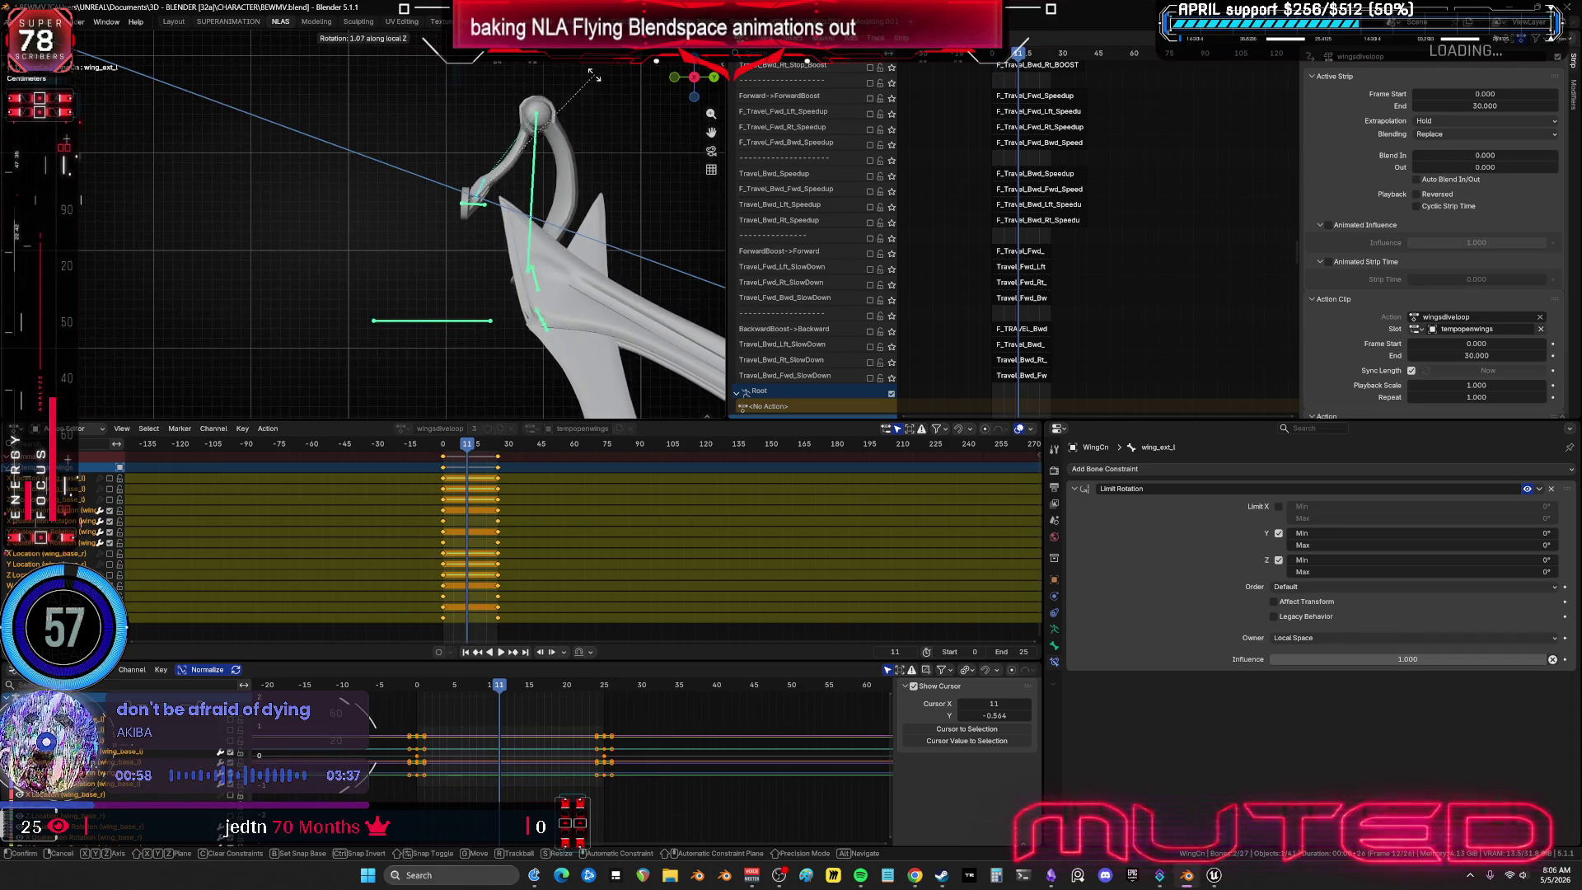
left_click(575, 185)
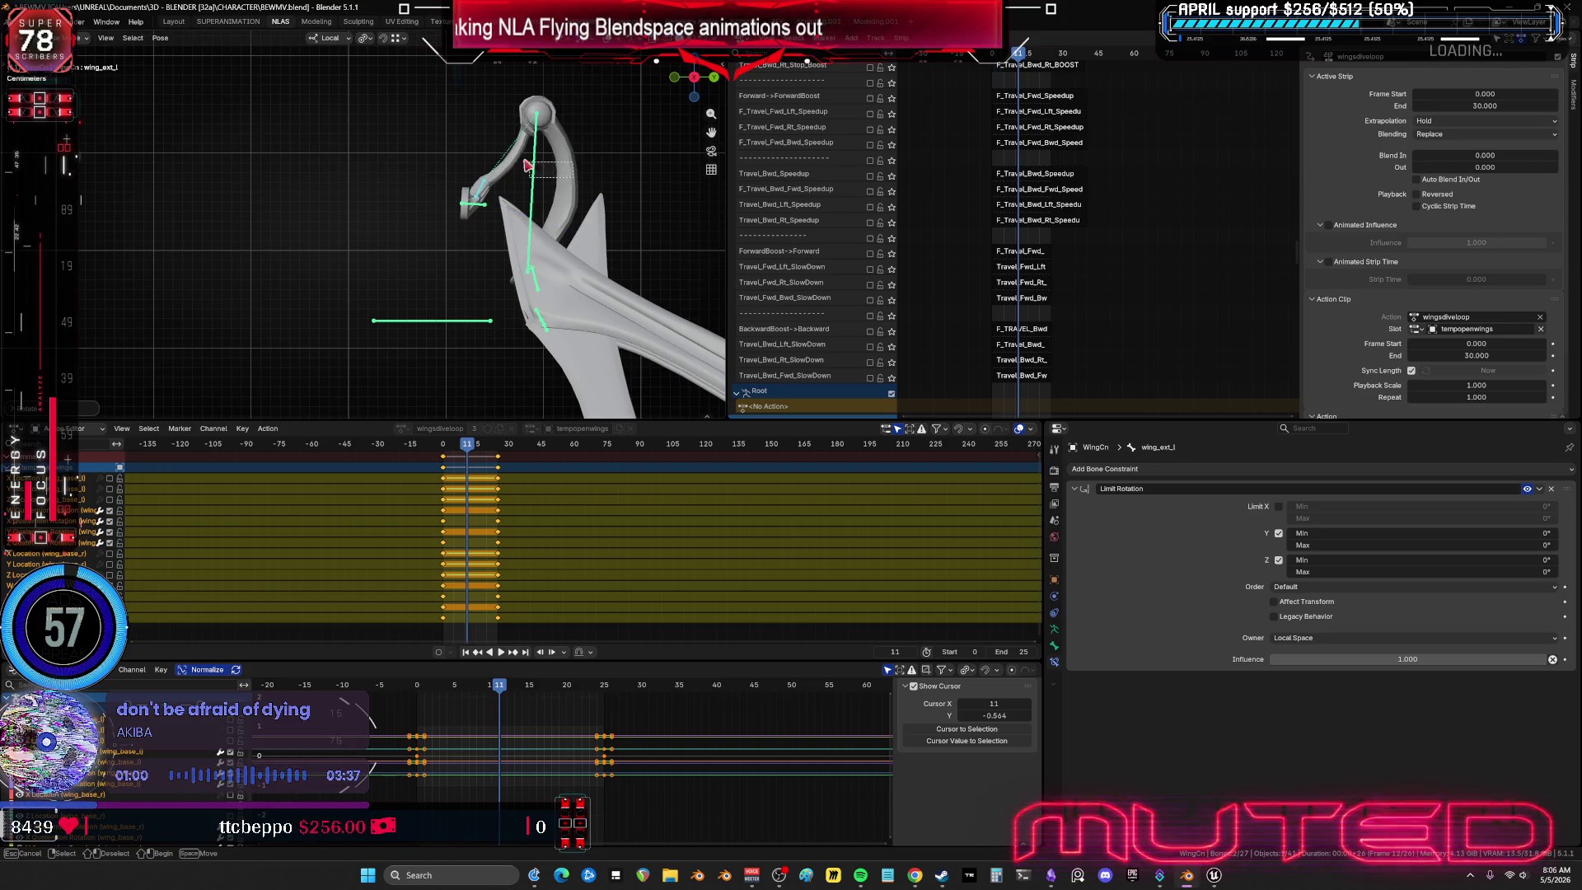
left_click_drag(554, 180, 580, 193)
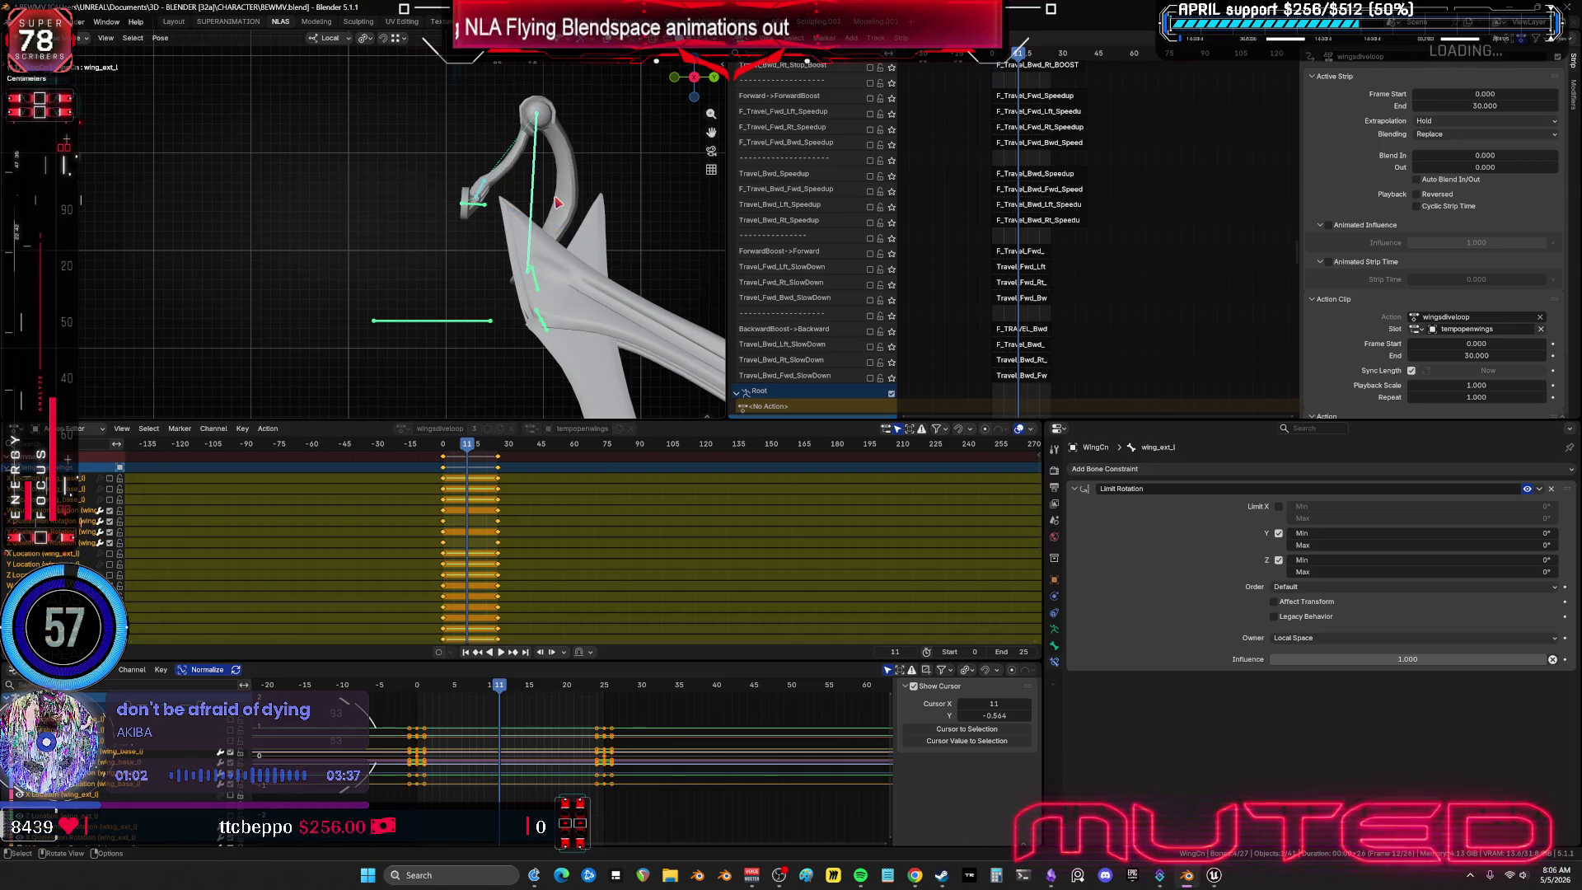
key("k")
key("Return")
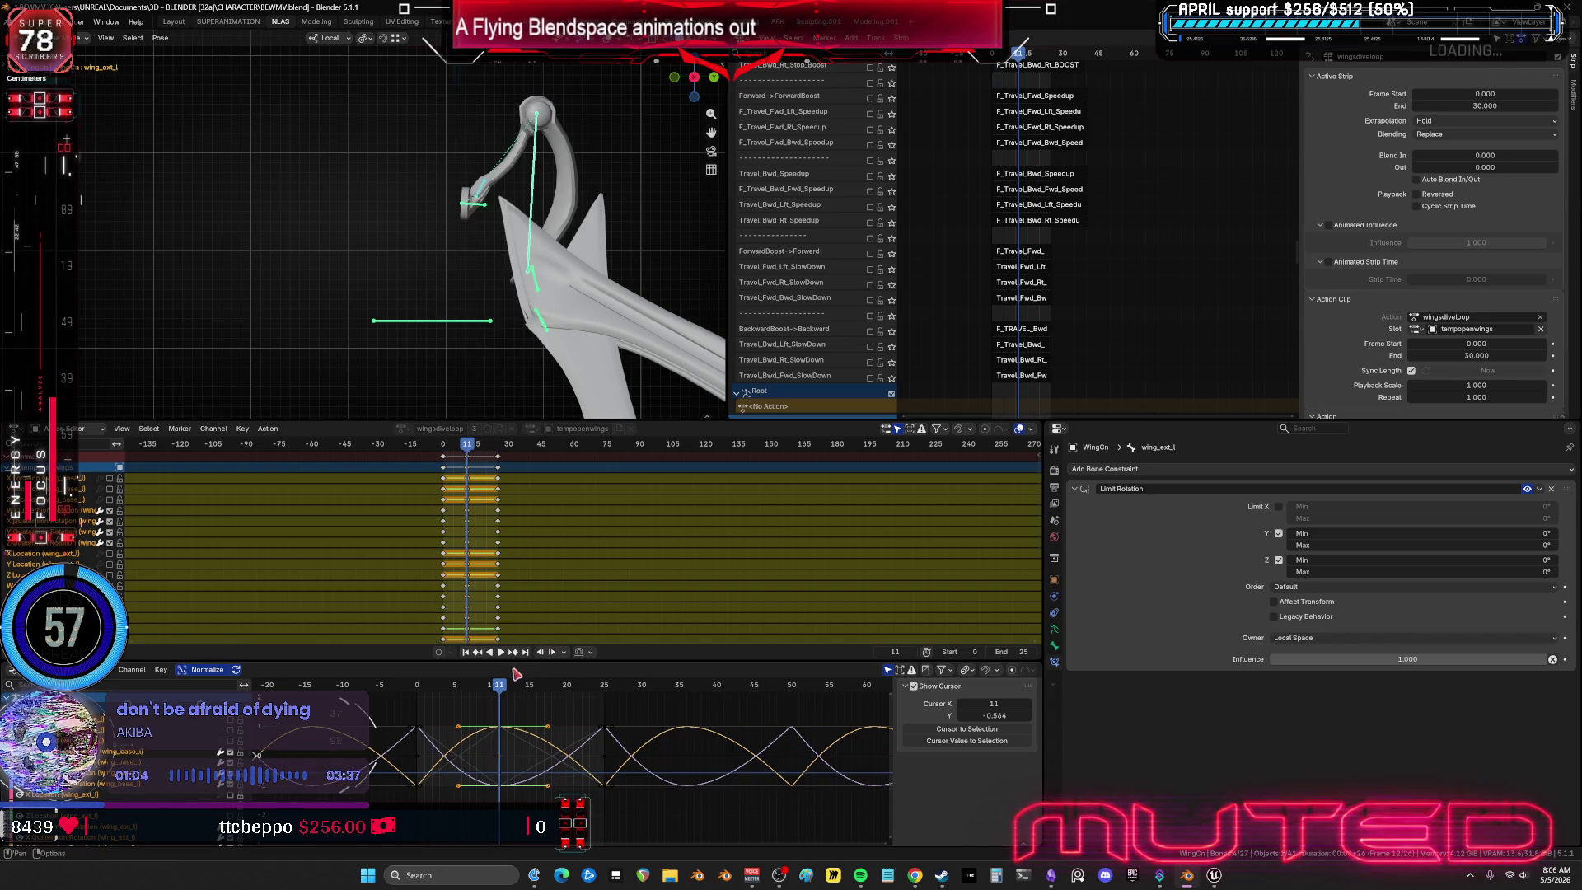
Scrub and play back the wing motion, reviewing it in a maximized 3D view.
mouse_move(496, 691)
left_mouse_down()
mouse_move(387, 708)
mouse_move(647, 725)
left_mouse_up()
key("space")
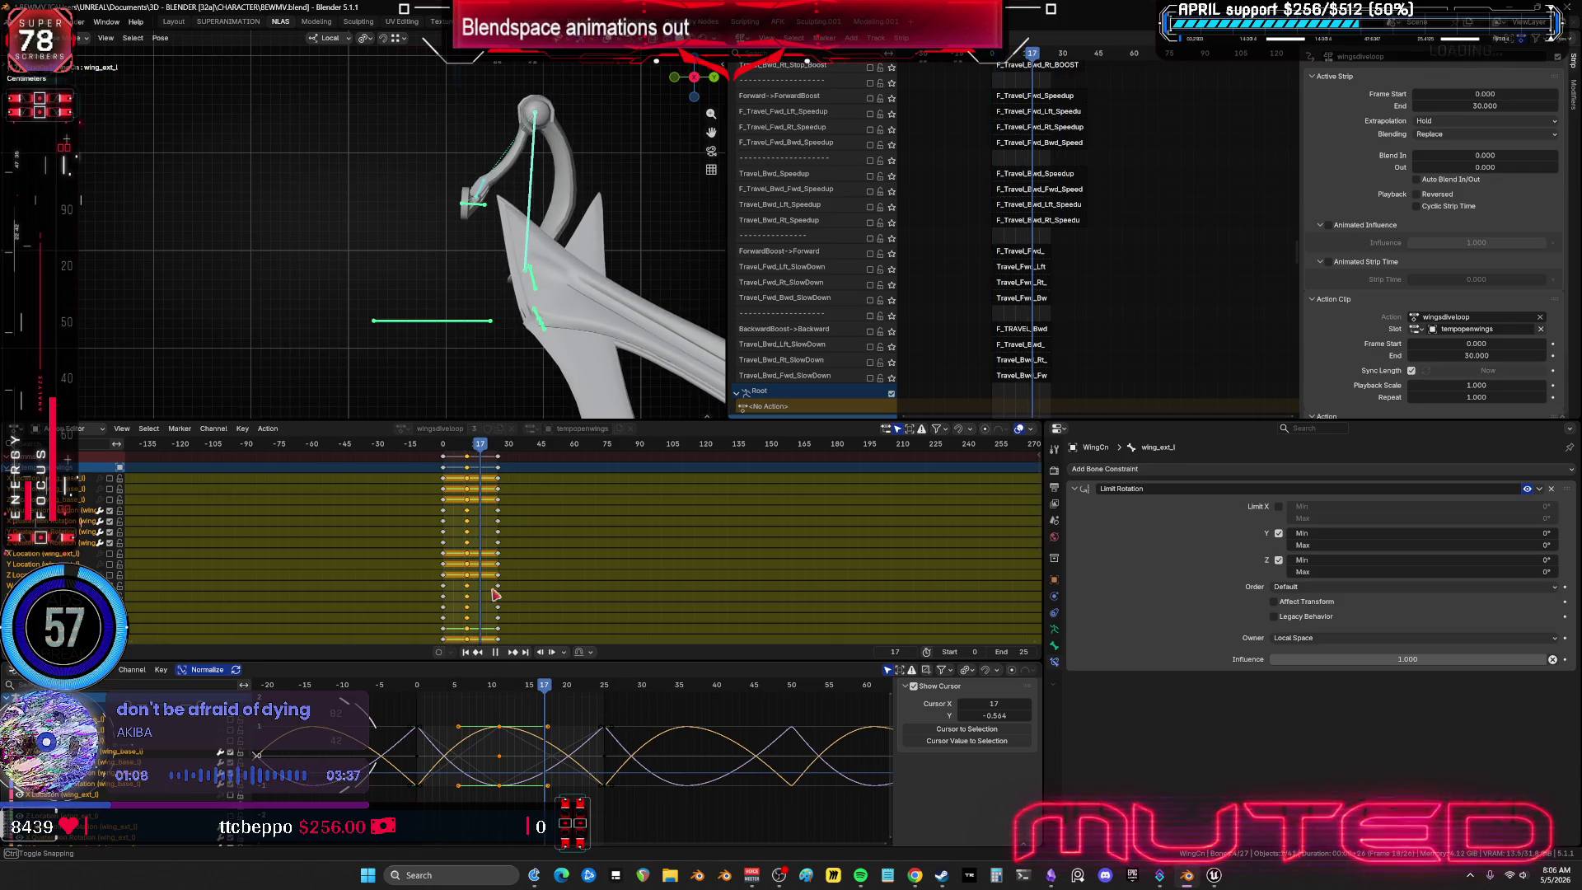
key("space")
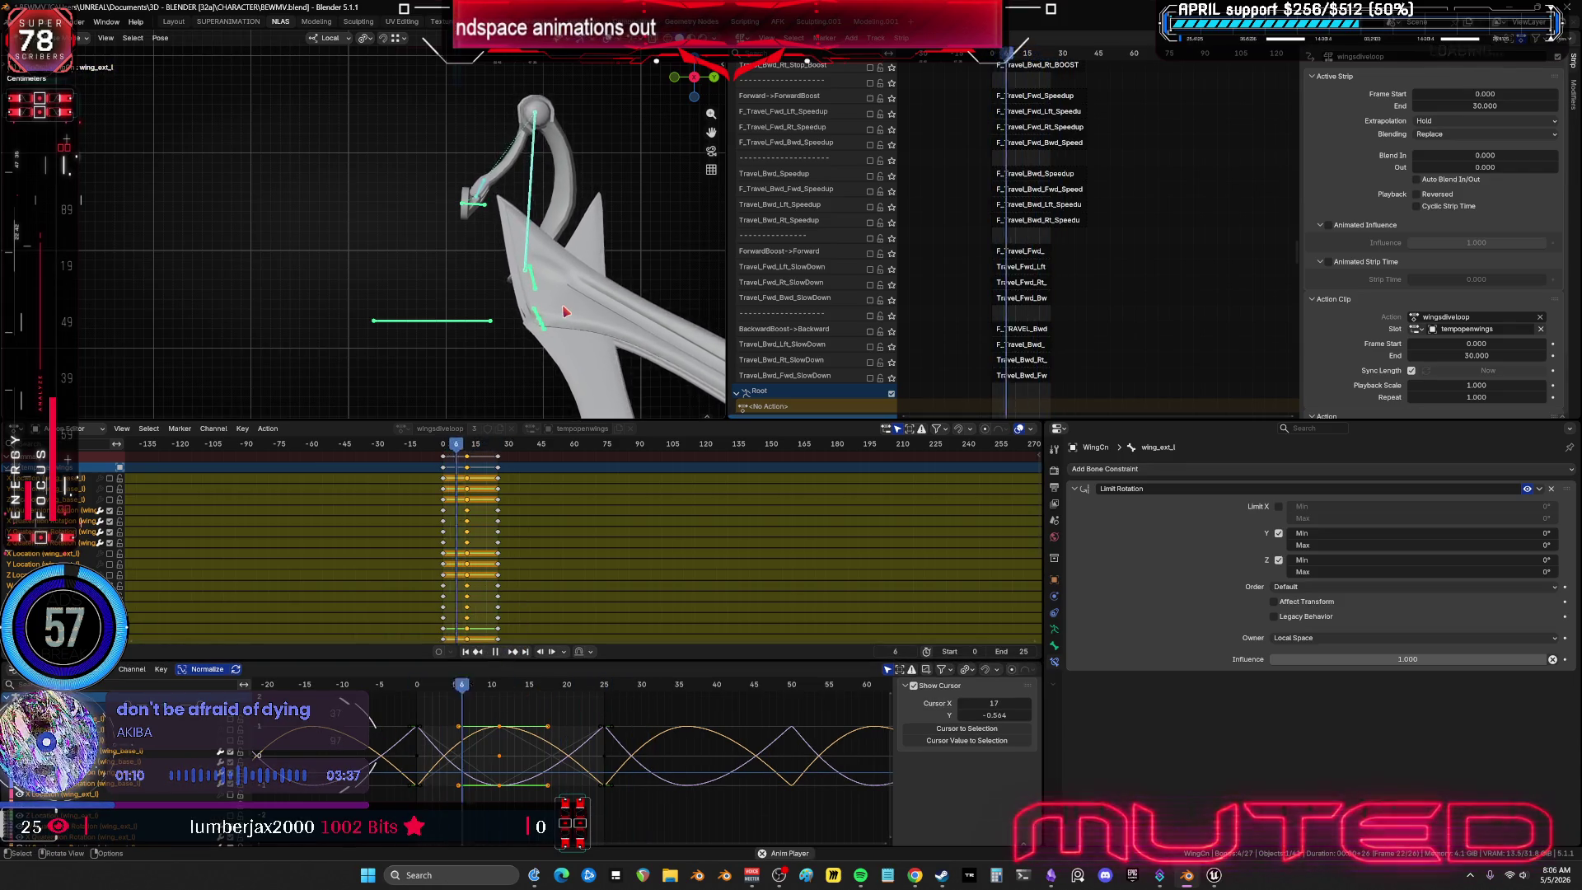
key("ctrl+space")
mouse_move(572, 321)
middle_mouse_down()
mouse_move(1013, 519)
mouse_move(635, 578)
mouse_move(667, 323)
middle_mouse_up()
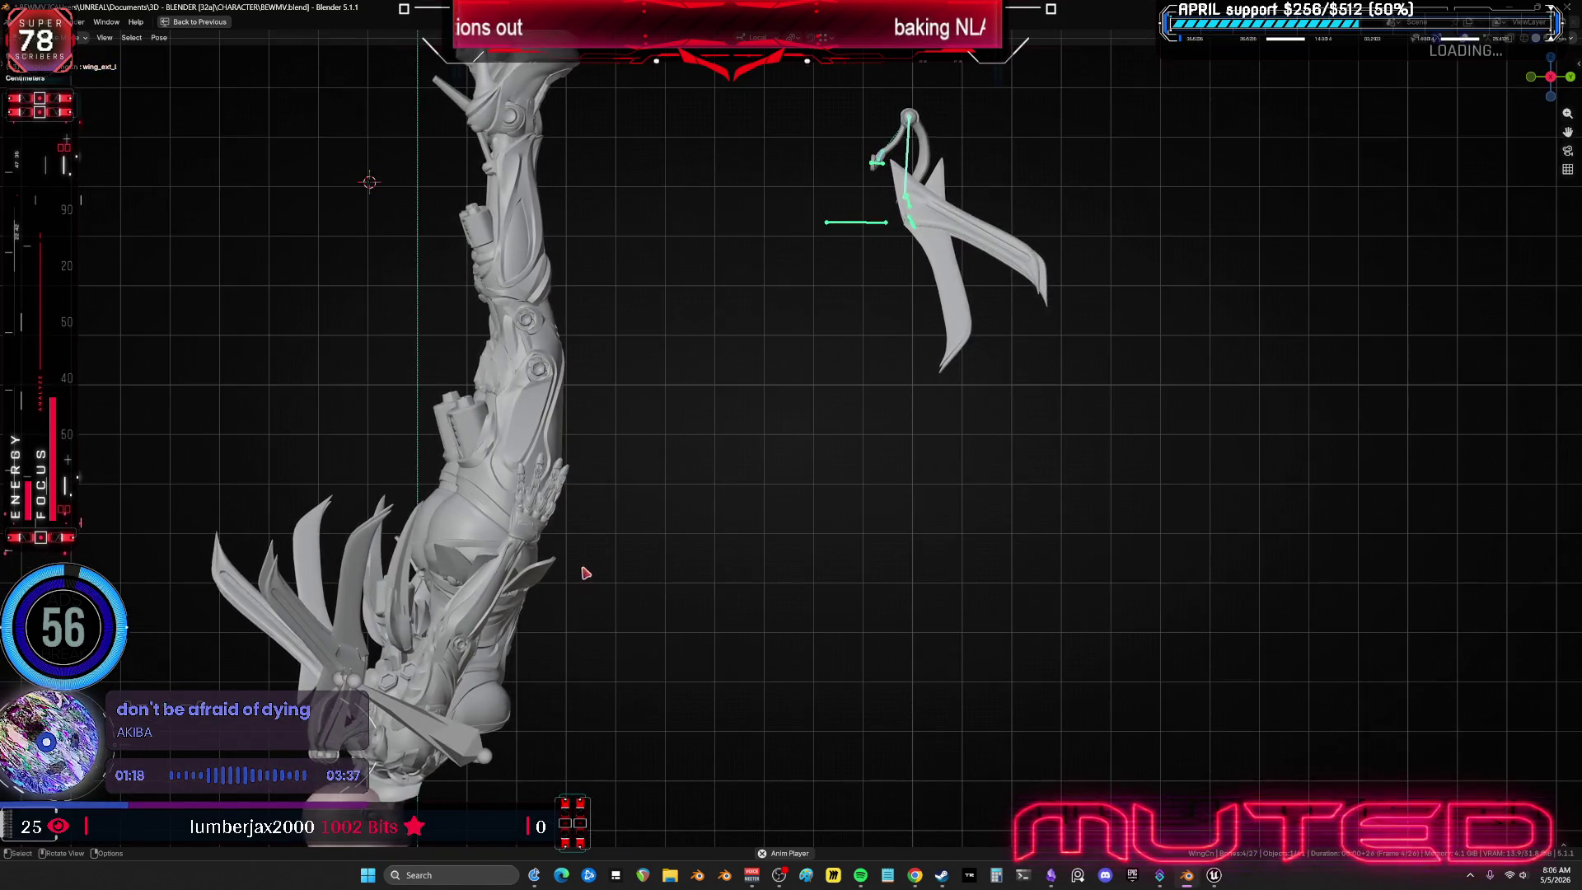
Restore the layout and bring the Ultimate tracks into view, selecting the Ultimate_DiveLoop strip.
scroll(572, 577, "down", 4)
key("ctrl+space")
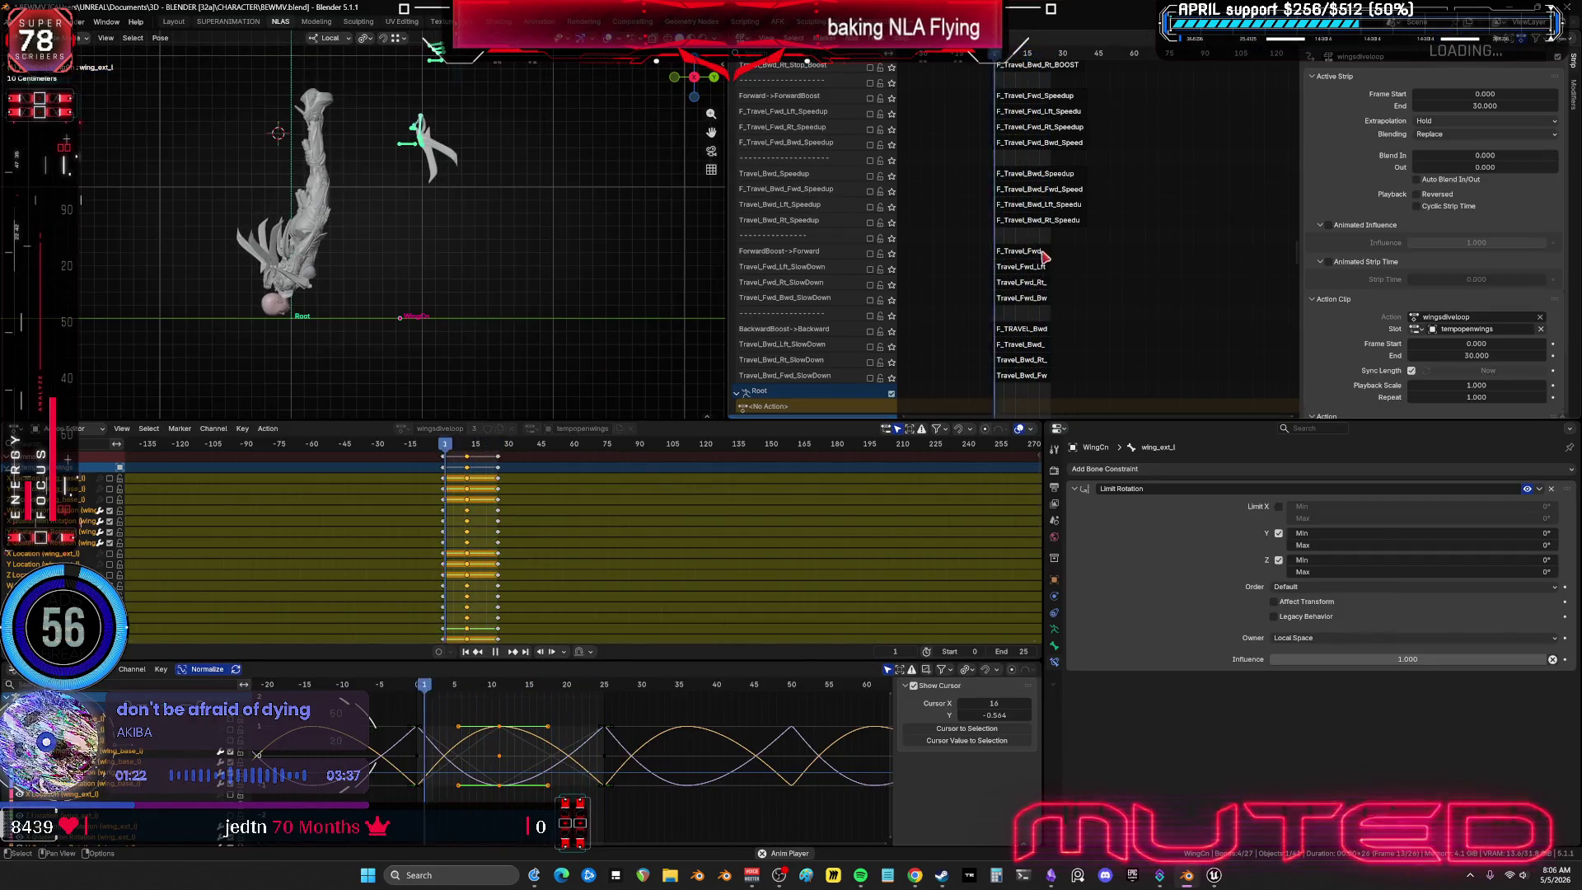
scroll(1071, 330, "down", 10)
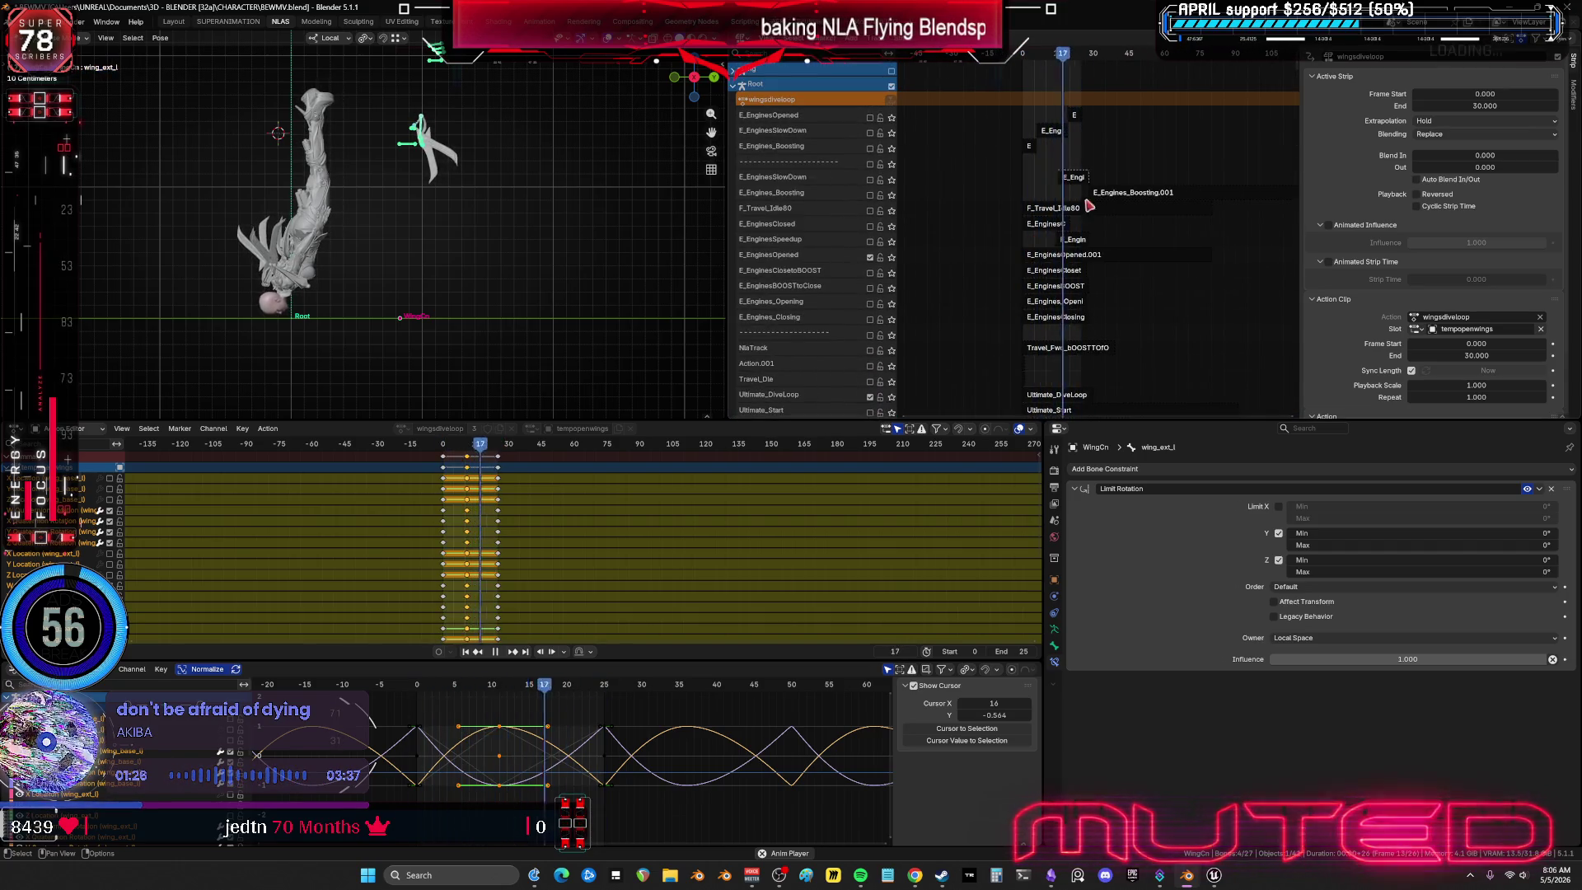
scroll(1022, 280, "up", 5)
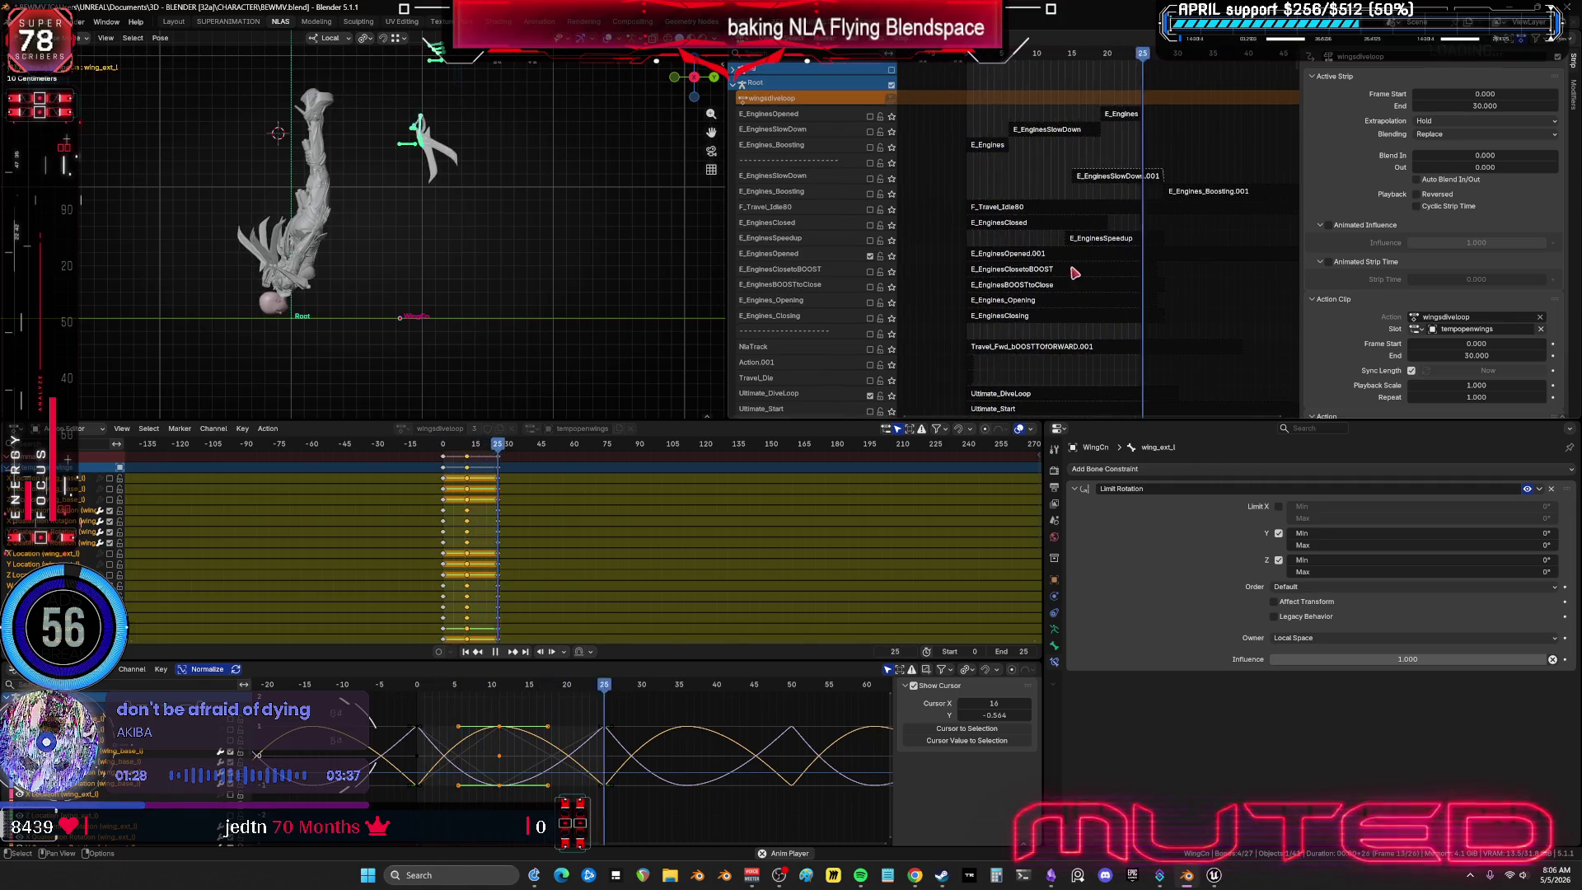
middle_click_drag(1015, 322, 1020, 97)
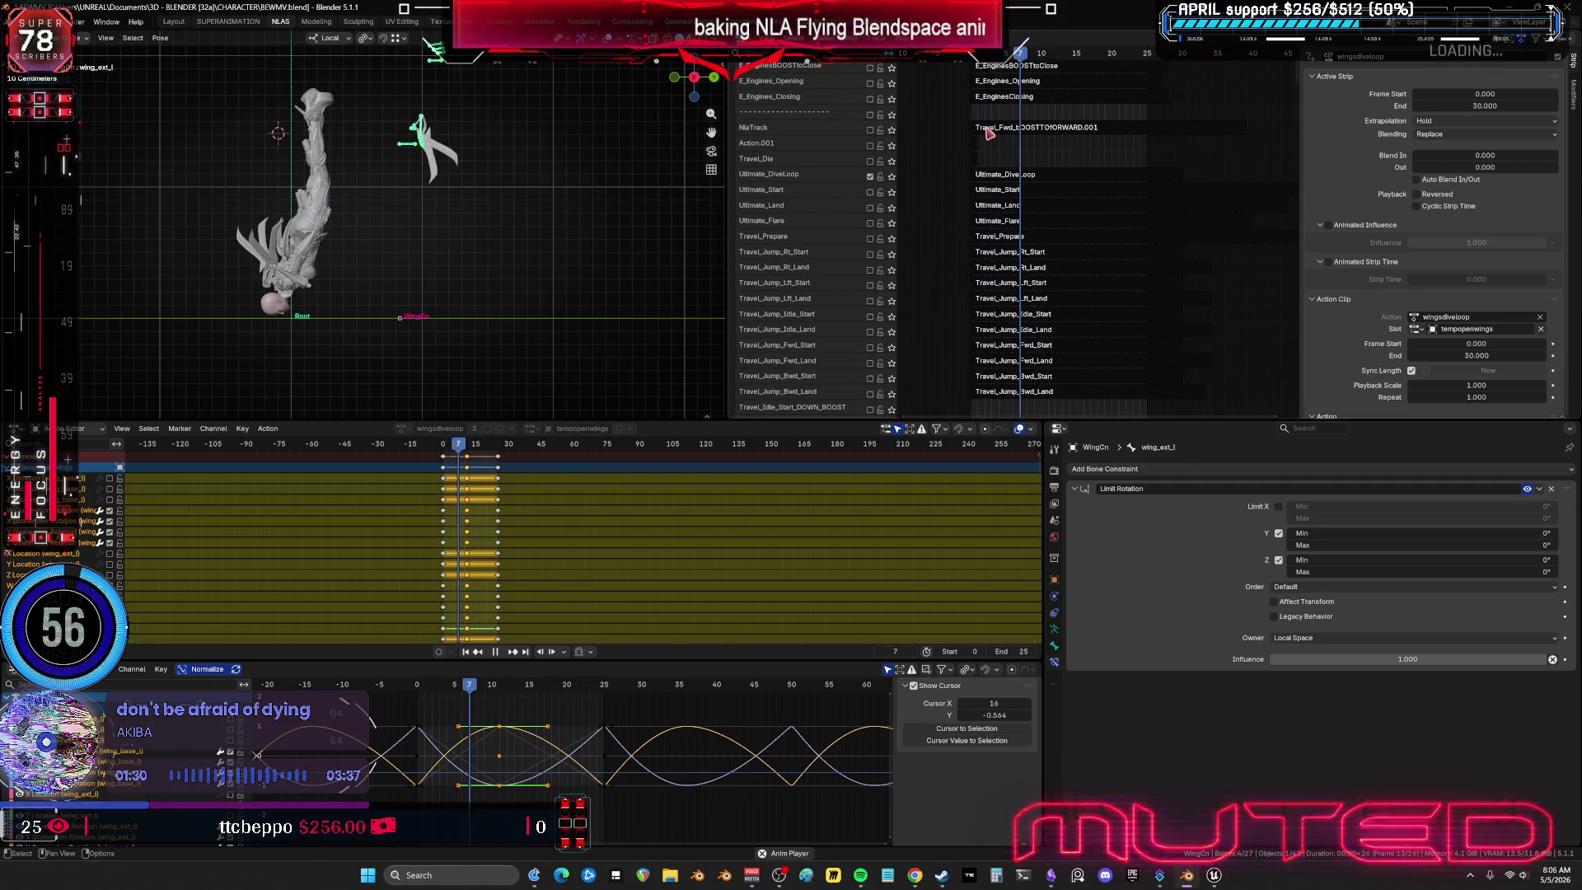
left_click(1012, 180)
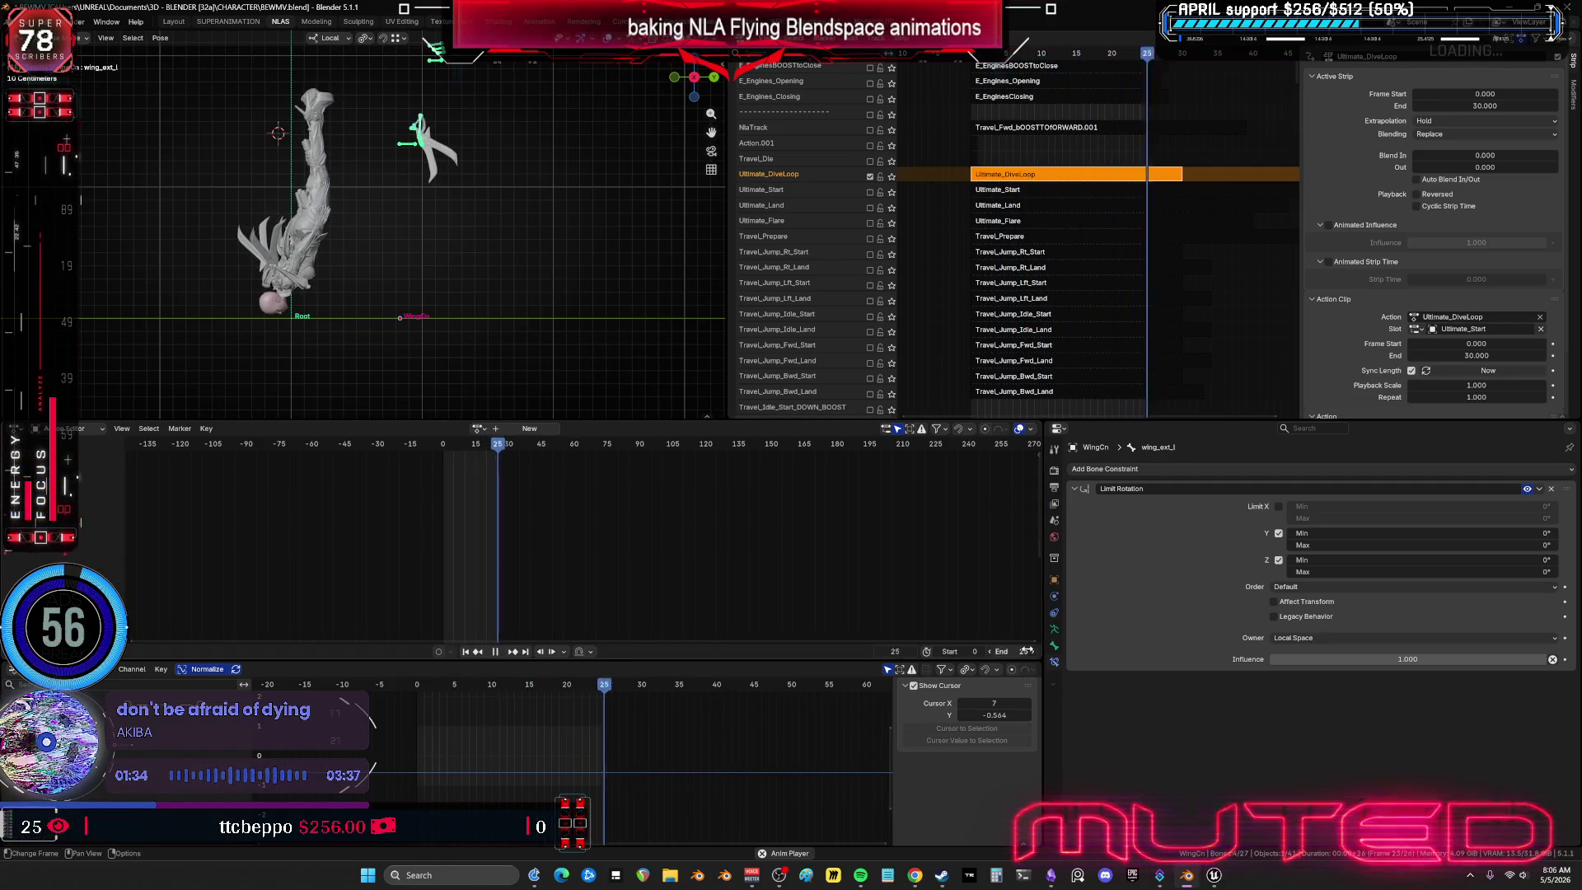
Set the Ultimate_DiveLoop clip end to 30, tweak its action, and show the rig's Armature Data.
key("Return")
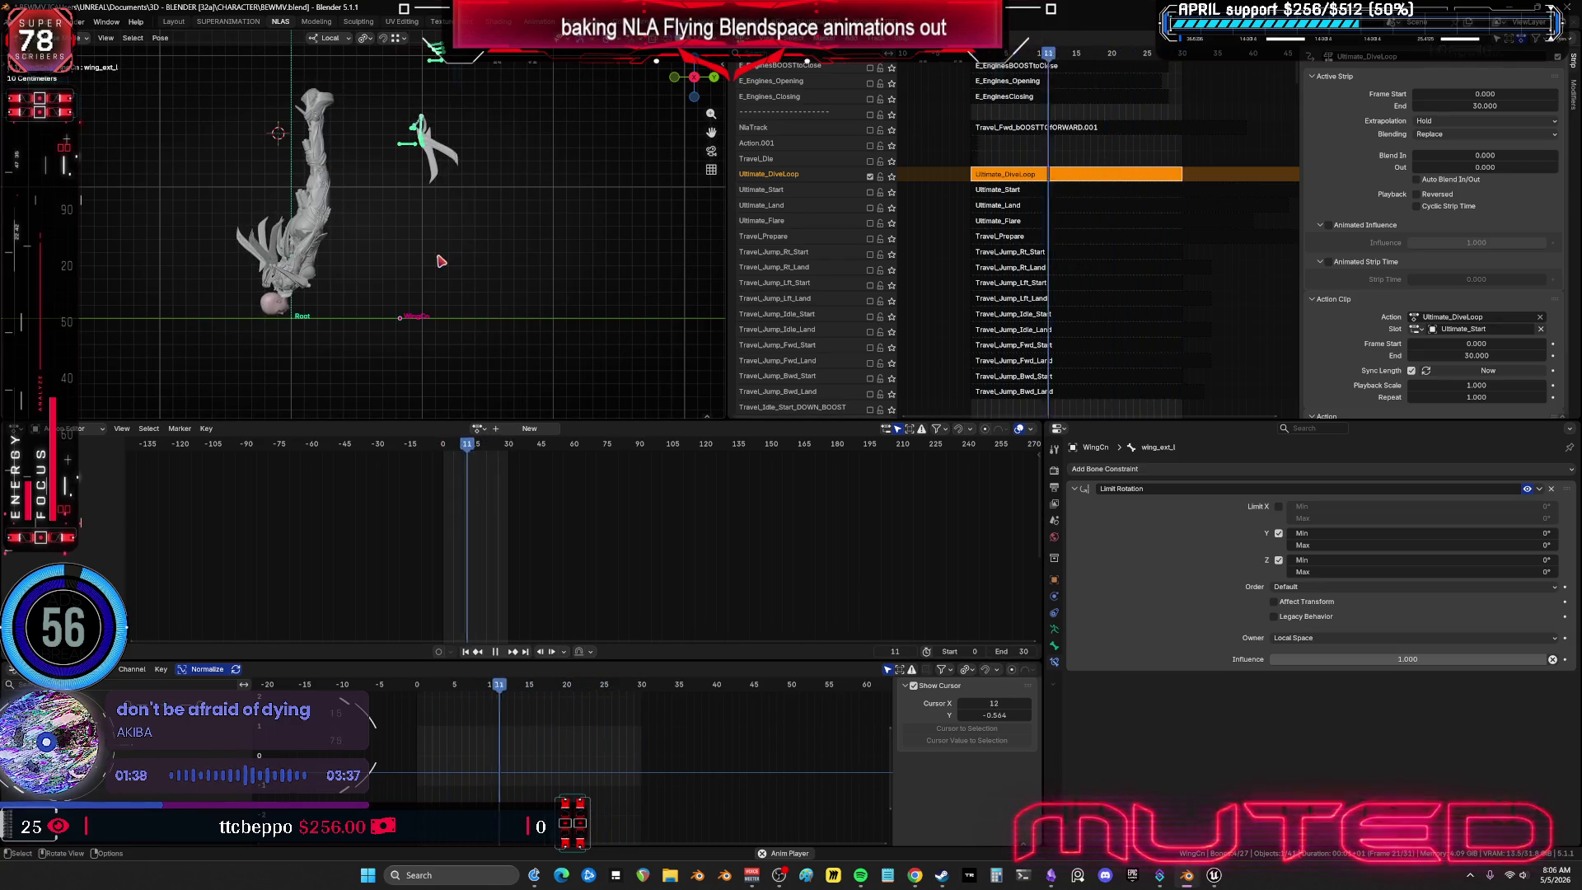
key("Tab")
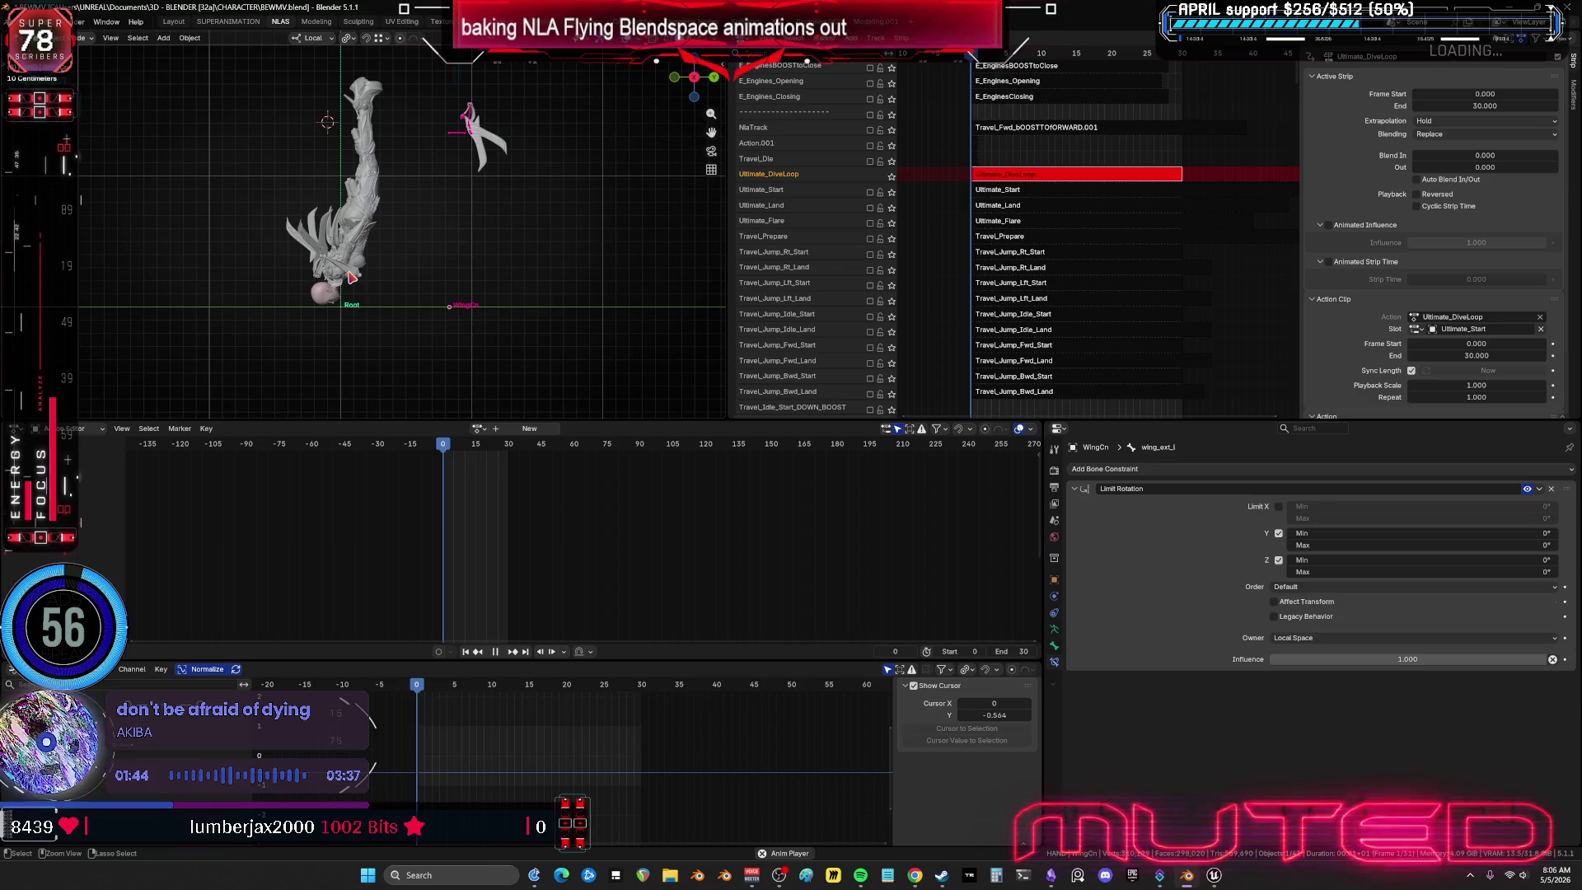
left_click(352, 277)
right_click(365, 284)
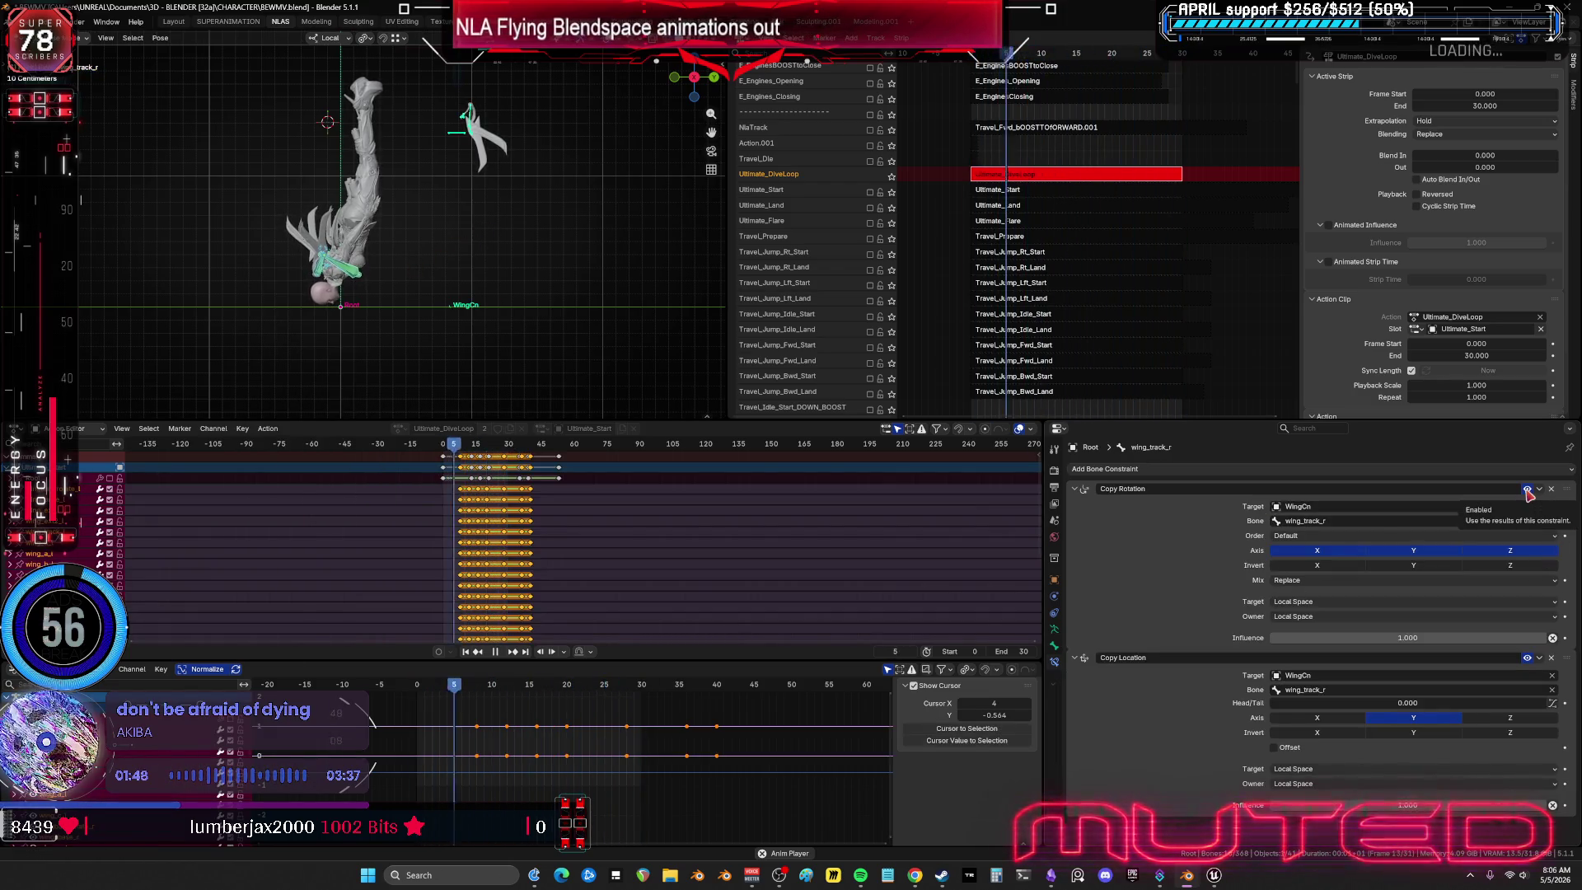
left_click(1055, 630)
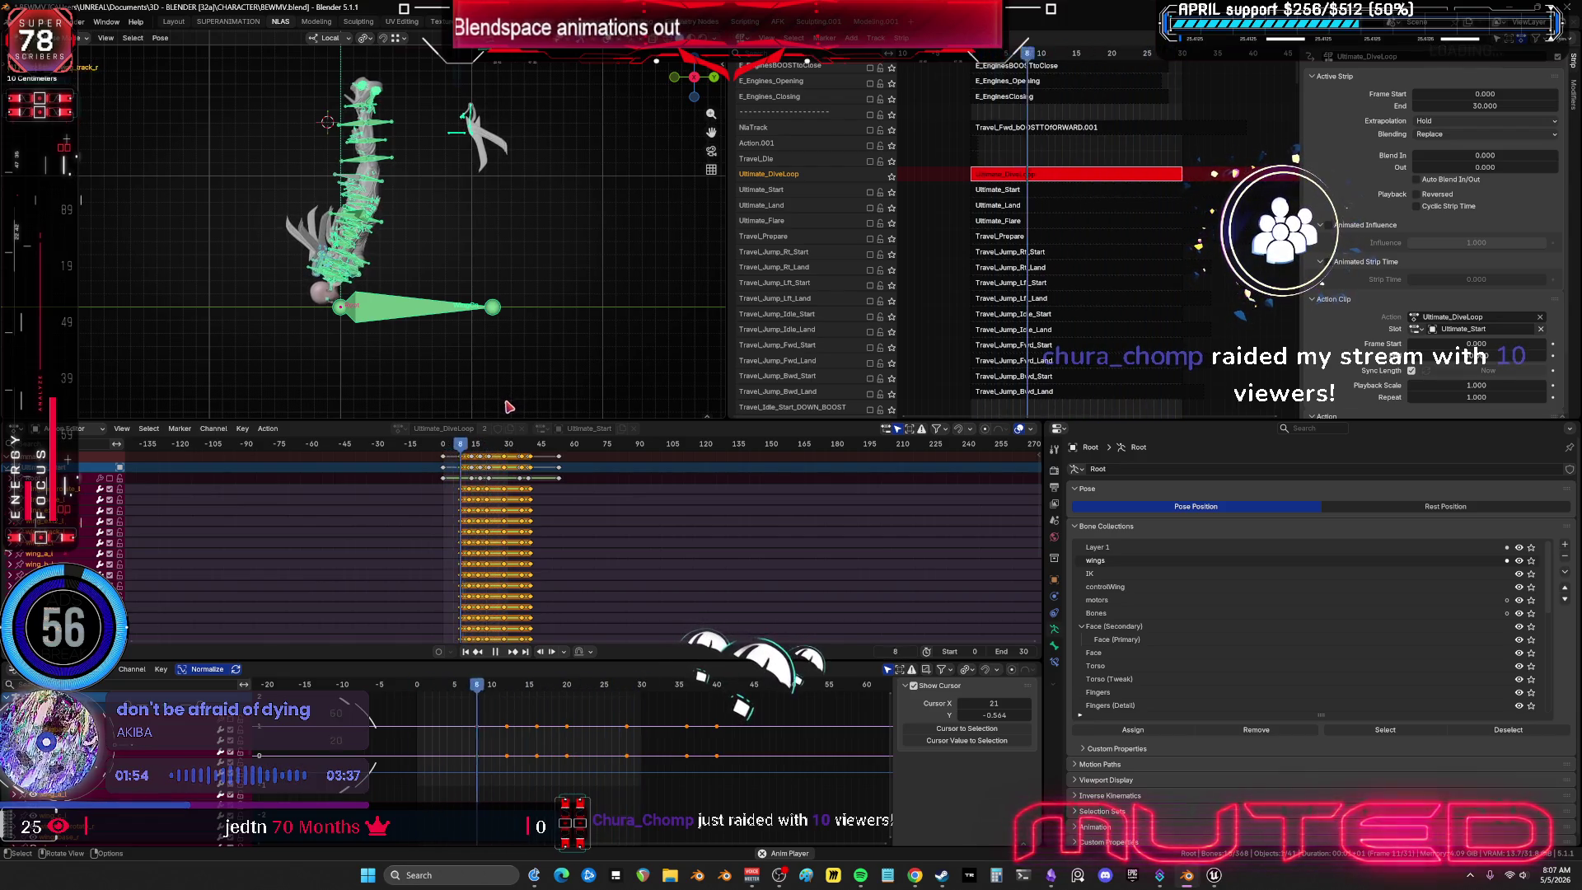
Maximize the 3D view and view the character upright from the front with overlays hidden.
scroll(434, 264, "up", 3)
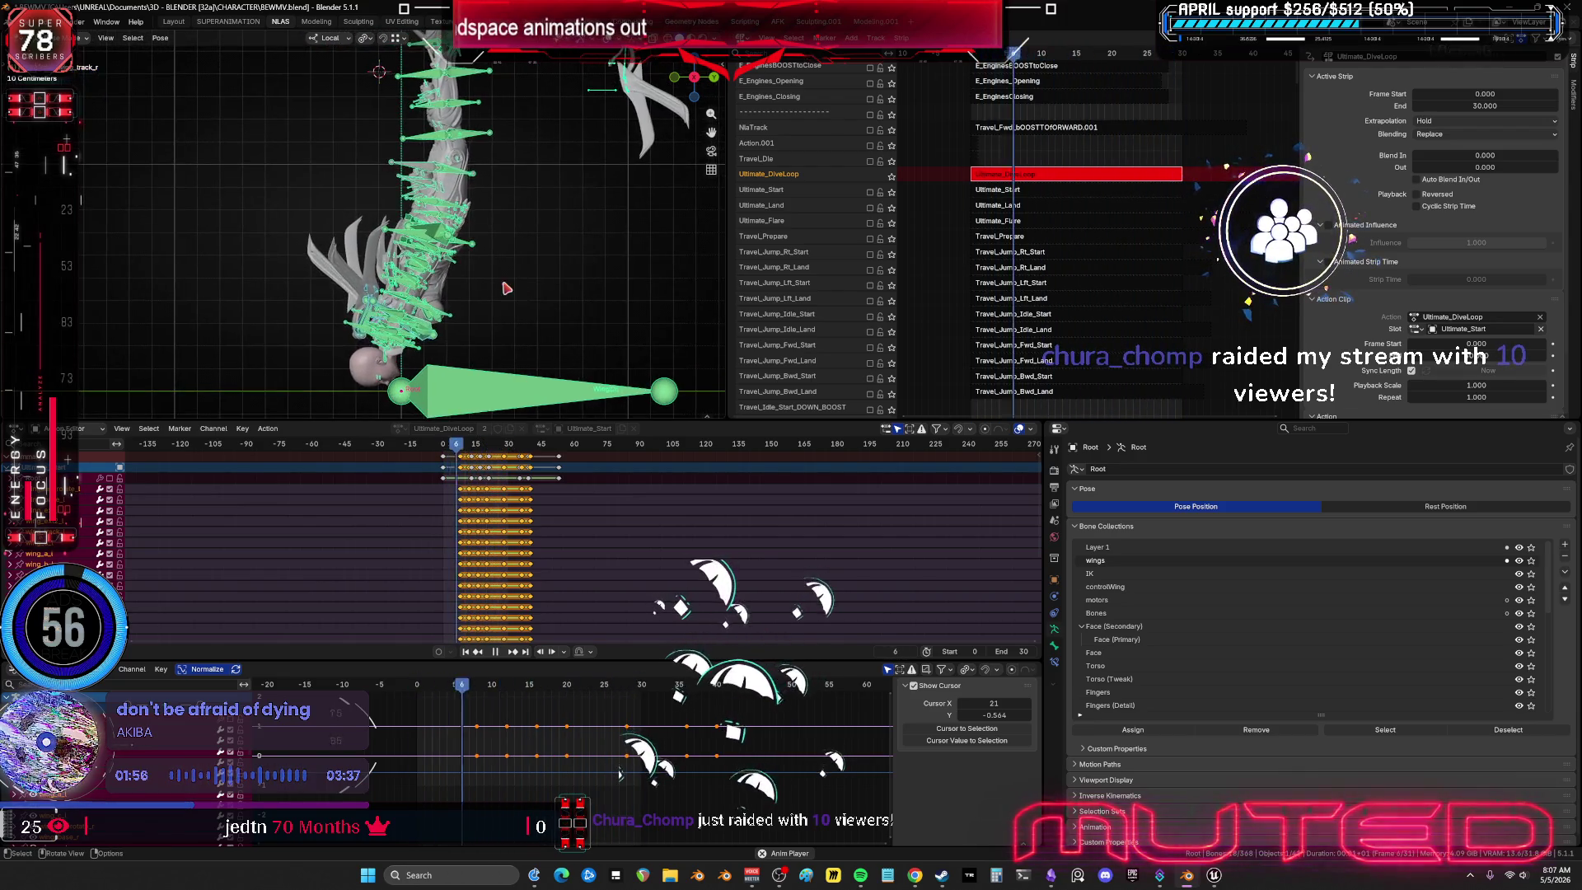
key("ctrl+space")
middle_click_drag(715, 342, 746, 180)
key("shift+alt+z")
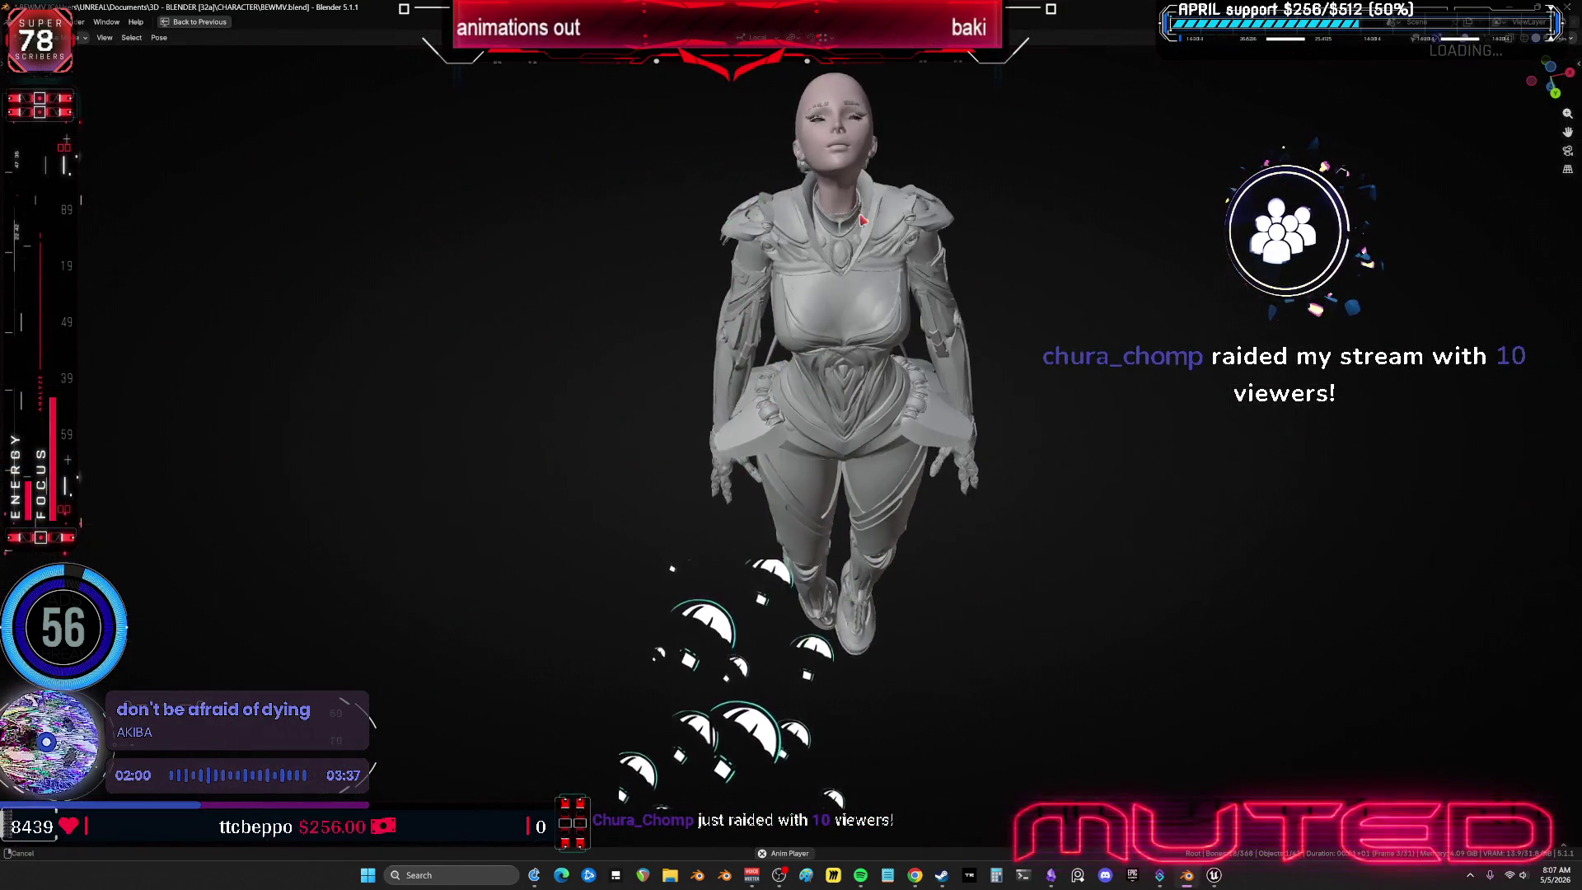
Zoom in and out on the character model, then orbit until it hangs upside down.
scroll(807, 614, "up", 5)
scroll(807, 613, "up", 5)
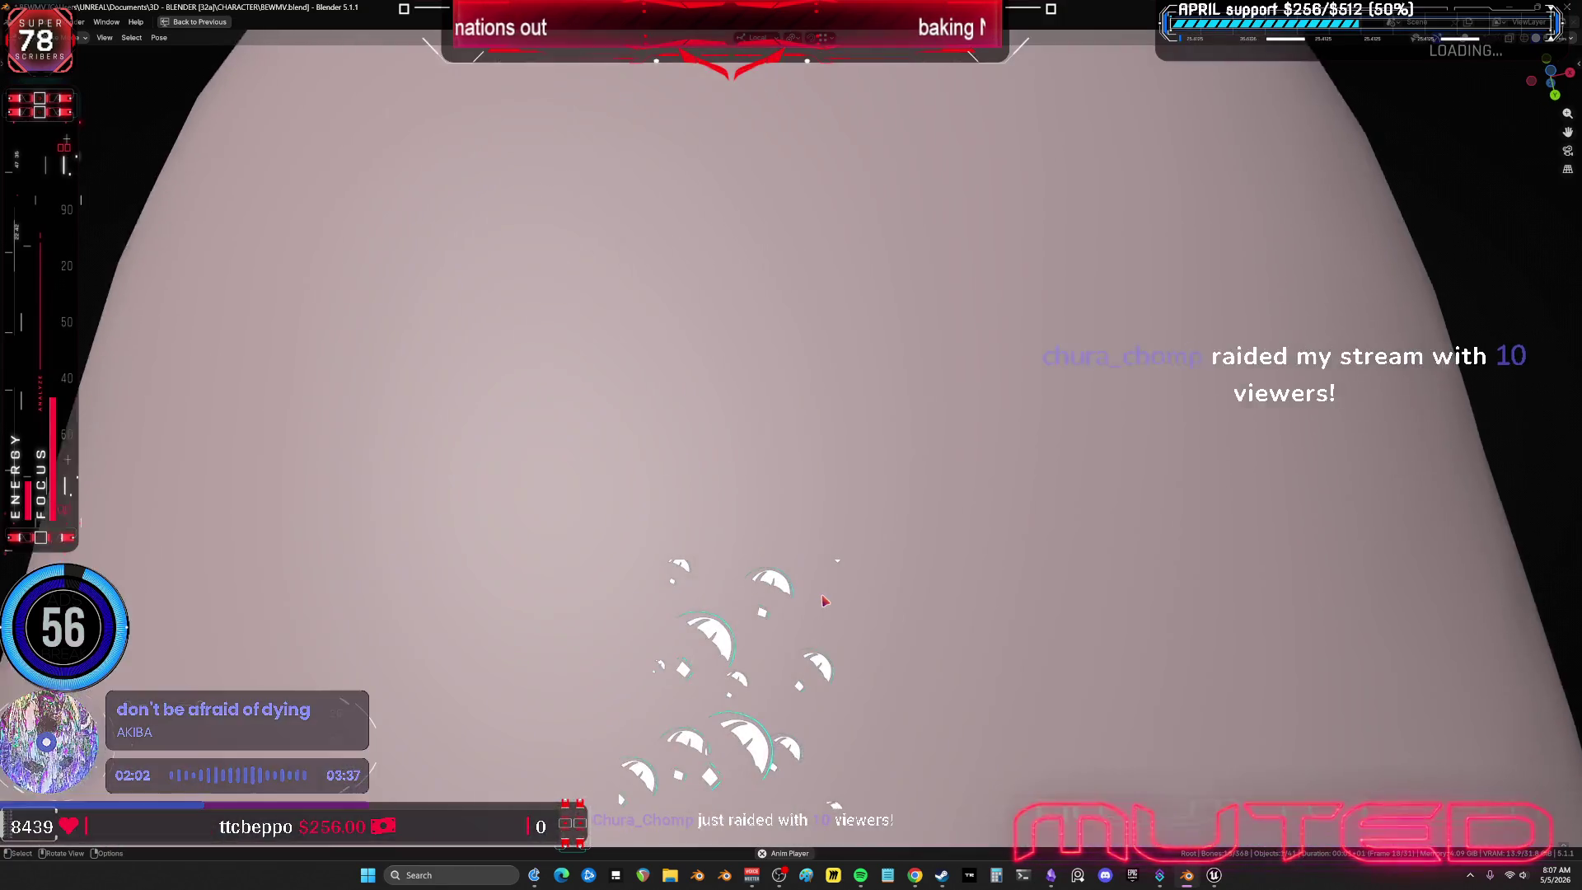
scroll(816, 602, "down", 3)
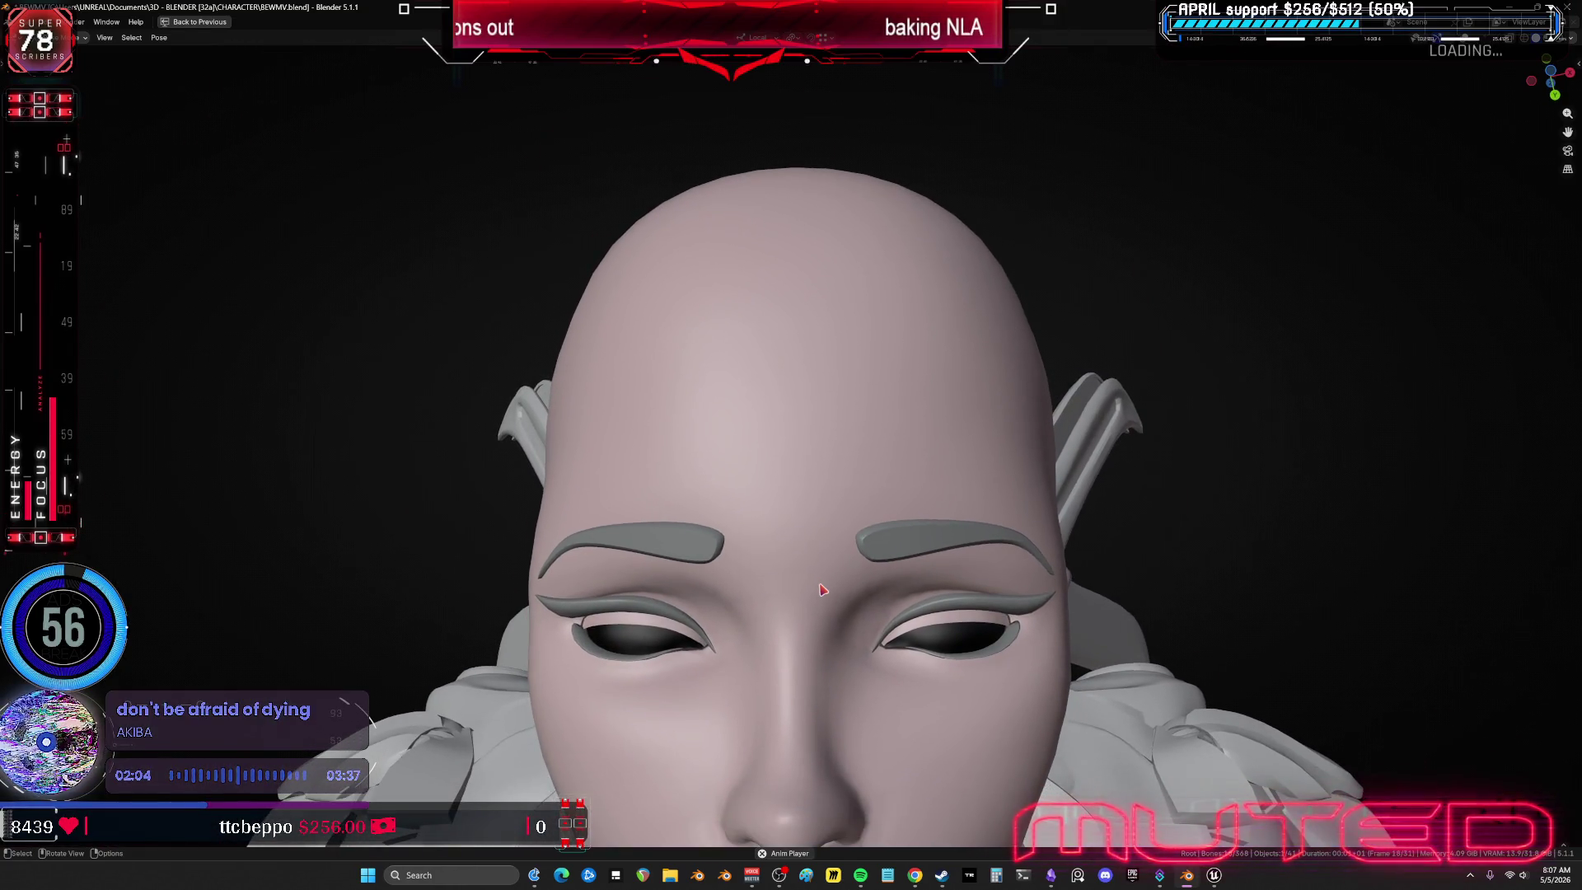
scroll(822, 590, "down", 5)
mouse_move(821, 589)
middle_mouse_down()
mouse_move(724, 582)
mouse_move(1242, 257)
mouse_move(1123, 311)
middle_mouse_up()
Bring the bone and grid overlays back, keep orbiting, then switch to the Unreal AnimGraph.
key("shift+alt+z")
mouse_move(968, 375)
middle_mouse_down()
mouse_move(851, 417)
mouse_move(799, 367)
middle_mouse_up()
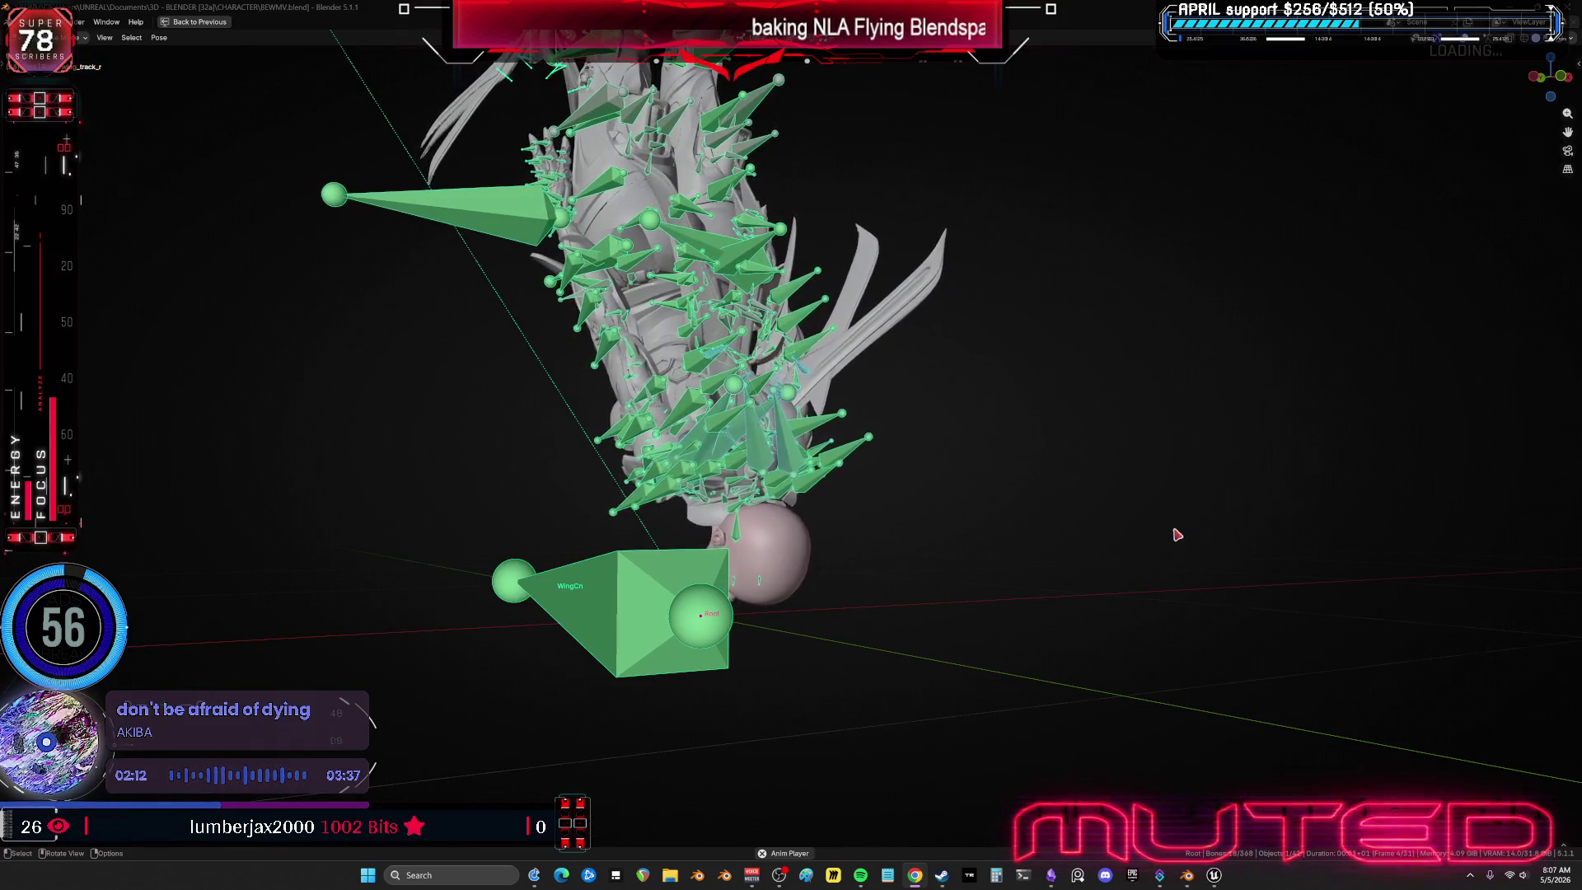
left_click(1228, 877)
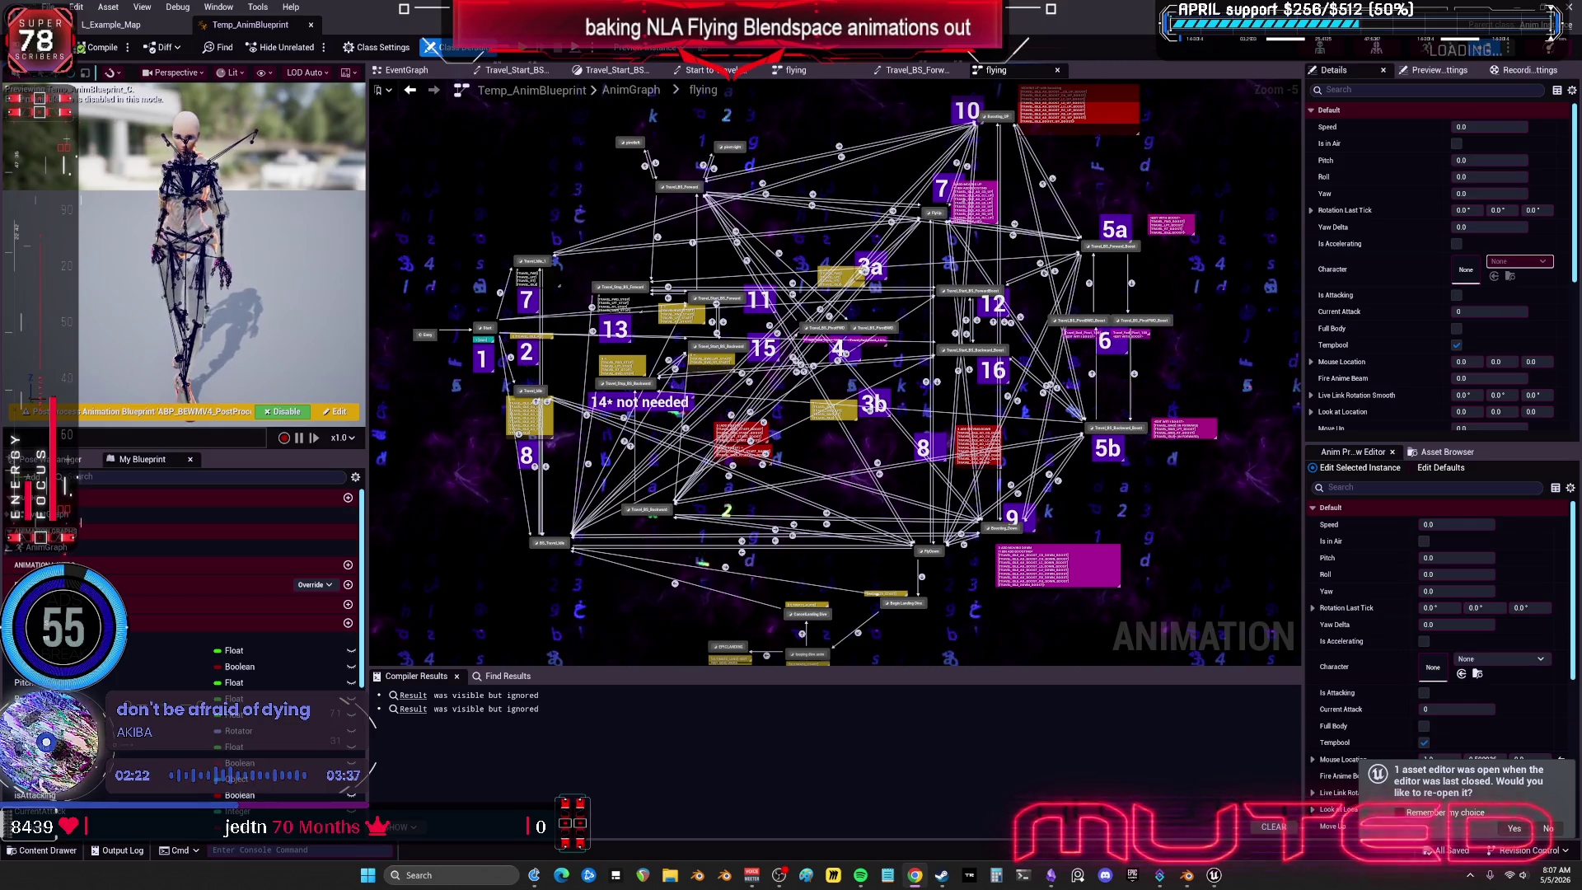
Zoom the flying AnimGraph in and out, then return to Blender and orbit the upside-down rig.
scroll(800, 375, "up", 5)
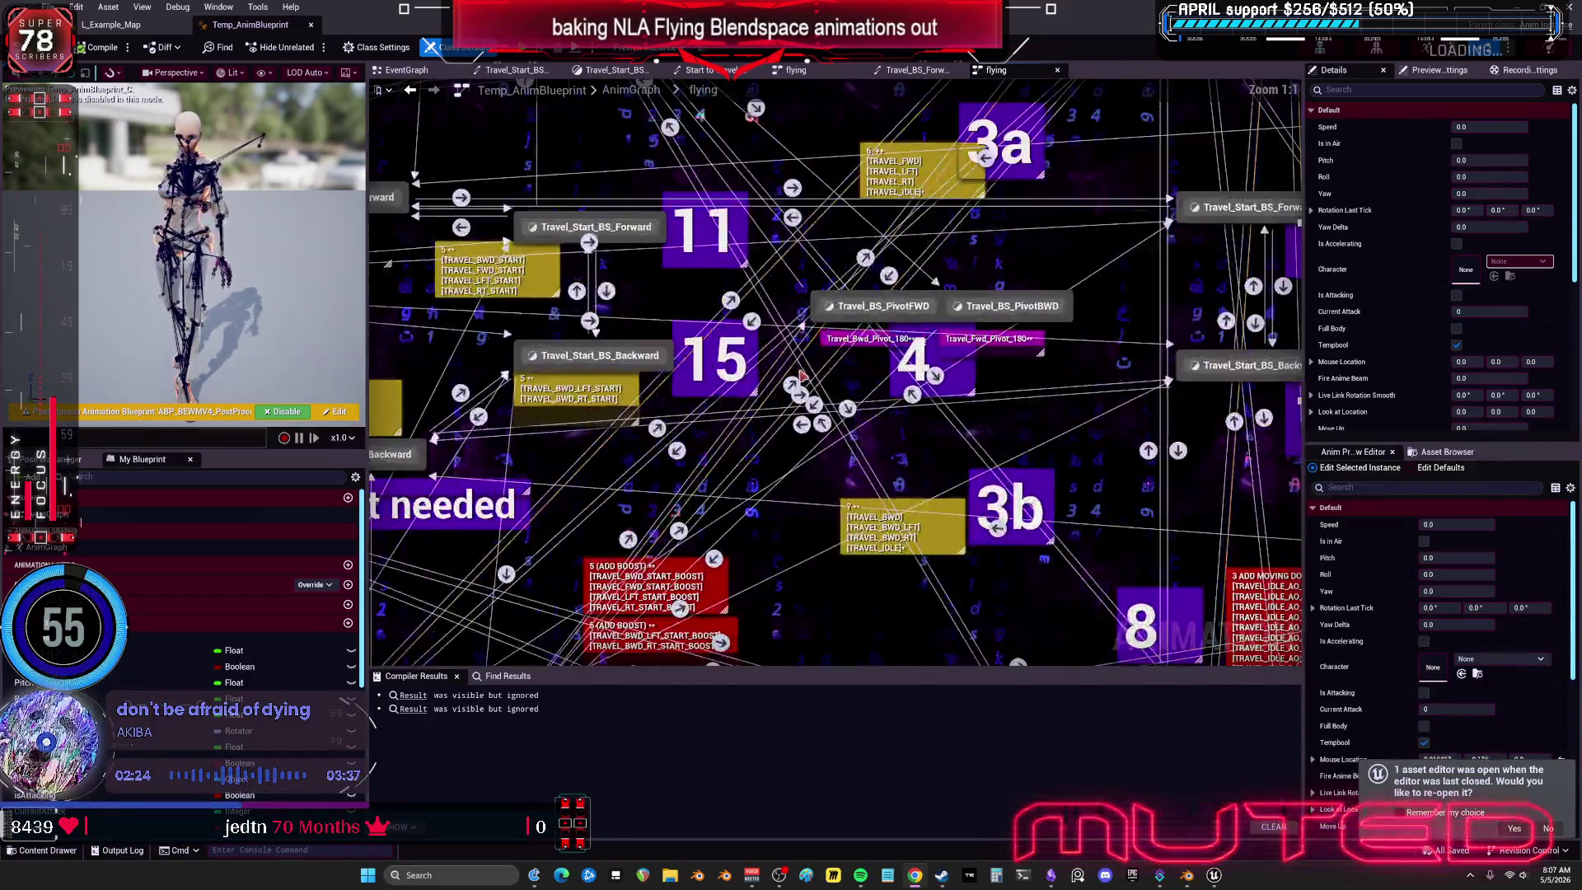
scroll(801, 375, "down", 2)
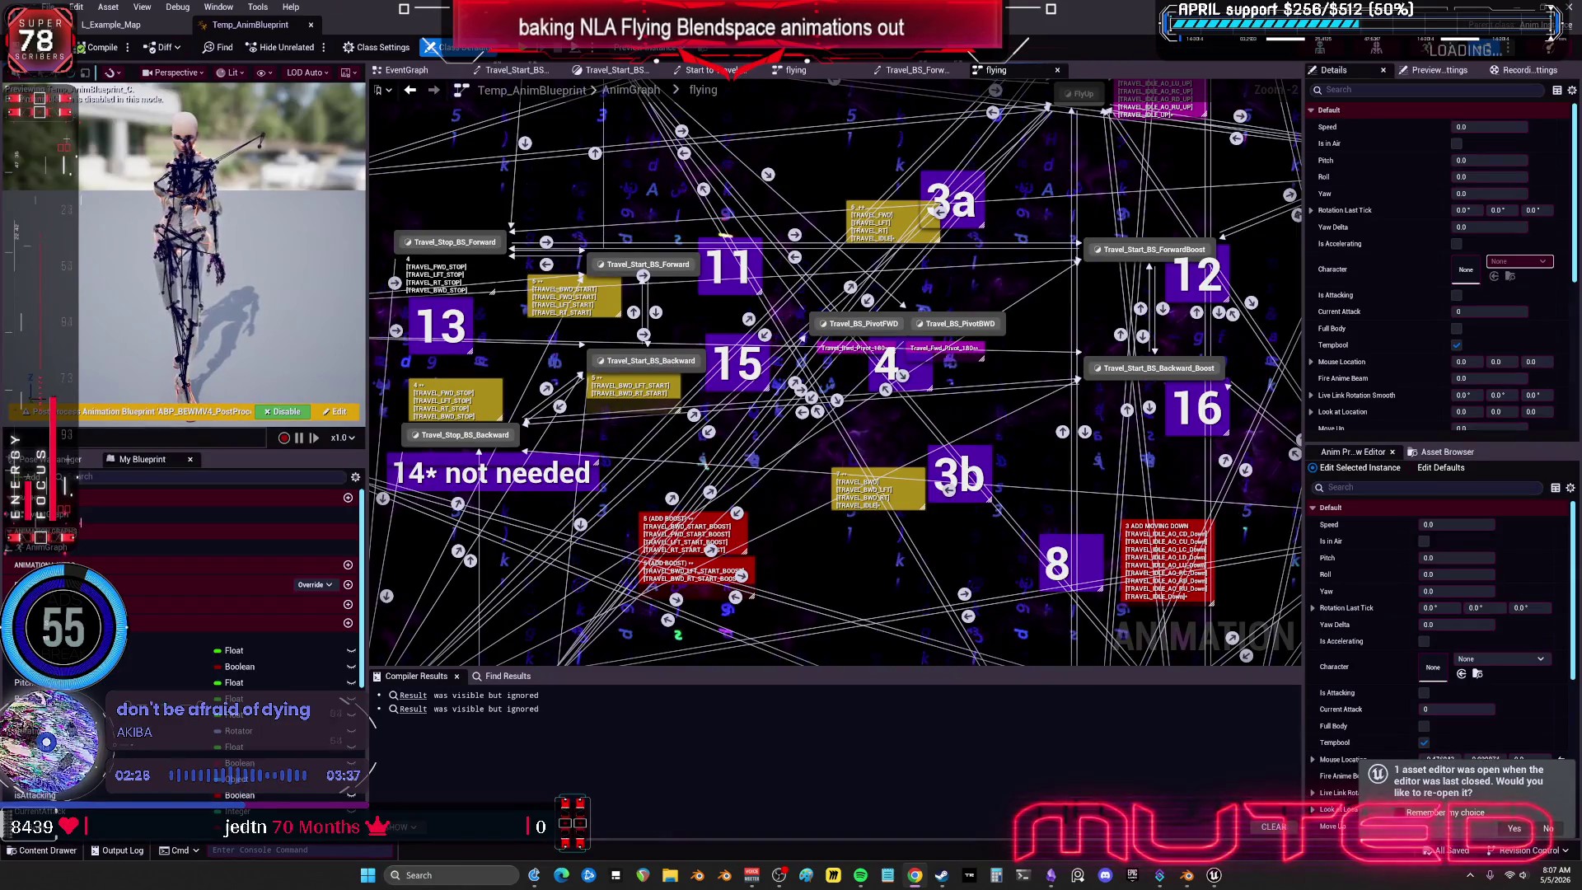
left_click(1186, 877)
middle_click_drag(1020, 565, 855, 563)
Restore the full layout, zoom the NLA onto Ultimate_DiveLoop, and pan through the Travel_Fwd, Travel_Idle and Travel_Idle_AO tracks.
key("ctrl+space")
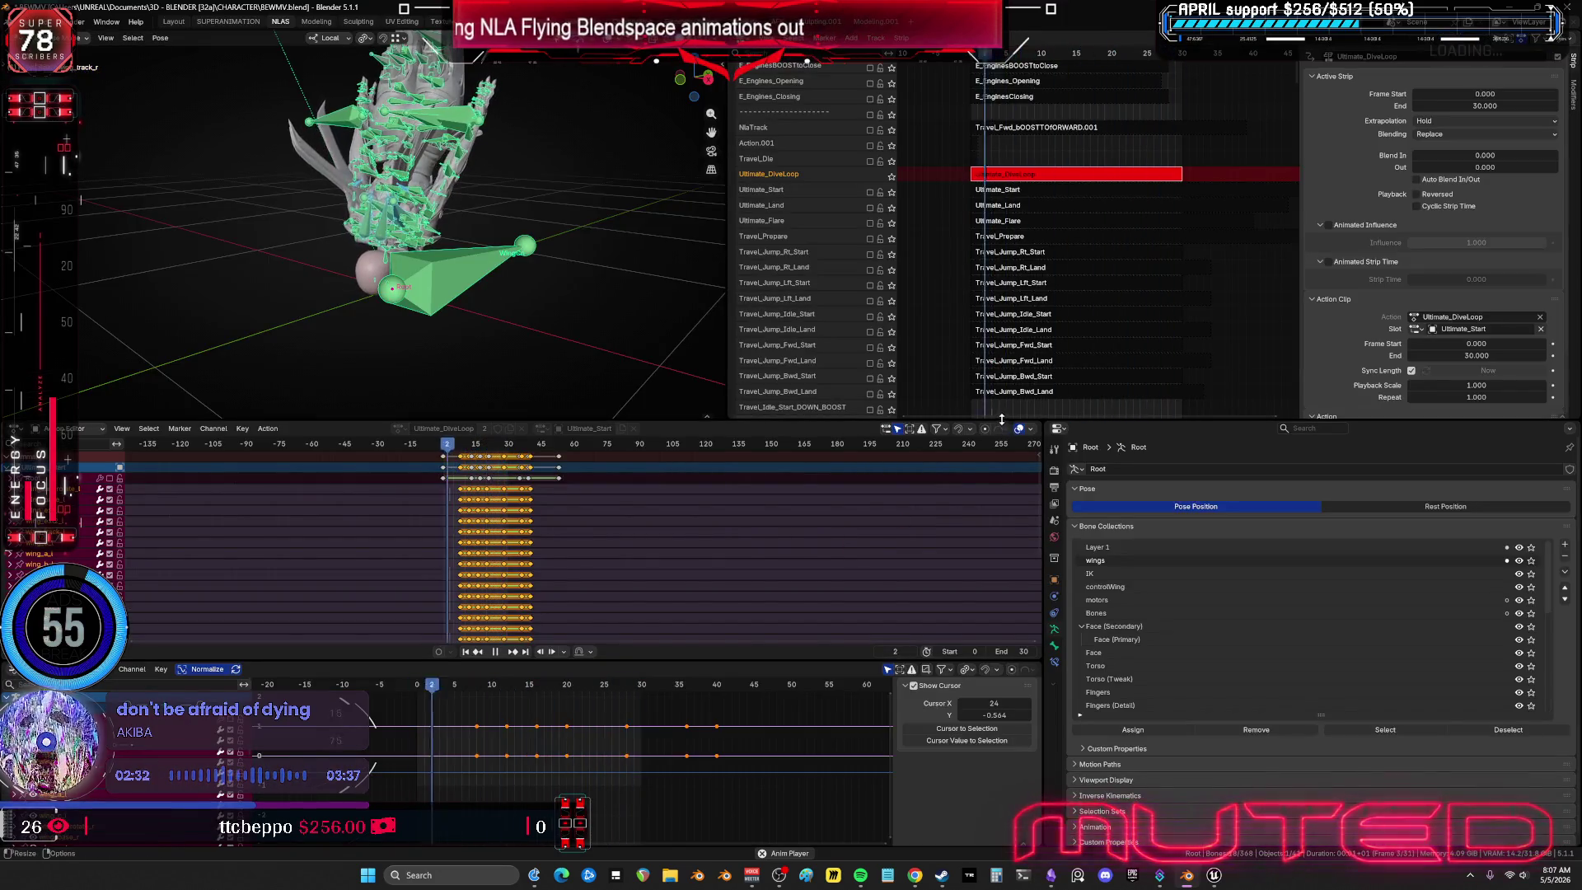
left_click_drag(1002, 420, 1002, 442)
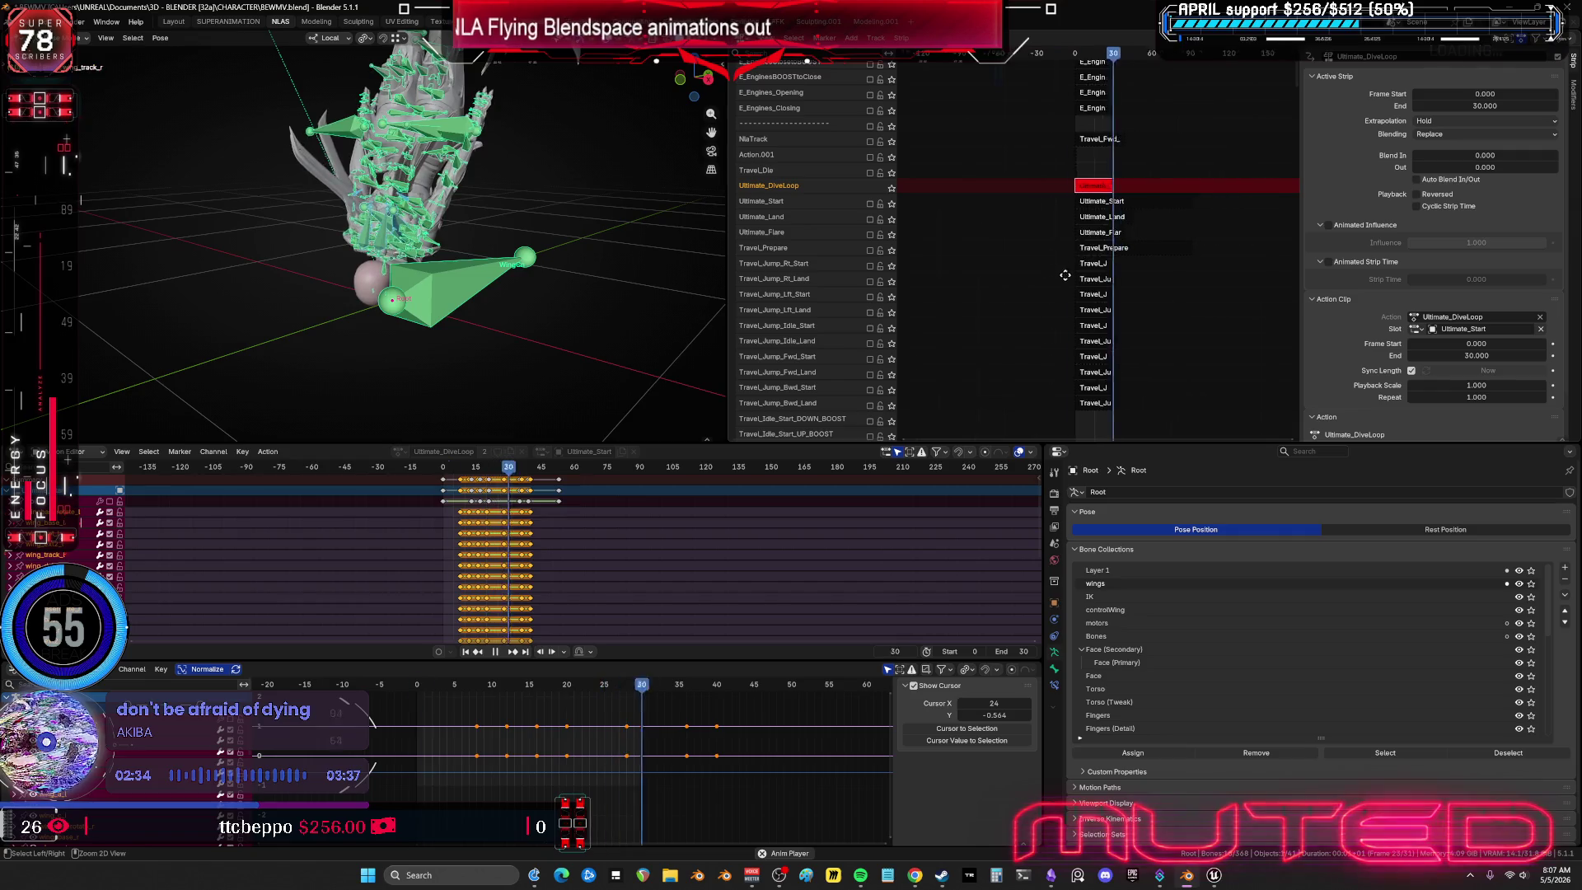
mouse_move(1025, 270)
middle_mouse_down("ctrl")
mouse_move(1131, 264)
mouse_move(1057, 278)
middle_mouse_up("ctrl")
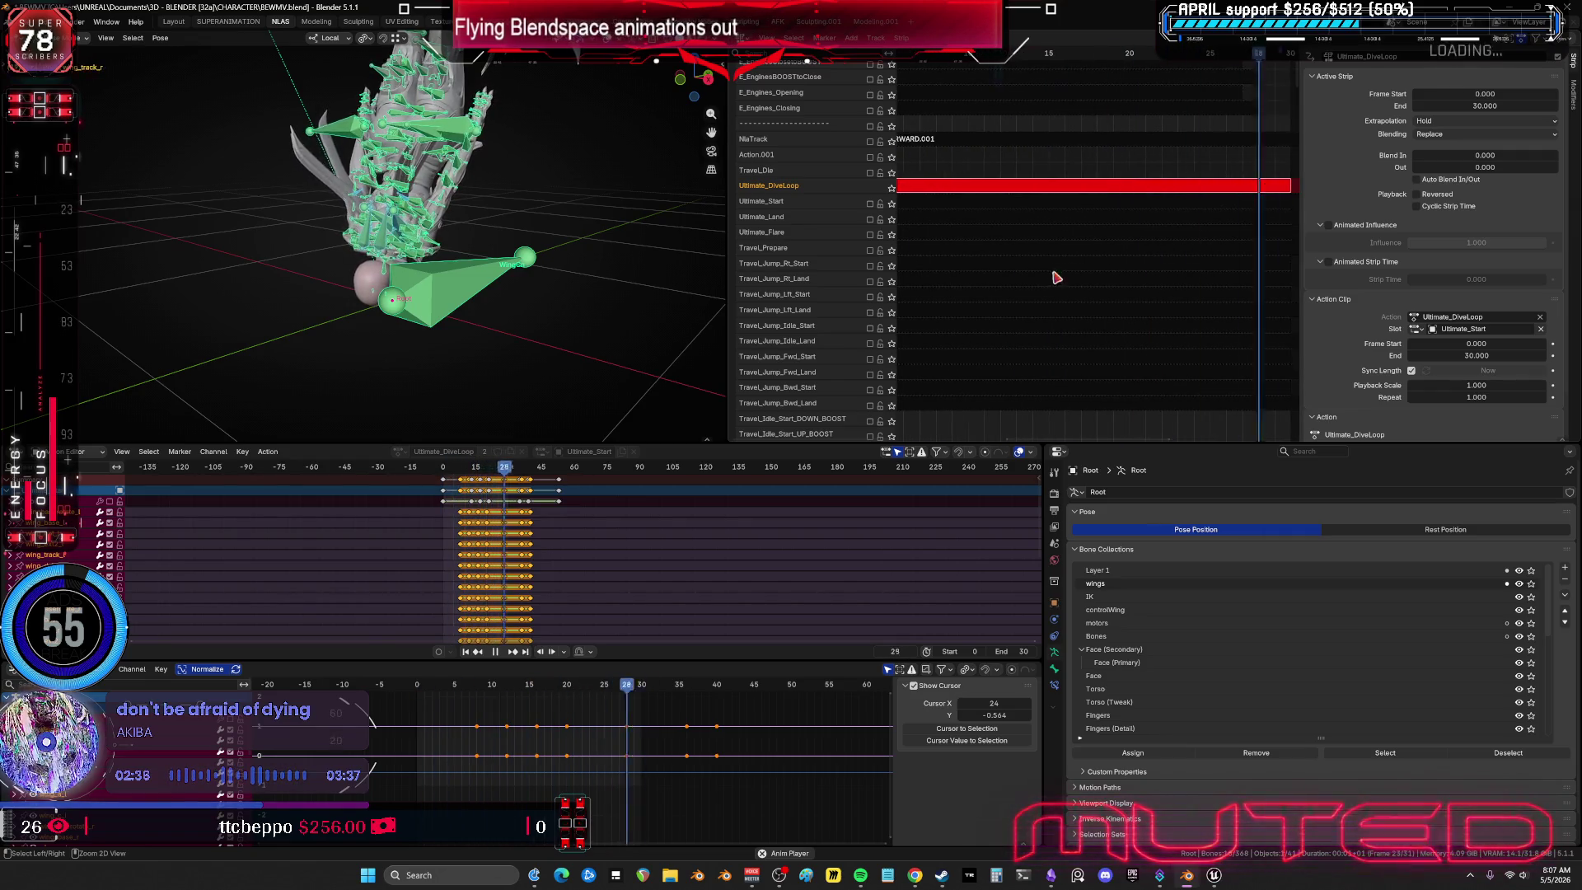
middle_click_drag(1143, 437, 1166, 155)
mouse_move(1159, 80)
middle_mouse_down()
mouse_move(1154, 189)
mouse_move(1170, 148)
middle_mouse_up()
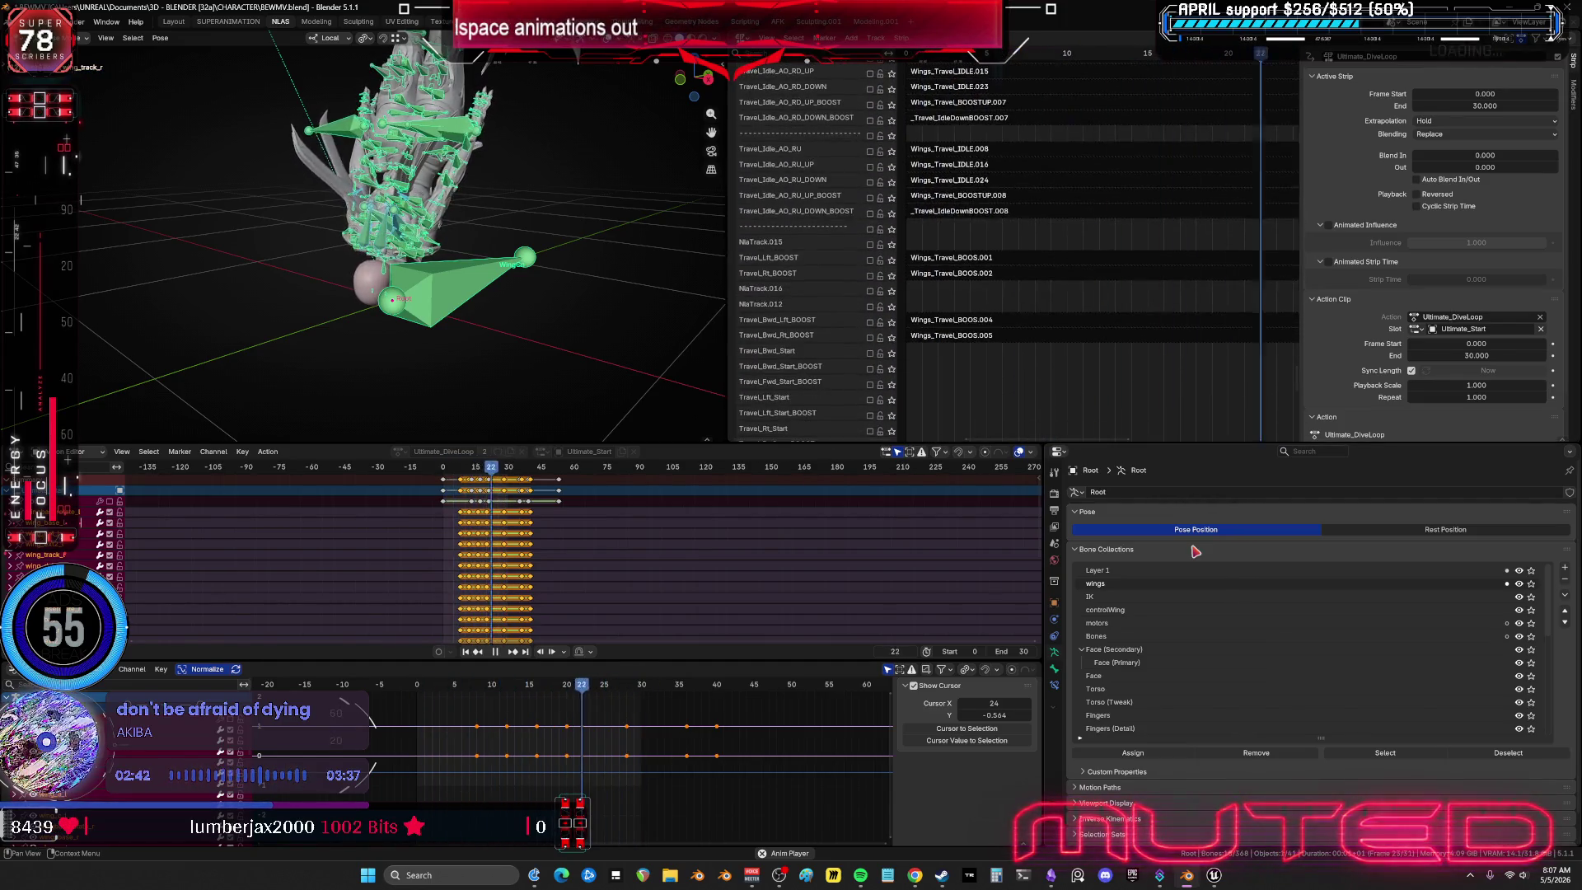
left_click(1214, 875)
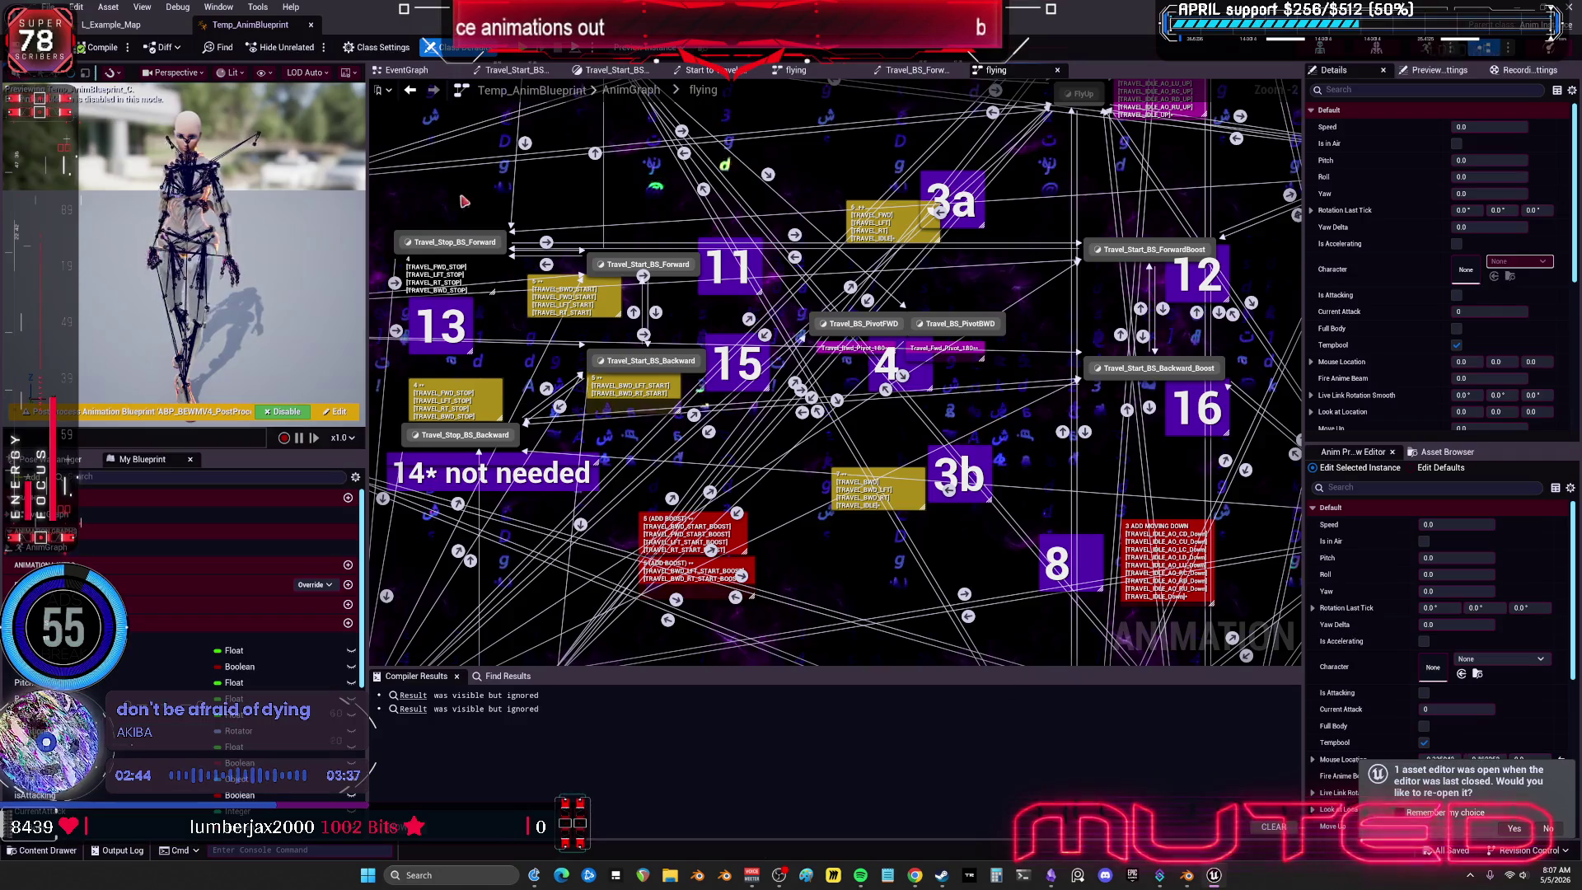
Run the character forward with W toward the Wide Vault block.
key("w")
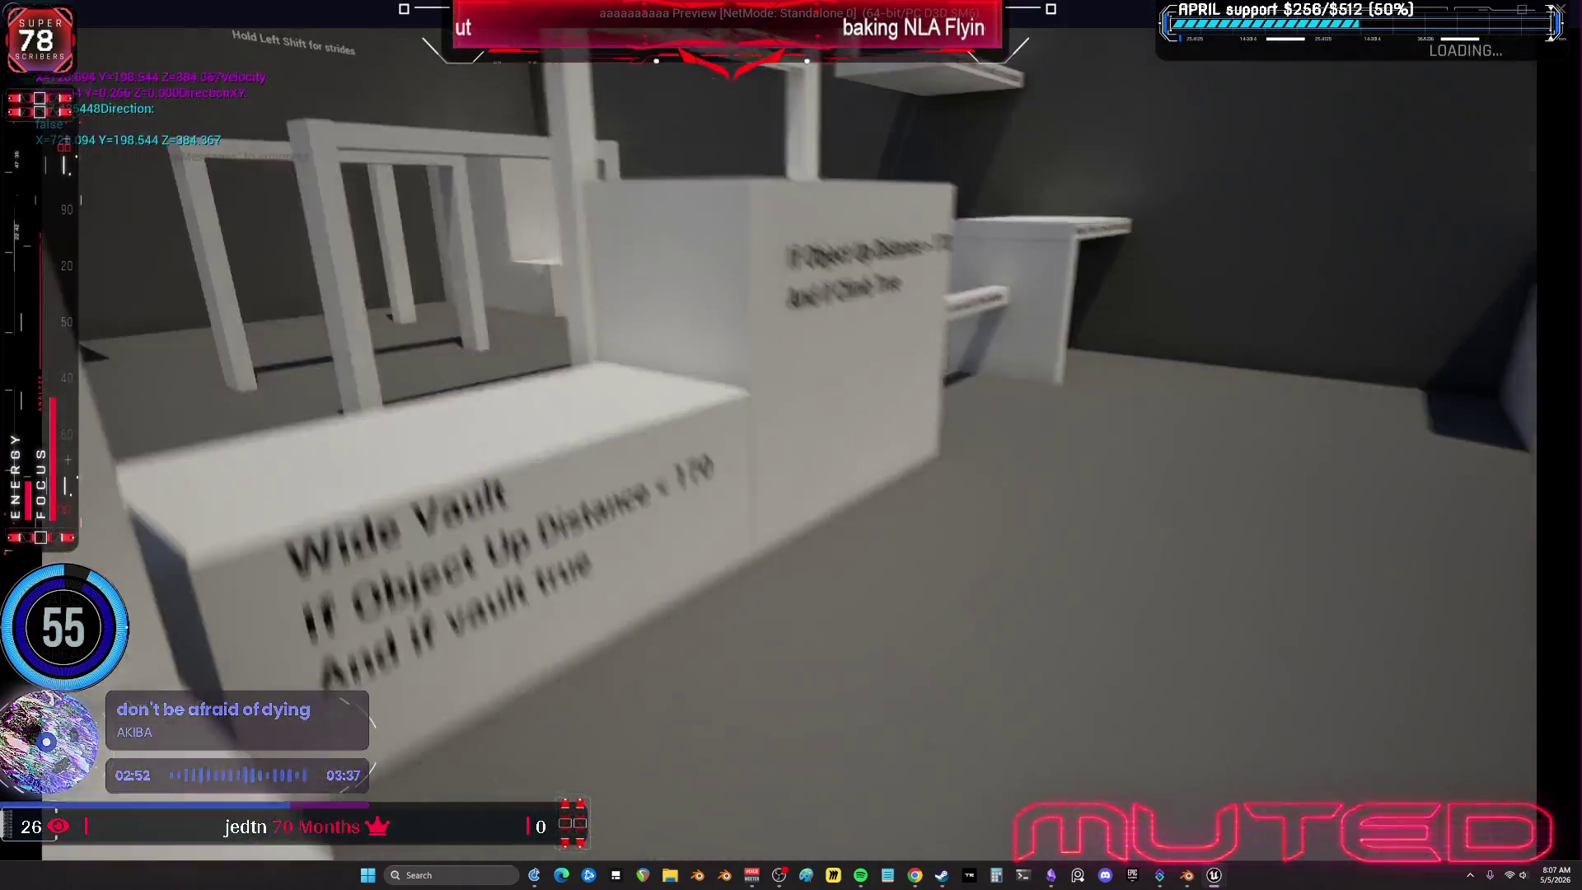
Take off with Space, land on top of the block, and stop the game preview.
key("space")
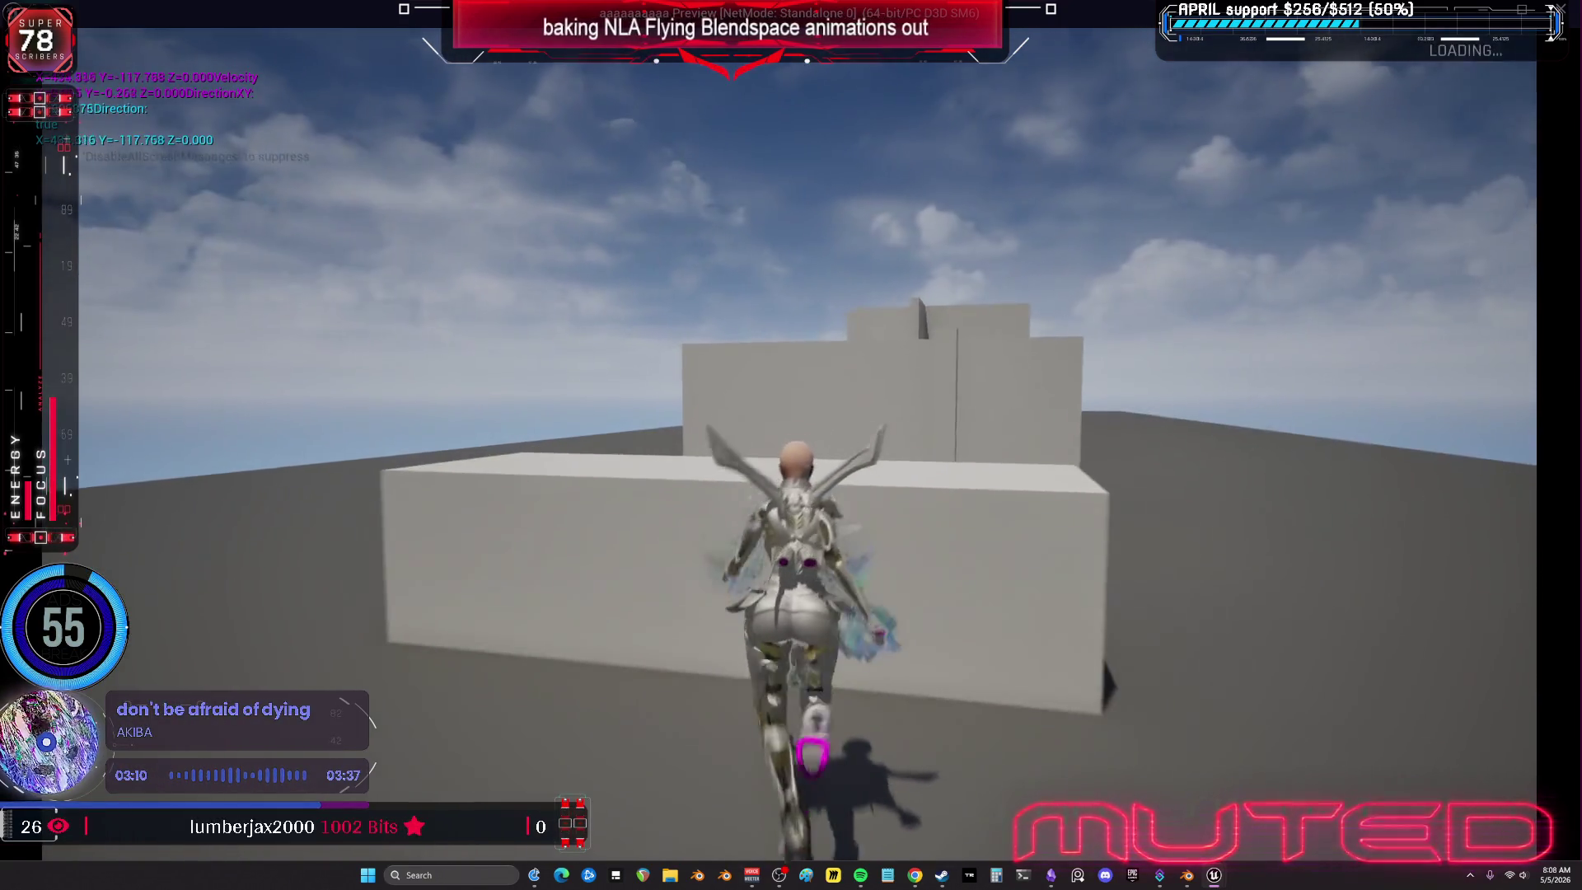
key("space")
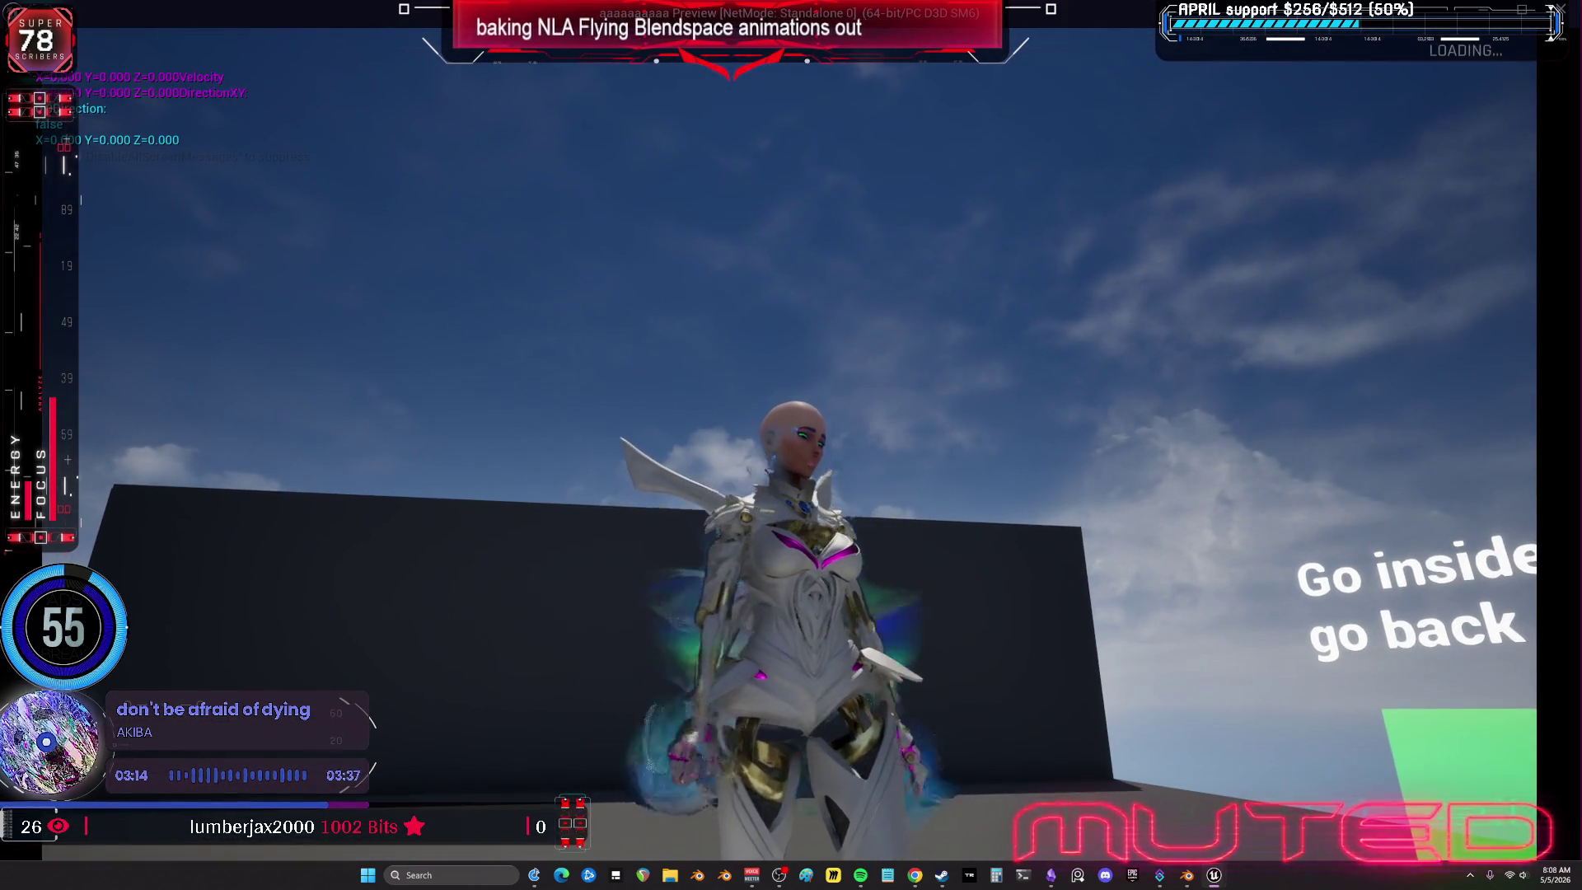
key("Escape")
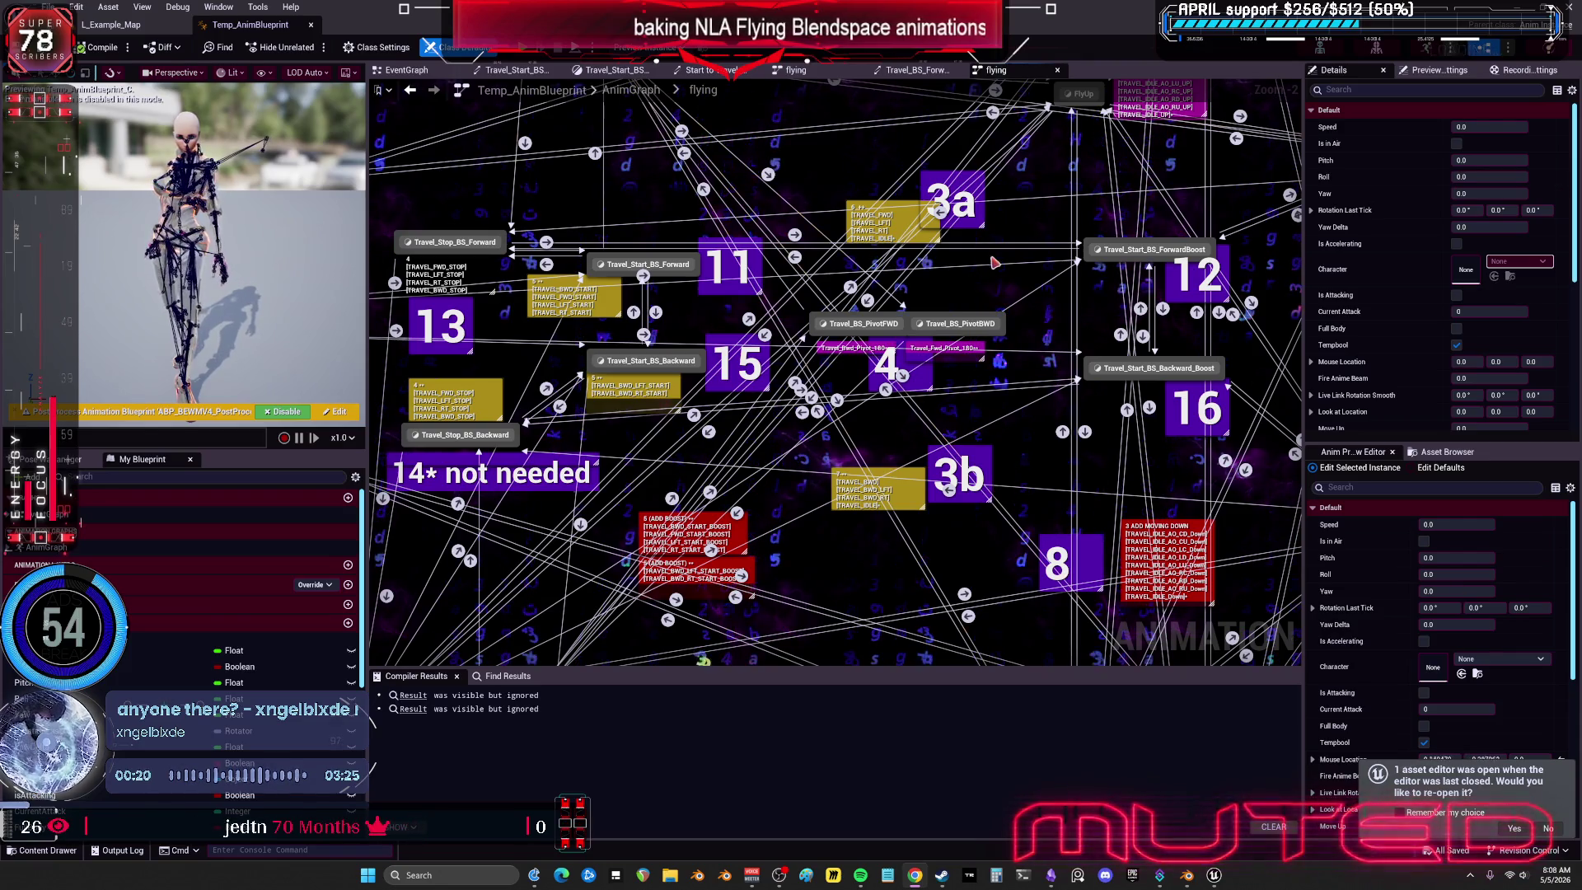
Open the Travel_BS_PivotFWD state's graph and its Travel_Bwd_Pivot_180 animation.
left_click(865, 325)
double_click(865, 328)
double_click(728, 372)
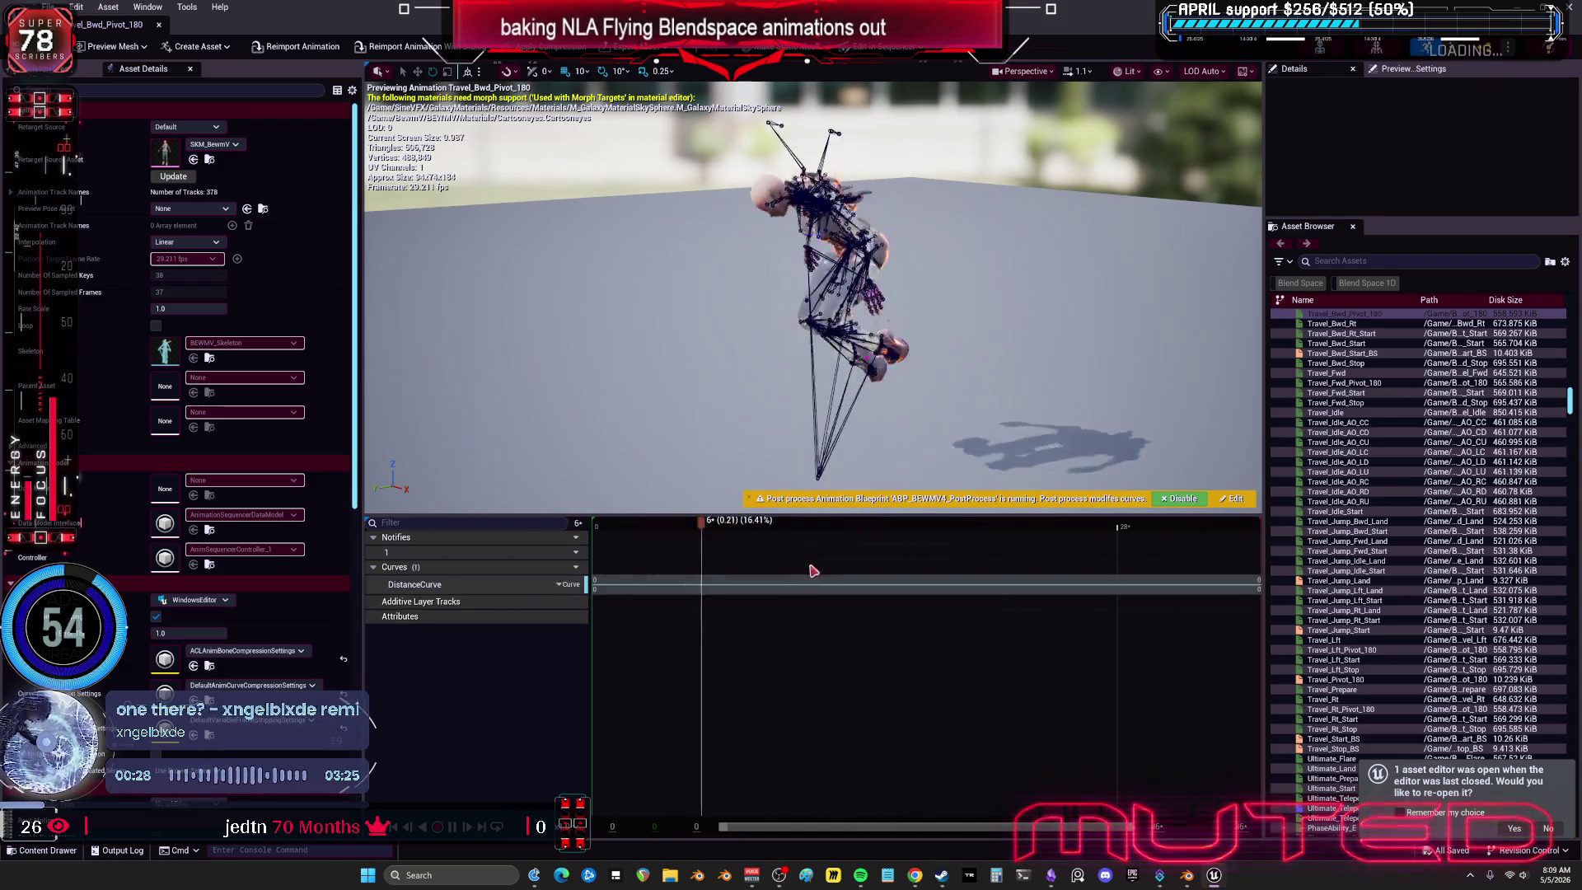
Preview the Travel_Bwd_Start_BS blend space, scrubbing toward positive direction and back to a backward lean.
double_click(1377, 352)
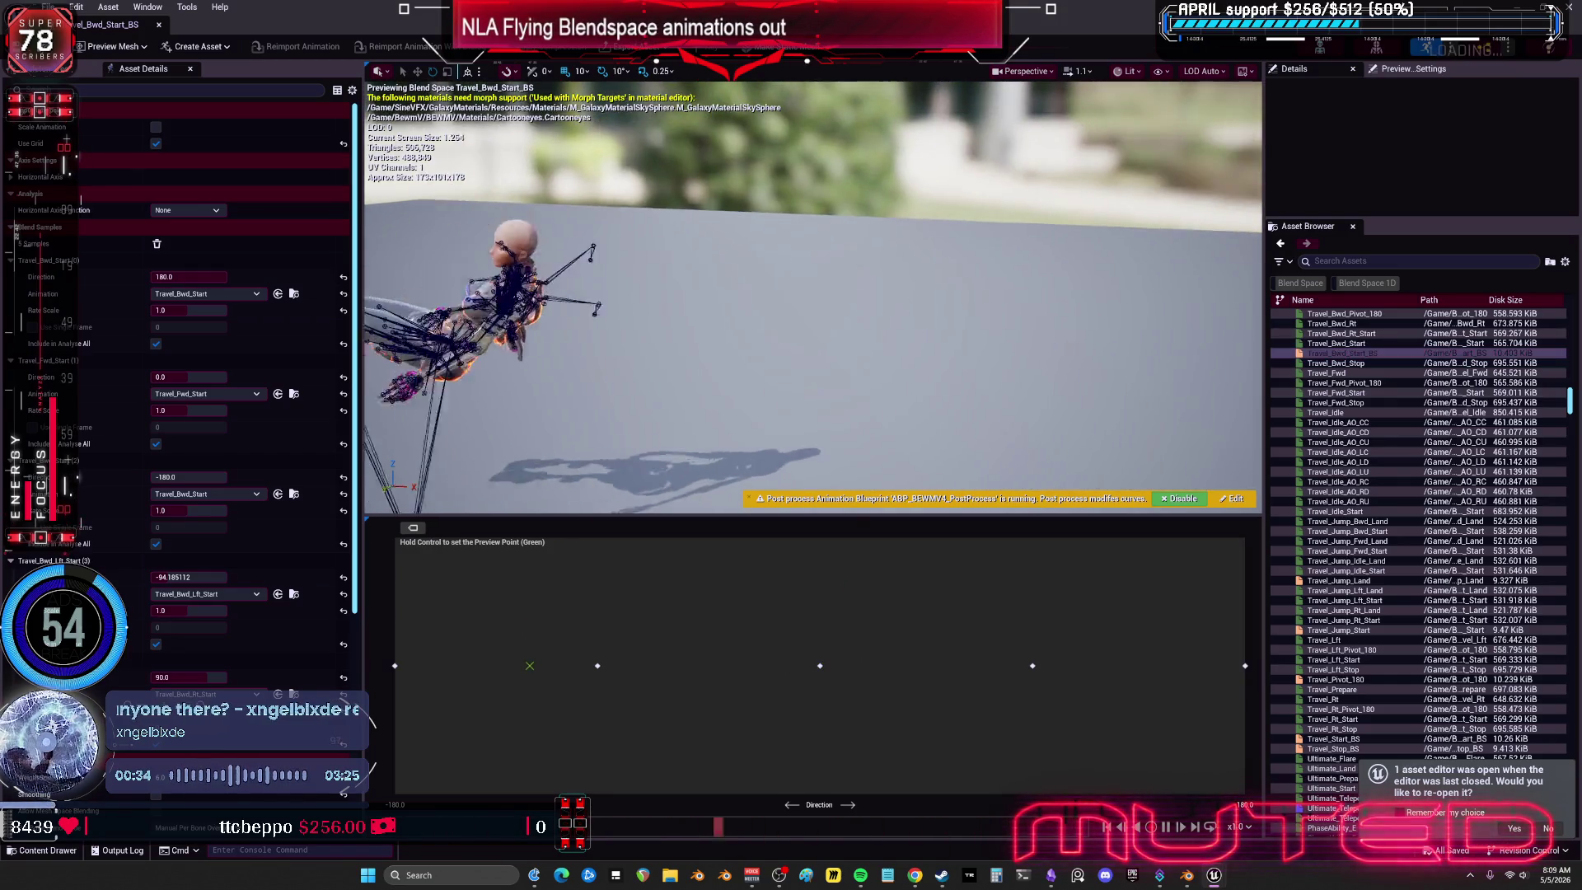
key("ctrl")
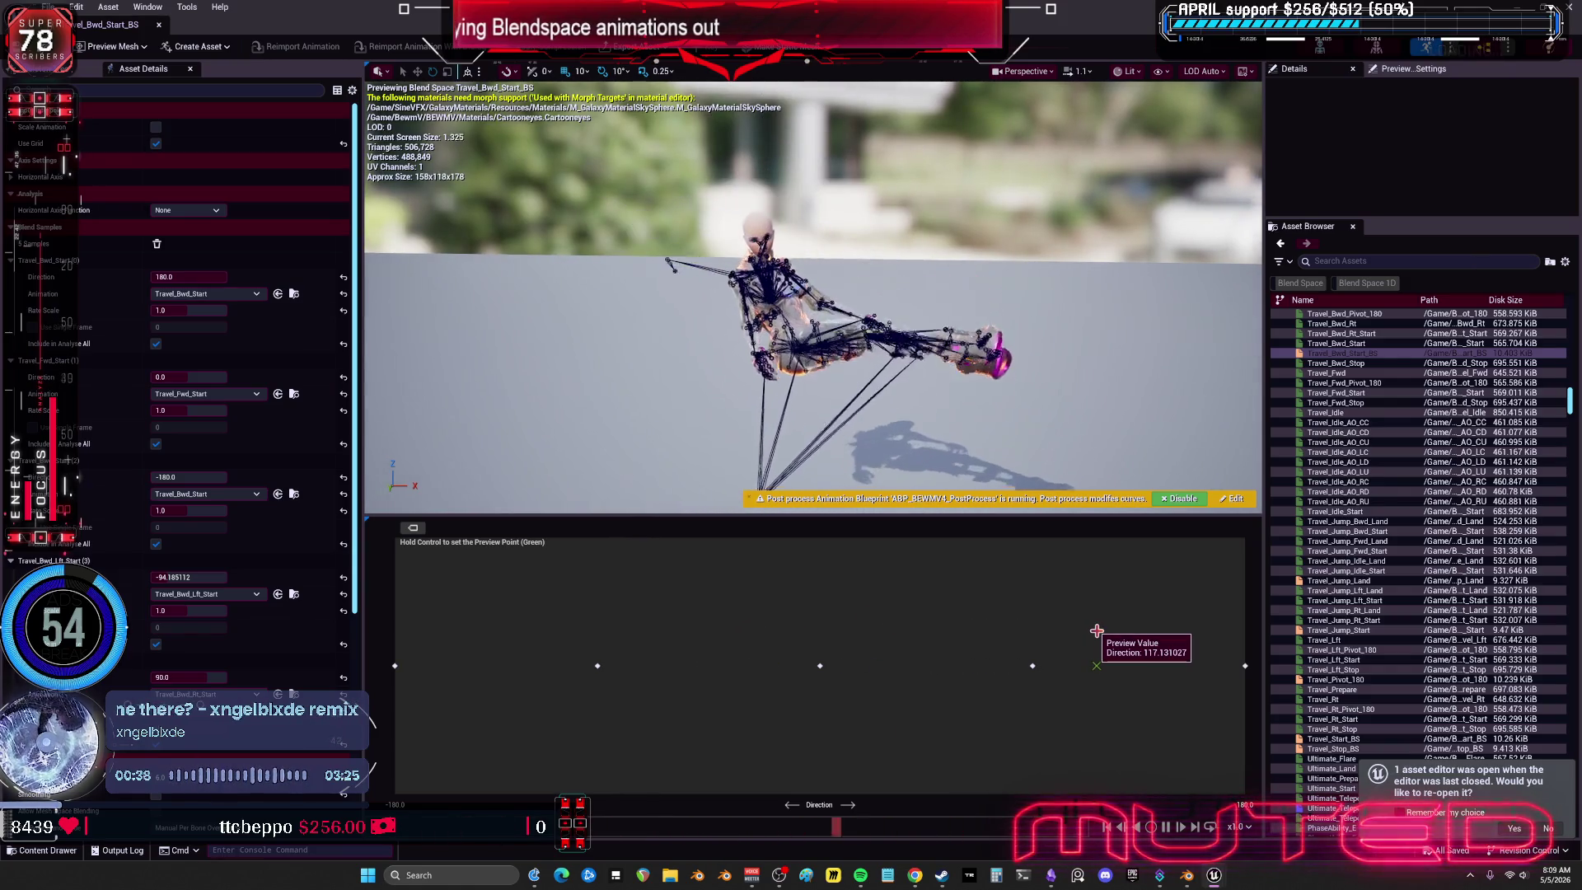
key("ctrl")
key("ctrl")
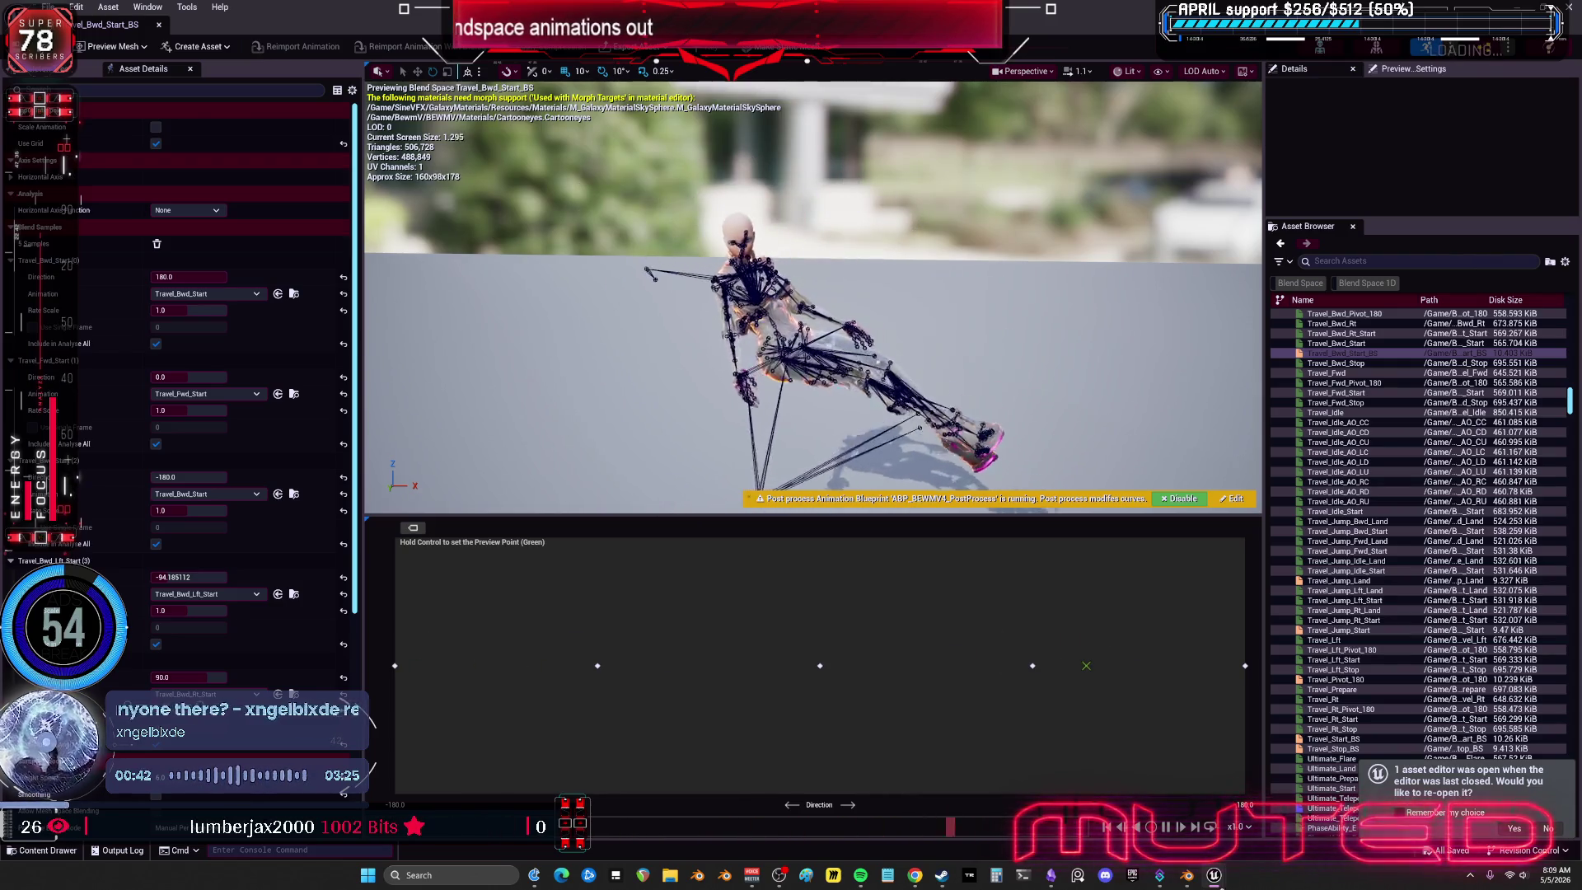
Back in Blender, hide bones and grid and orbit onto the bare character mesh.
key("alt+Tab")
key("shift+alt+z")
mouse_move(523, 247)
middle_mouse_down()
mouse_move(611, 258)
mouse_move(580, 315)
middle_mouse_up()
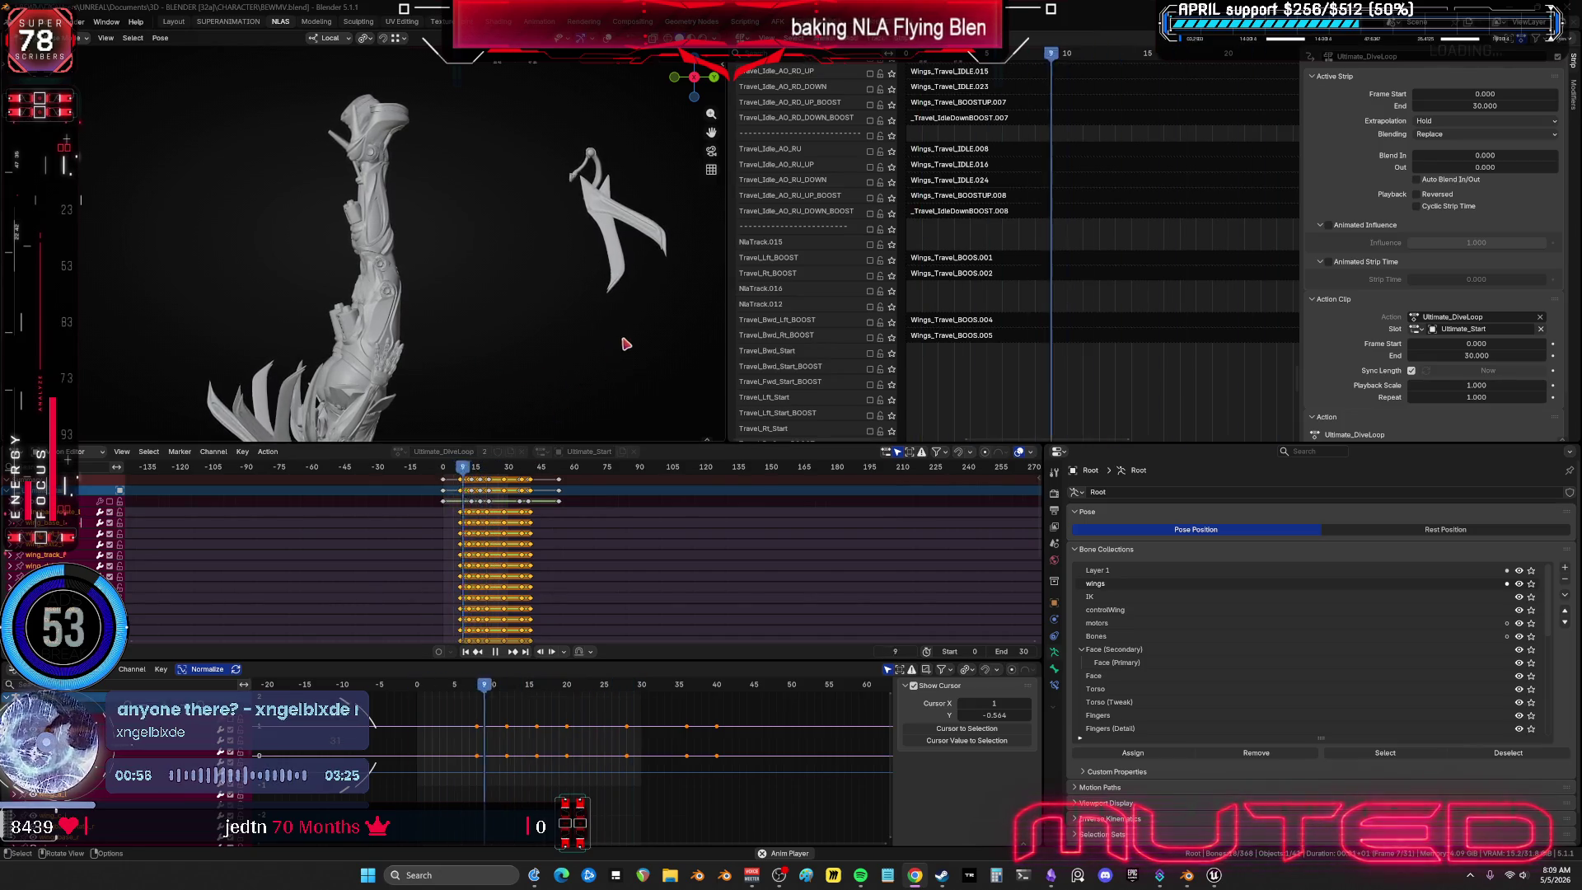
Zoom in on the bare character mesh, then switch to the Twitch channel page in Chrome.
scroll(1024, 184, "up", 5)
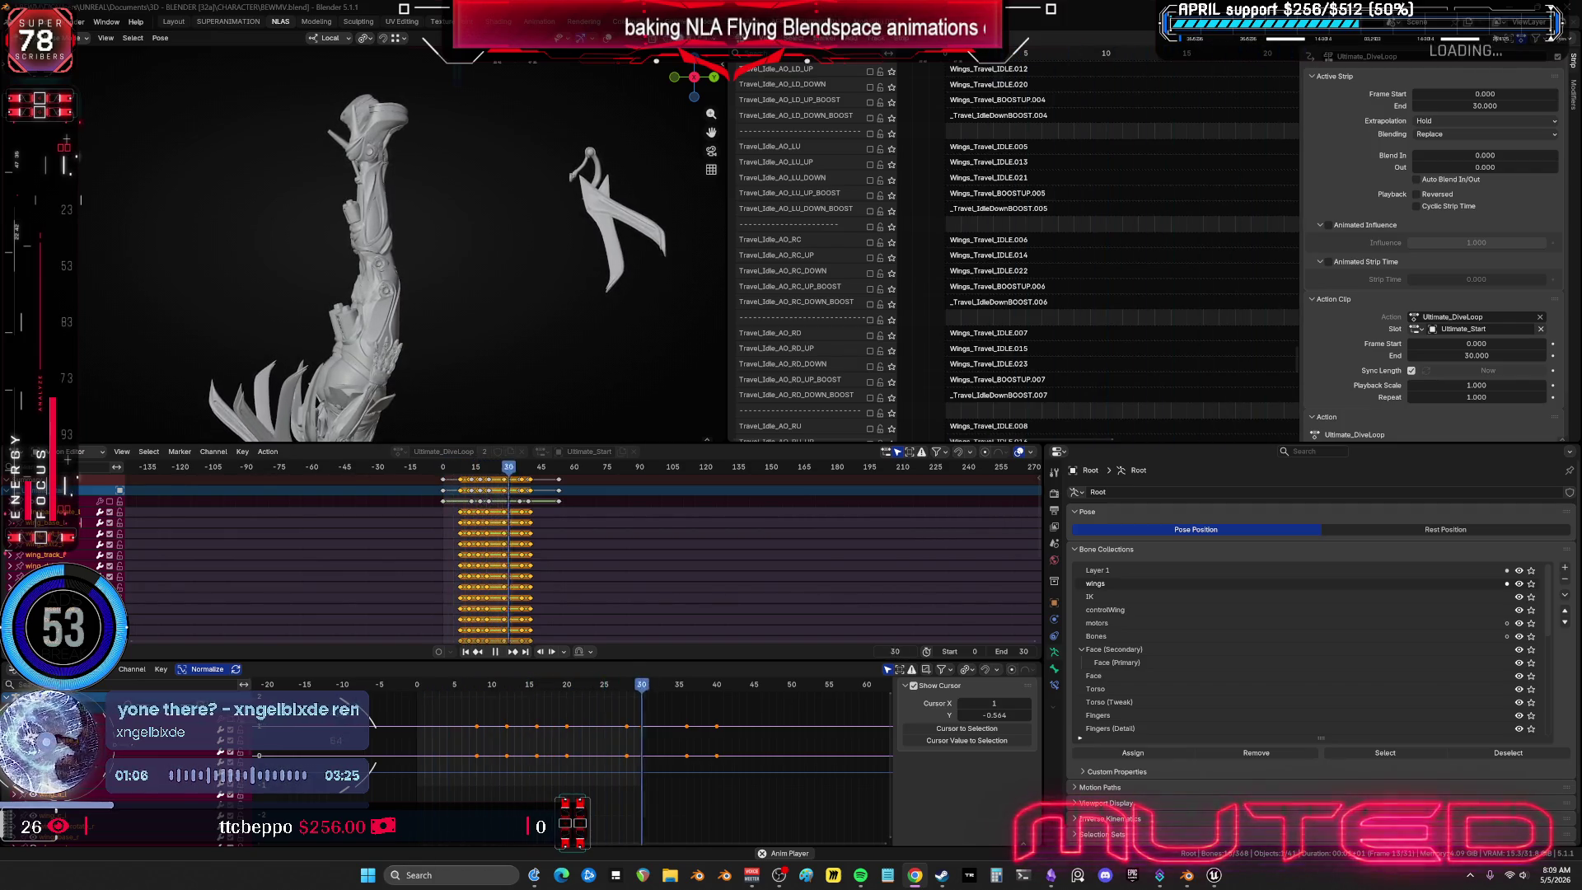
key("alt+Tab")
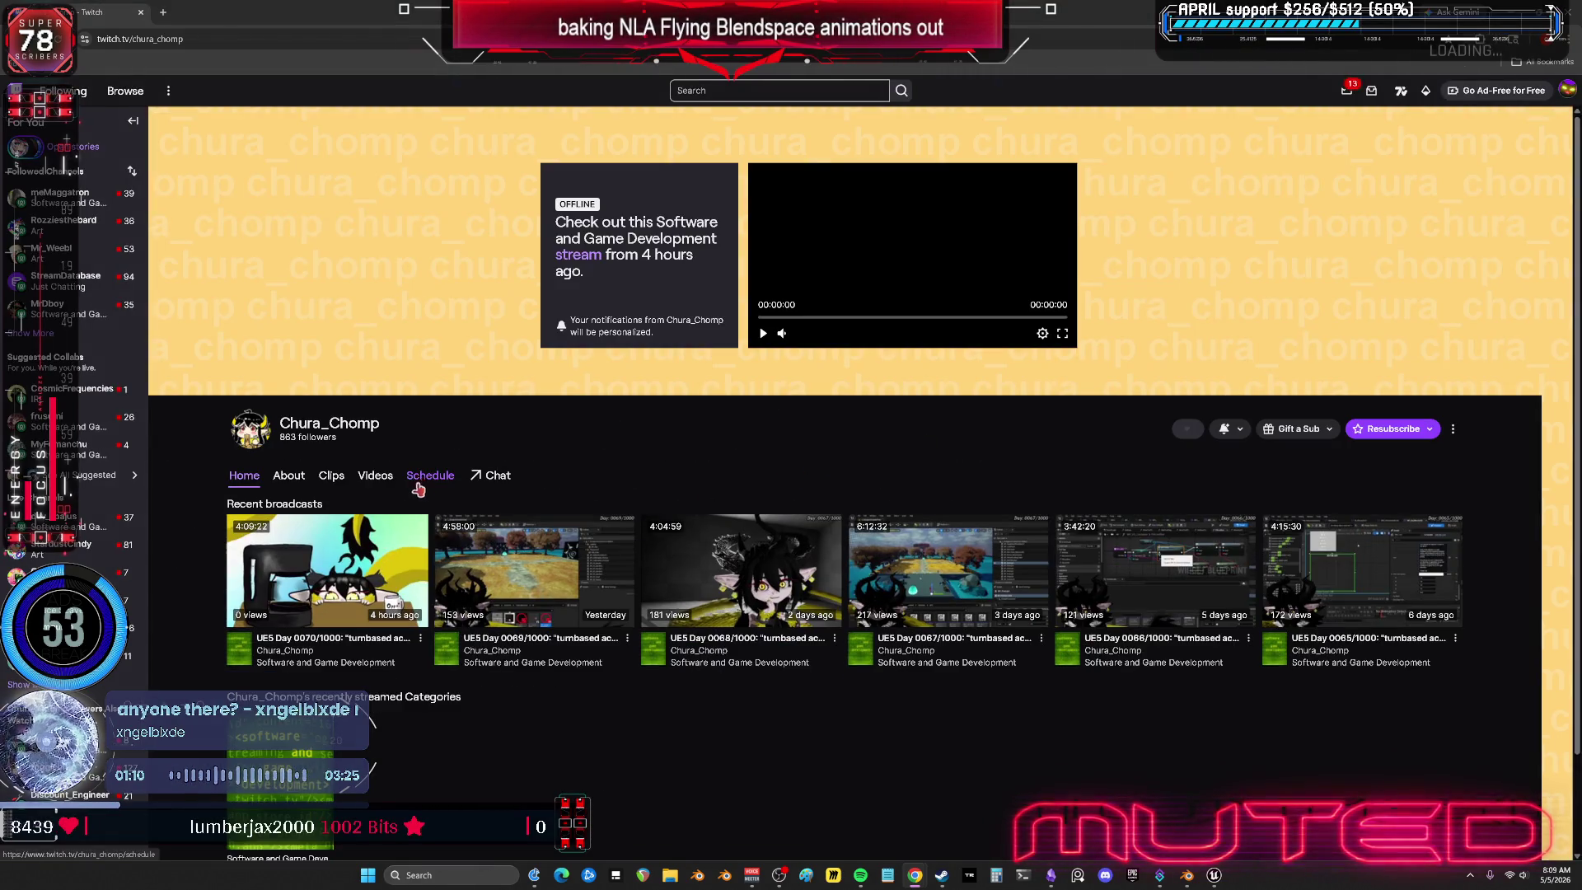
Play the most recent broadcast, Day 0070/1000, and skip partway into it.
left_click(360, 614)
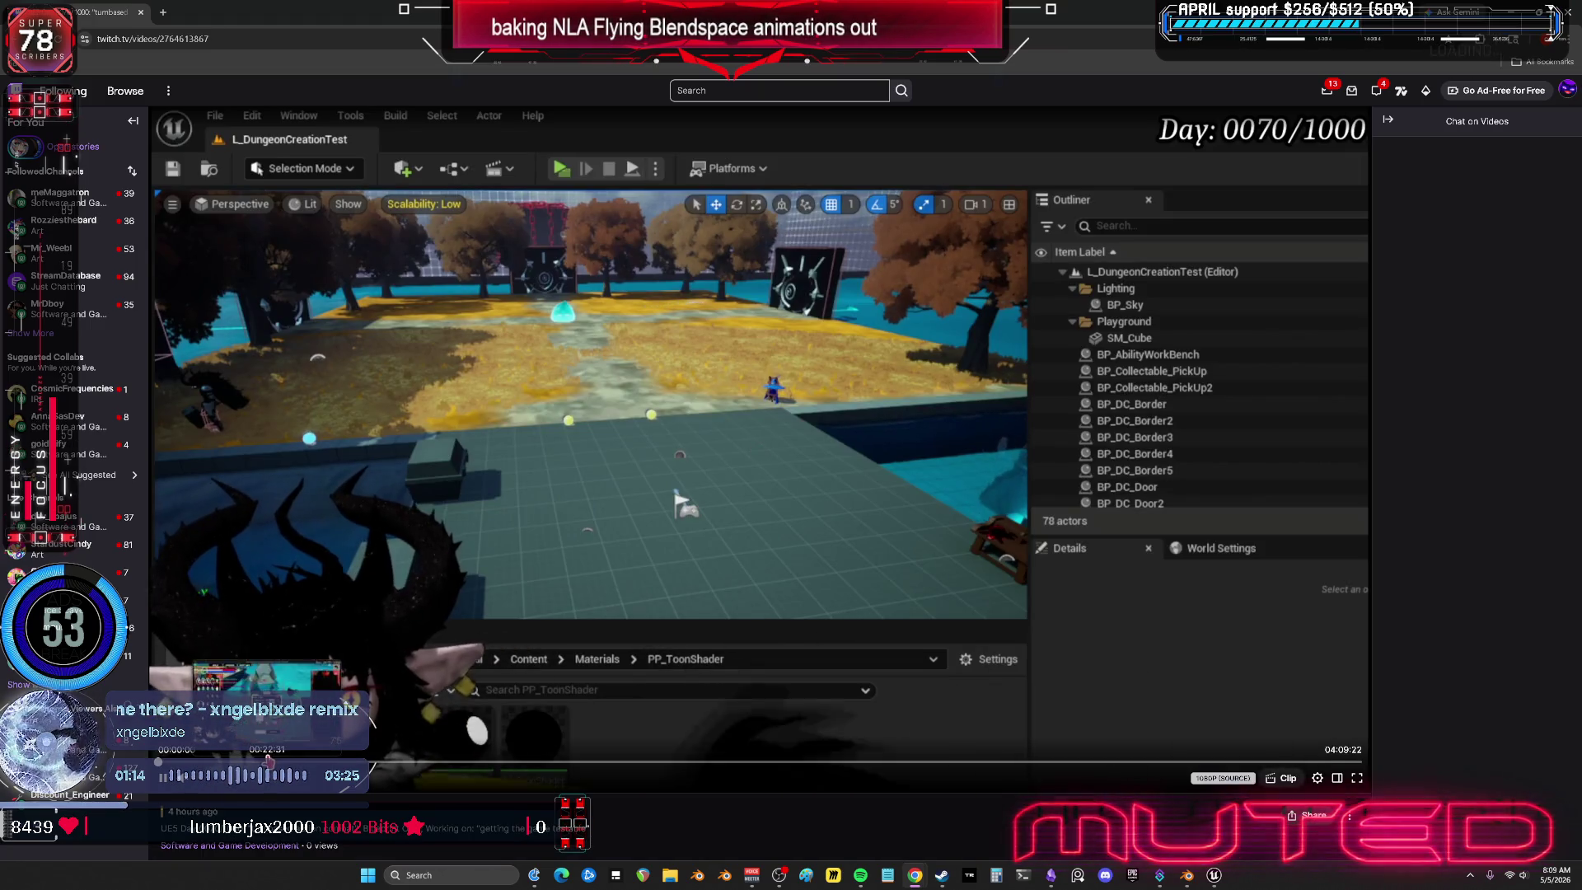
left_click(266, 762)
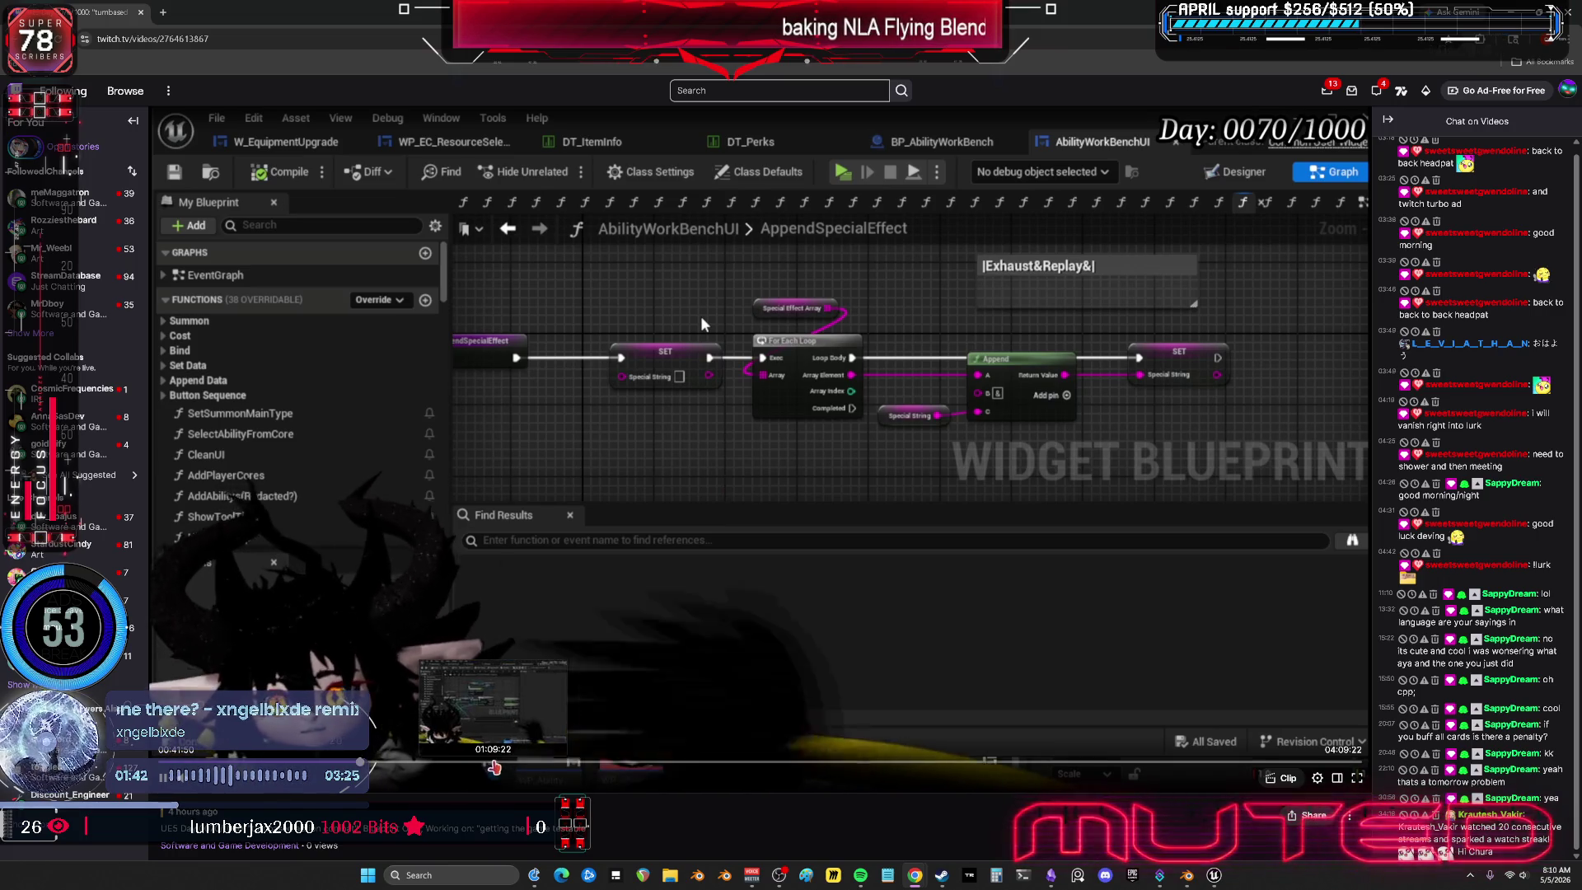
Jump to 01:09 in the broadcast, pausing and resuming playback along the way.
left_click(494, 766)
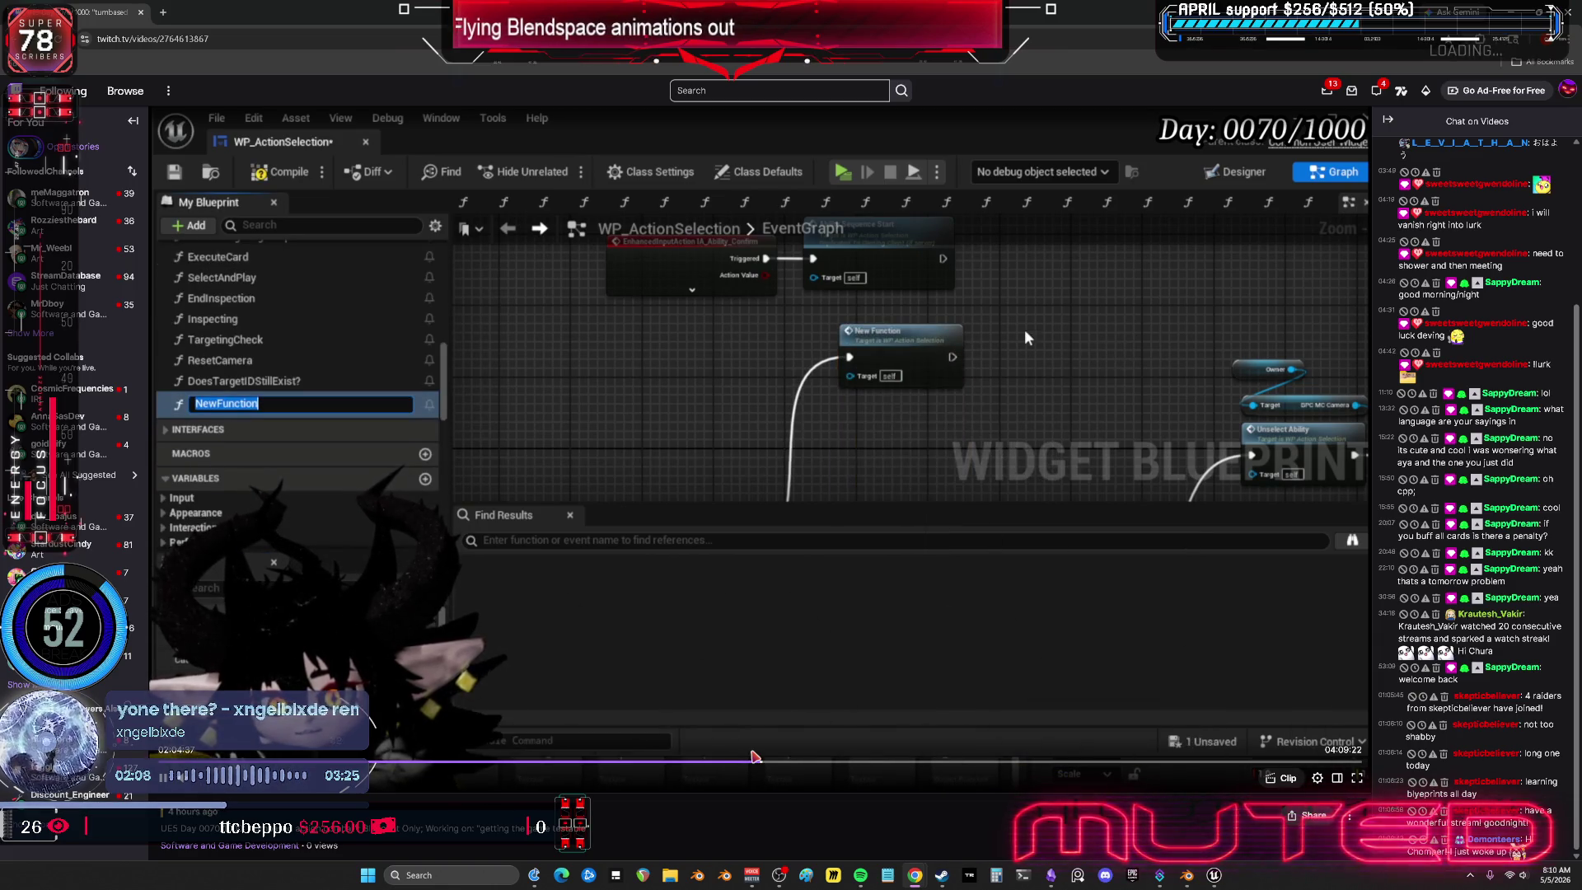
left_click(1031, 459)
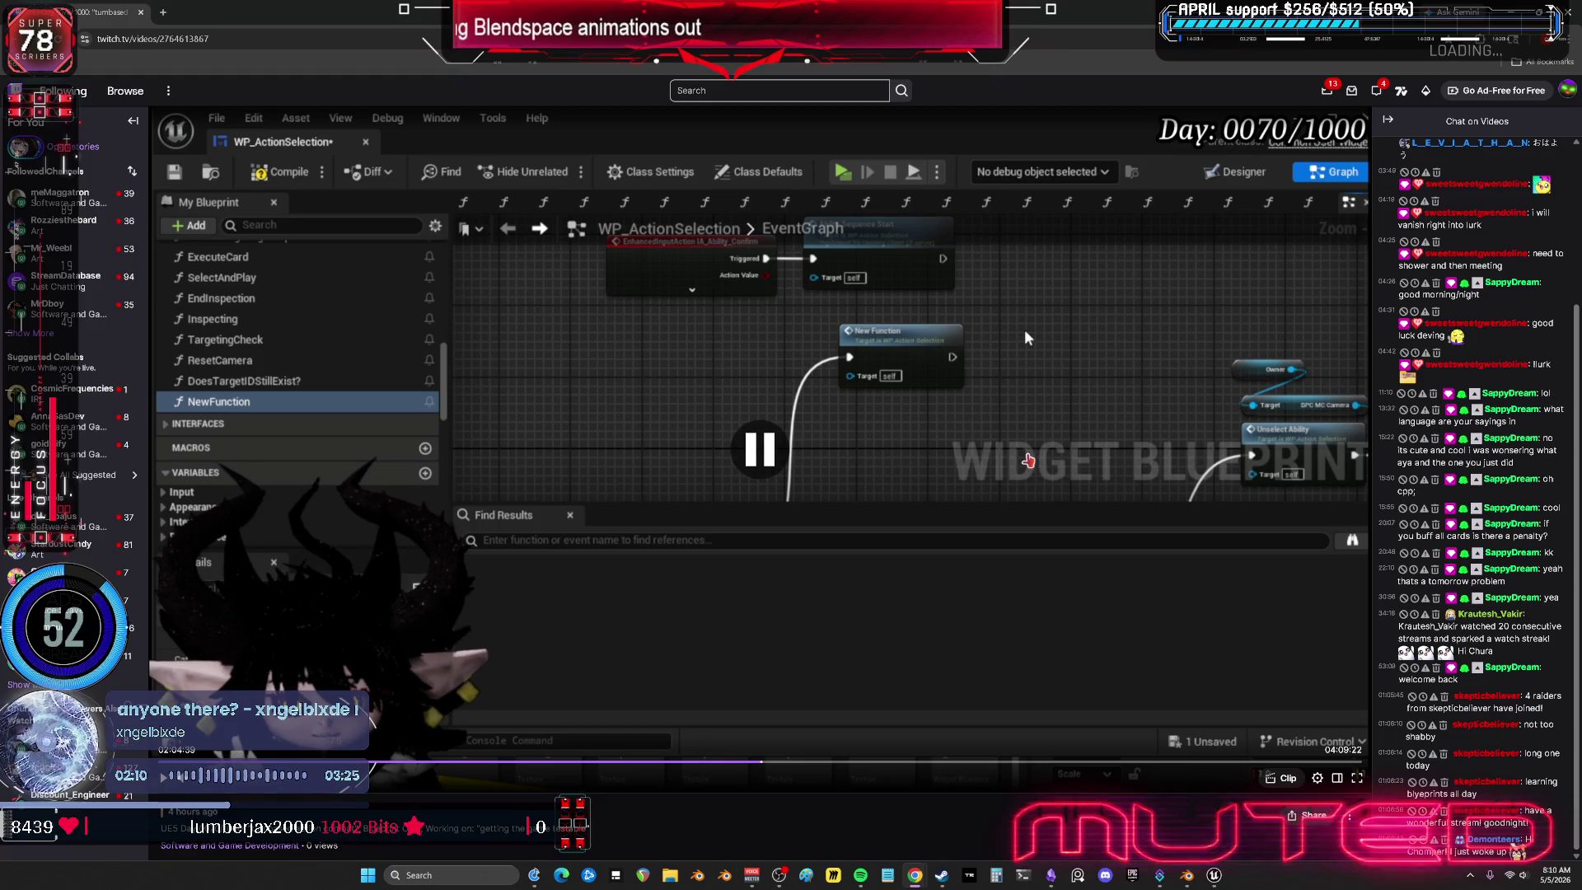
left_click(1007, 471)
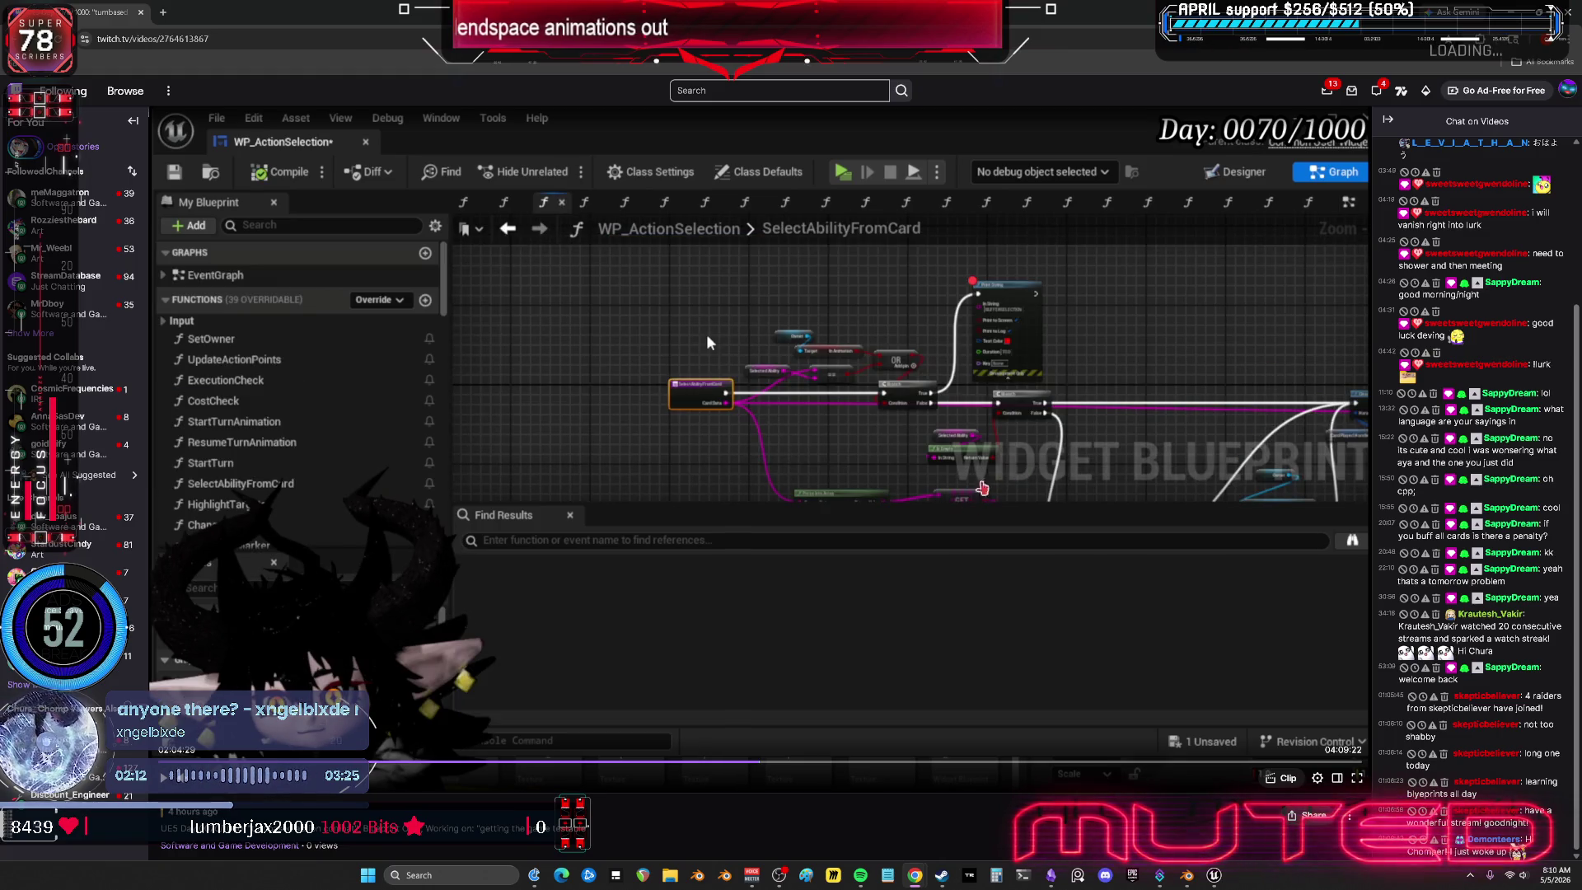
left_click(707, 336)
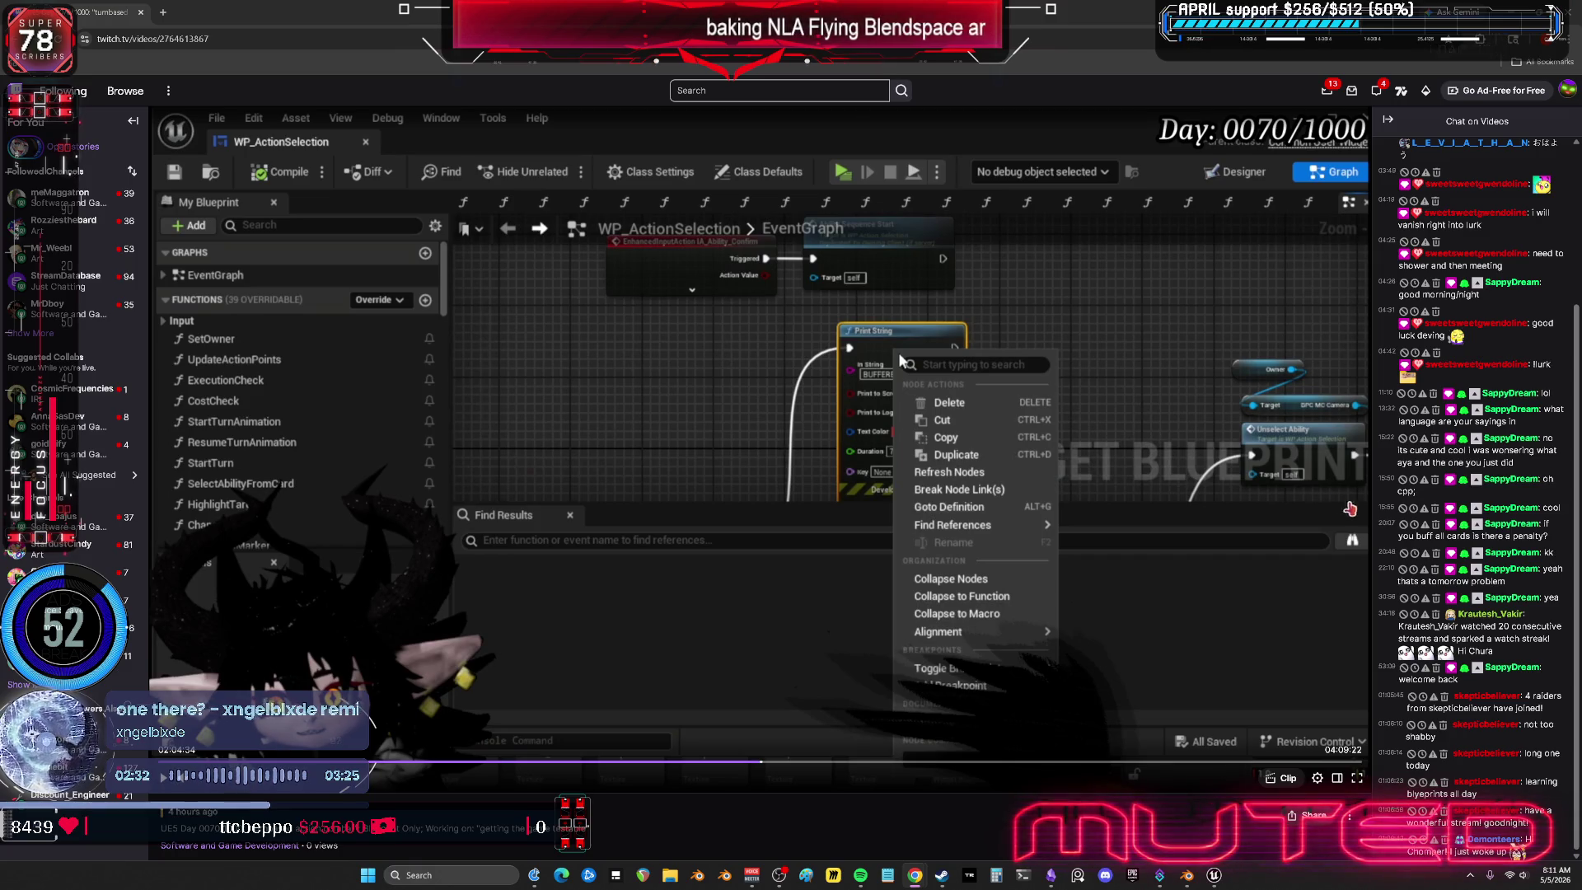
left_click(1013, 432)
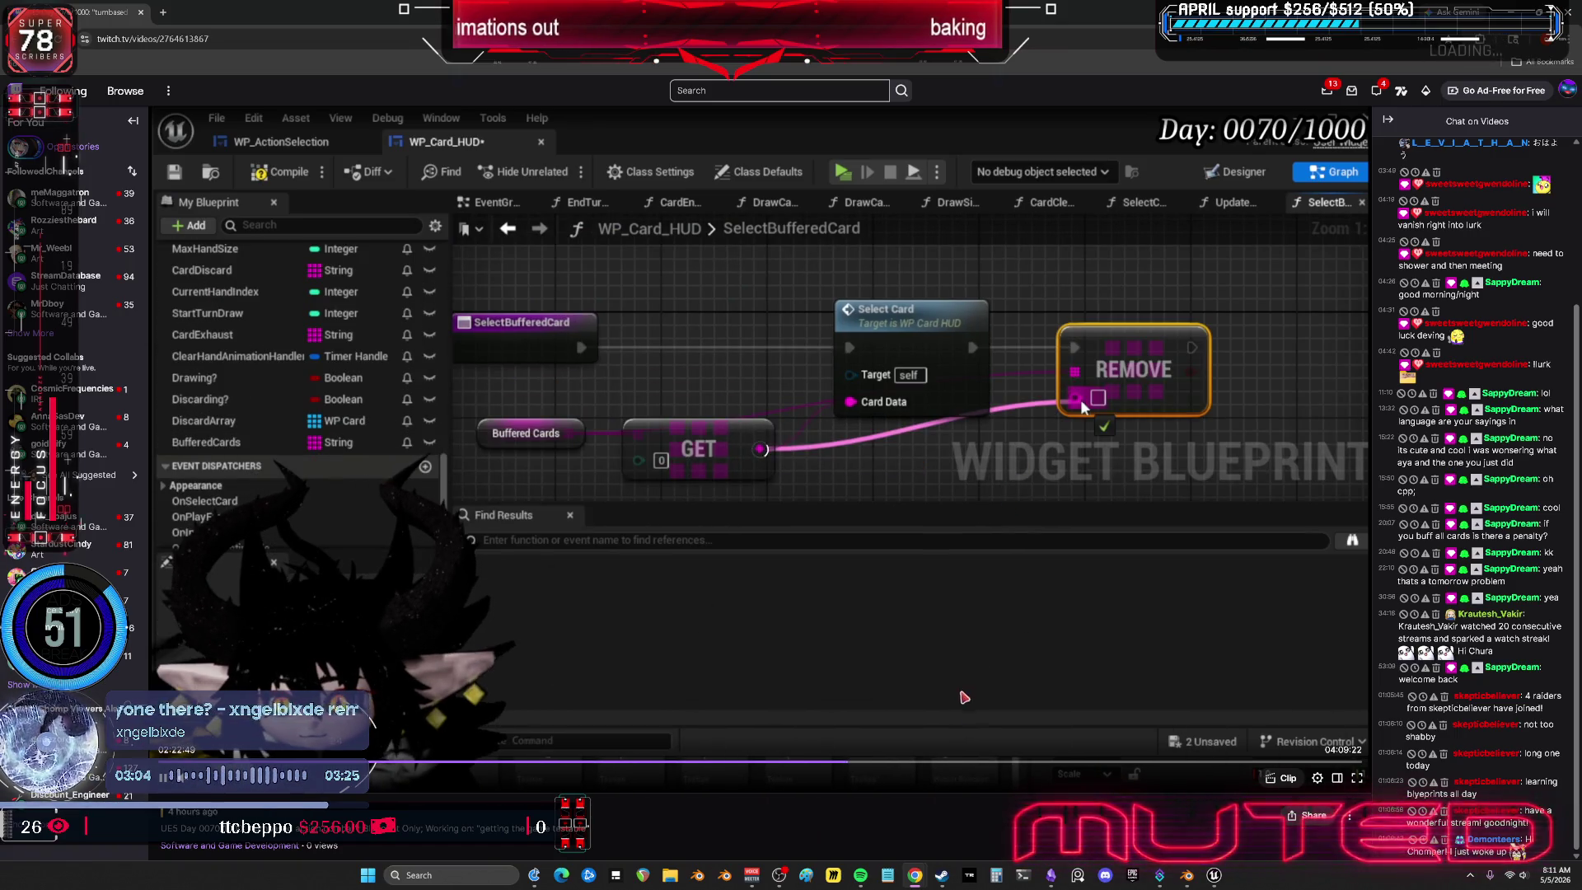
Skip ahead through about 03:31 to the game preview at 03:42.
left_click(1018, 763)
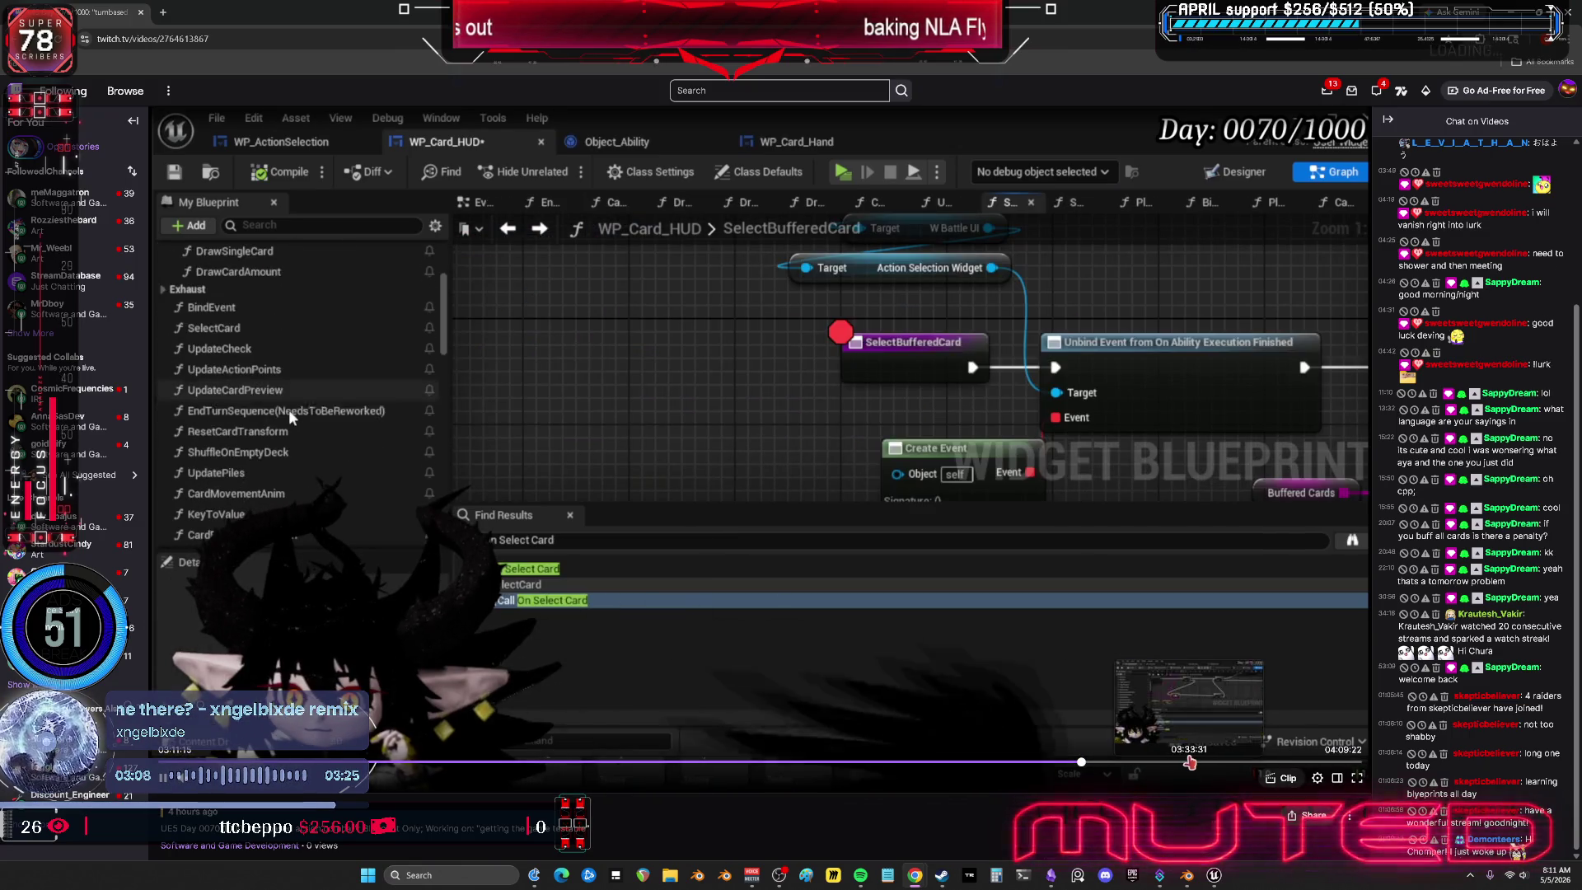
left_click(1180, 762)
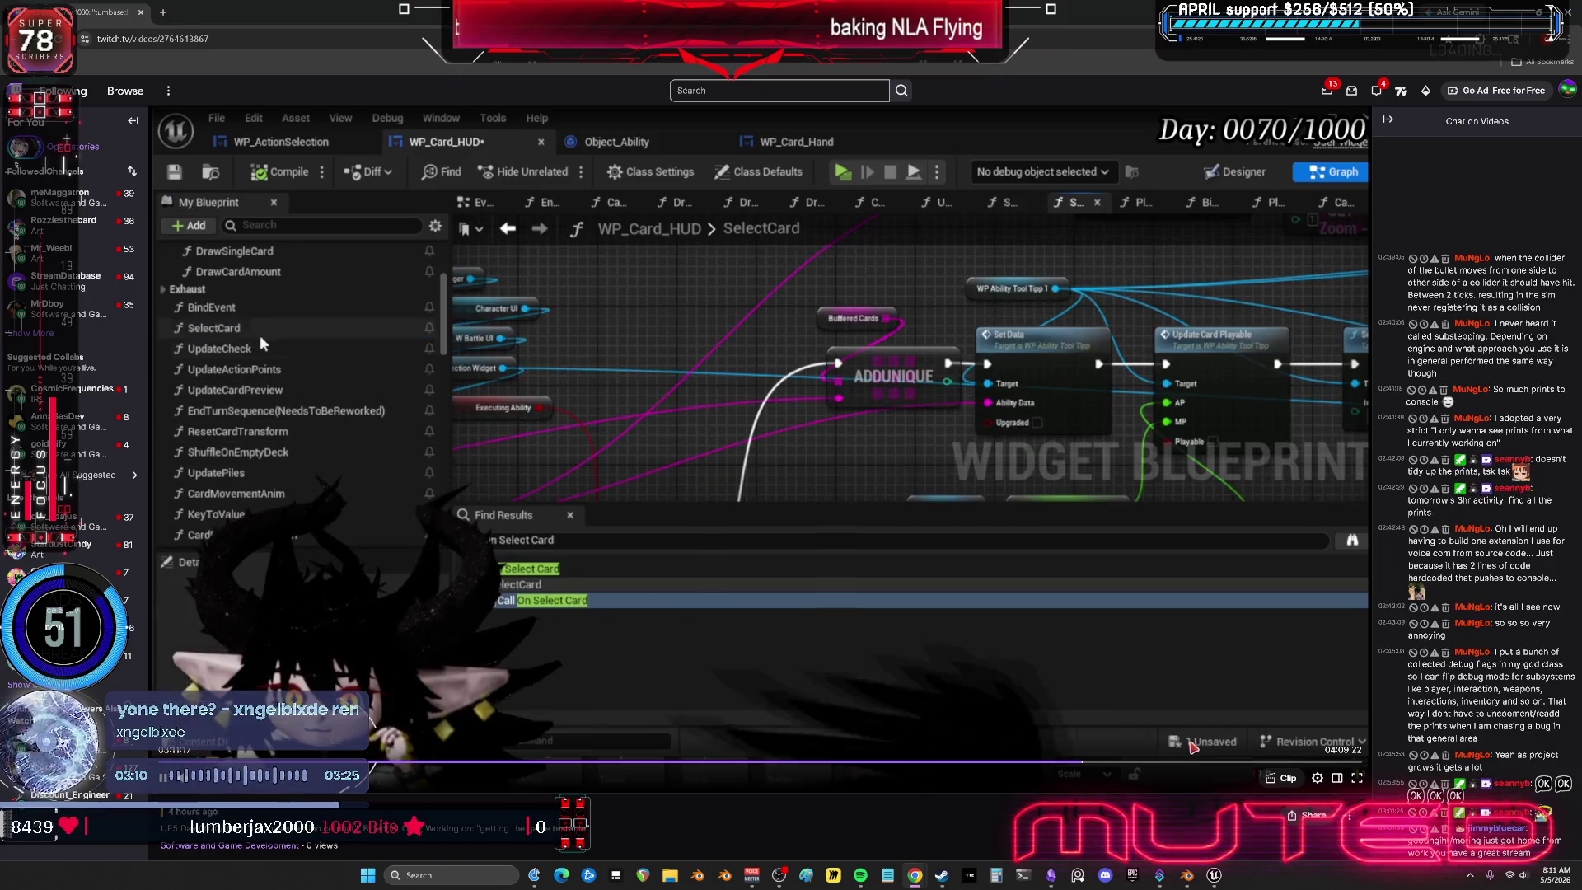
left_click(1232, 765)
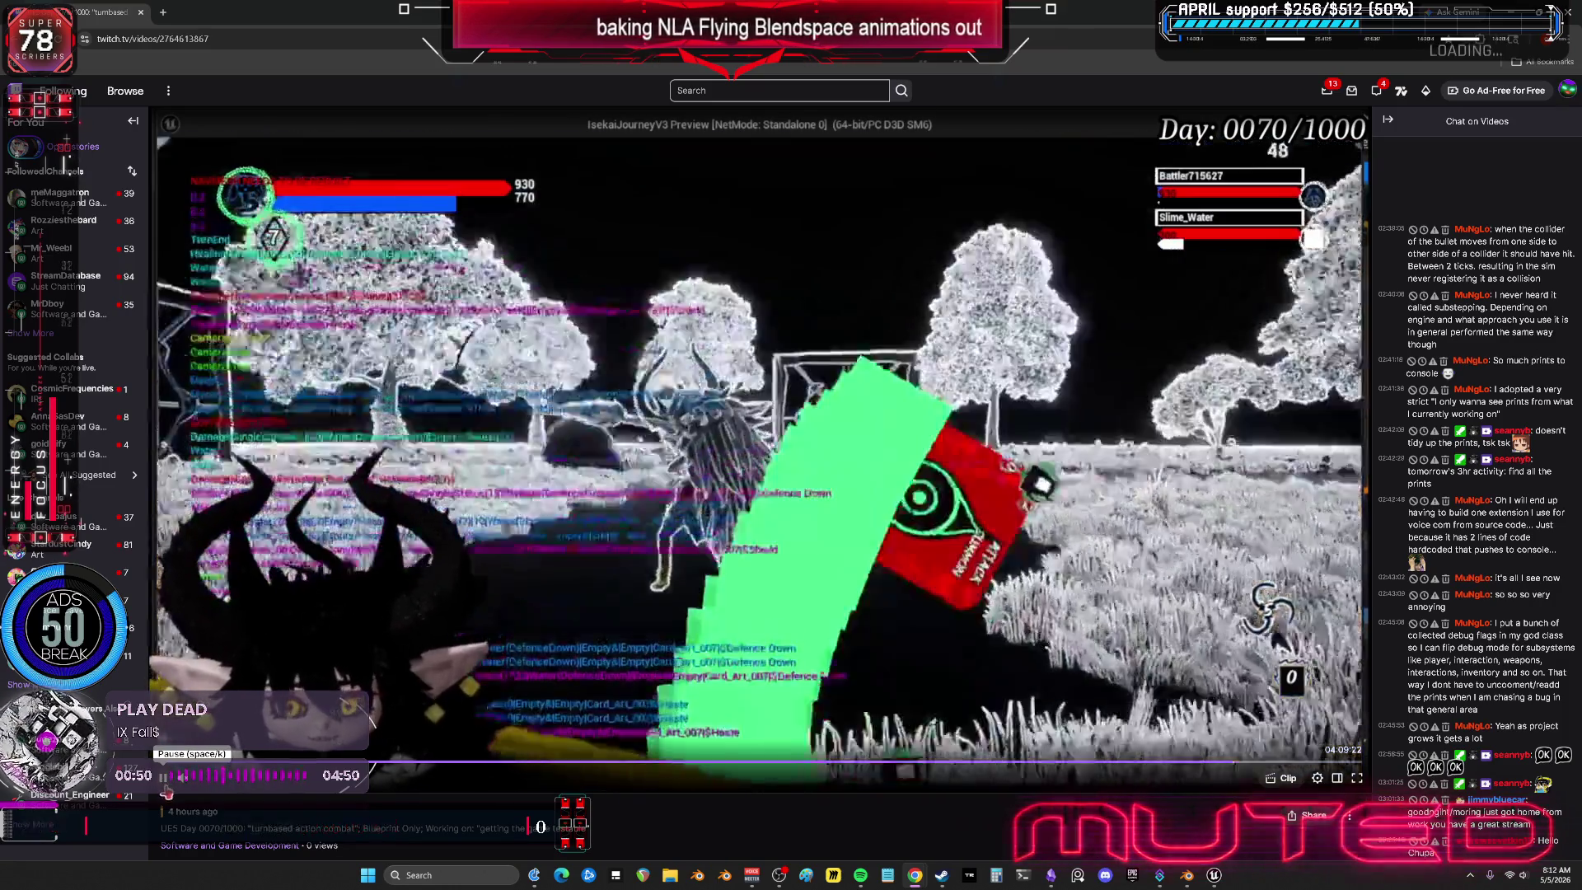
Seek back and forth through the card-battle VOD, pause it, and return to Blender.
left_click(164, 787)
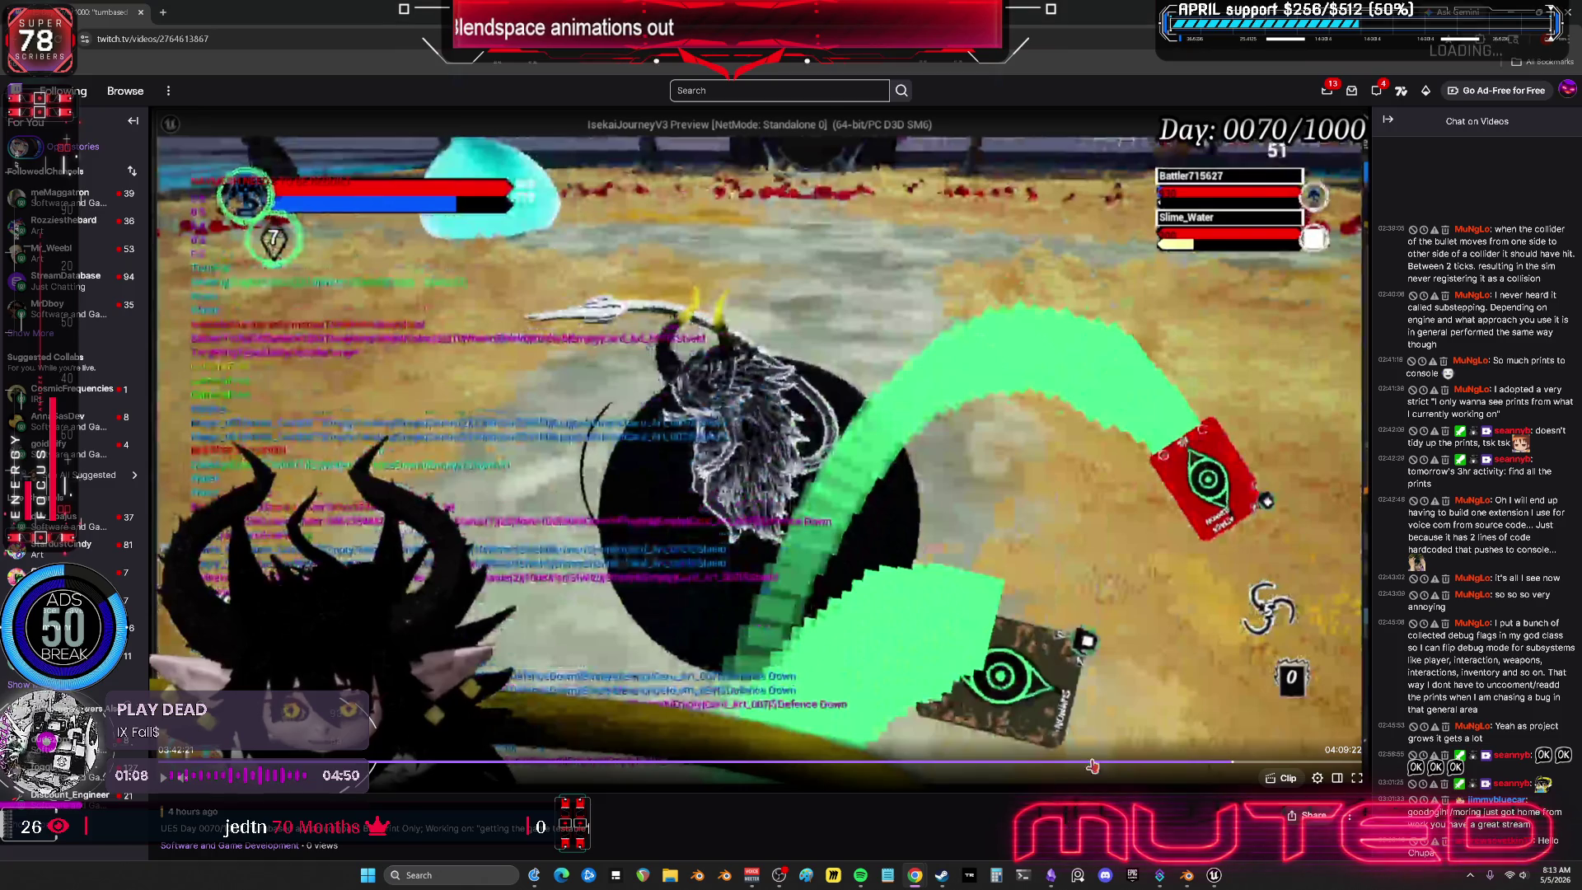
left_click(1231, 755)
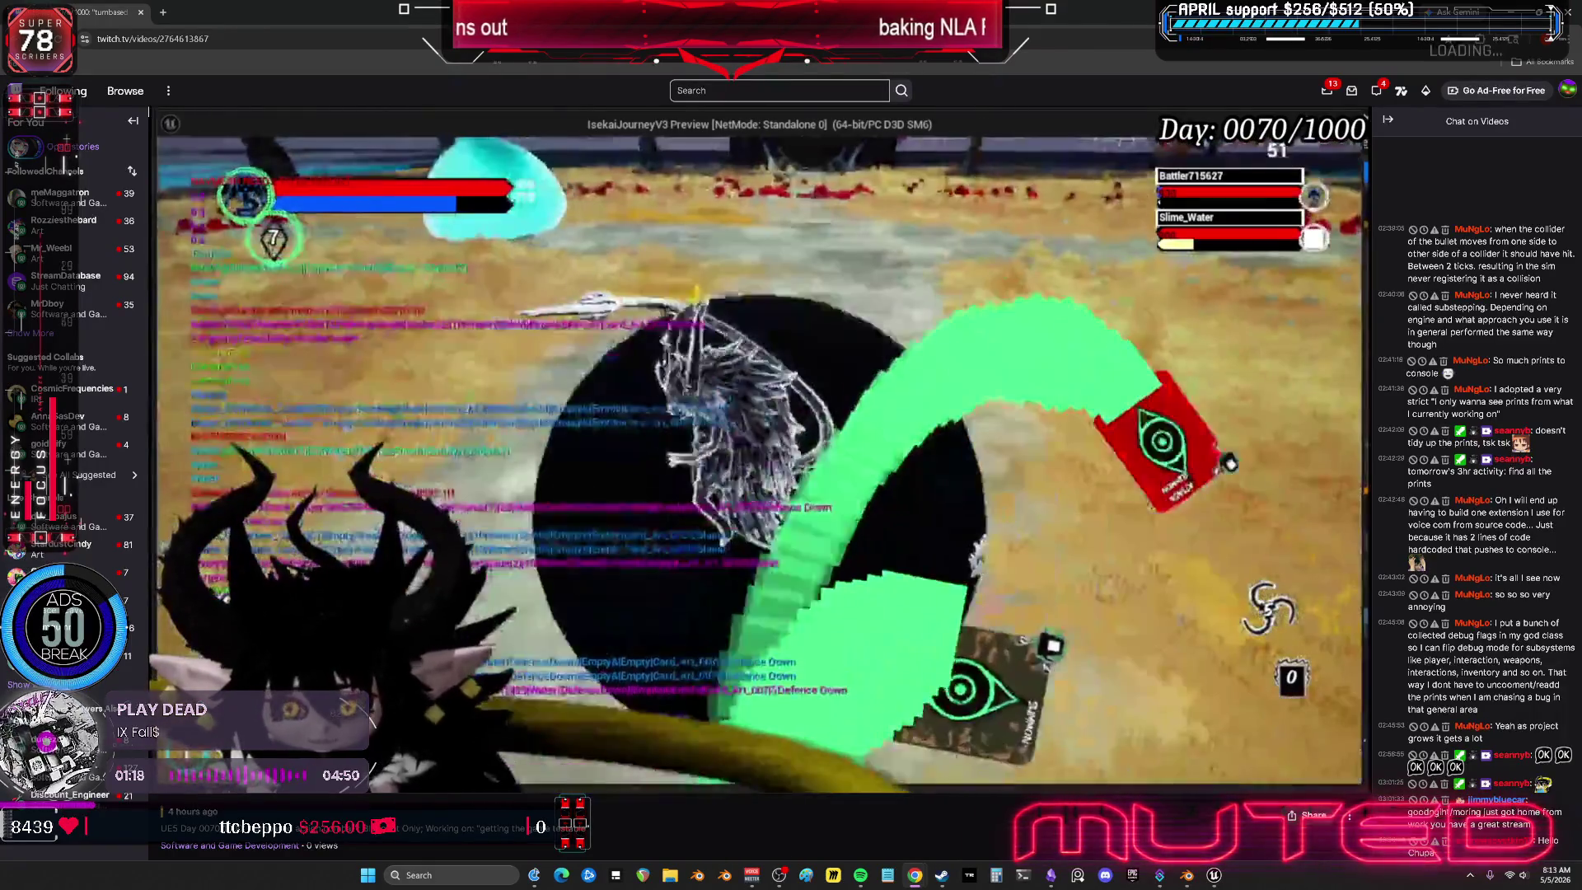
left_click(1009, 566)
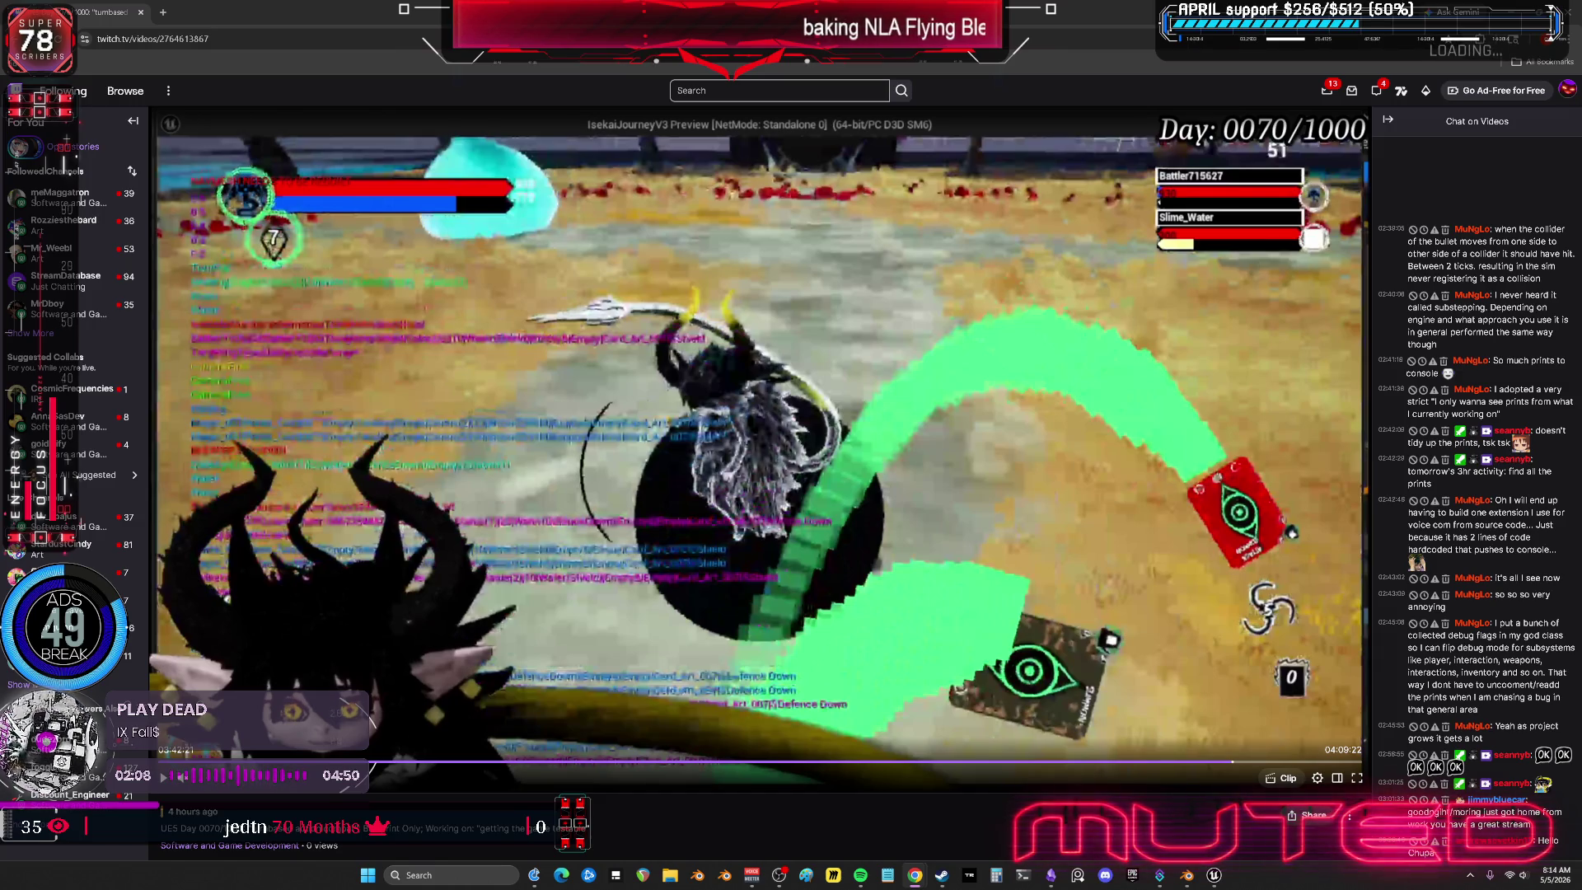
left_click(945, 585)
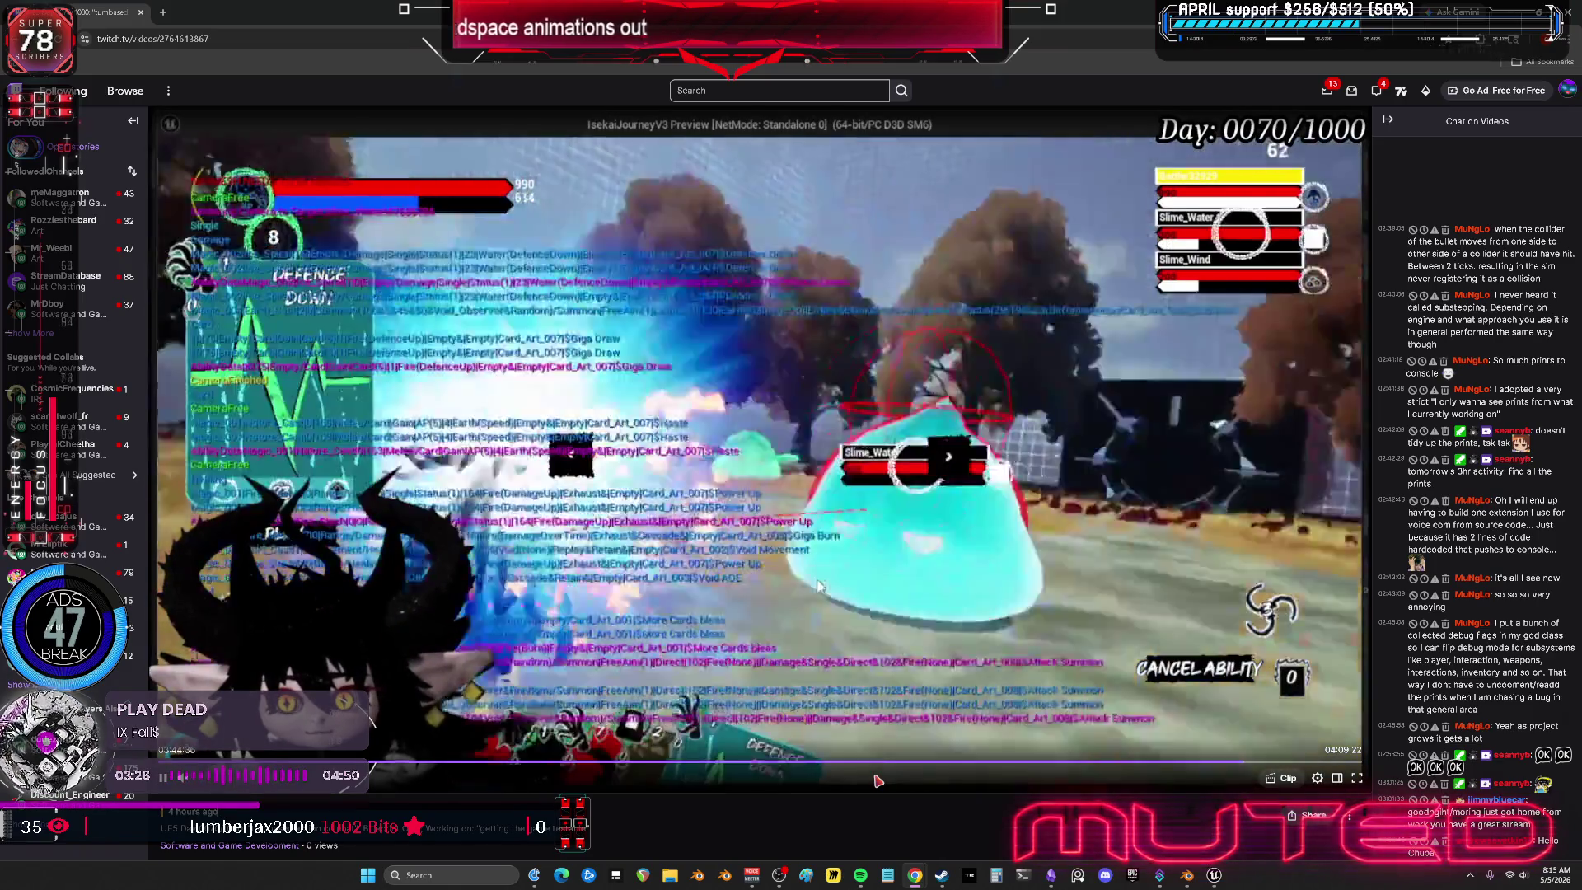
key("space")
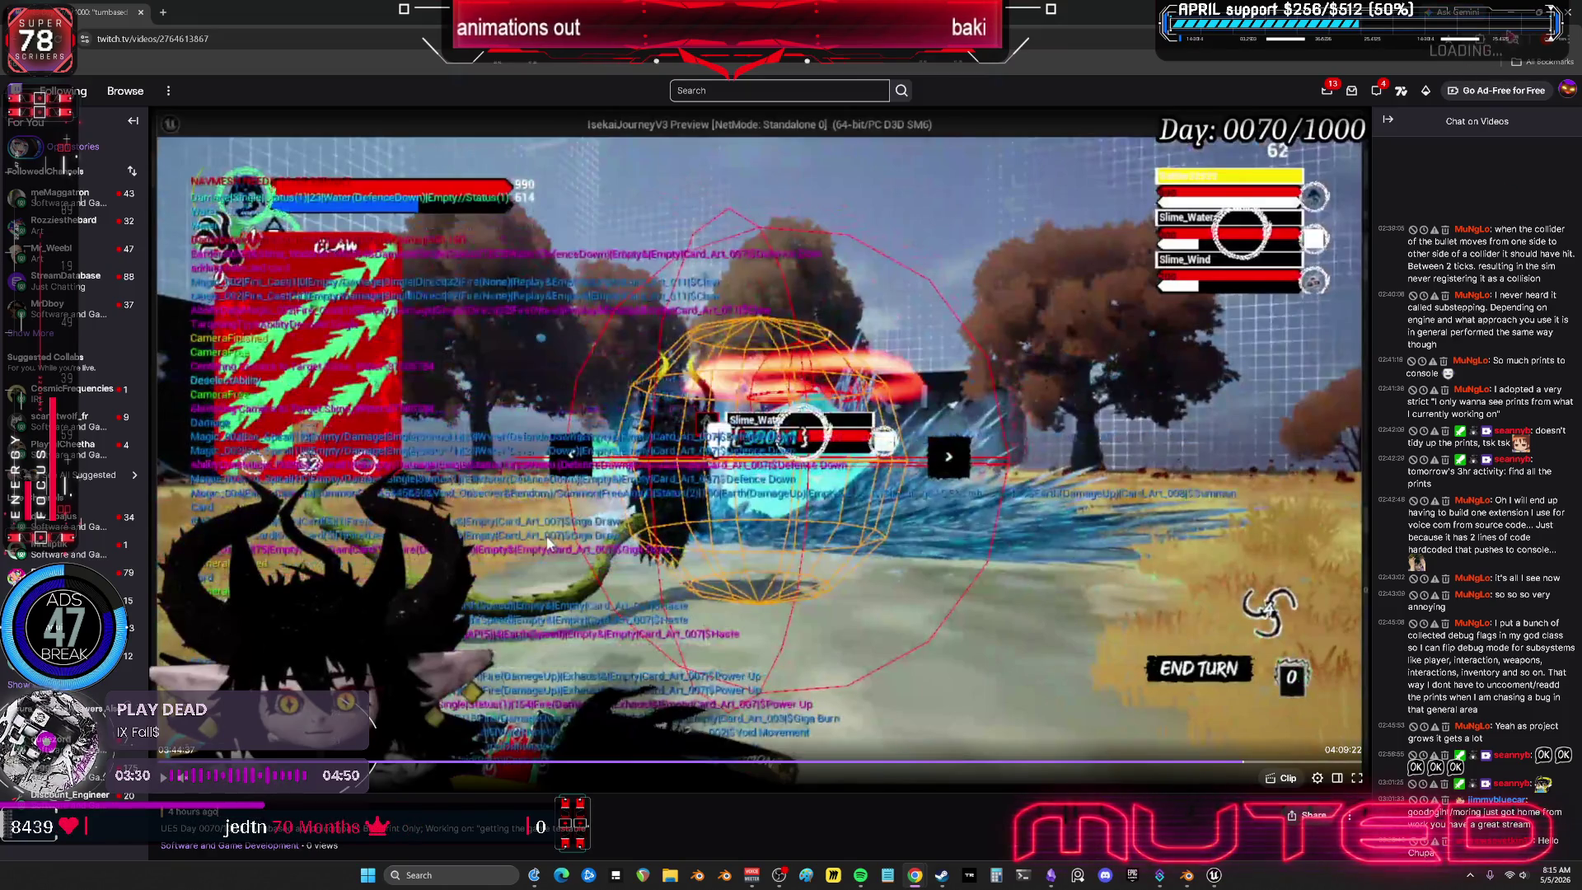
key("alt+Tab")
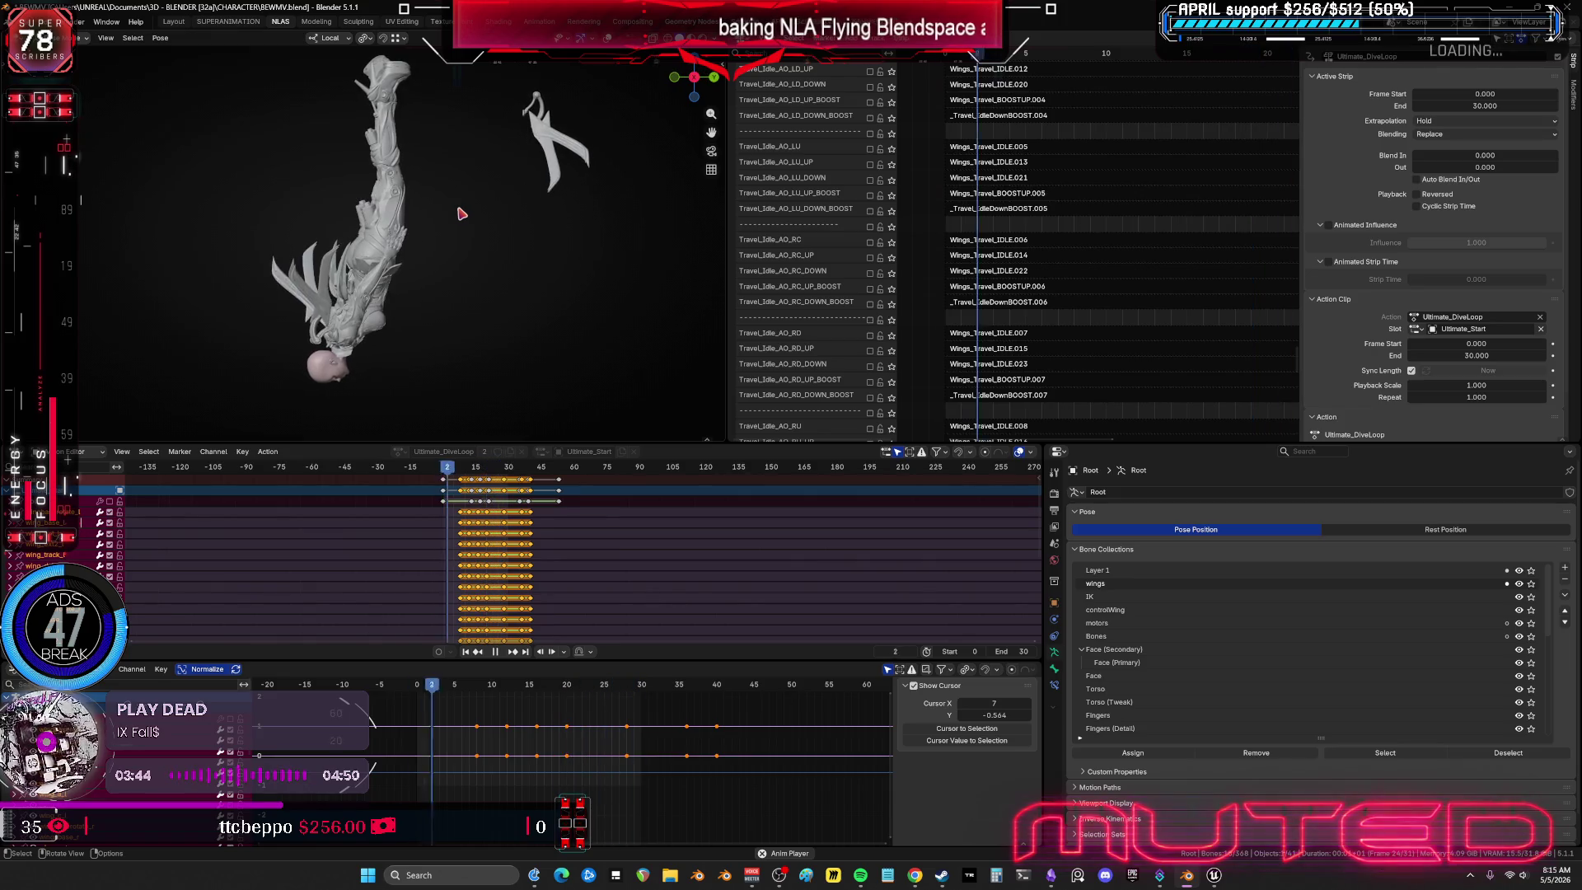
Preview the wing motion and re-enter tweak mode on the Ultimate_DiveLoop strip.
mouse_move(488, 480)
left_mouse_down()
mouse_move(452, 478)
mouse_move(482, 478)
mouse_move(470, 485)
left_mouse_up()
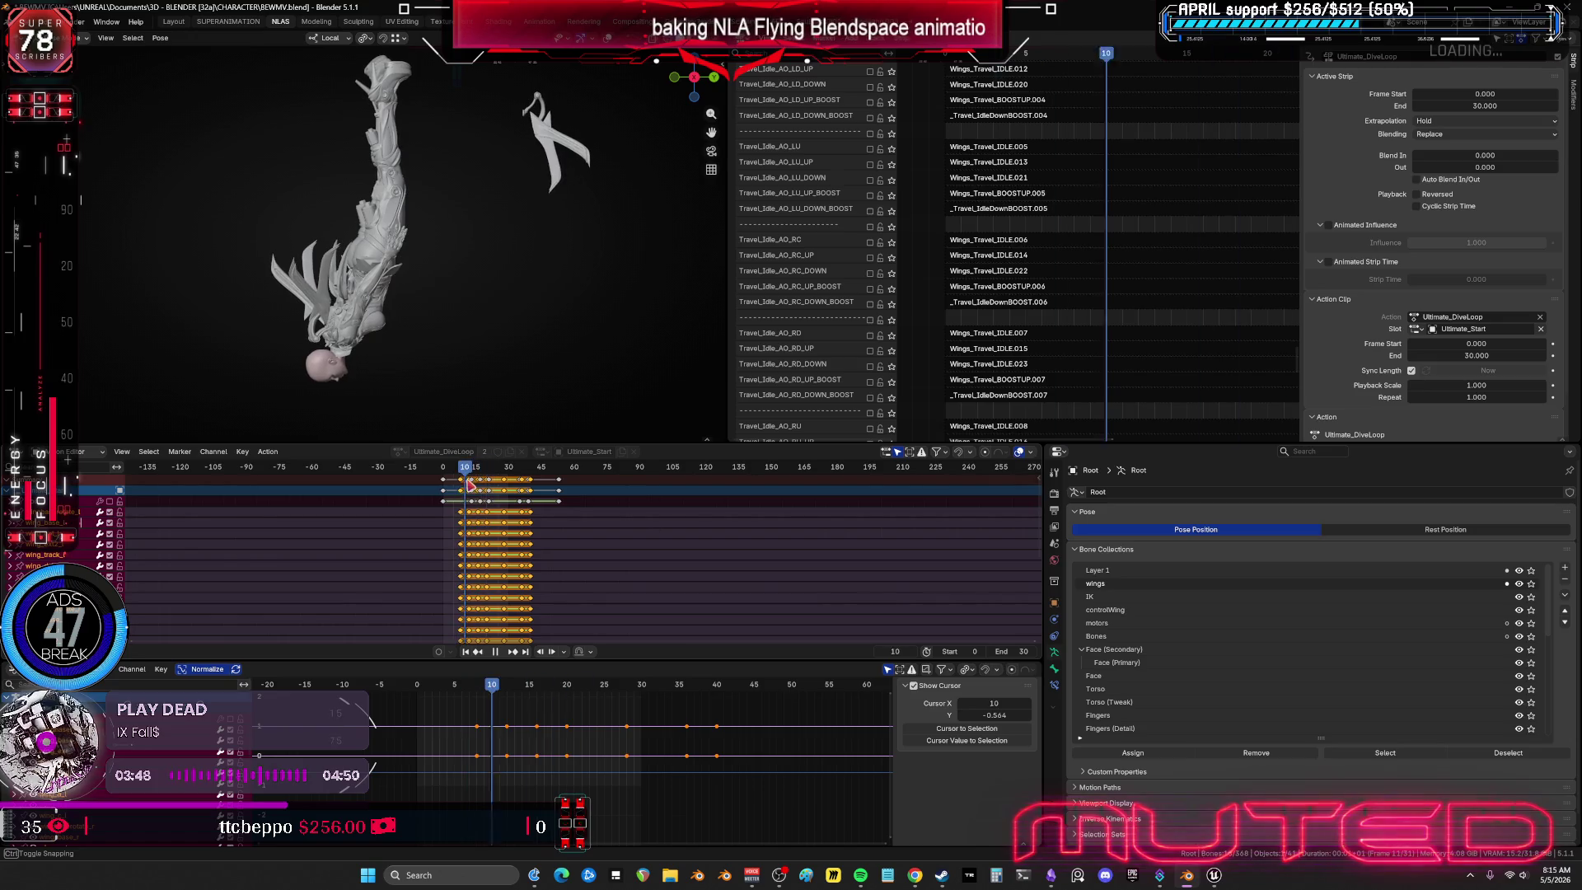
mouse_move(1058, 365)
middle_mouse_down()
mouse_move(1090, 353)
mouse_move(1089, 317)
mouse_move(1078, 349)
middle_mouse_up()
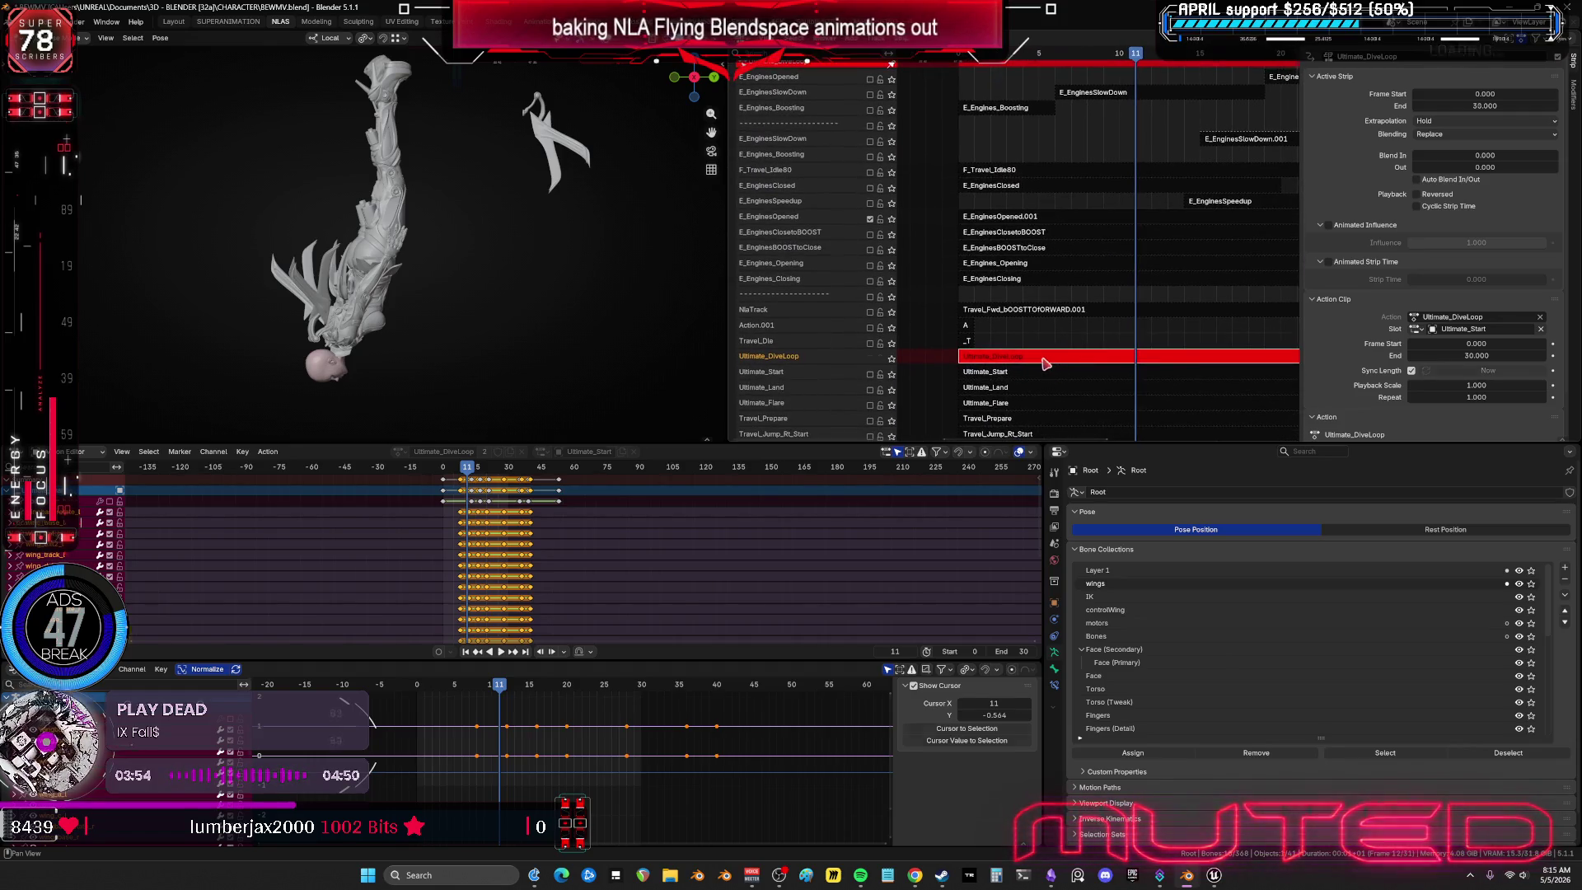
key("Tab")
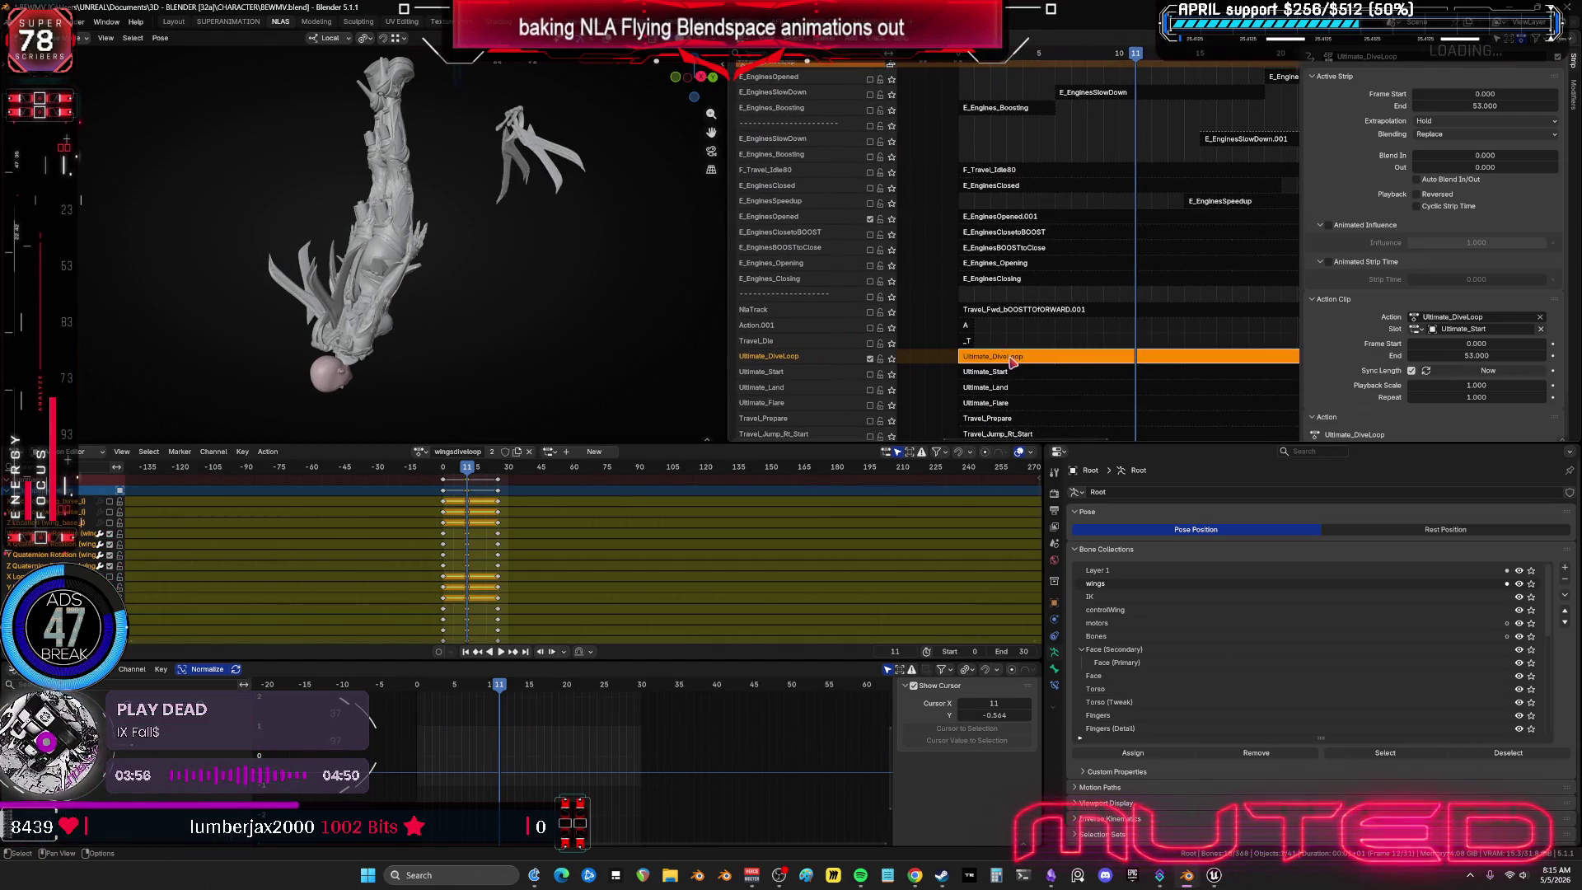
key("Tab")
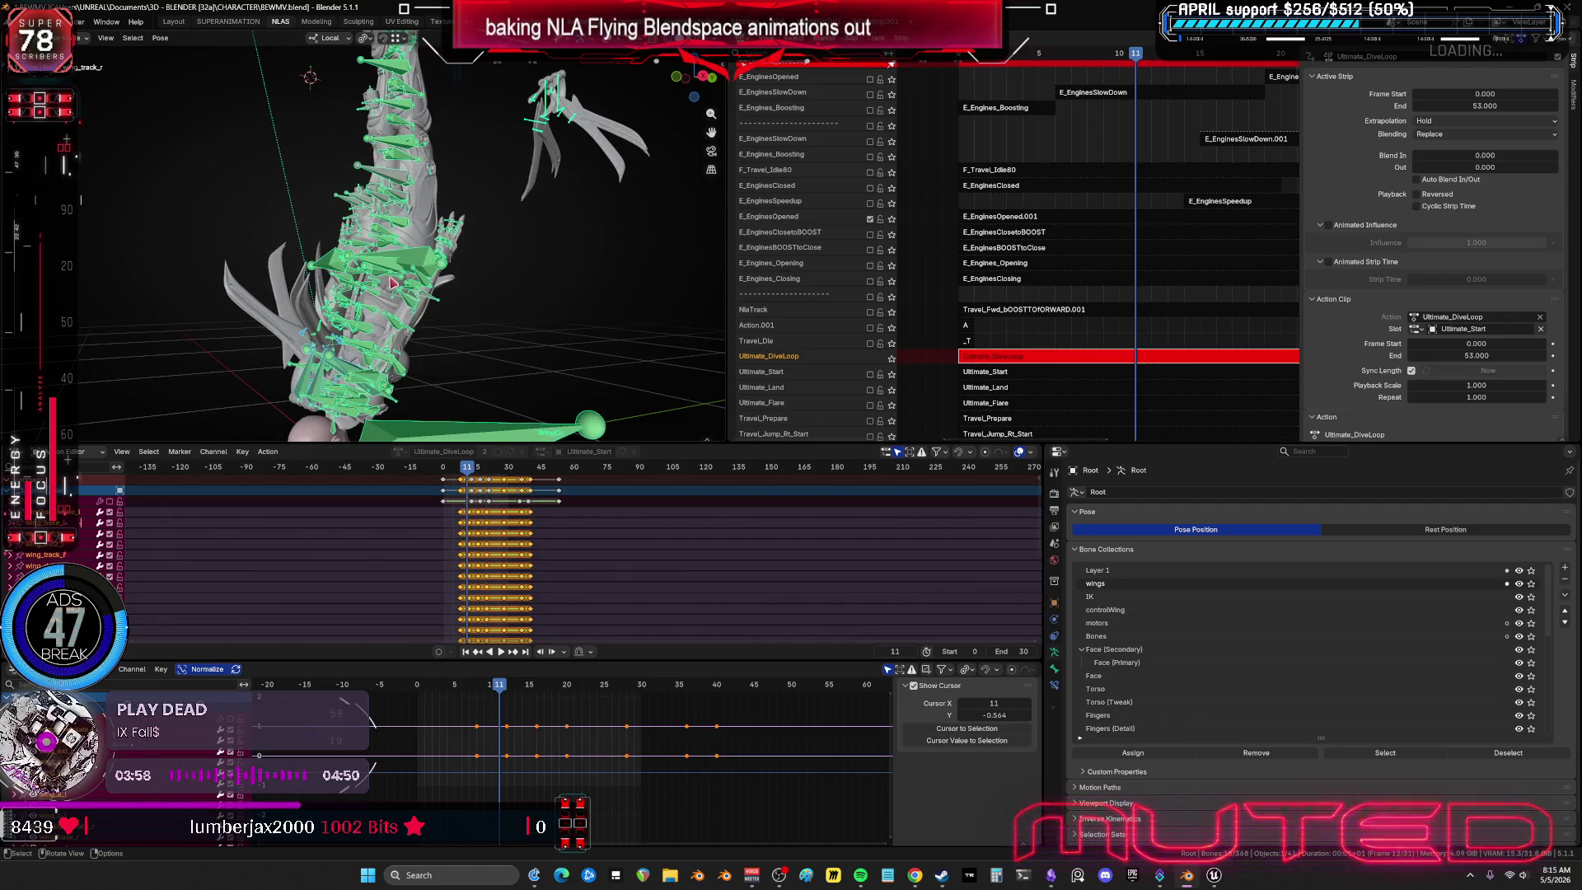
Select all the rig's bones and maximize the Graph Editor to show their curves.
middle_click_drag(410, 227, 406, 280)
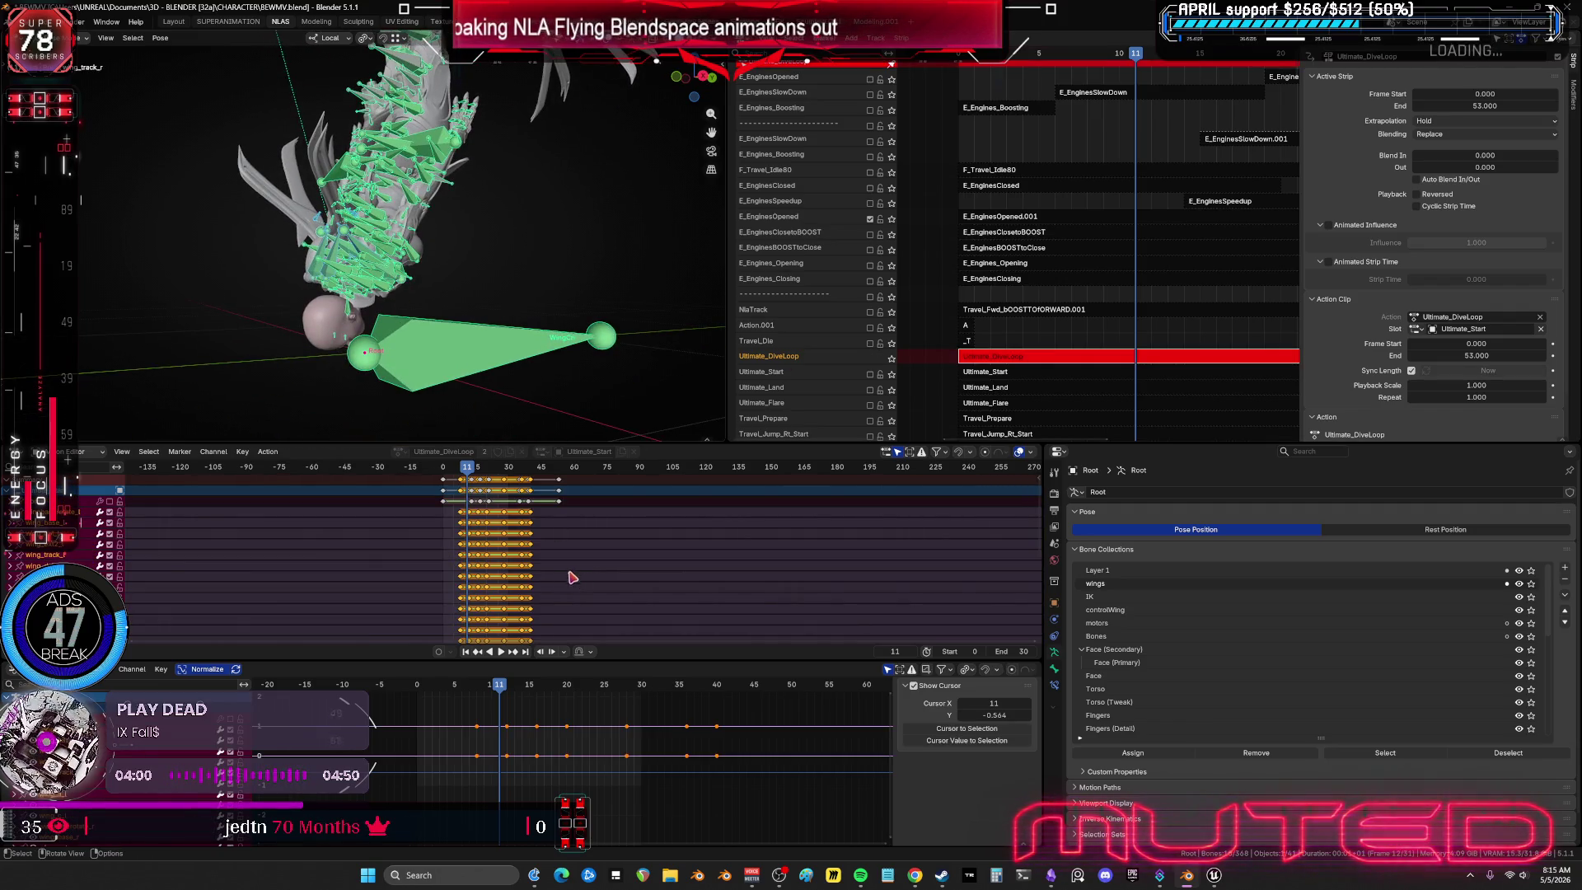
left_click(589, 756)
key("a")
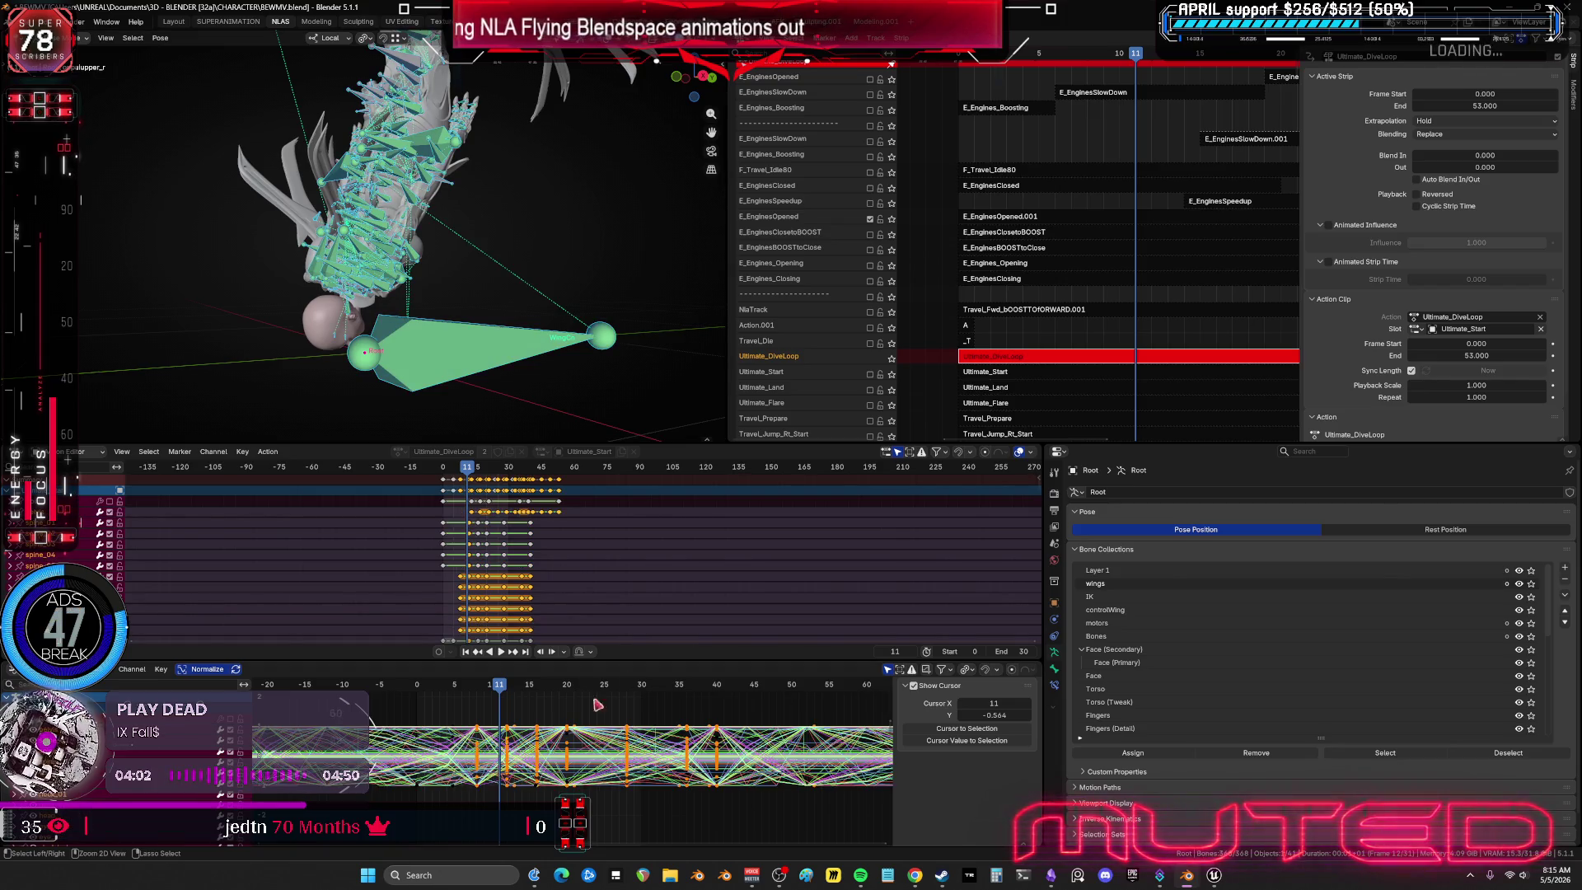
key("ctrl+space")
scroll(918, 518, "down", 4)
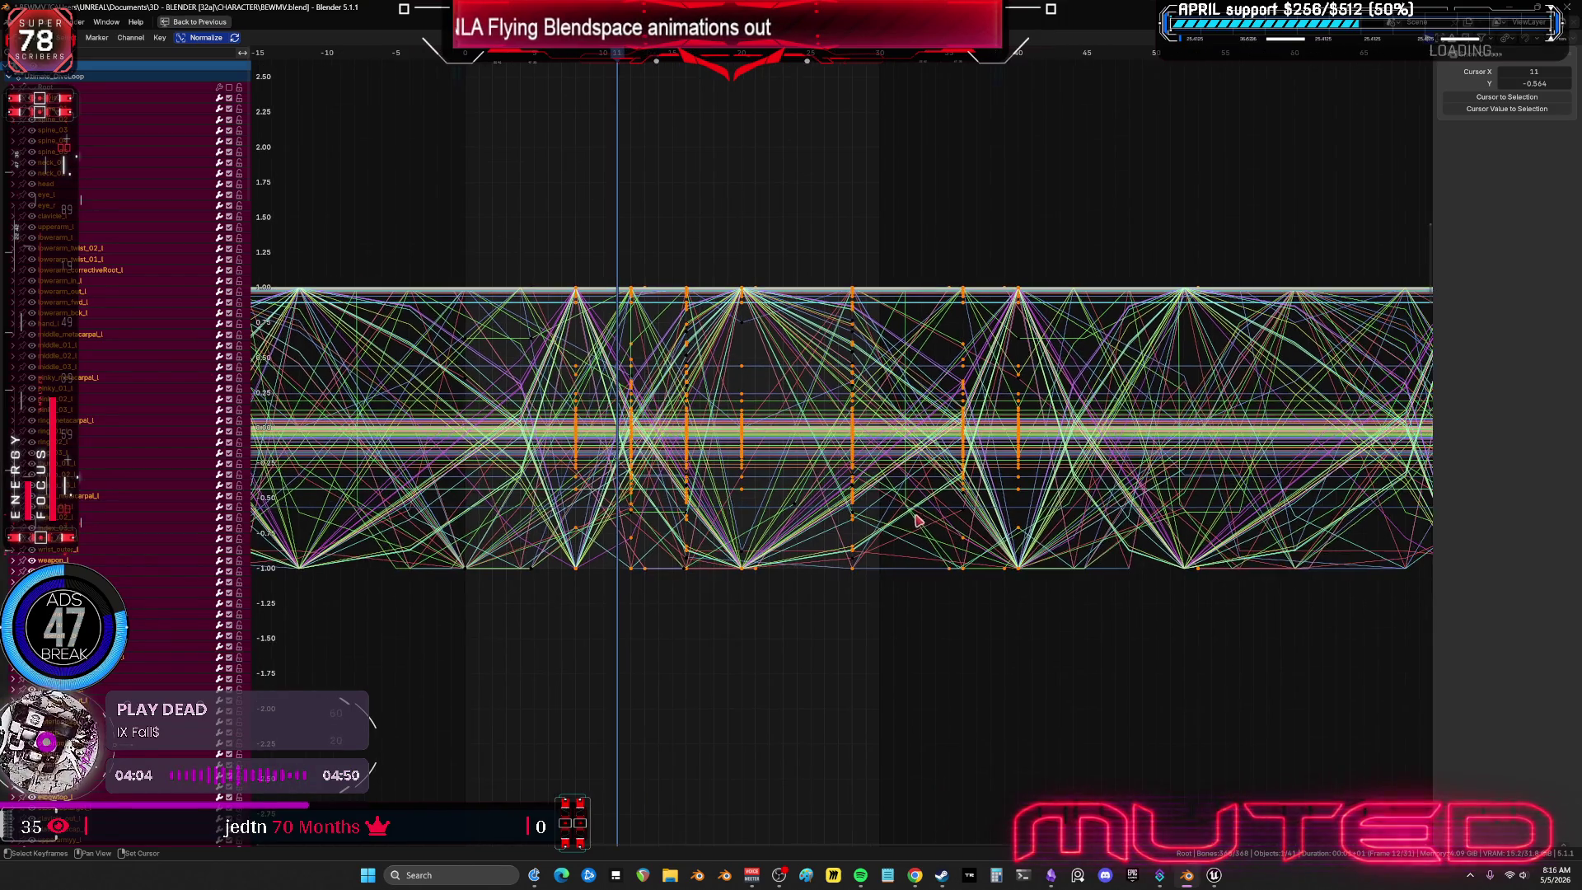
Clear the cyclic extrapolation on the dive-loop curves with Shift+E.
scroll(917, 518, "down", 3)
scroll(909, 548, "up", 5)
middle_click_drag(933, 540, 935, 546, "ctrl")
scroll(901, 545, "down", 2, "shift")
scroll(766, 495, "up", 4, "ctrl")
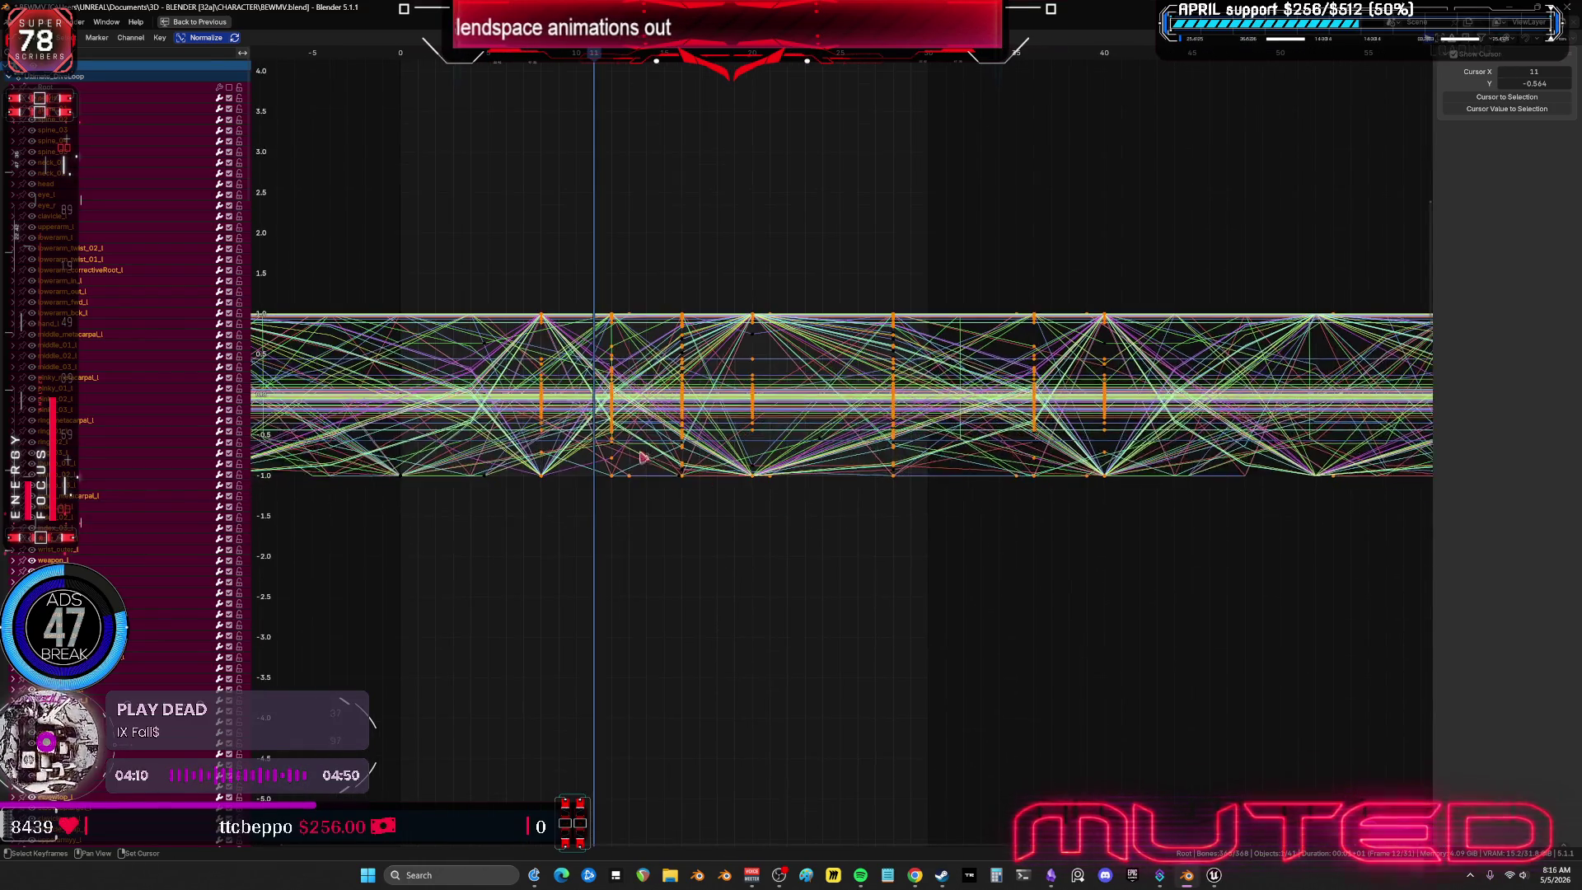
key("shift+e")
key("Return")
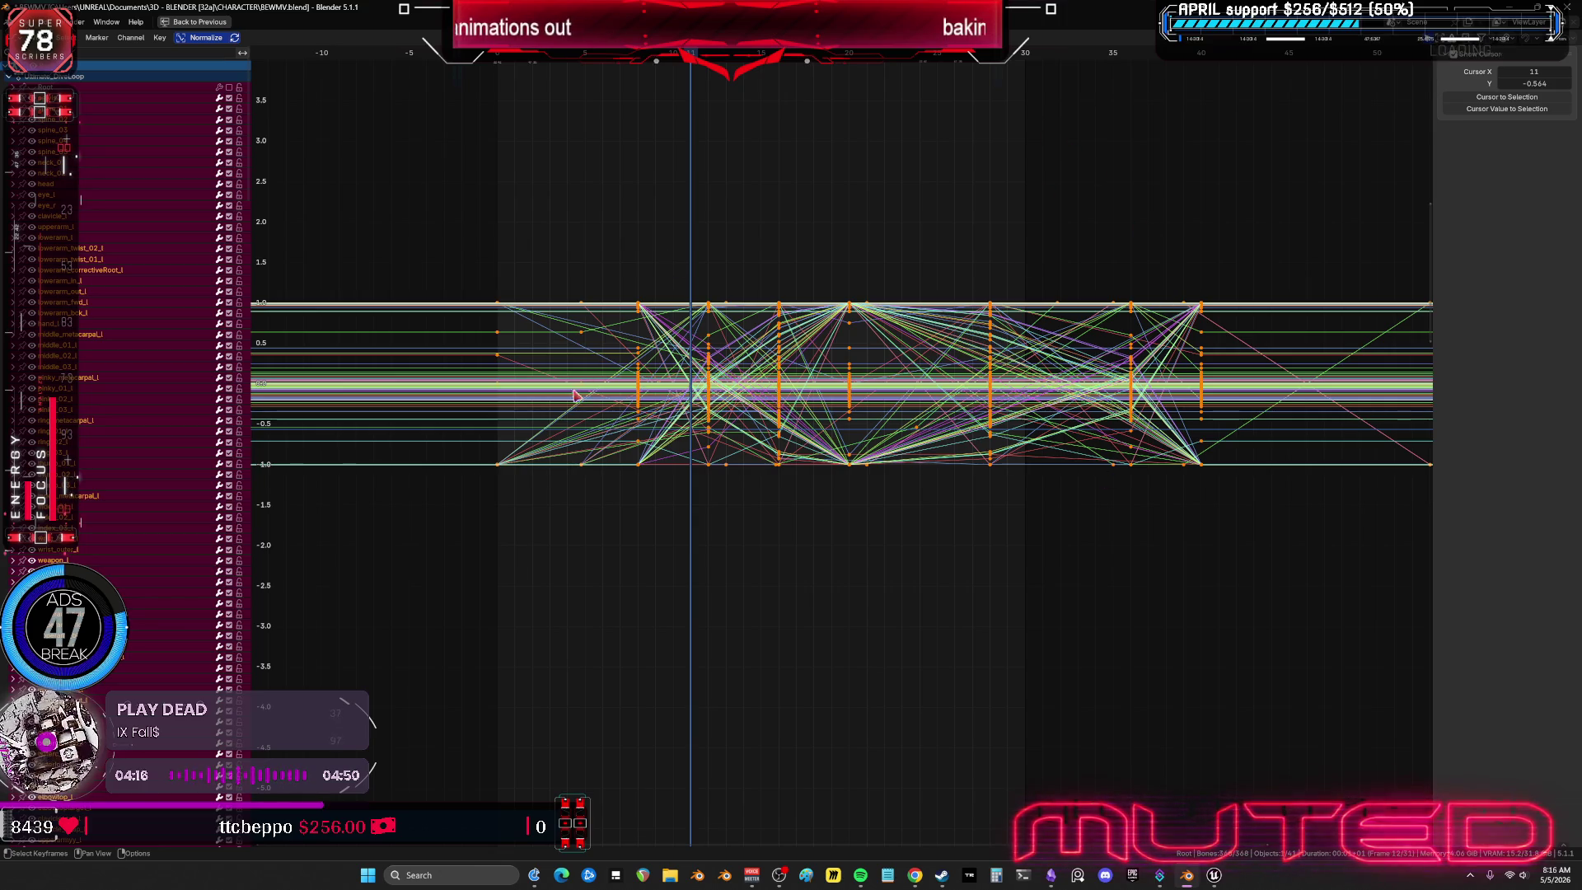
Copy the frame 0 keys and paste them as keys on every channel at frame 30.
left_click_drag(497, 57, 500, 58)
key("ctrl+space")
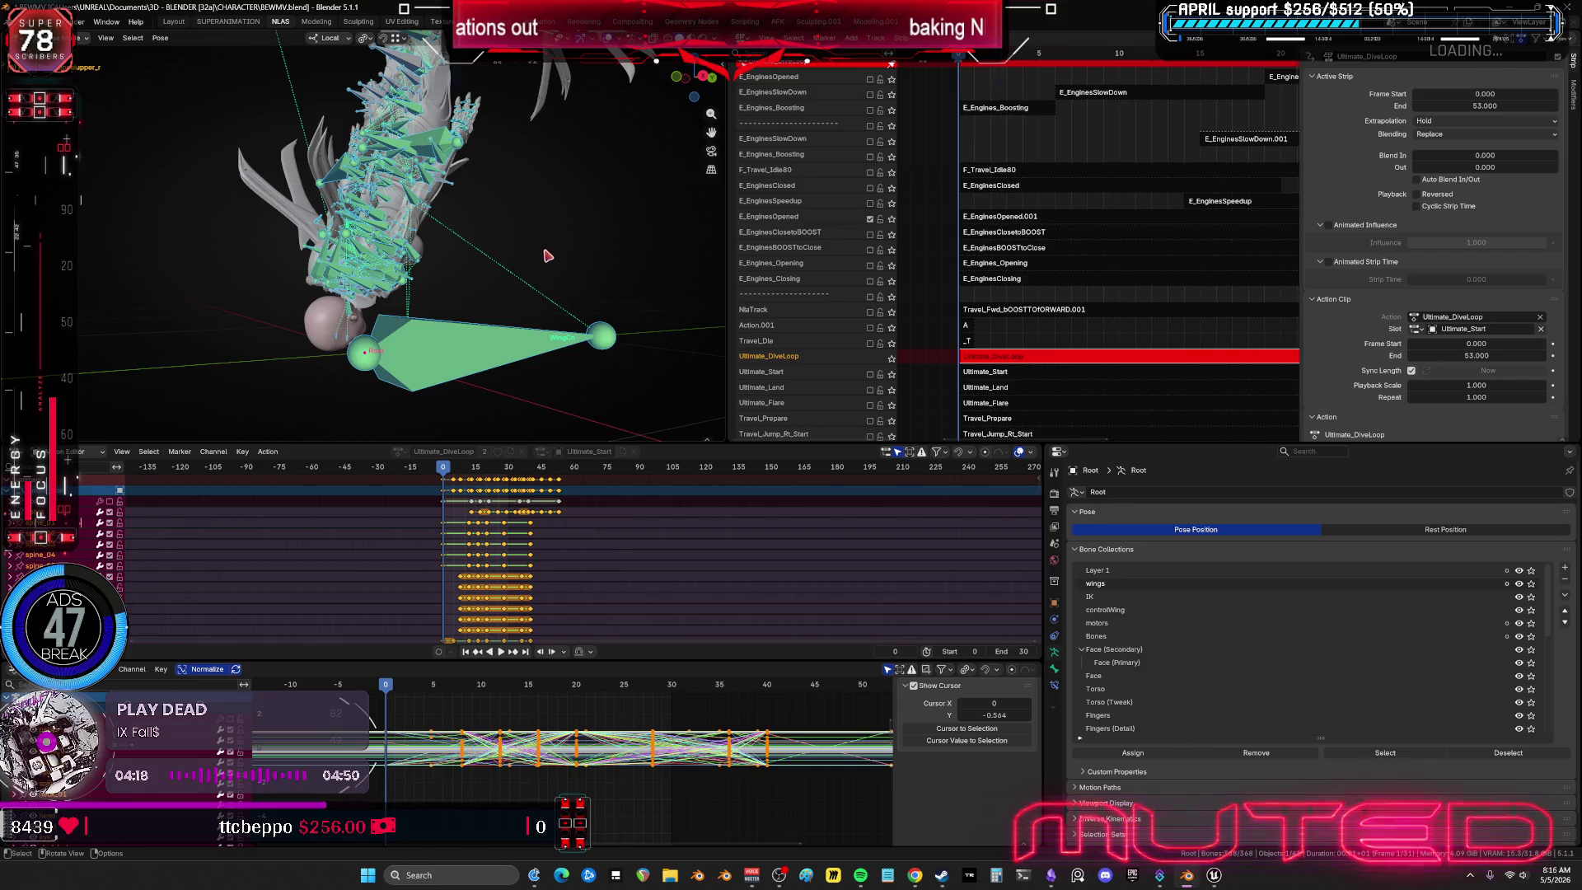
key("k")
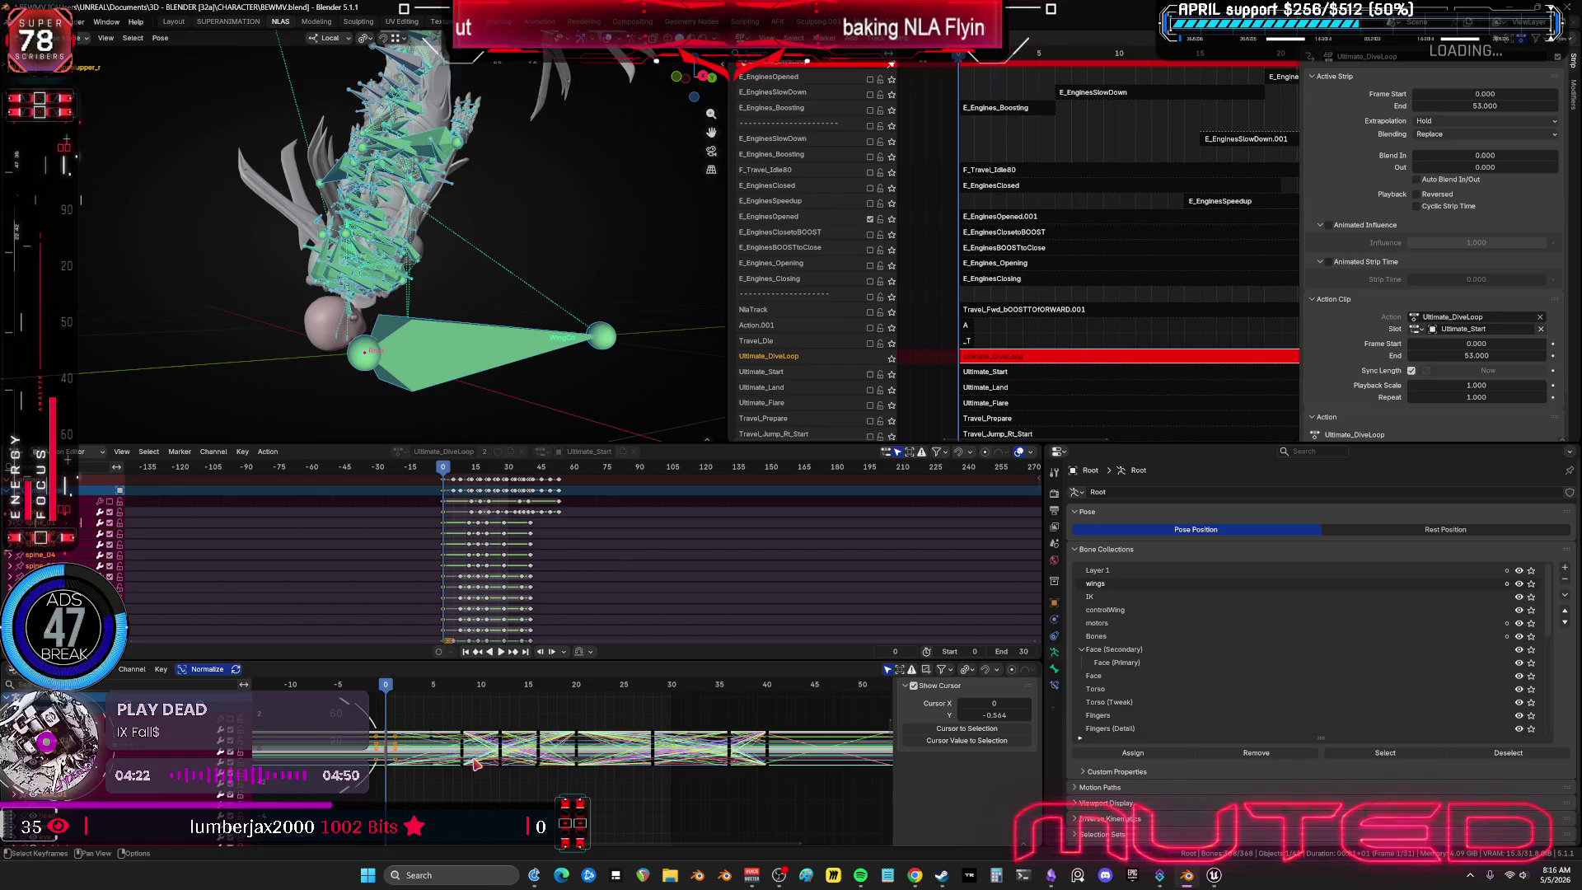
key("ctrl+space")
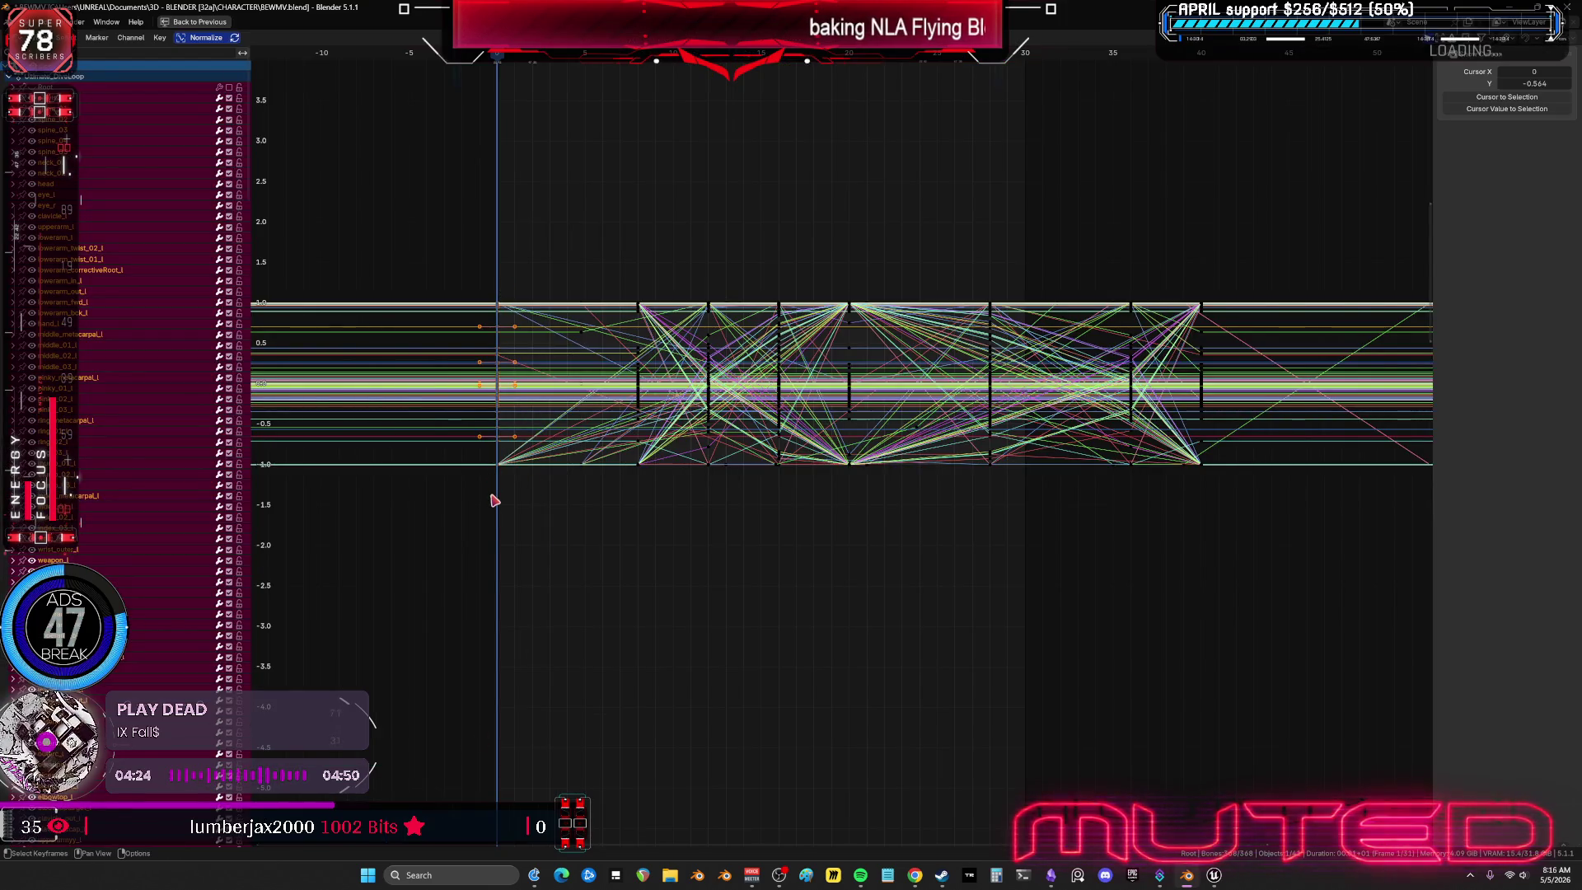
left_click_drag(501, 282, 495, 500)
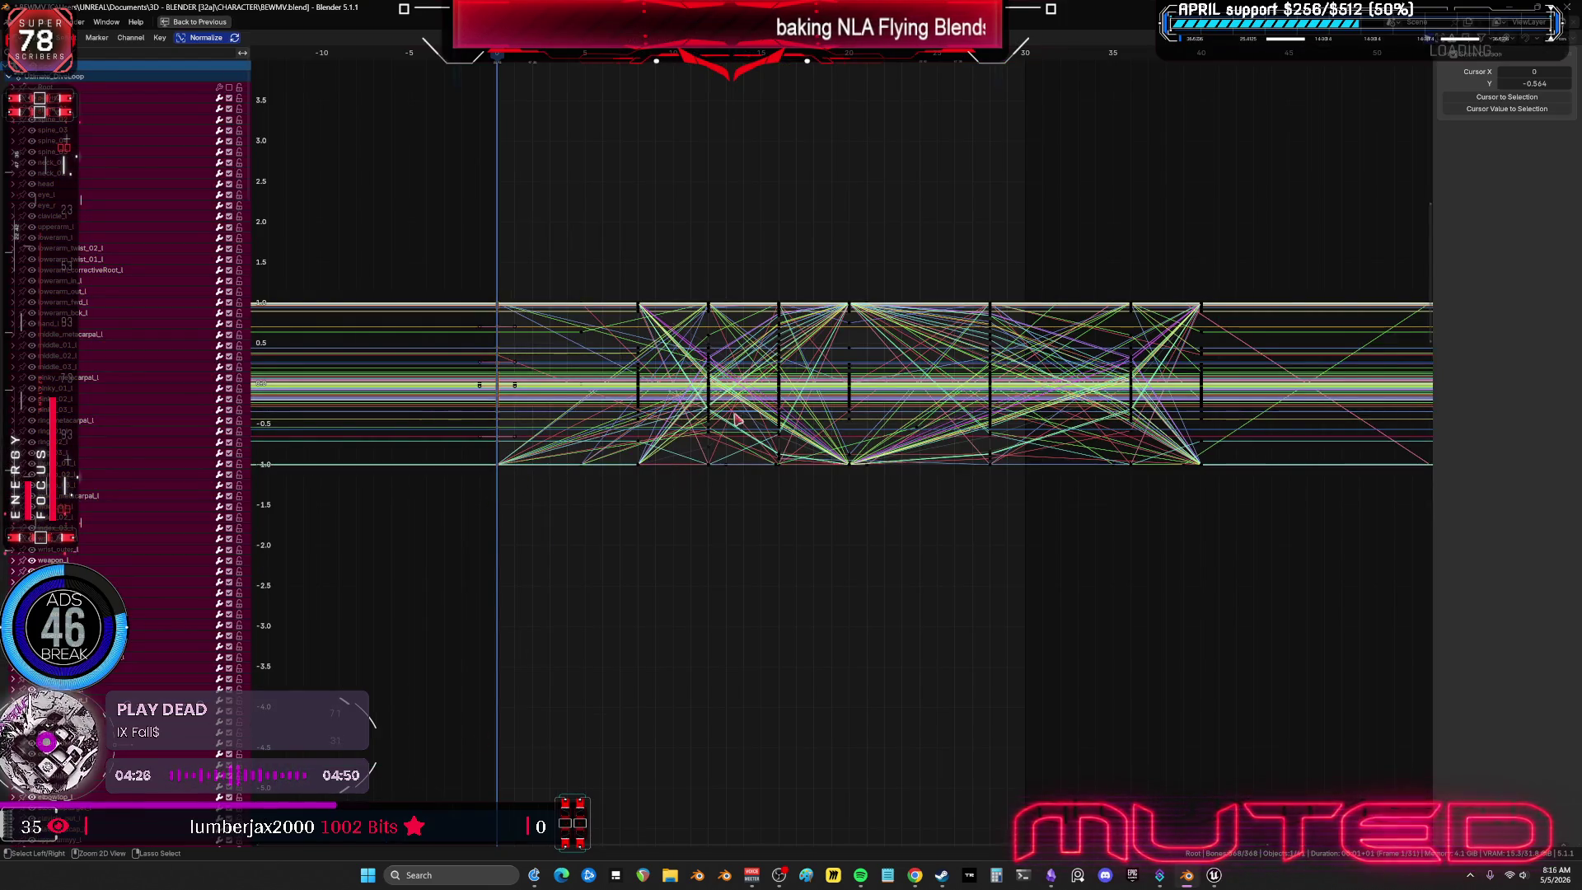
mouse_move(1024, 58)
left_mouse_down()
mouse_move(1070, 230)
mouse_move(1101, 245)
left_mouse_up()
key("ctrl+v")
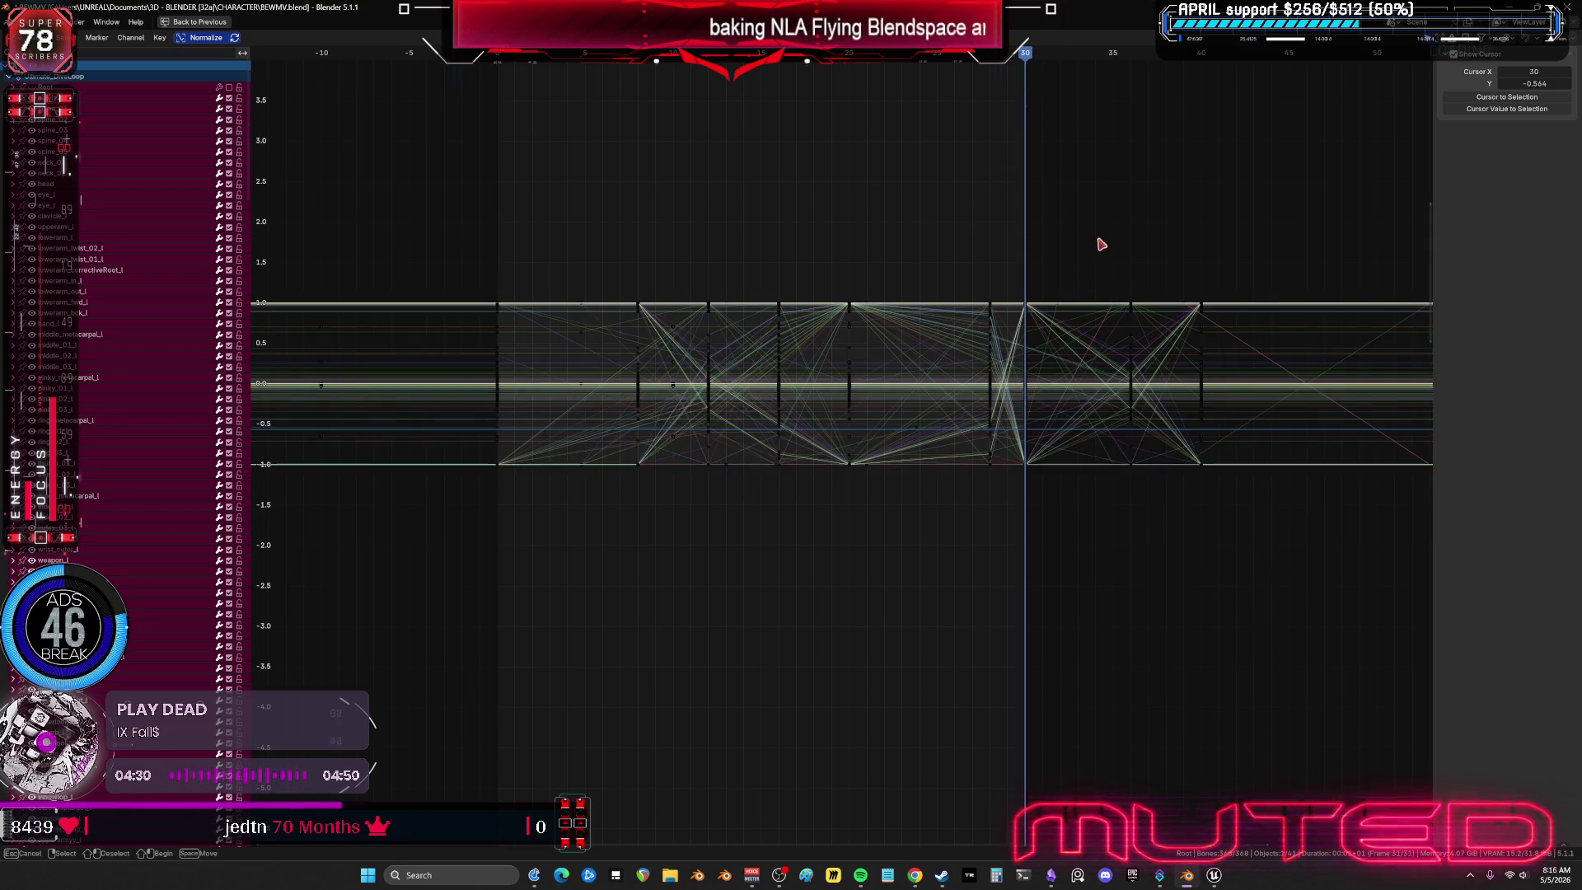
Delete the keyframes past frame 30 and the stray keys just before it.
left_click_drag(1316, 576, 1109, 216)
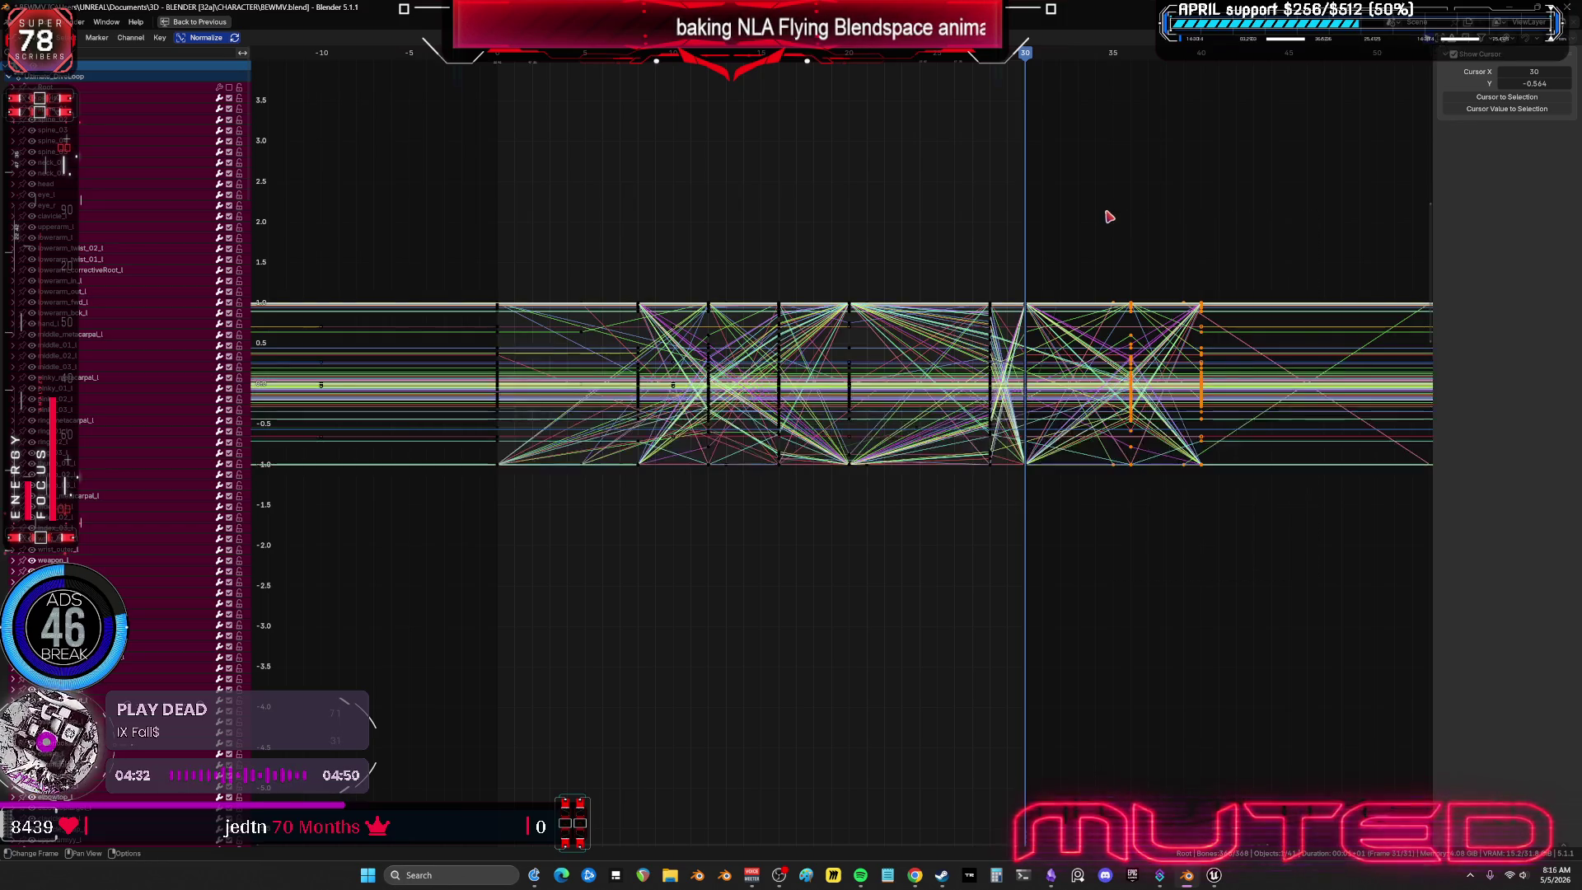
key("Delete")
left_click_drag(1008, 265, 940, 623)
key("Delete")
Play the trimmed loop in a maximized side view with overlays hidden, then maximize the Graph Editor.
key("ctrl+space")
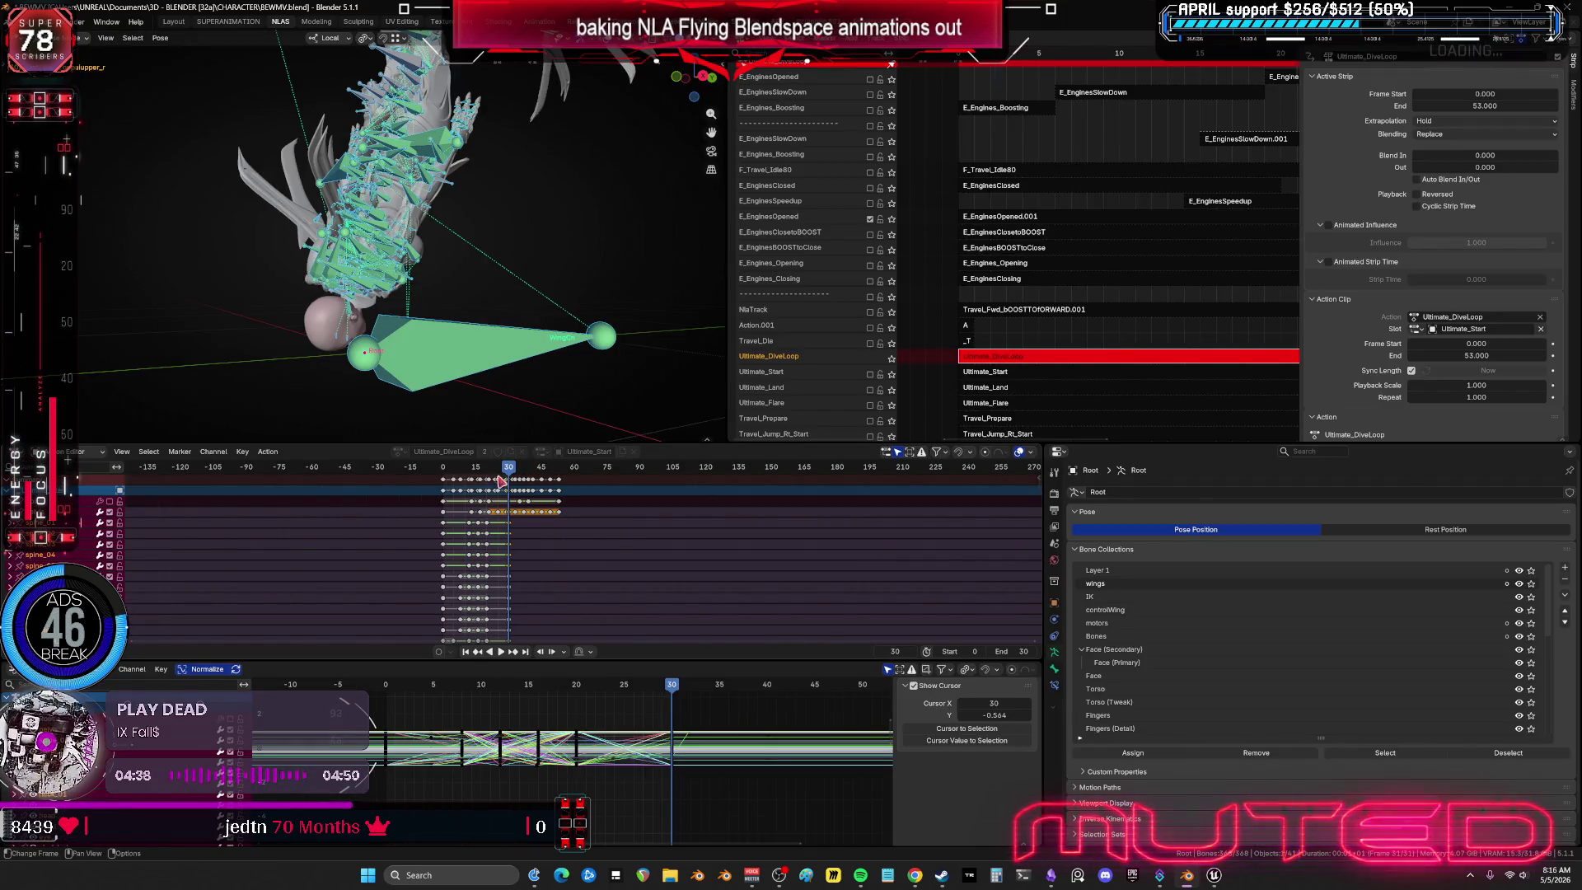
left_click(502, 657)
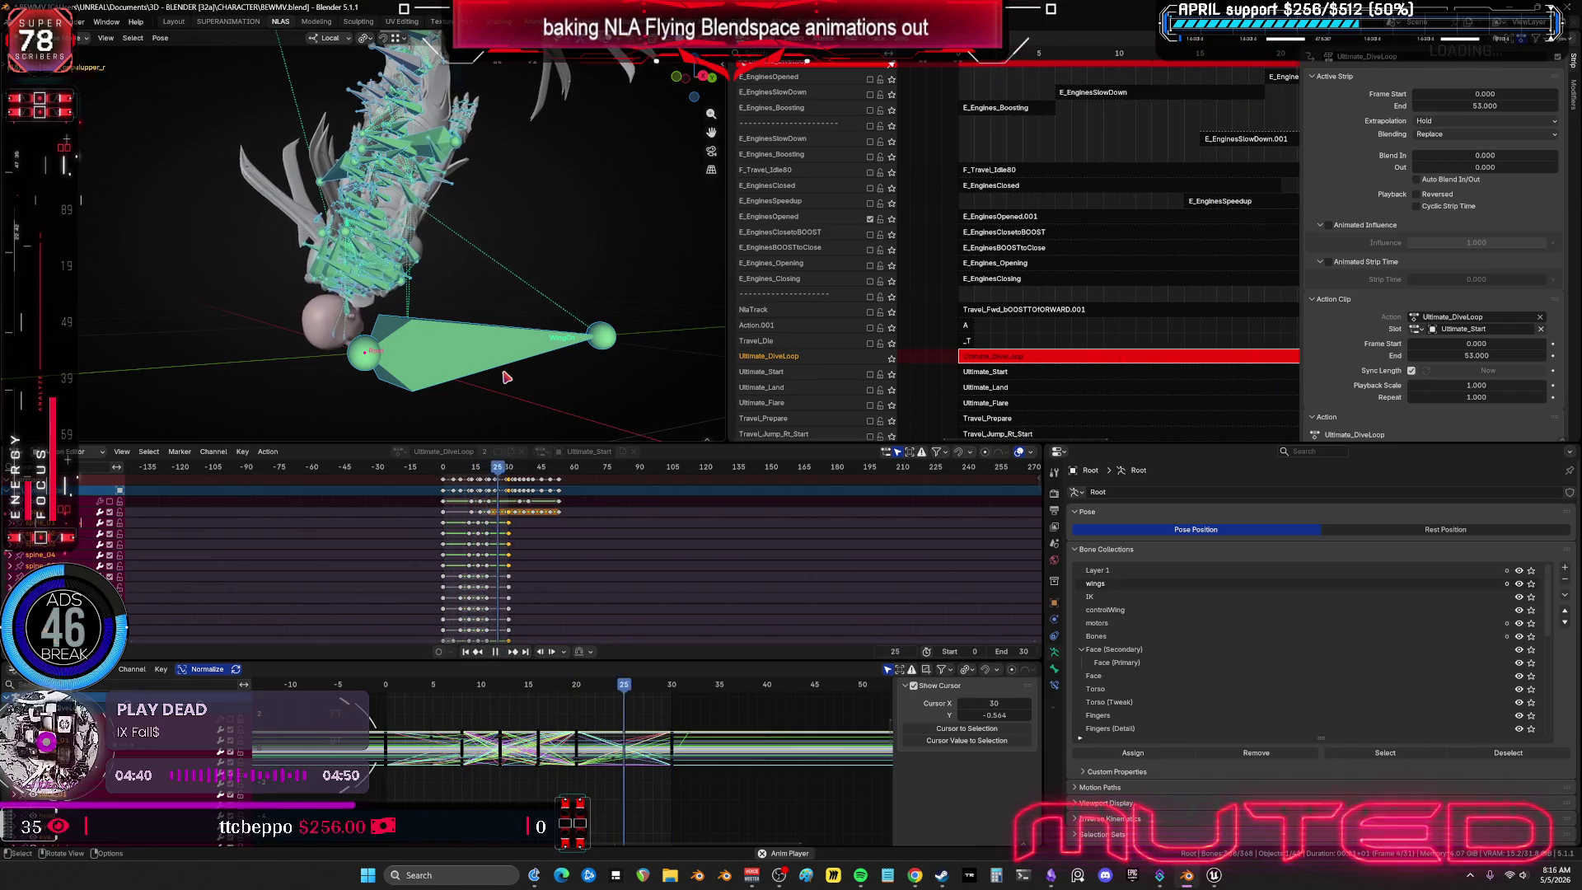
key("ctrl+space")
key("shift+alt+z")
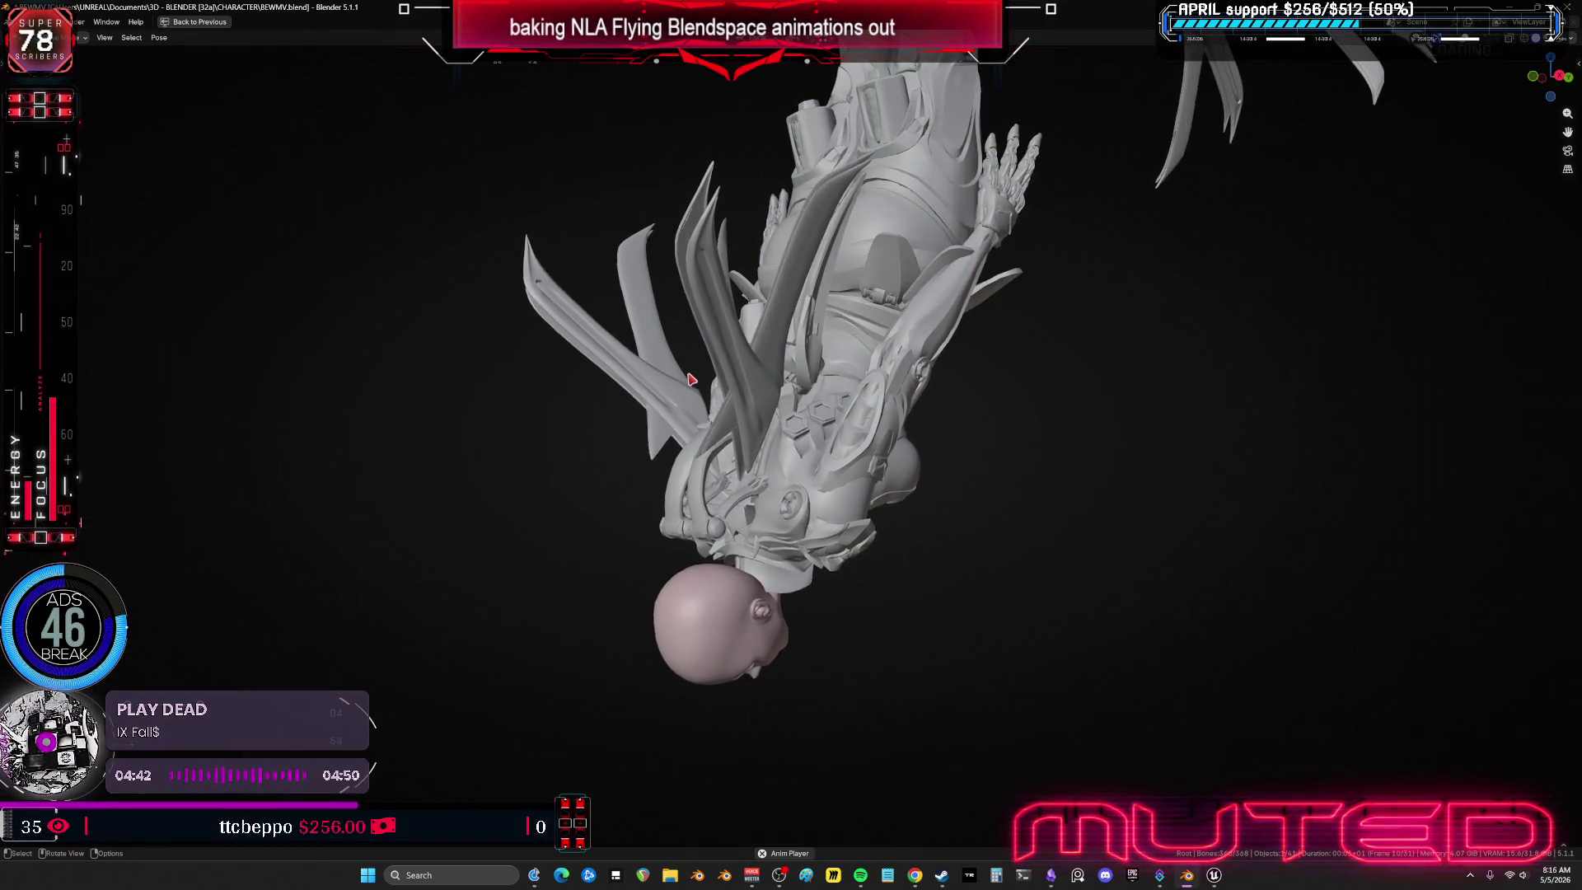
key("KP_3")
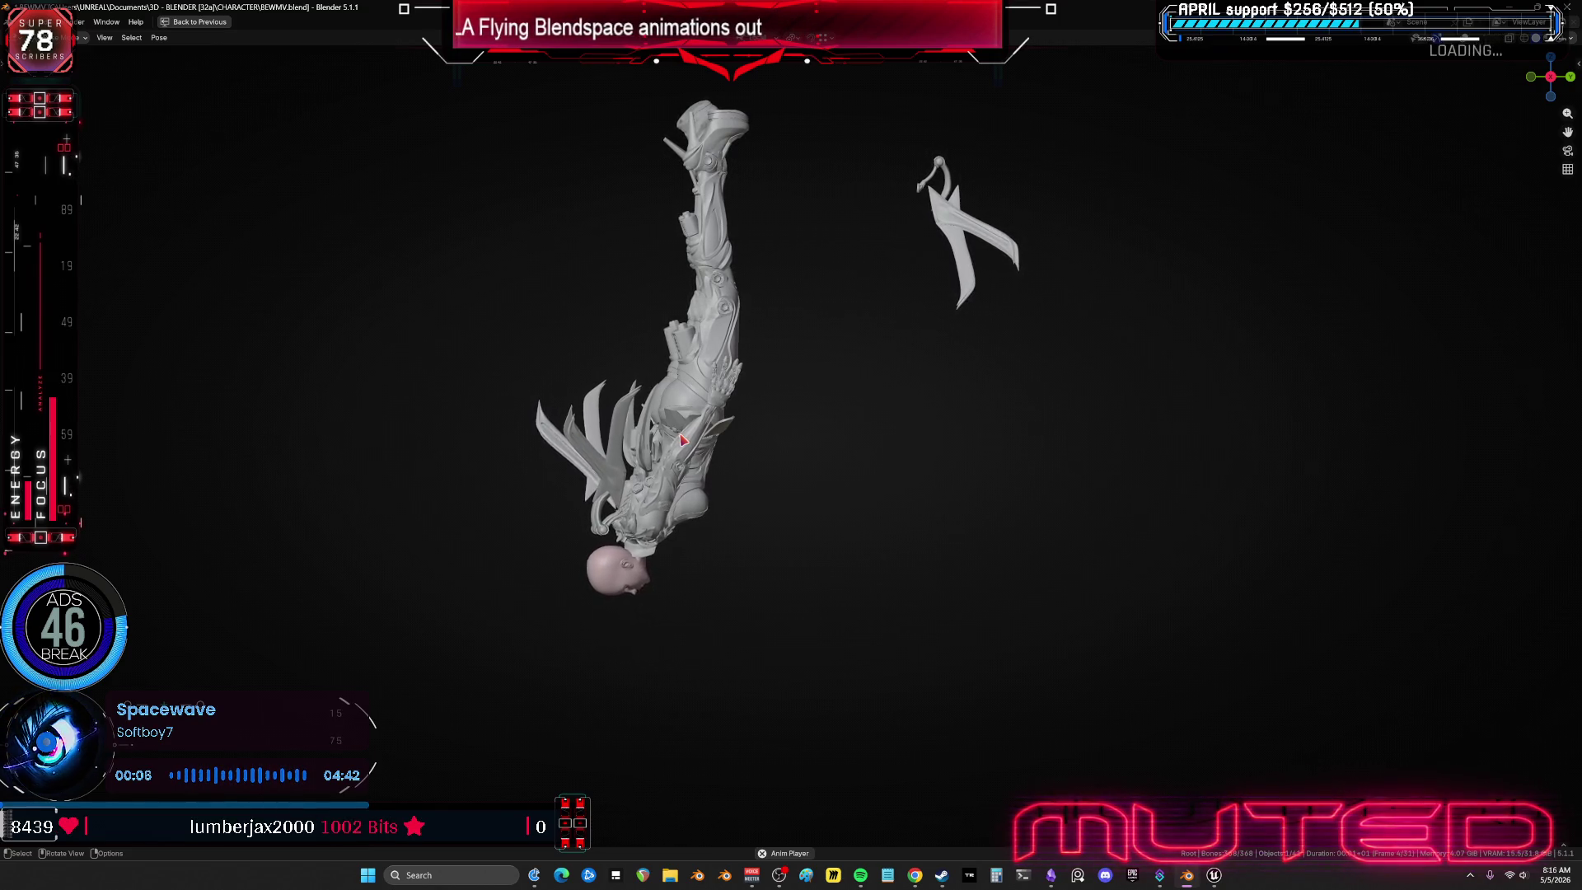
key("ctrl+space")
key("ctrl+space")
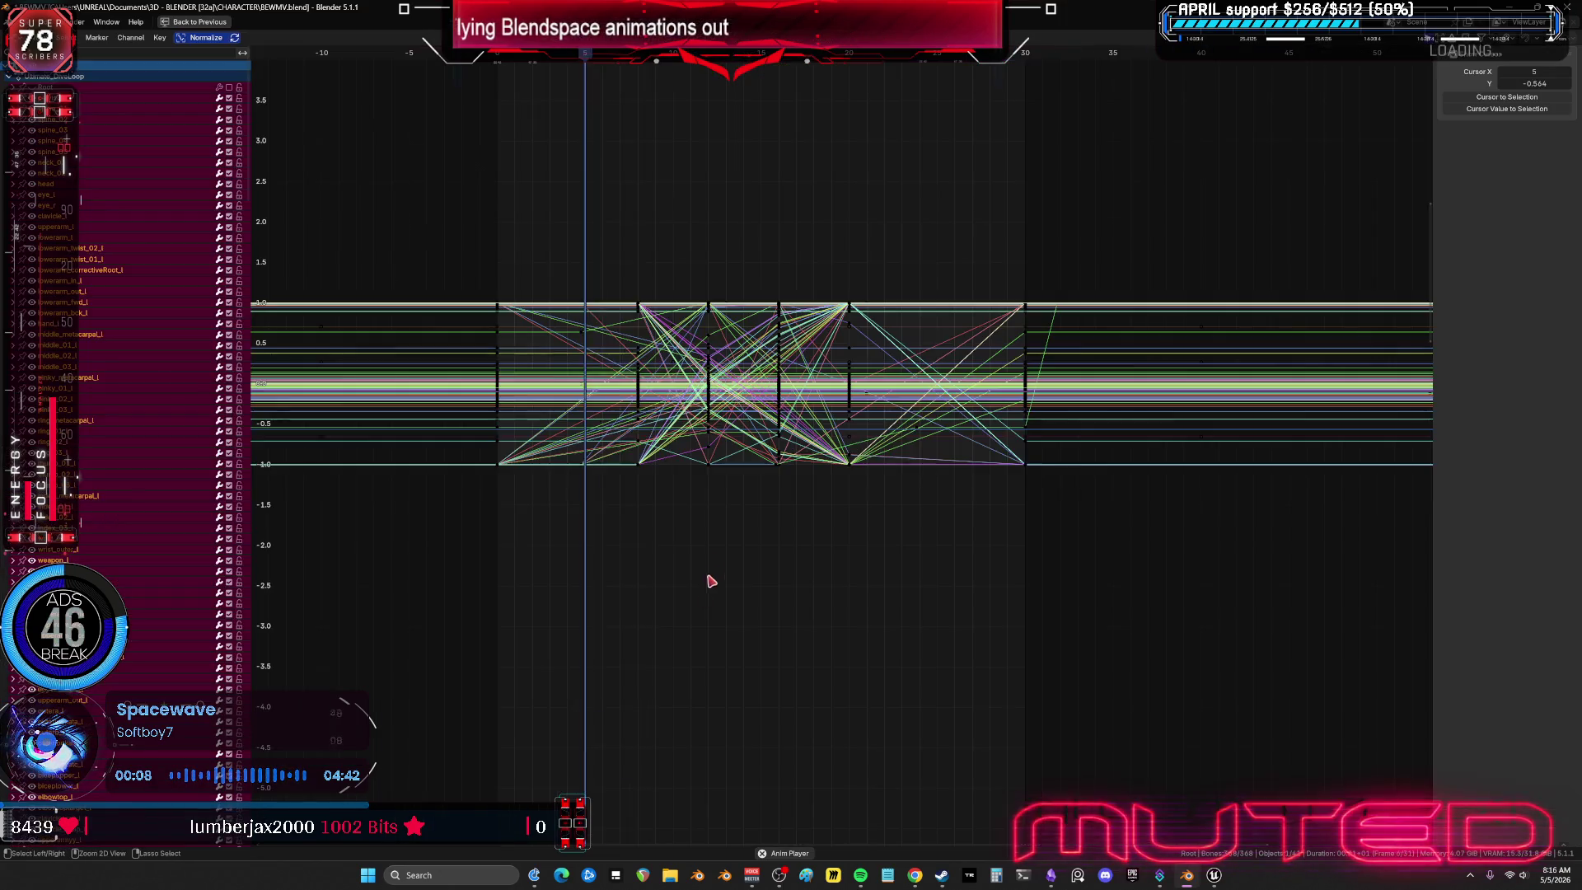
key("ctrl+space")
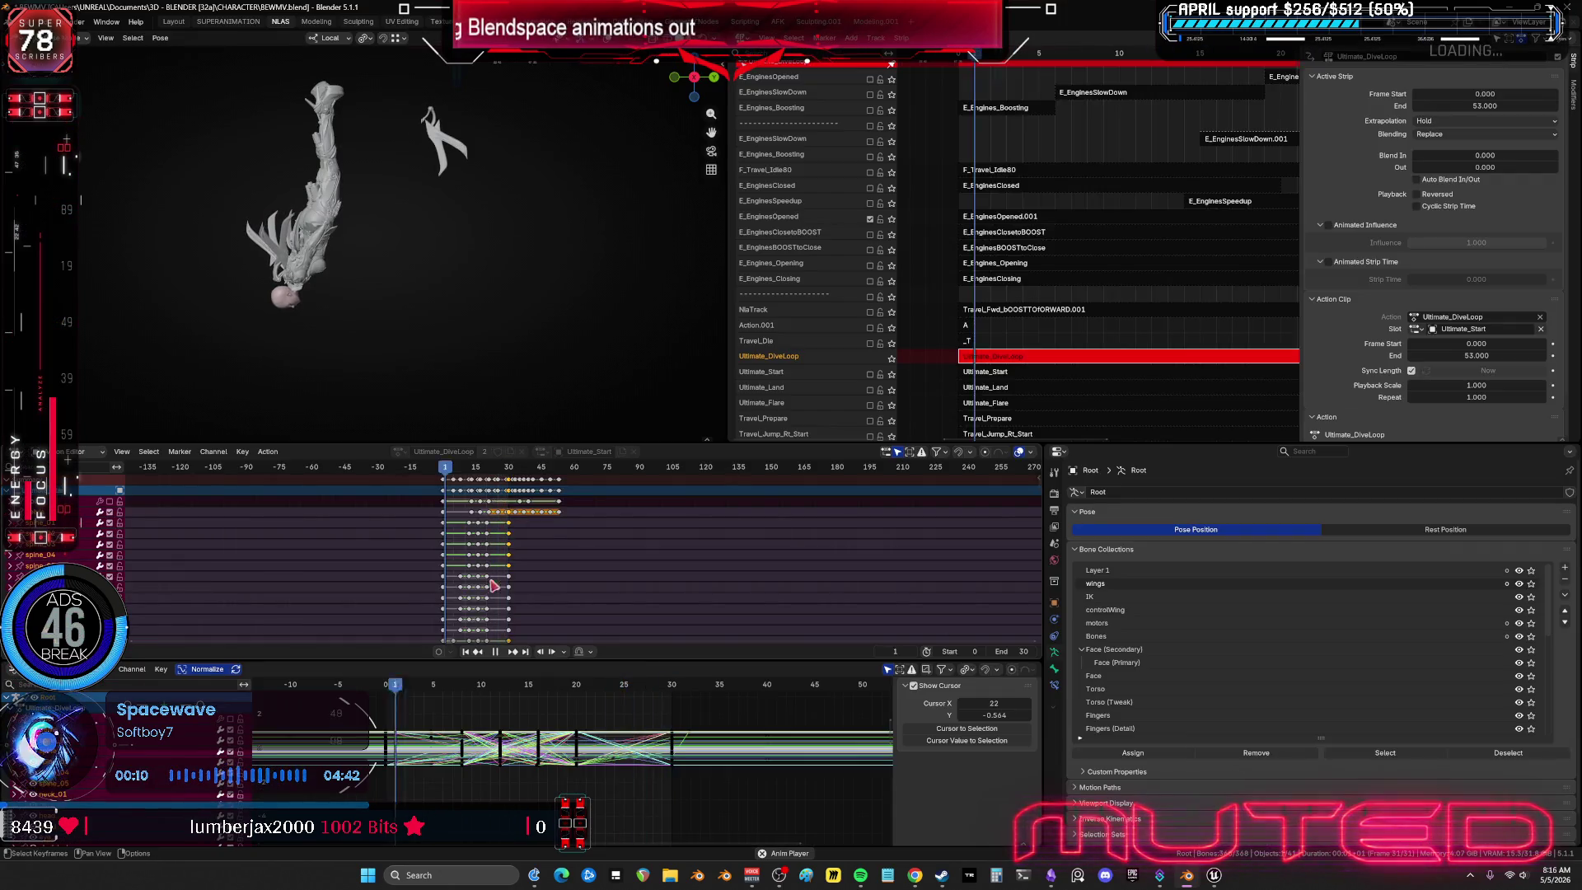
Select all Ultimate_DiveLoop keys, restore the layout, and exit tweak mode to load wingsdiveloop.
left_click(674, 746)
key("ctrl+space")
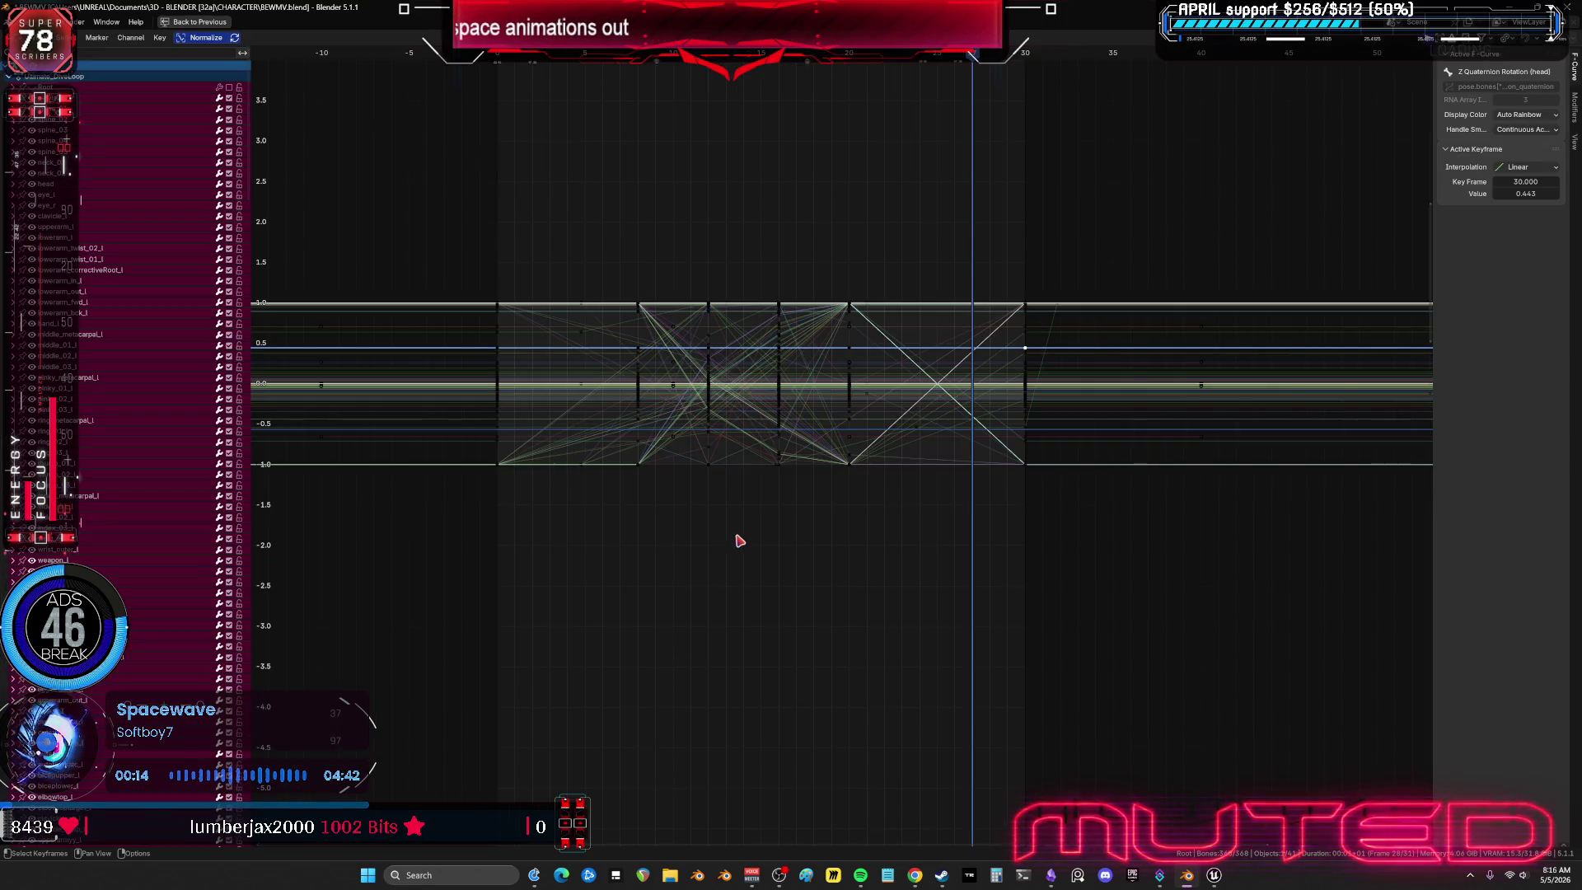
key("a")
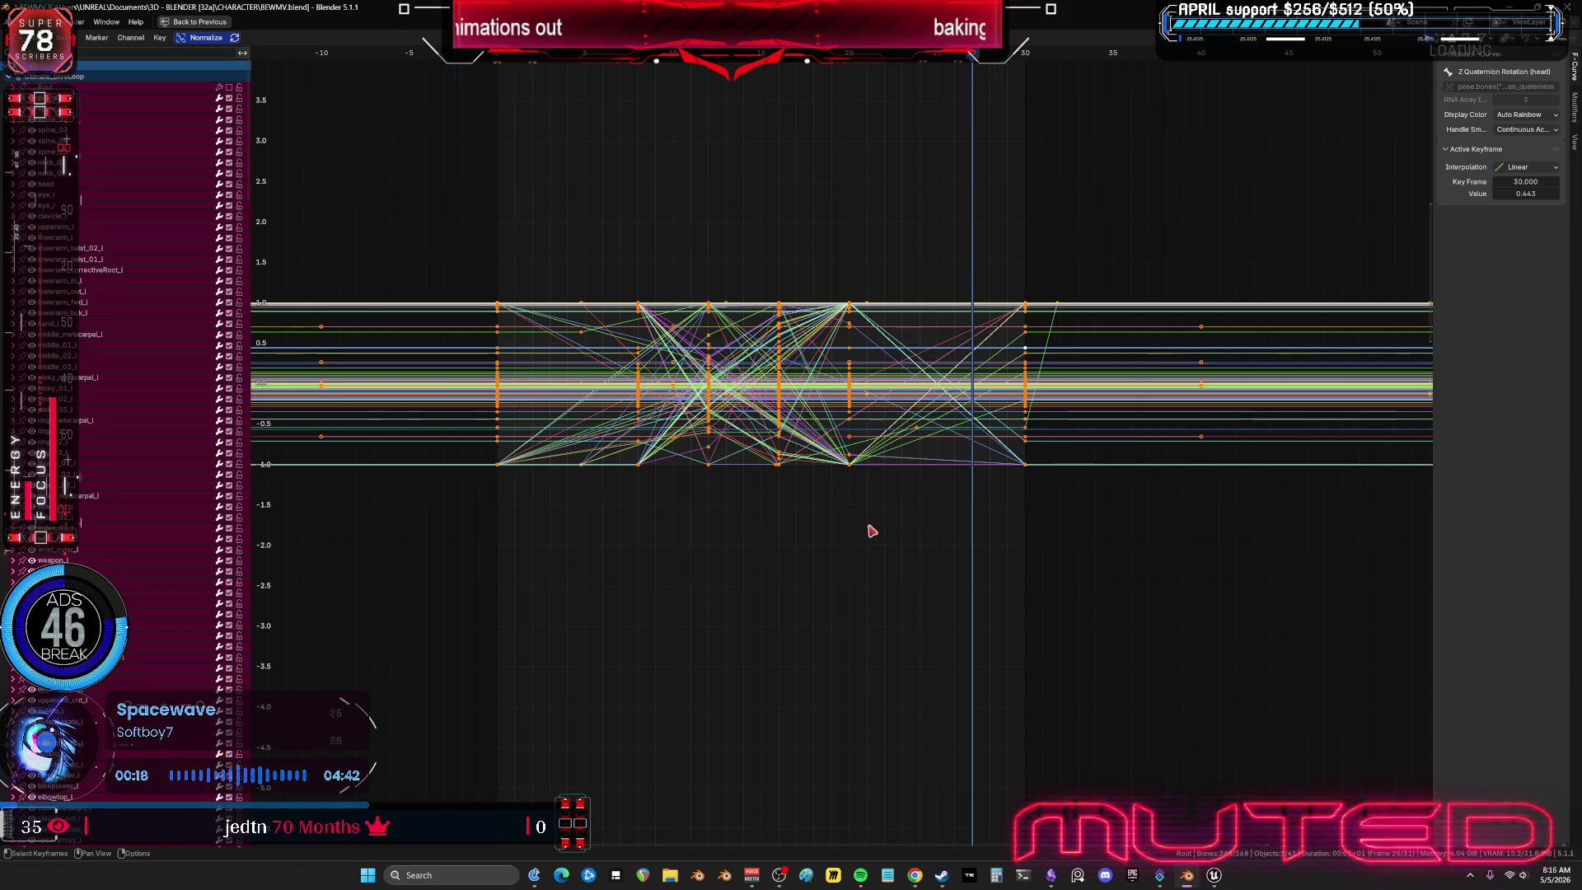
key("ctrl+space")
mouse_move(523, 424)
middle_mouse_down()
mouse_move(410, 296)
mouse_move(480, 294)
mouse_move(434, 290)
middle_mouse_up()
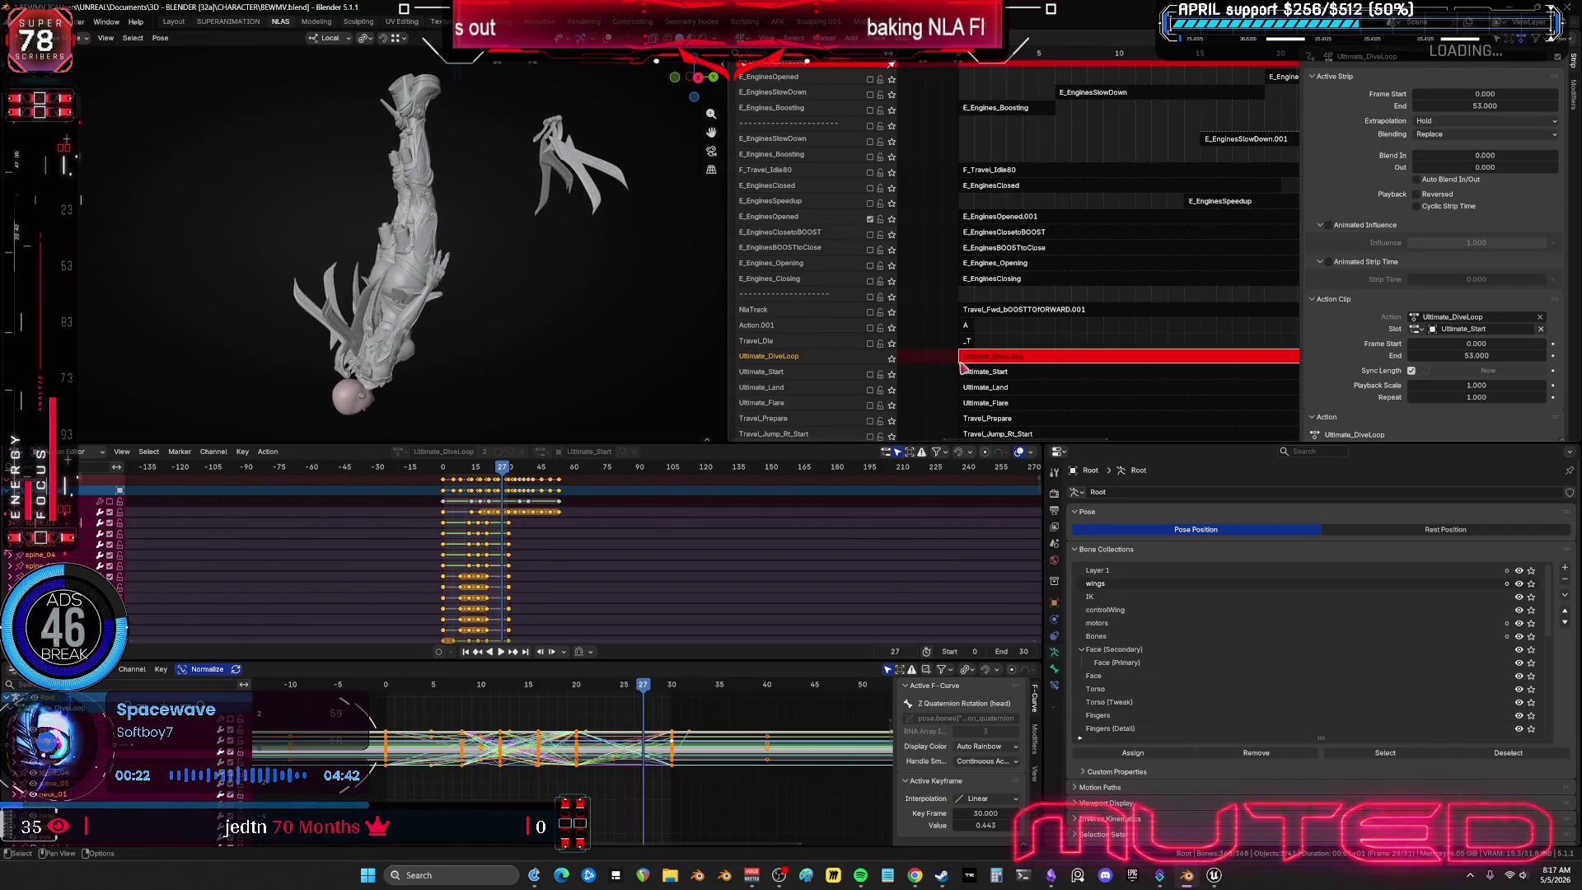
key("Tab")
scroll(989, 367, "down", 5)
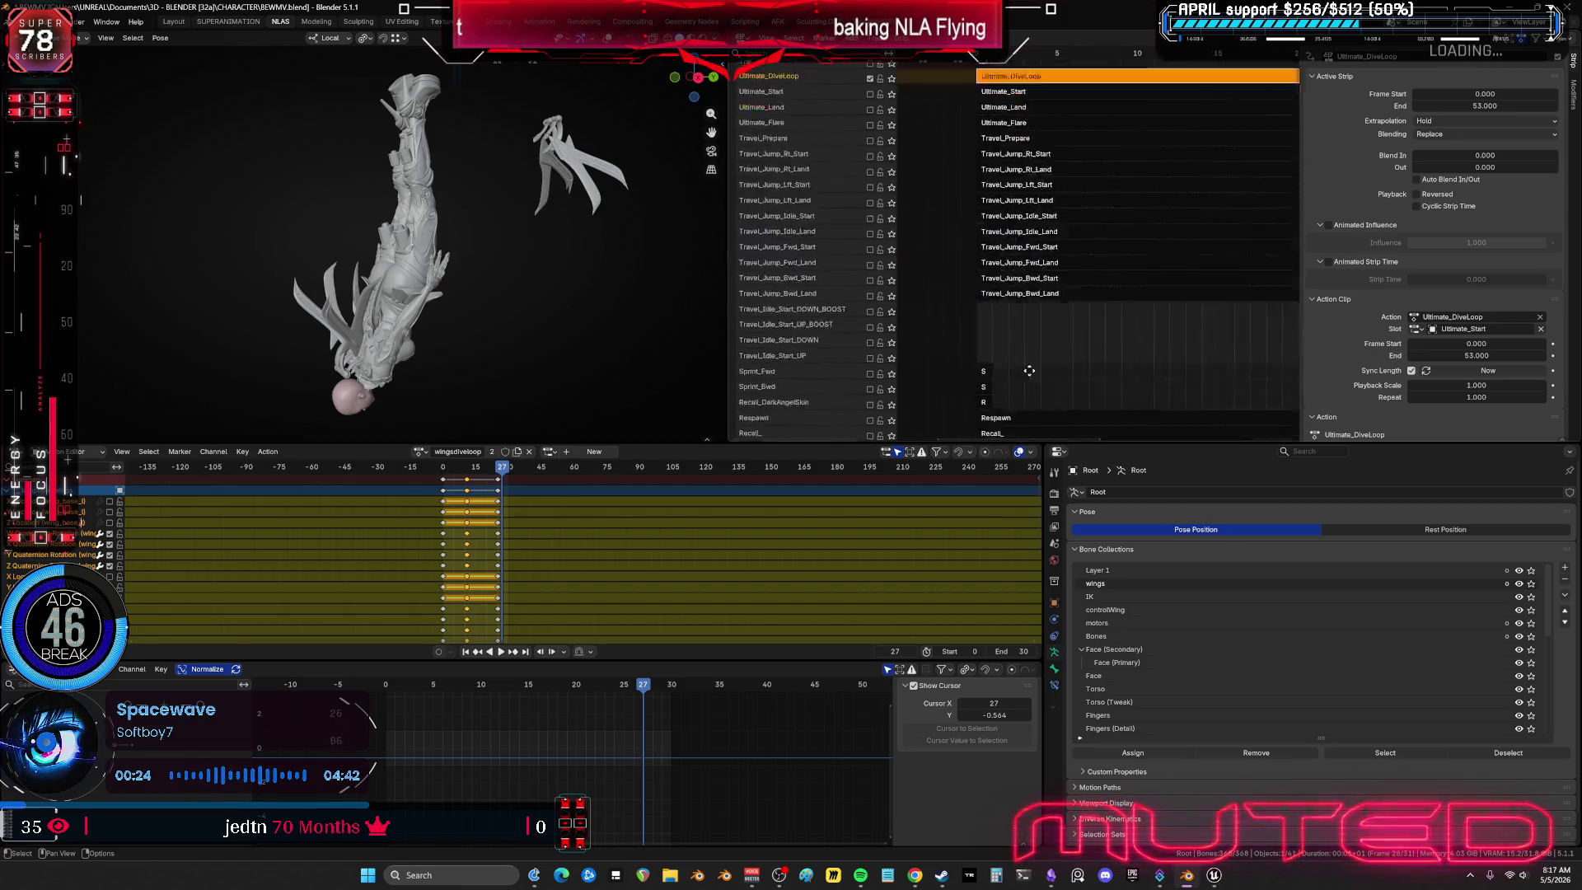
Frame the wingsdiveloop strip in the NLA view and play it from frame 0.
scroll(975, 361, "up", 8)
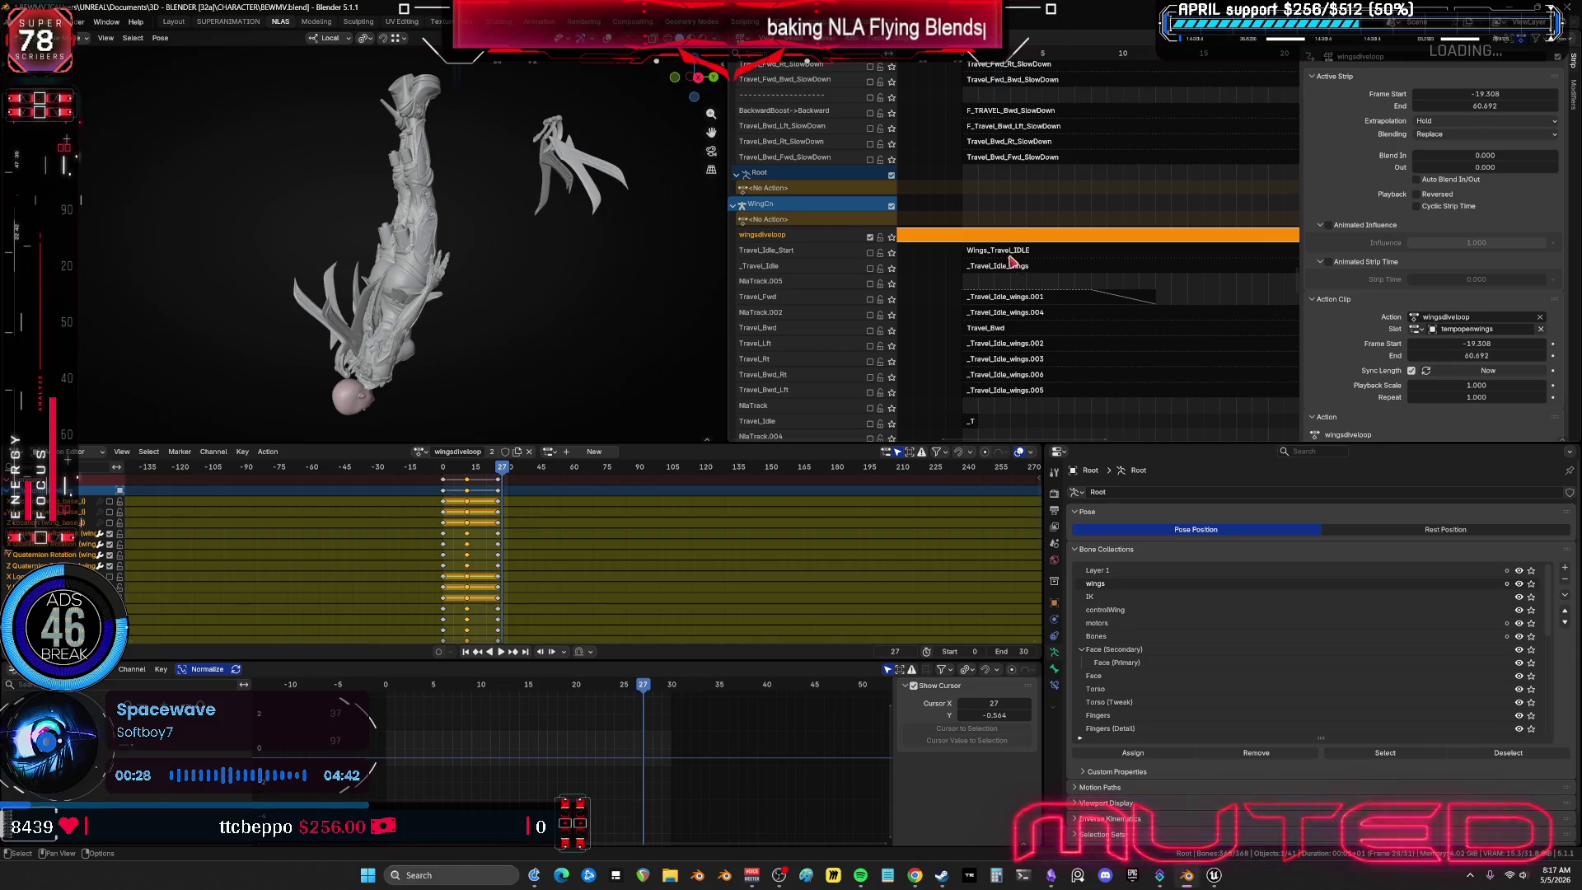
key("KP_Decimal")
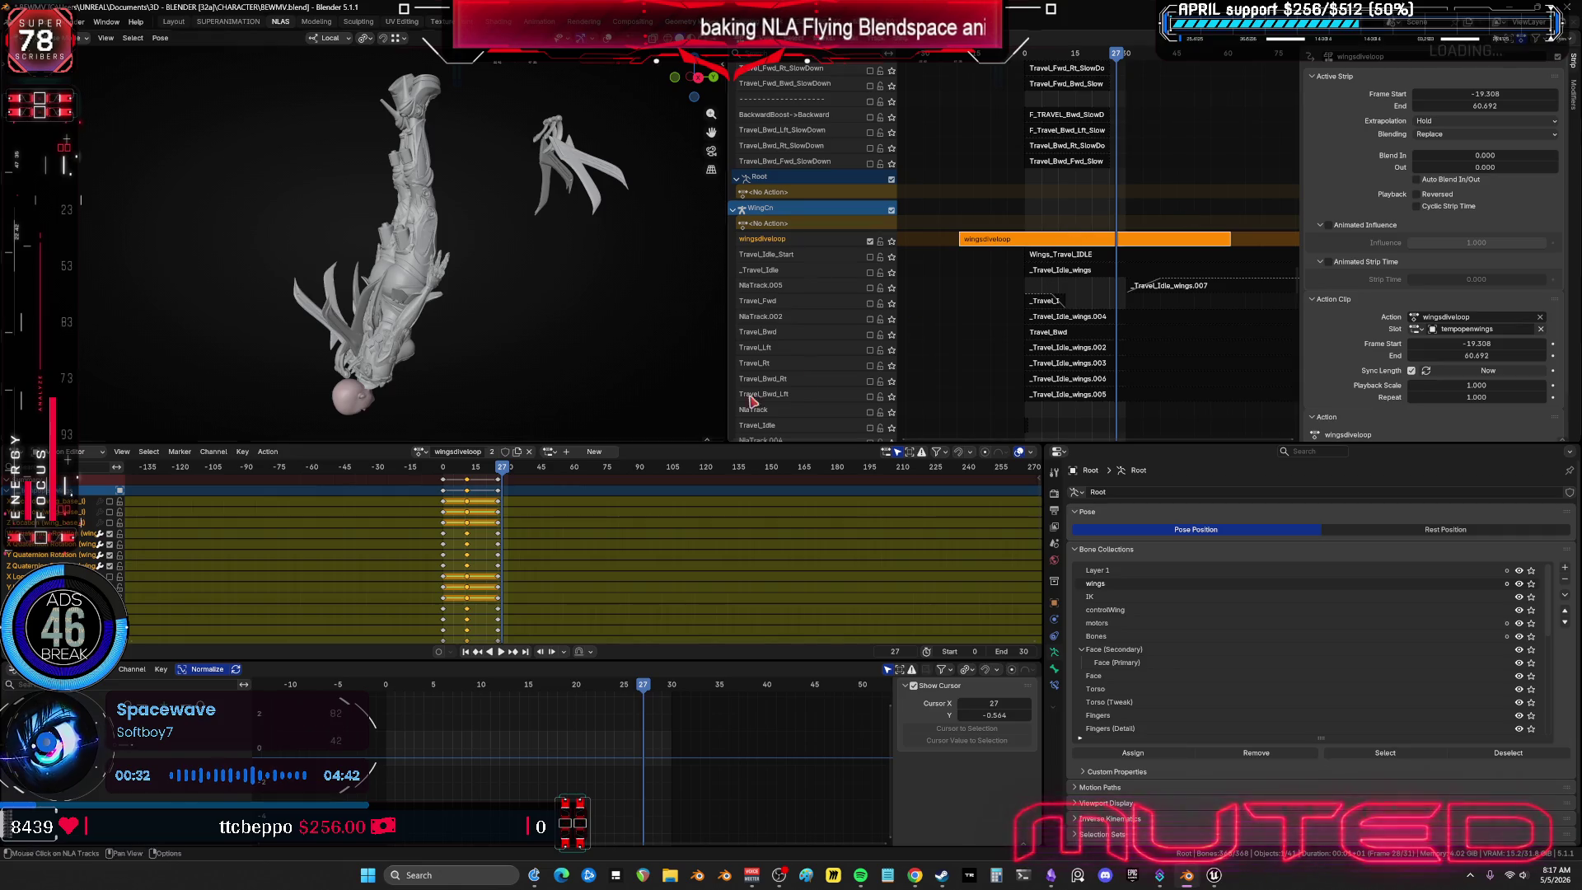
left_click(445, 473)
key("space")
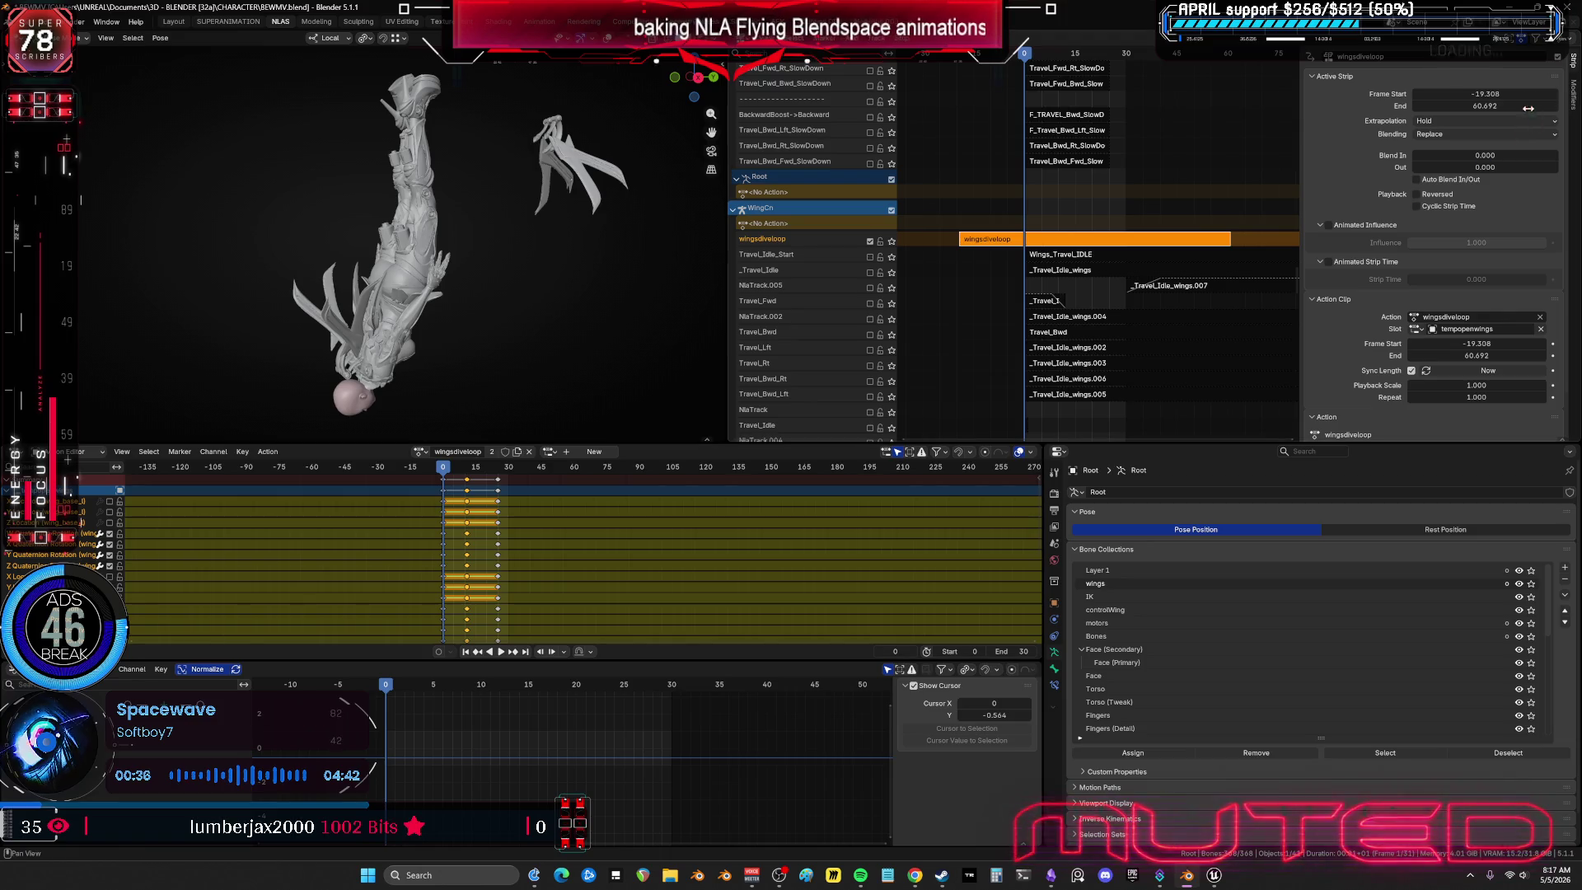
type("0")
Set the wingsdiveloop strip and action clip to frames 0–30 and open it for editing.
key("Return")
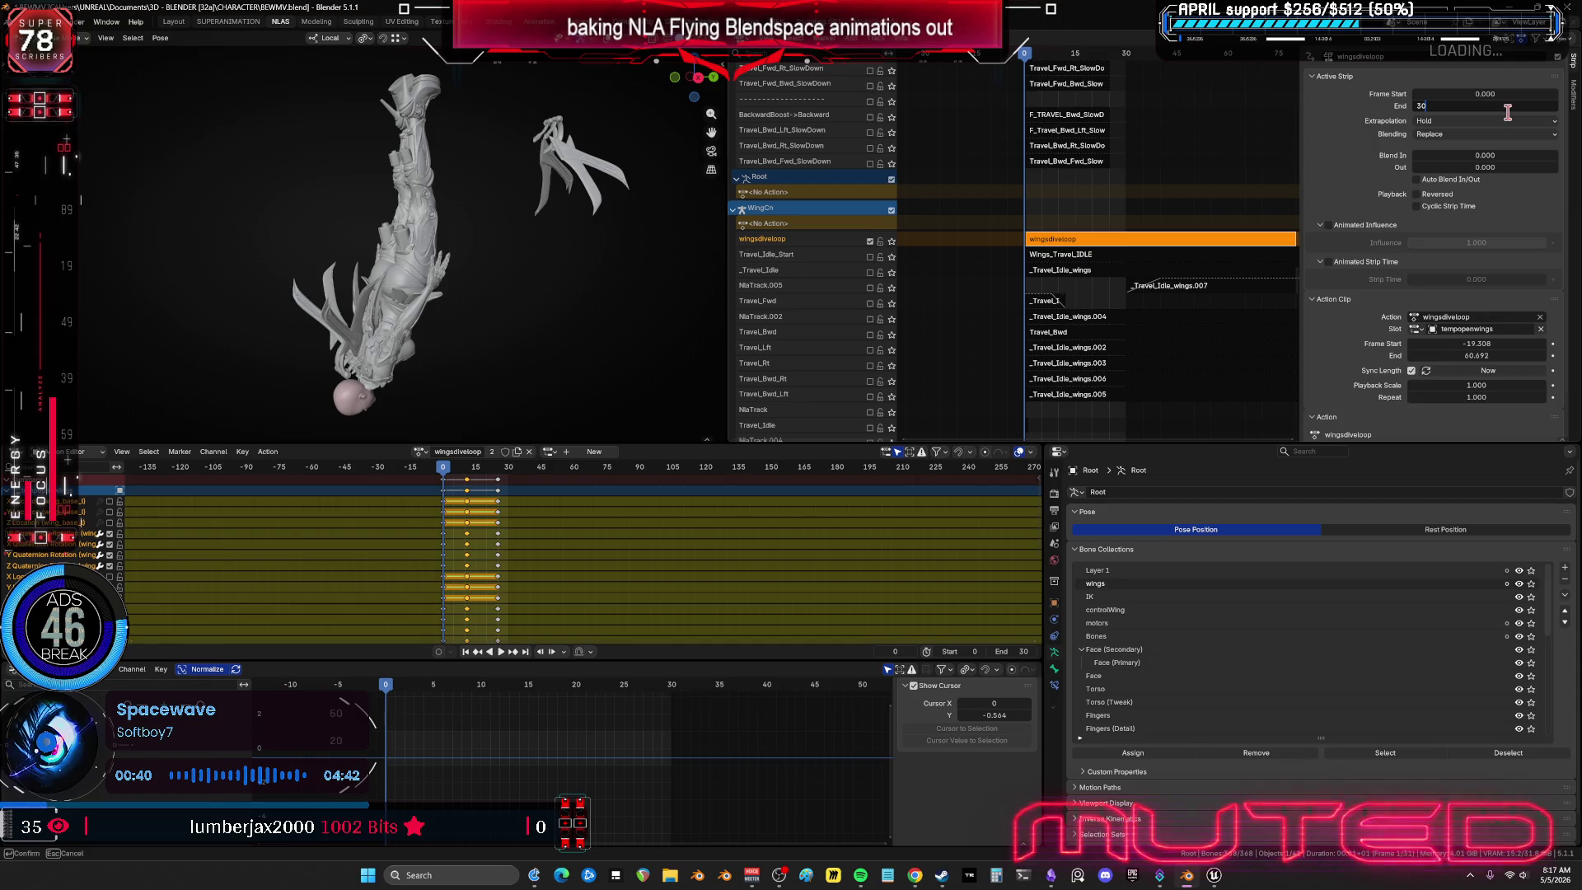
key("Return")
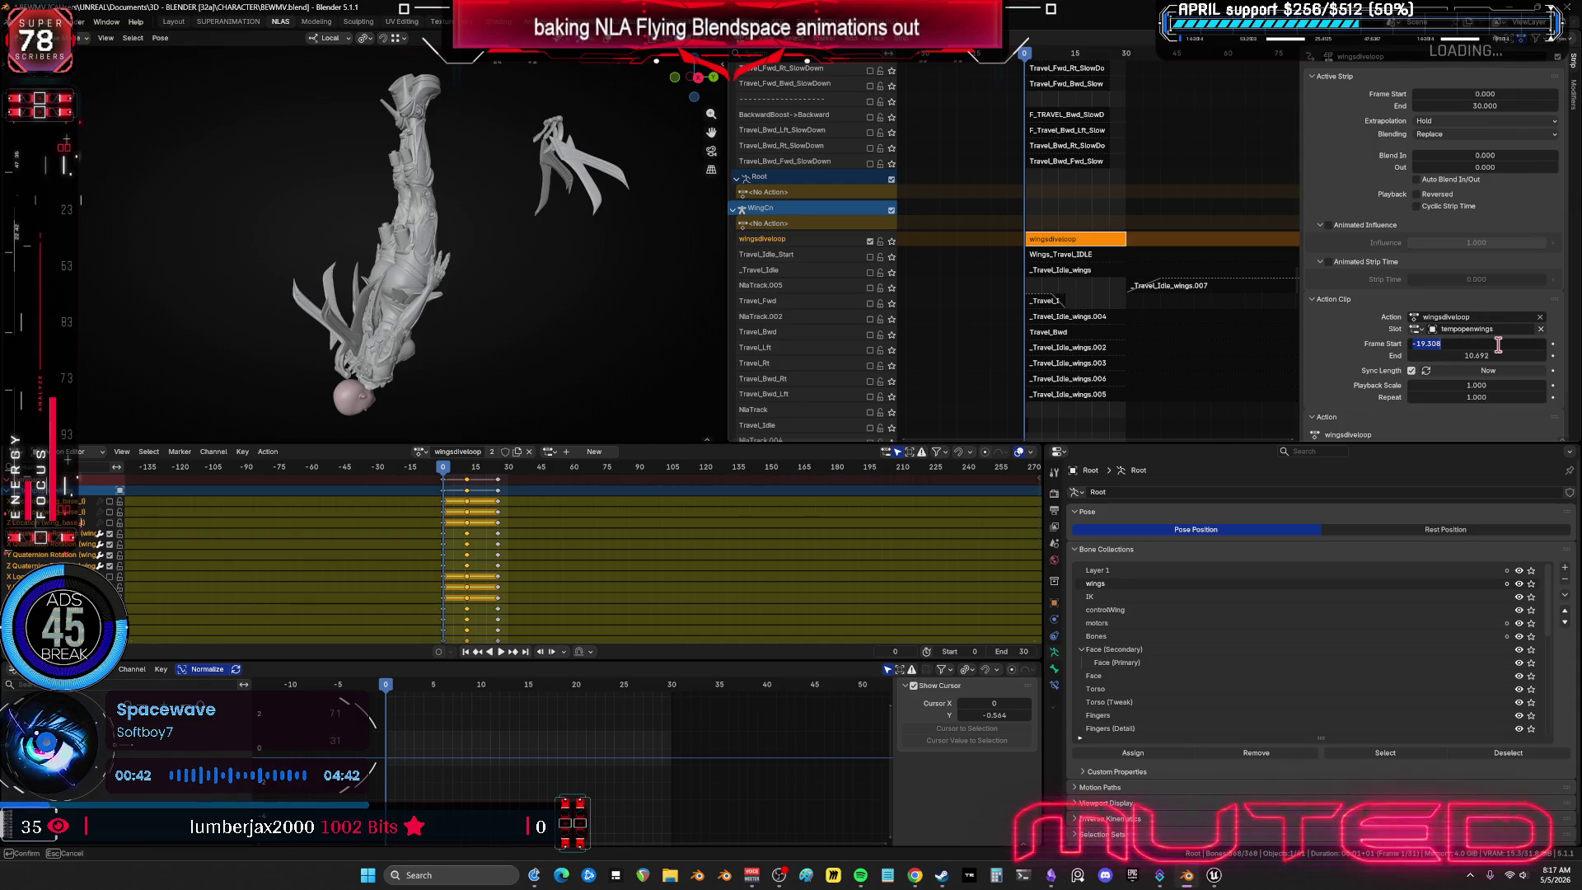
type("0")
key("Tab")
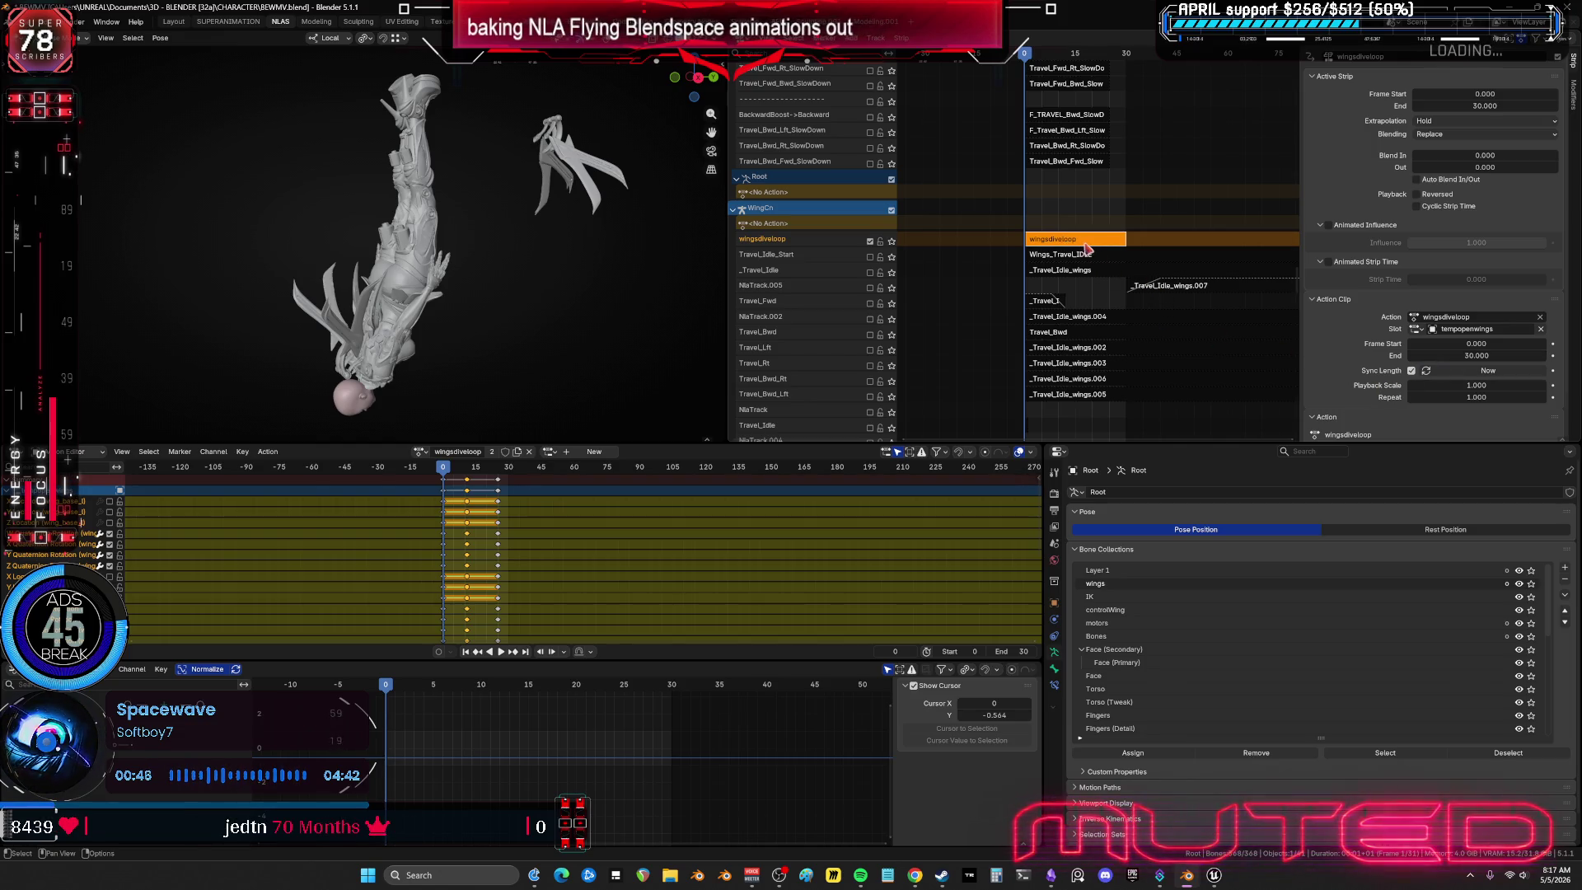
mouse_move(452, 336)
left_mouse_down("alt")
mouse_move(555, 325)
mouse_move(468, 327)
left_mouse_up("alt")
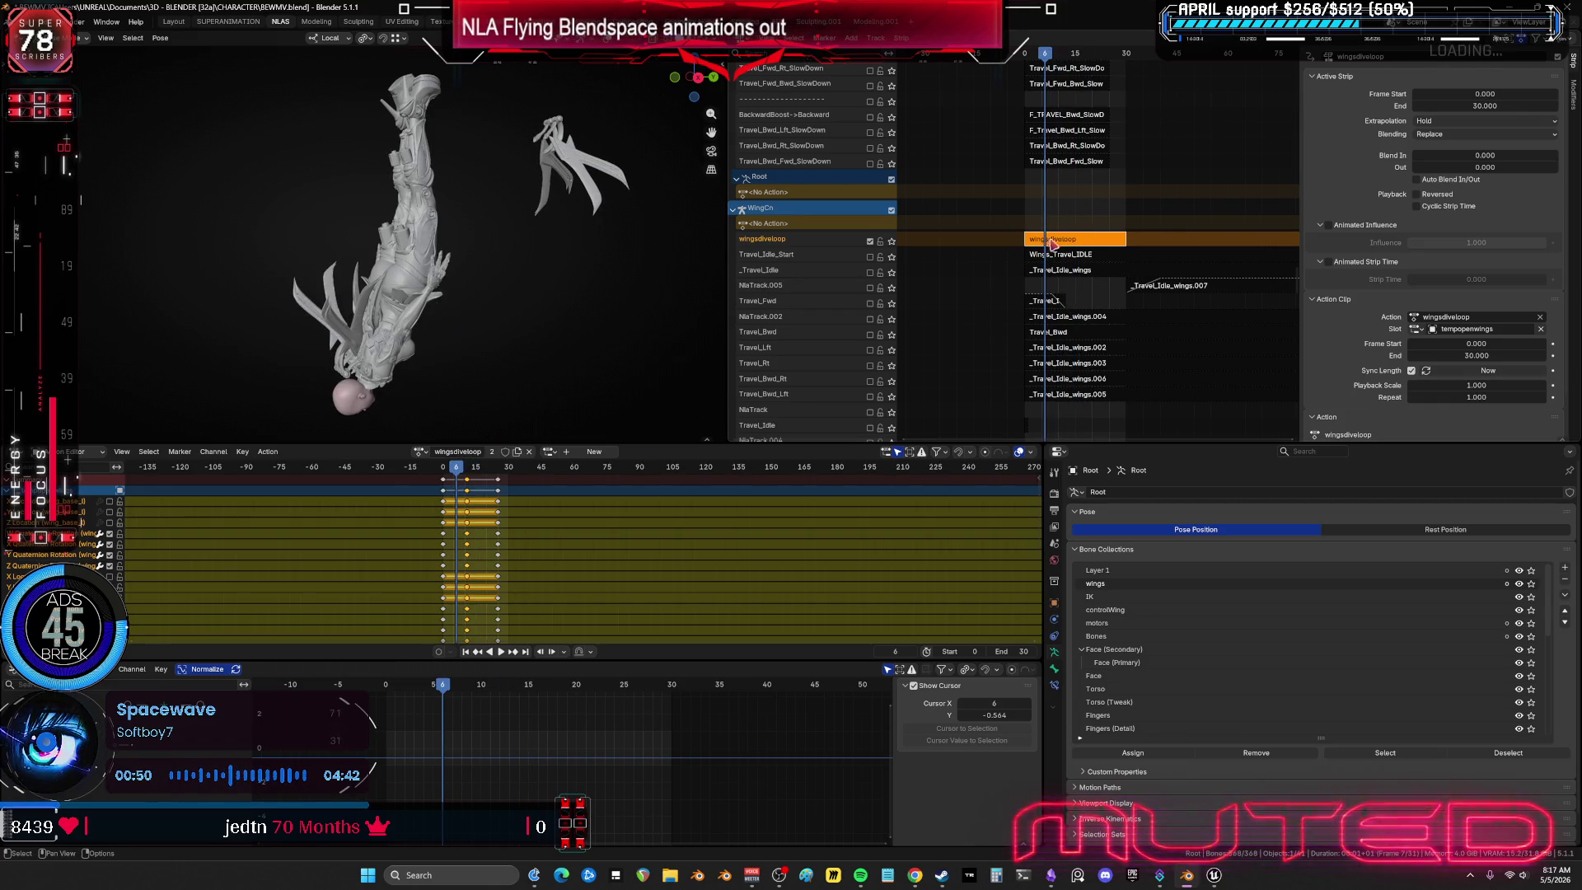
mouse_move(658, 366)
middle_mouse_down()
mouse_move(628, 297)
mouse_move(527, 280)
middle_mouse_up()
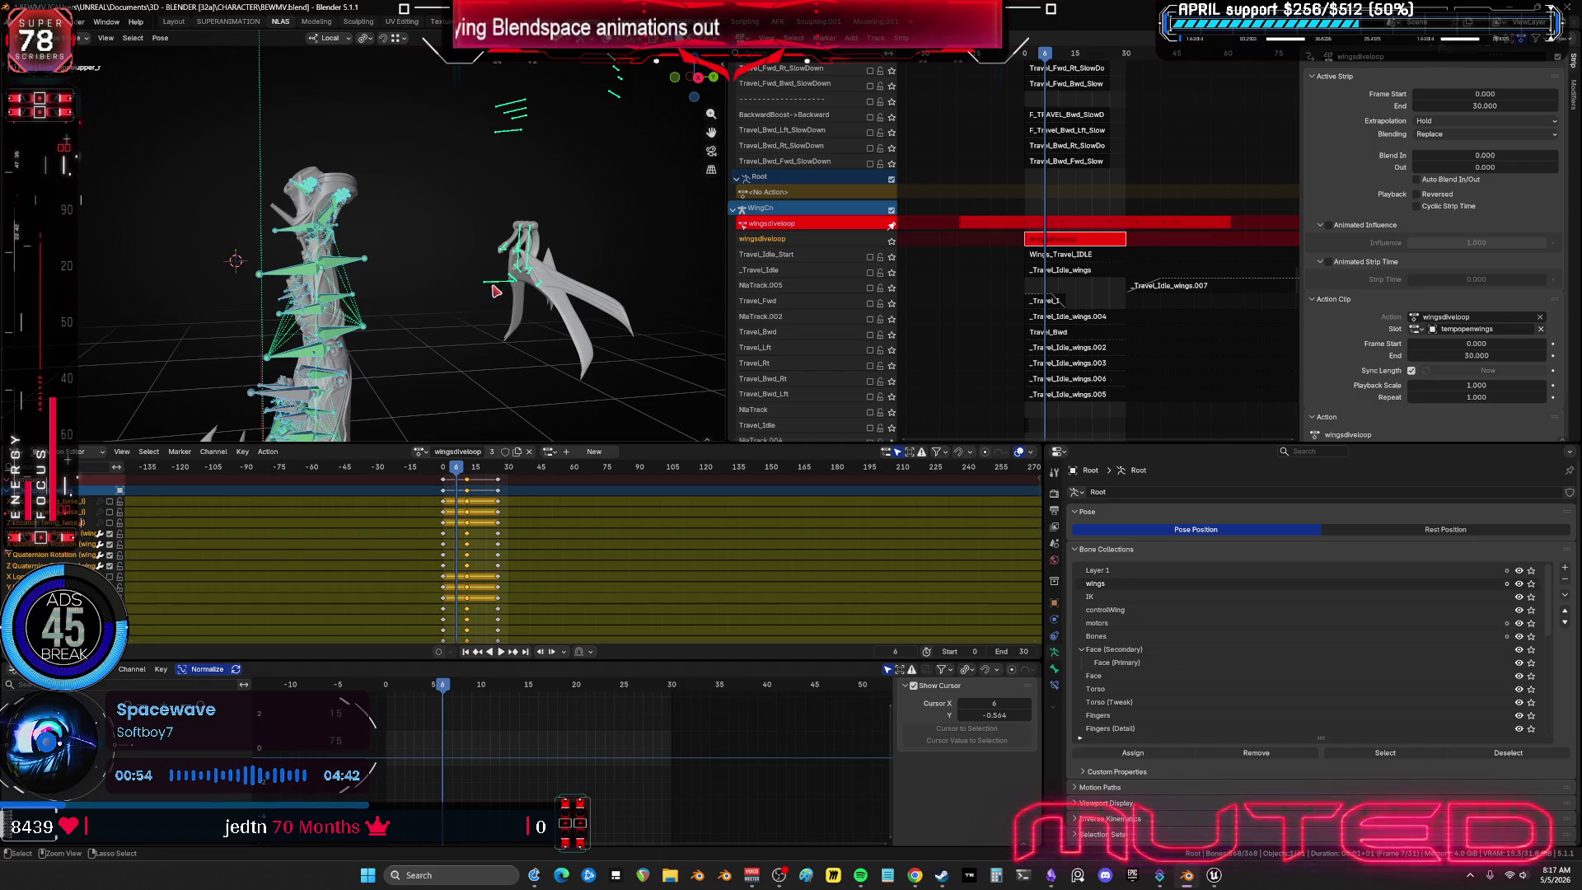
Make the WingCn wing rig active and play its animation to inspect the pose.
key("ctrl+Tab")
left_click(497, 289)
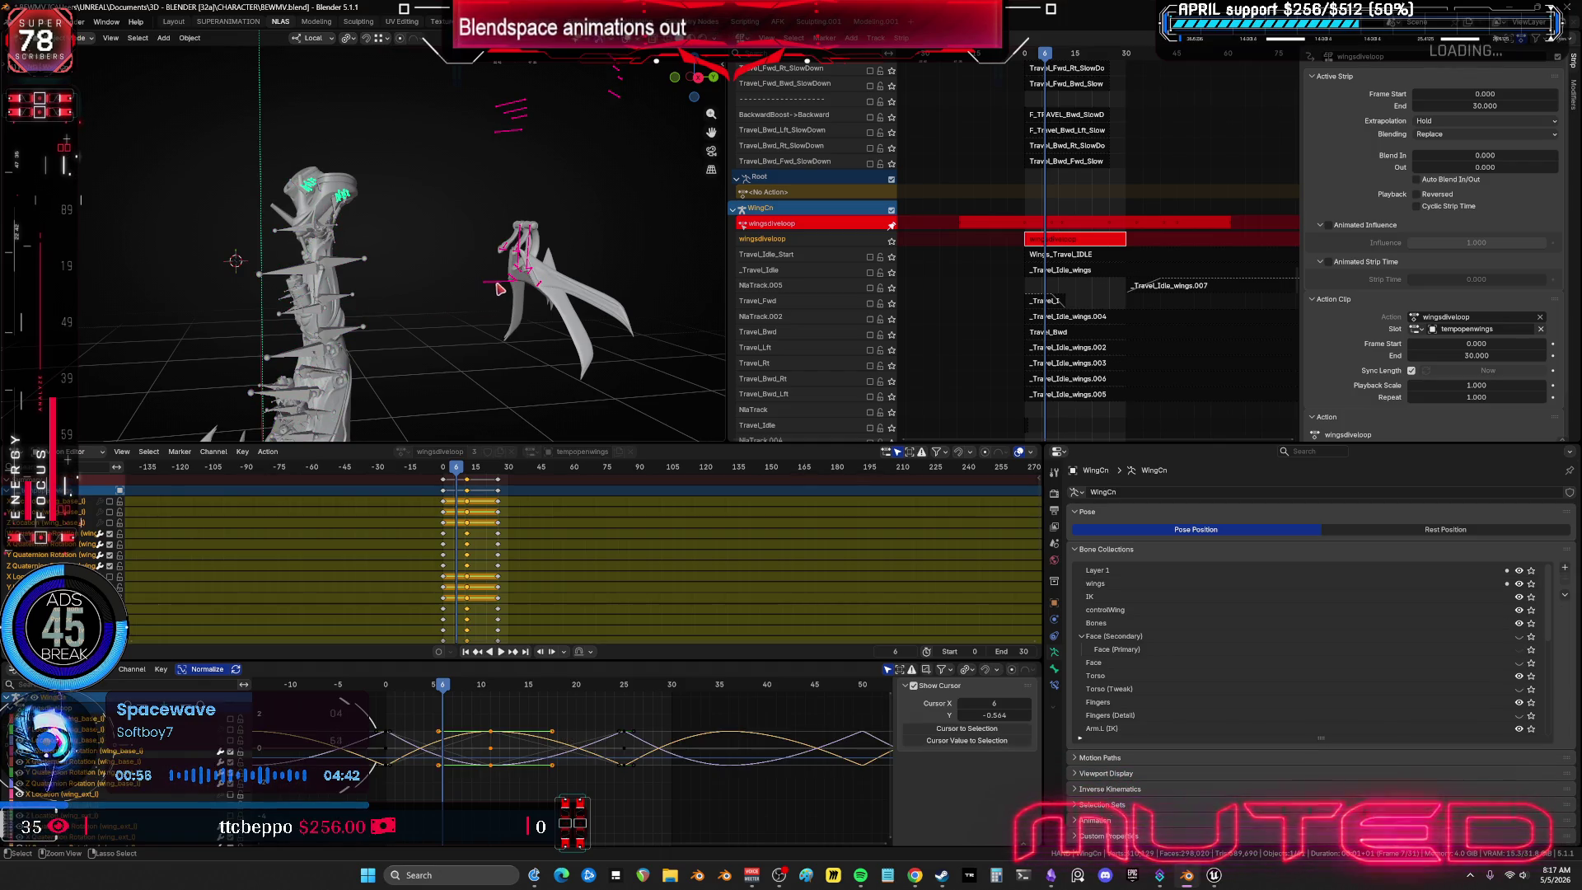
key("ctrl+space")
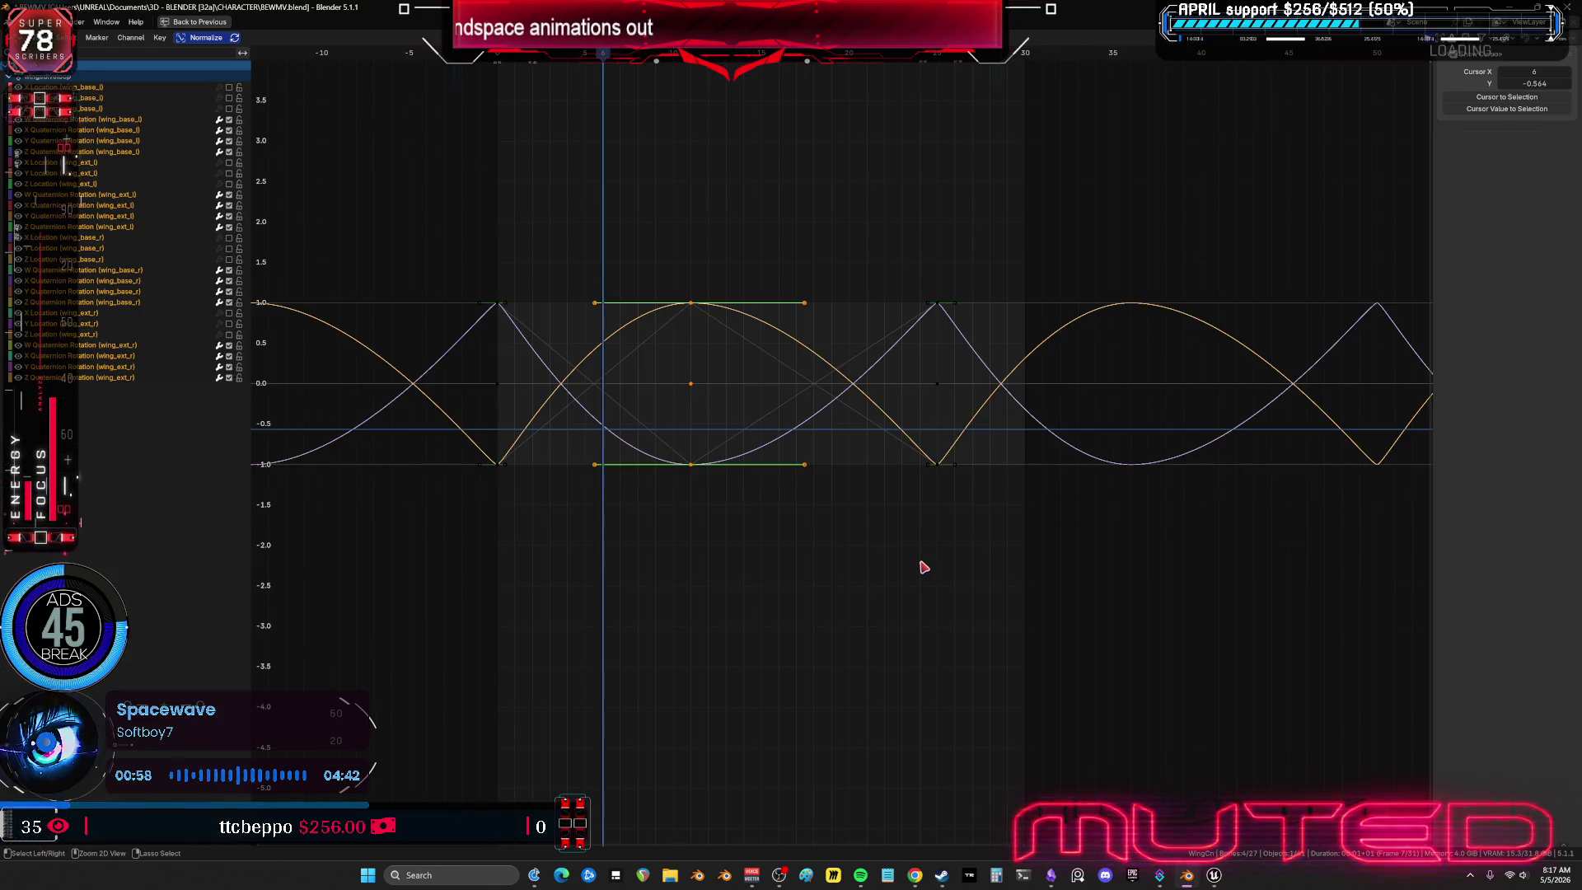
key("ctrl+space")
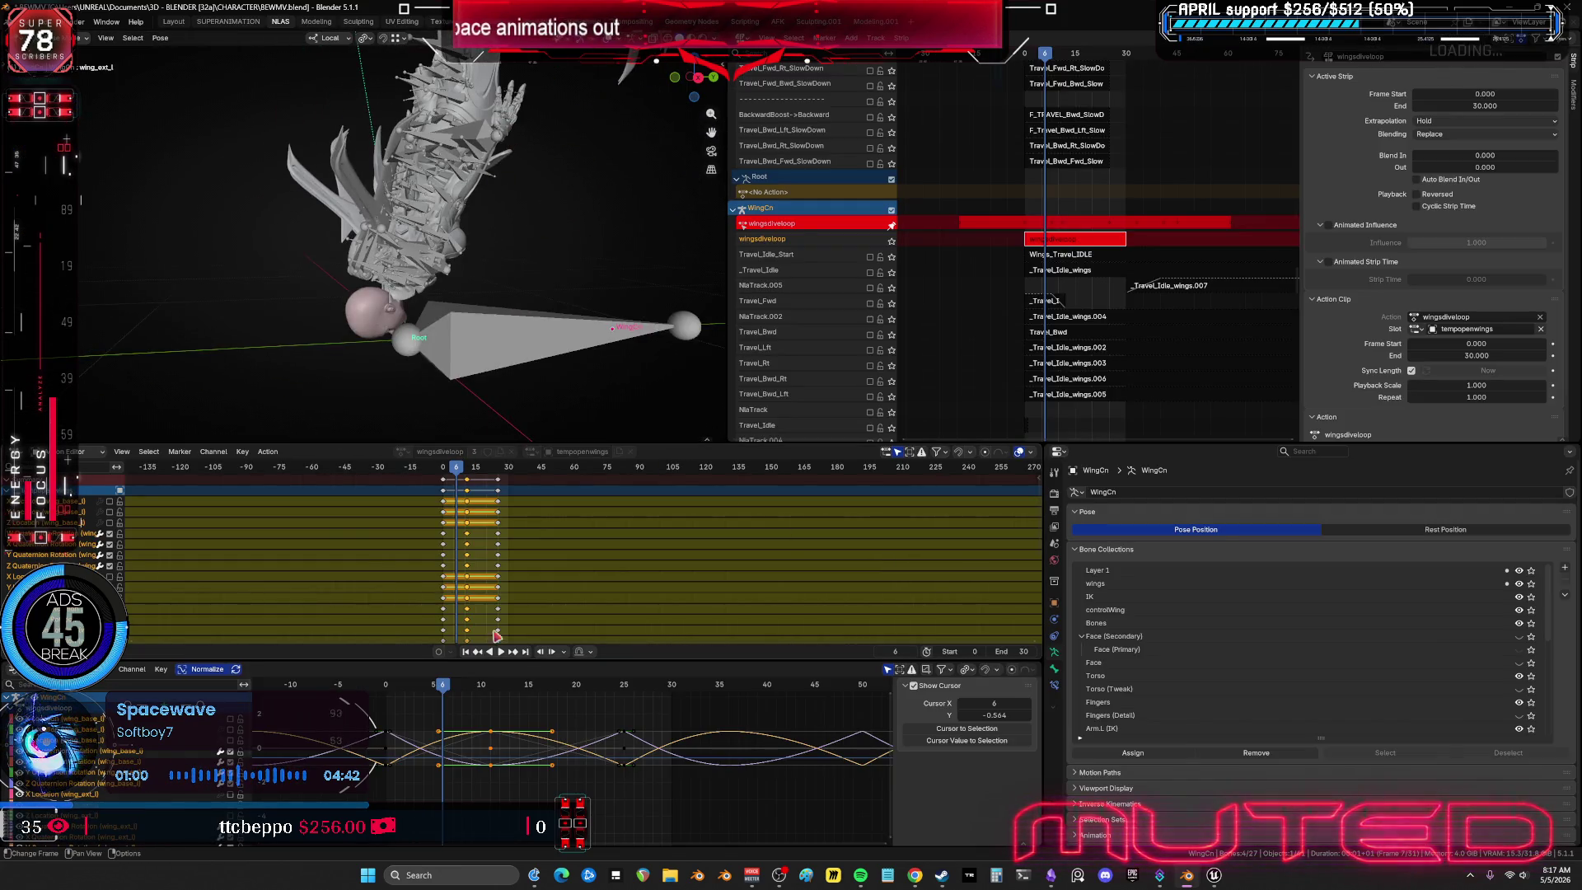
left_click(503, 652)
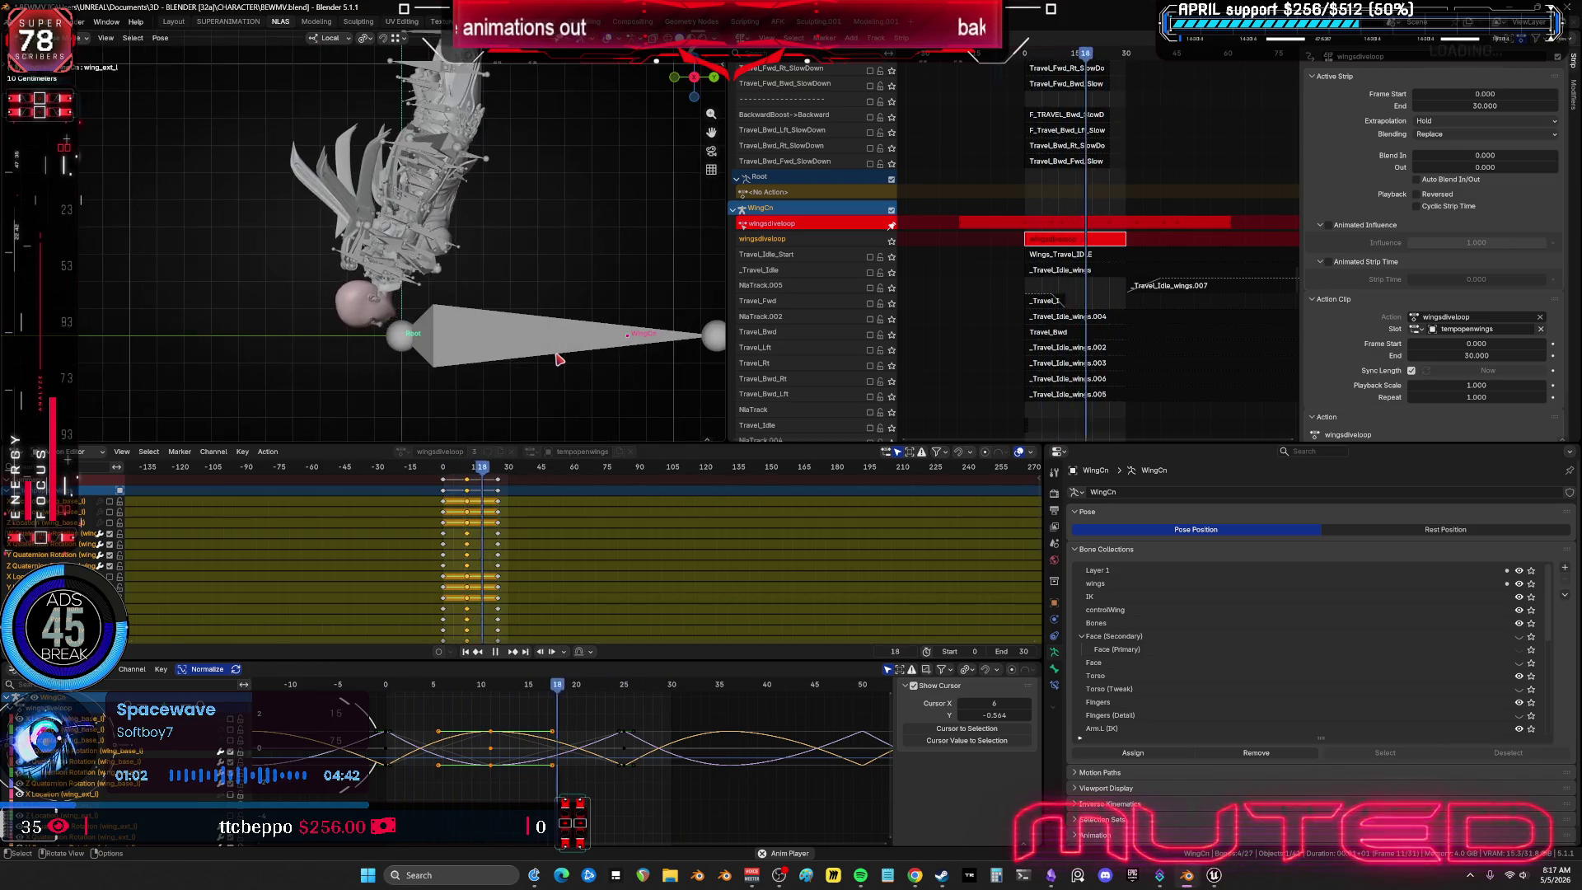
scroll(468, 336, "up", 5)
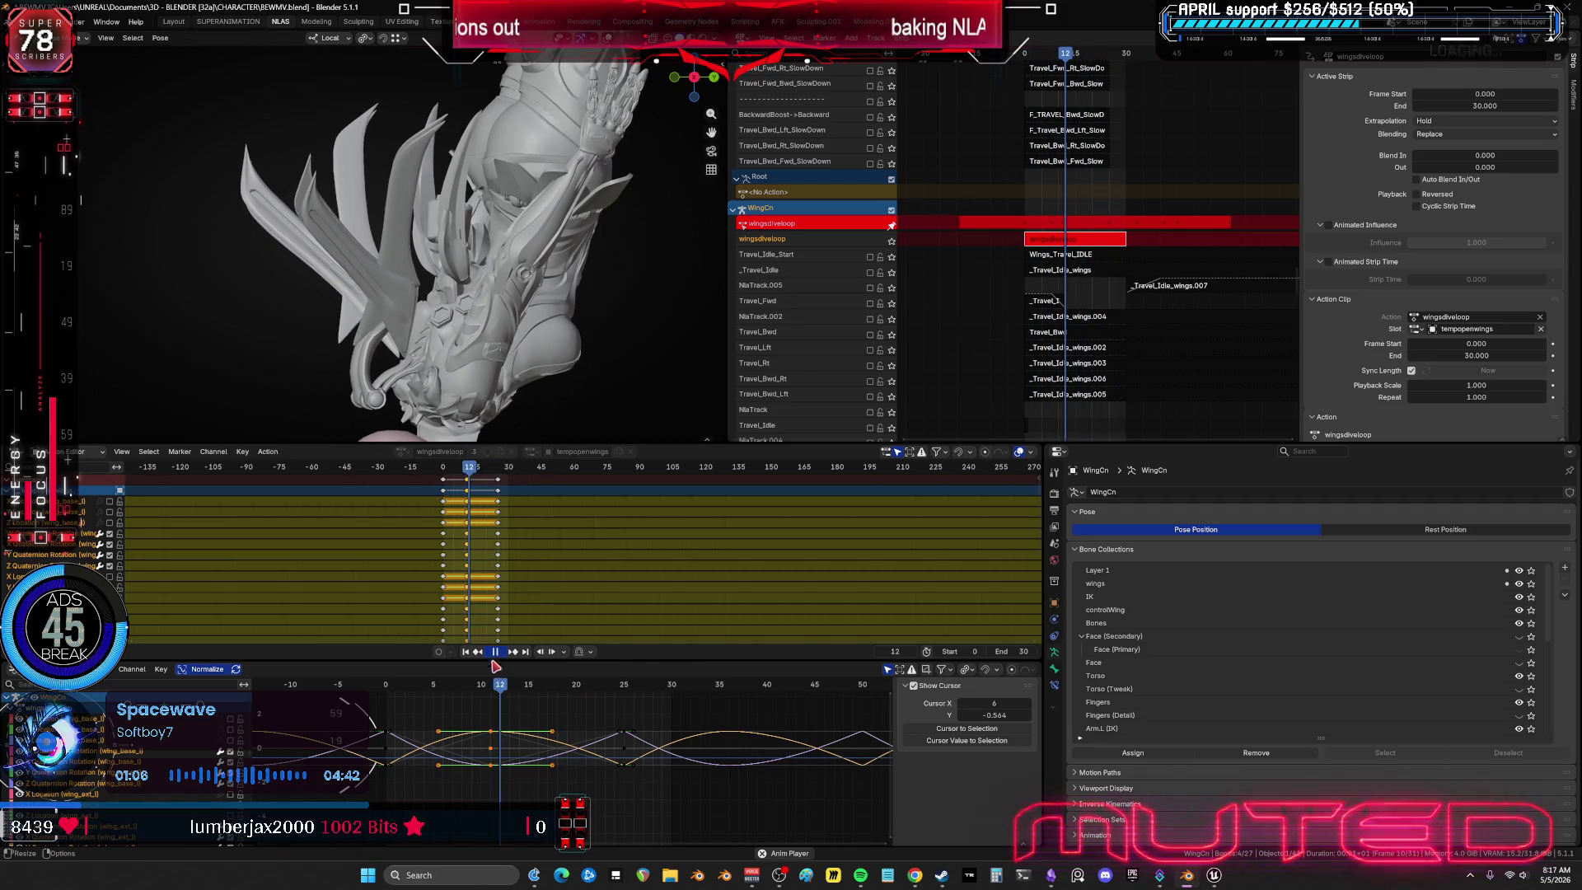
key("space")
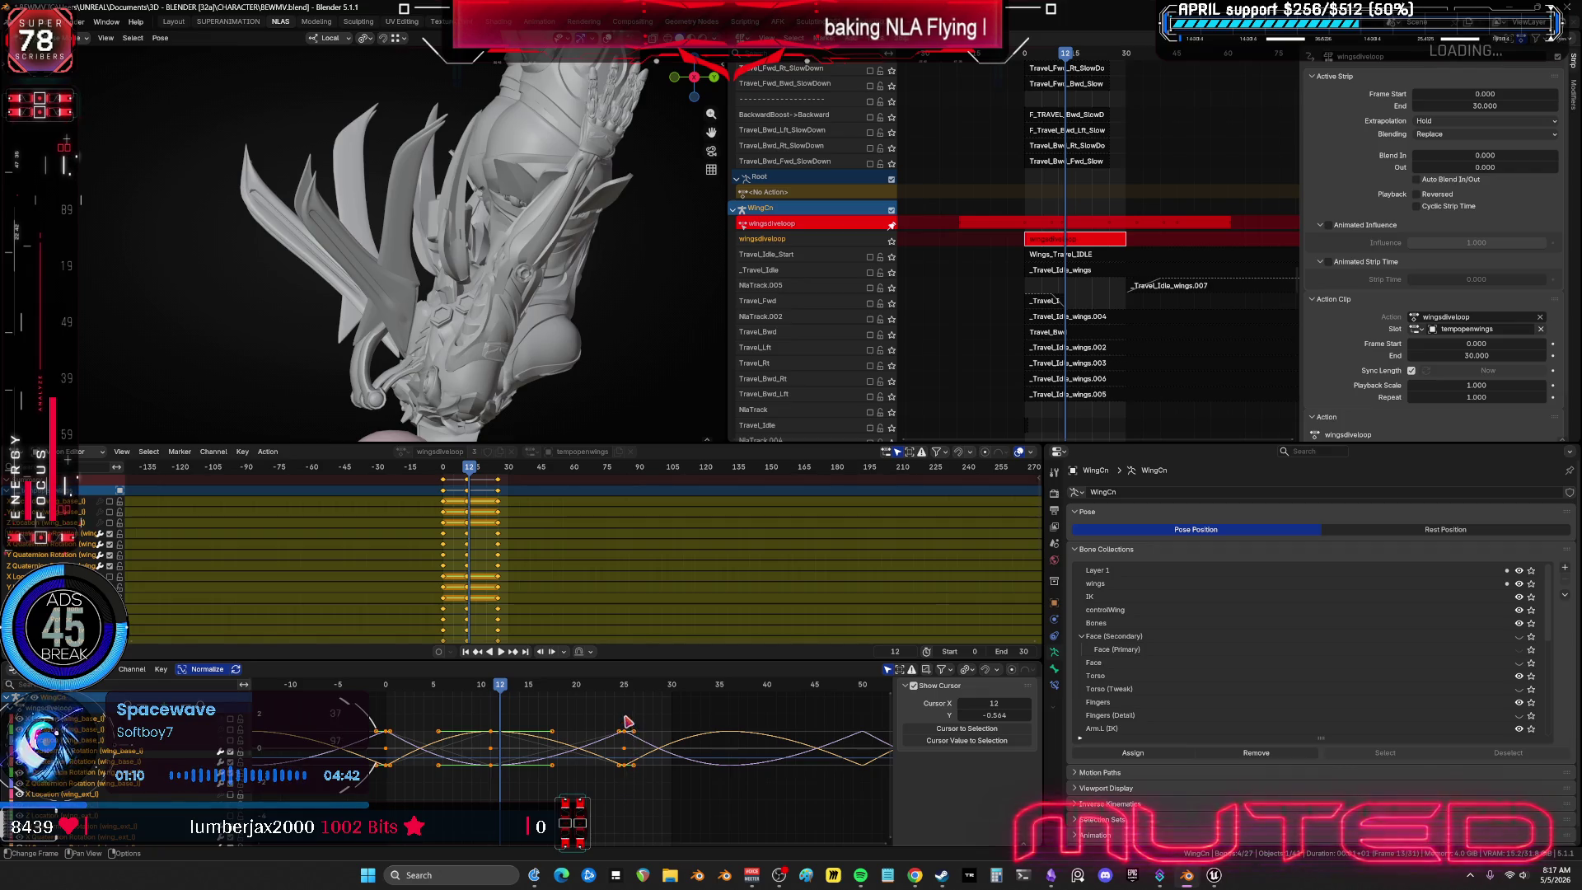
Box-select the WingCn keys at frame 25, move them 5 frames to 30, and replay.
key("alt+a")
key("b")
left_click_drag(736, 727, 610, 781)
key("g")
key("x")
key("5")
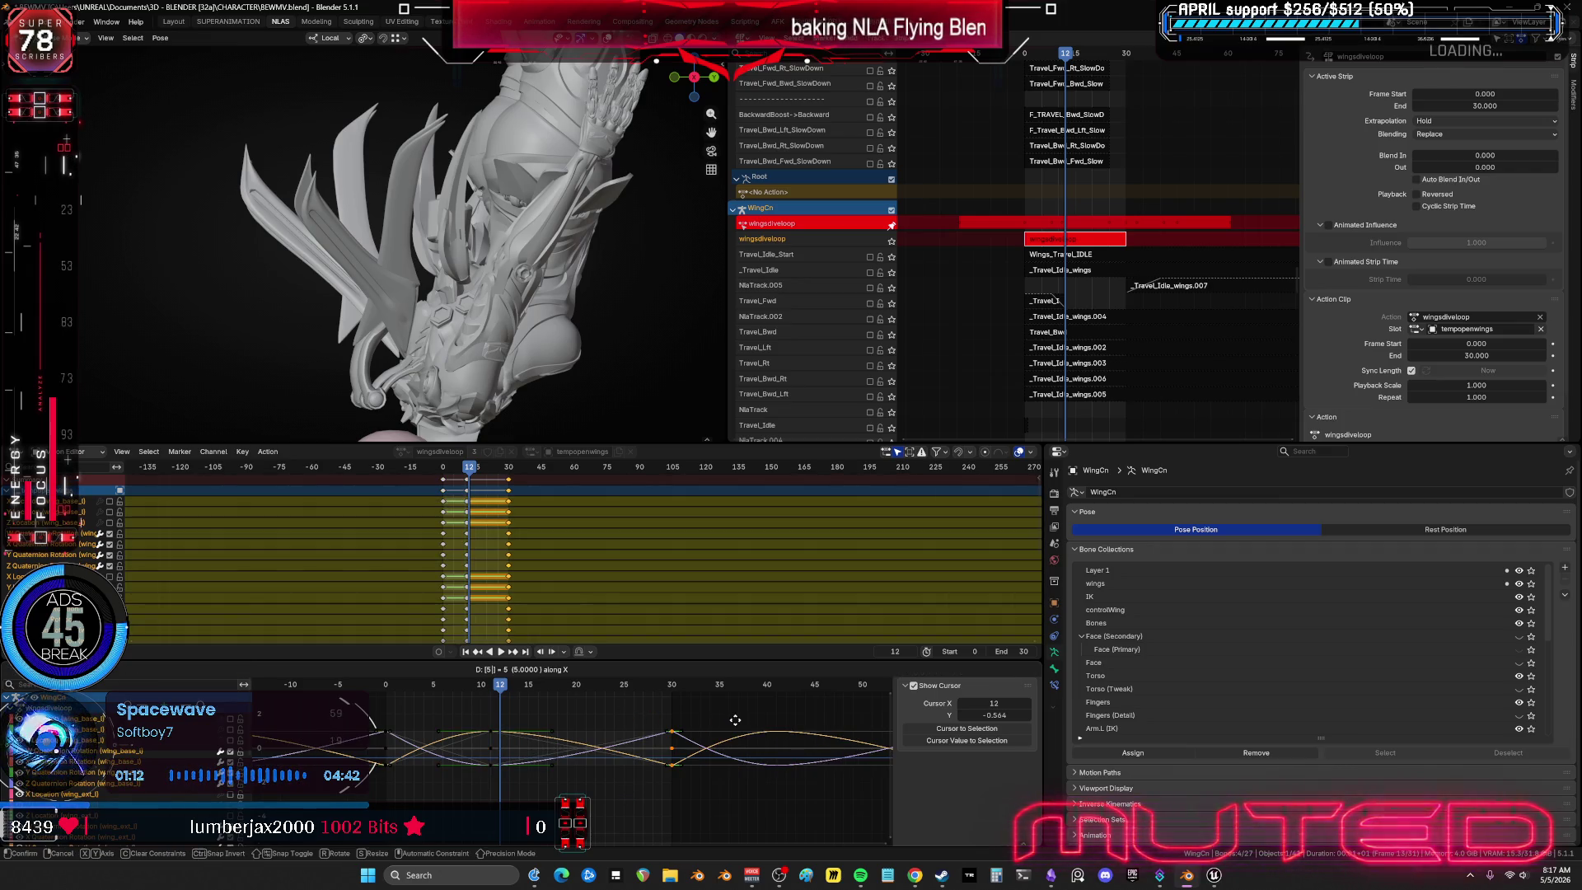
key("Return")
key("space")
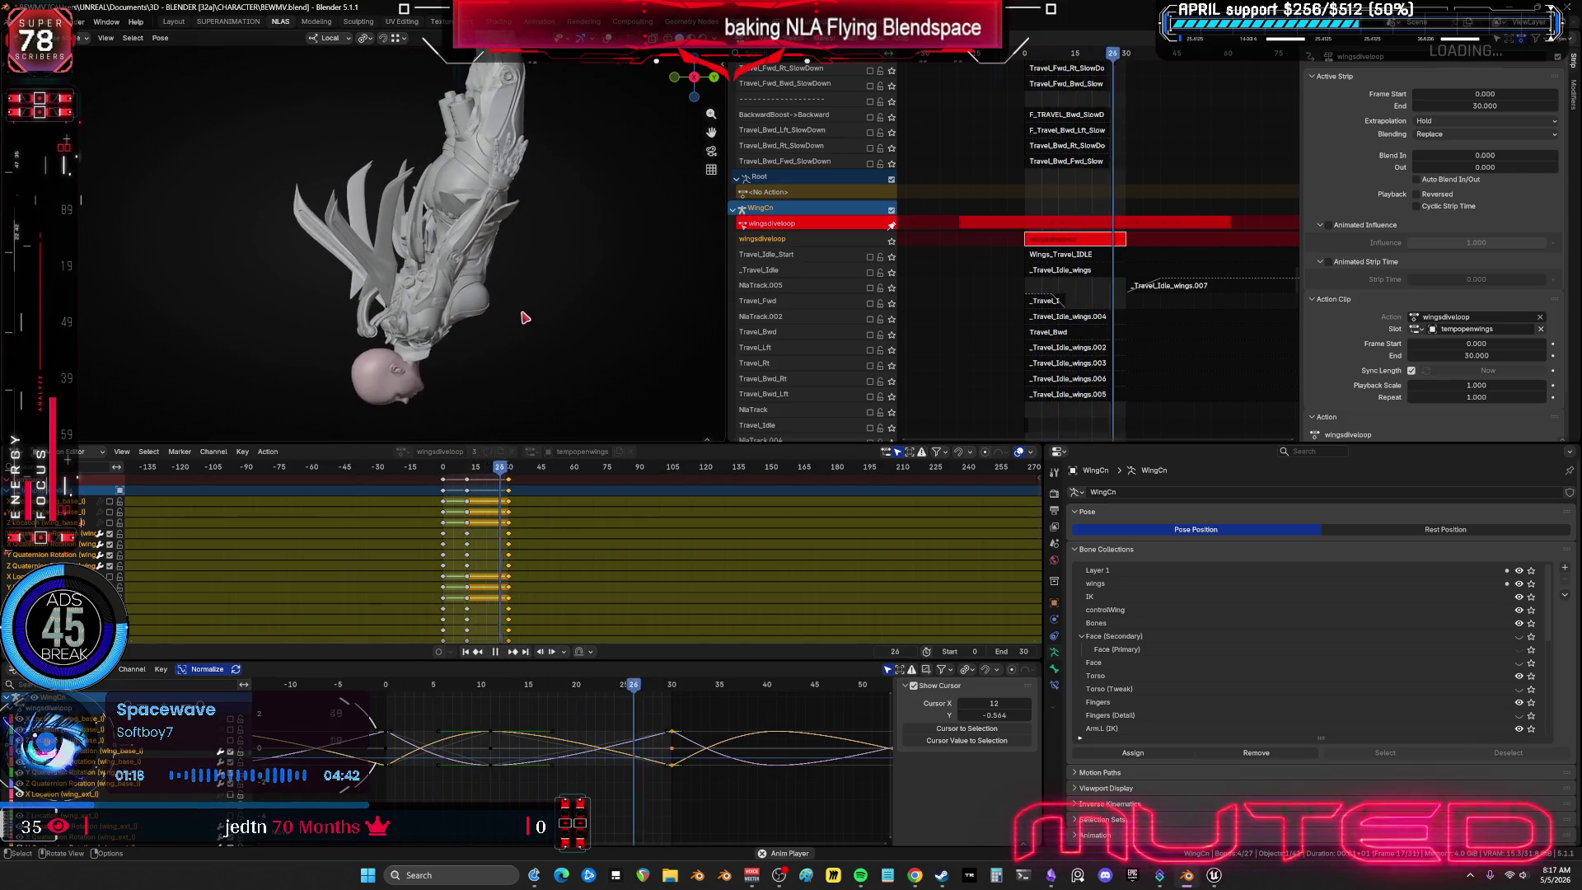
Stop playback at frame 11, blend the pose between keys, then select all wing bones.
mouse_move(504, 292)
middle_mouse_down()
mouse_move(437, 286)
mouse_move(547, 280)
mouse_move(523, 272)
middle_mouse_up()
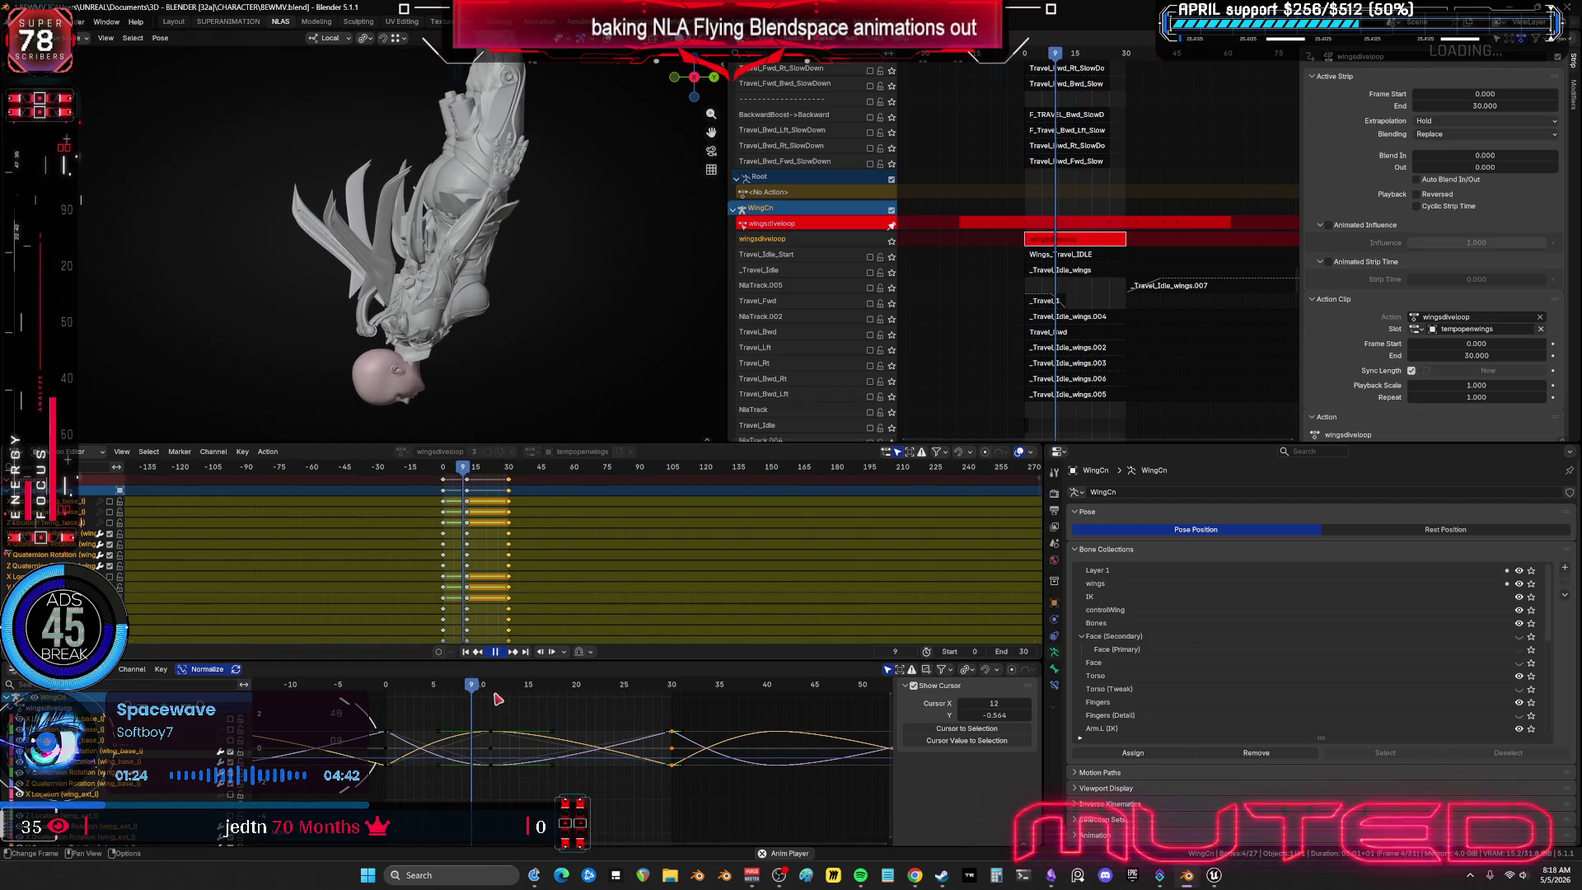
key("space")
key("shift+e")
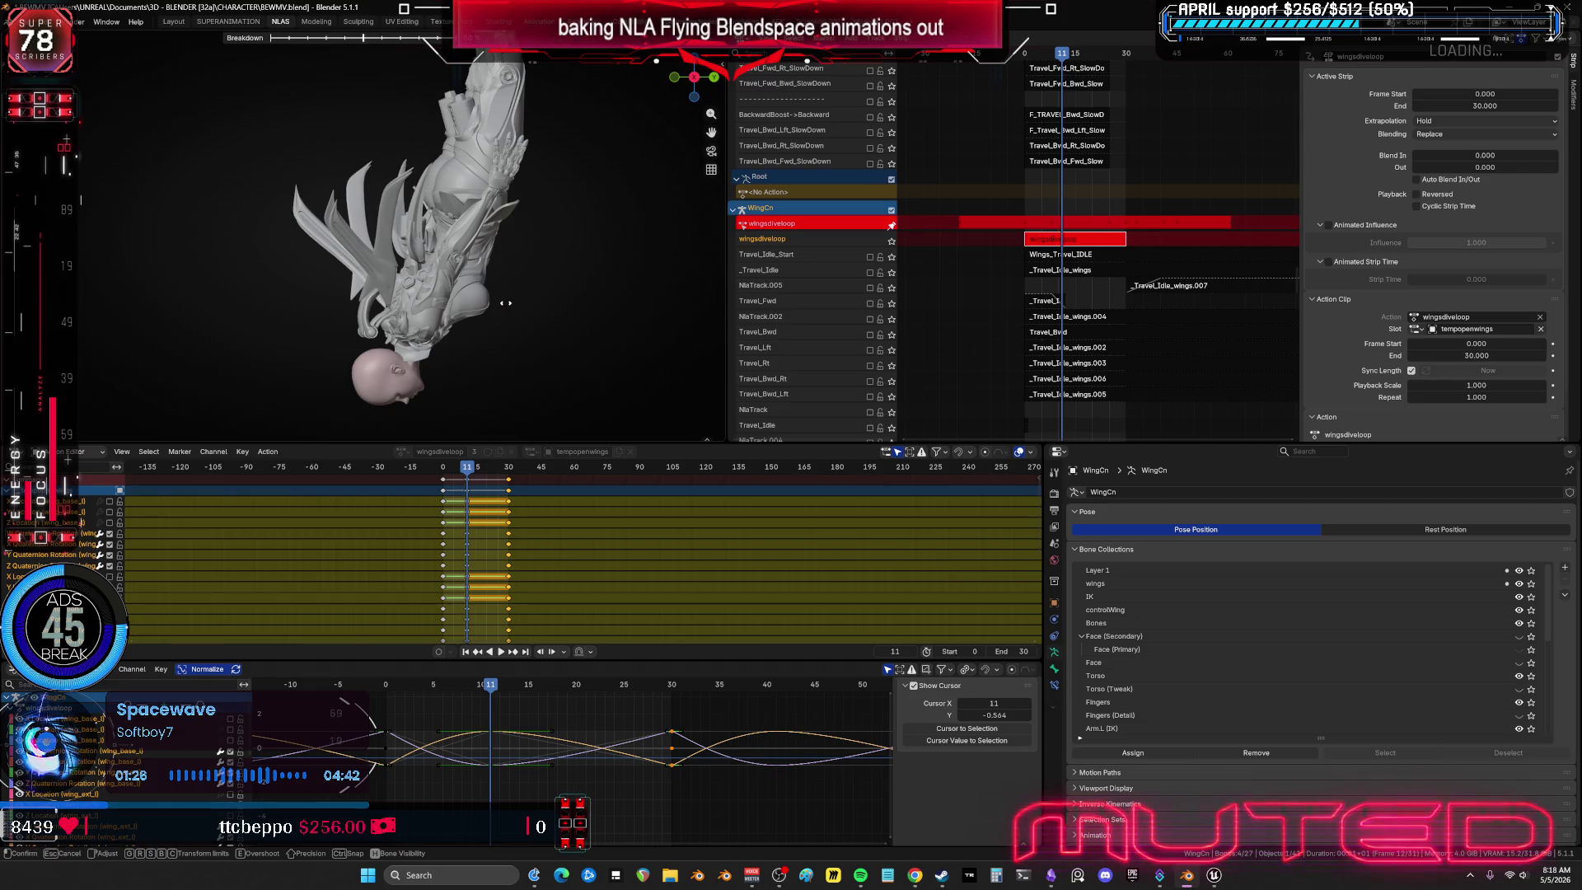
left_click(587, 315)
mouse_move(590, 321)
middle_mouse_down()
mouse_move(554, 249)
mouse_move(586, 248)
mouse_move(590, 278)
middle_mouse_up()
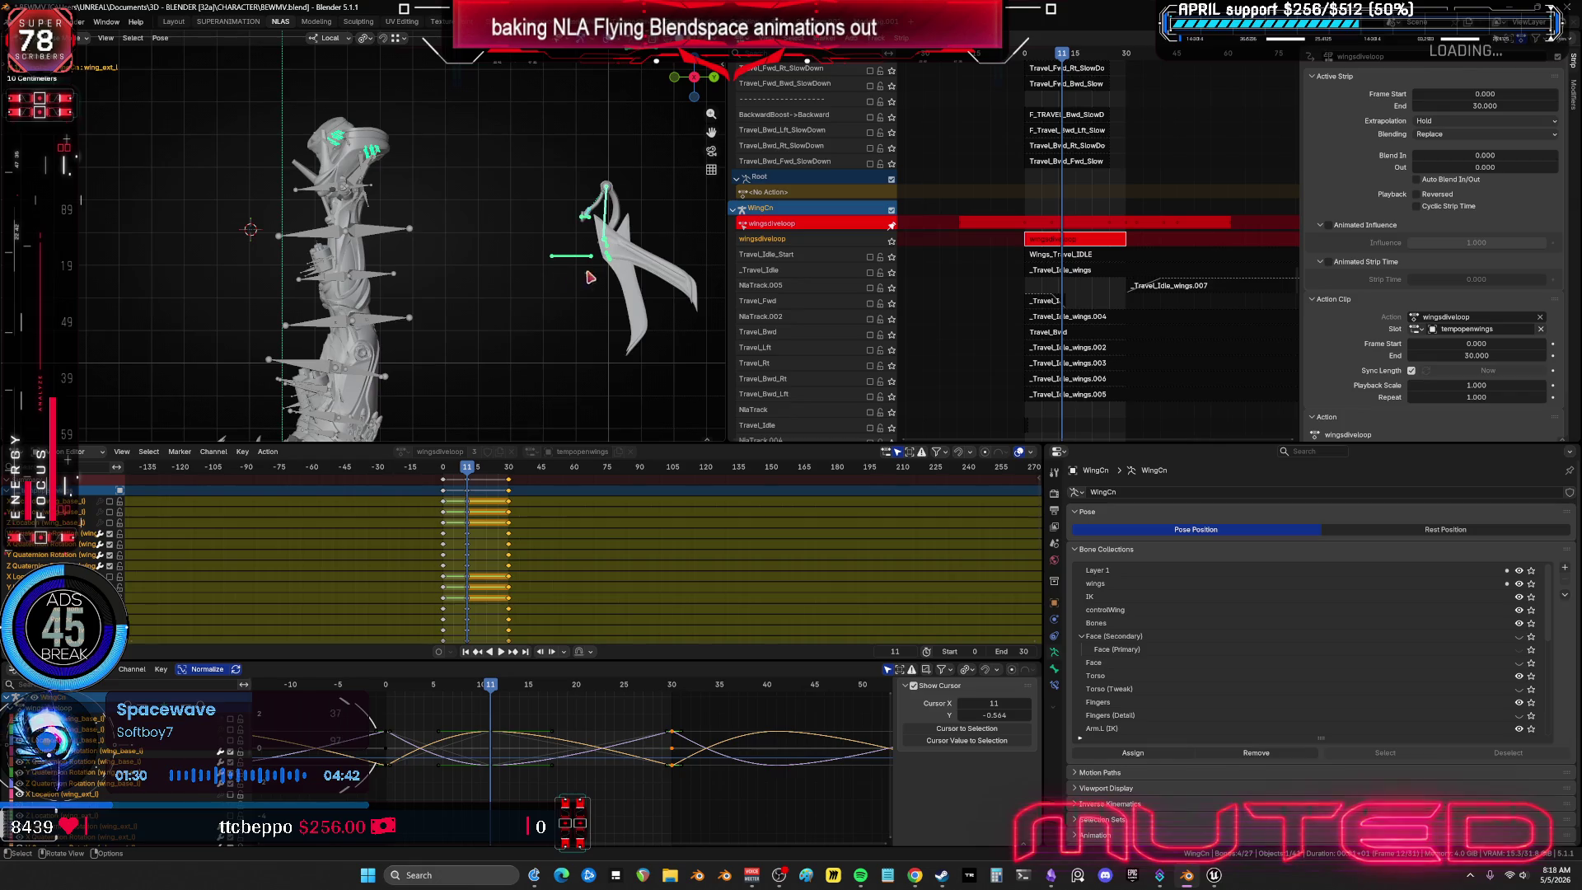
key("a")
scroll(495, 304, "up", 3)
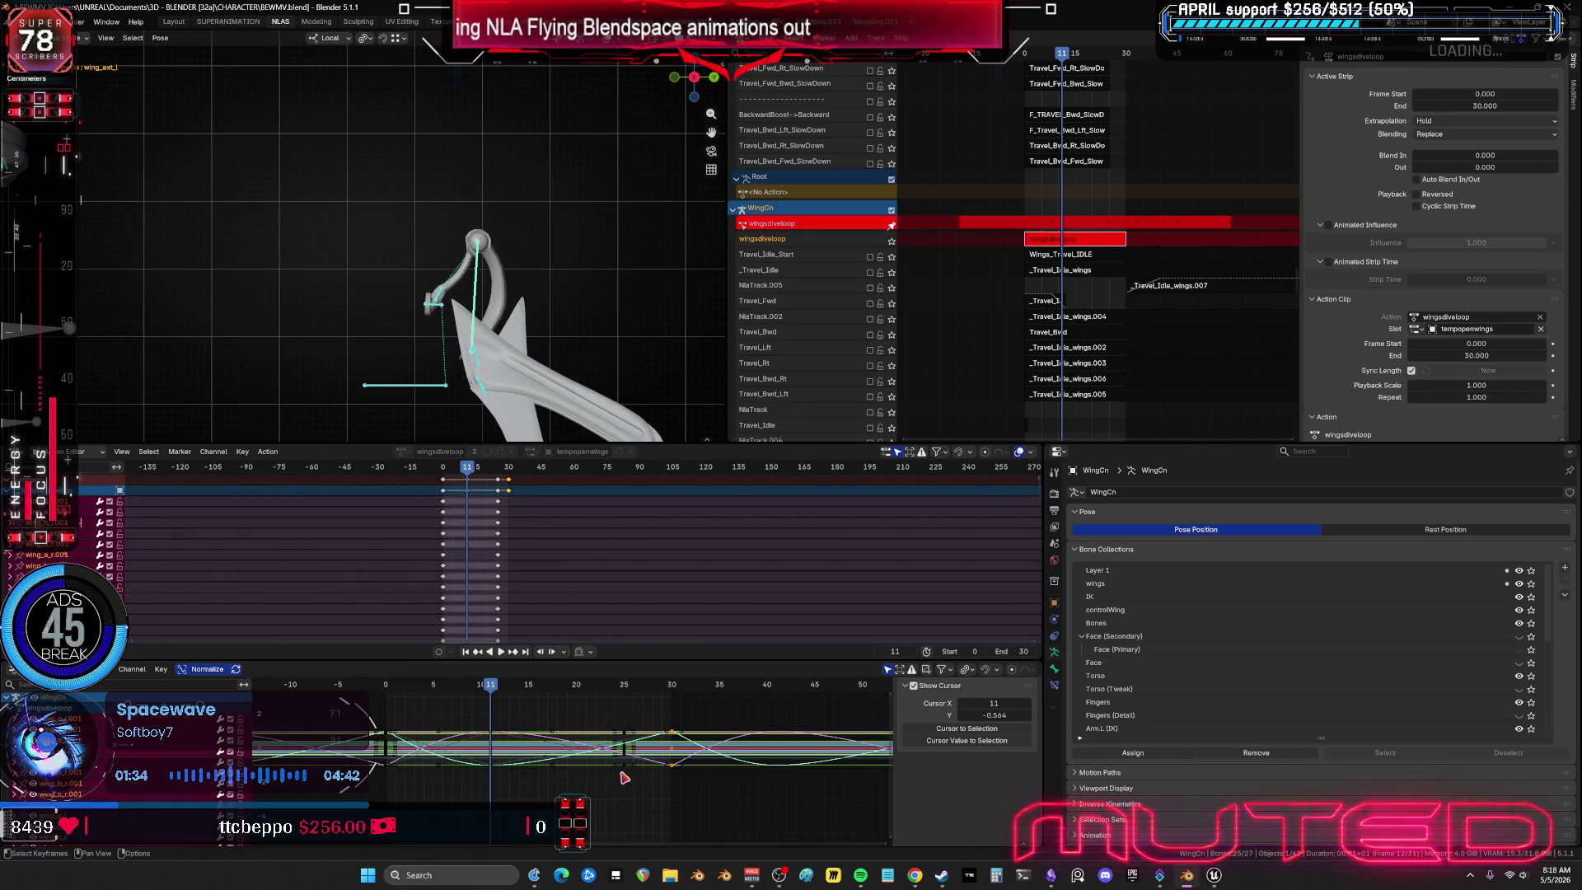
Move the remaining wing bones' frame-25 keys 5 frames to frame 30 and replay.
left_click_drag(630, 702, 624, 783)
key("g")
key("x")
key("5")
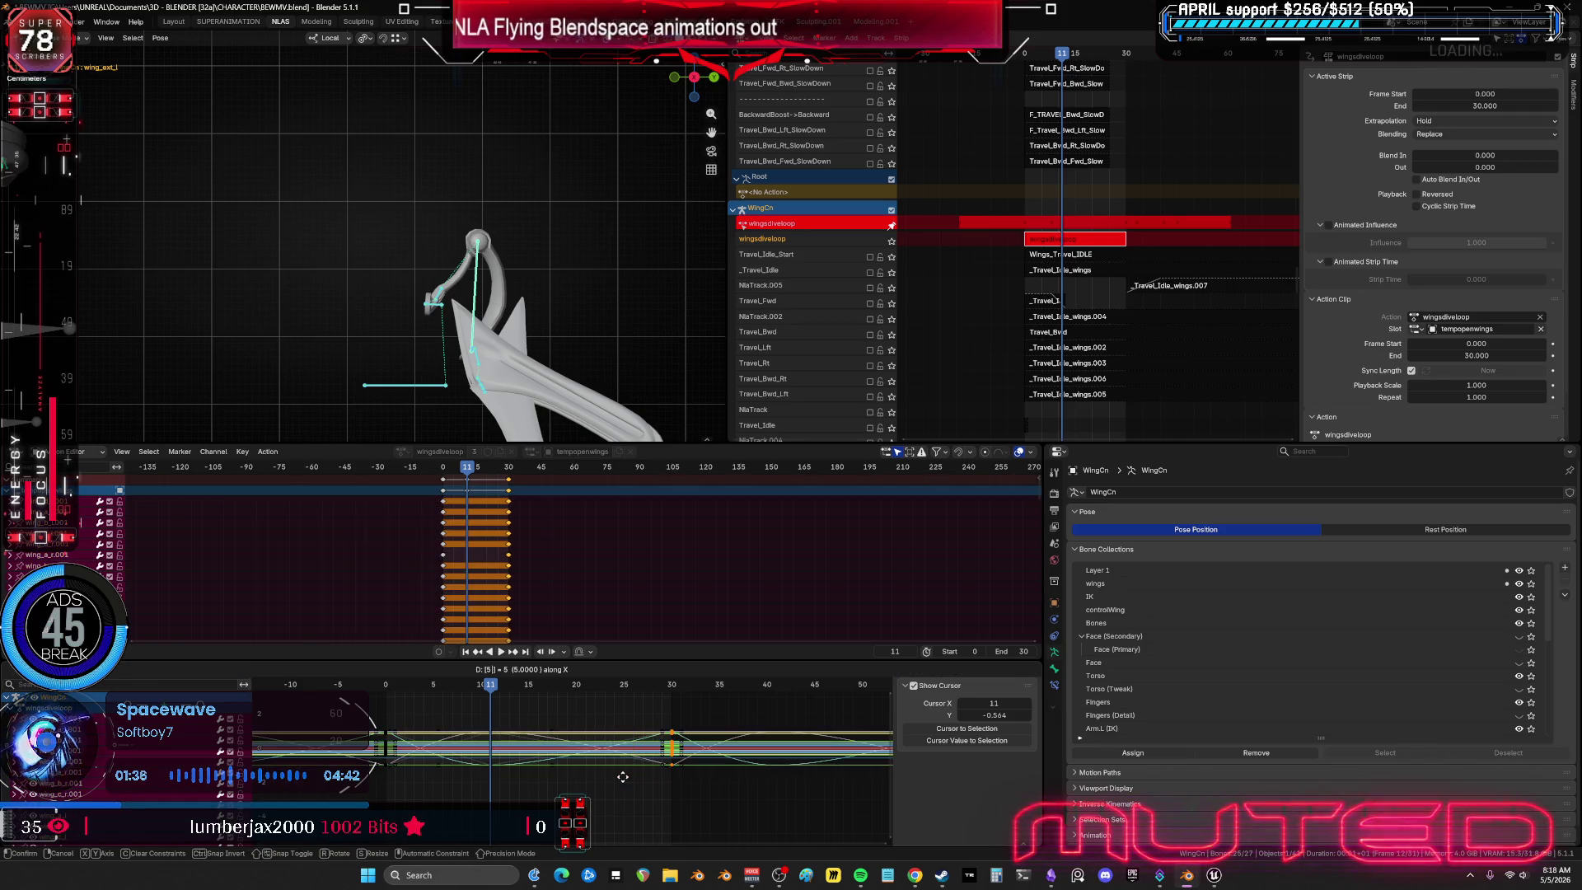
key("Return")
key("space")
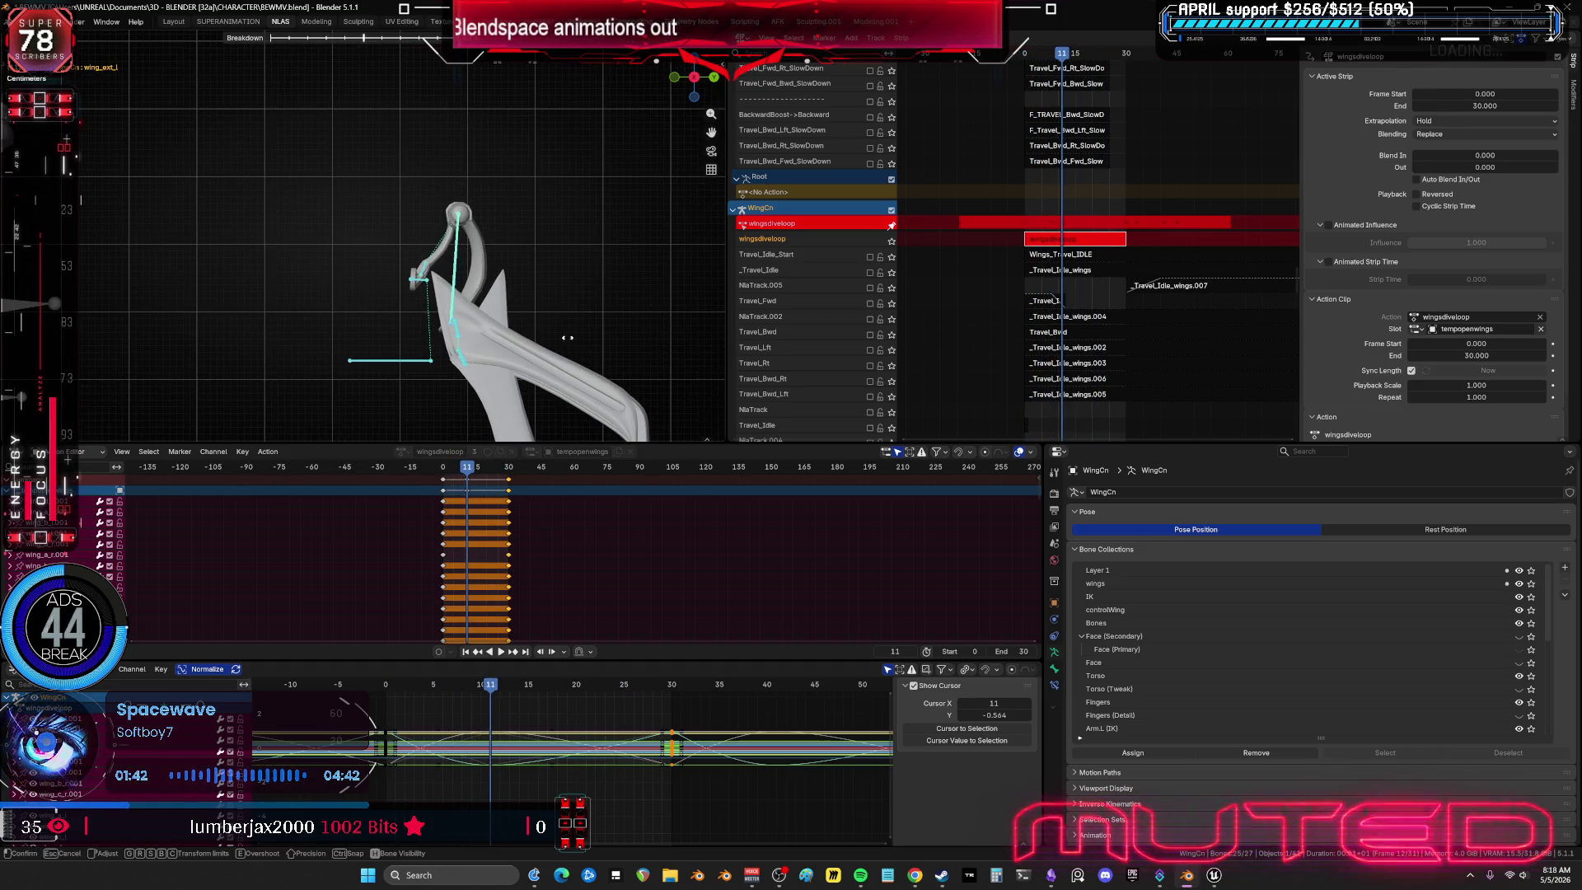
Insert new wing keyframes at frame 25, nudge the selected keys, and play back.
left_click_drag(493, 689, 624, 689)
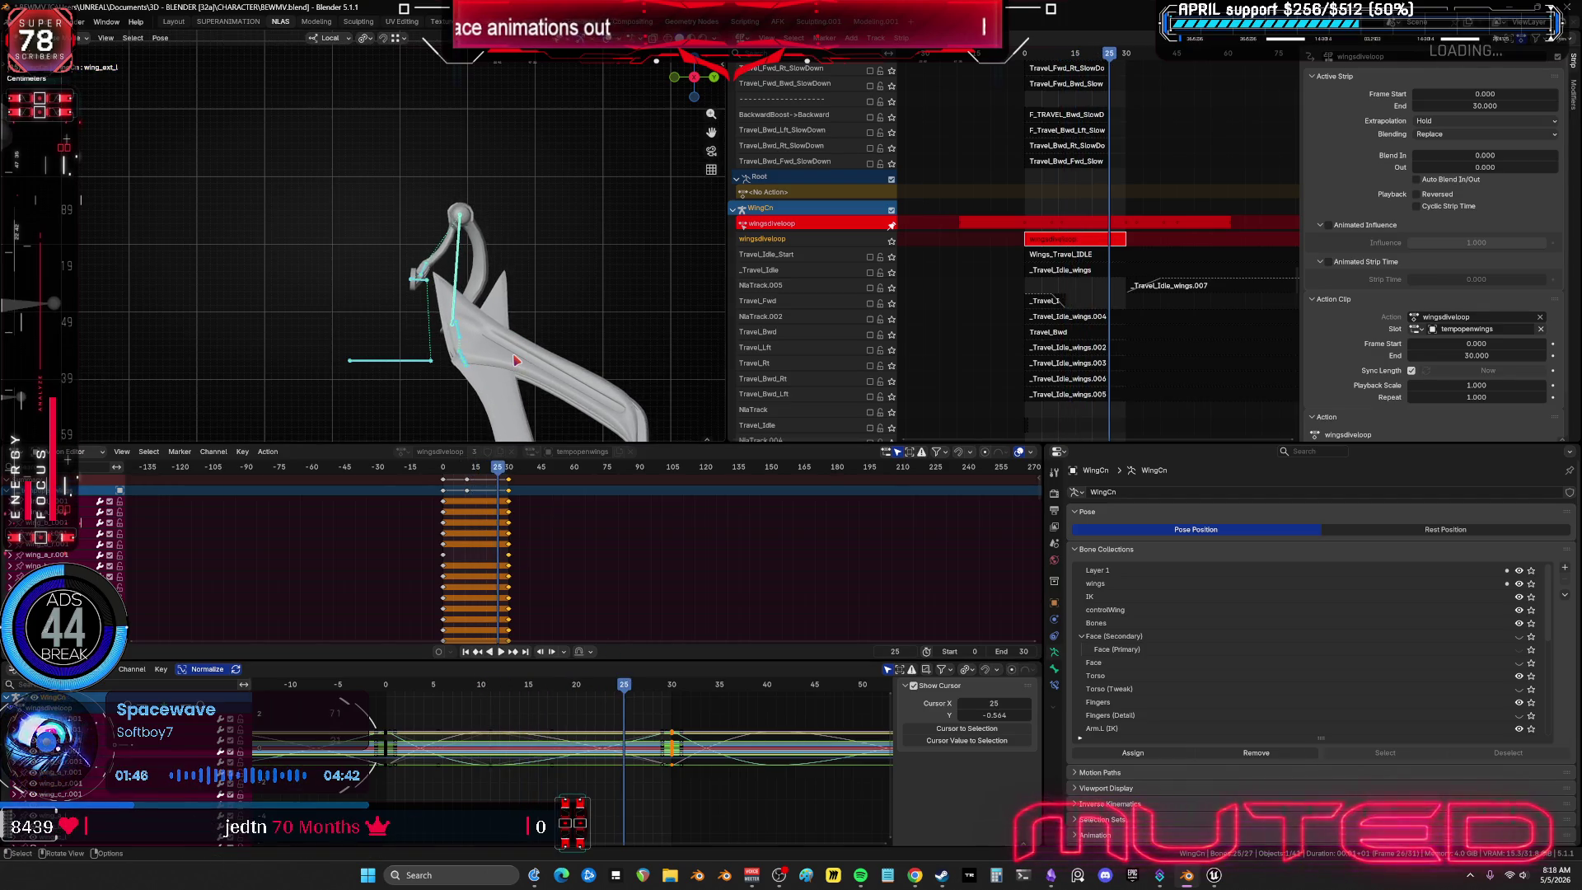
key("k")
key("Return")
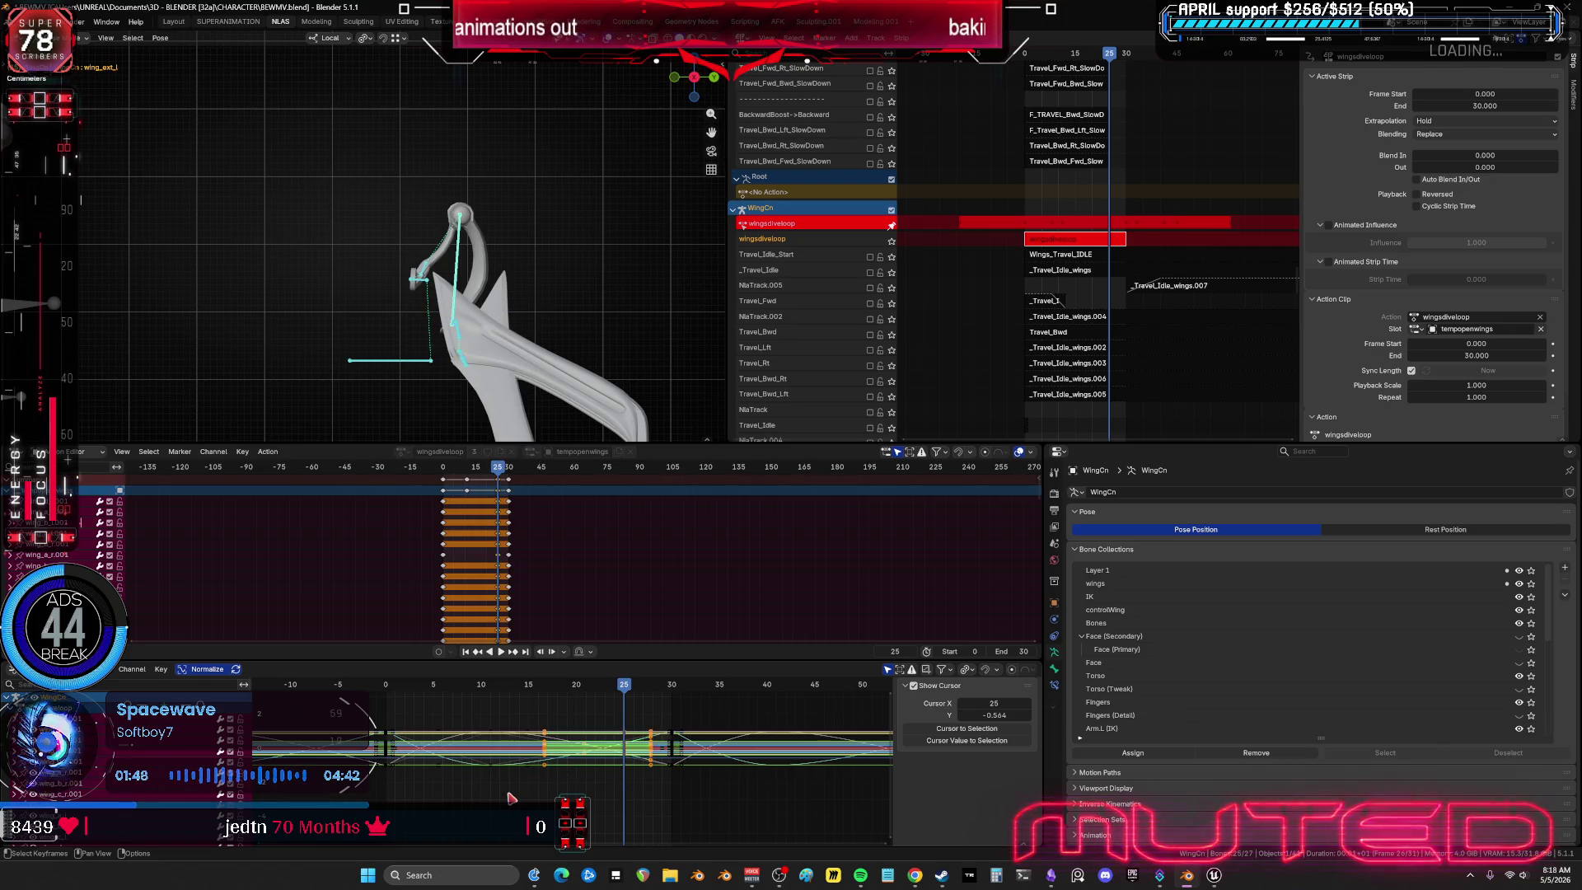
mouse_move(506, 787)
left_mouse_down()
mouse_move(482, 723)
mouse_move(498, 700)
left_mouse_up()
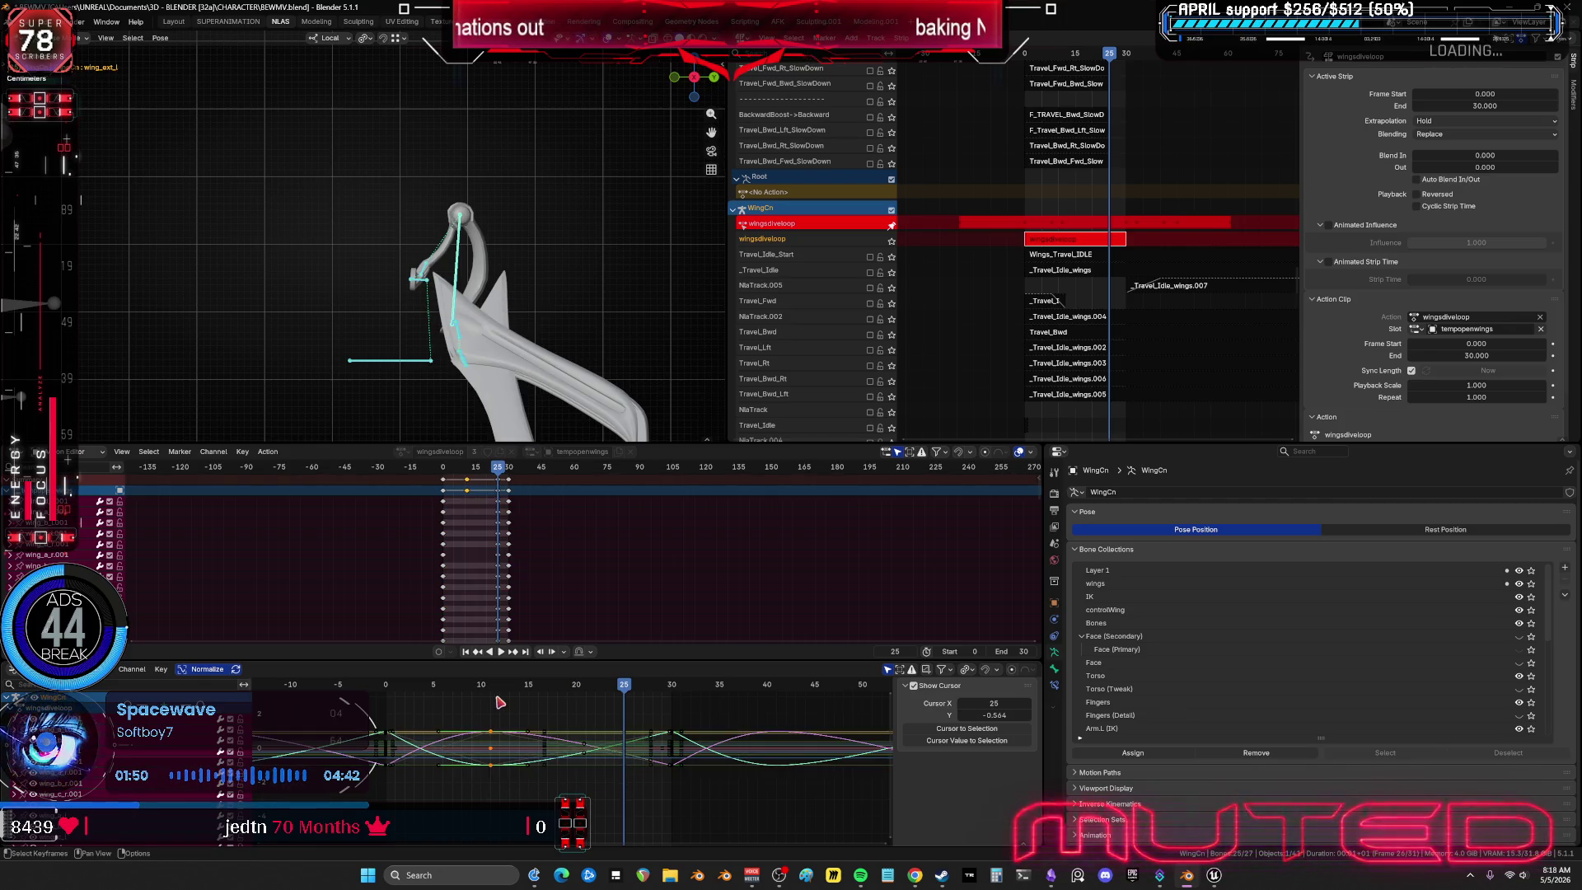
key("g")
left_click(626, 695)
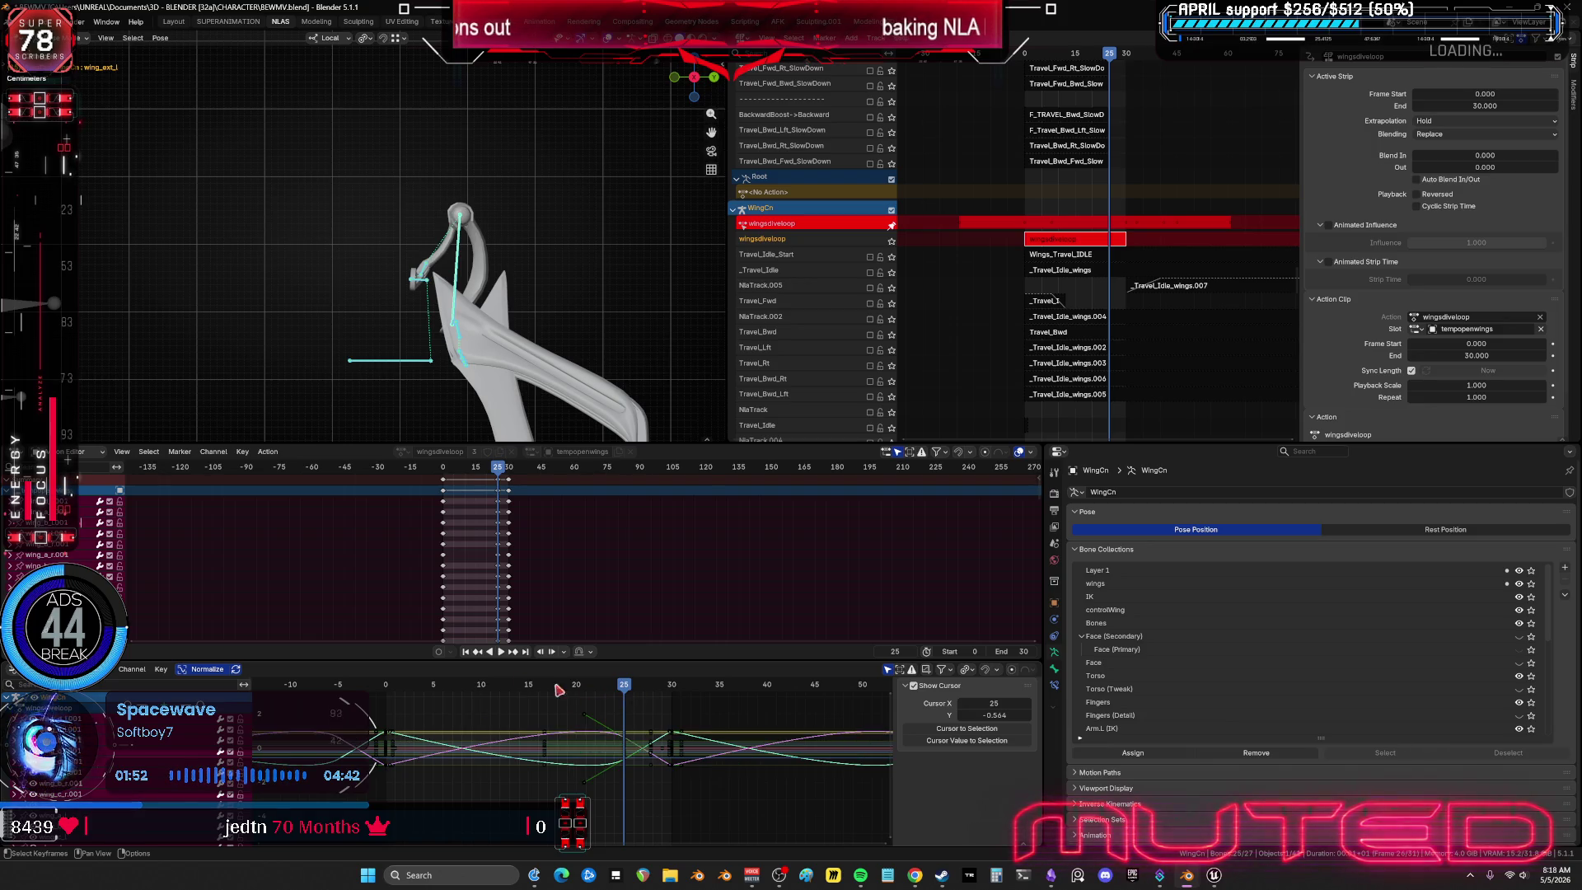
left_click(510, 652)
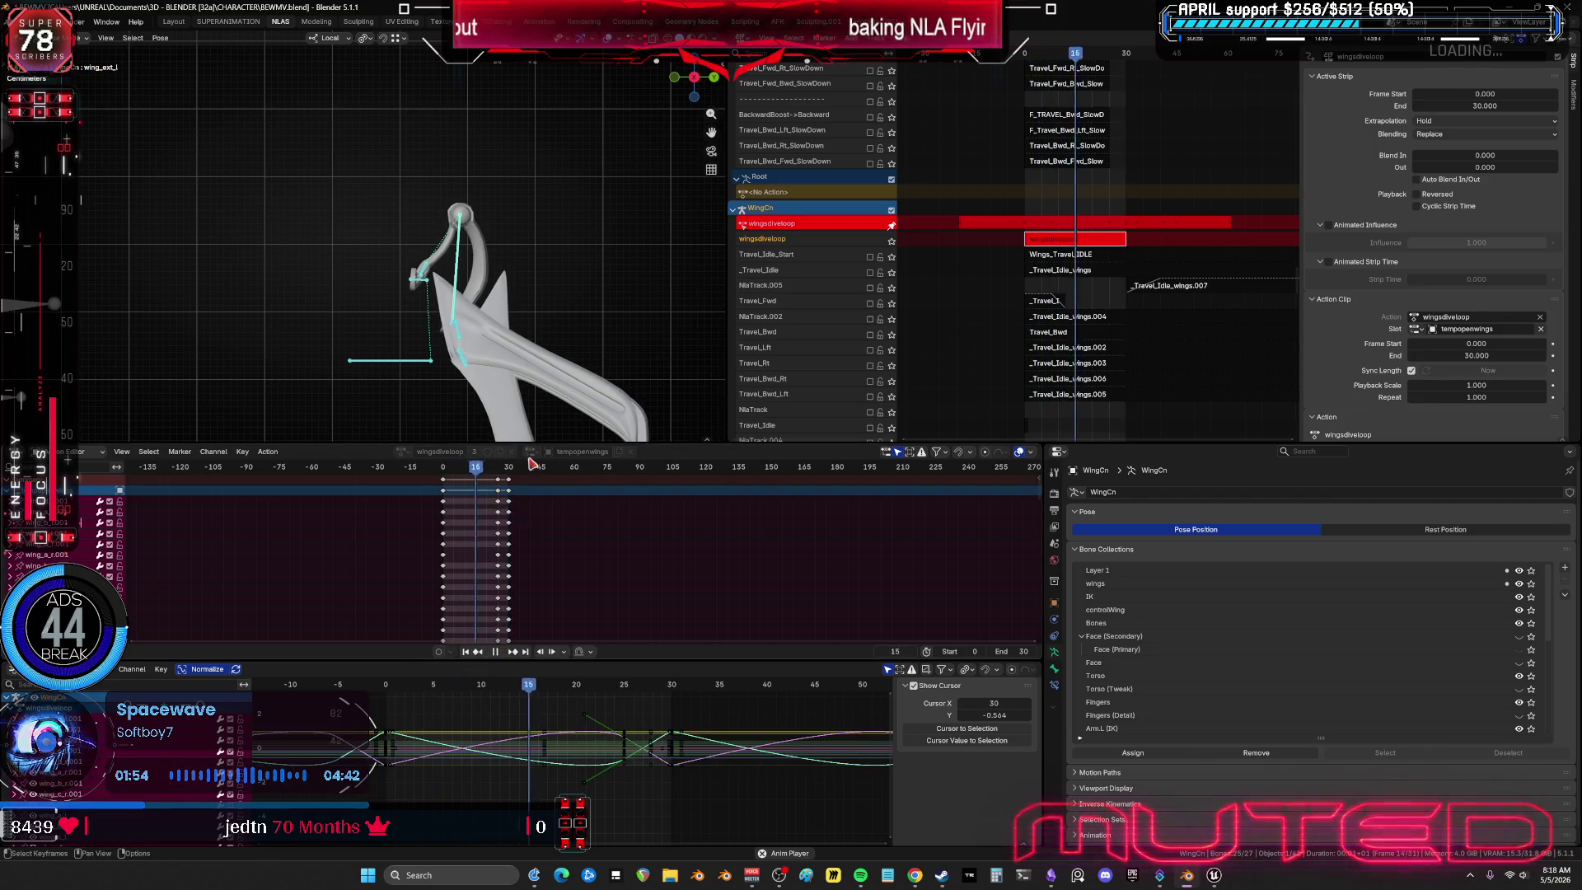
Review the wing and spiked body from several angles and return to frame 0.
scroll(488, 372, "down", 4)
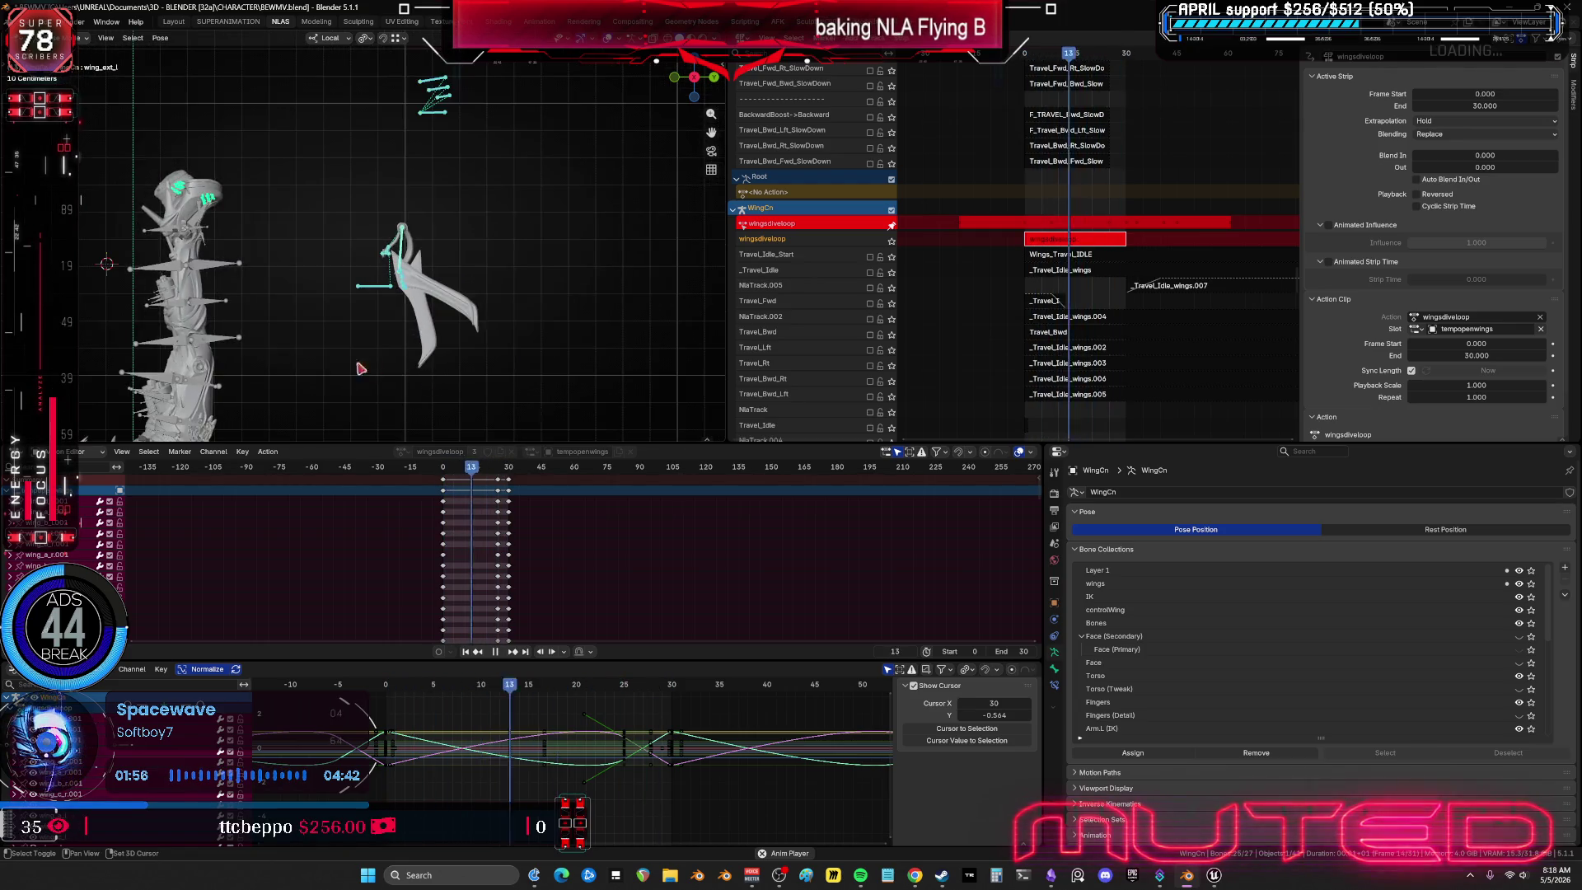
middle_click_drag(357, 360, 530, 205, "shift")
middle_click_drag(356, 333, 398, 188, "shift")
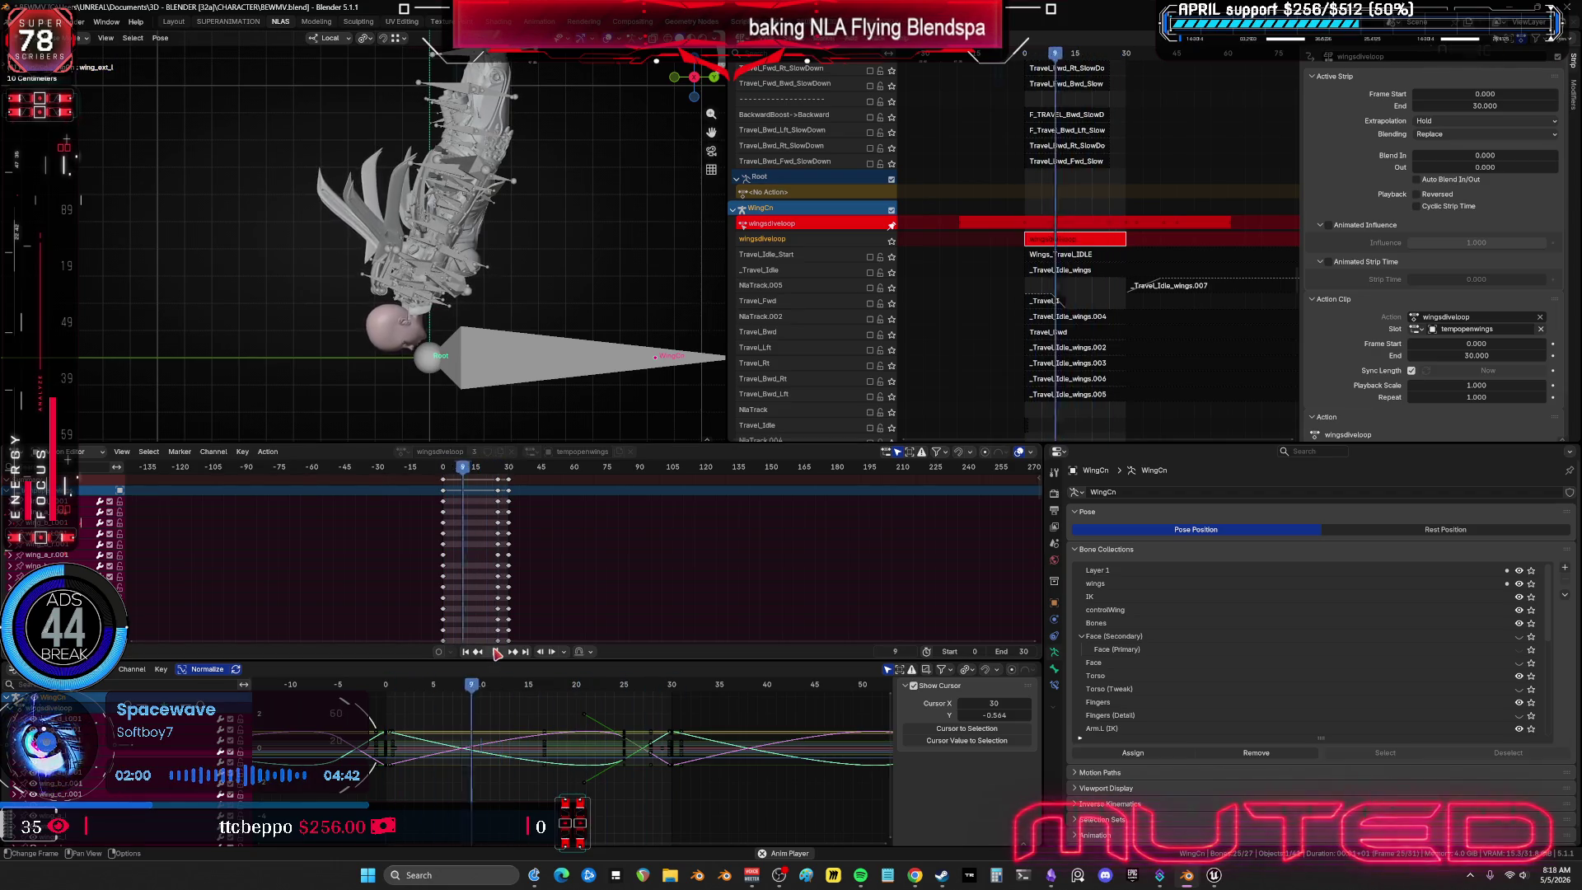
left_click_drag(612, 696, 388, 706)
left_click_drag(394, 248, 395, 248)
scroll(395, 248, "up", 6)
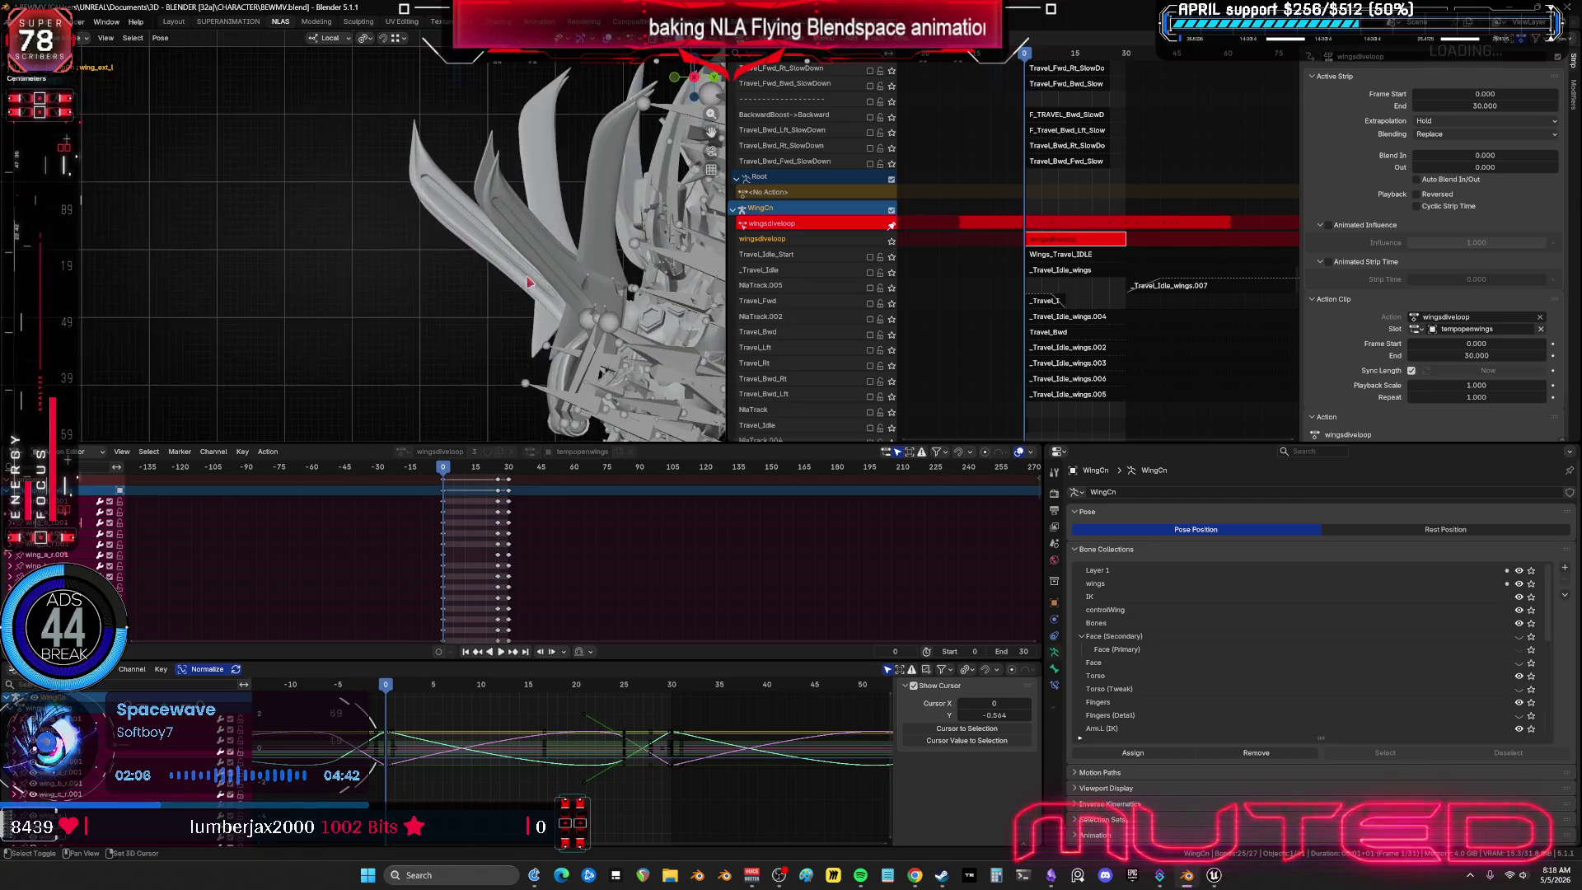
middle_click_drag(468, 218, 375, 186, "shift")
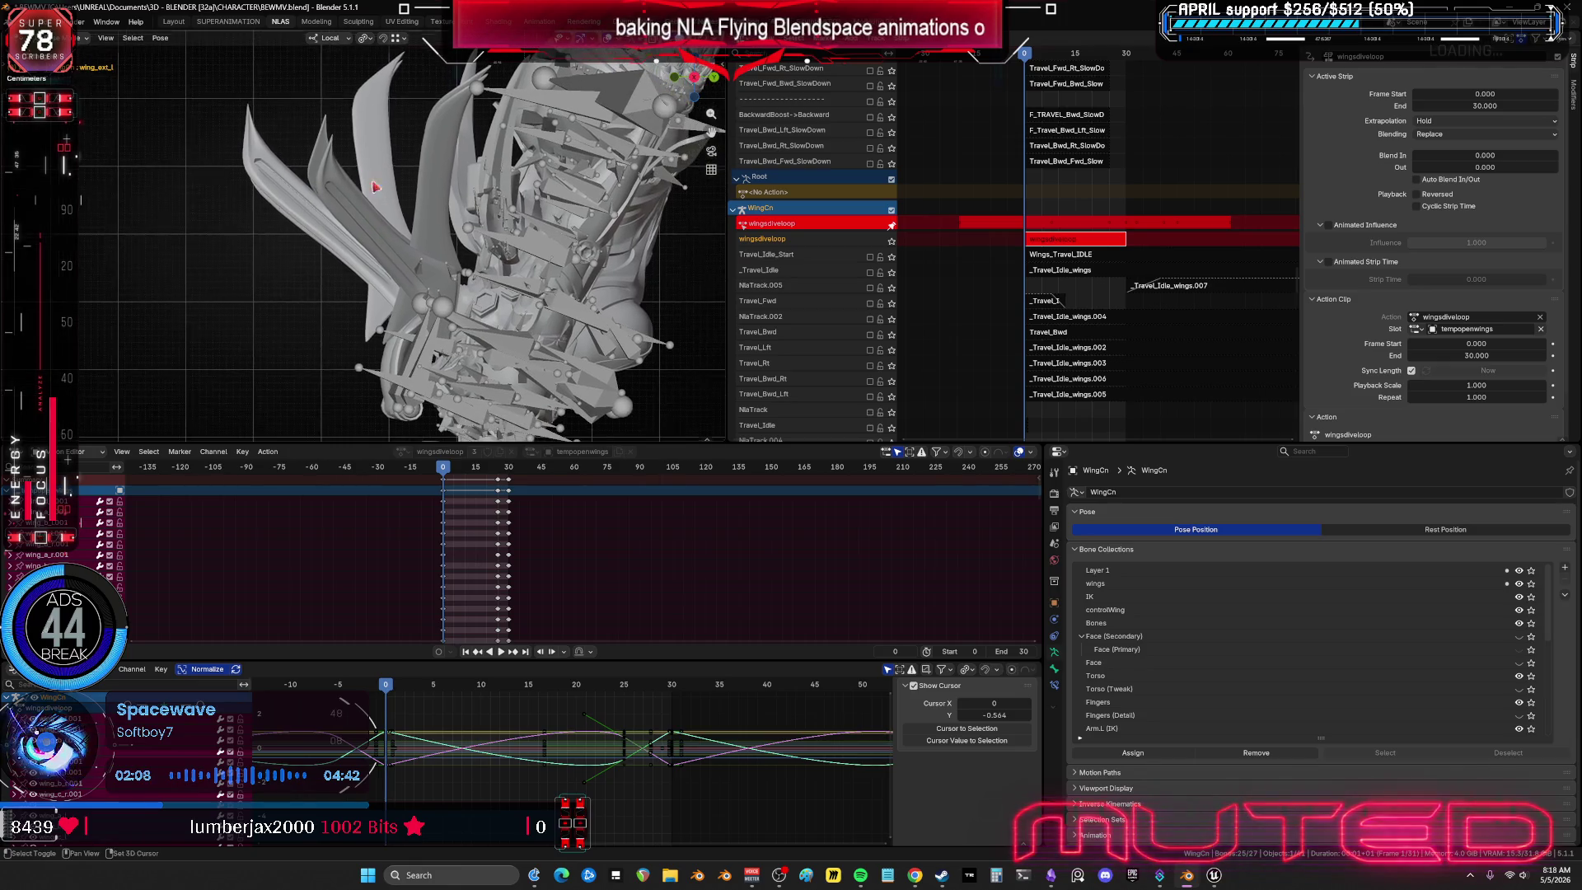
Check the bone's transform values and pose keyframing options, then show the tool panel.
key("n")
right_click(394, 183)
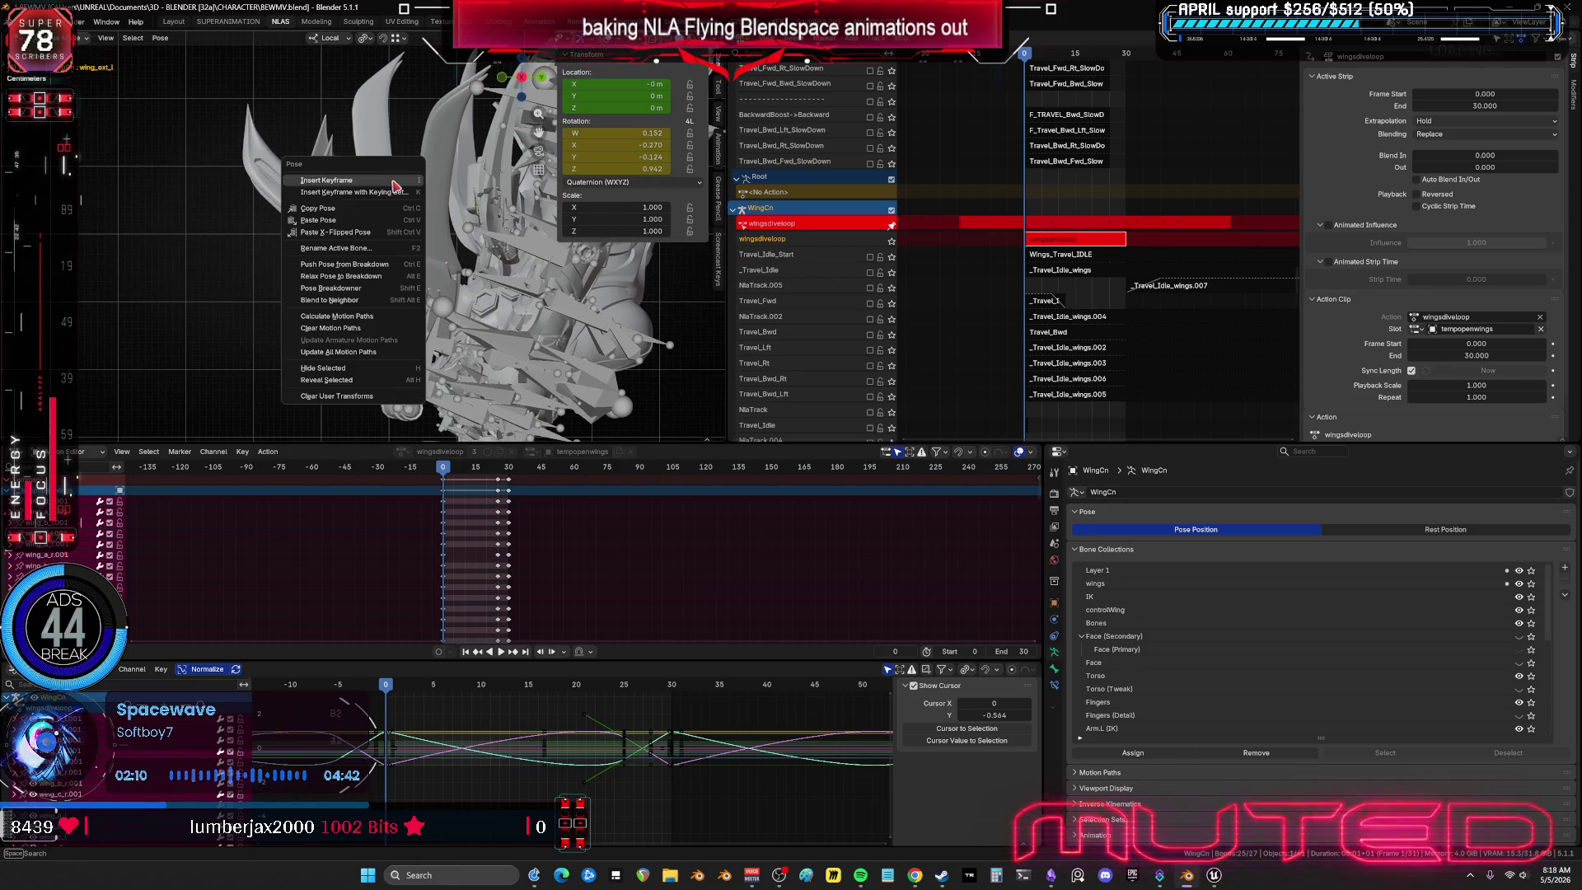
key("Escape")
key("n")
key("t")
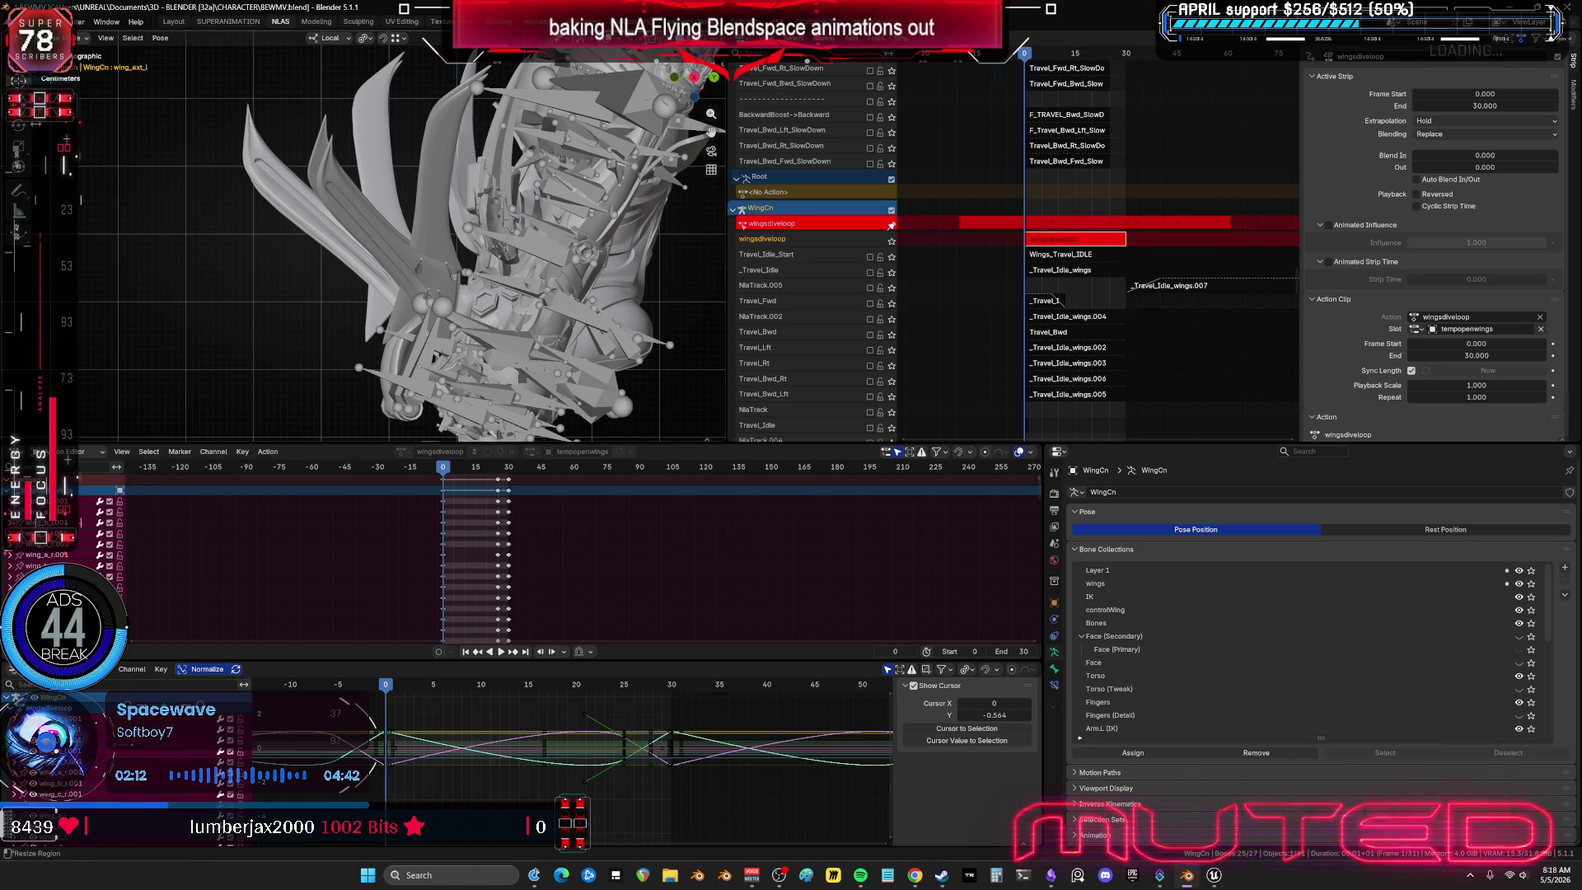
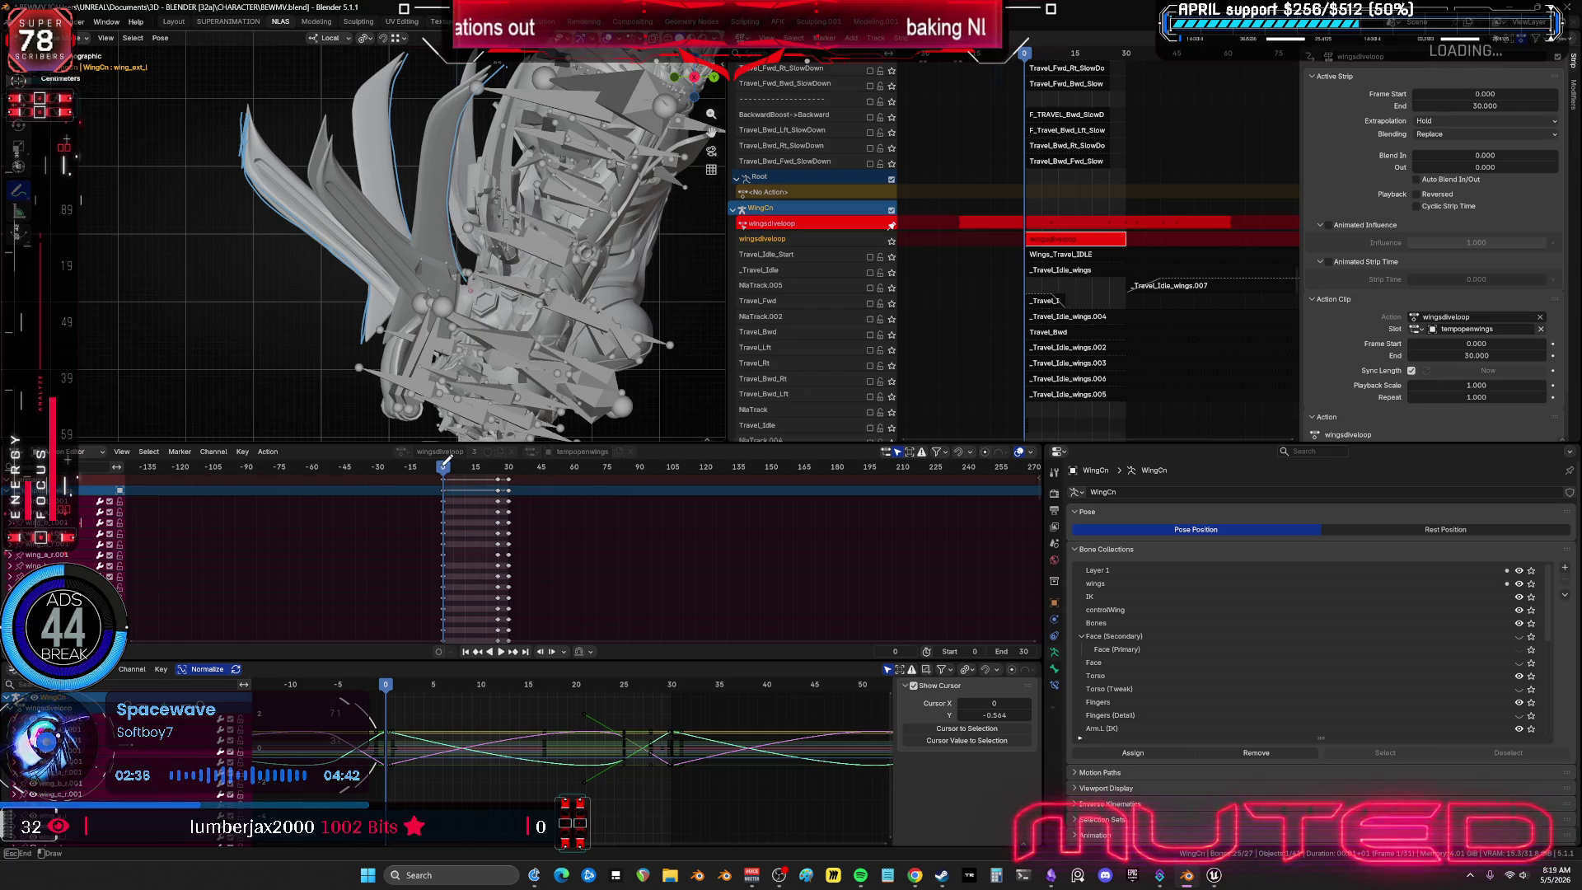
Scrub to frame 16, select two wing bones and frame the view on them.
left_click_drag(445, 473, 480, 478)
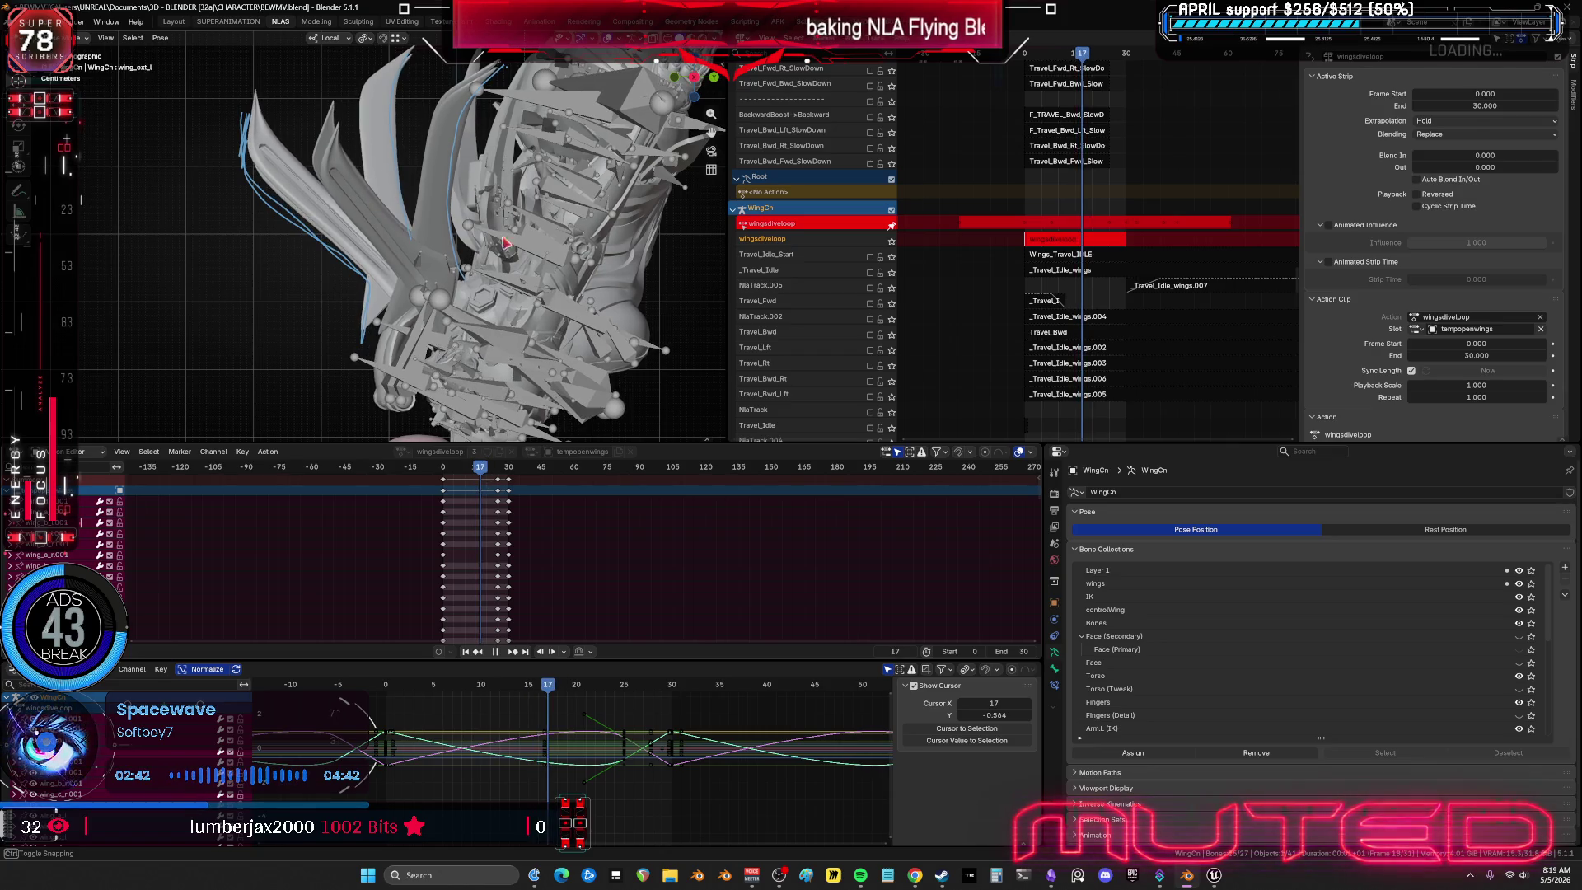
left_click_drag(582, 223, 576, 213)
middle_click_drag(575, 213, 548, 117)
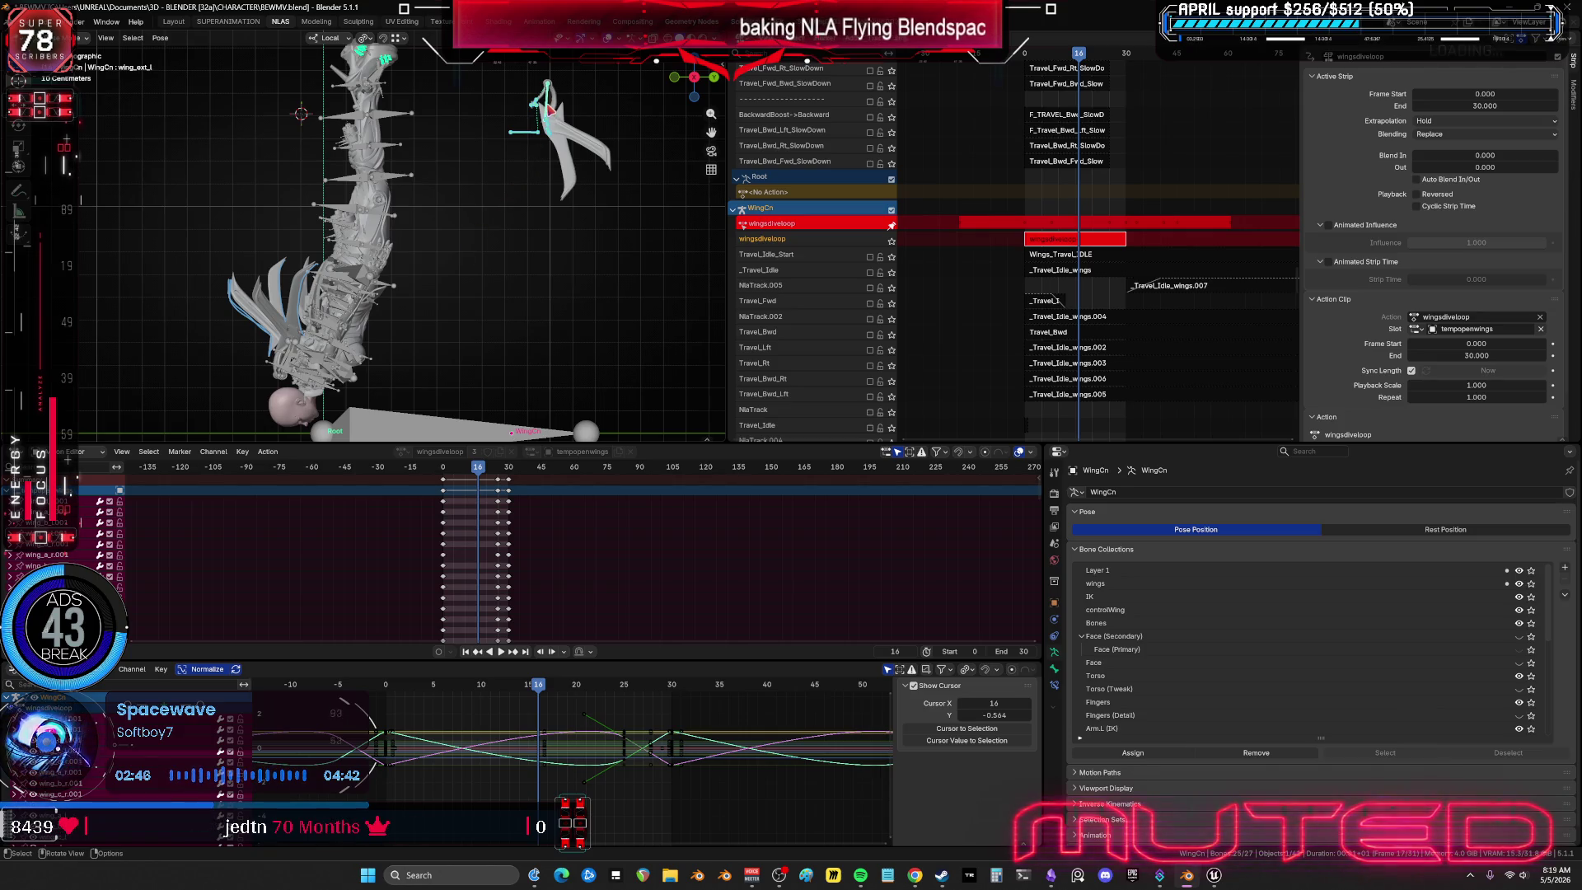
left_click(551, 111)
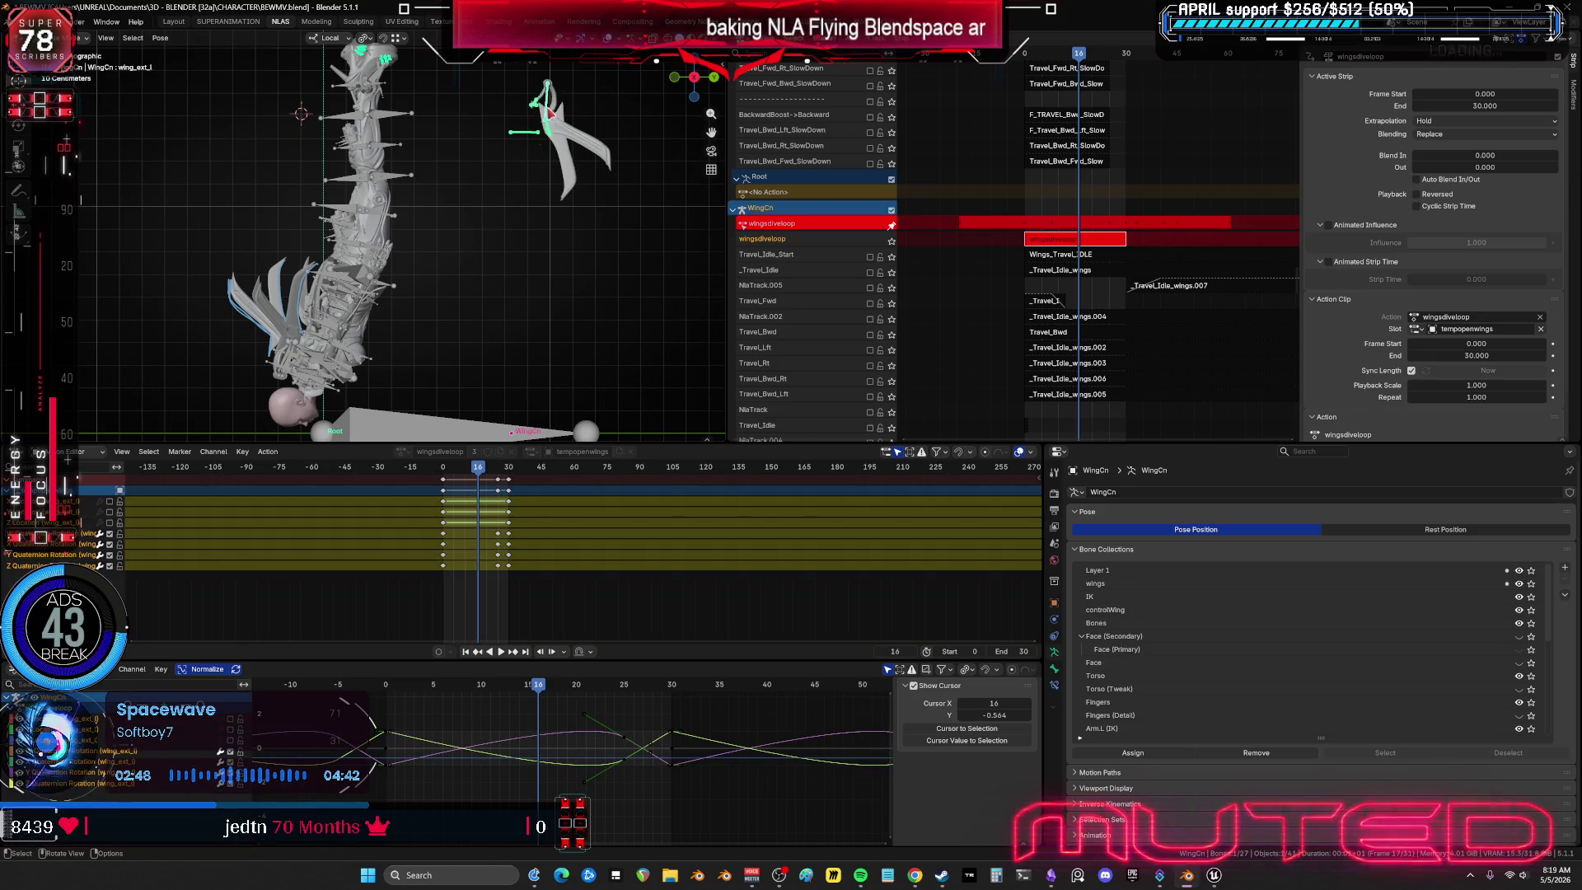
middle_click_drag(550, 111, 584, 119)
key("KP_Decimal")
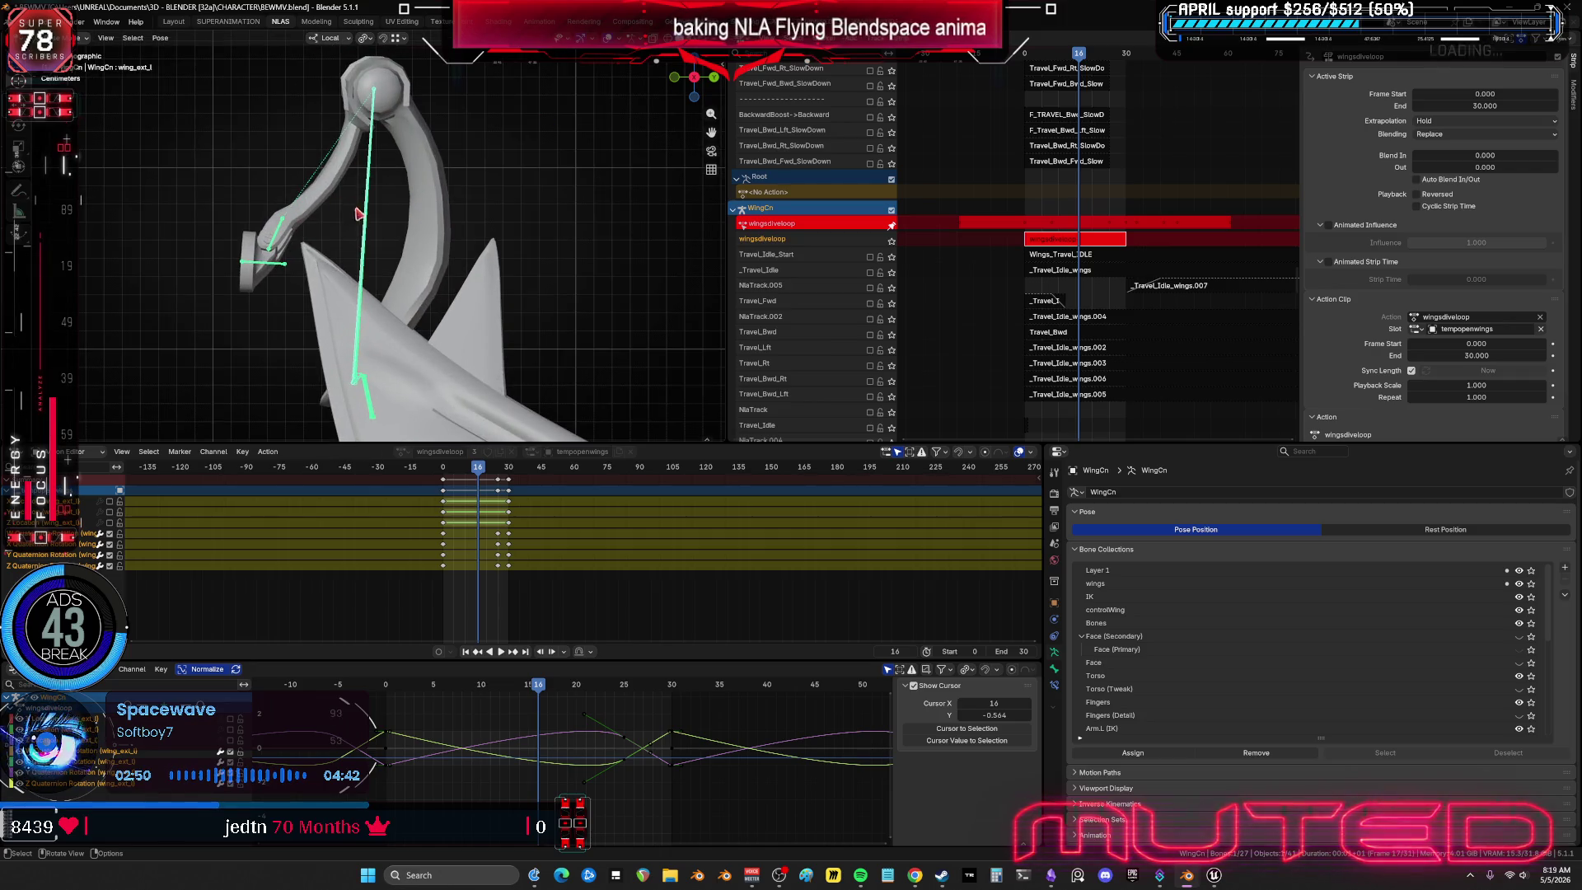
left_click_drag(394, 220, 347, 226)
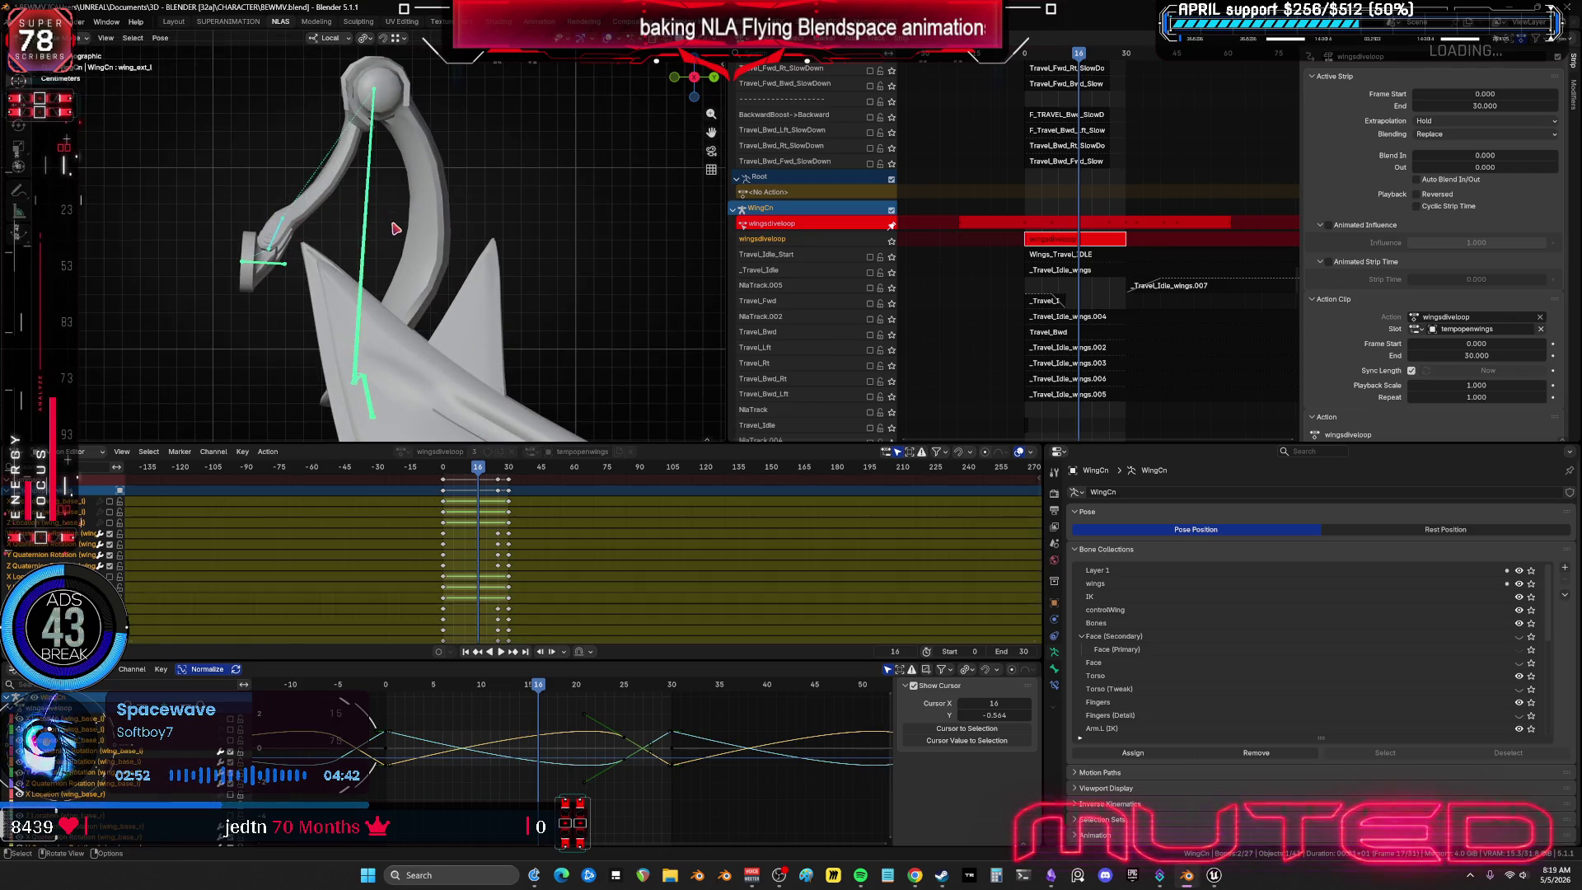
scroll(290, 365, "down", 3)
middle_click_drag(282, 377, 283, 240)
scroll(381, 296, "up", 5)
Rotate the wing bone into a new pose, select the outer wing bone, and maximize the 3D view.
key("r")
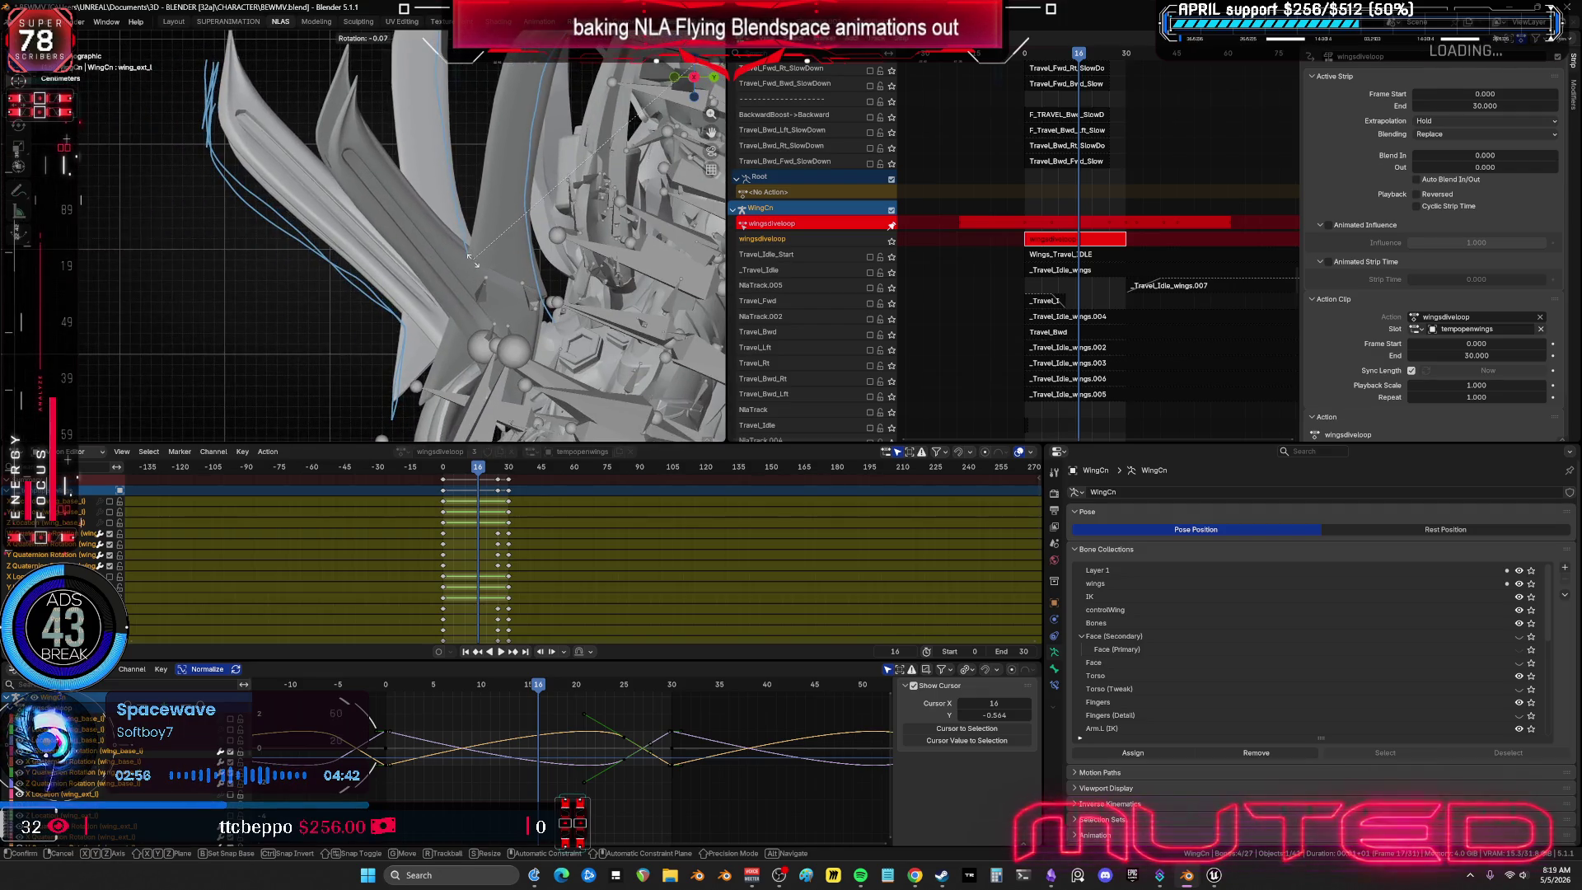
left_click(455, 187)
mouse_move(455, 186)
middle_mouse_down()
mouse_move(467, 229)
mouse_move(522, 177)
middle_mouse_up()
scroll(462, 201, "up", 2)
scroll(465, 229, "down", 3)
left_click(608, 196)
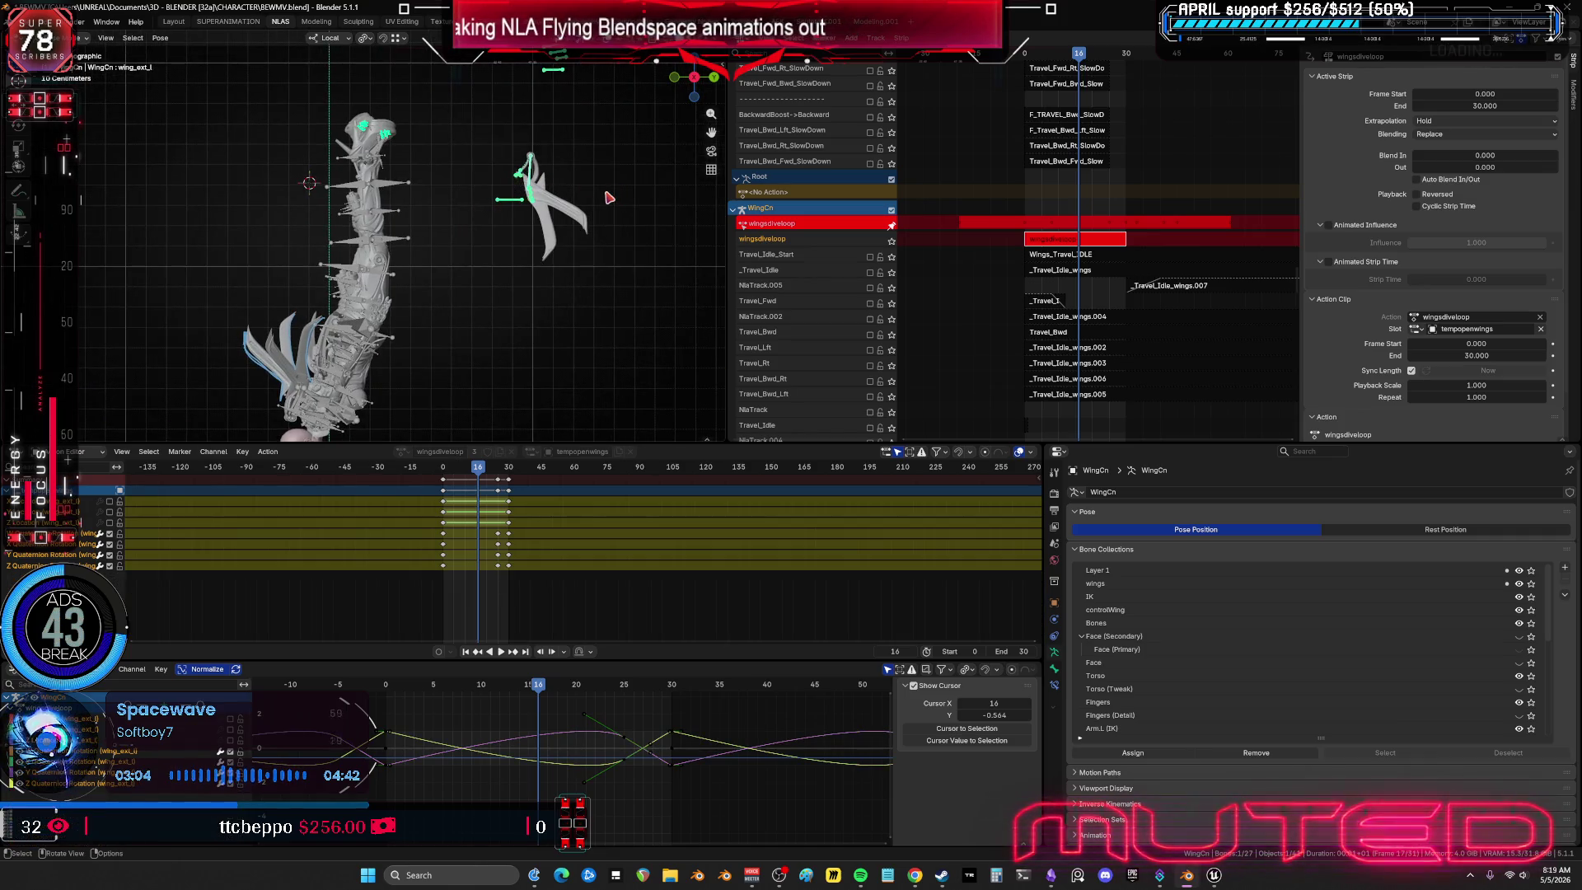
scroll(582, 205, "up", 2)
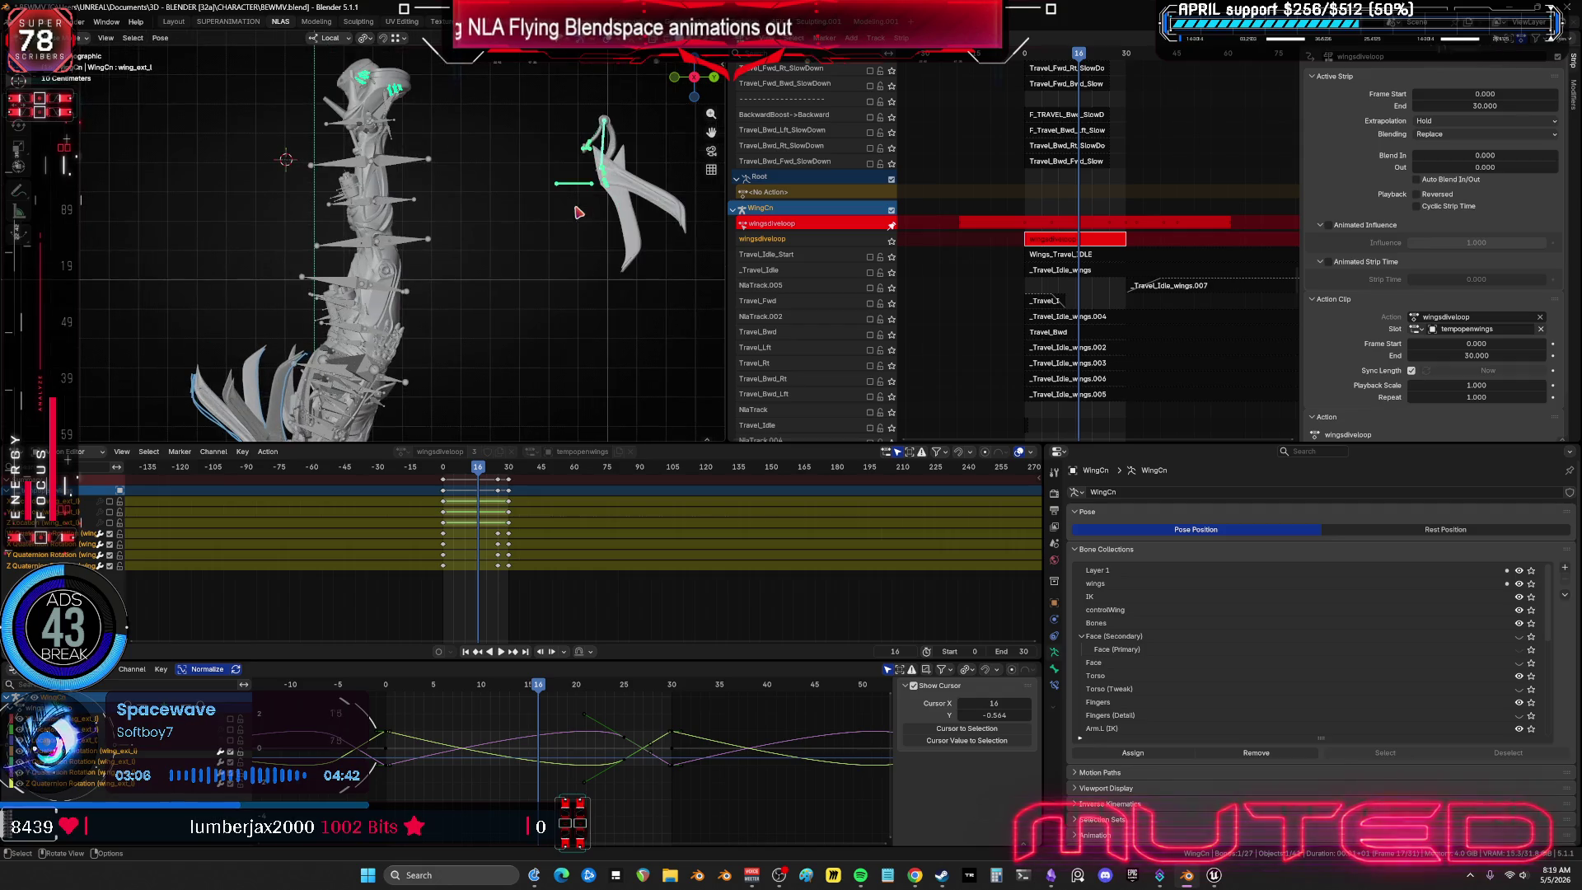
key("ctrl+space")
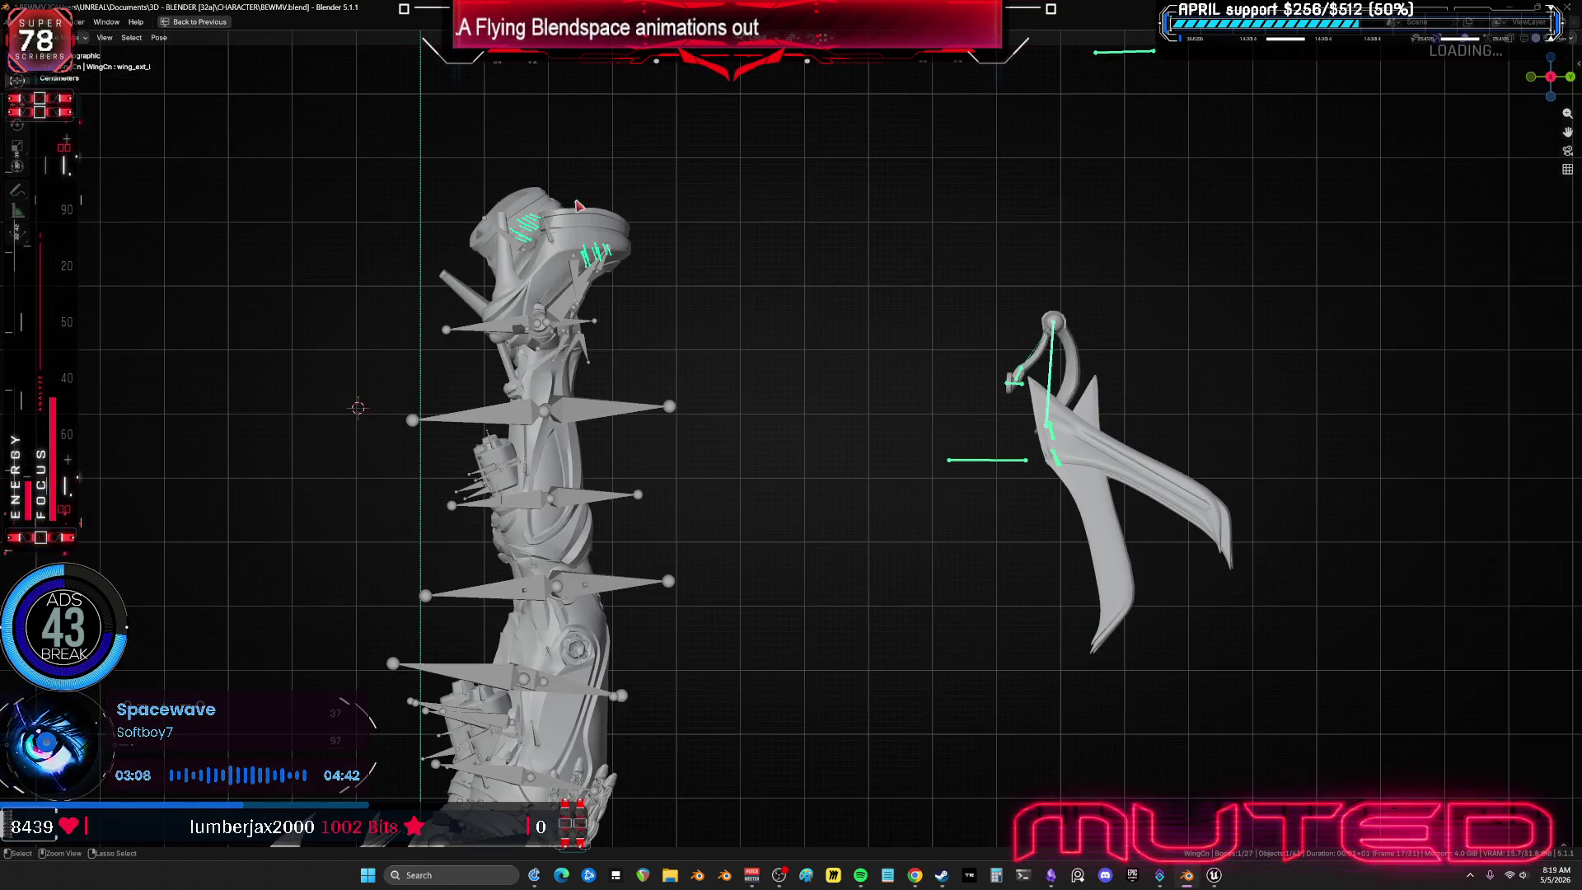
Zoom in on the wing blade and give the wing bone a first rotation.
scroll(868, 332, "up", 5)
mouse_move(868, 332)
middle_mouse_down("shift")
mouse_move(601, 275)
mouse_move(536, 329)
mouse_move(451, 266)
middle_mouse_up("shift")
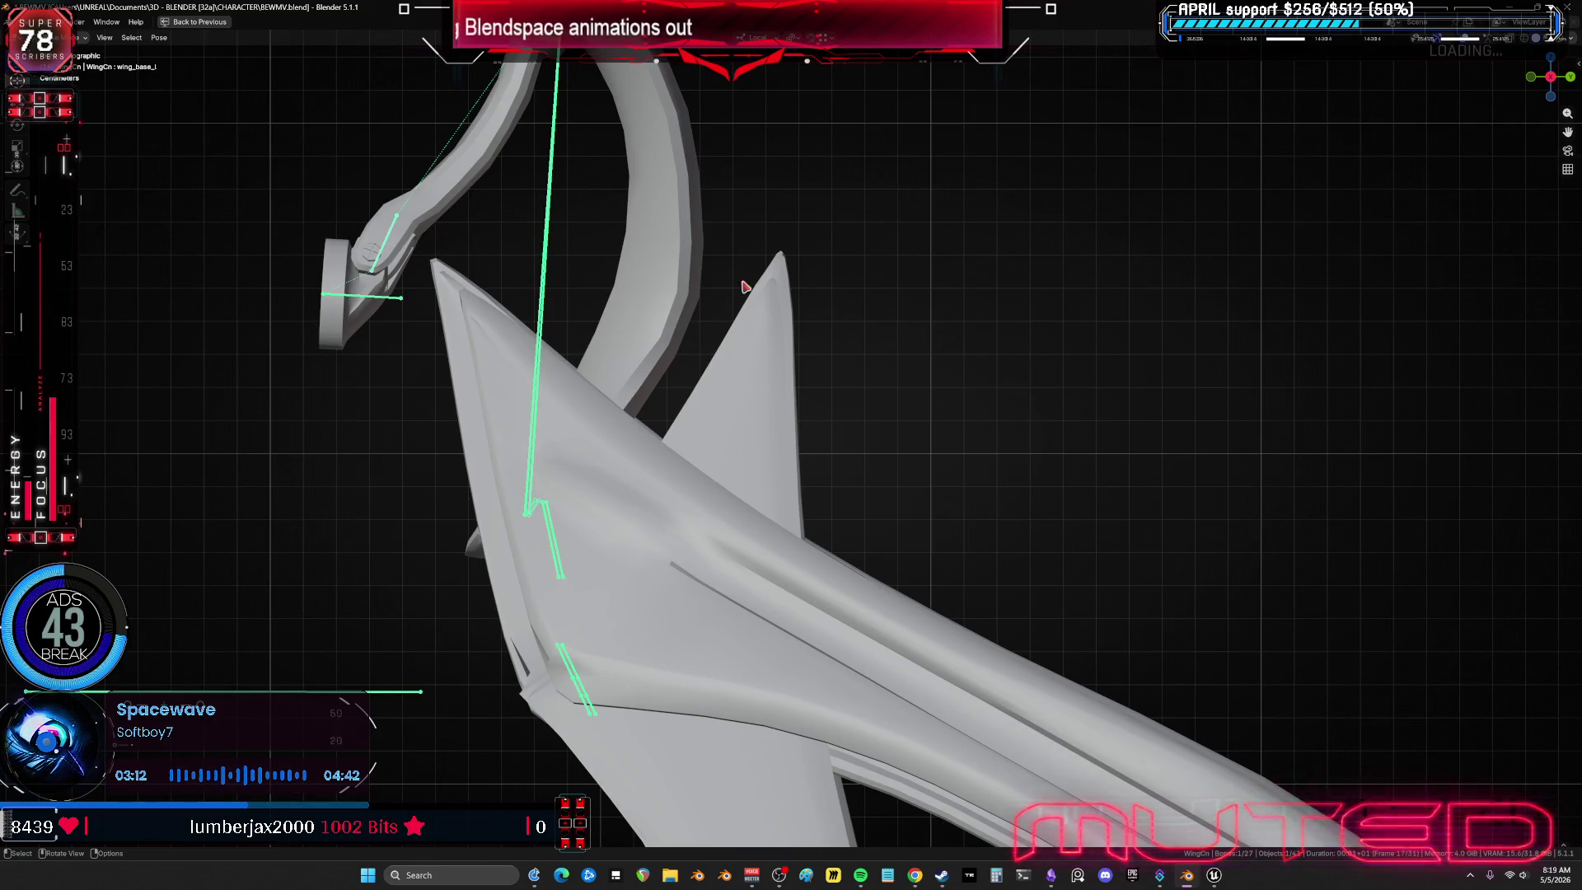
key("r")
left_click(813, 351)
mouse_move(809, 363)
middle_mouse_down()
mouse_move(874, 355)
mouse_move(795, 339)
middle_mouse_up()
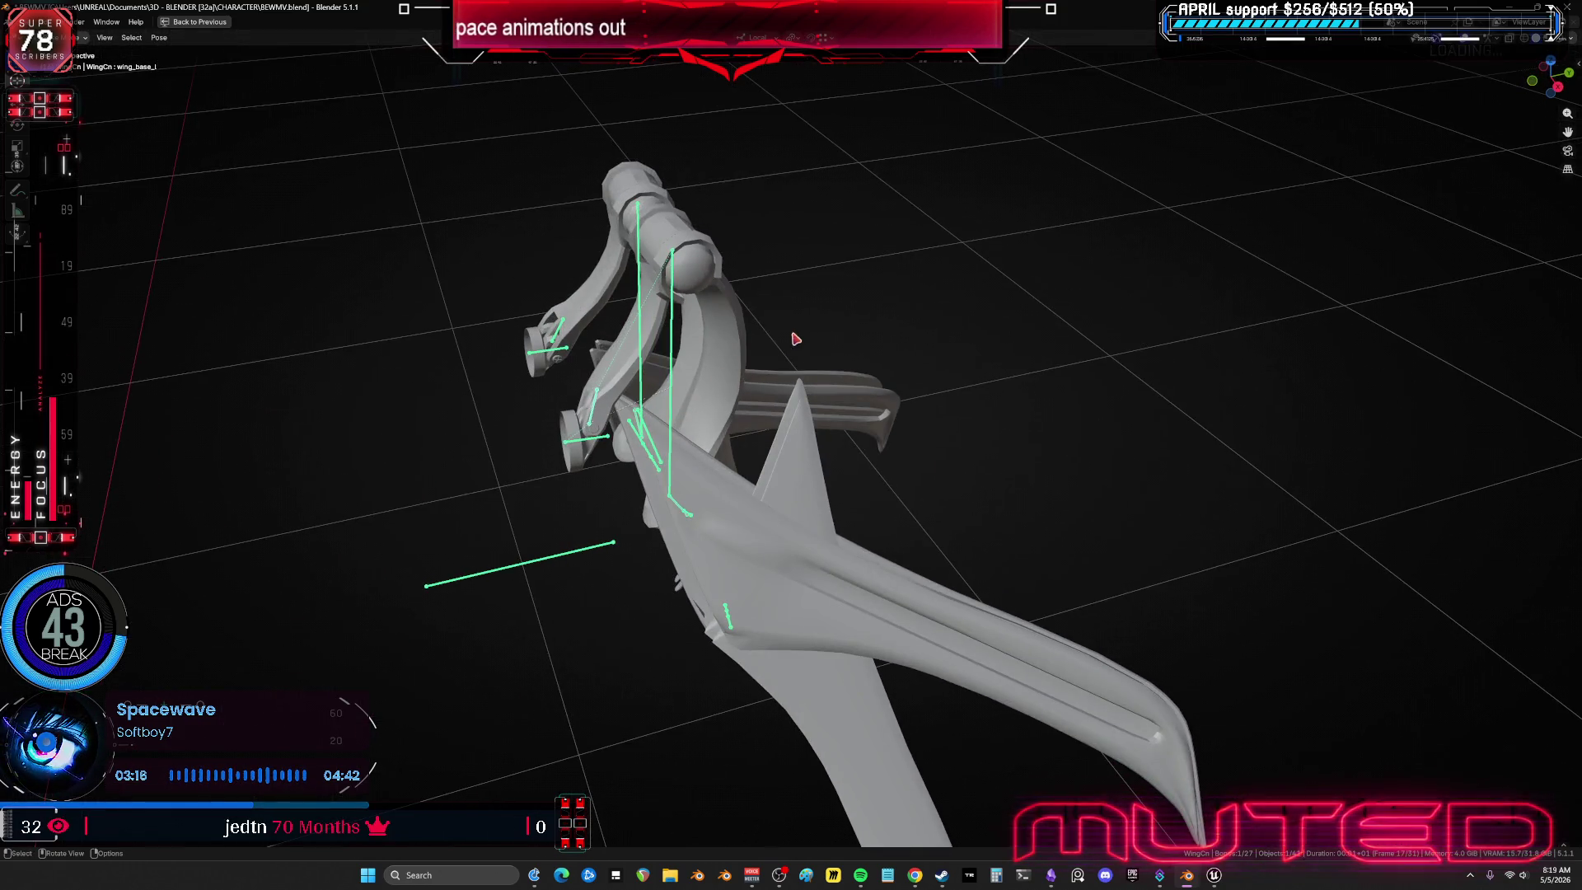
Swing the wing bone around its local X axis.
key("r")
key("z")
key("z")
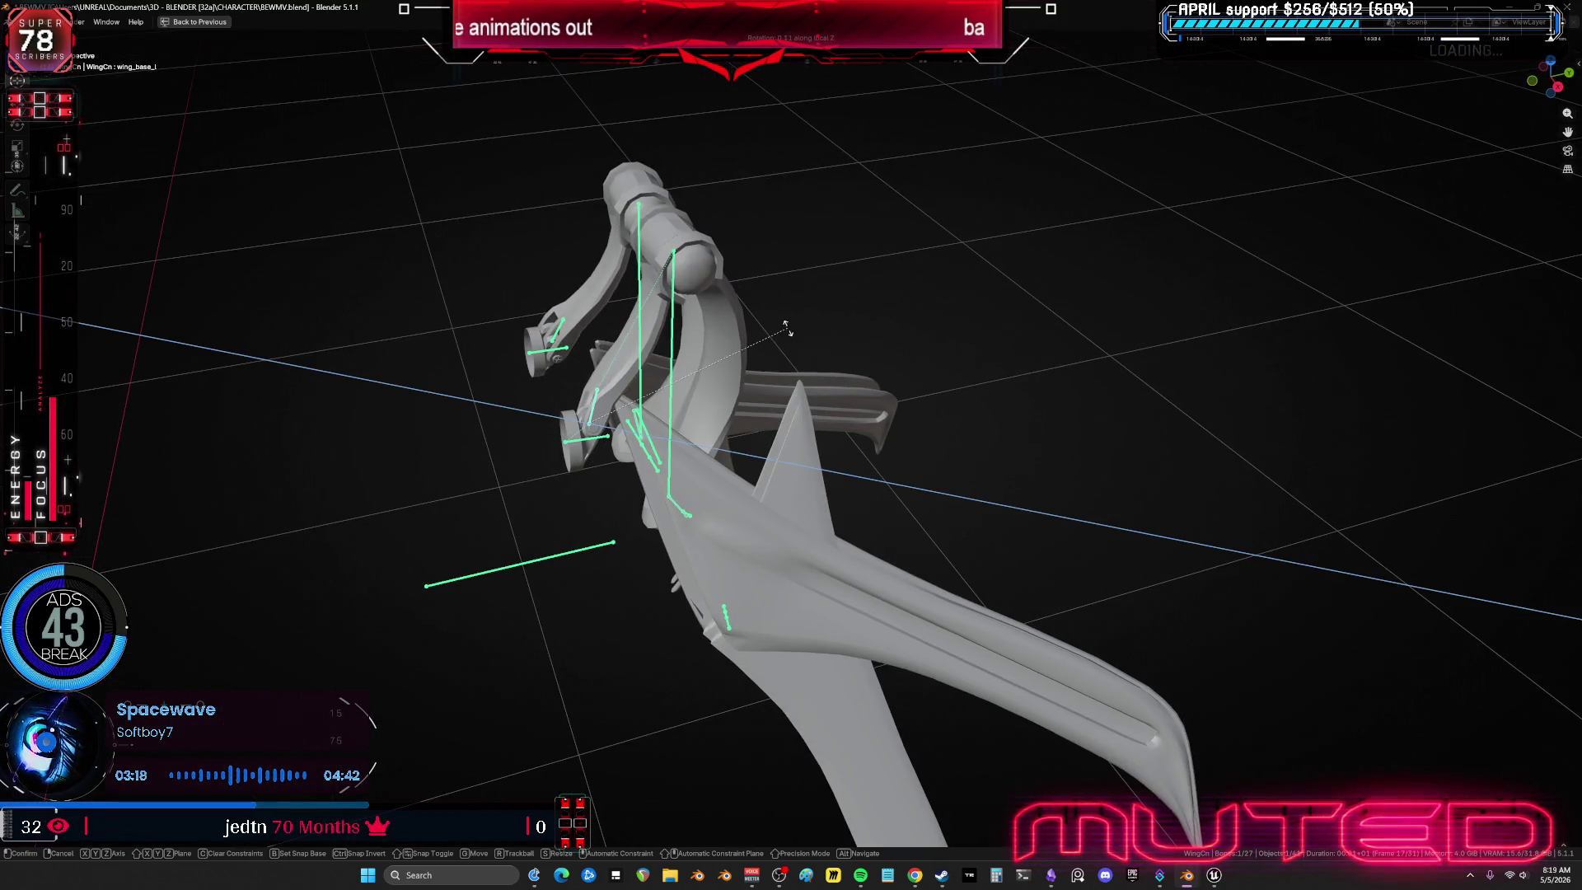
key("x")
key("x")
middle_click_drag(787, 327, 787, 402)
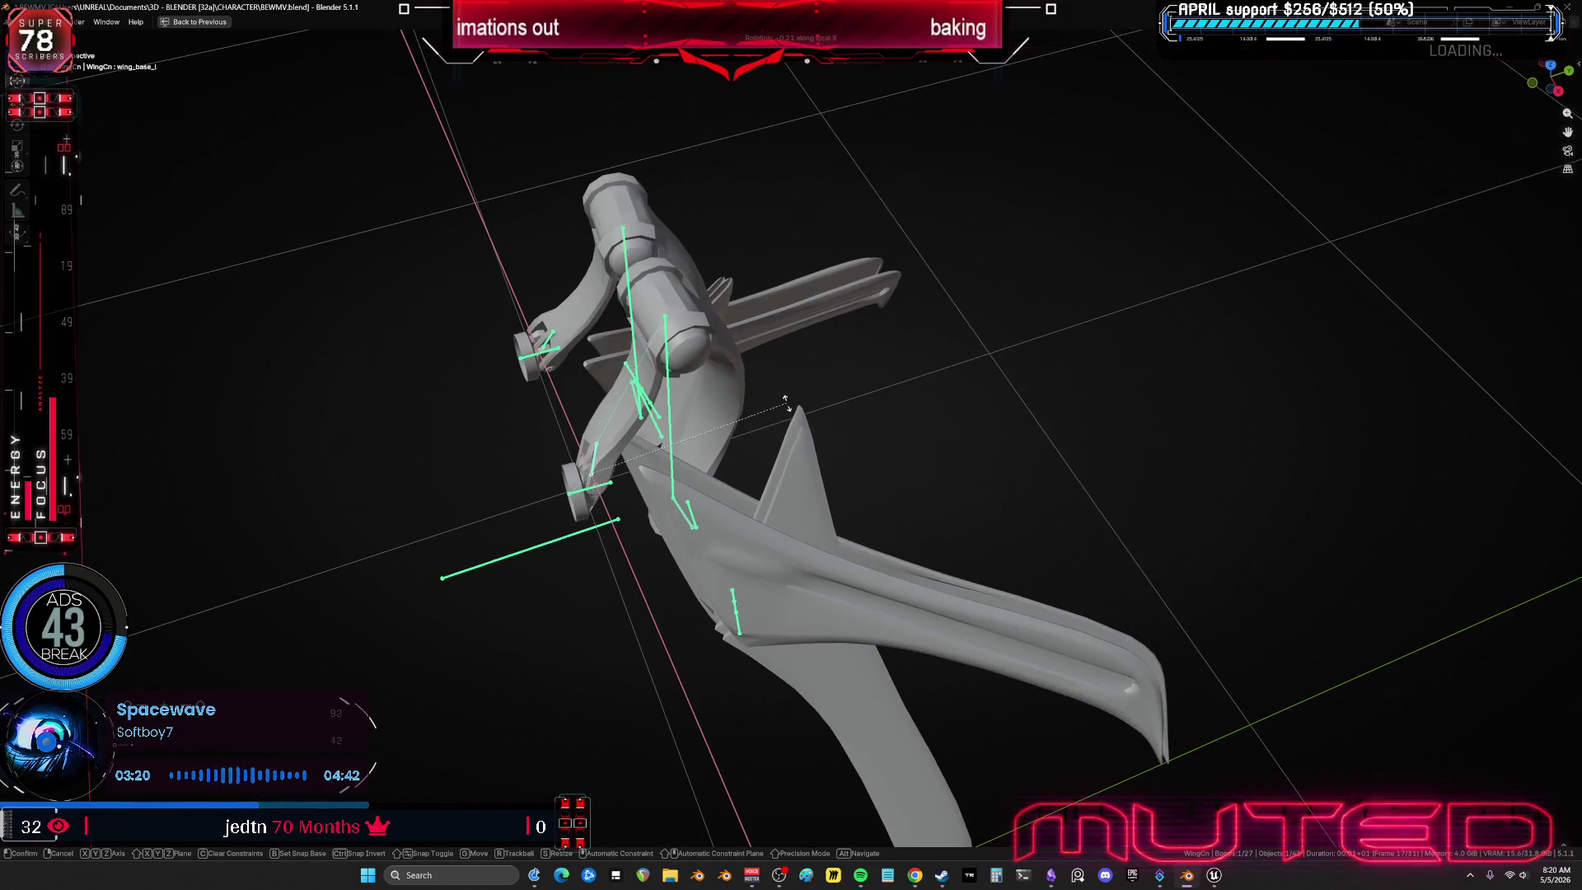
left_click(743, 566)
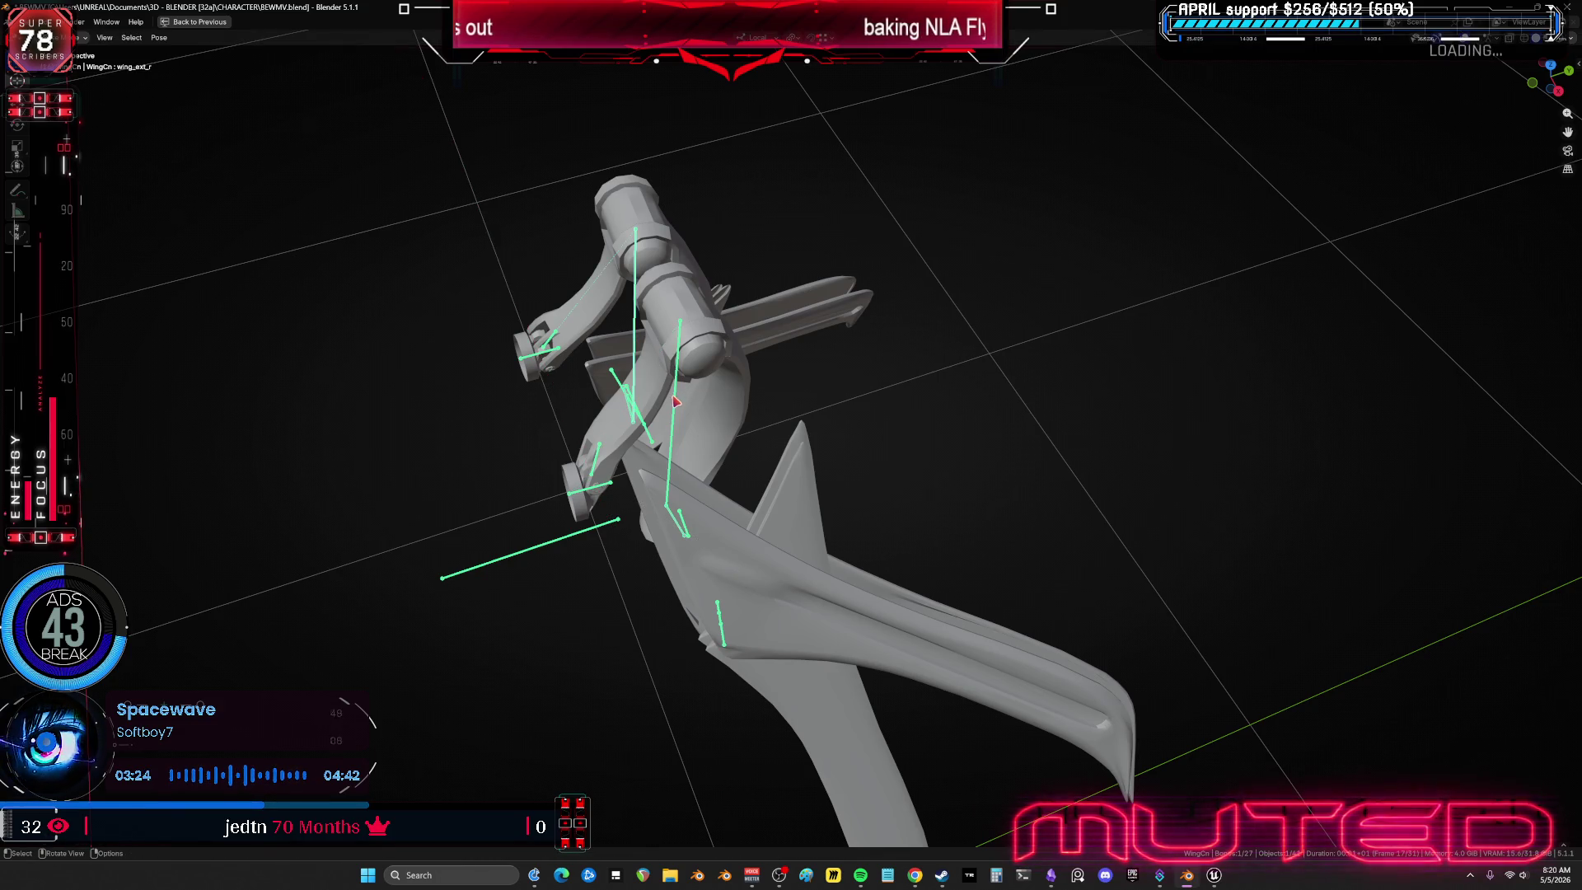
Rotate the wing further on local X, key the rotation, and restore the full layout.
key("r")
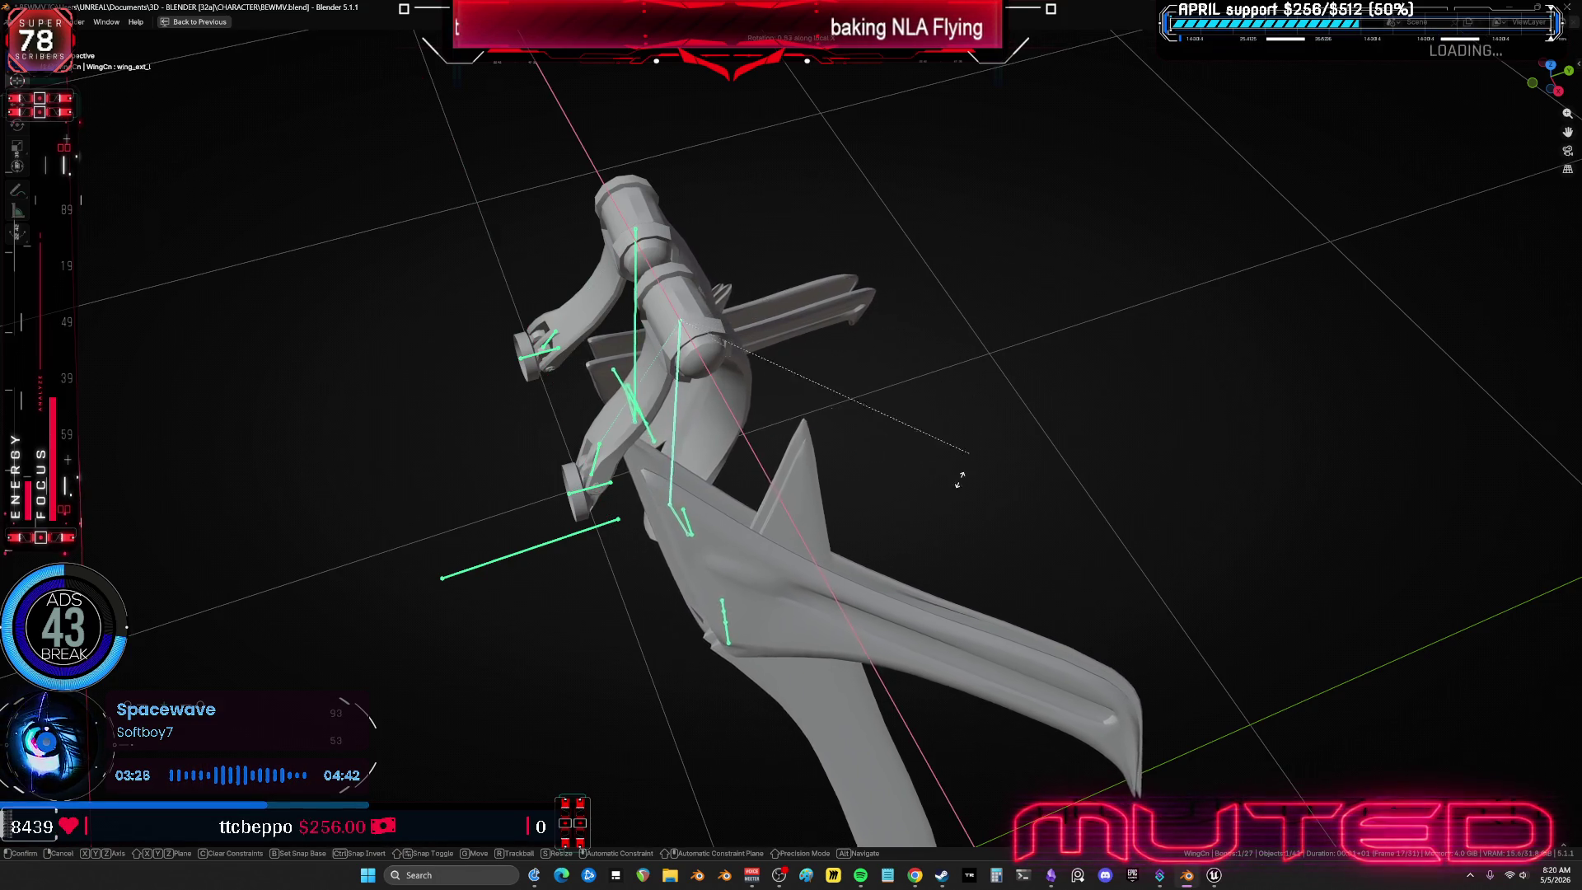
key("x")
key("x")
left_click(644, 283)
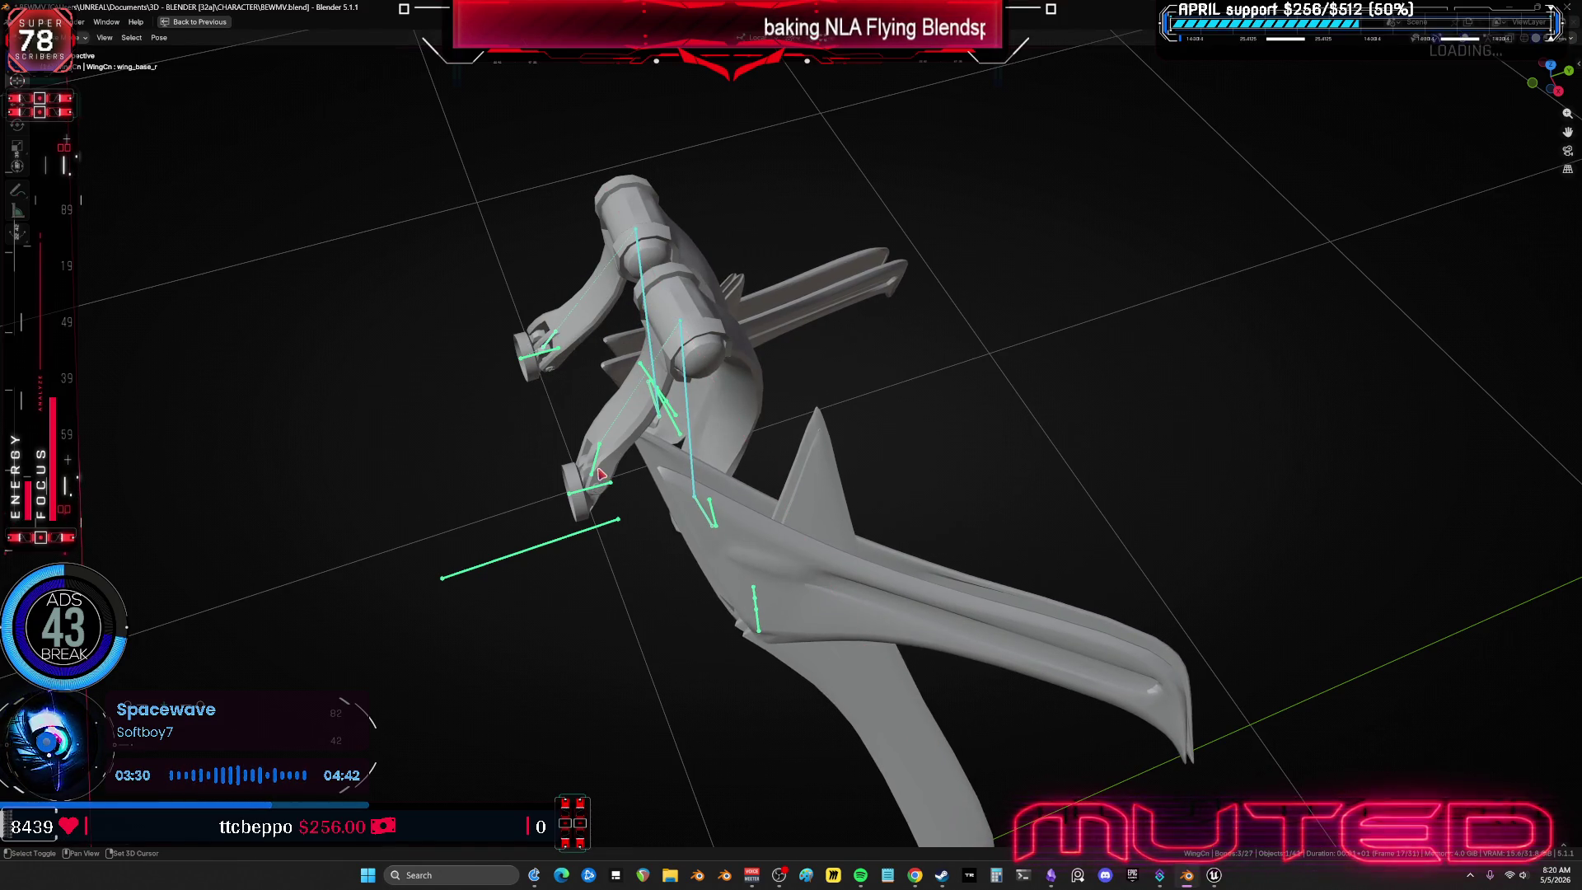
key("k")
mouse_move(515, 371)
middle_mouse_down()
mouse_move(548, 325)
mouse_move(519, 324)
mouse_move(582, 314)
mouse_move(492, 388)
mouse_move(446, 543)
middle_mouse_up()
key("ctrl+space")
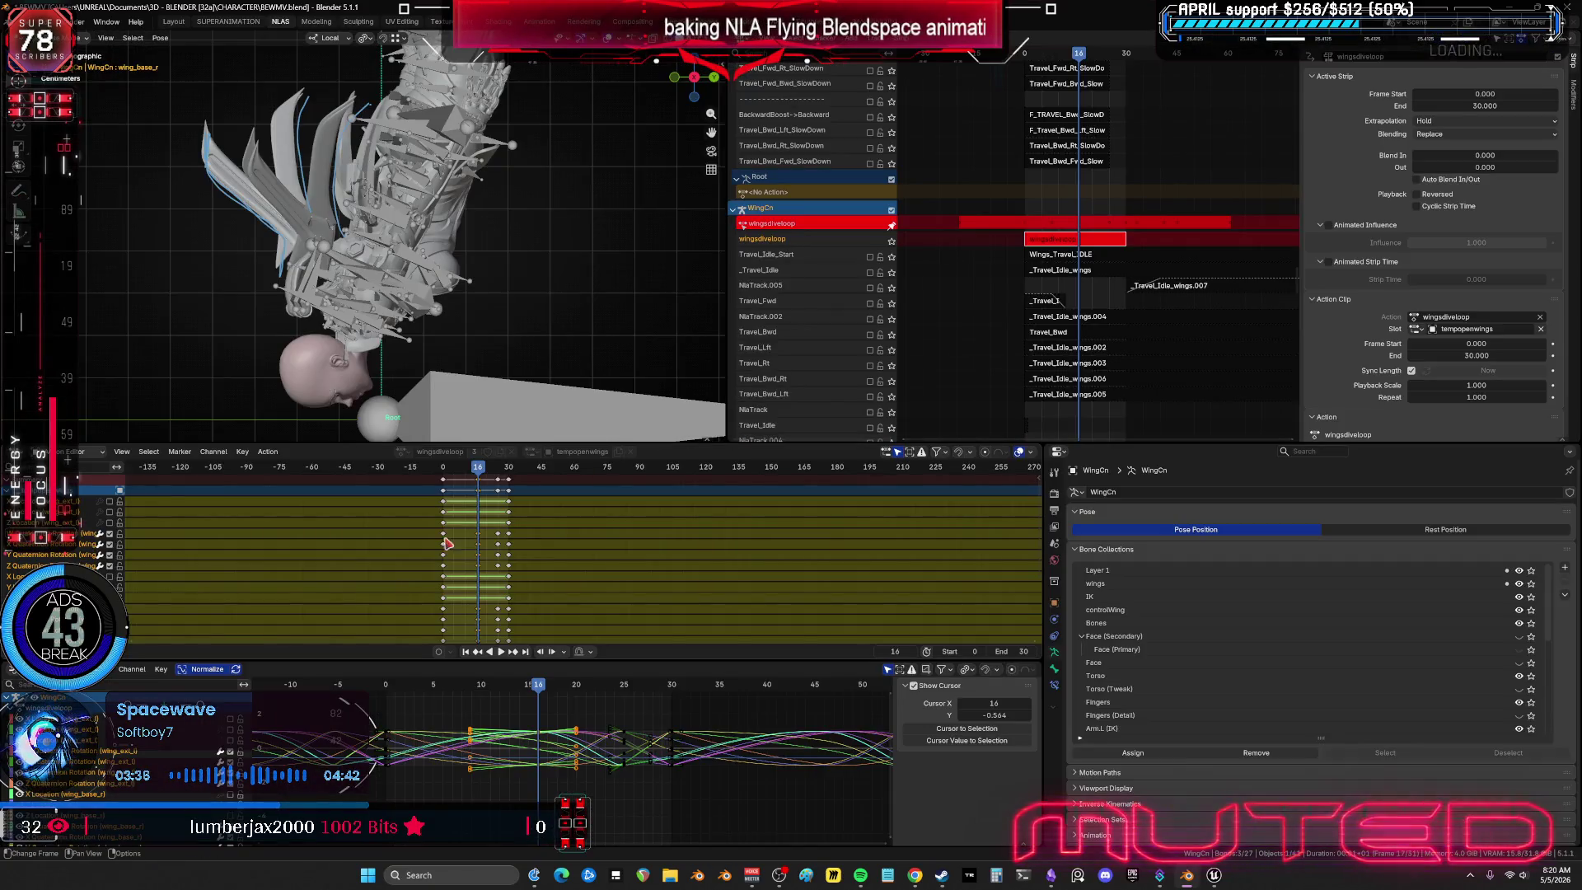
Play the loop, stop at frame 14, and key a breakdown wing rotation there.
key("space")
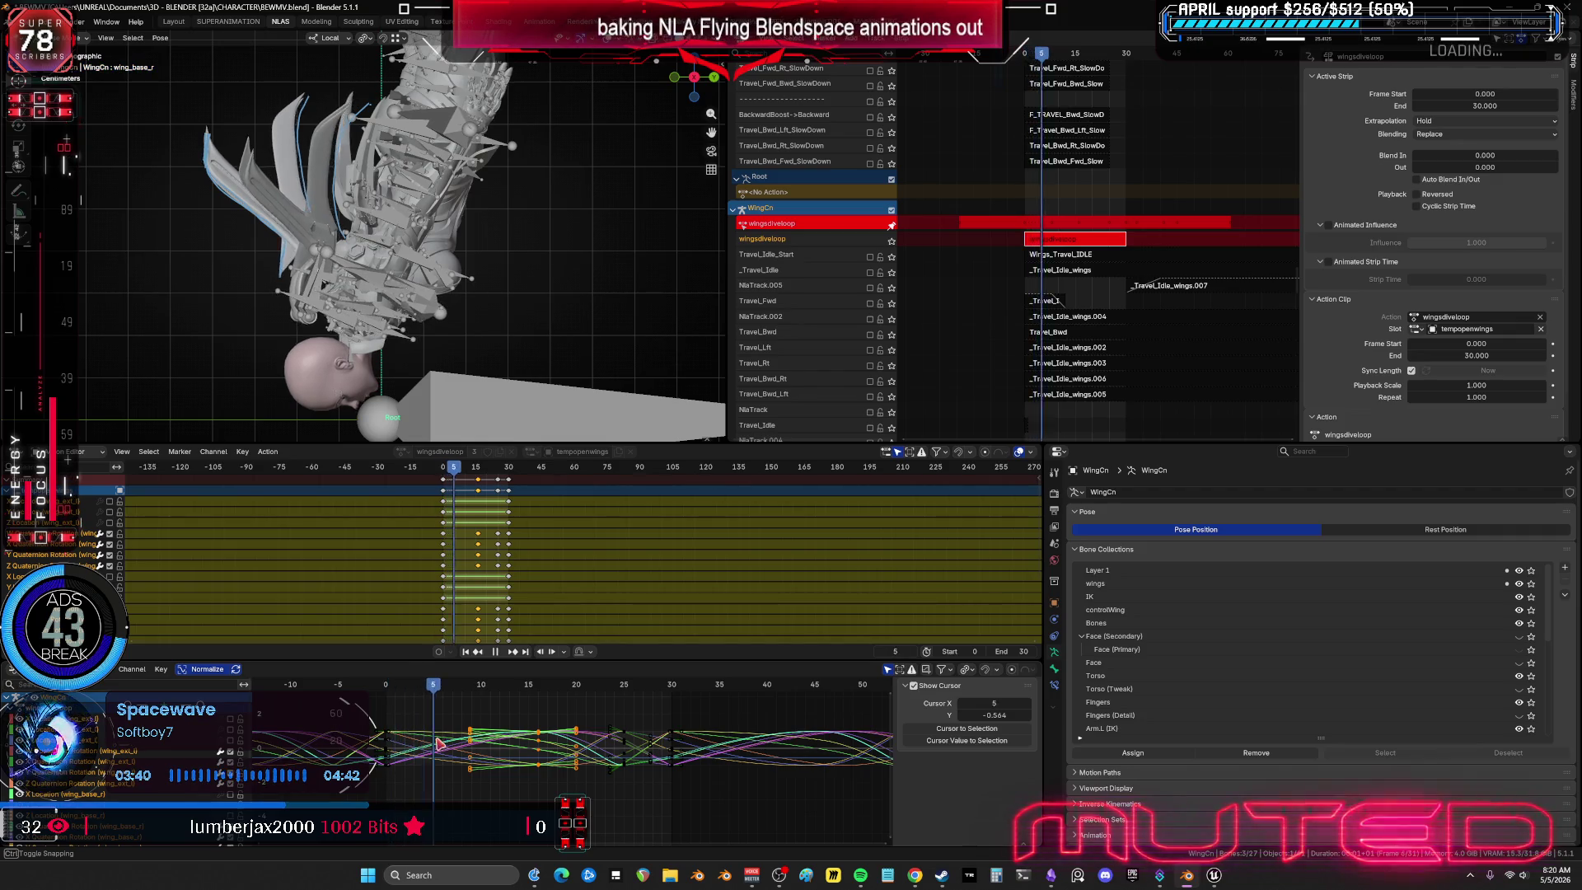
key("space")
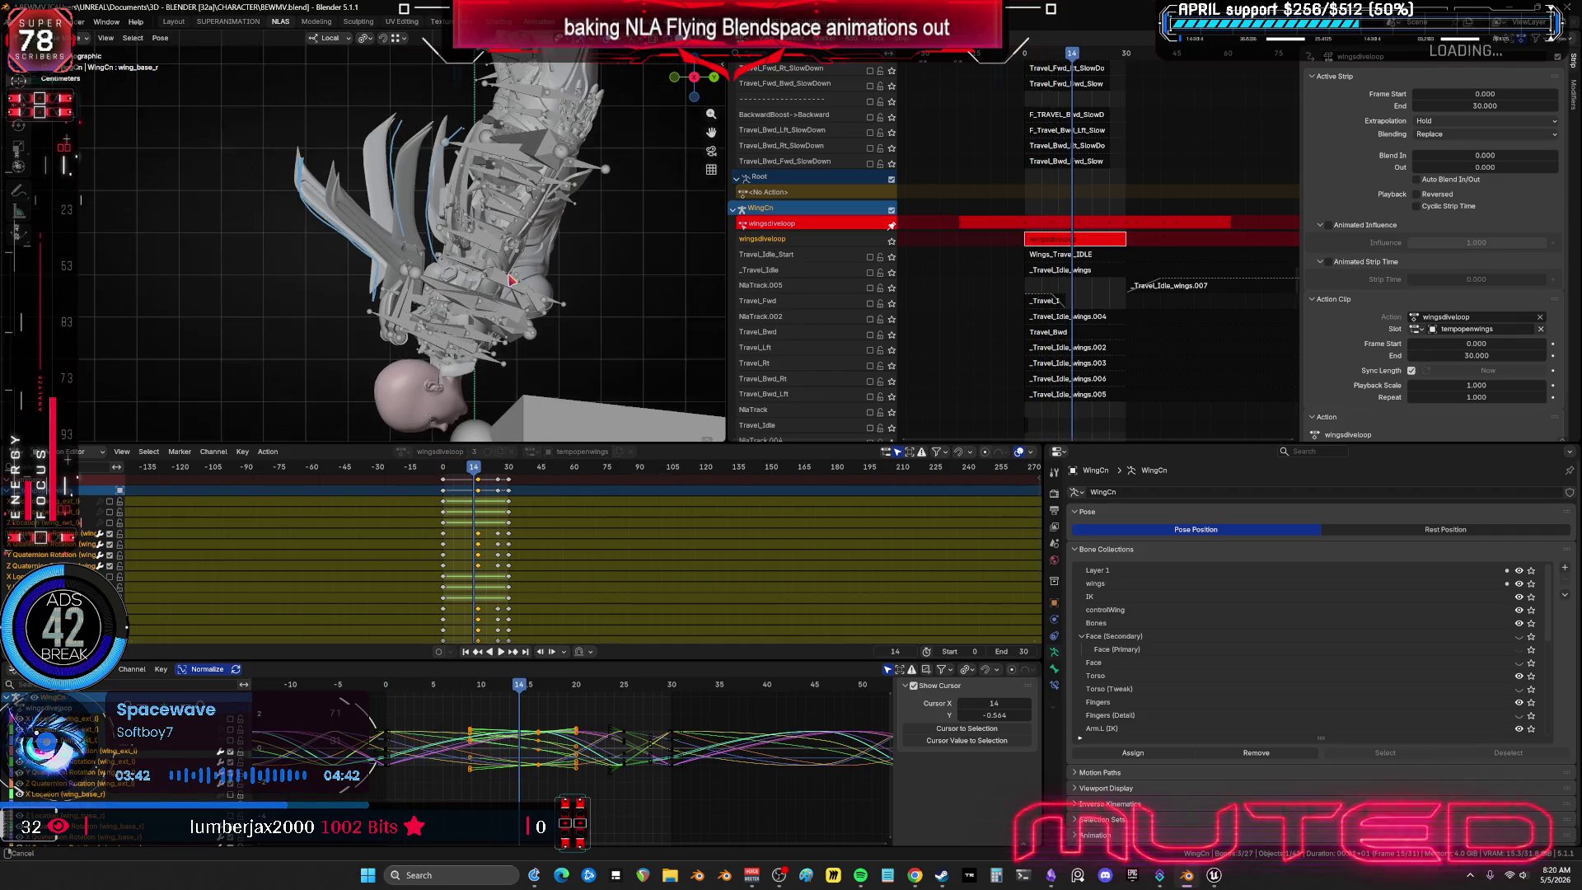
key("KP_Decimal")
key("shift+e")
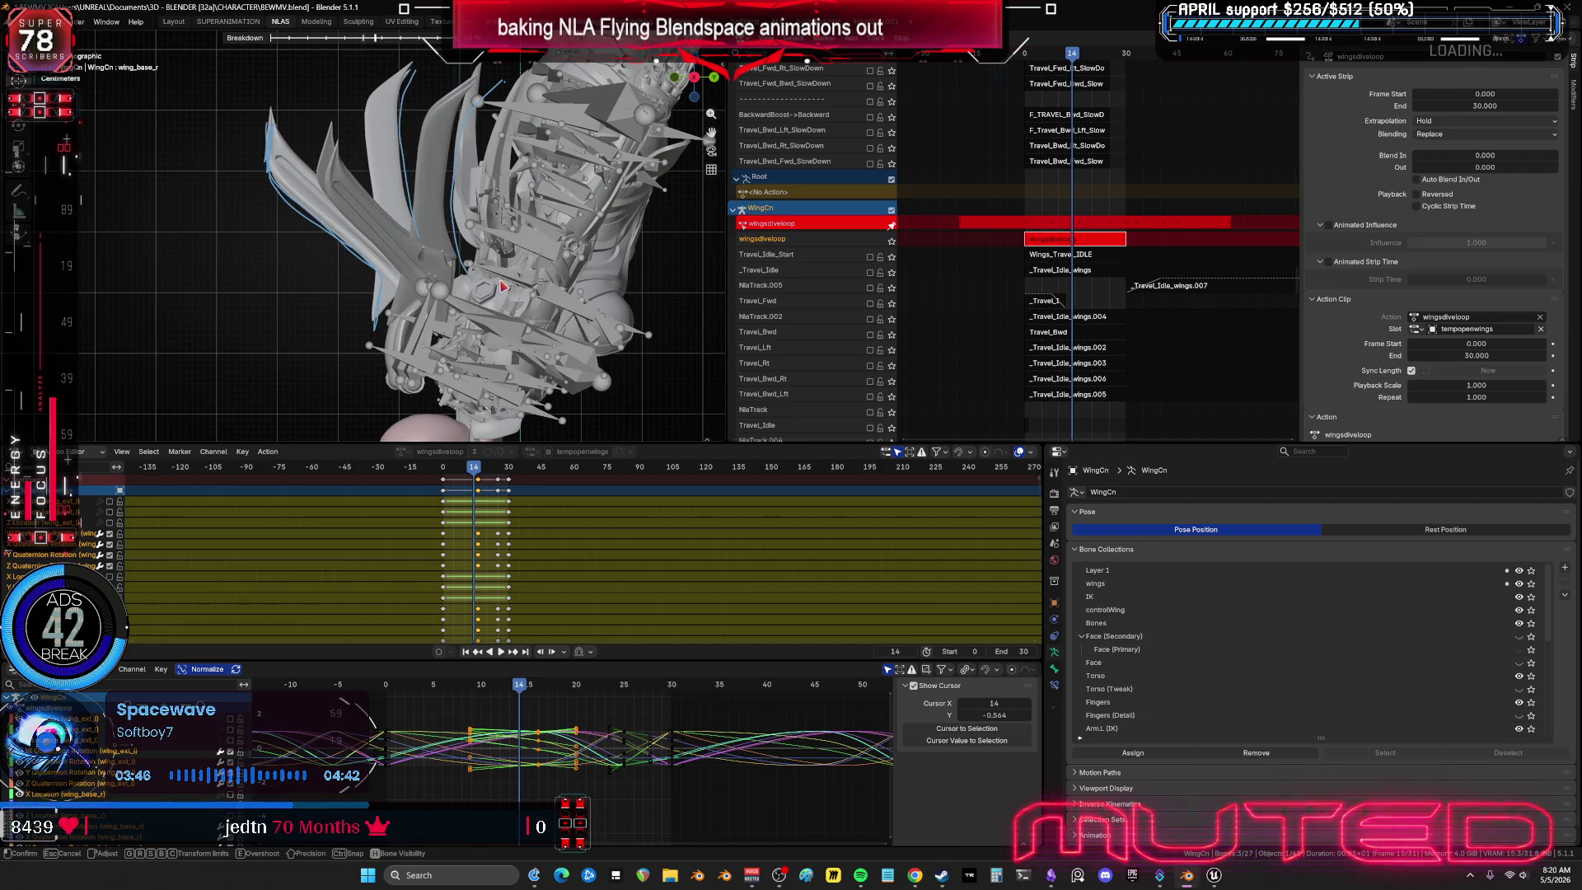
left_click(504, 286)
key("k")
key("Return")
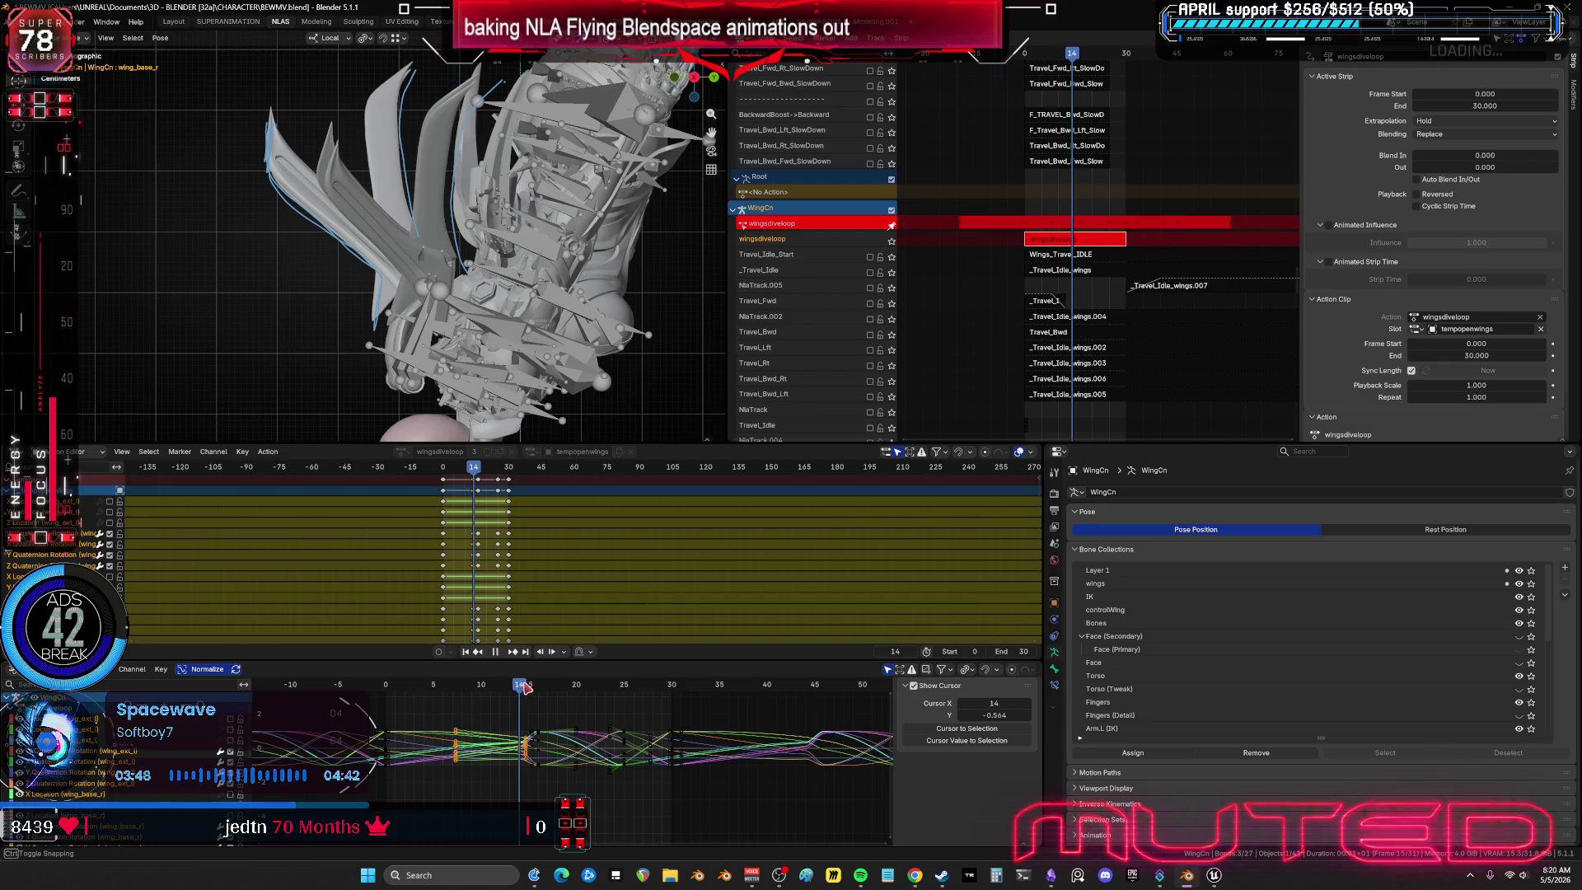
Blend and key a breakdown wing pose at frame 16.
left_click_drag(524, 687, 537, 686)
key("shift+e")
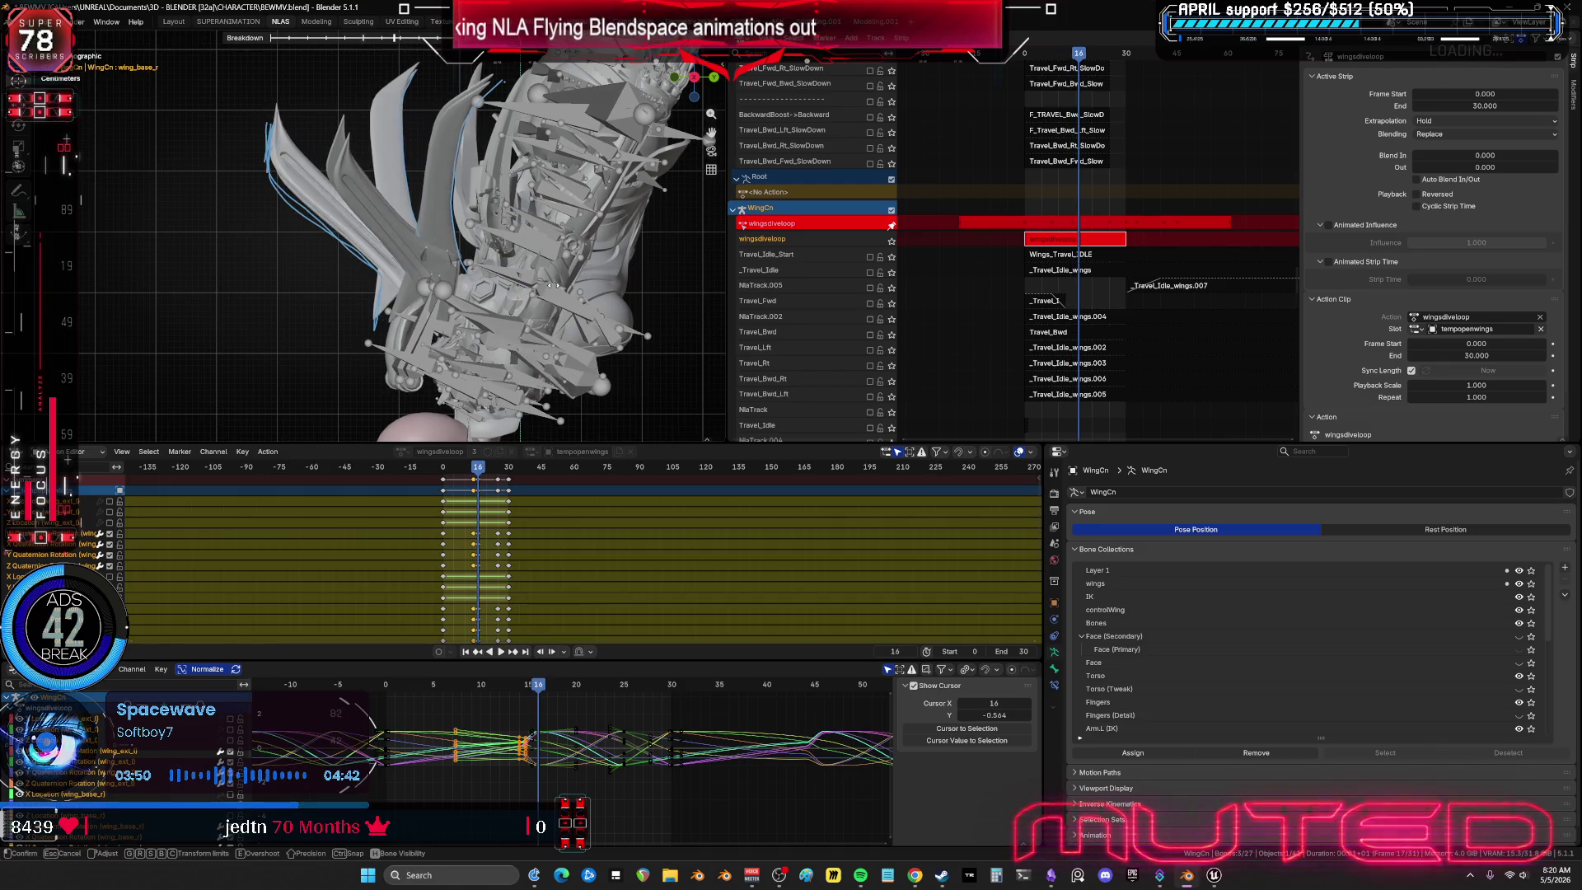
left_click(495, 307)
key("k")
key("ctrl+z")
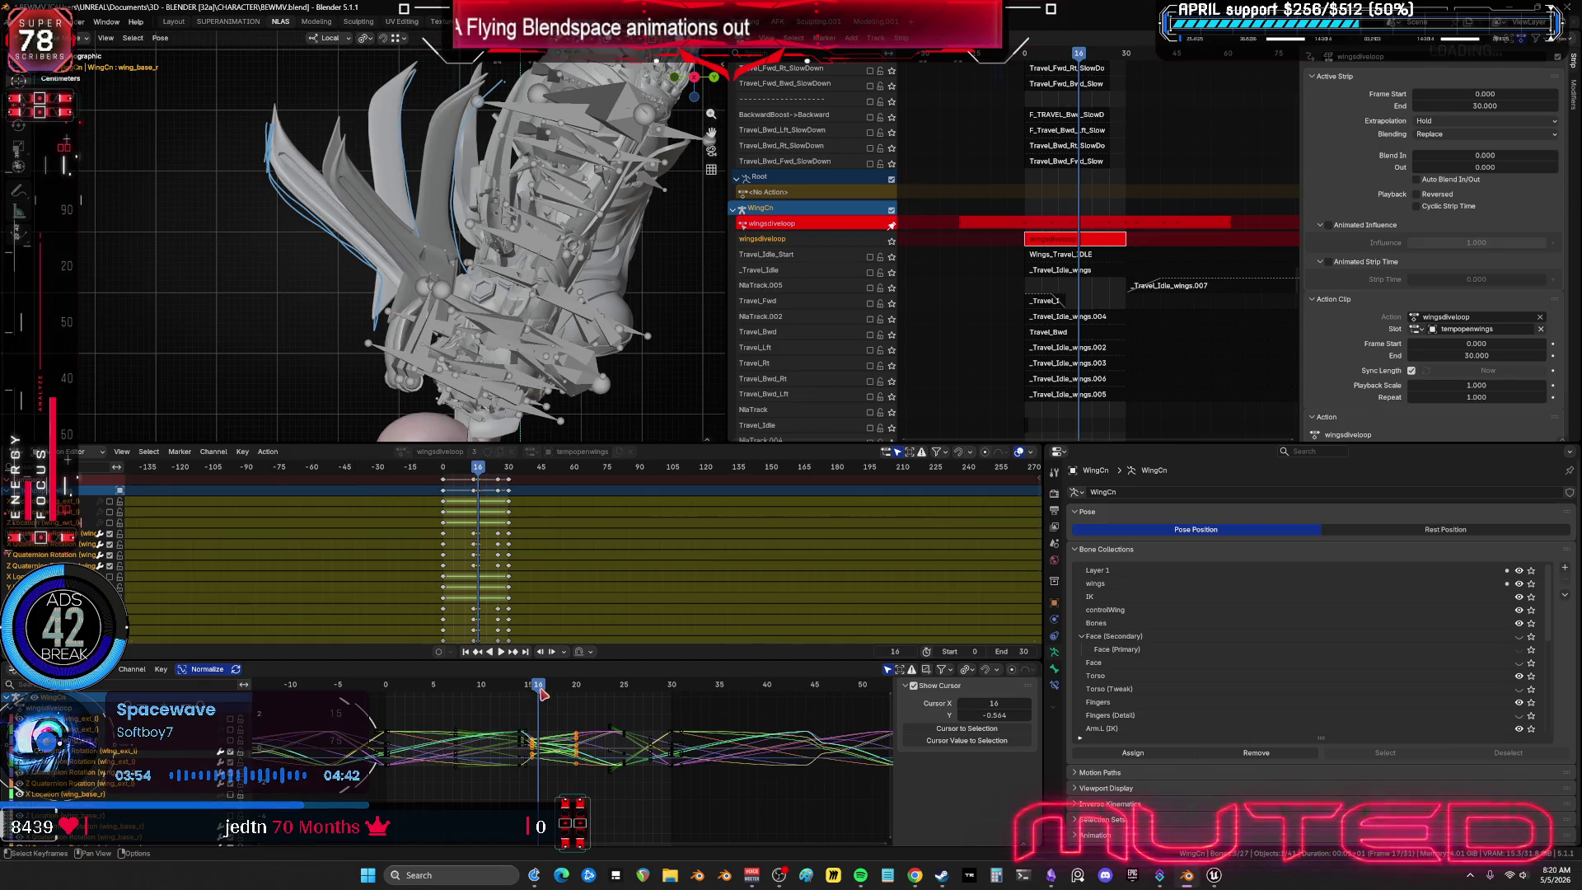
Key a breakdown wing rotation at frame 24, then play the loop from the start.
left_click_drag(544, 690, 618, 696)
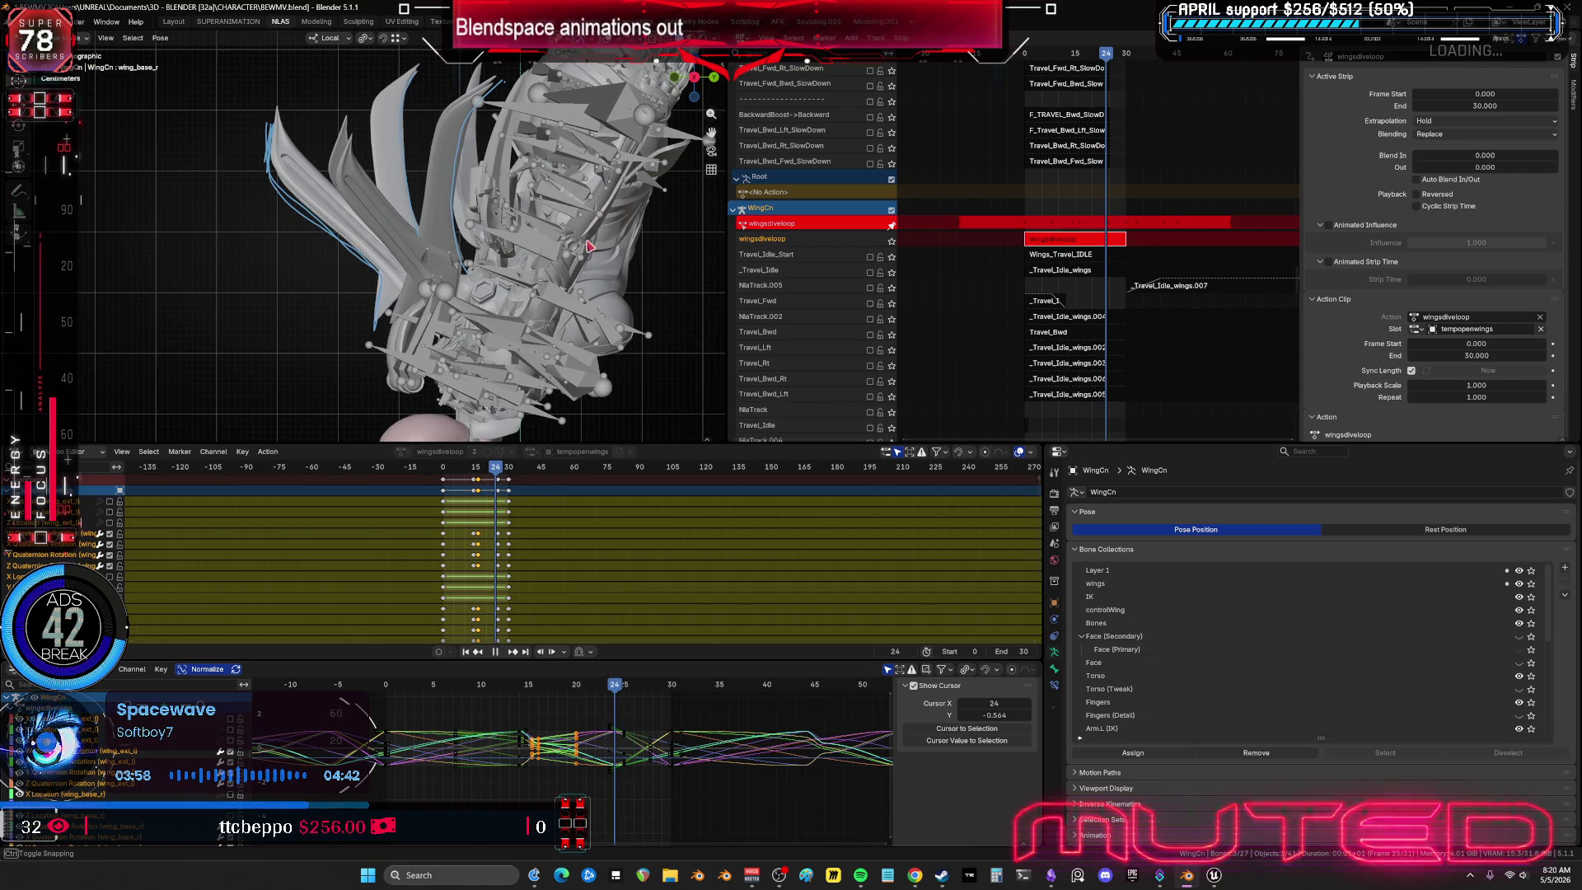
key("shift+e")
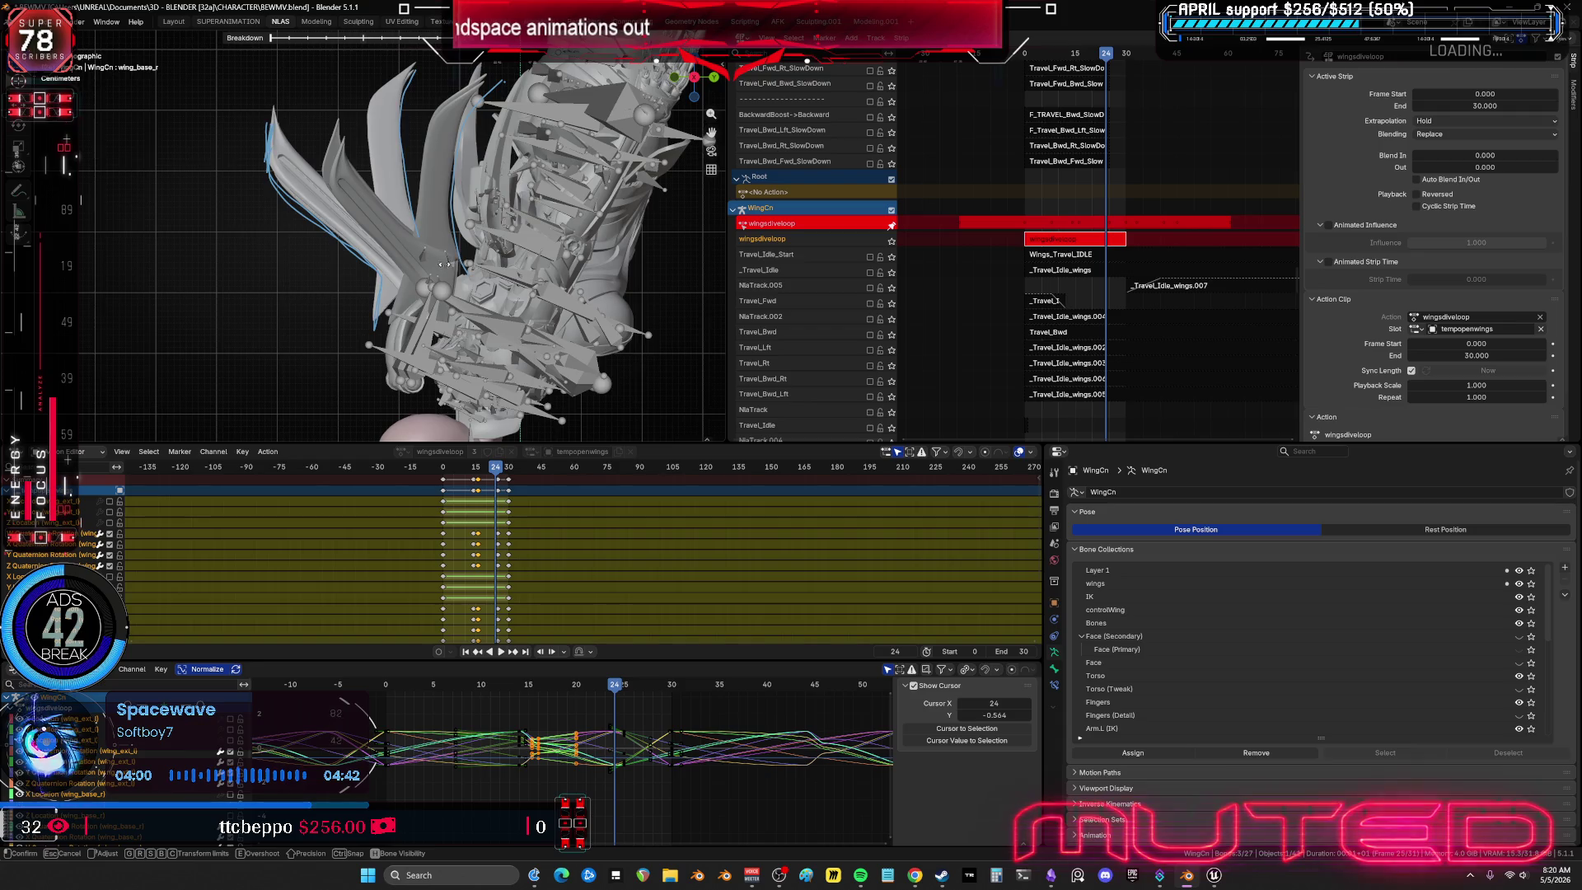
left_click(443, 270)
key("k")
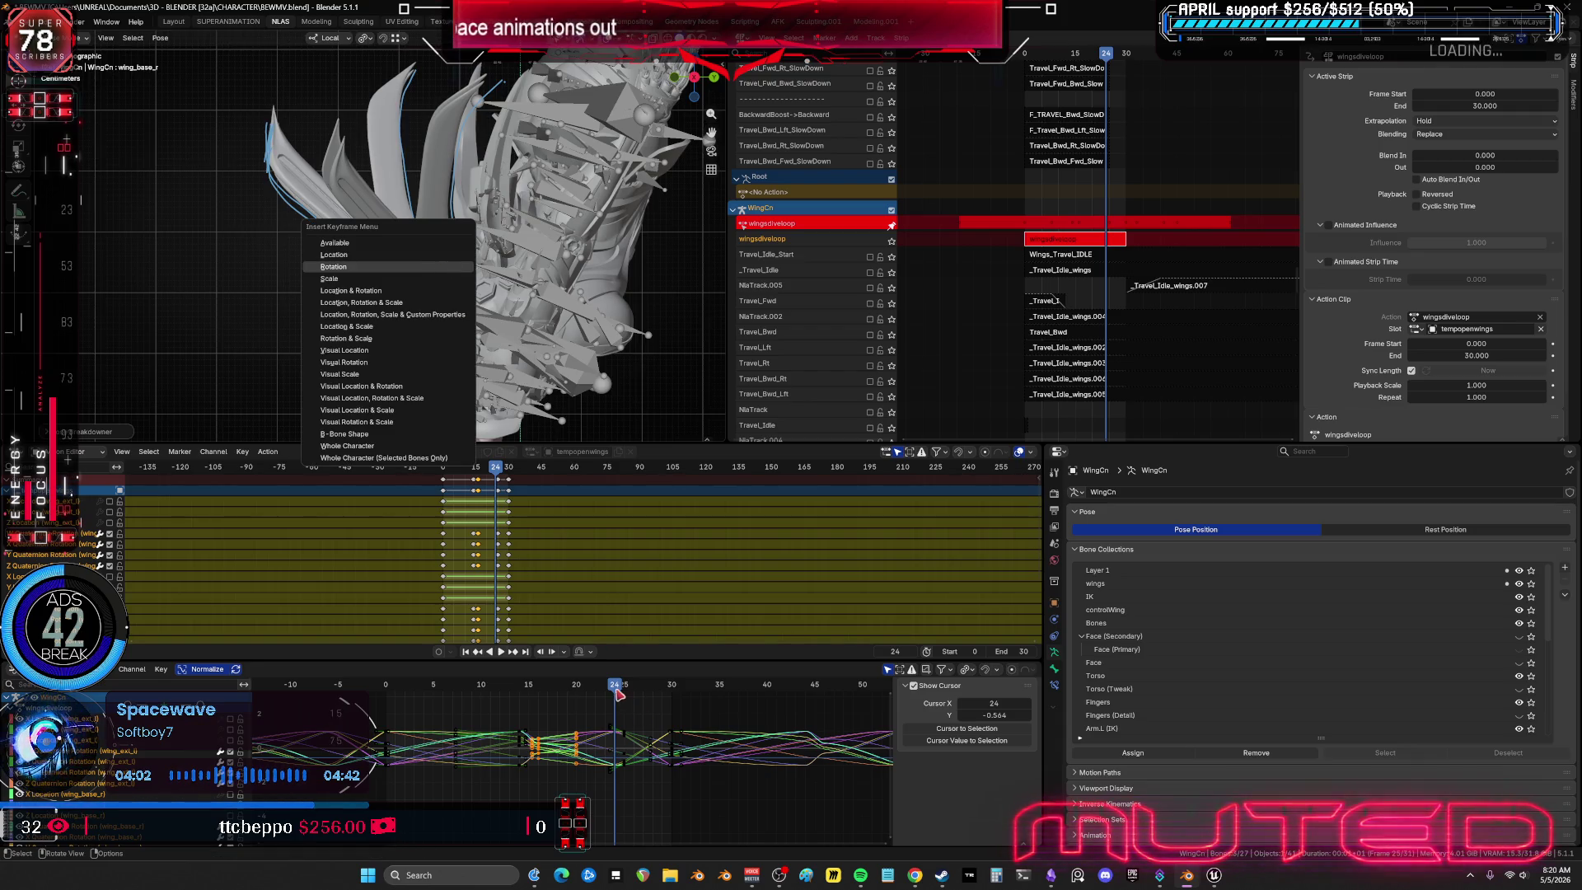
key("Return")
key("space")
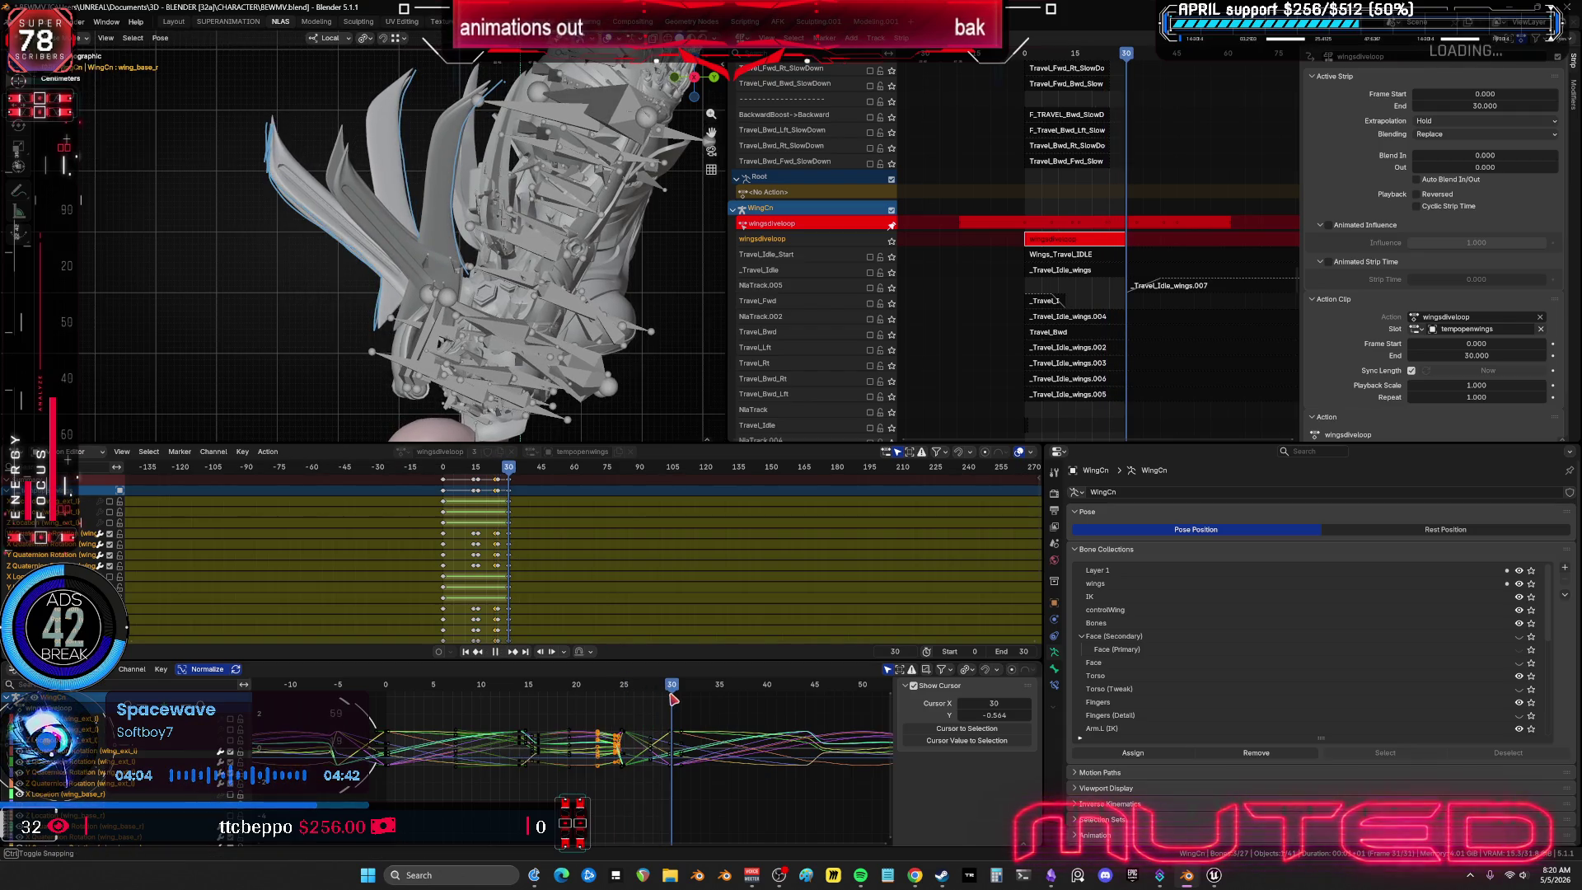
left_click(492, 651)
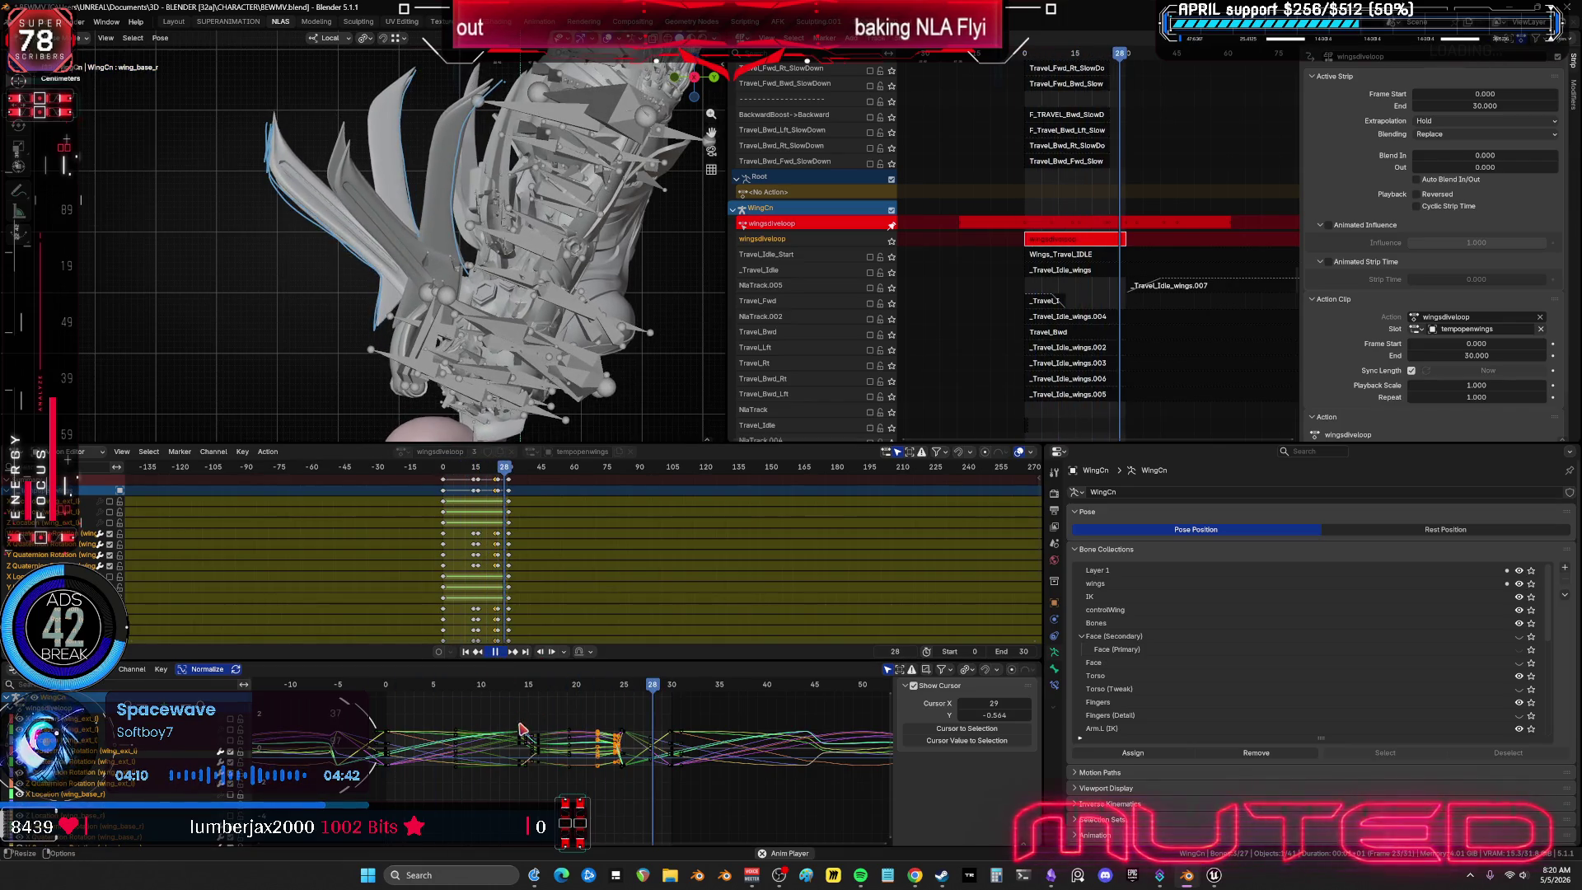
In the maximized Graph Editor, delete one mid-loop keyframe column and two later columns.
key("ctrl+space")
left_click(777, 163)
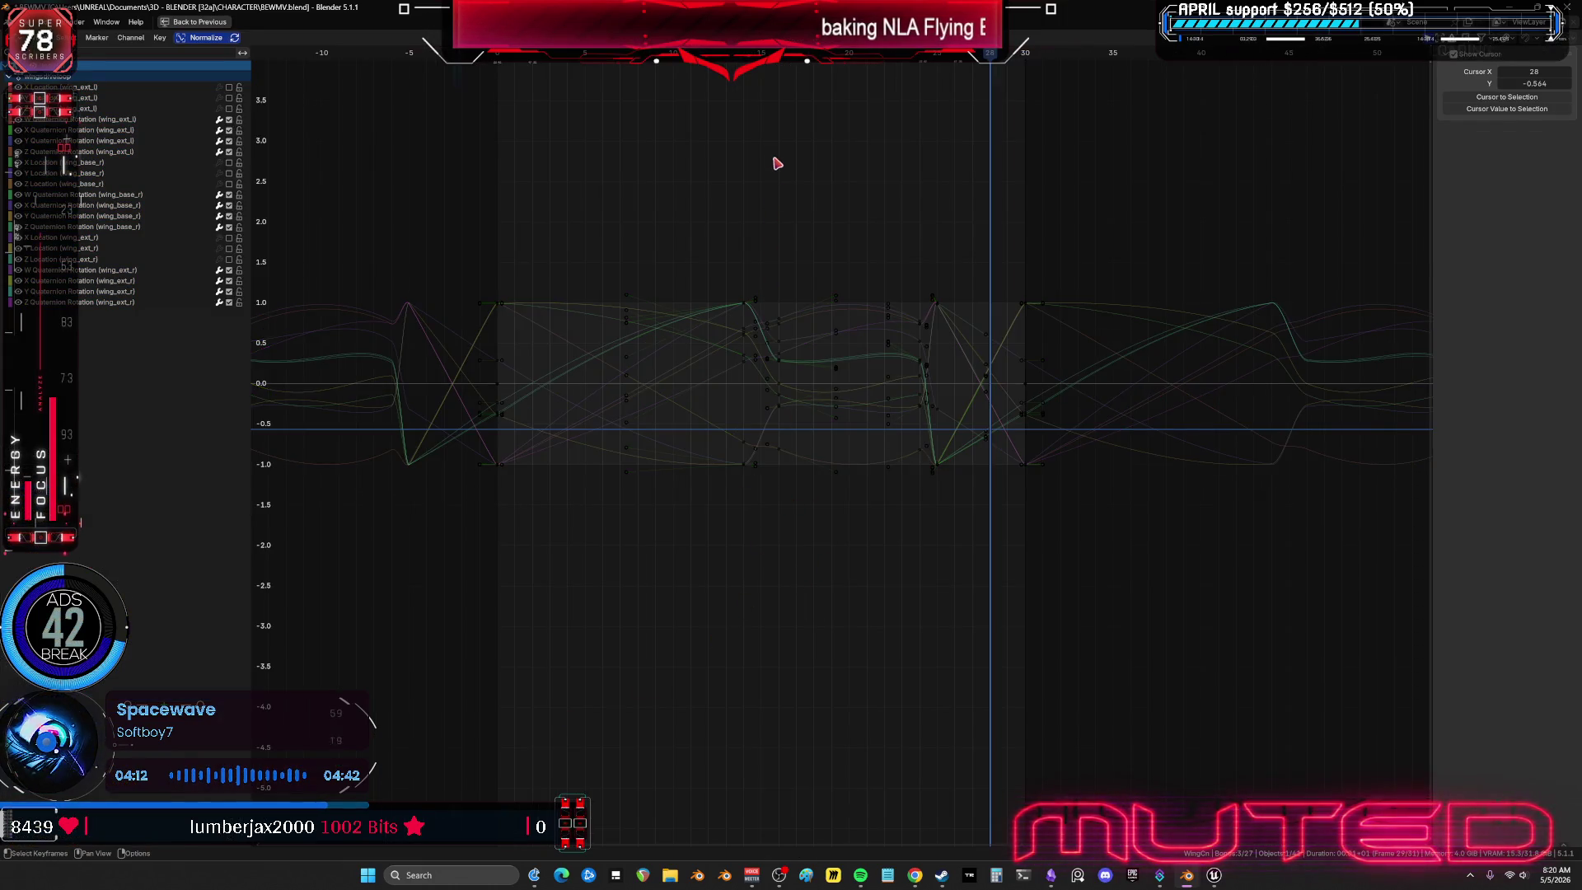
left_click_drag(802, 221, 778, 568)
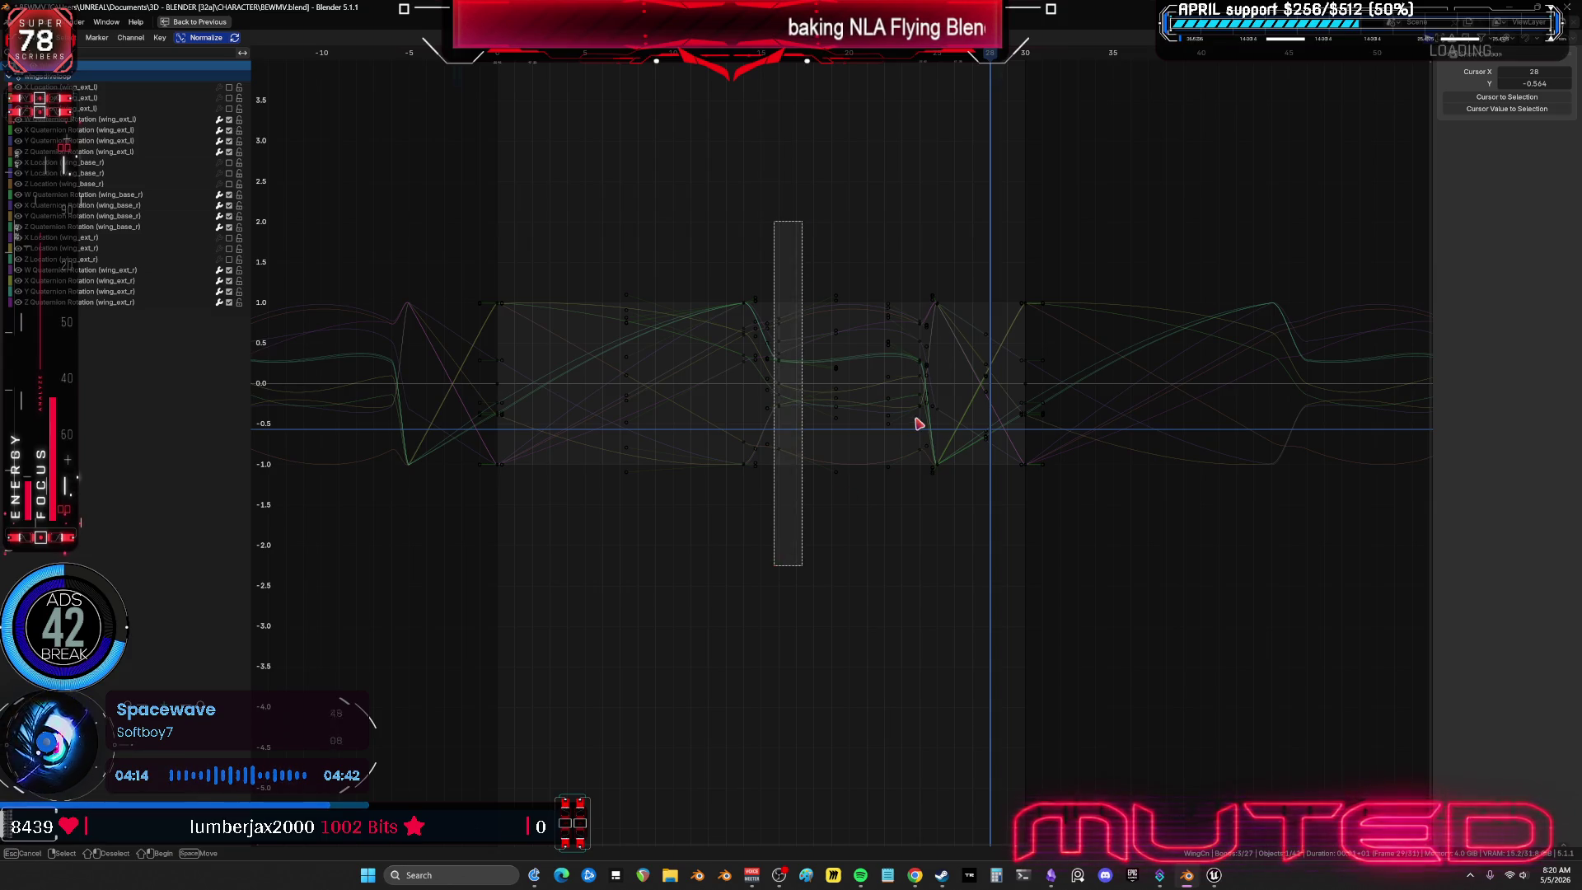
key("Delete")
left_click_drag(876, 248, 923, 545)
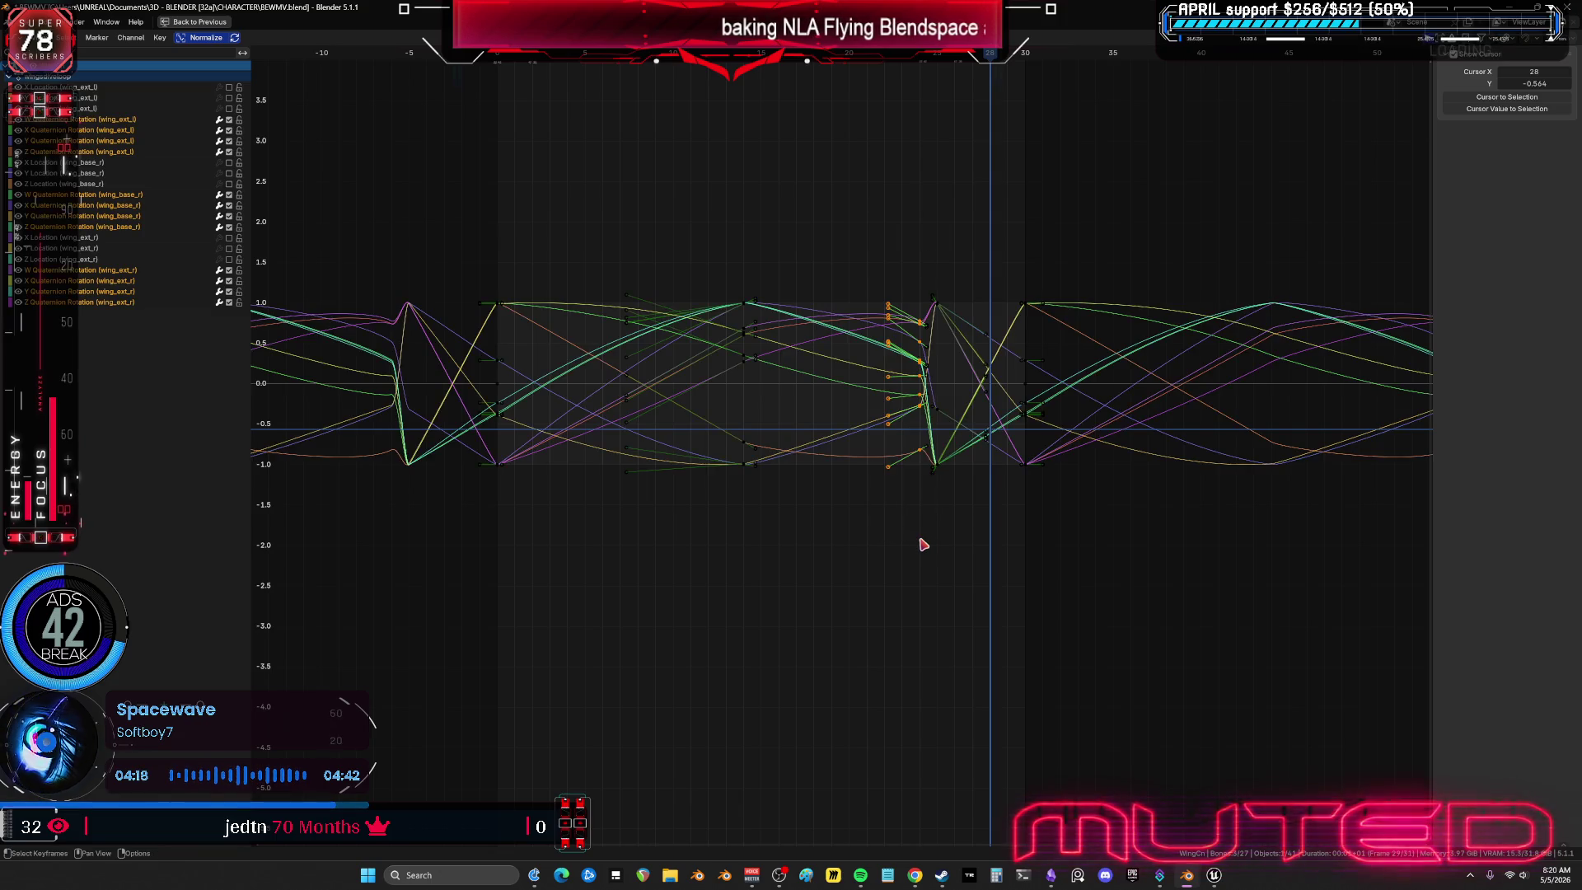
key("Delete")
key("ctrl+space")
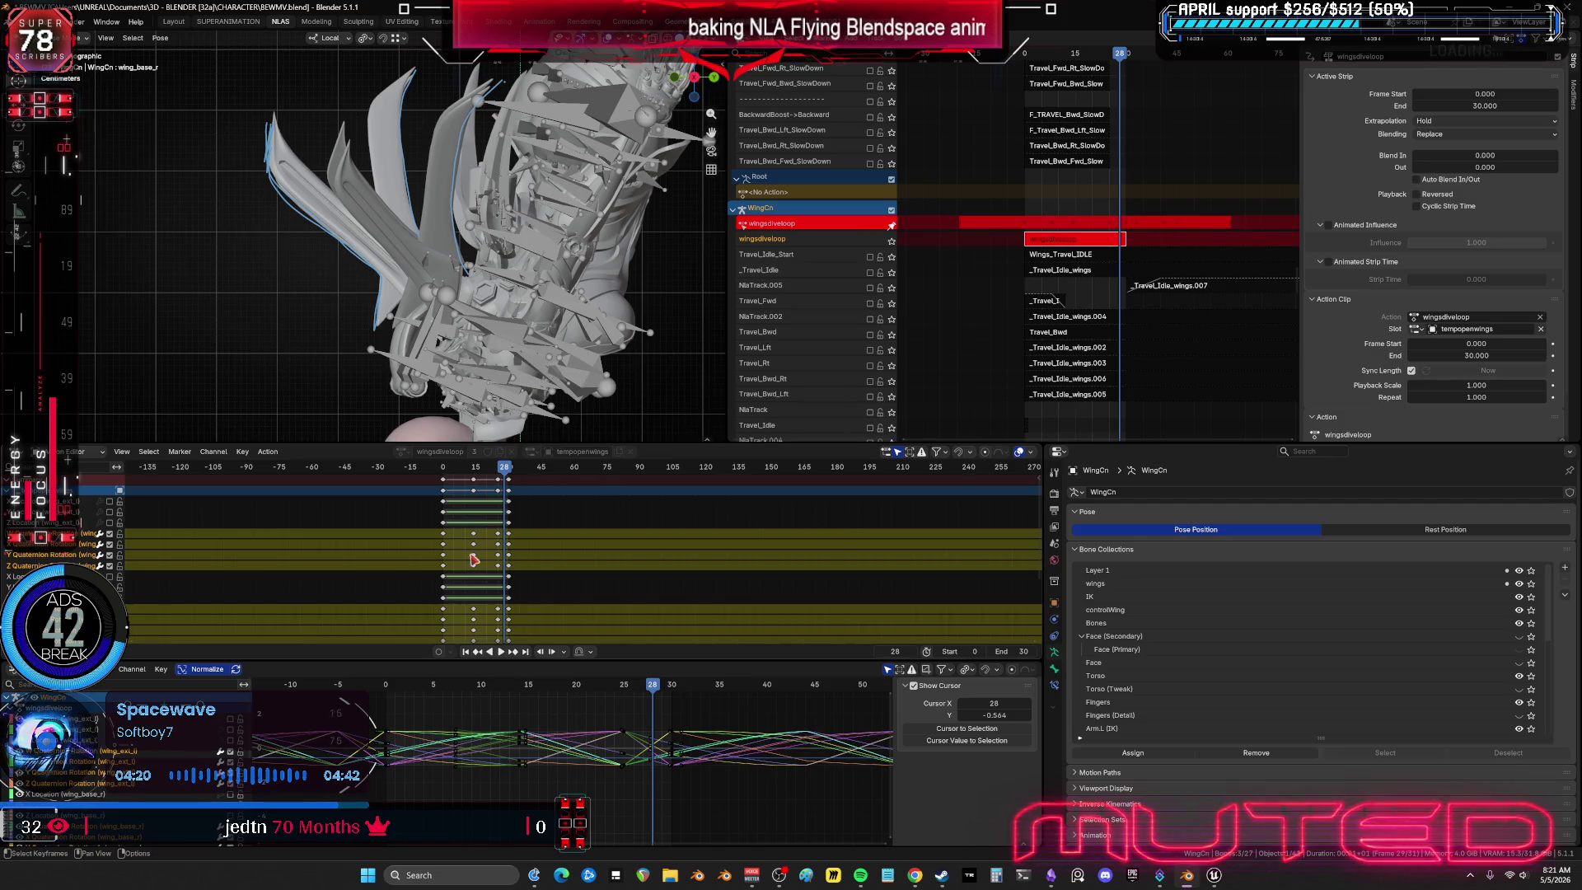
Preview the loop, then blend and key a breakdown wing pose at frame 25.
left_click(504, 651)
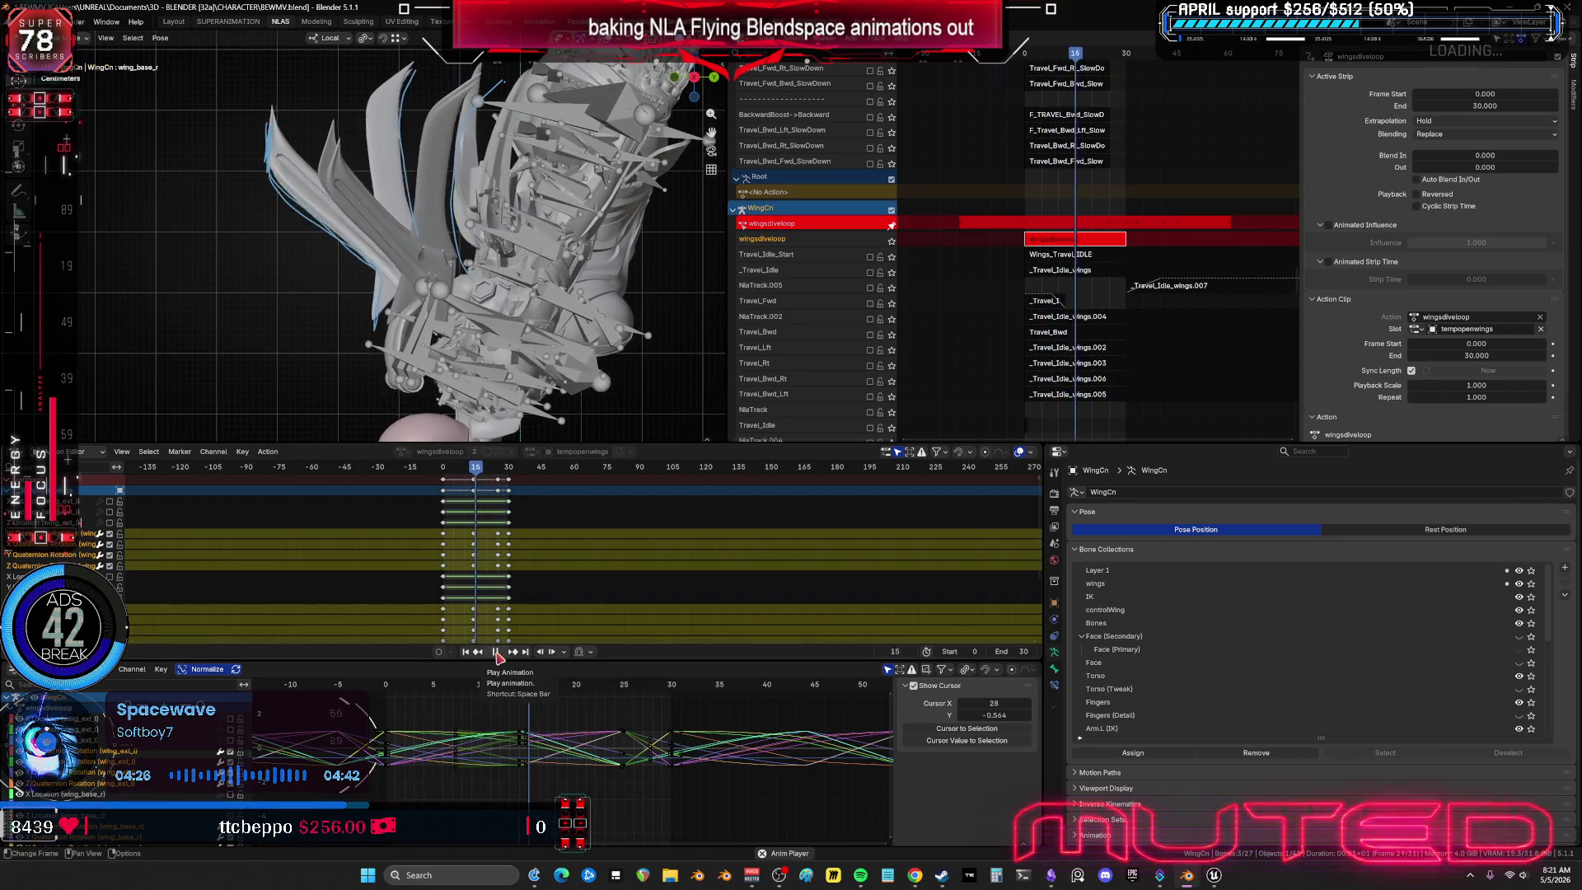
left_click_drag(445, 476, 500, 491)
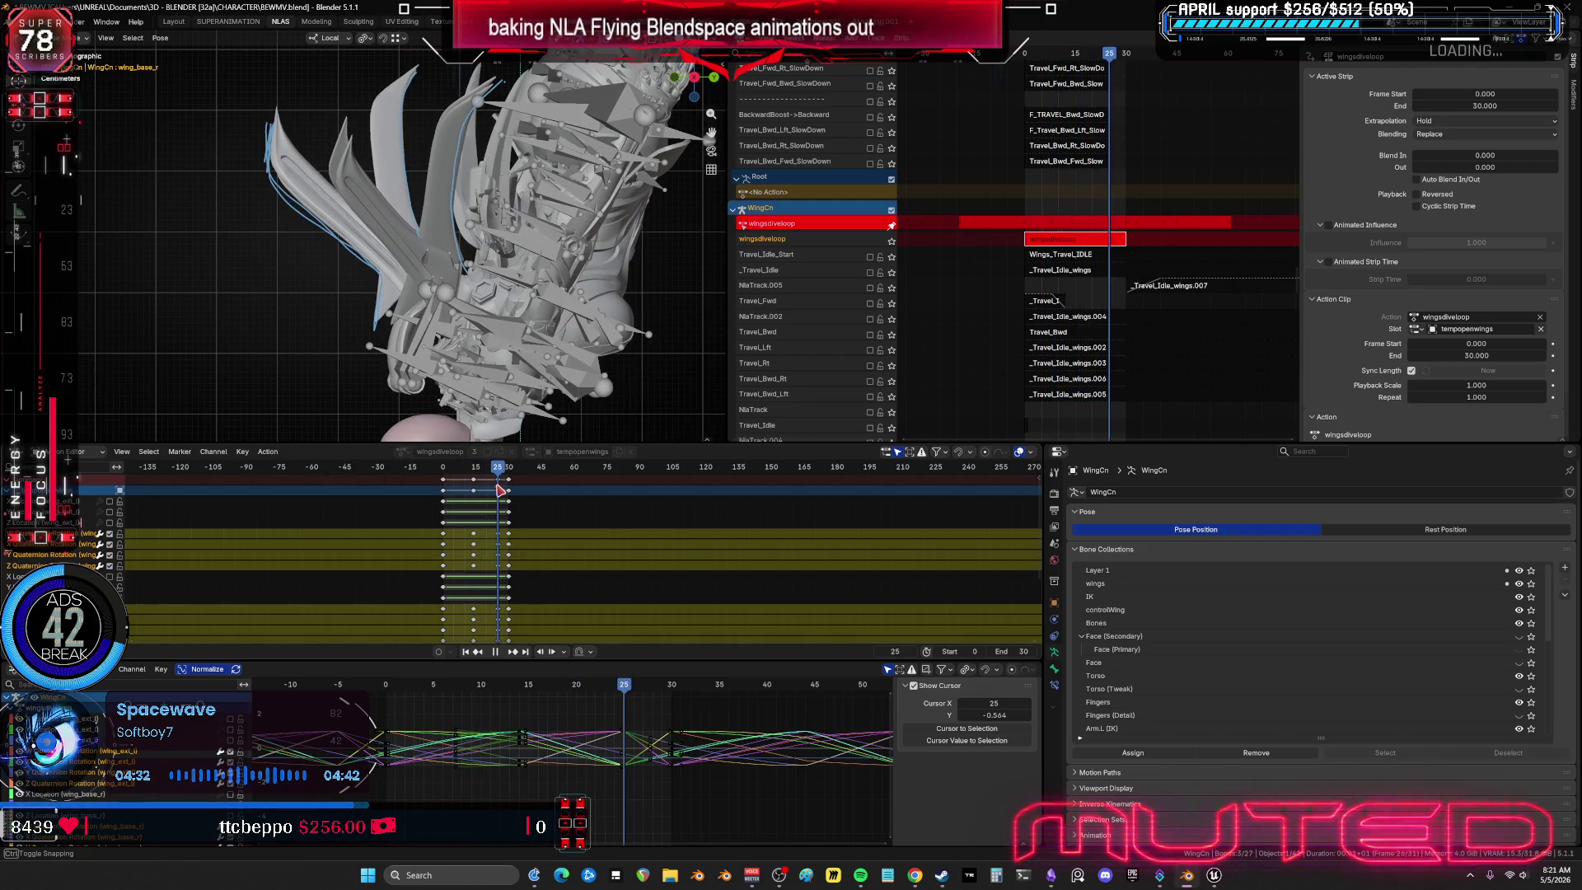
key("shift+e")
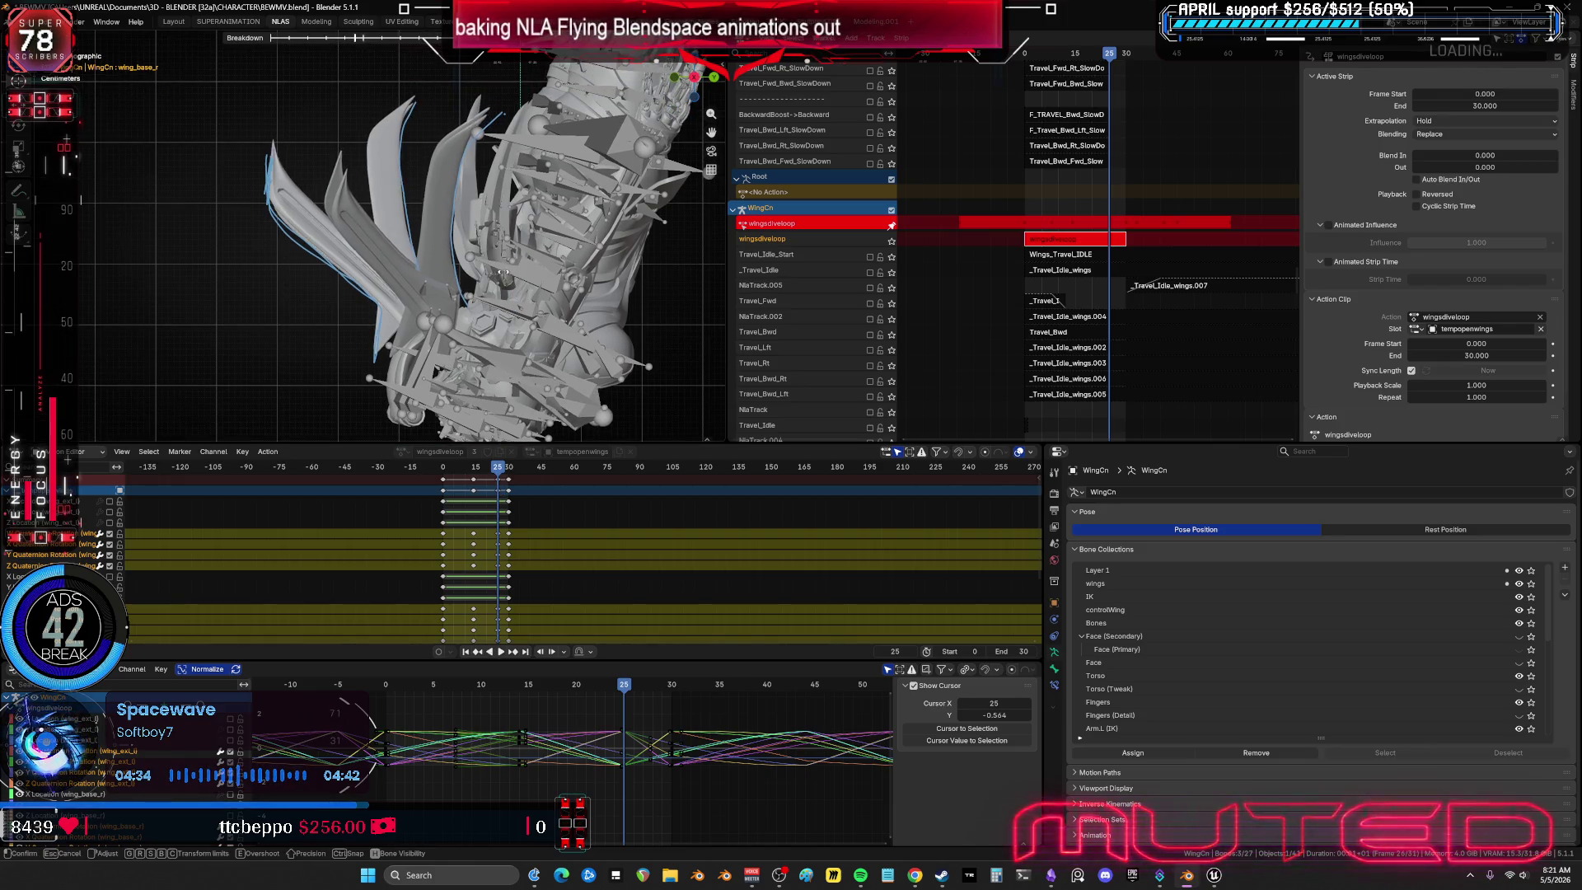
left_click(371, 281)
key("k")
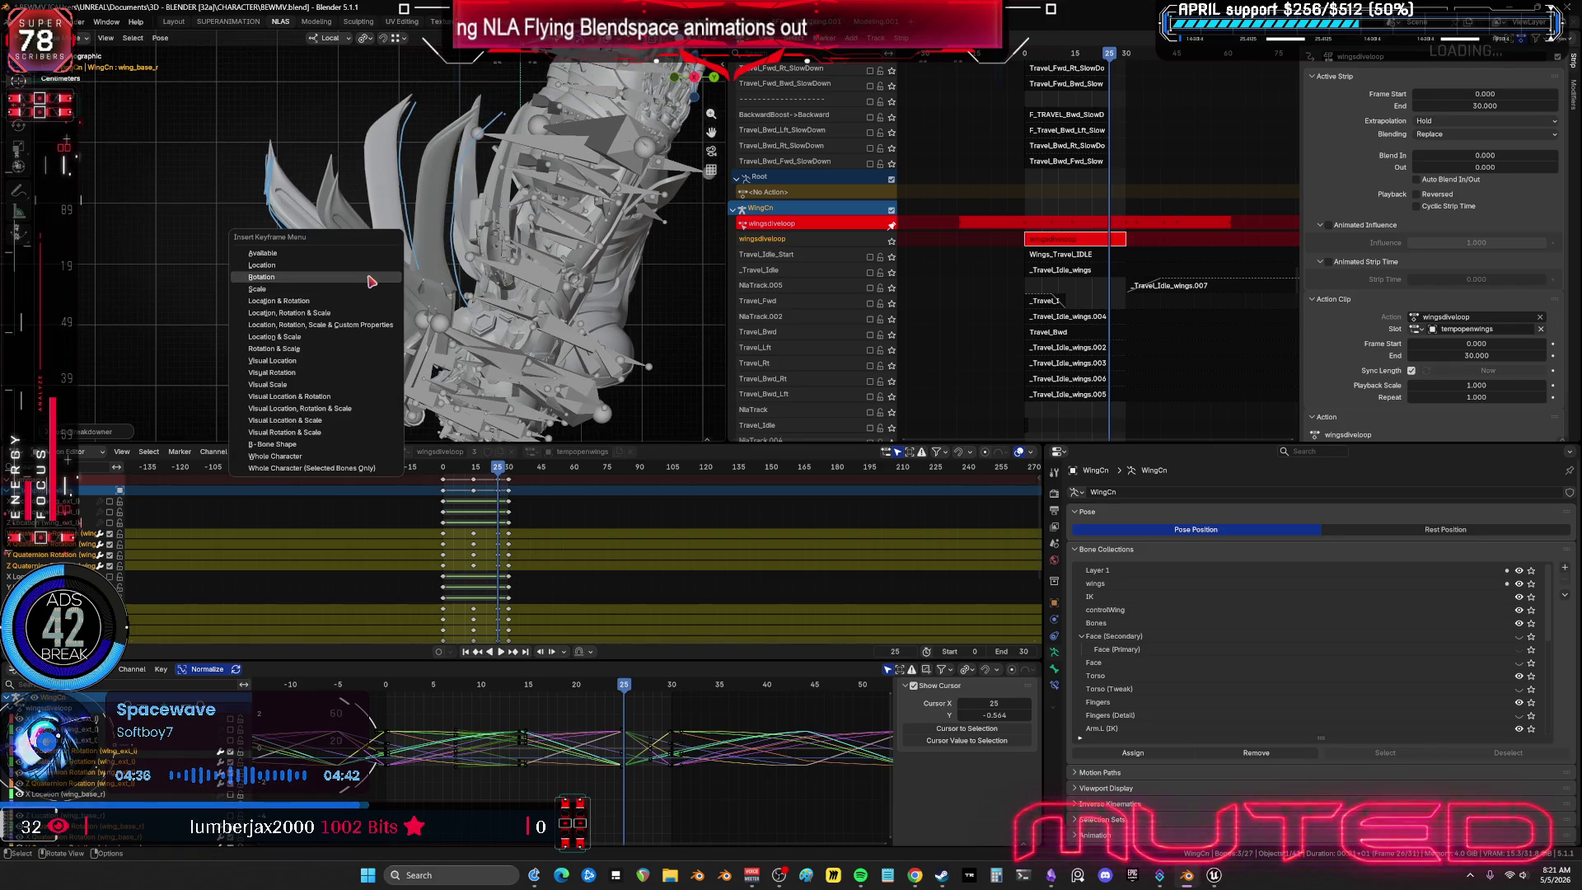
key("Return")
Rotate the wing bones on X and key their rotation at frame 20.
mouse_move(627, 688)
left_mouse_down()
mouse_move(531, 689)
mouse_move(576, 689)
left_mouse_up()
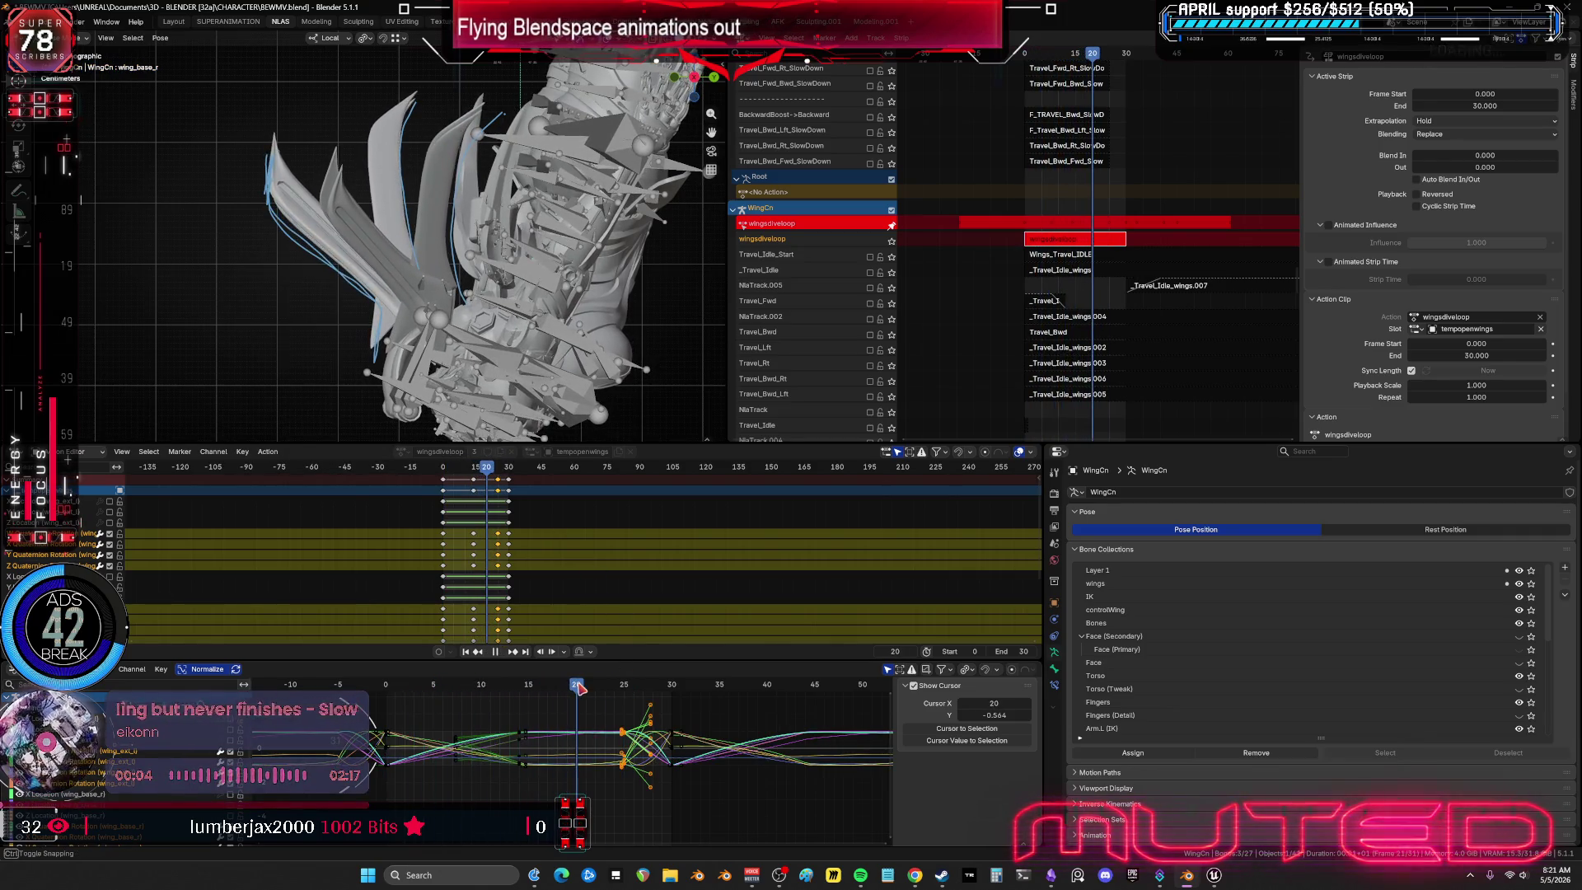
key("r")
key("x")
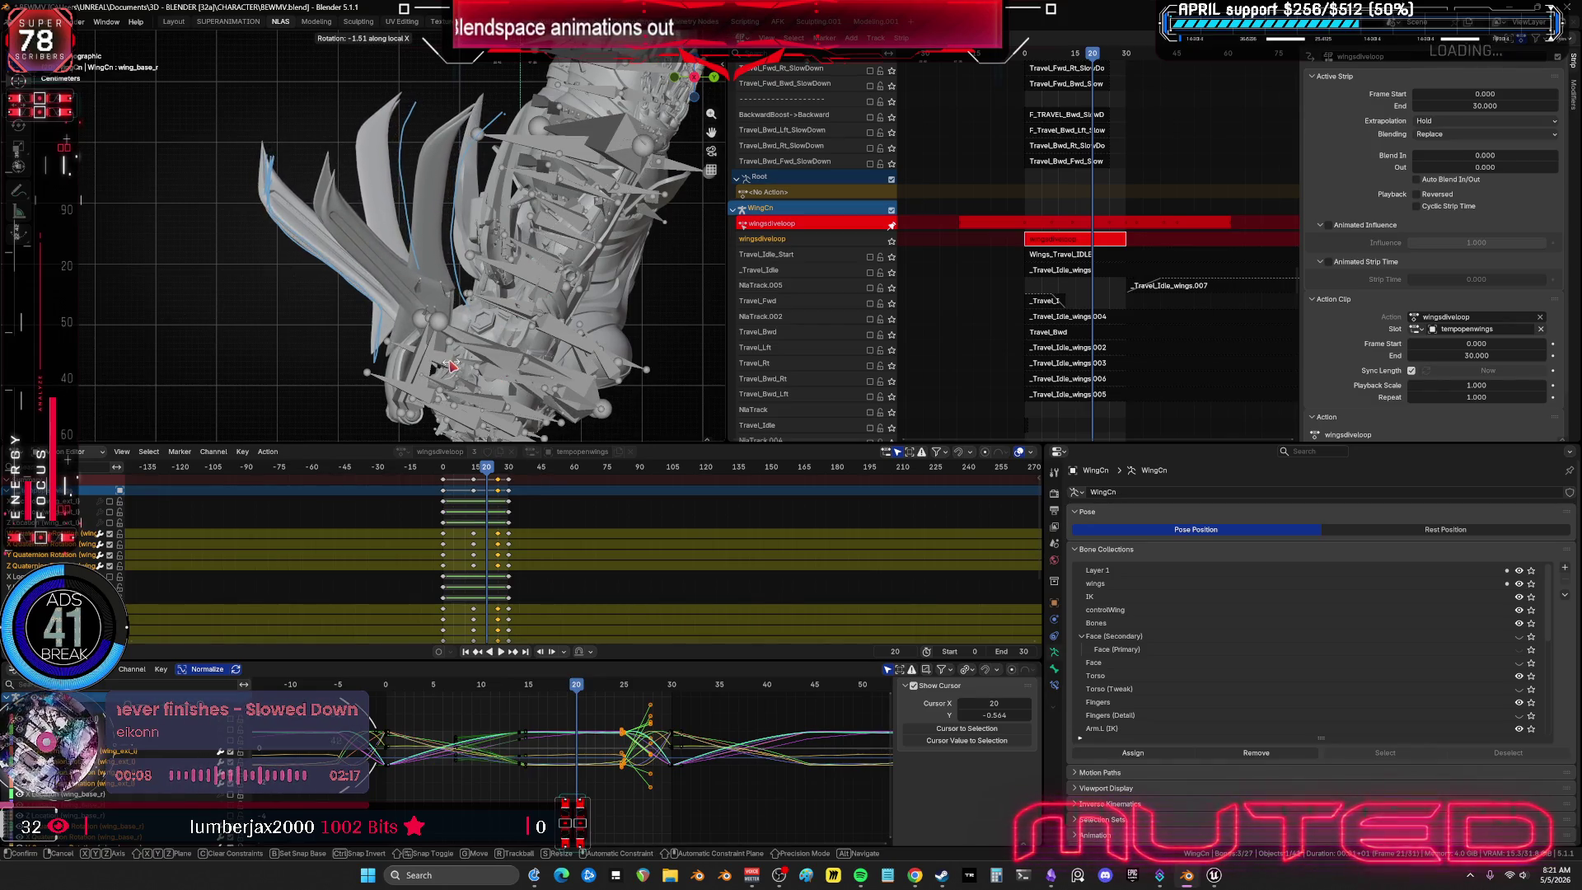
left_click(450, 367)
key("k")
left_click(450, 367)
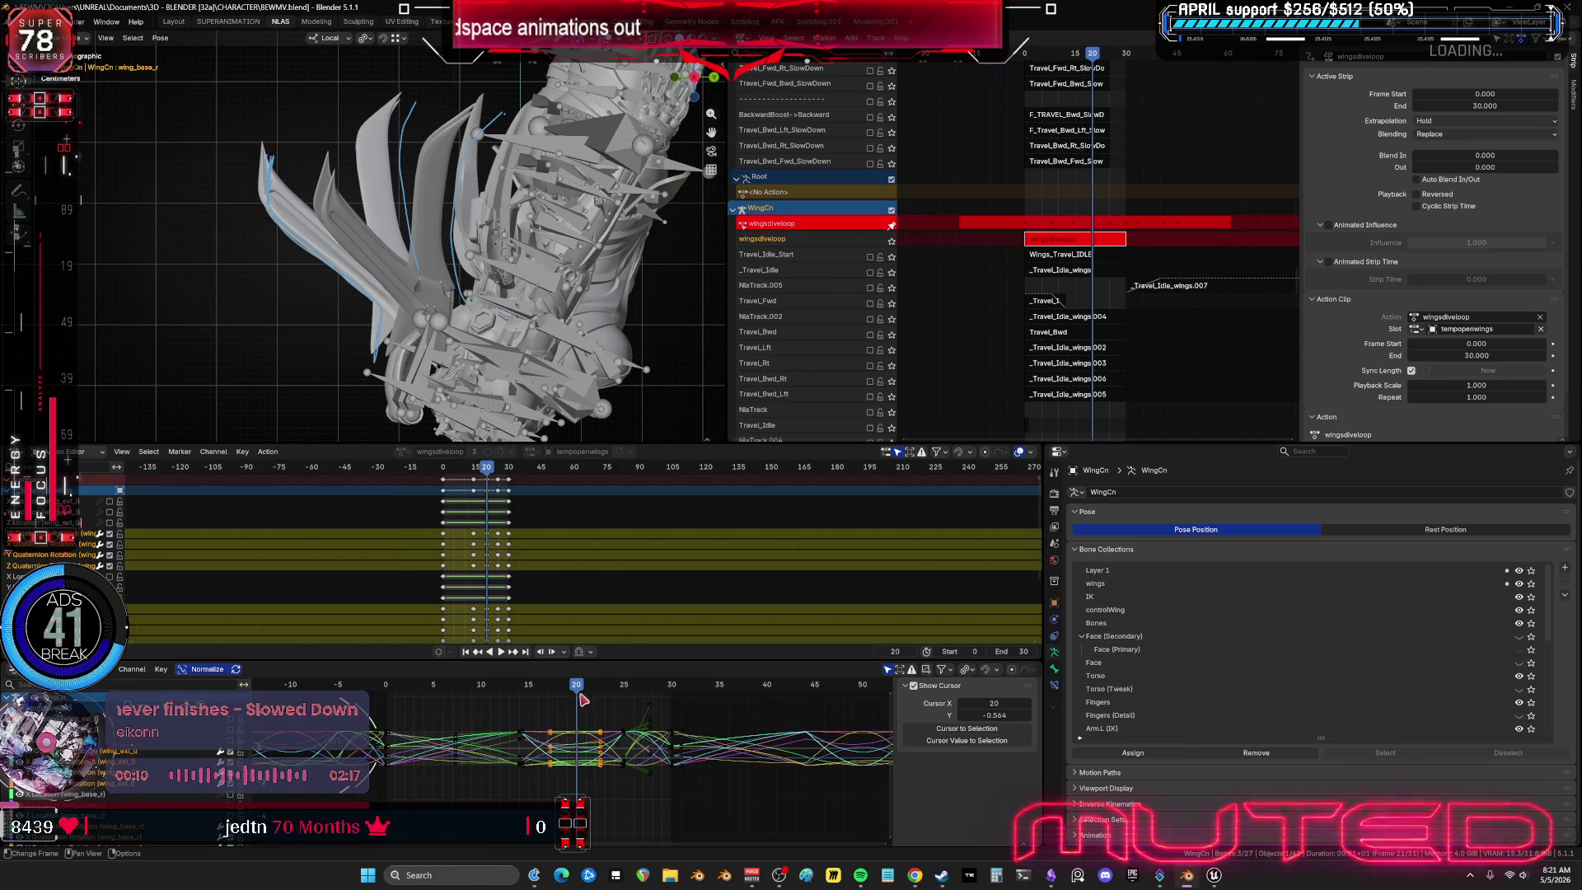
Scrub through to review the new motion, then settle back on frame 20 in a high oblique view.
left_click(557, 687)
mouse_move(557, 687)
left_mouse_down()
mouse_move(415, 698)
mouse_move(627, 705)
left_mouse_up()
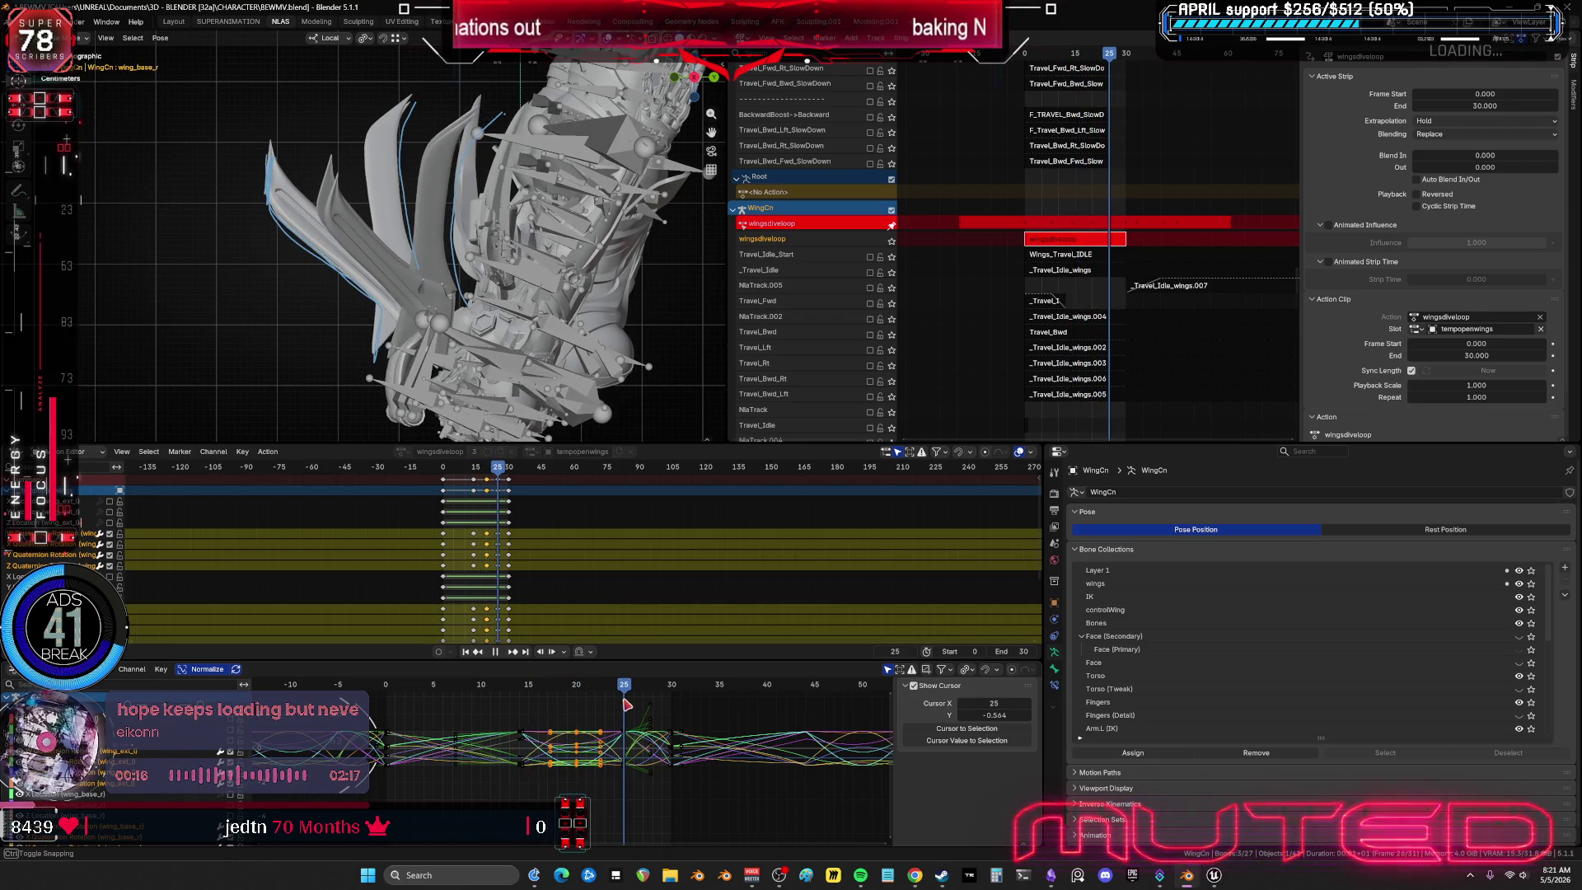
key("Escape")
left_click(577, 691)
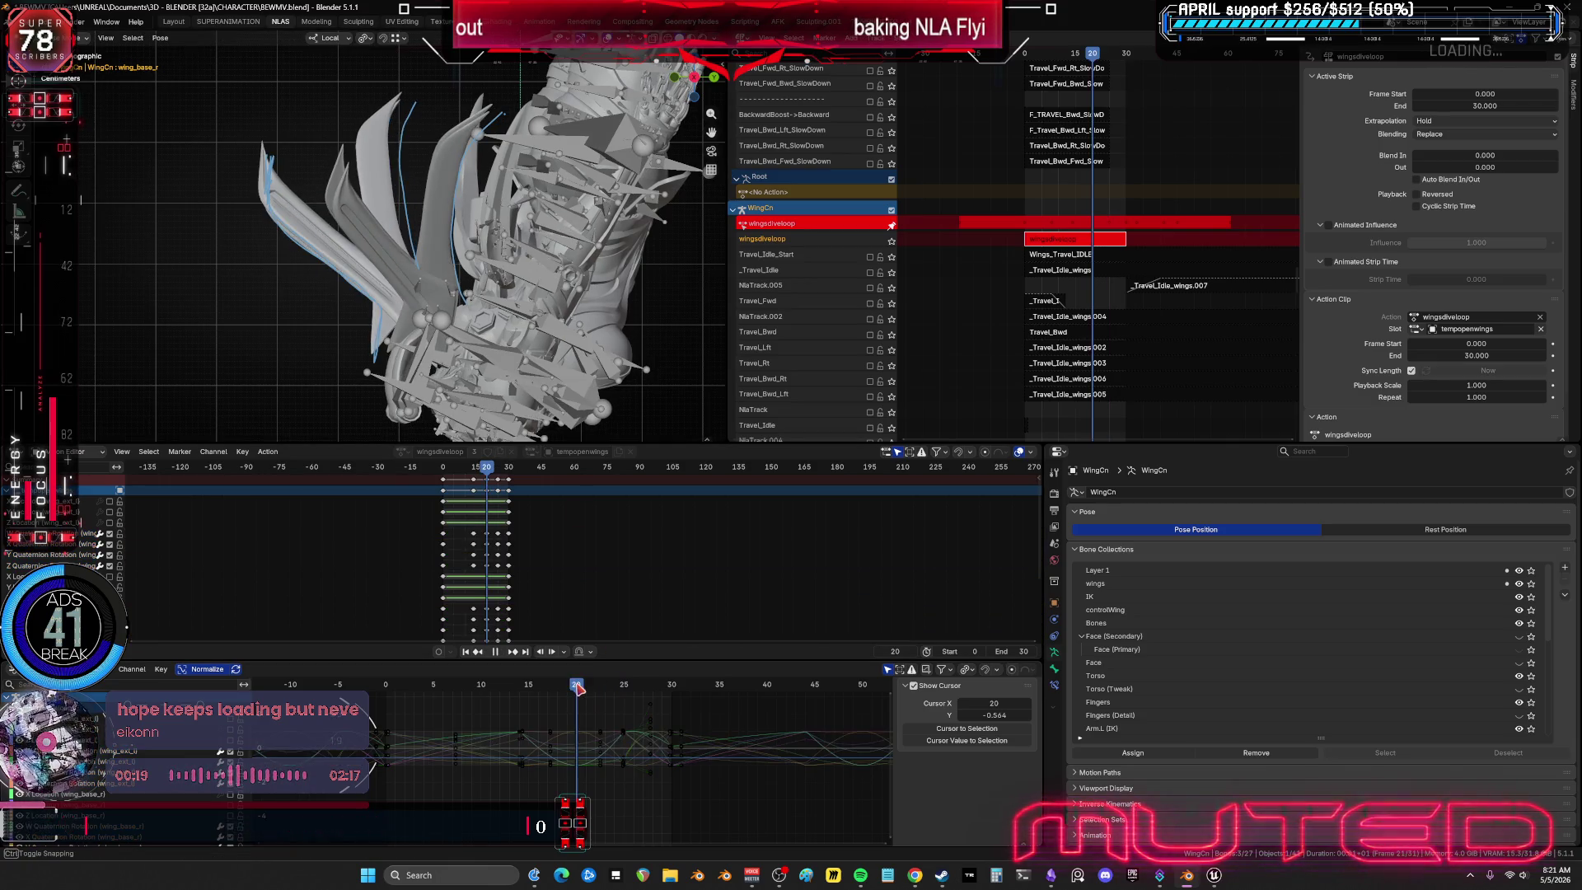
key("r")
right_click(472, 255)
right_click(472, 255)
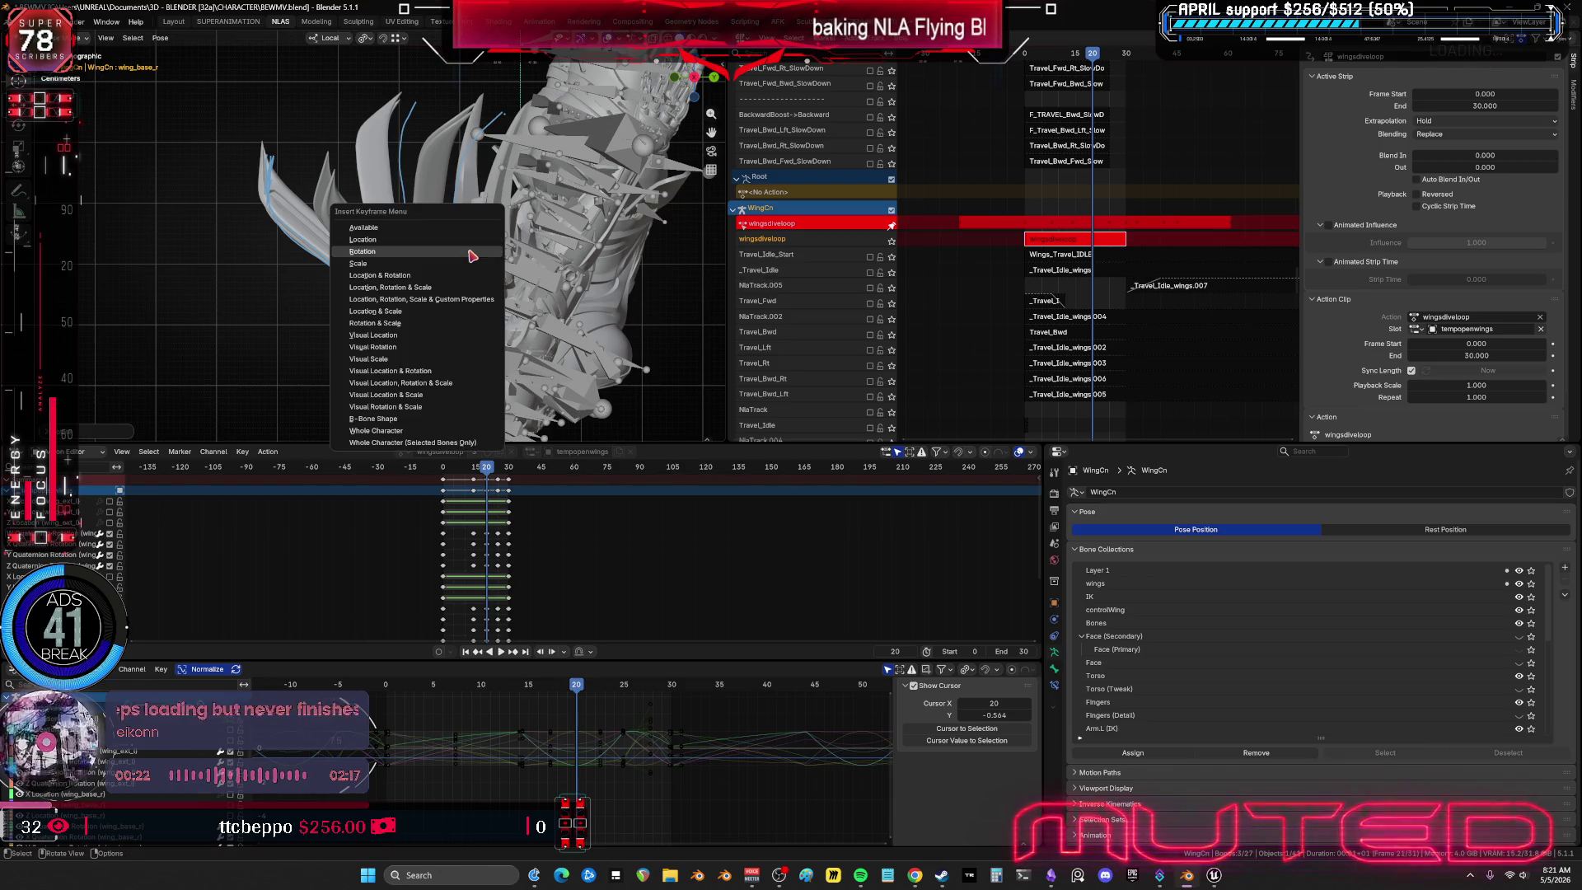
mouse_move(576, 690)
left_mouse_down()
mouse_move(623, 695)
mouse_move(512, 686)
left_mouse_up()
left_click_drag(531, 686, 576, 690)
mouse_move(567, 260)
middle_mouse_down()
mouse_move(532, 280)
mouse_move(526, 219)
mouse_move(522, 292)
middle_mouse_up()
scroll(515, 247, "up", 8)
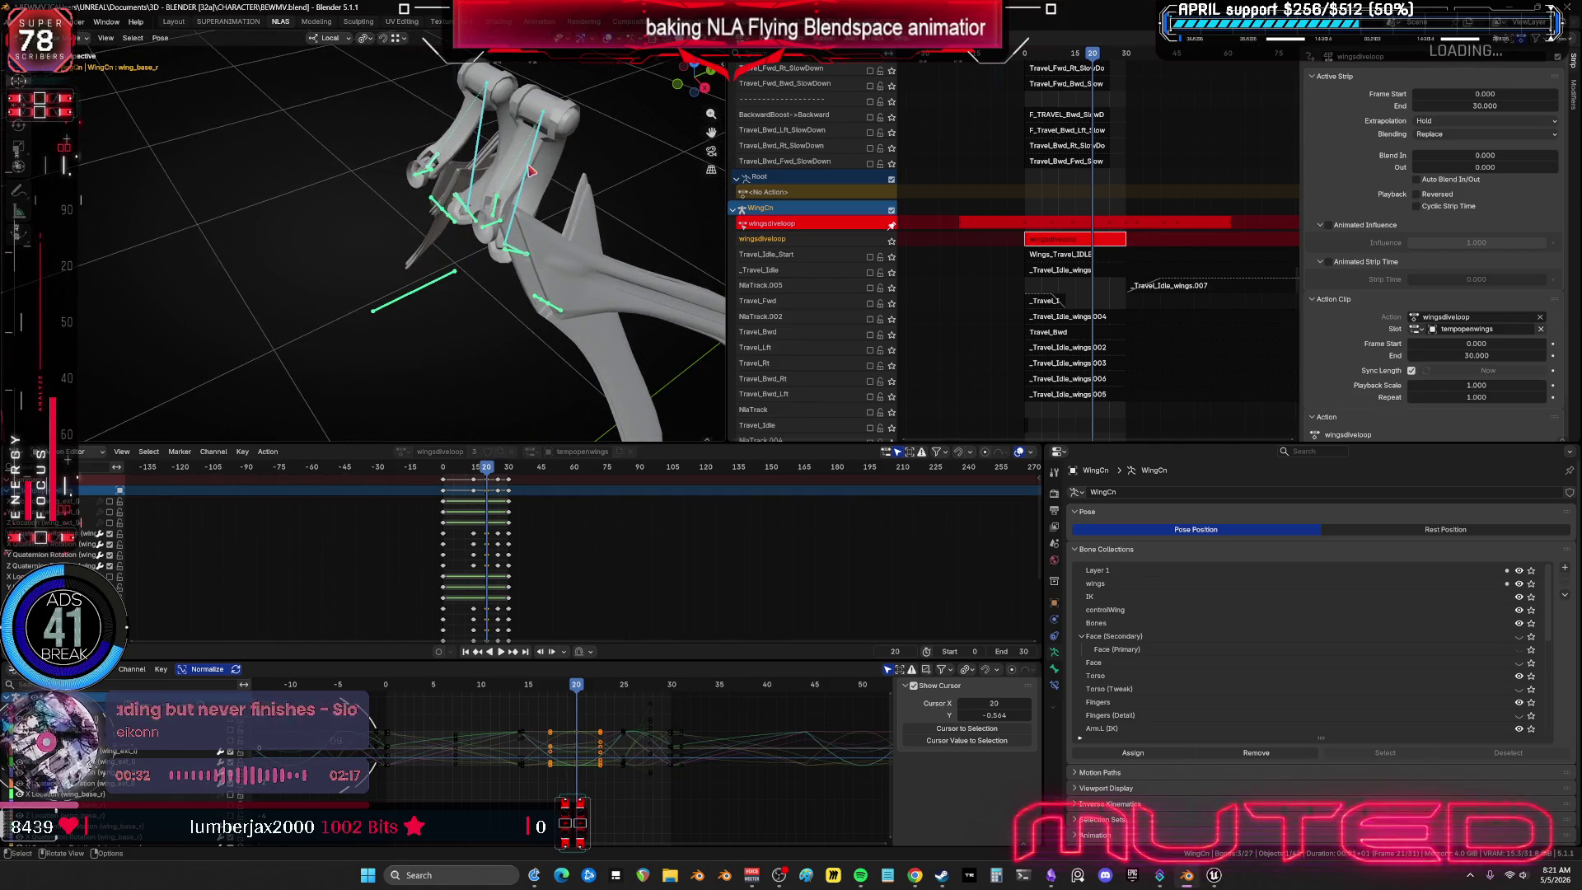
Select the outer wing bones of the WingCn armature and bring the wings into view.
left_click(626, 155)
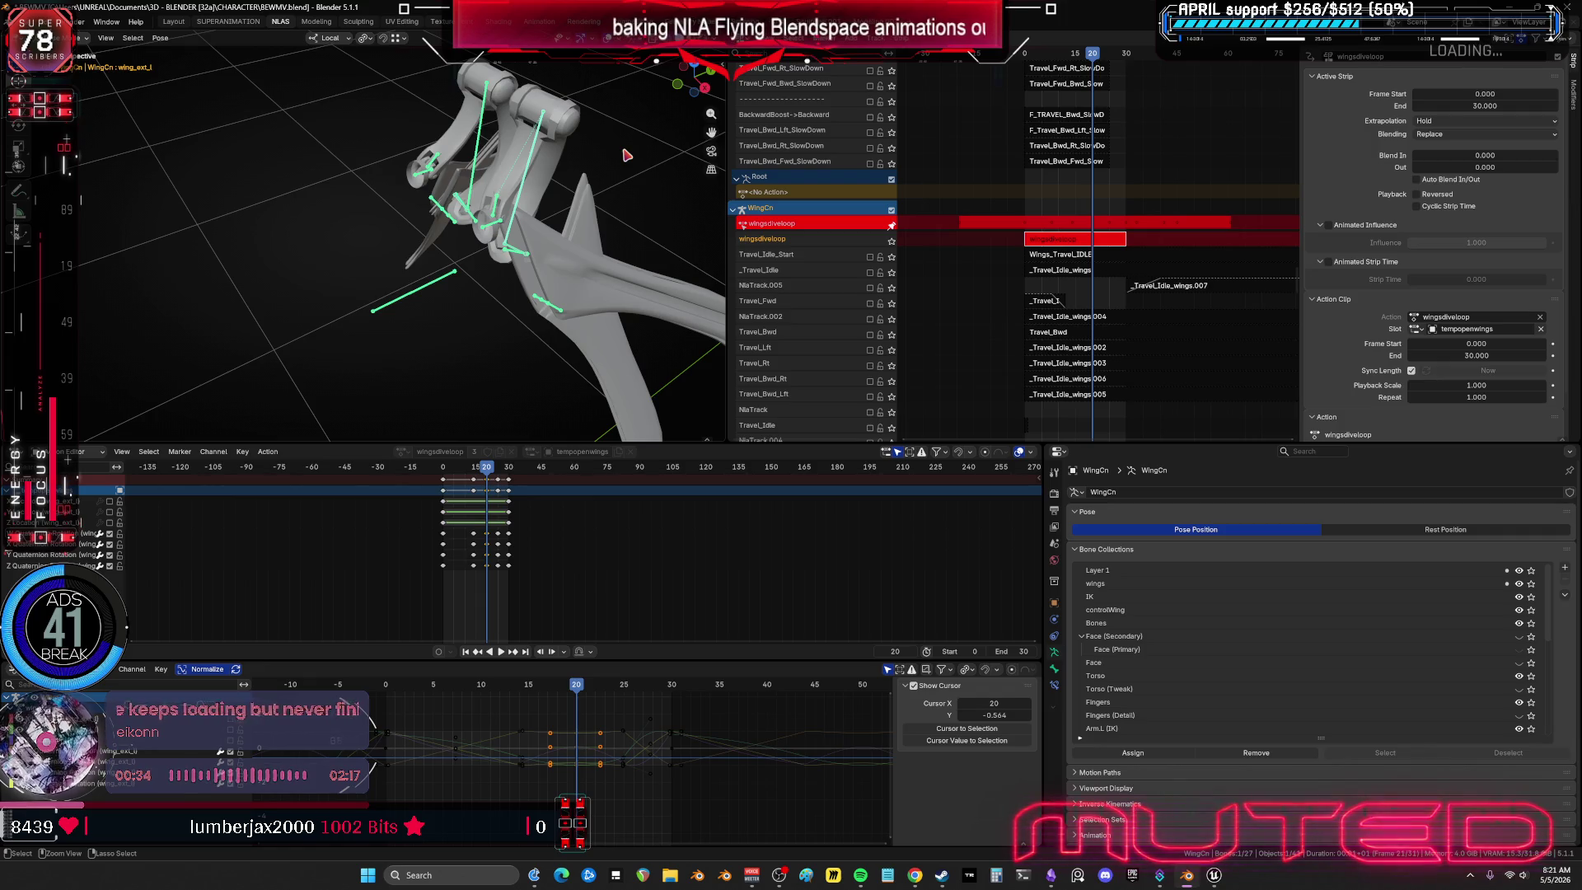
key("ctrl+z")
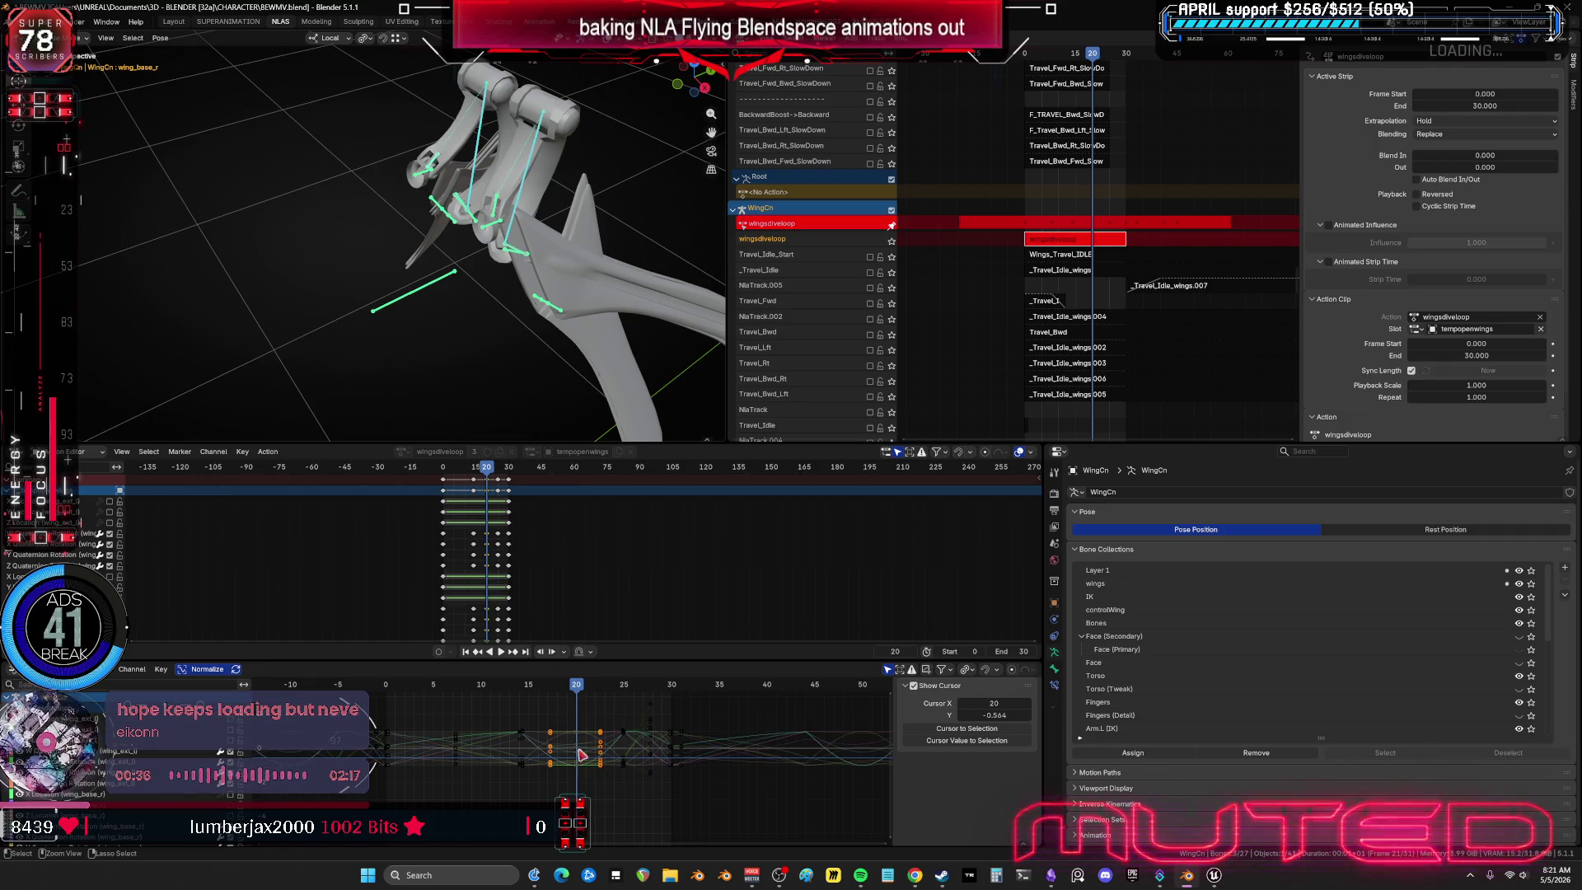
mouse_move(574, 721)
left_mouse_down()
mouse_move(588, 786)
mouse_move(573, 723)
left_mouse_up()
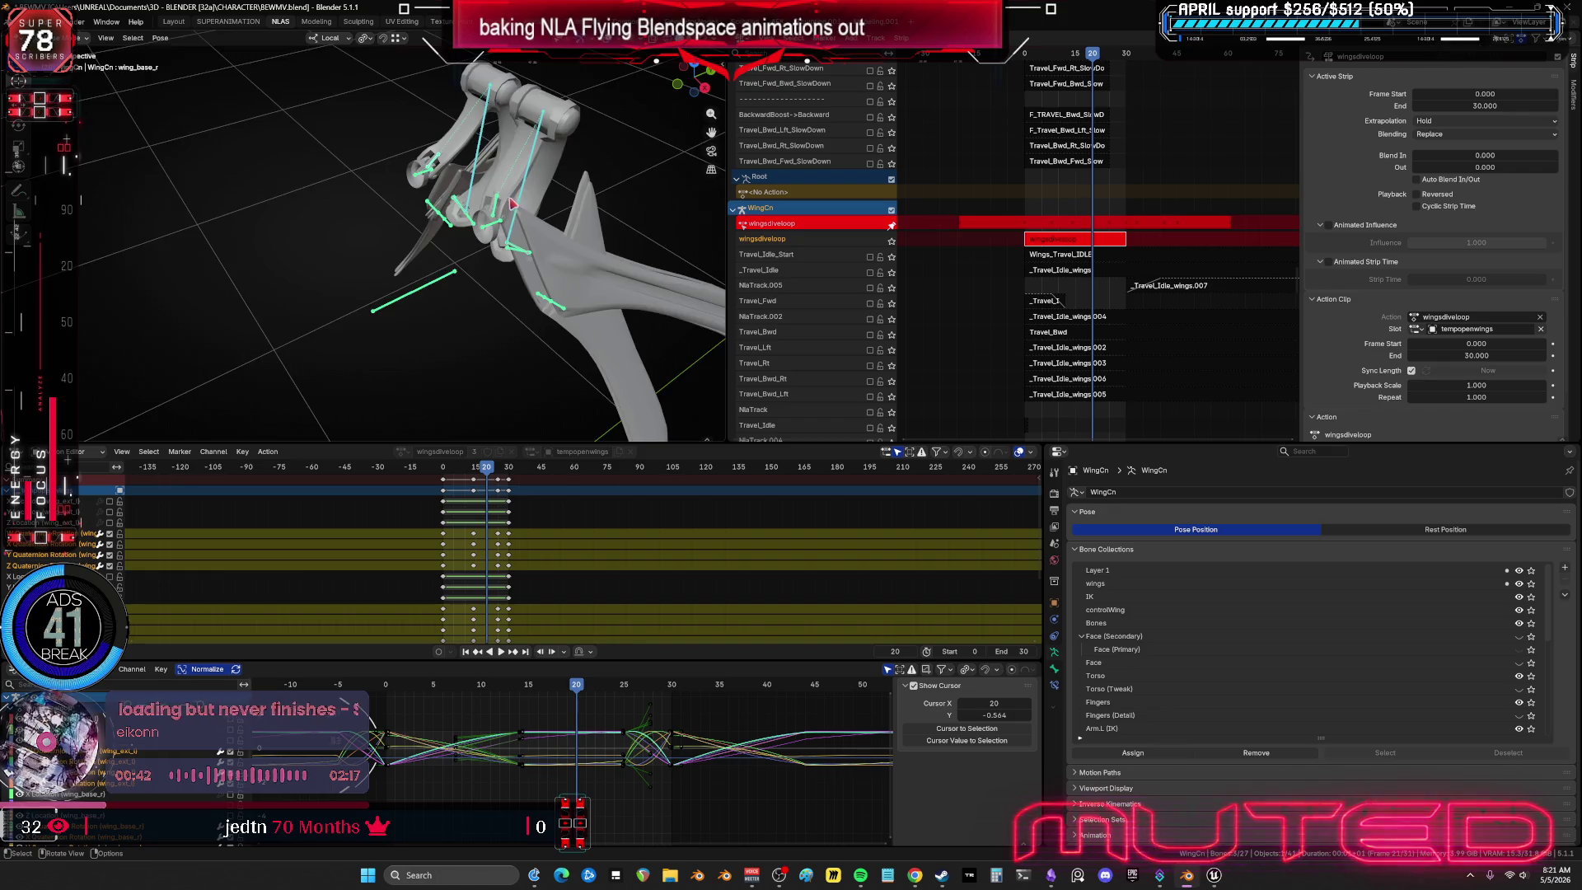
middle_click_drag(517, 227, 483, 209)
left_click(459, 202)
key("KP_Decimal")
key("KP_3")
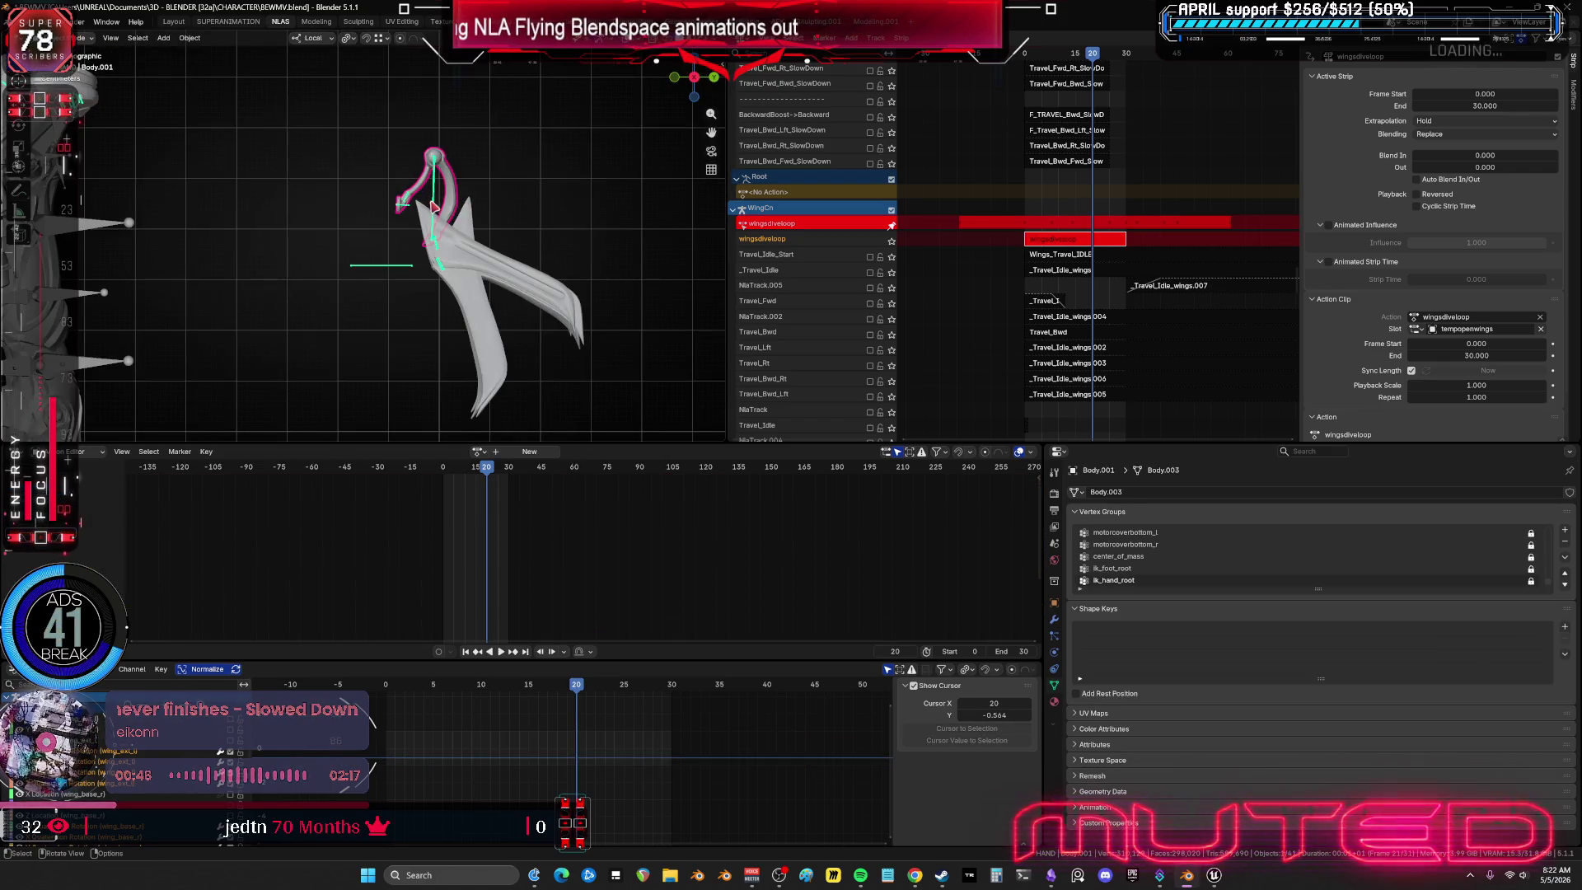
key("ctrl+z")
mouse_move(278, 216)
middle_mouse_down()
mouse_move(482, 233)
mouse_move(532, 341)
middle_mouse_up()
Rotate the left outer wing bone about -10.78 on local Z and key it at frame 20.
key("r")
key("z")
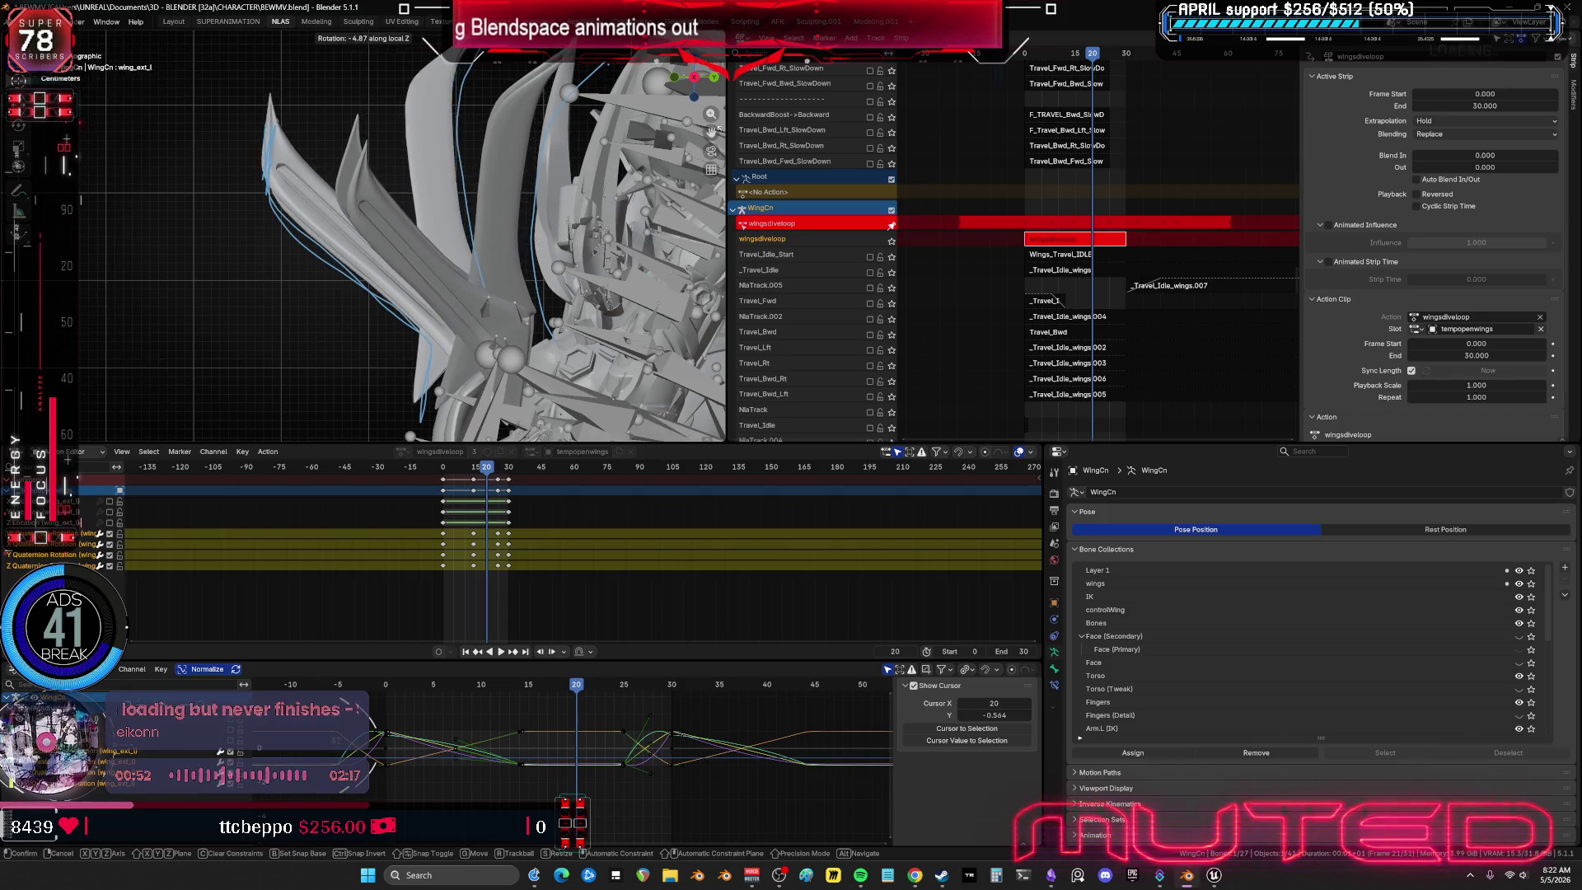
left_click(1000, 484)
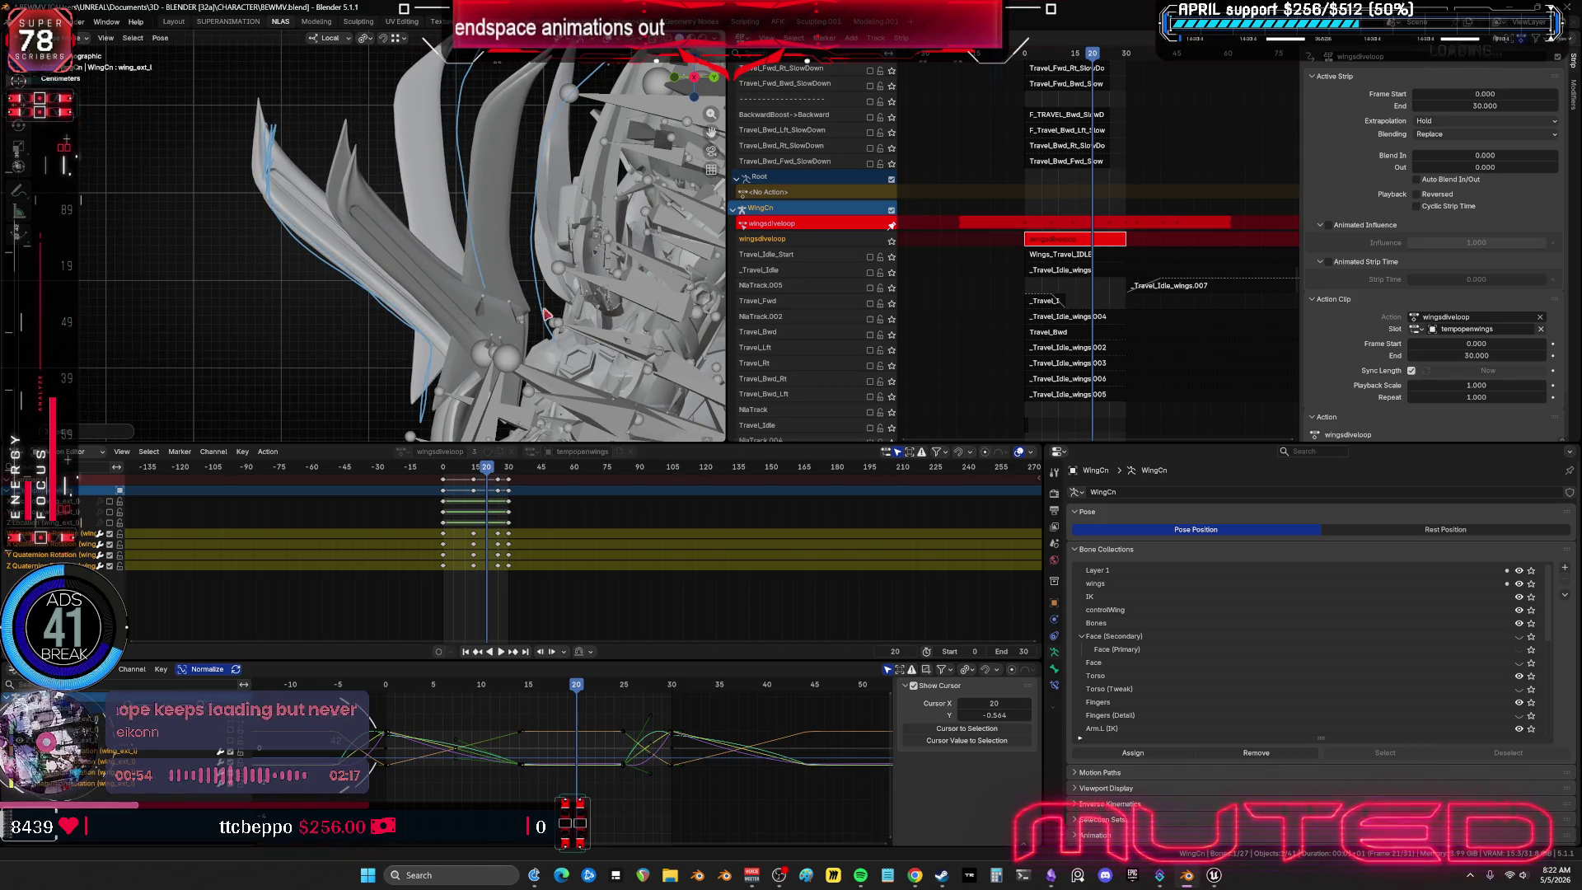
key("k")
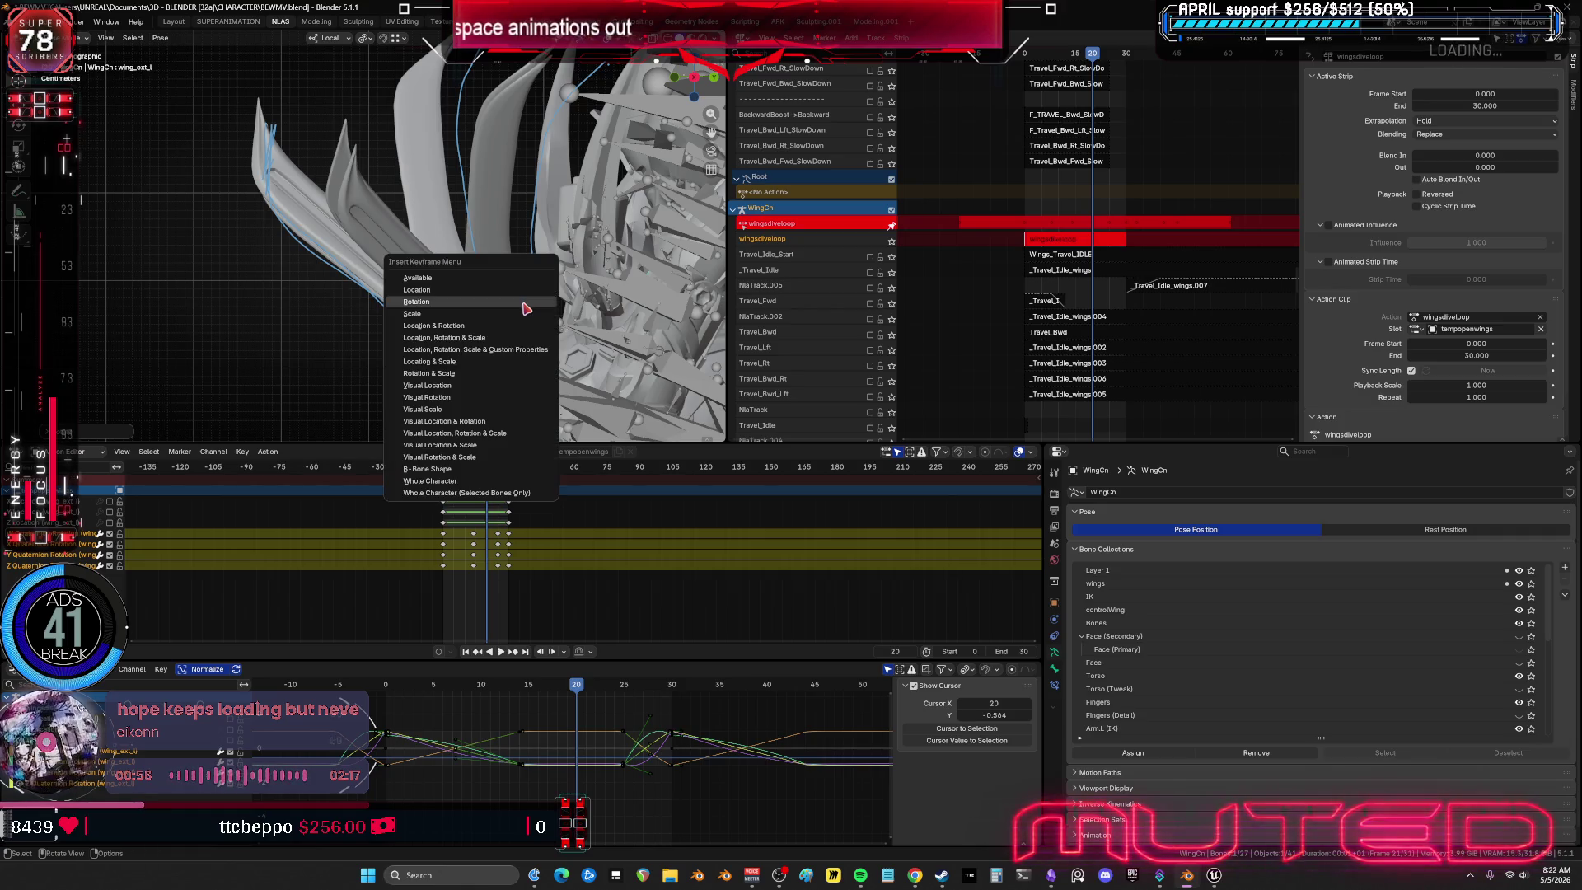
left_click(523, 303)
Key the right outer wing bone's rotation, maximize the 3D view, and start playback.
middle_click_drag(616, 264, 486, 305)
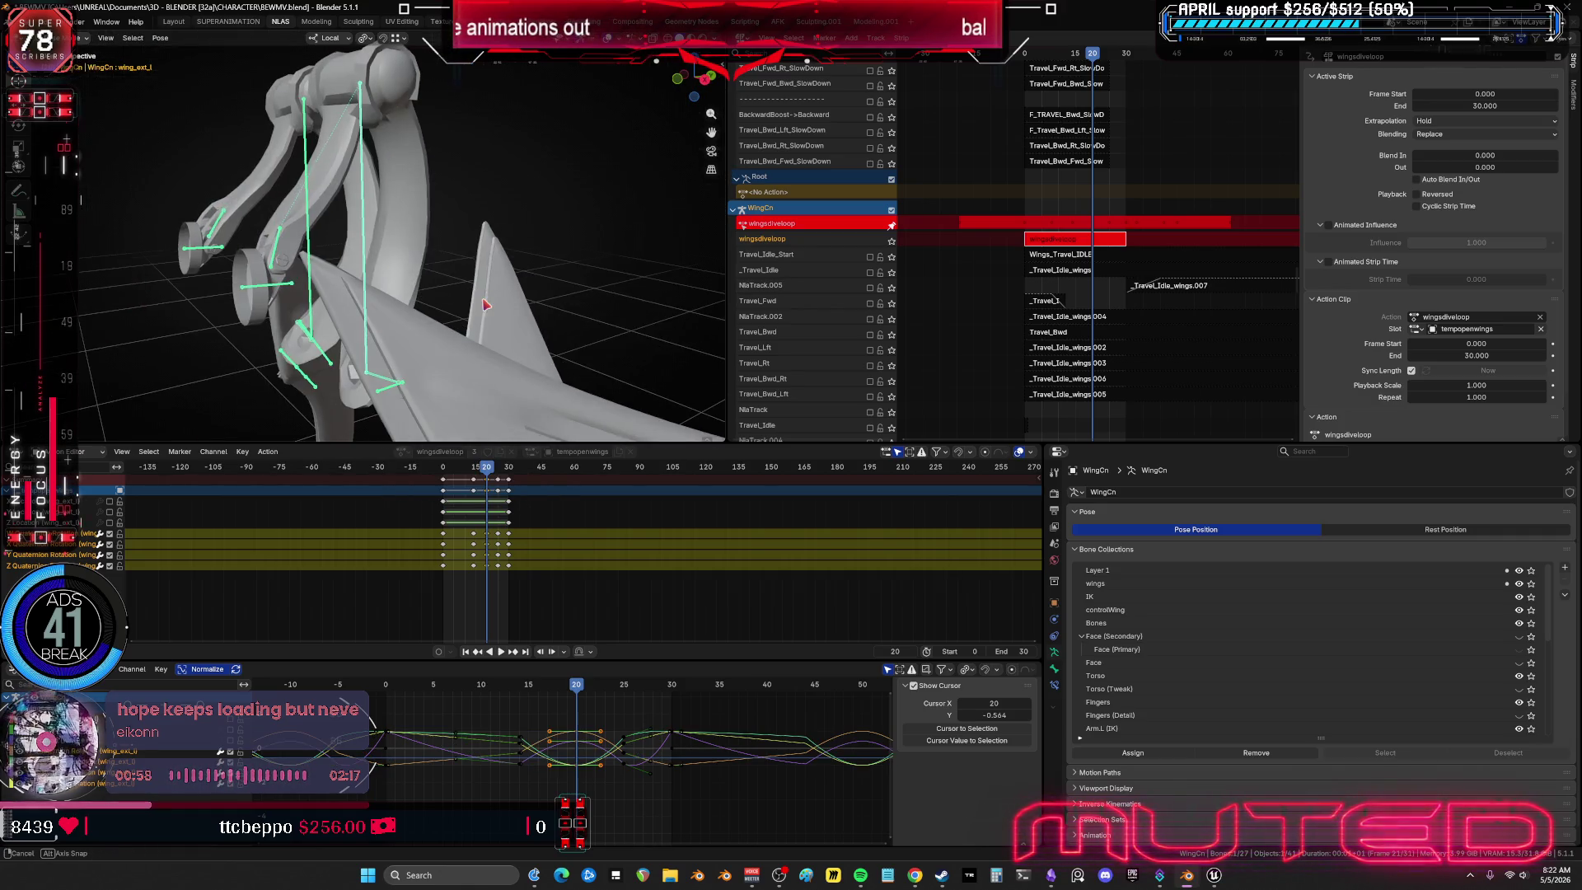
left_click(323, 261, "shift")
key("k")
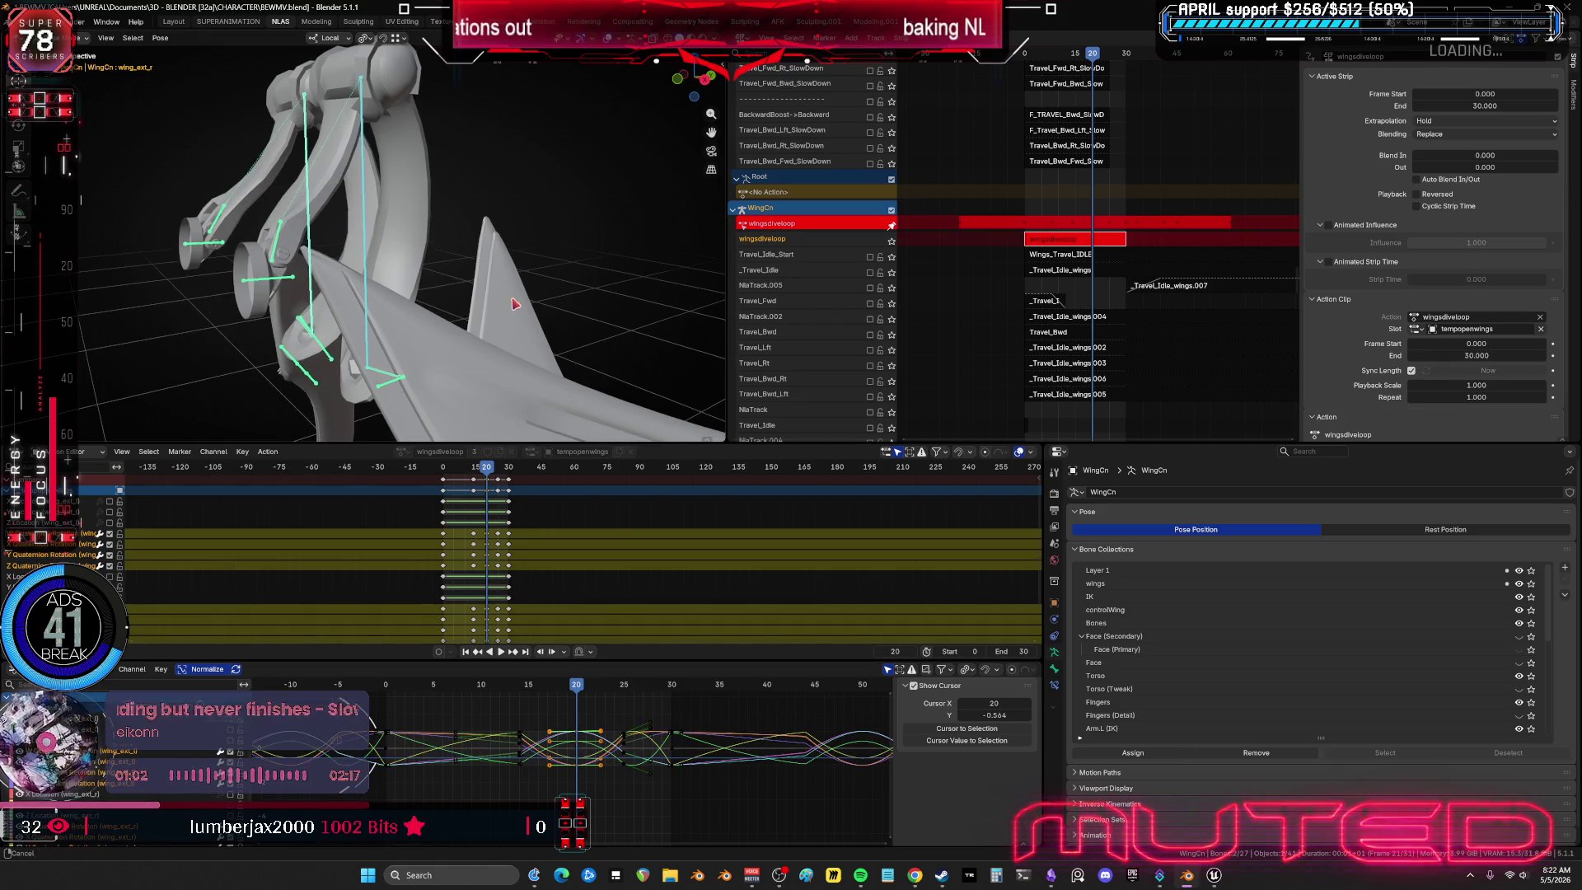
key("ctrl+space")
key("KP_1")
mouse_move(521, 300)
middle_mouse_down("ctrl")
mouse_move(565, 413)
mouse_move(654, 445)
mouse_move(540, 468)
mouse_move(566, 536)
middle_mouse_up("ctrl")
key("alt+a")
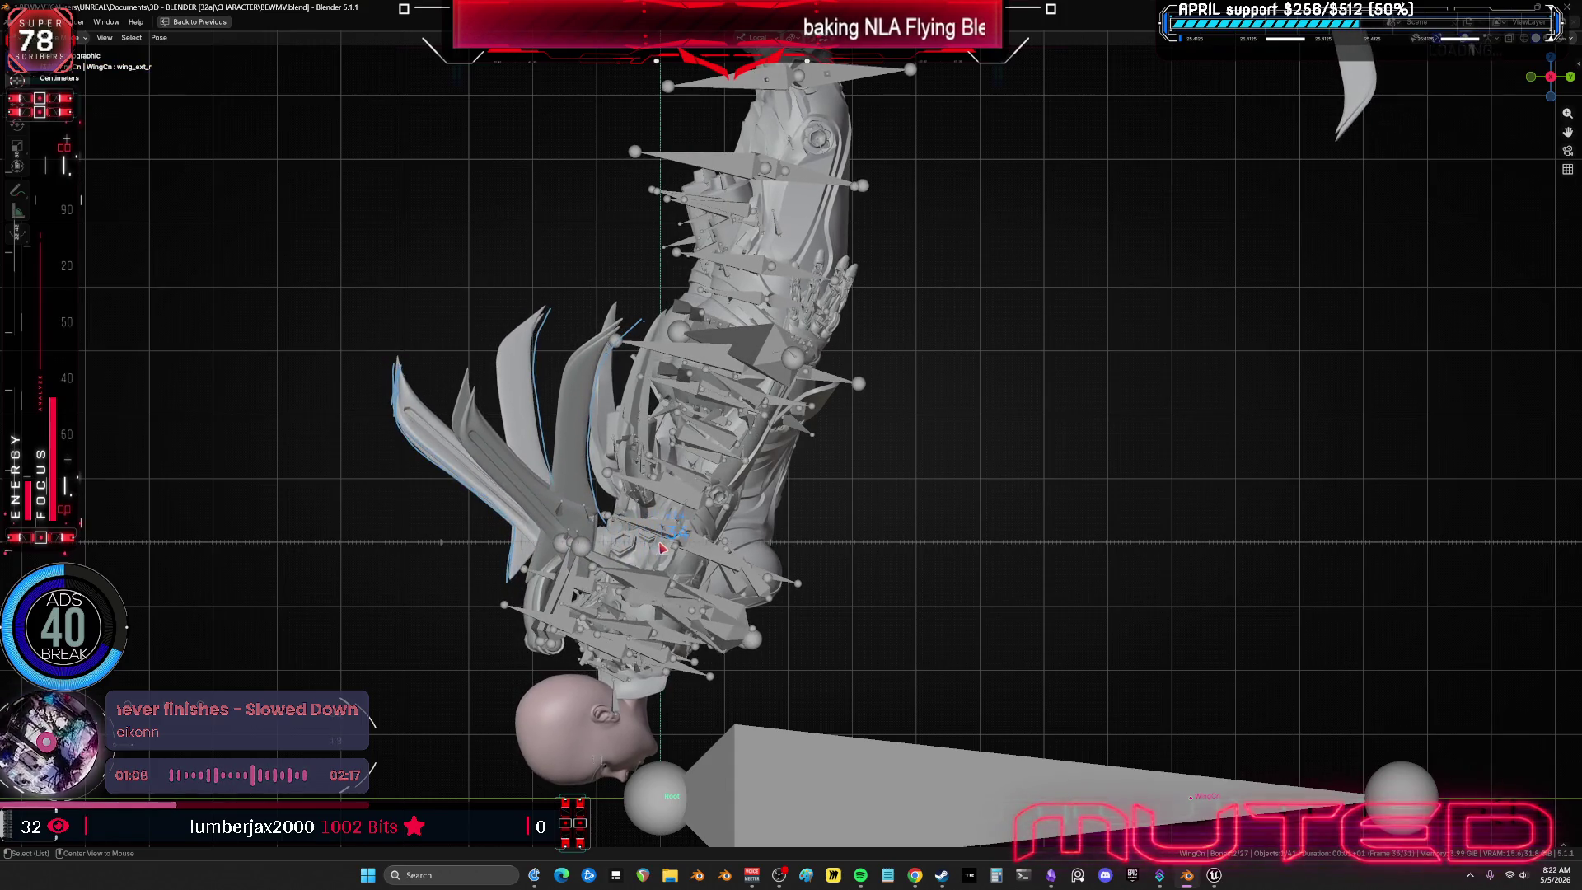
key("ctrl+space")
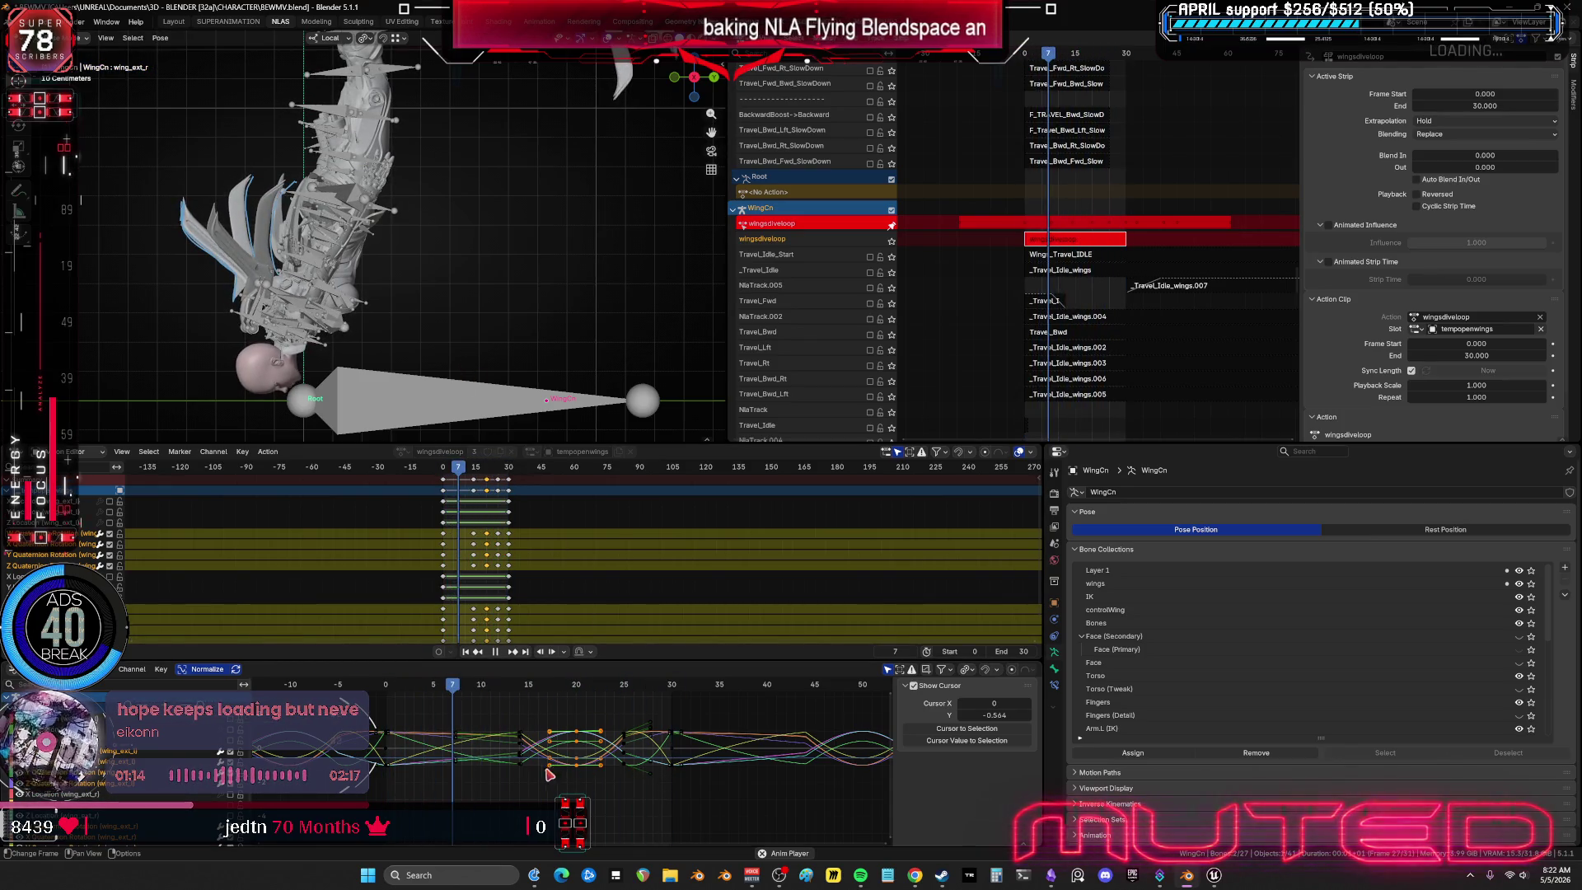
key("a")
right_click(492, 768)
mouse_move(520, 769)
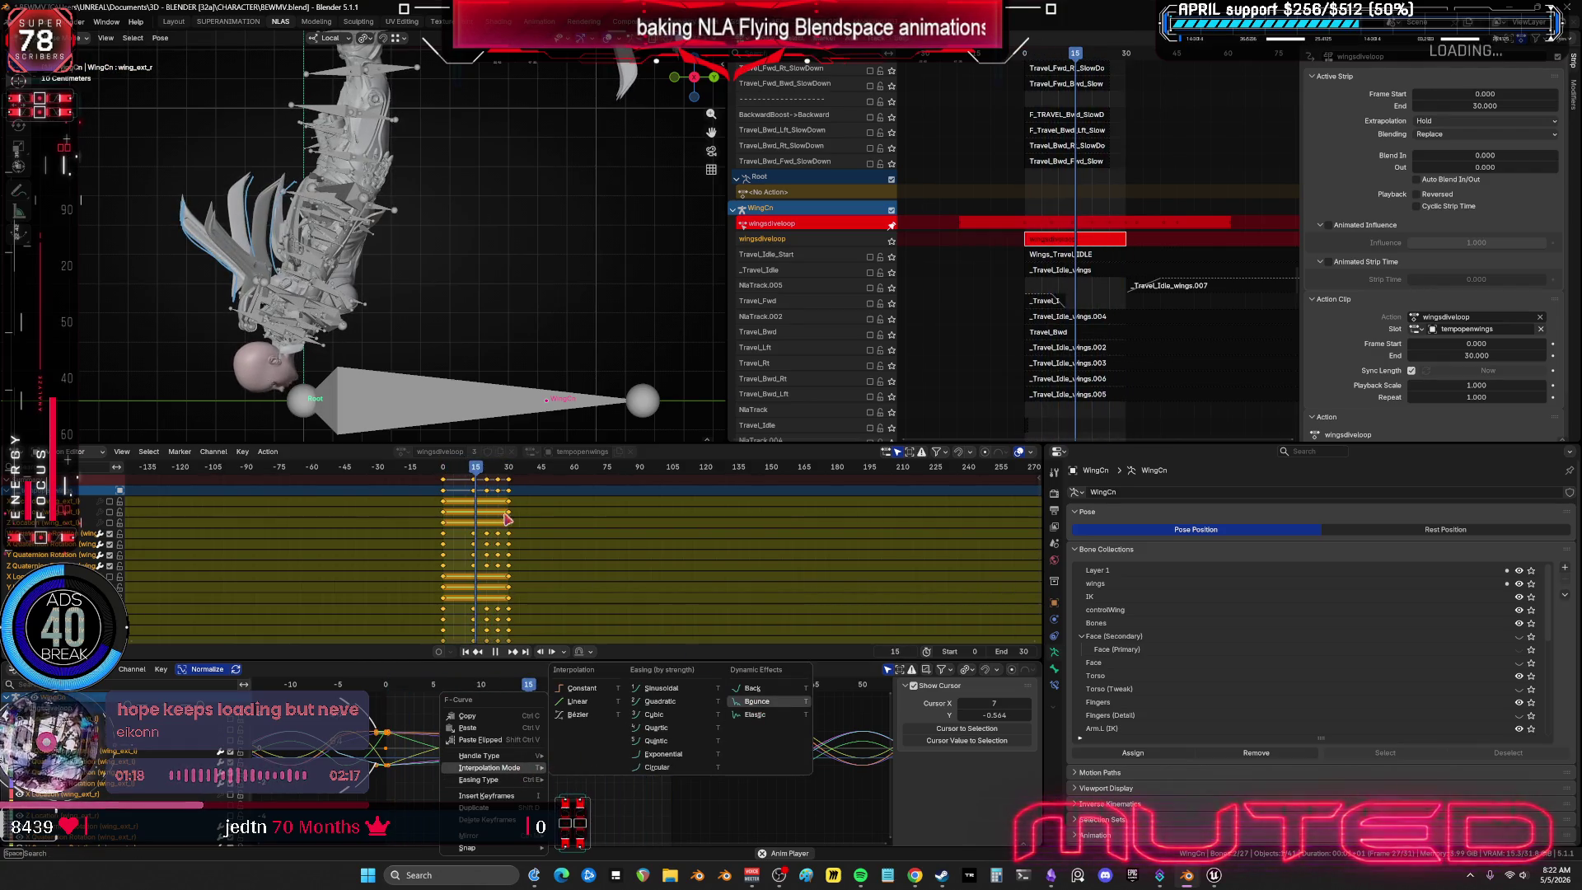
left_click(757, 701)
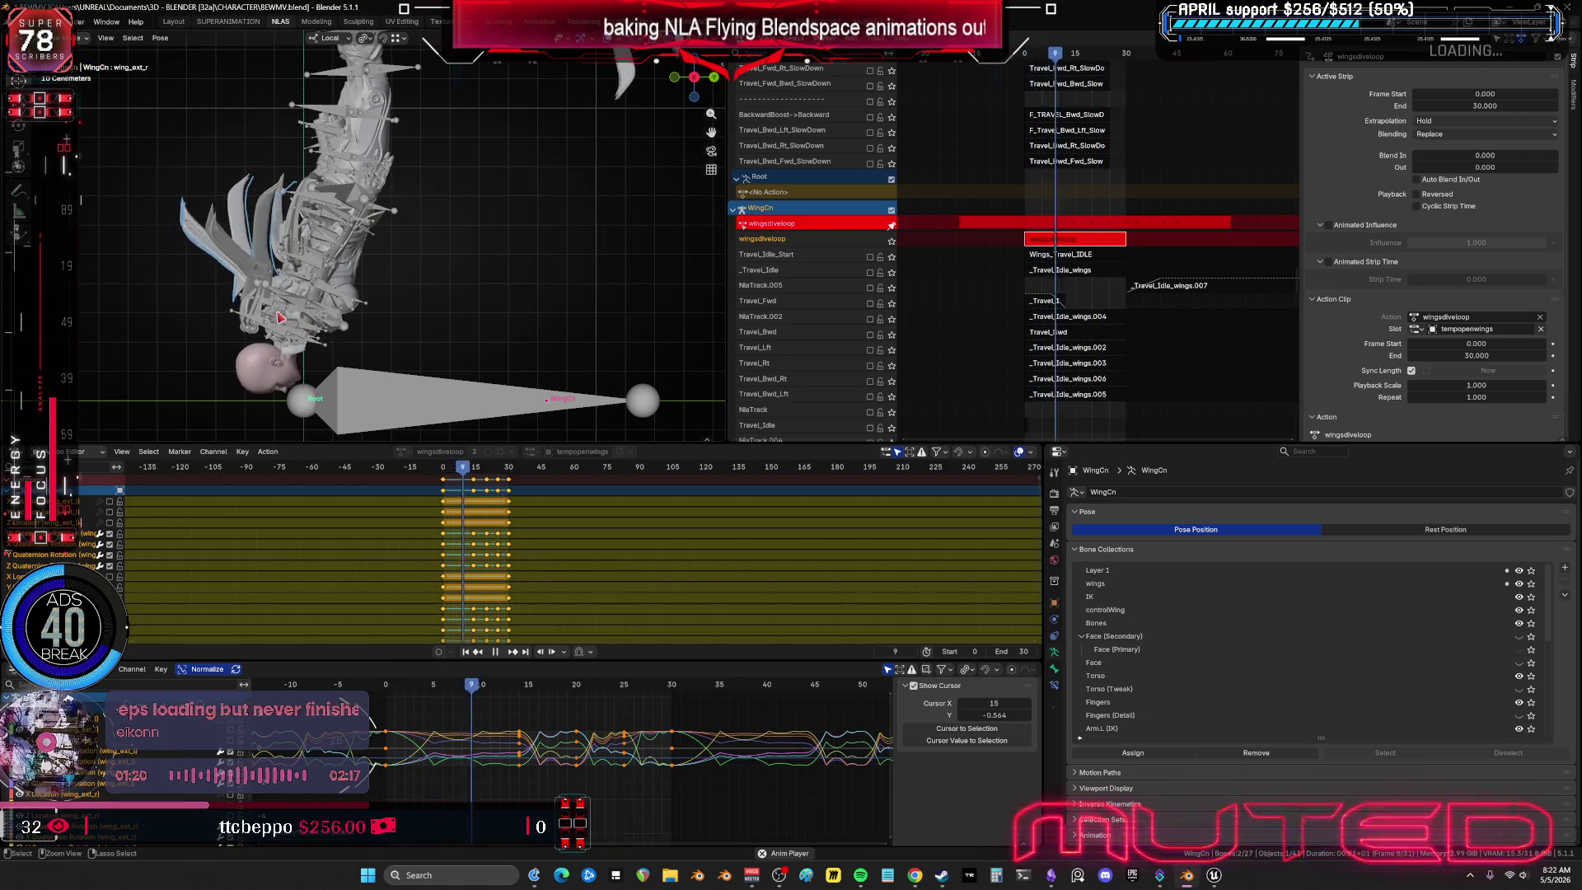
key("ctrl+space")
mouse_move(280, 317)
middle_mouse_down()
mouse_move(806, 523)
mouse_move(706, 538)
middle_mouse_up()
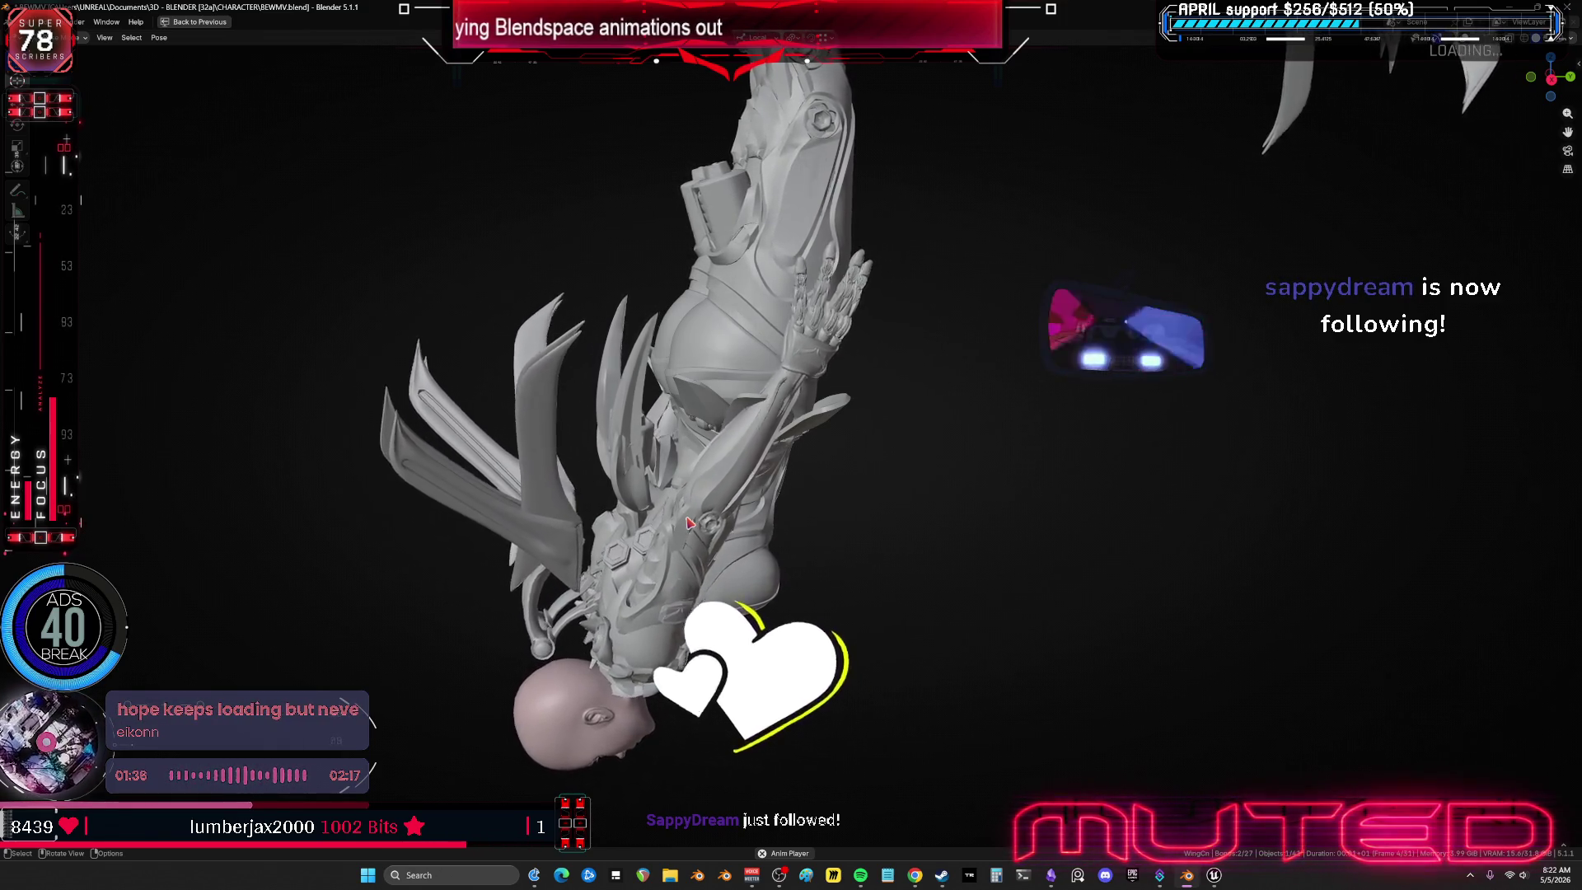
mouse_move(445, 671)
middle_mouse_down()
mouse_move(851, 334)
mouse_move(766, 539)
mouse_move(660, 484)
middle_mouse_up()
scroll(796, 407, "up", 5)
middle_click_drag(796, 407, 763, 284)
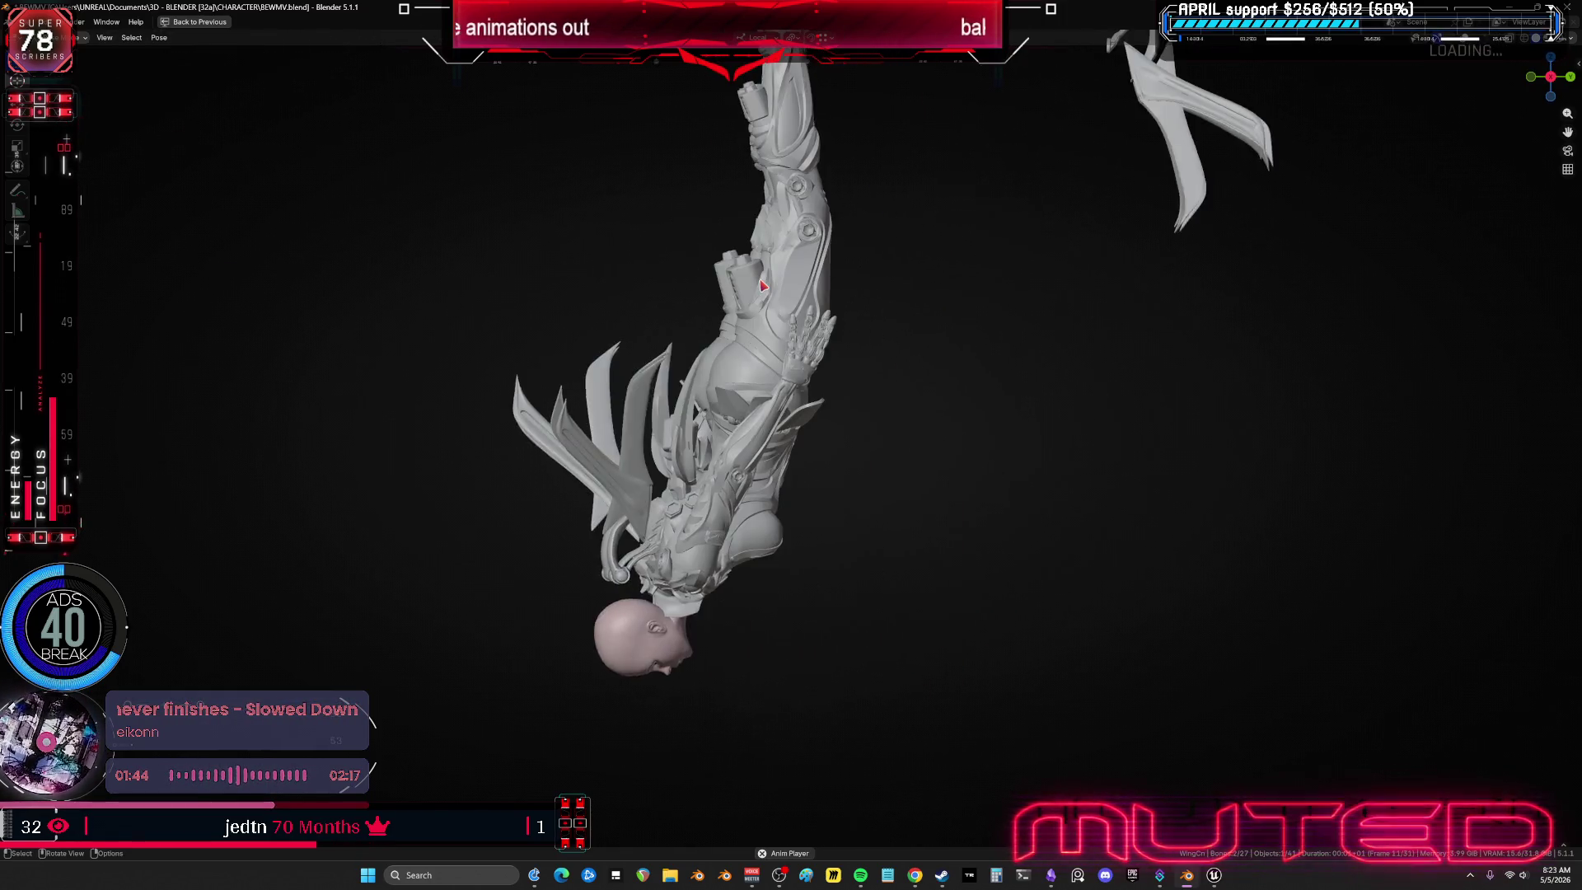
key("ctrl+space")
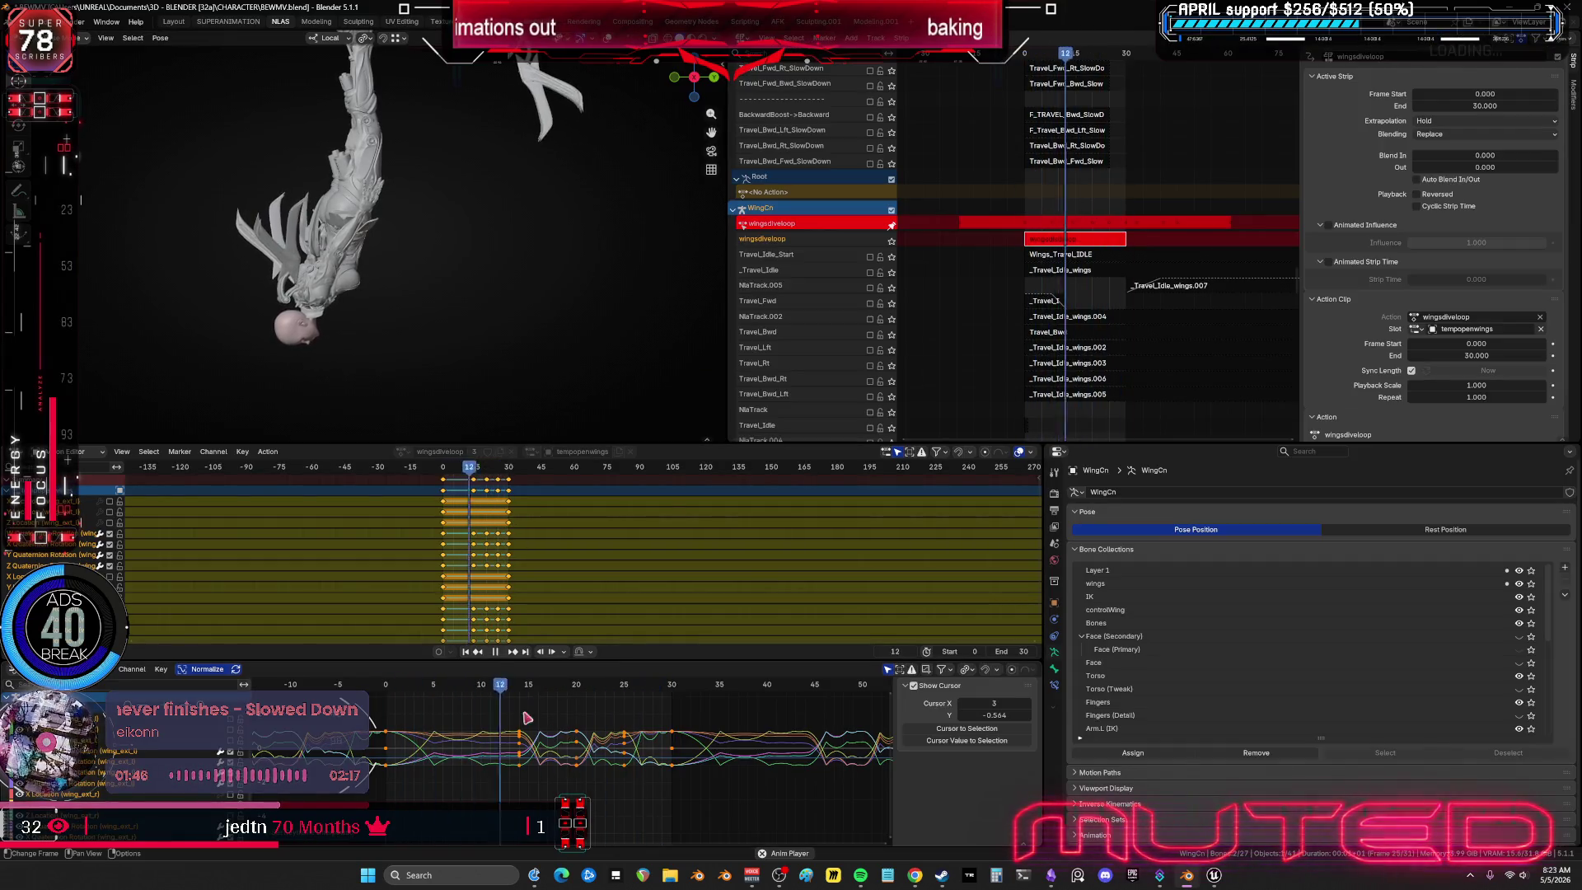
Scrub back toward the loop start and key a breakdown wing pose there.
mouse_move(438, 699)
left_mouse_down()
mouse_move(394, 699)
mouse_move(515, 712)
mouse_move(518, 687)
left_mouse_up()
mouse_move(498, 298)
middle_mouse_down()
mouse_move(551, 258)
mouse_move(534, 255)
middle_mouse_up()
scroll(540, 252, "up", 3)
key("shift+e")
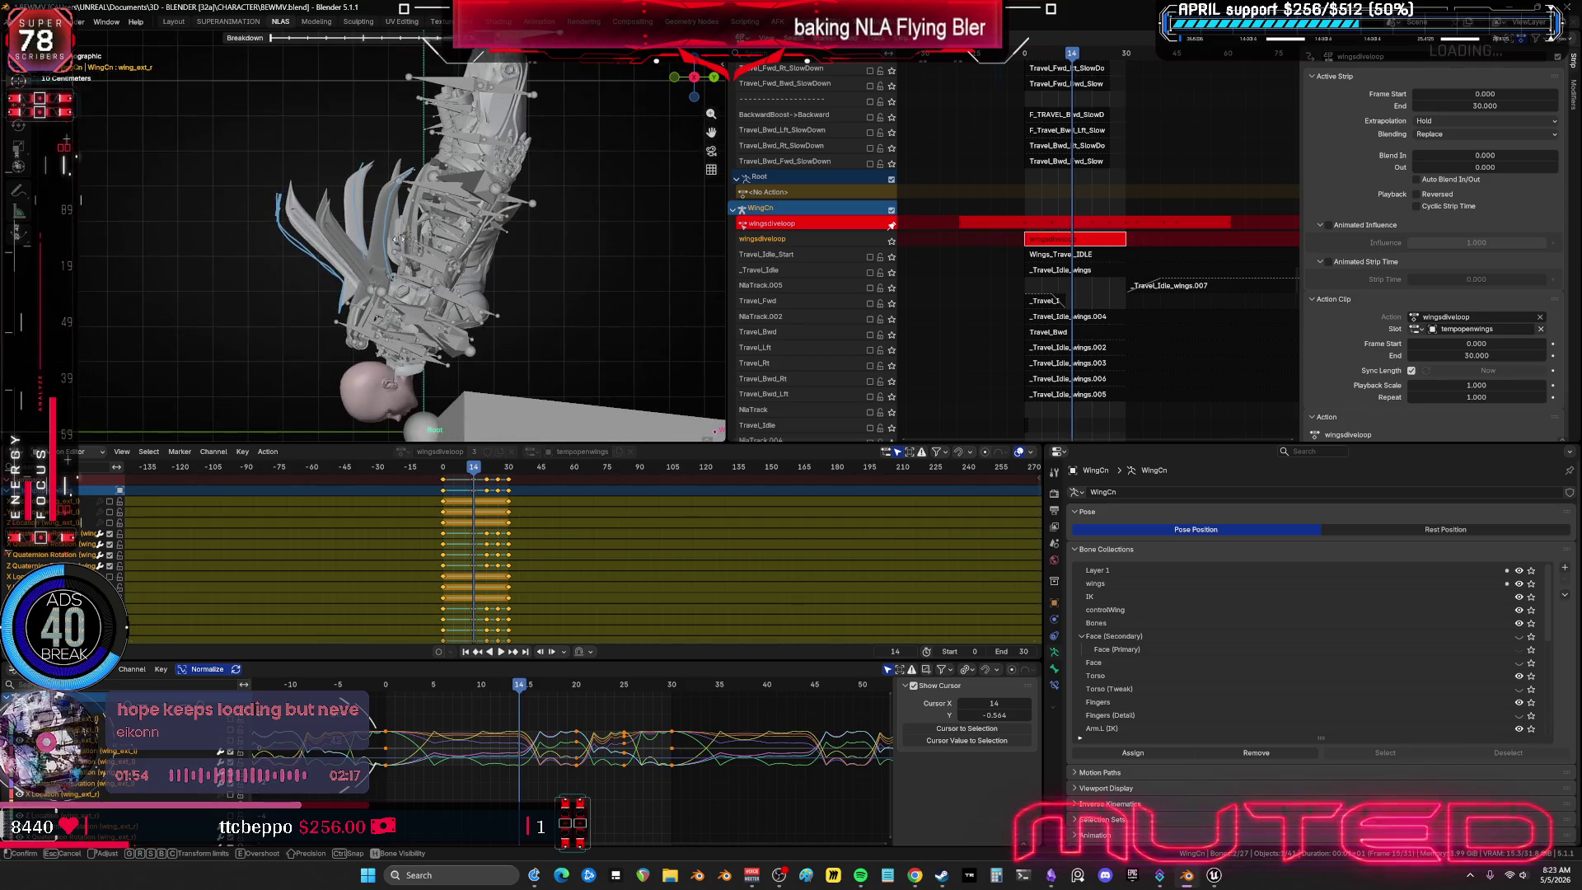
left_click(568, 255)
key("k")
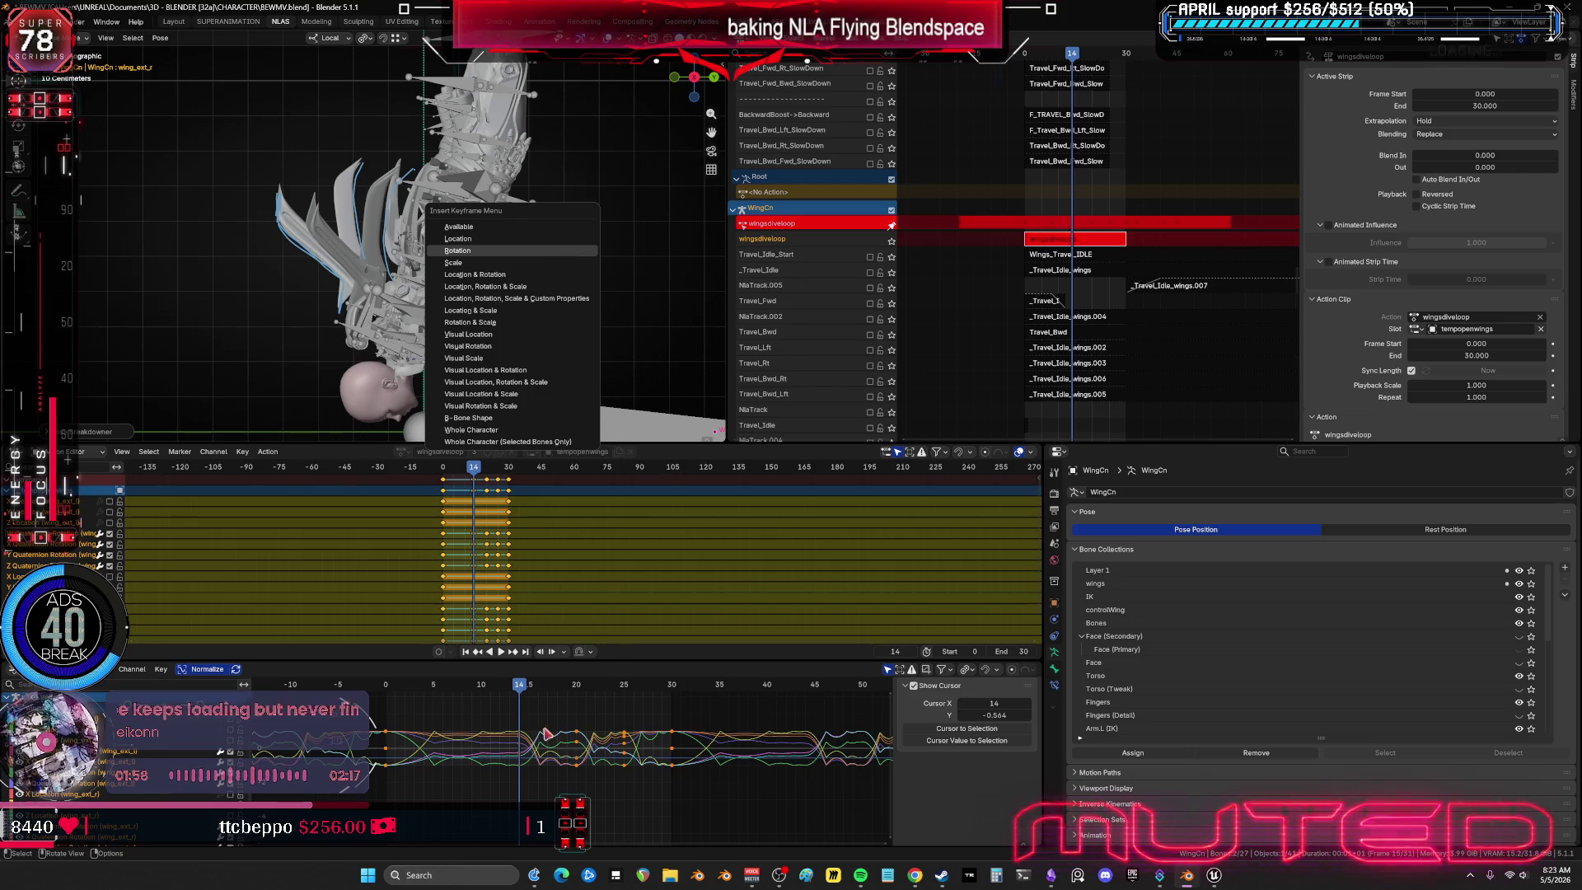
Blend breakdown poses at frames 20 and 25, keying the frame 25 pose.
mouse_move(521, 688)
left_mouse_down()
mouse_move(579, 692)
mouse_move(428, 702)
mouse_move(577, 709)
left_mouse_up()
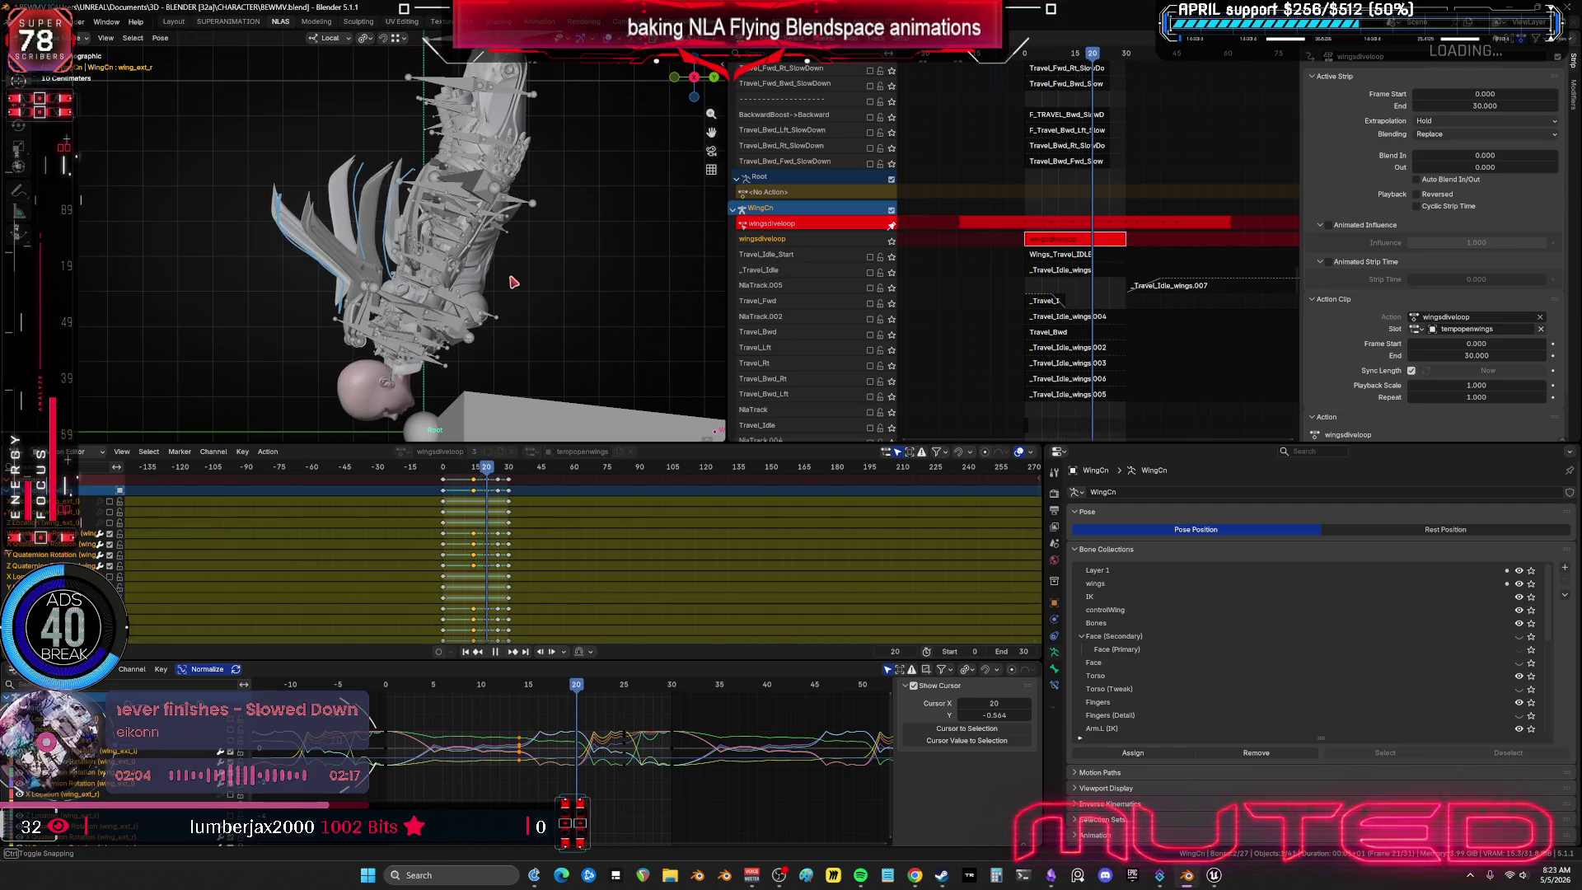
middle_click_drag(510, 279, 482, 289)
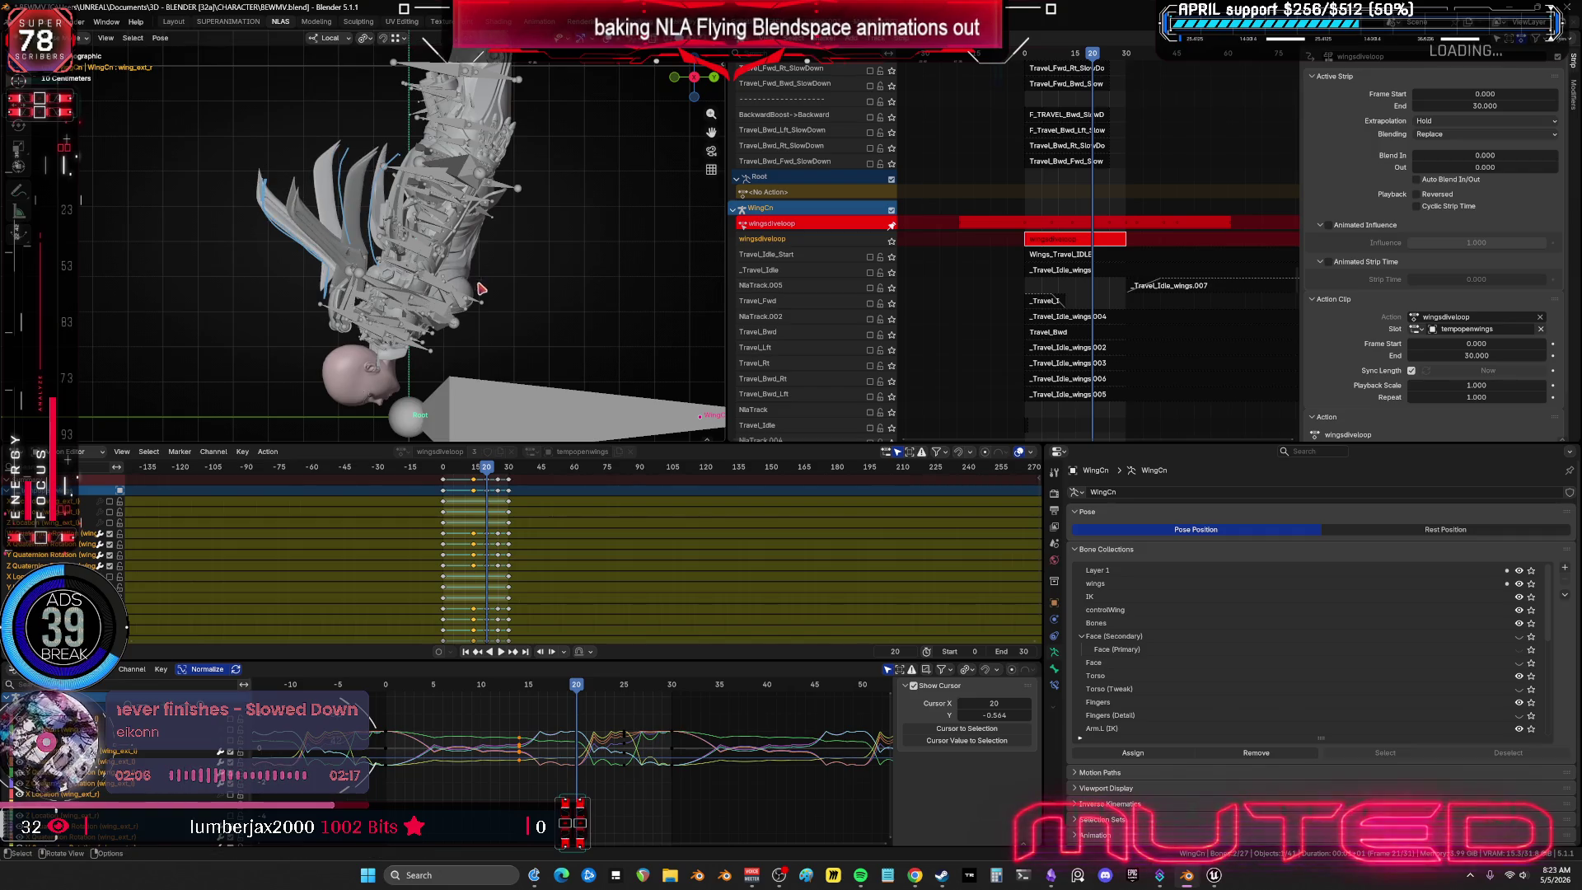
key("shift+e")
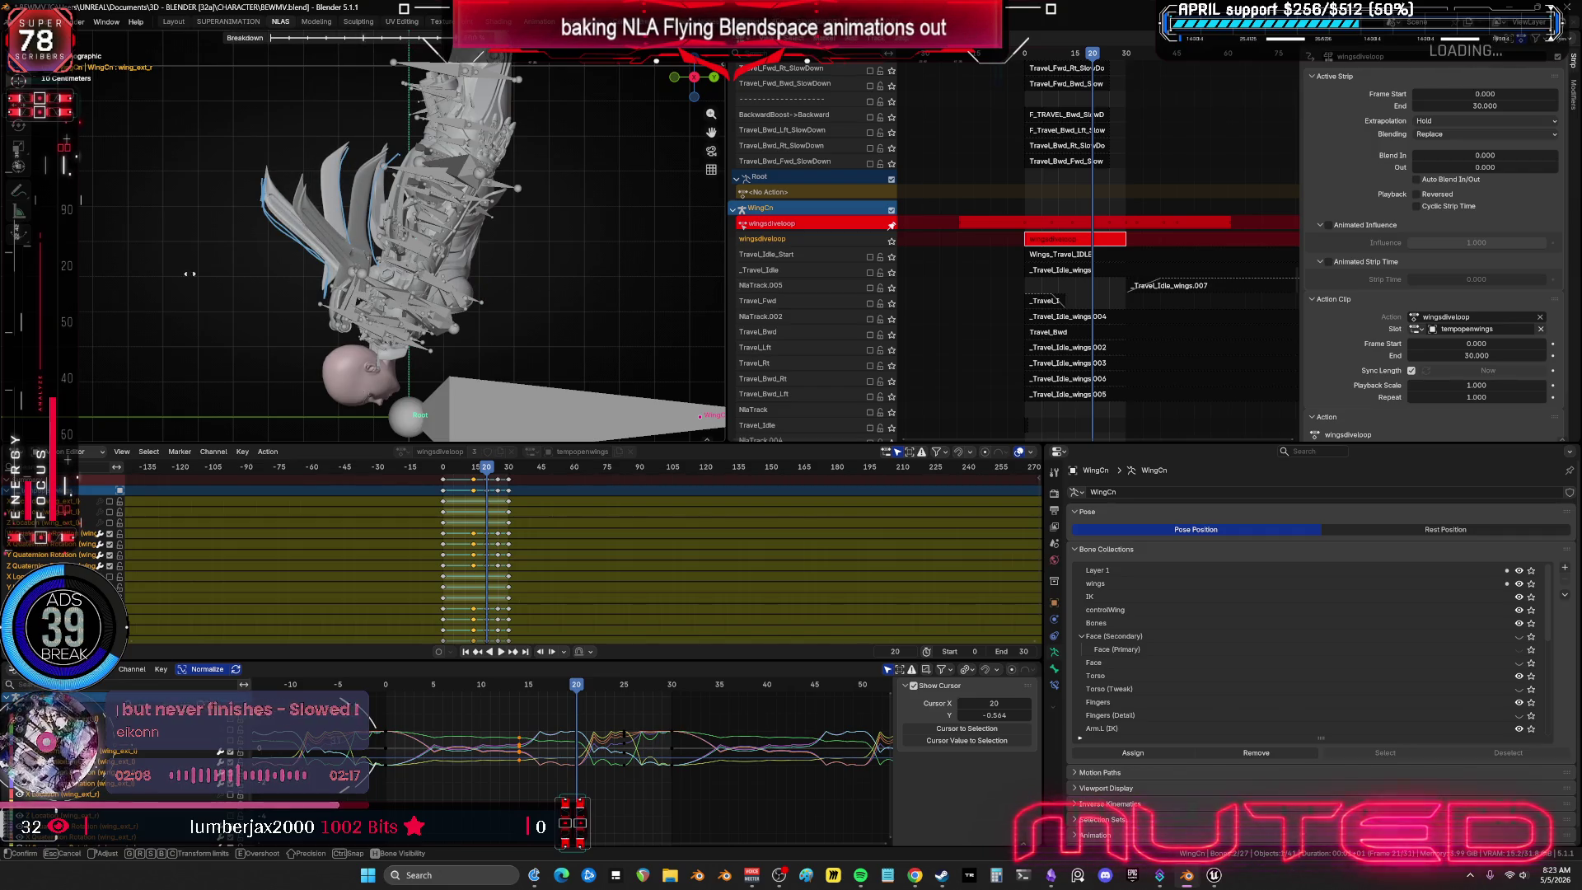
left_click(376, 271)
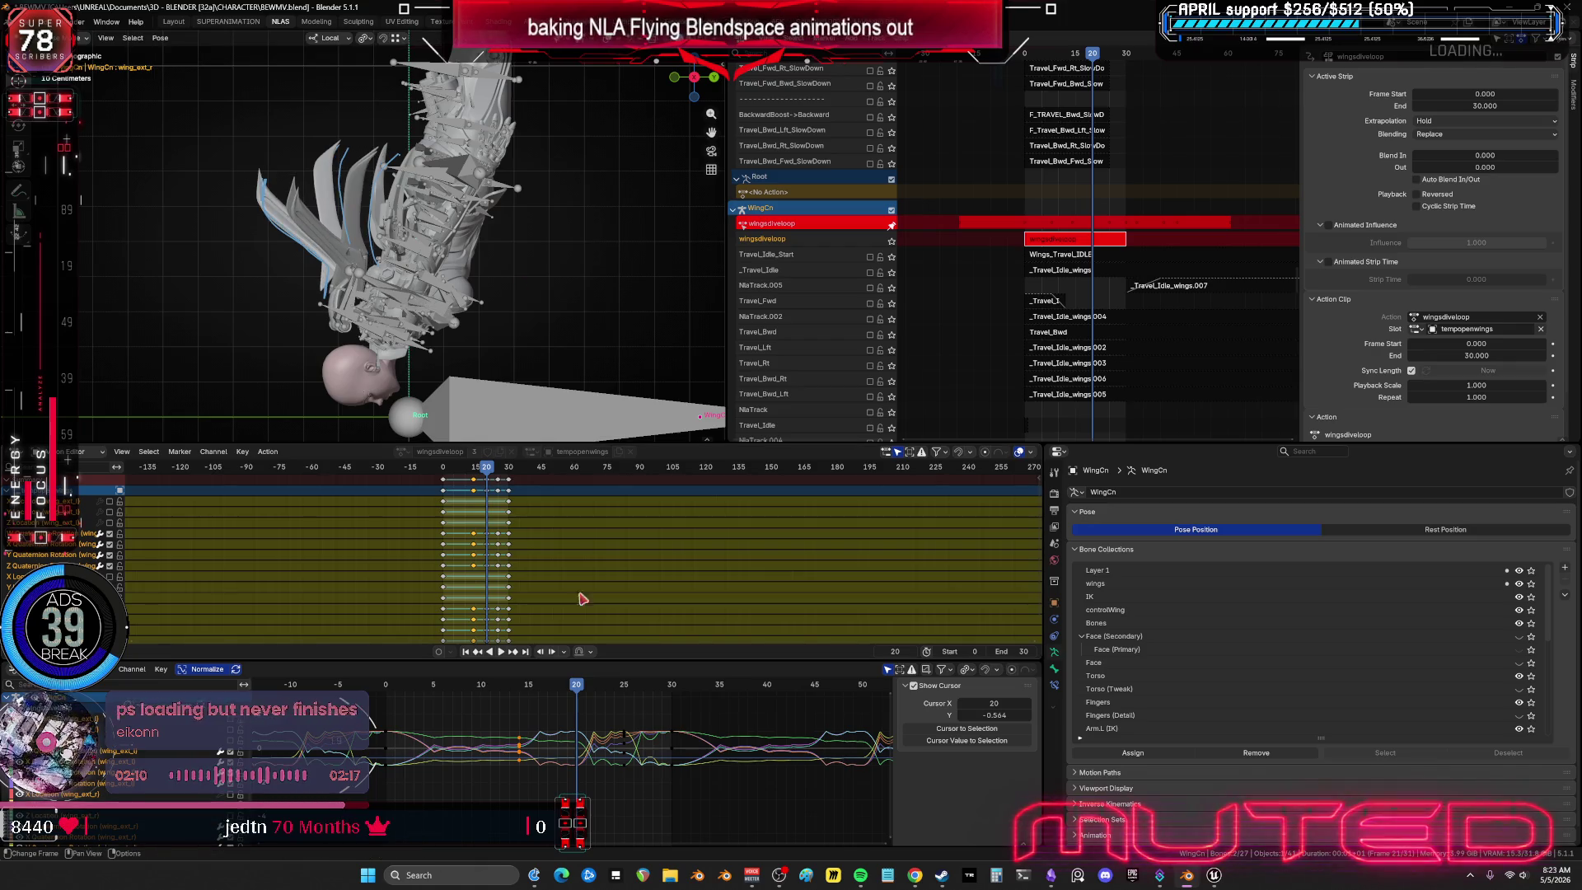
left_click(625, 691)
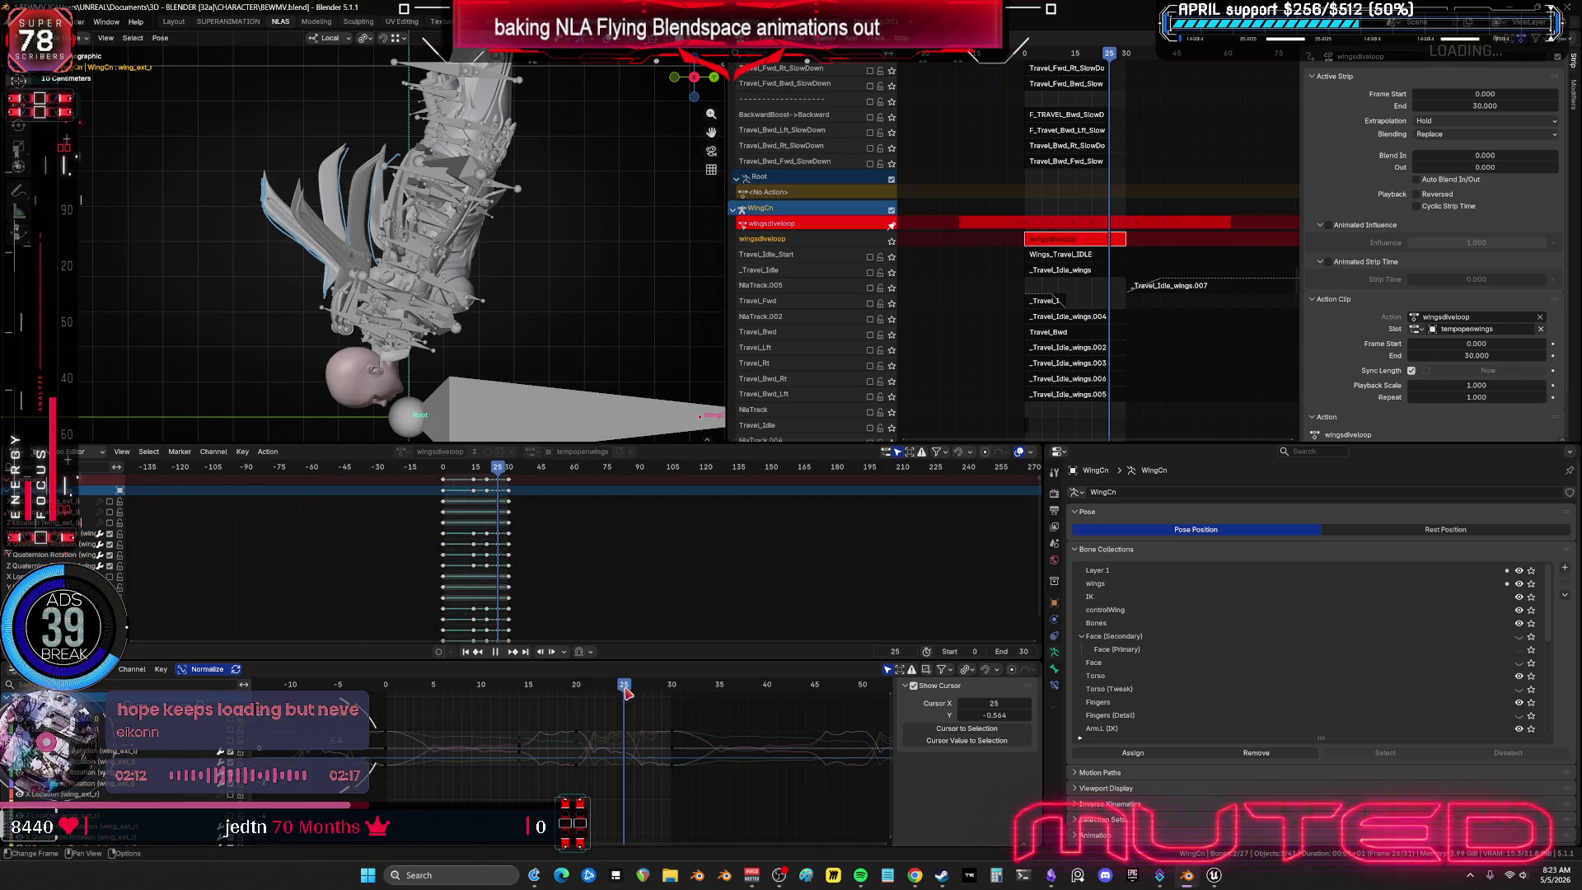
key("shift+e")
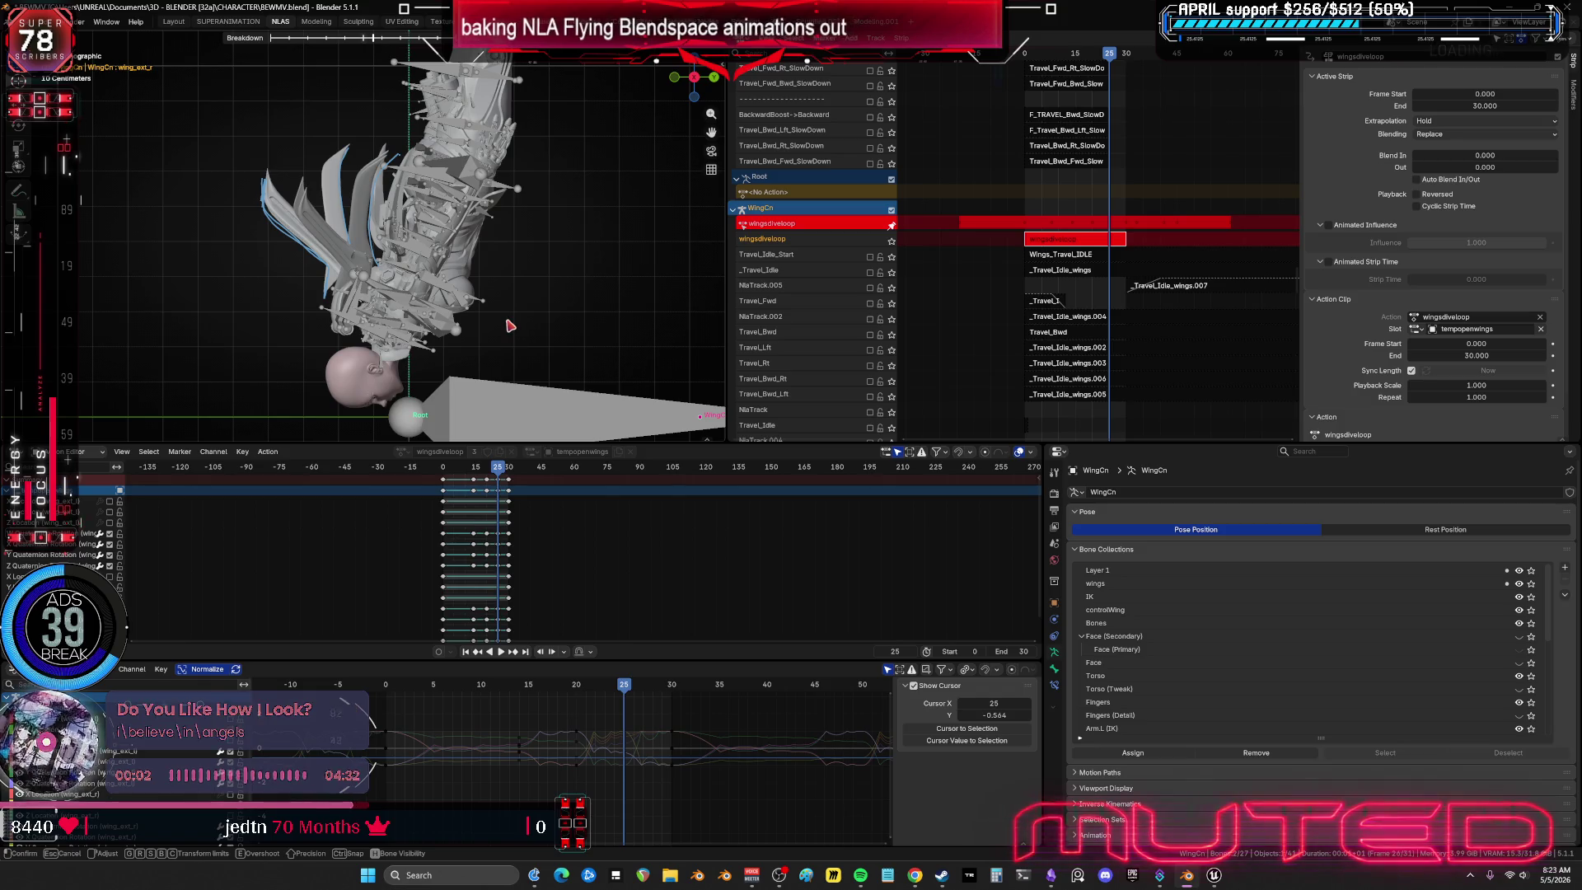
left_click(511, 326)
key("k")
left_click(614, 690)
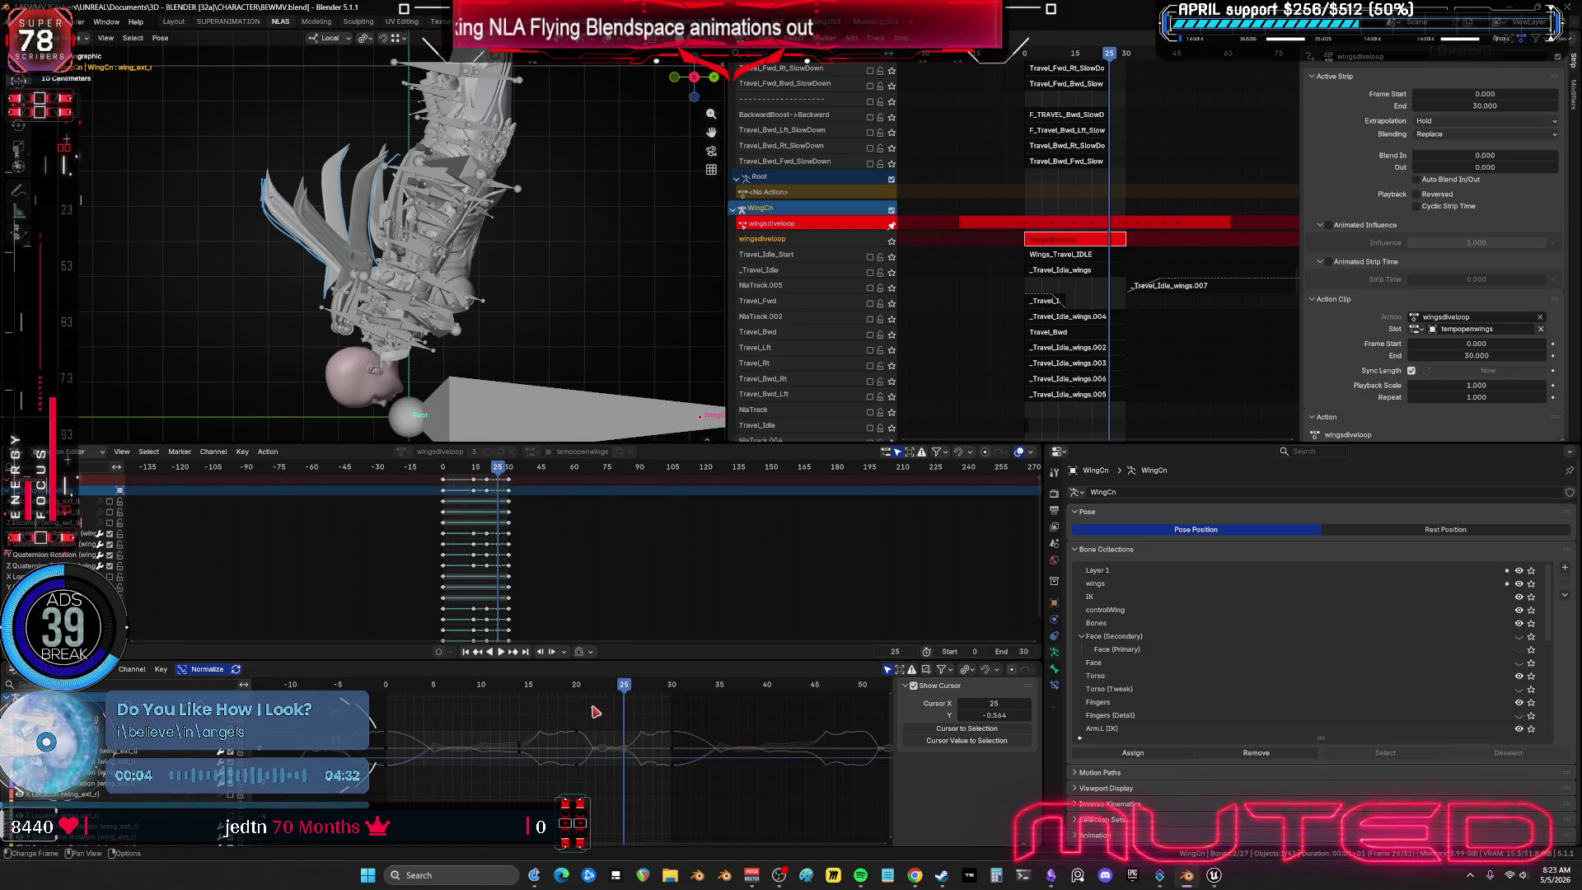
Blend another breakdown pose at frame 20 and key it.
left_click(577, 689)
key("space")
key("space")
key("shift+e")
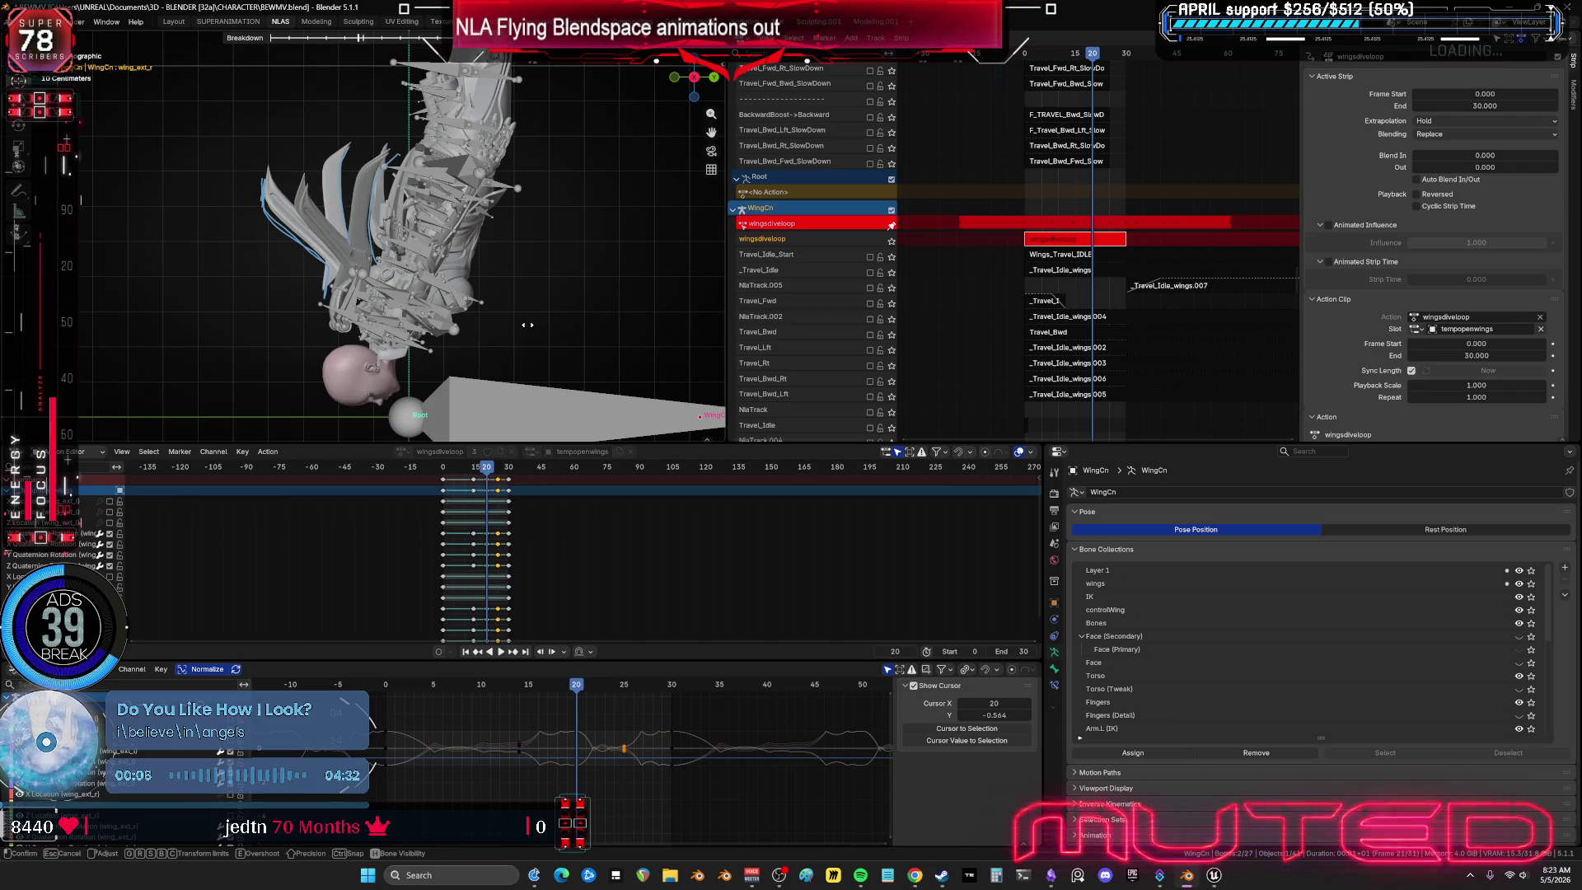
left_click(530, 329)
key("k")
left_click(577, 686)
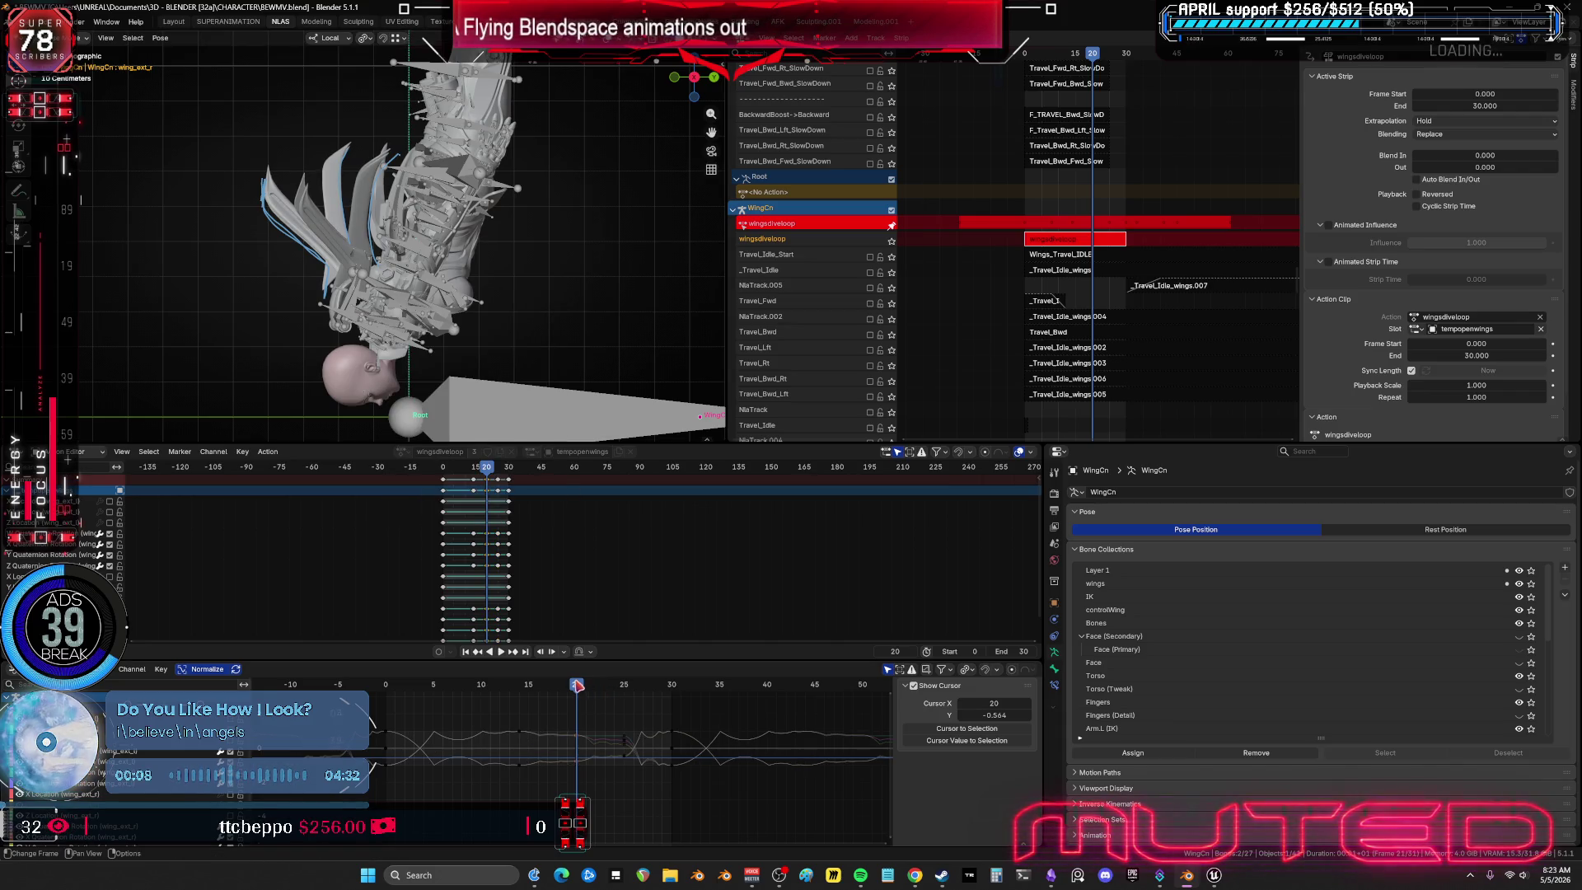
Play the dive loop, viewing it from the front and side, then stop at frame 20.
left_click(501, 651)
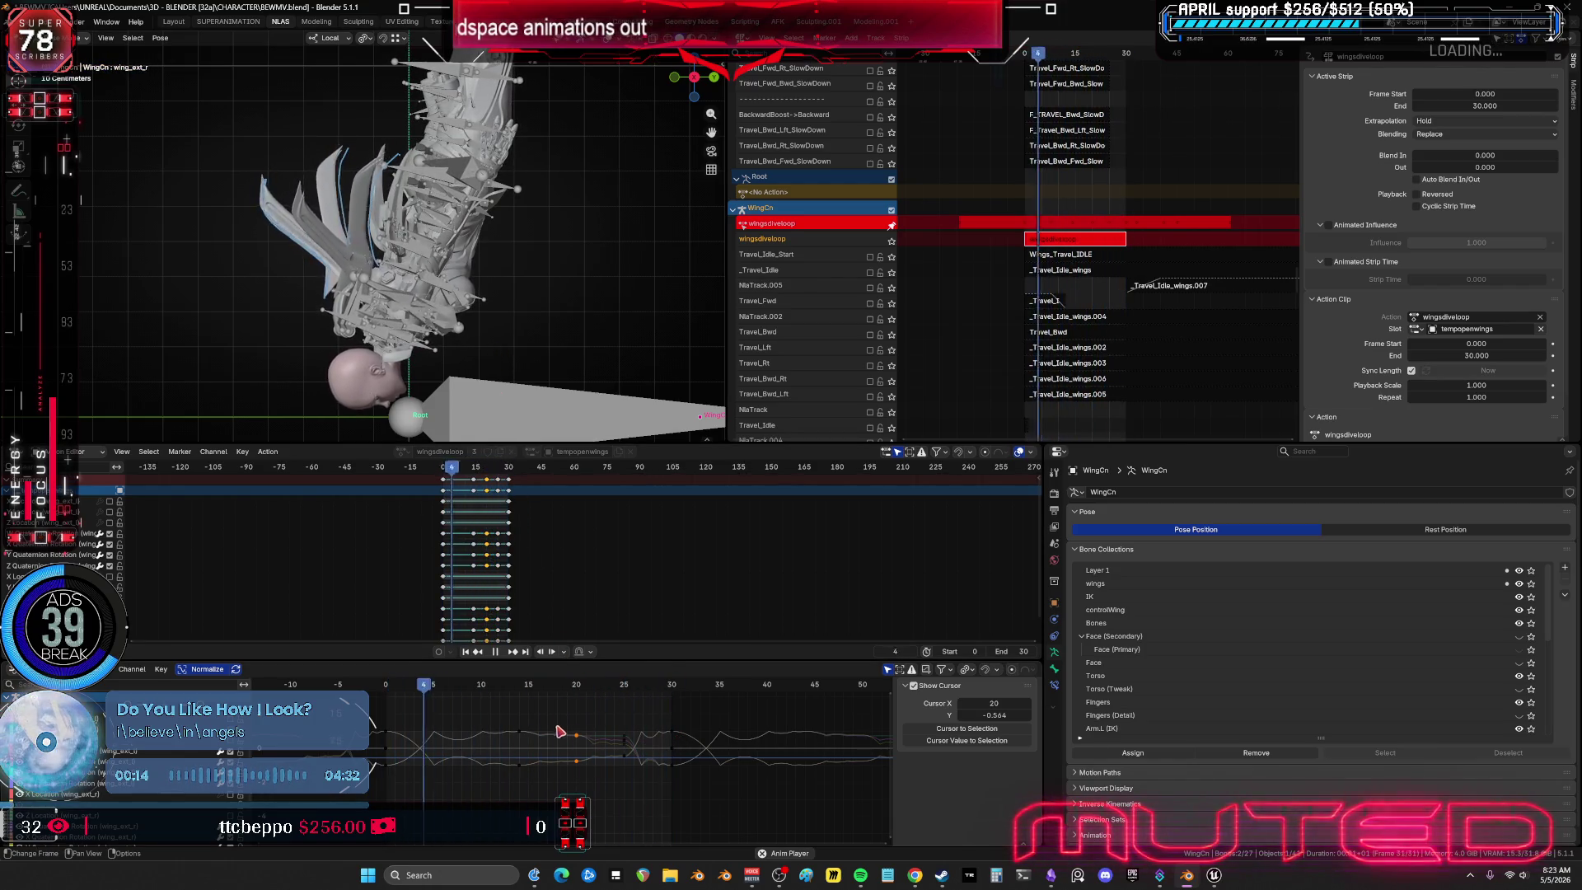
mouse_move(527, 248)
middle_mouse_down()
mouse_move(477, 262)
mouse_move(330, 6)
middle_mouse_up()
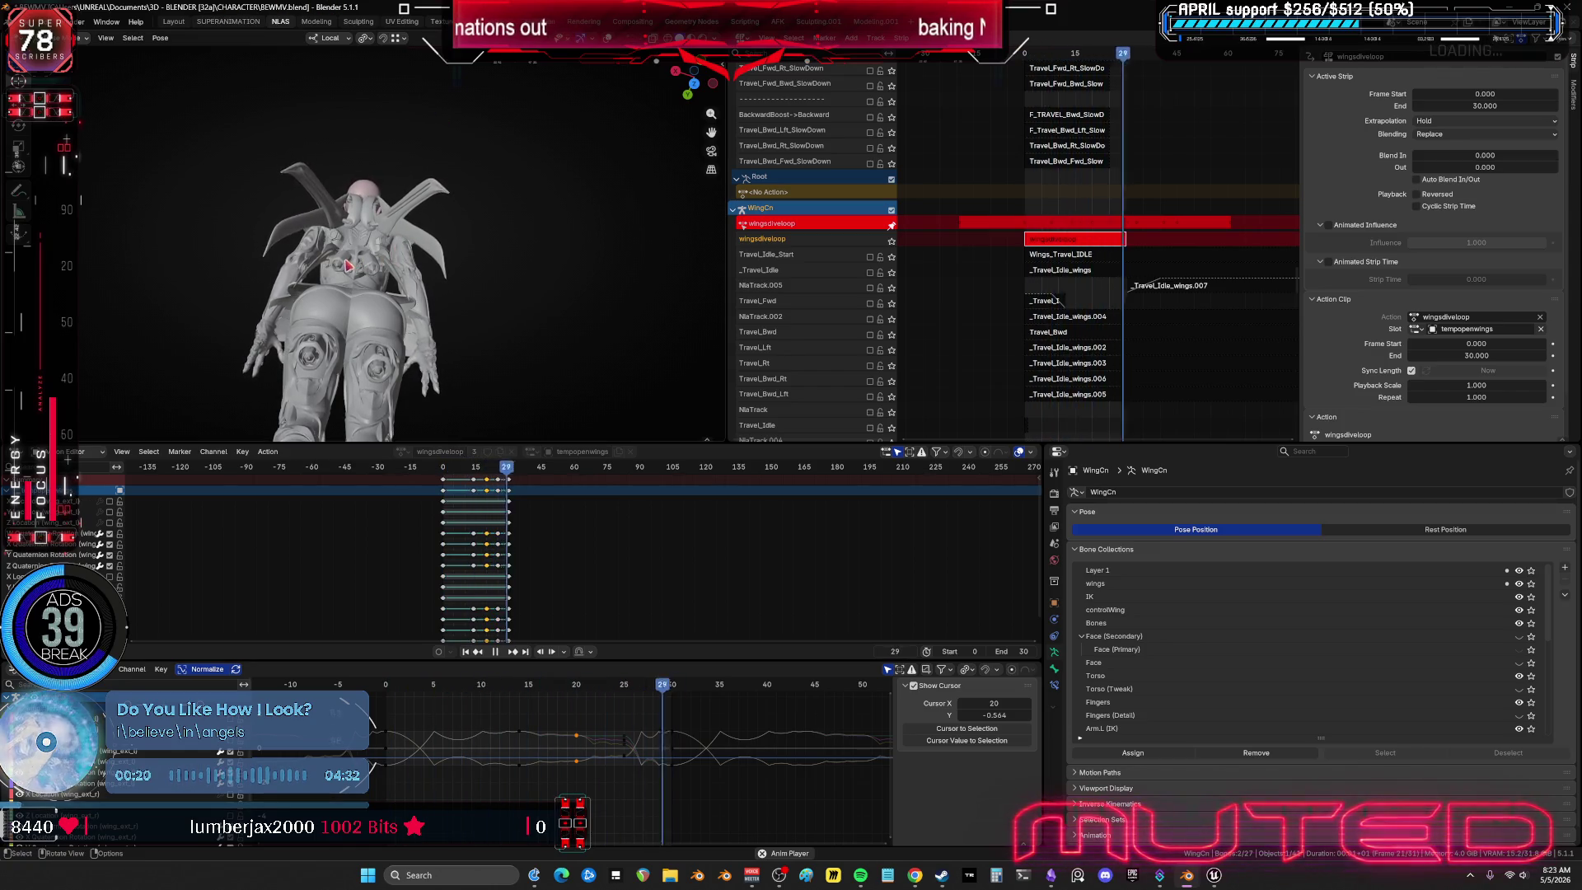
mouse_move(309, 278)
middle_mouse_down()
mouse_move(139, 178)
mouse_move(165, 214)
middle_mouse_up()
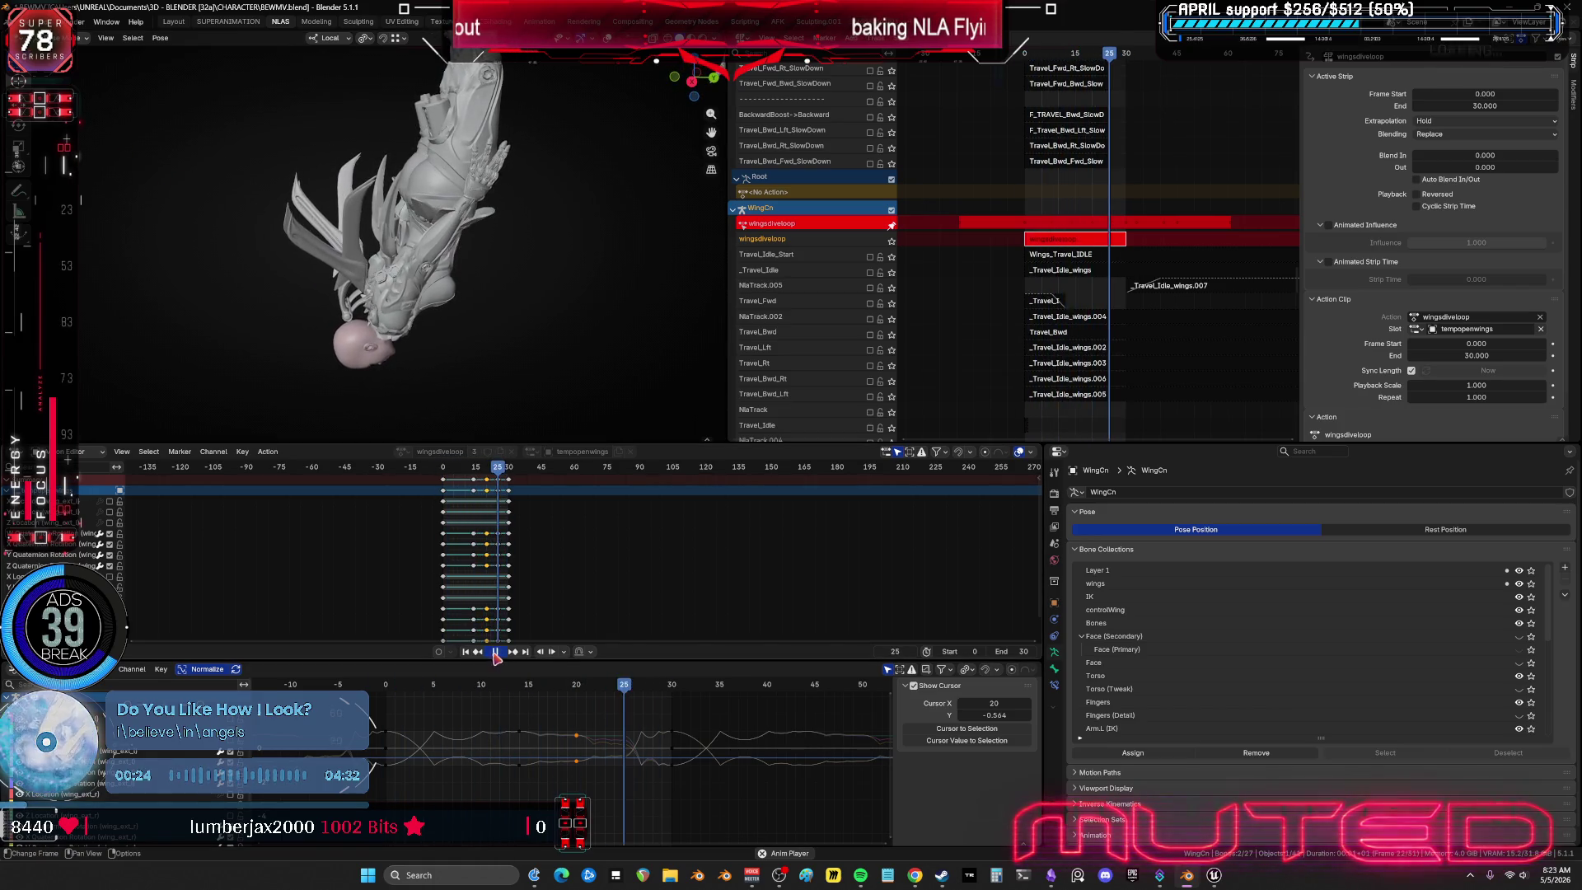
key("space")
key("Down")
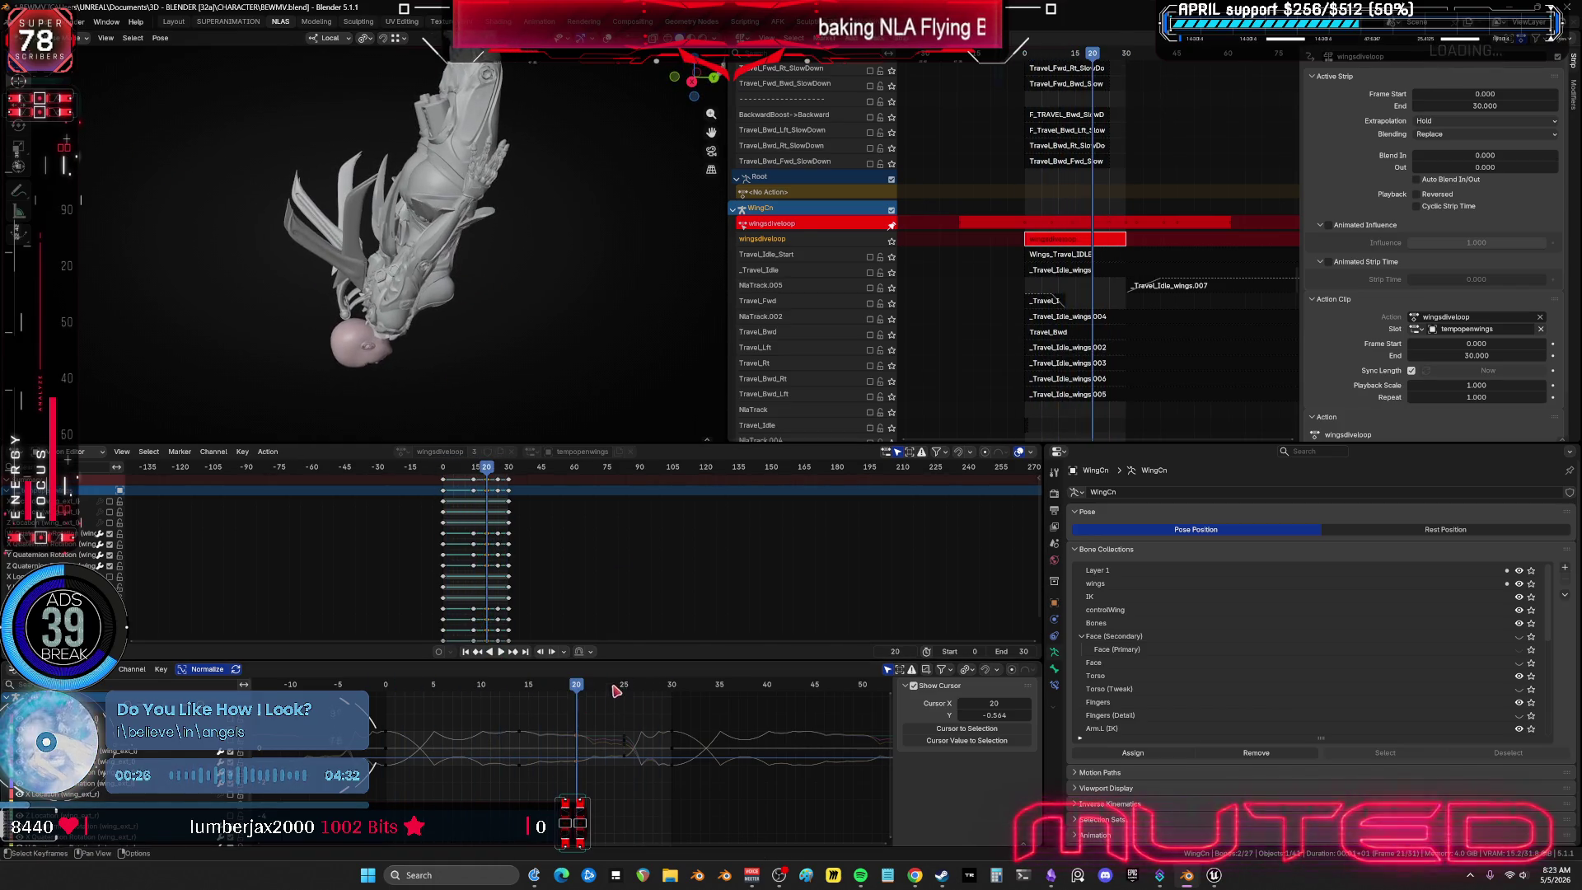
Give the wing keyframes after frame 20 Elastic interpolation in the Graph Editor.
left_click(676, 750, "ctrl")
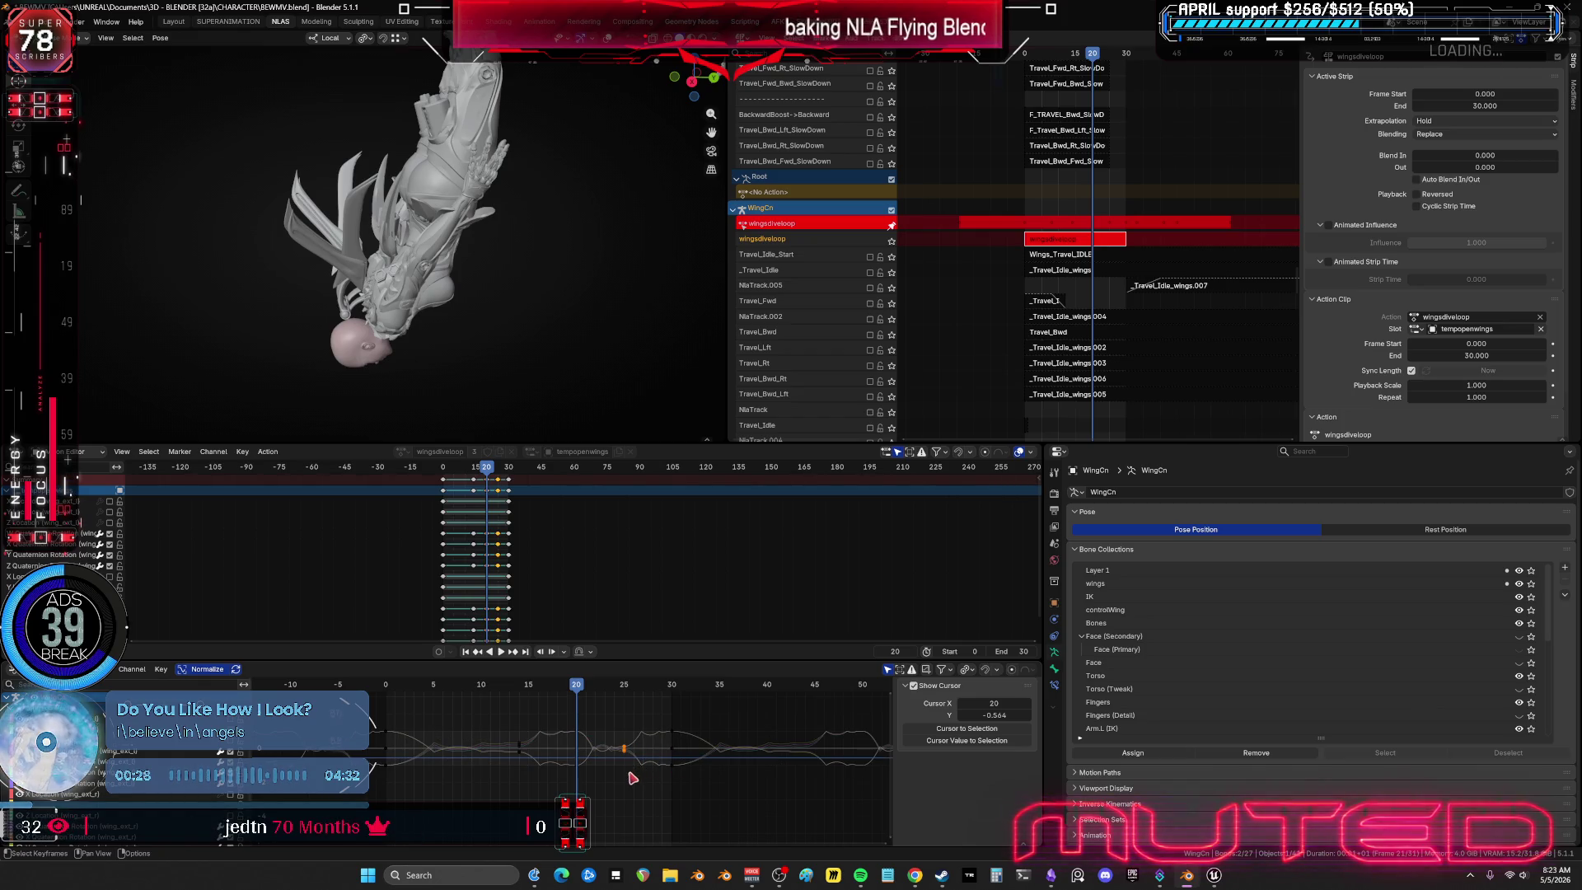
key("ctrl+space")
left_click_drag(716, 234, 945, 511)
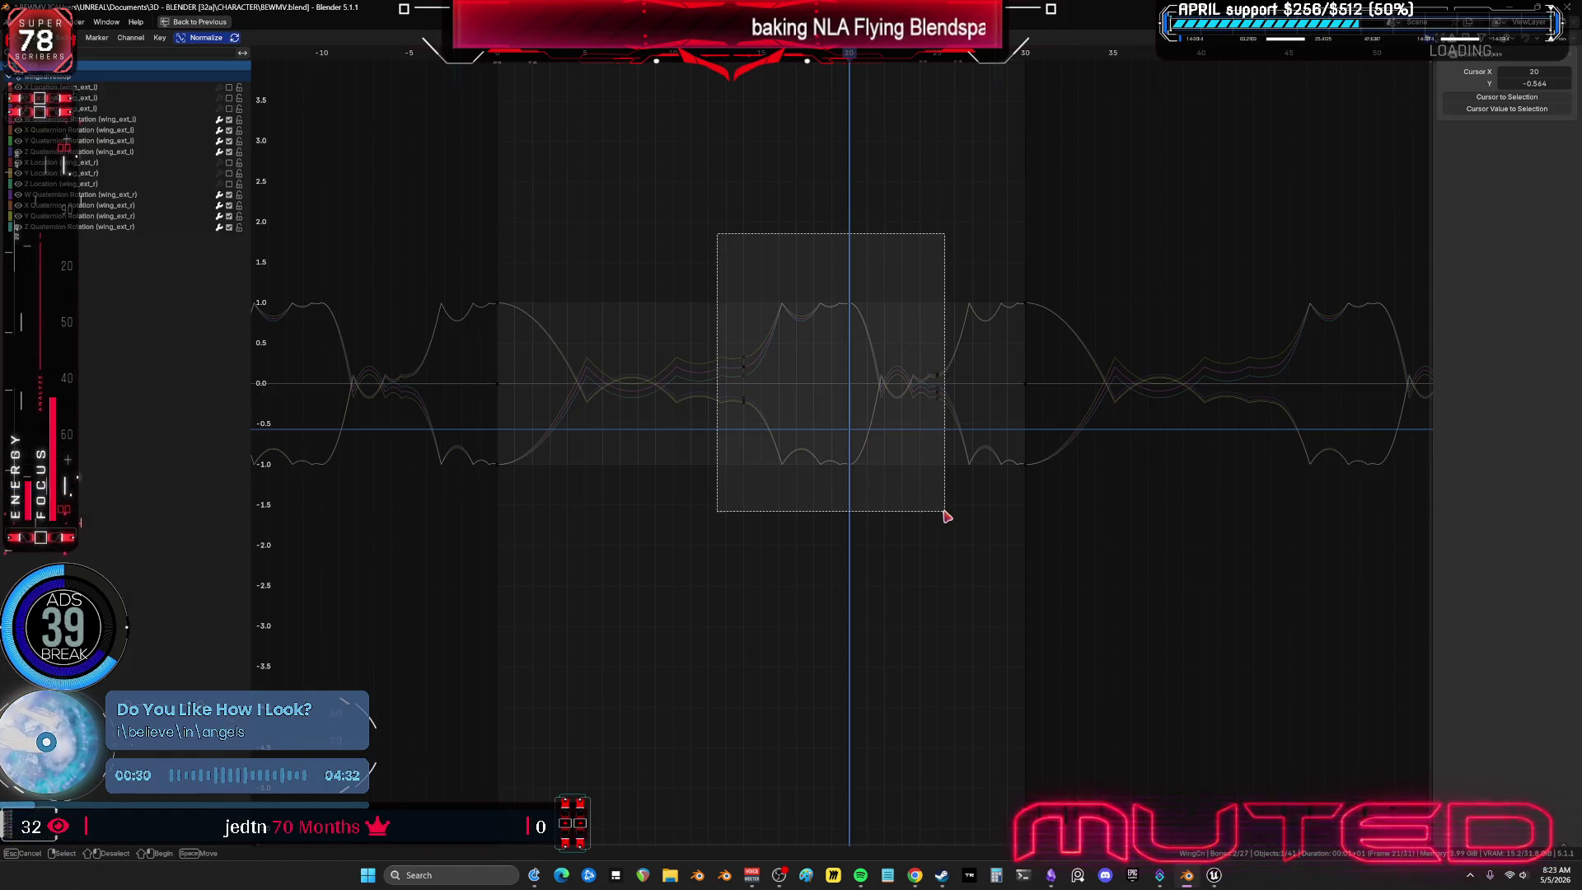
right_click(930, 396)
mouse_move(932, 395)
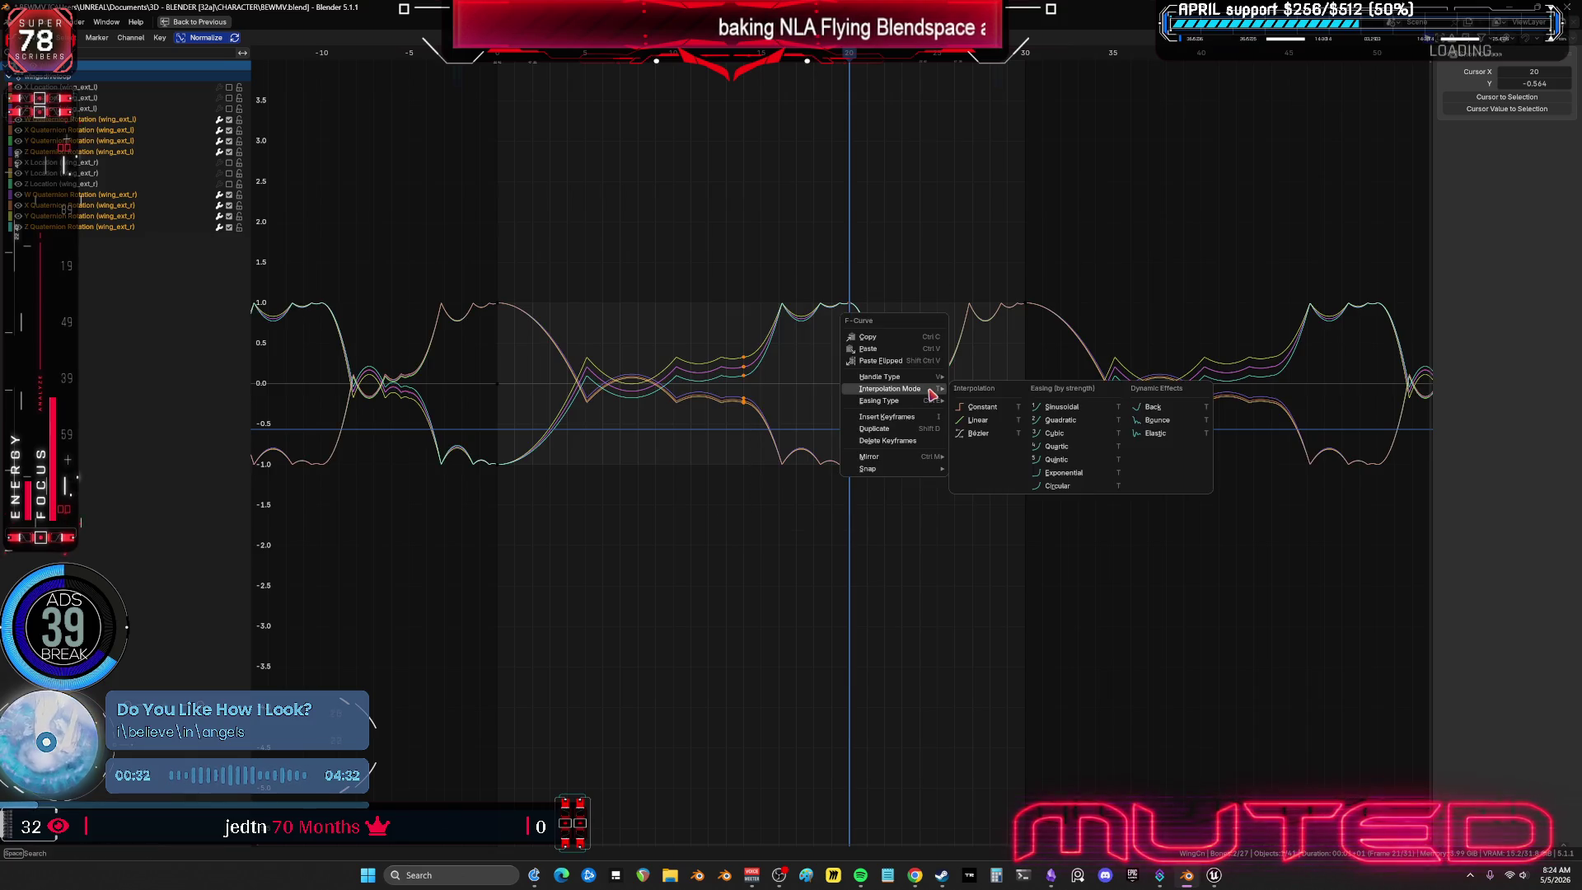
left_click(1156, 433)
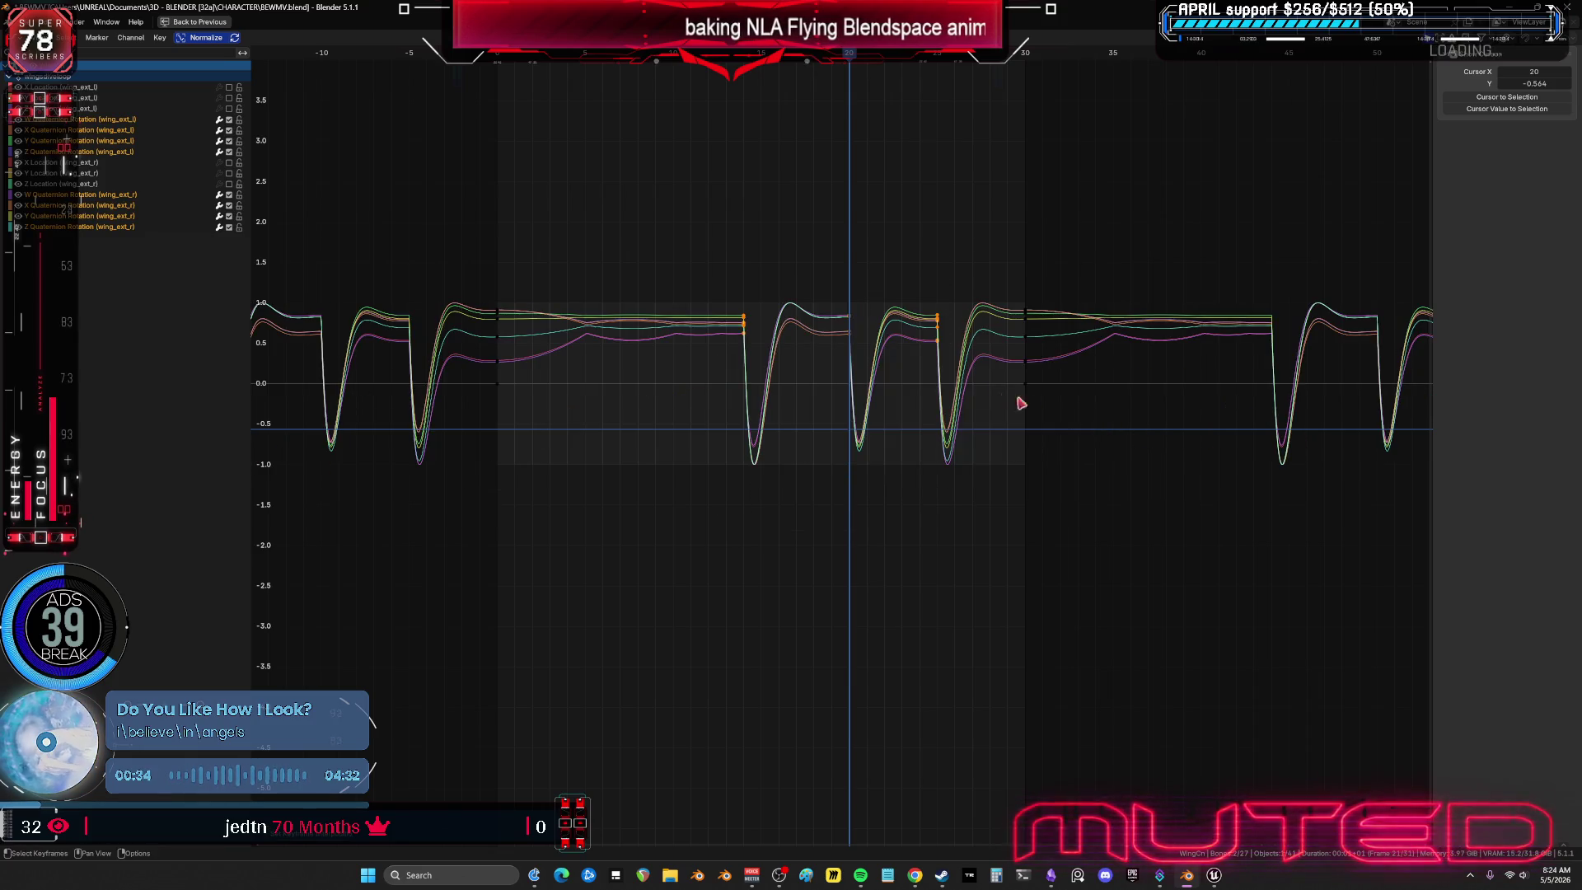
key("ctrl+space")
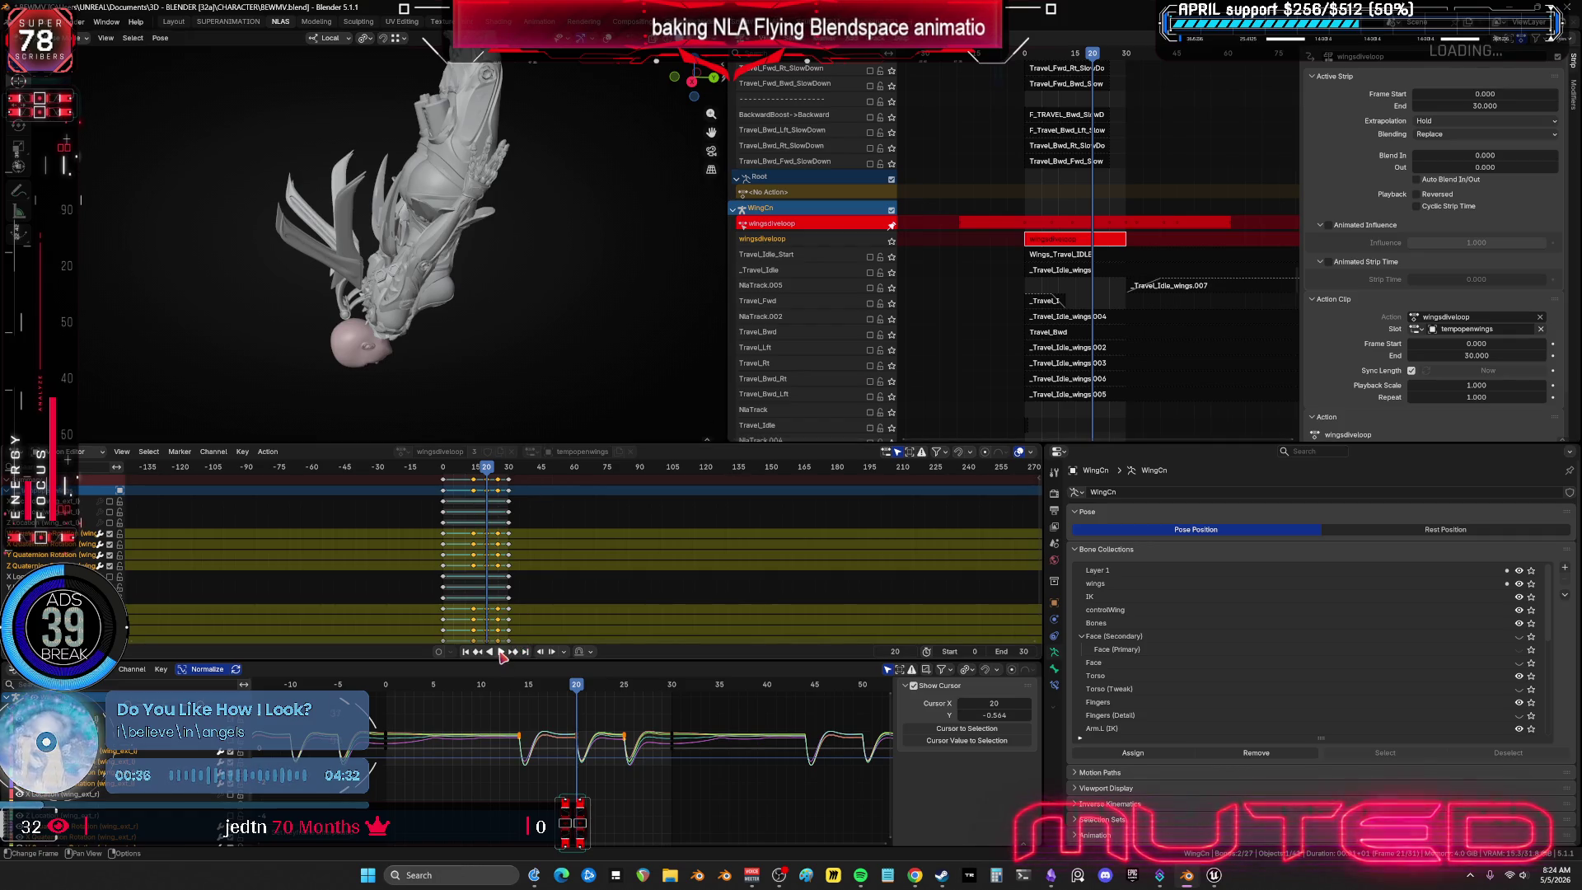
Play the dive loop to review the Elastic easing, viewing the character from the front.
left_click(503, 651)
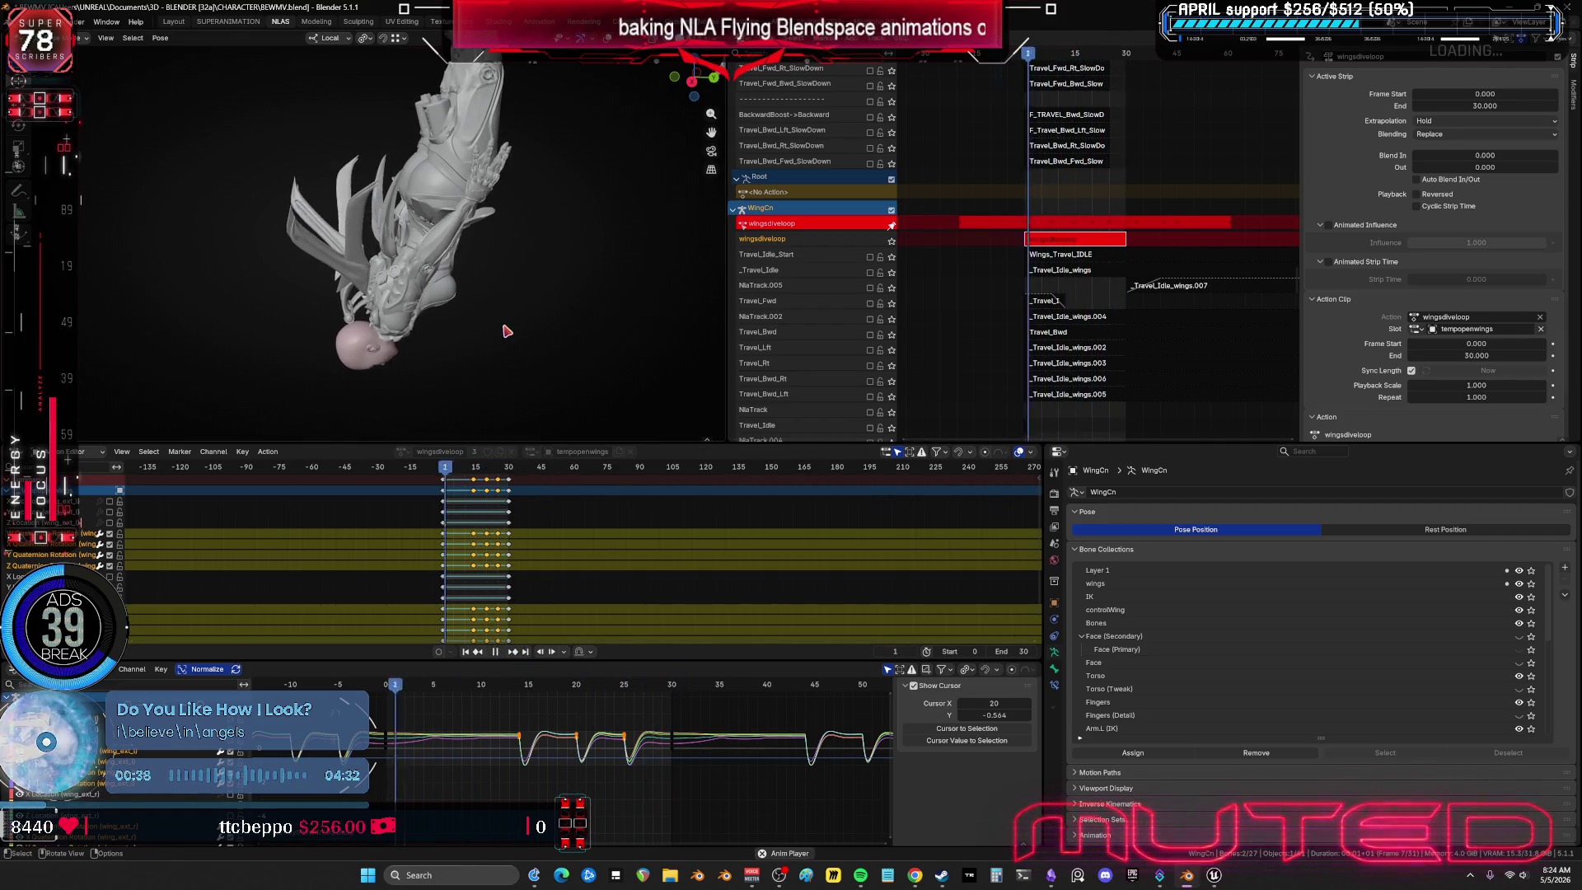
key("space")
right_click(599, 736)
mouse_move(604, 737)
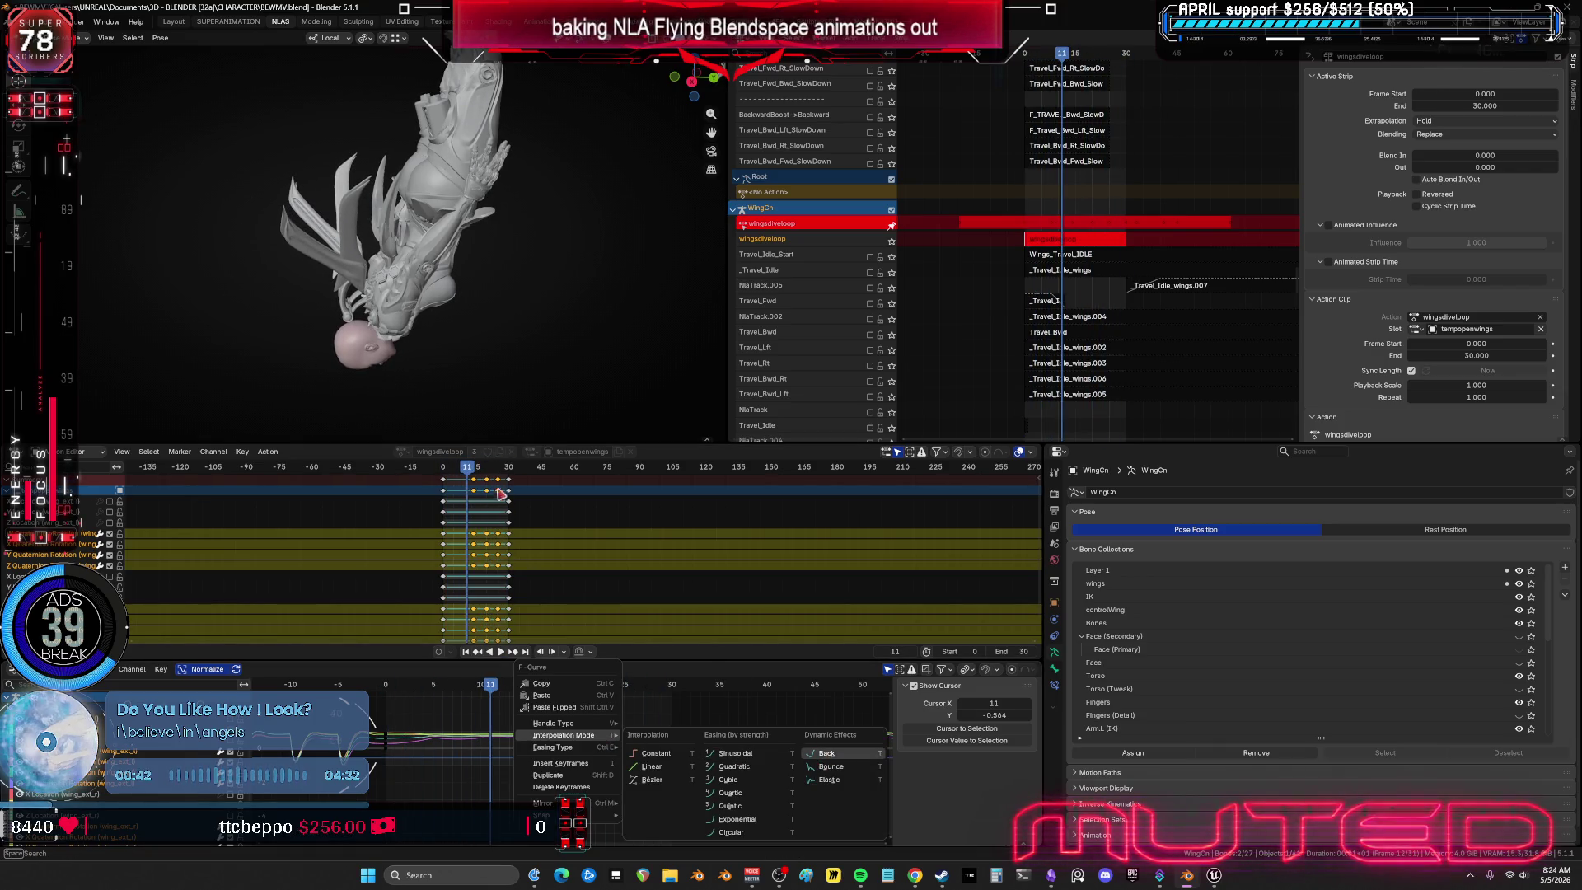
left_click(501, 652)
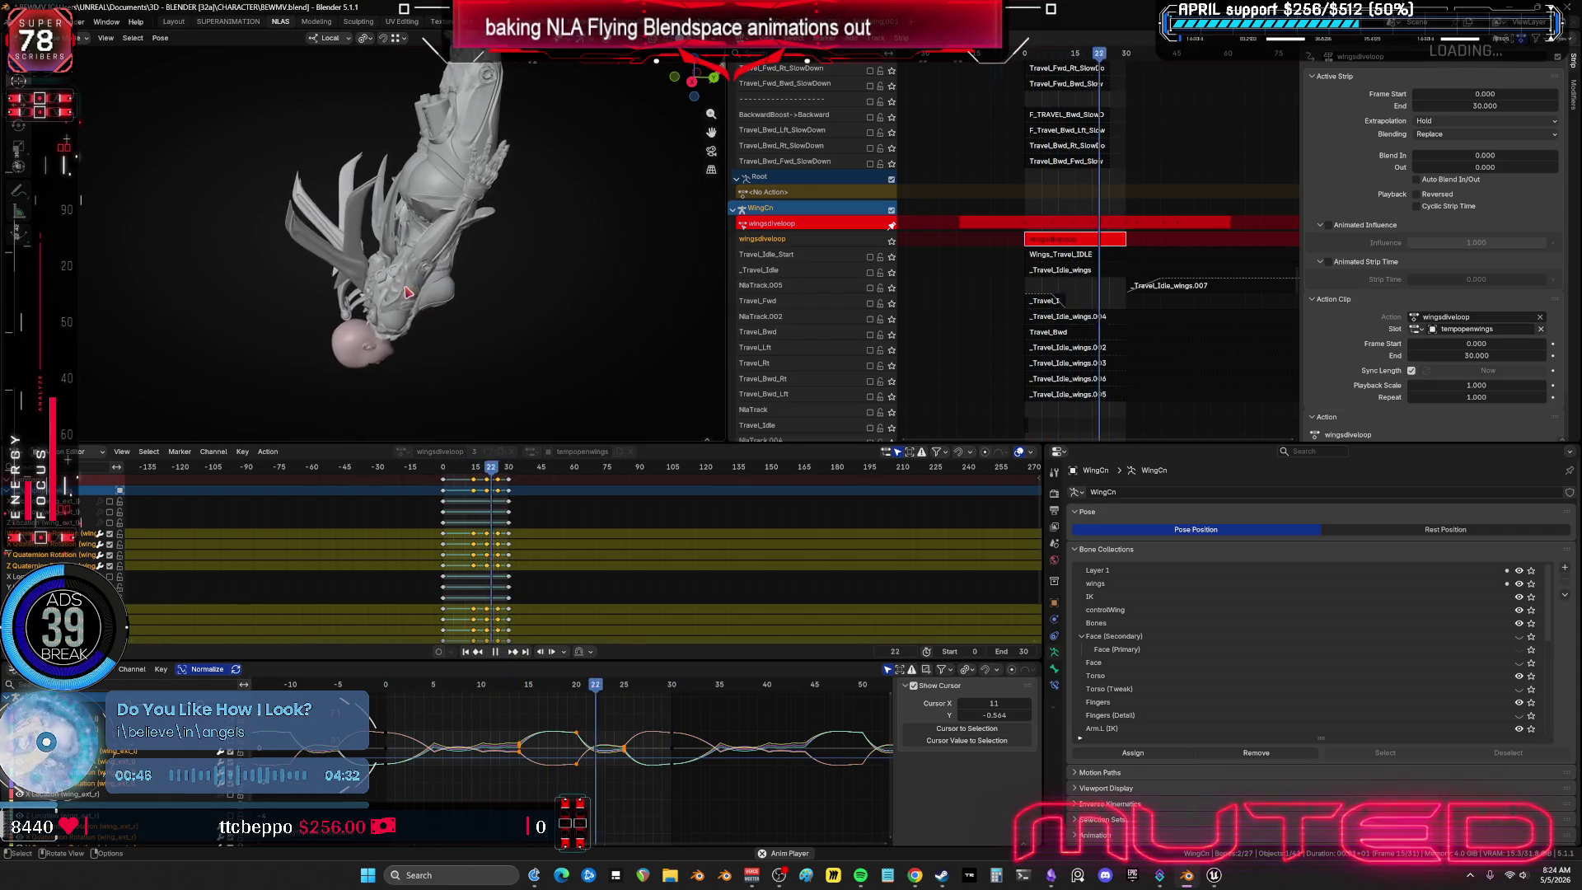
mouse_move(416, 286)
middle_mouse_down()
mouse_move(532, 264)
mouse_move(364, 276)
mouse_move(459, 346)
mouse_move(495, 347)
mouse_move(608, 222)
mouse_move(544, 247)
mouse_move(457, 318)
middle_mouse_up()
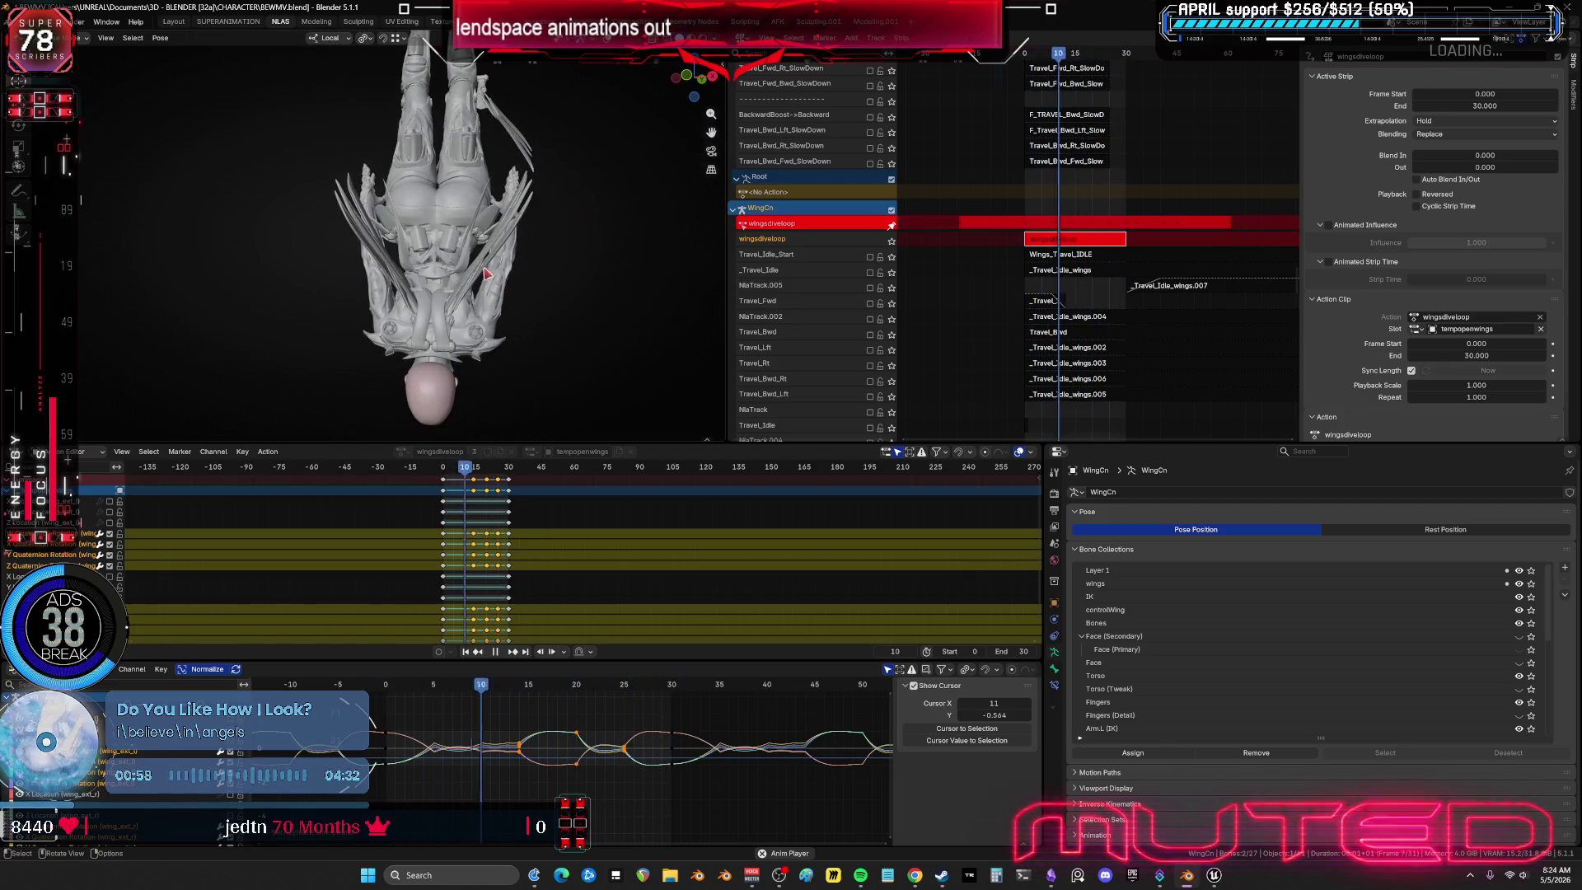
Scrub through the wing dive loop, stop at frame 29, and orbit to a side view.
left_click_drag(495, 476, 489, 476)
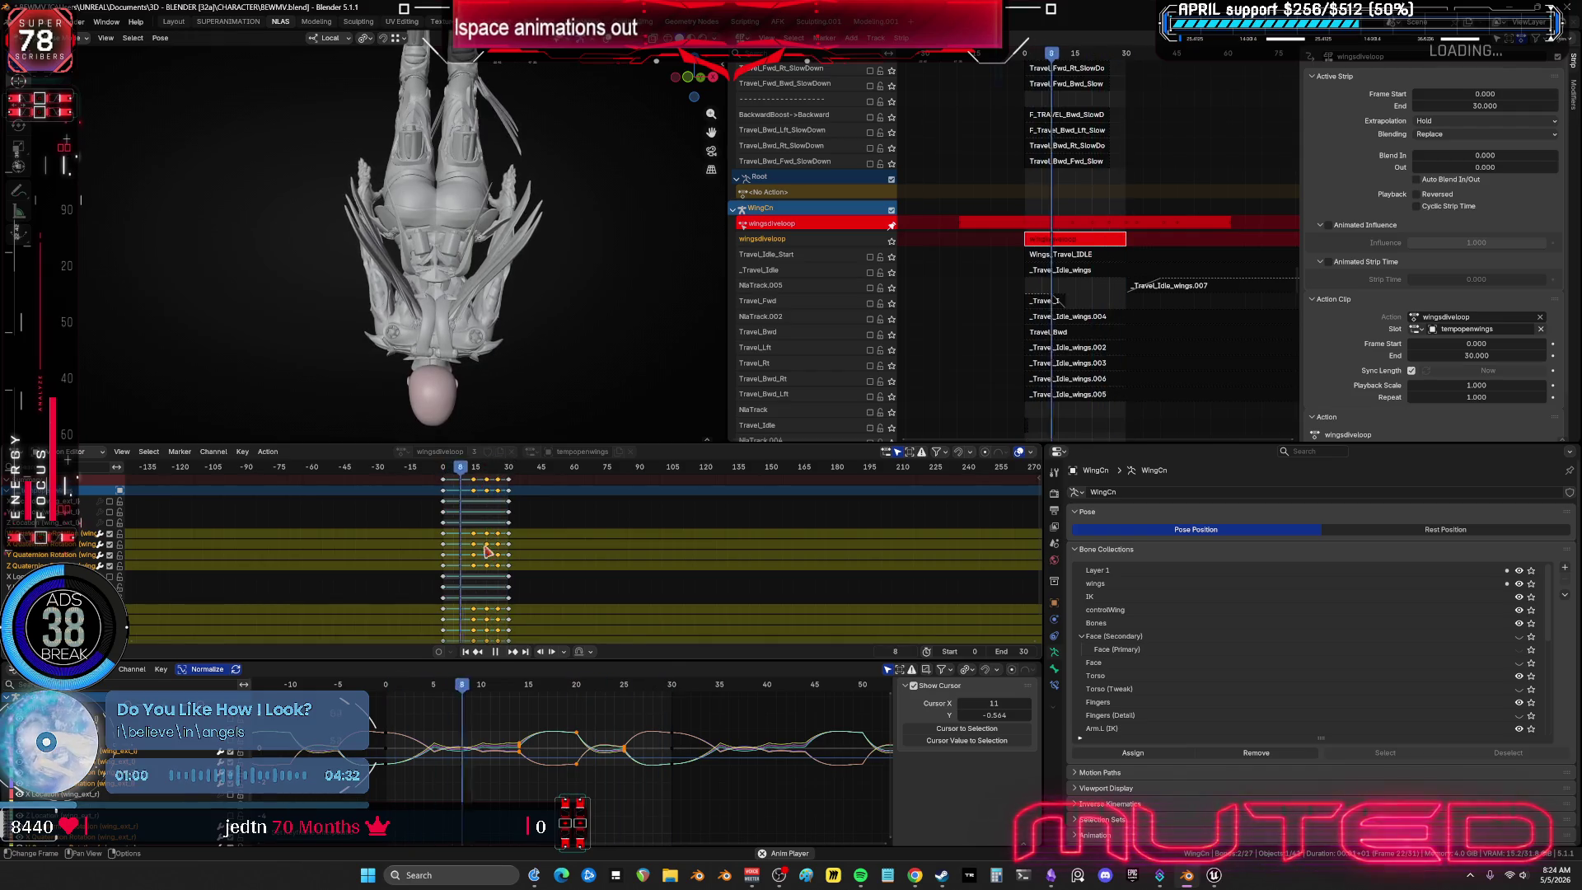
key("space")
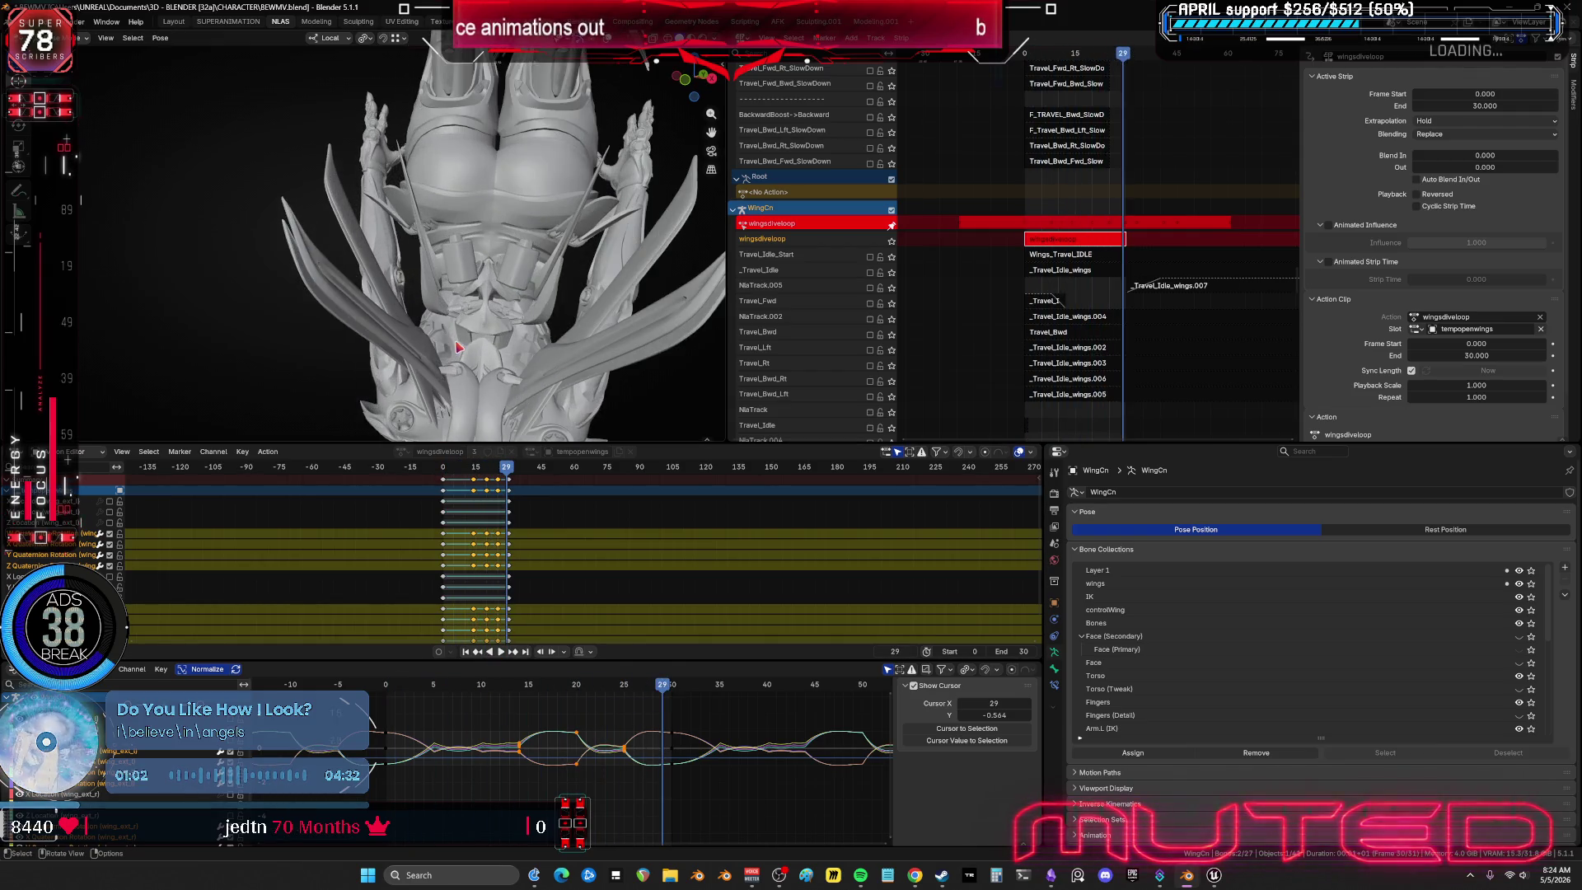
mouse_move(454, 366)
middle_mouse_down()
mouse_move(495, 201)
mouse_move(442, 250)
mouse_move(423, 321)
mouse_move(576, 297)
mouse_move(537, 300)
middle_mouse_up()
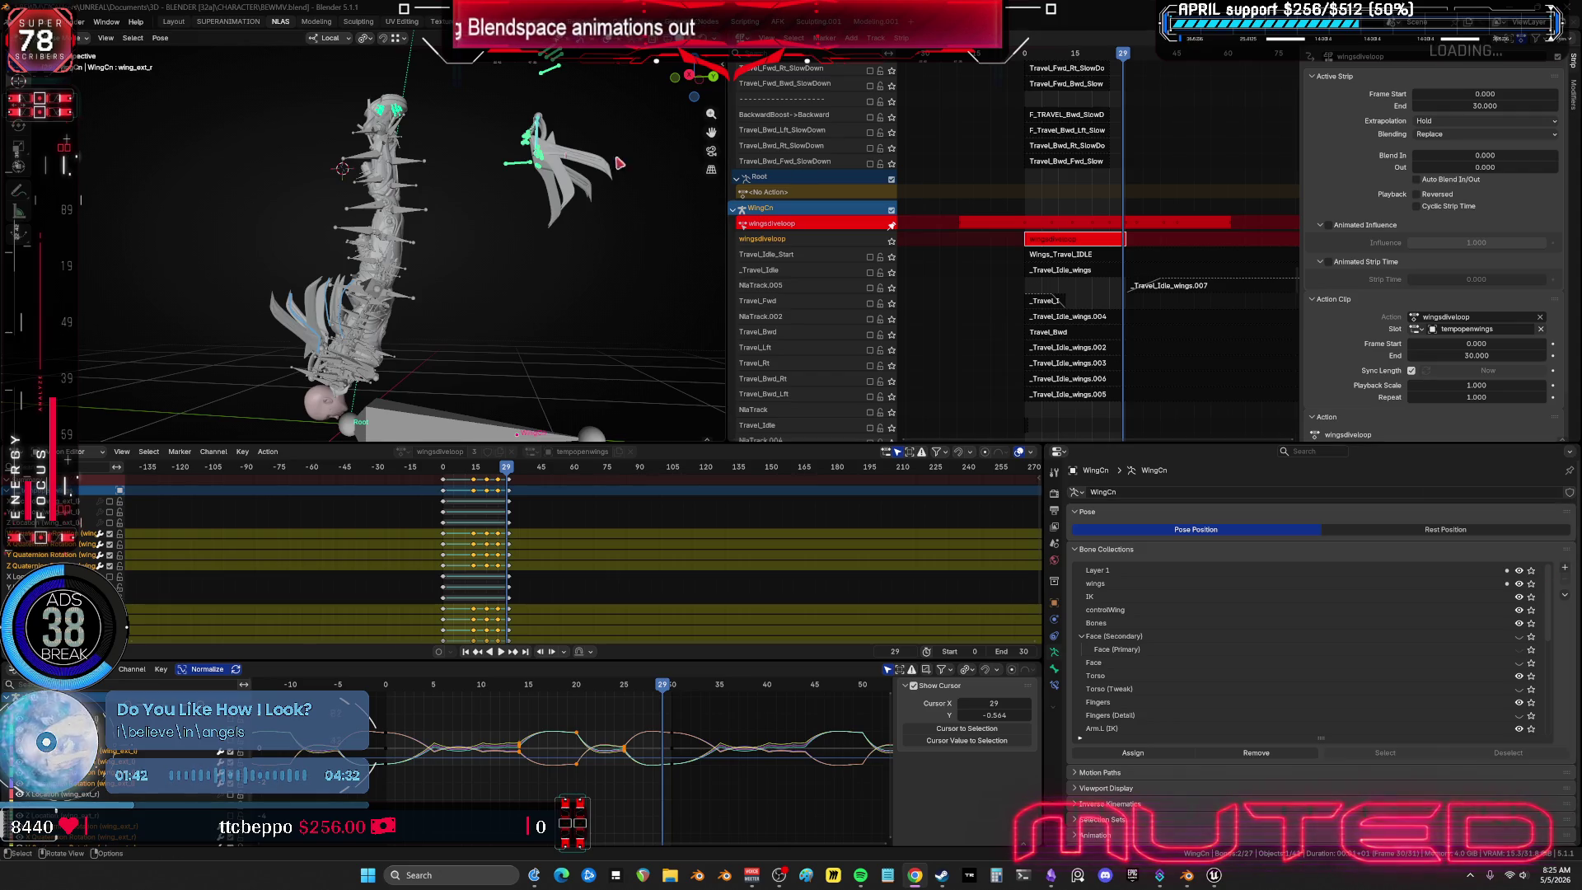
Exit tweak mode and set the wingsdiveloop strip to start at frame 0 and end at 30.
middle_click_drag(1089, 239, 1061, 217)
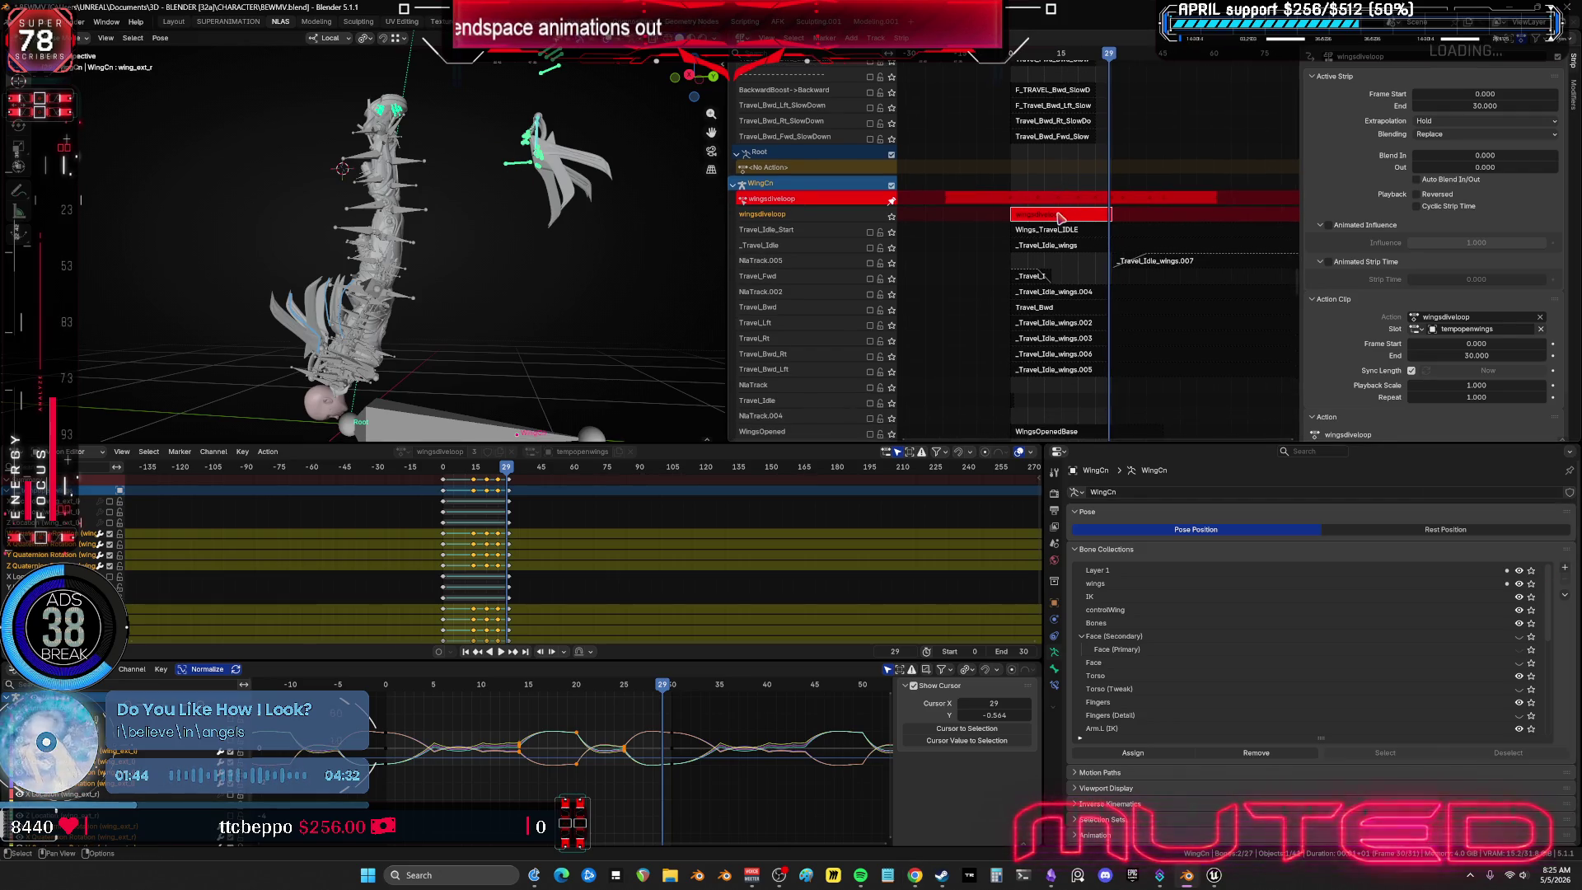
key("Tab")
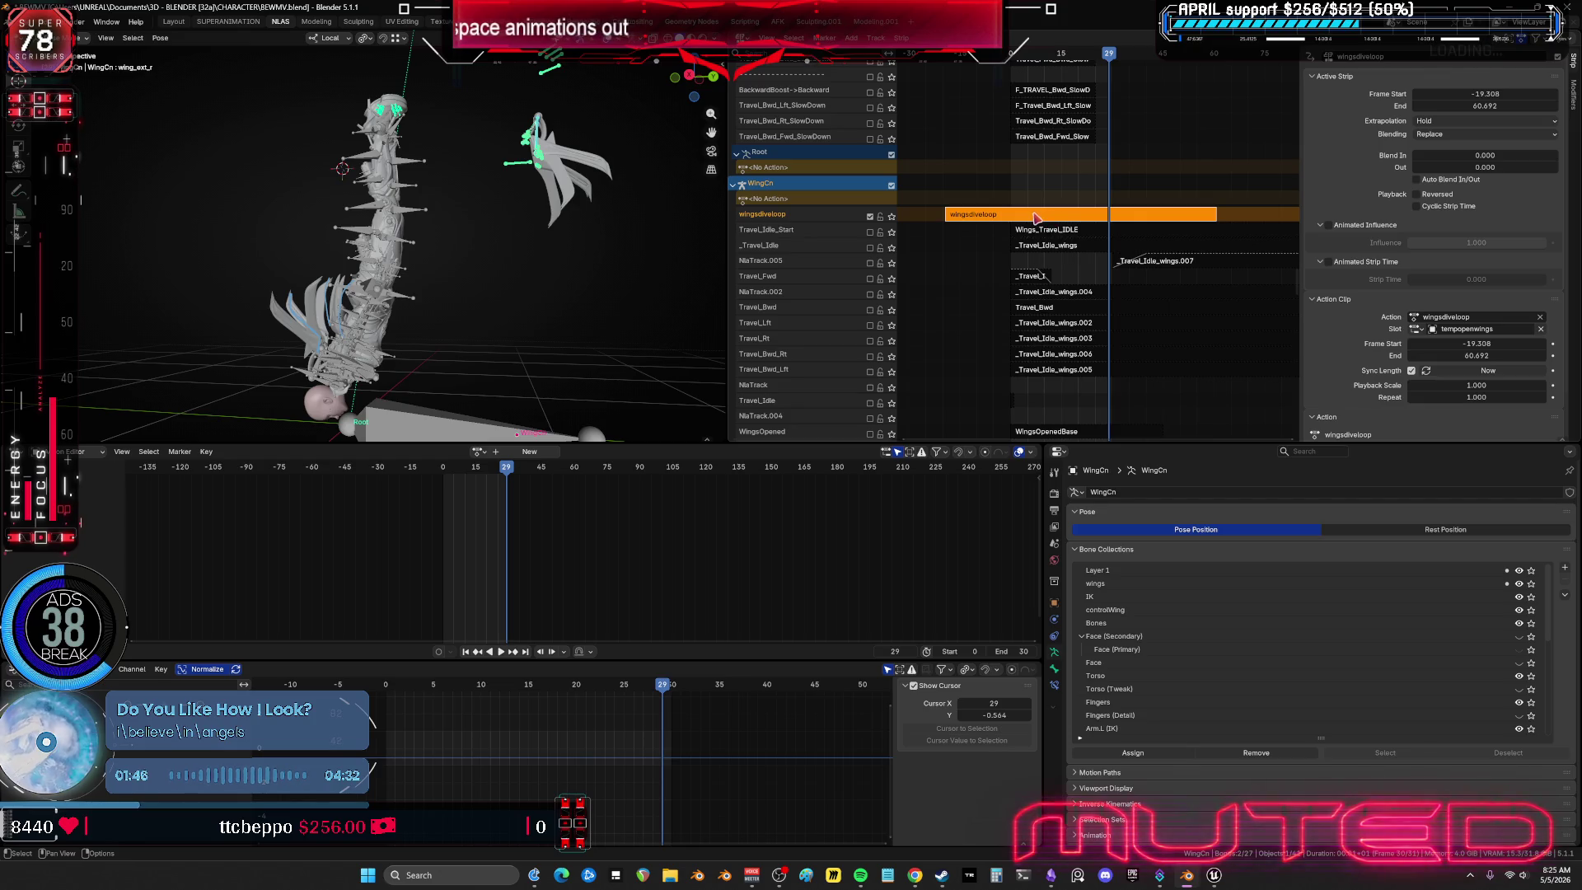
left_click(1509, 93)
type("0")
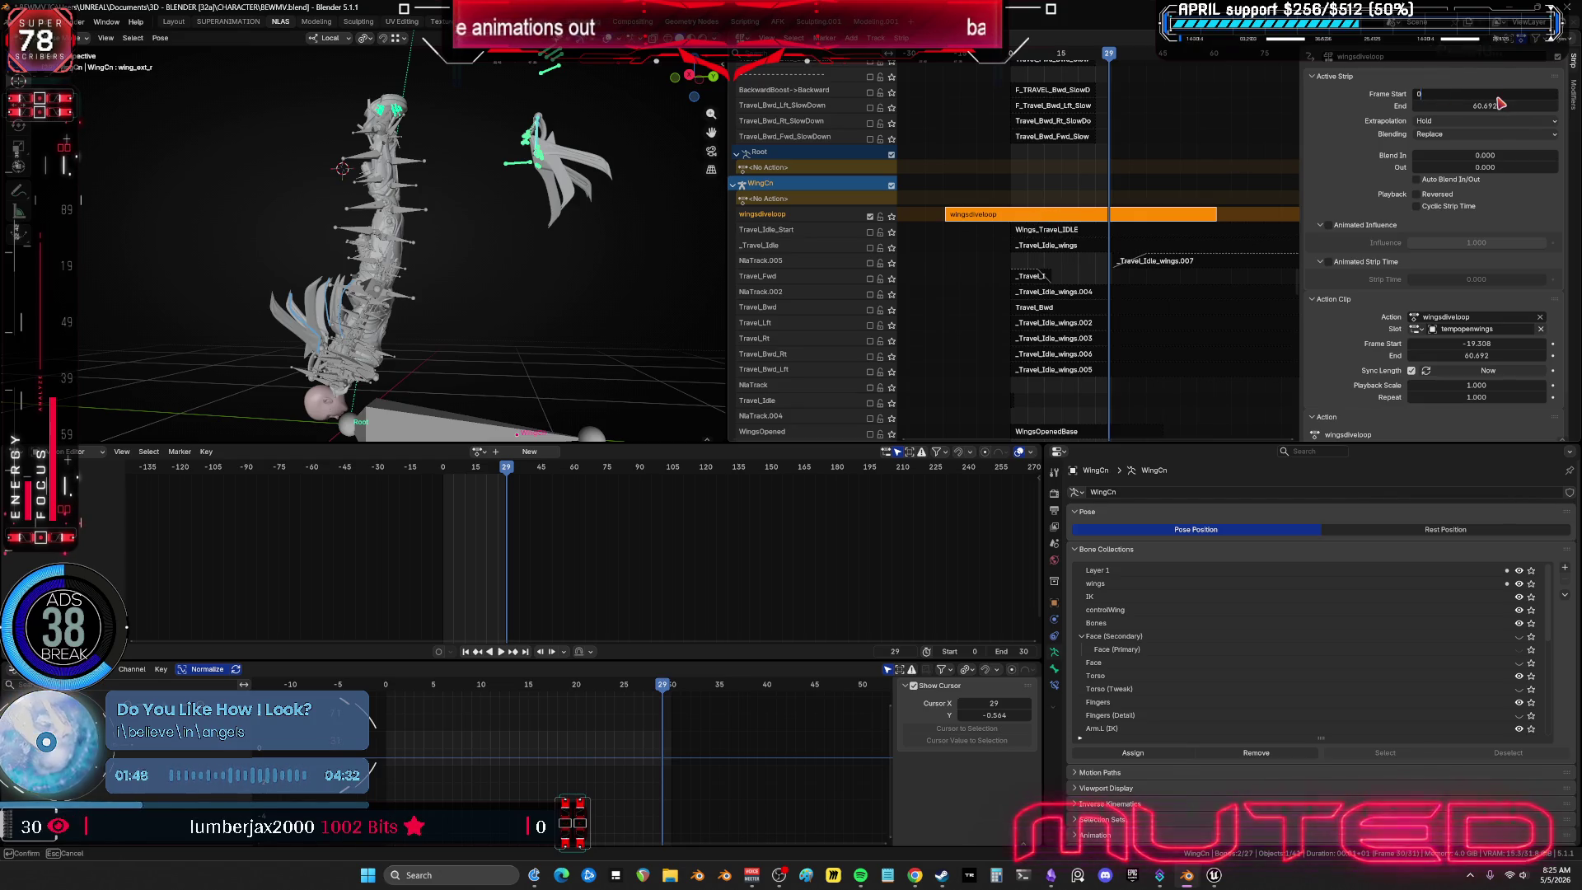
key("Return")
left_click(1501, 106)
type("30")
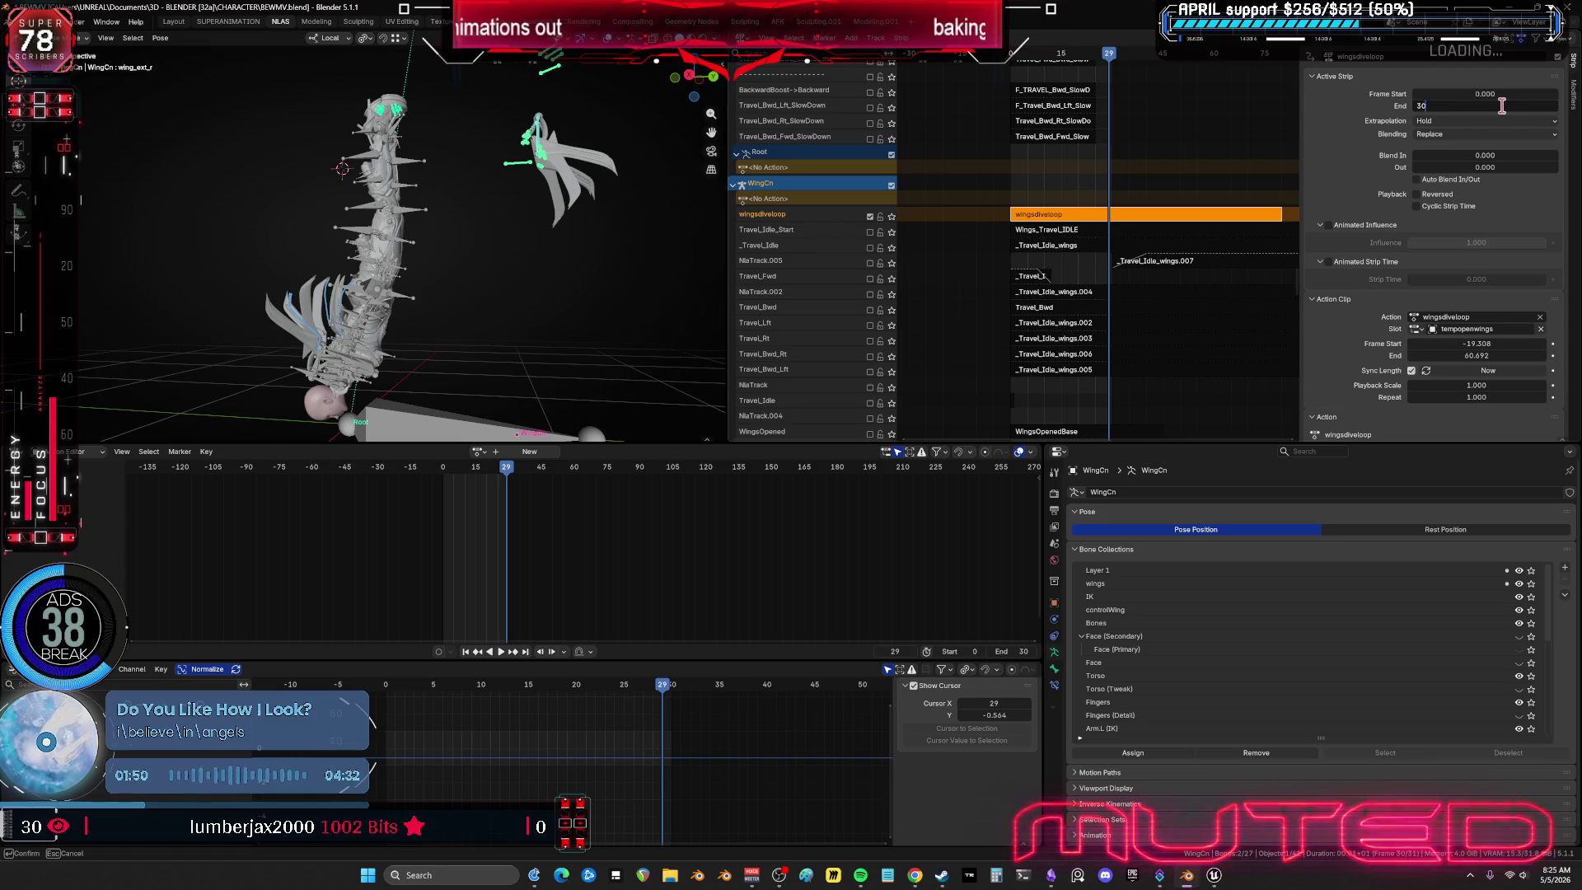
key("Return")
Set the action clip to end at frame 30 and start at frame 0.
left_click(1493, 353)
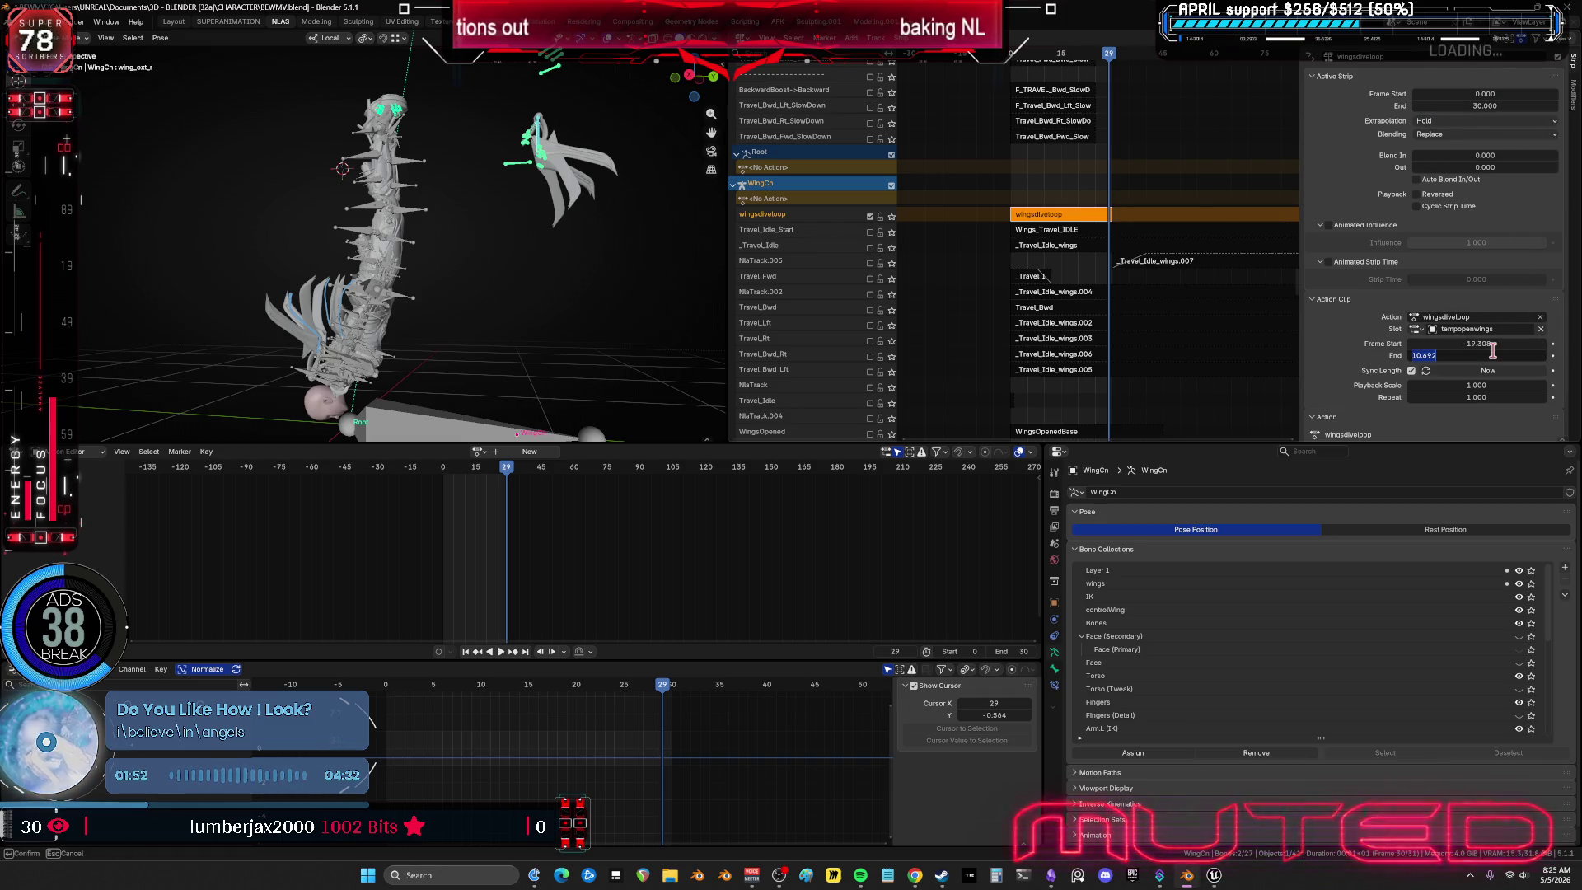
type("30")
key("Return")
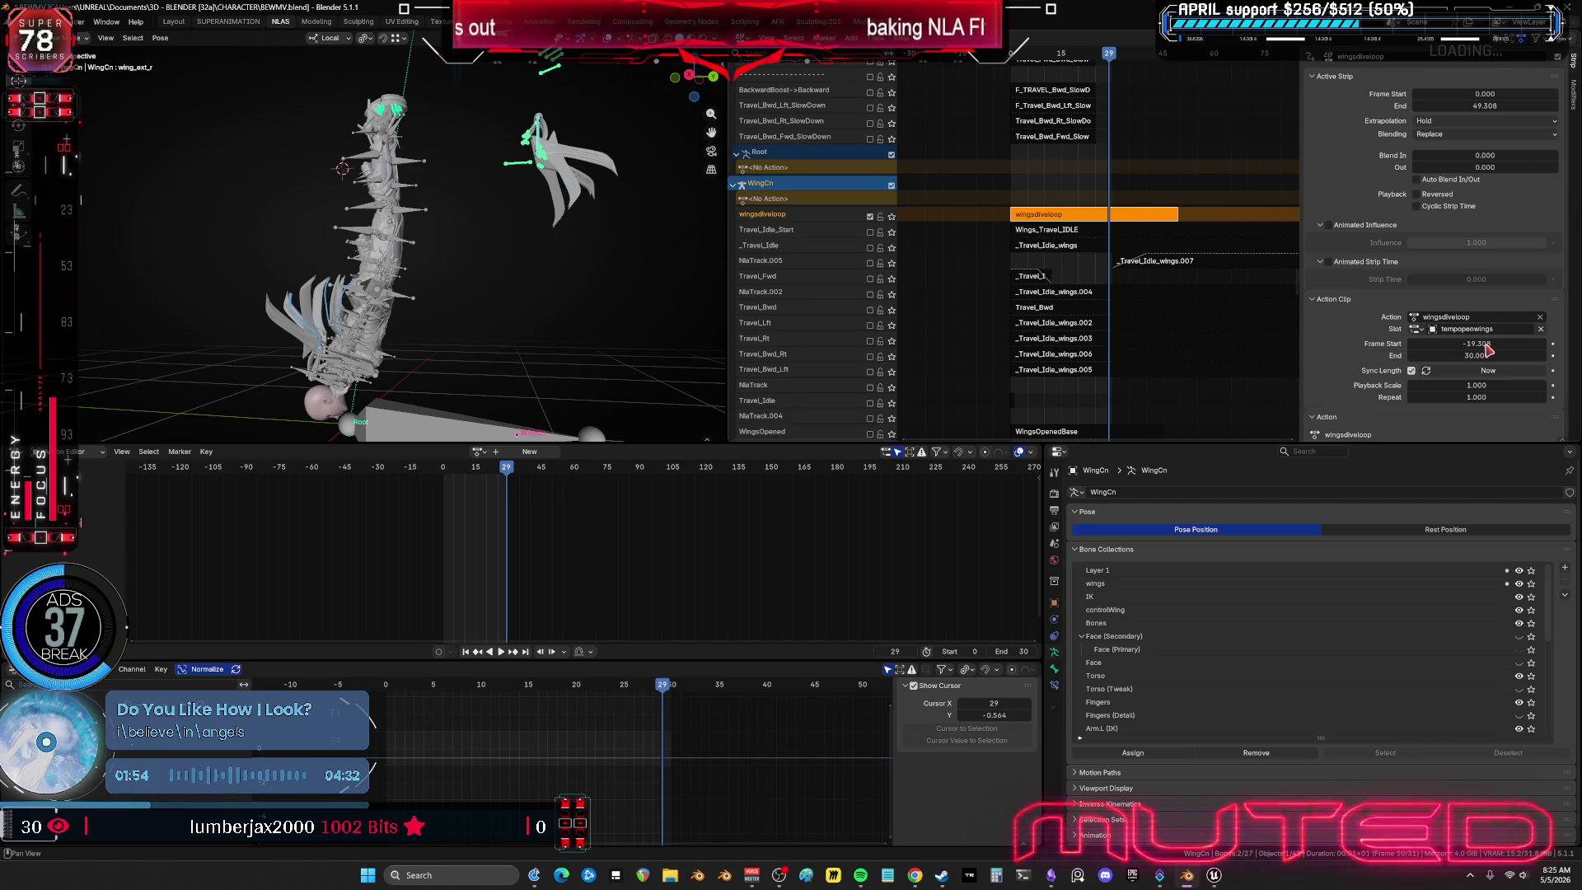
left_click(1485, 344)
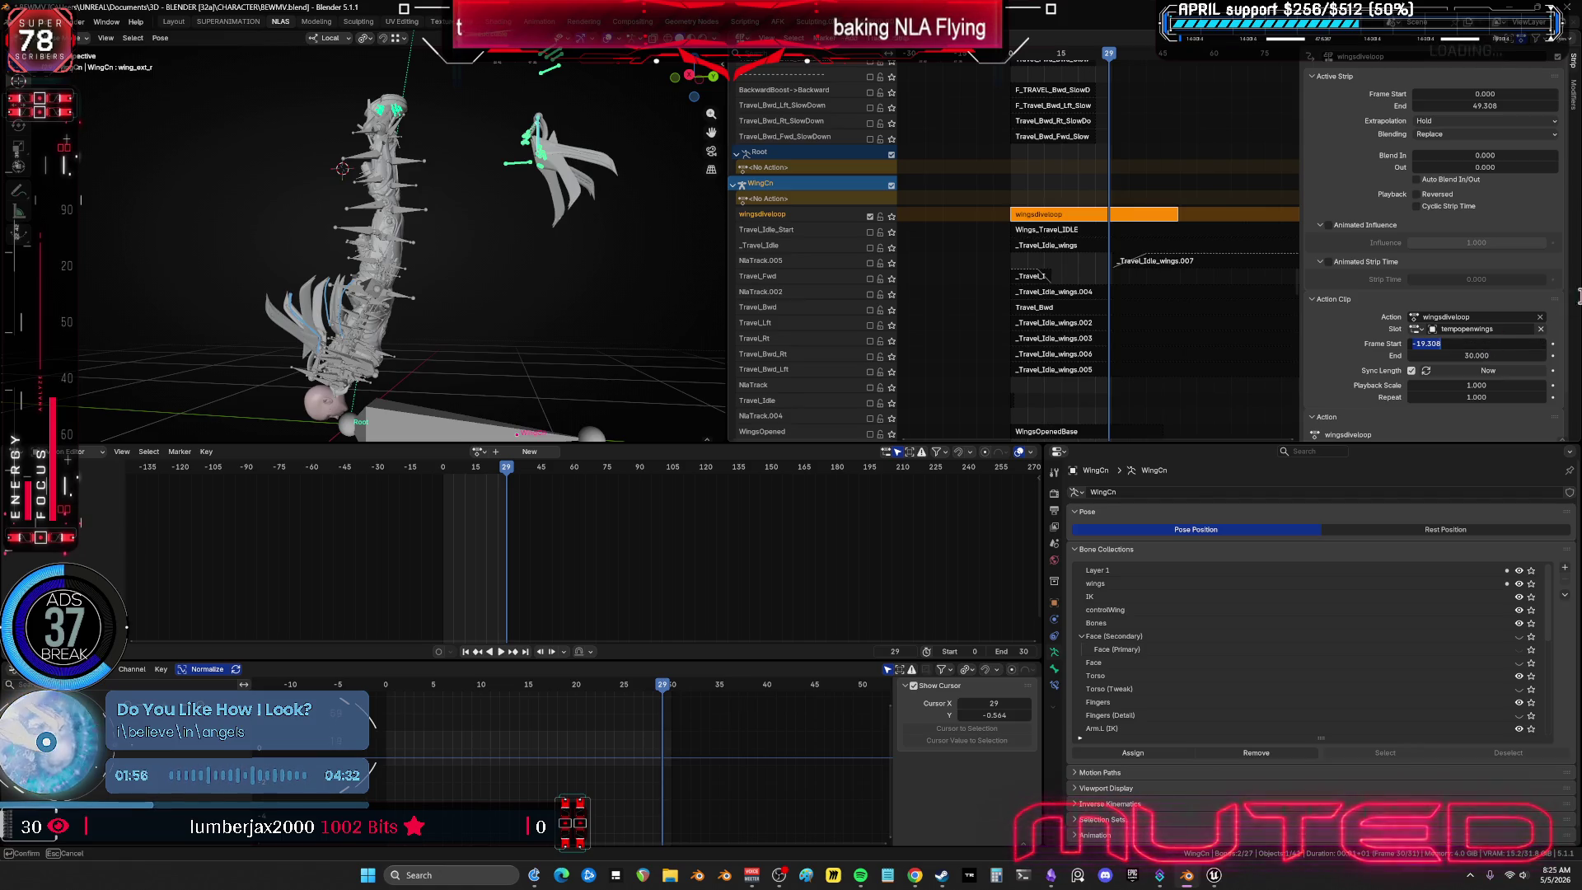
type("0")
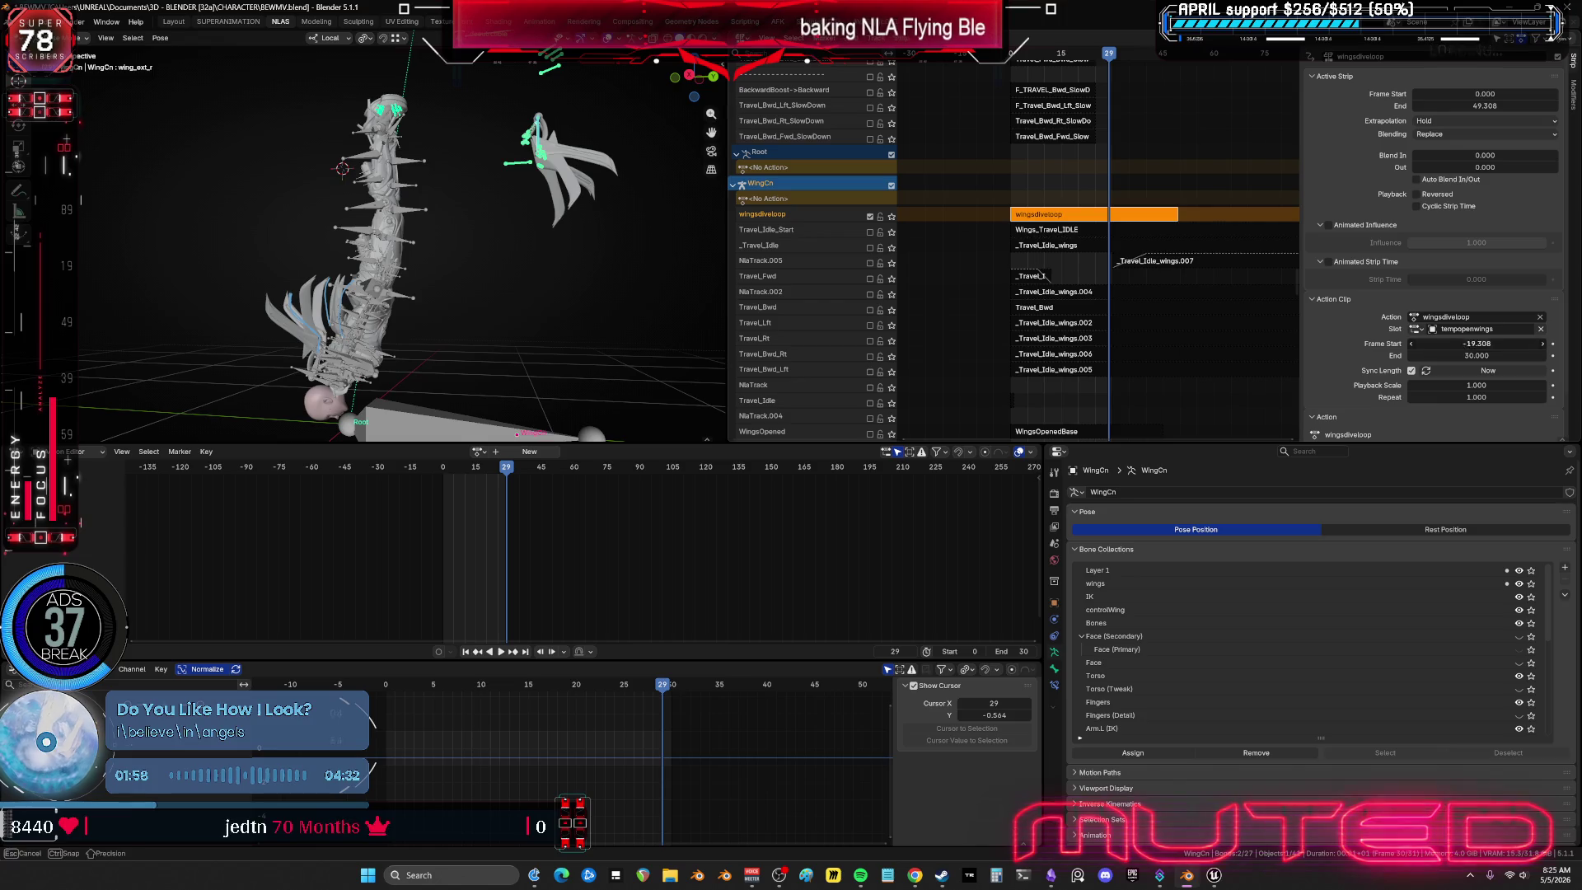
key("Return")
mouse_move(929, 329)
middle_mouse_down()
mouse_move(823, 212)
mouse_move(817, 87)
middle_mouse_up()
scroll(825, 227, "down", 8)
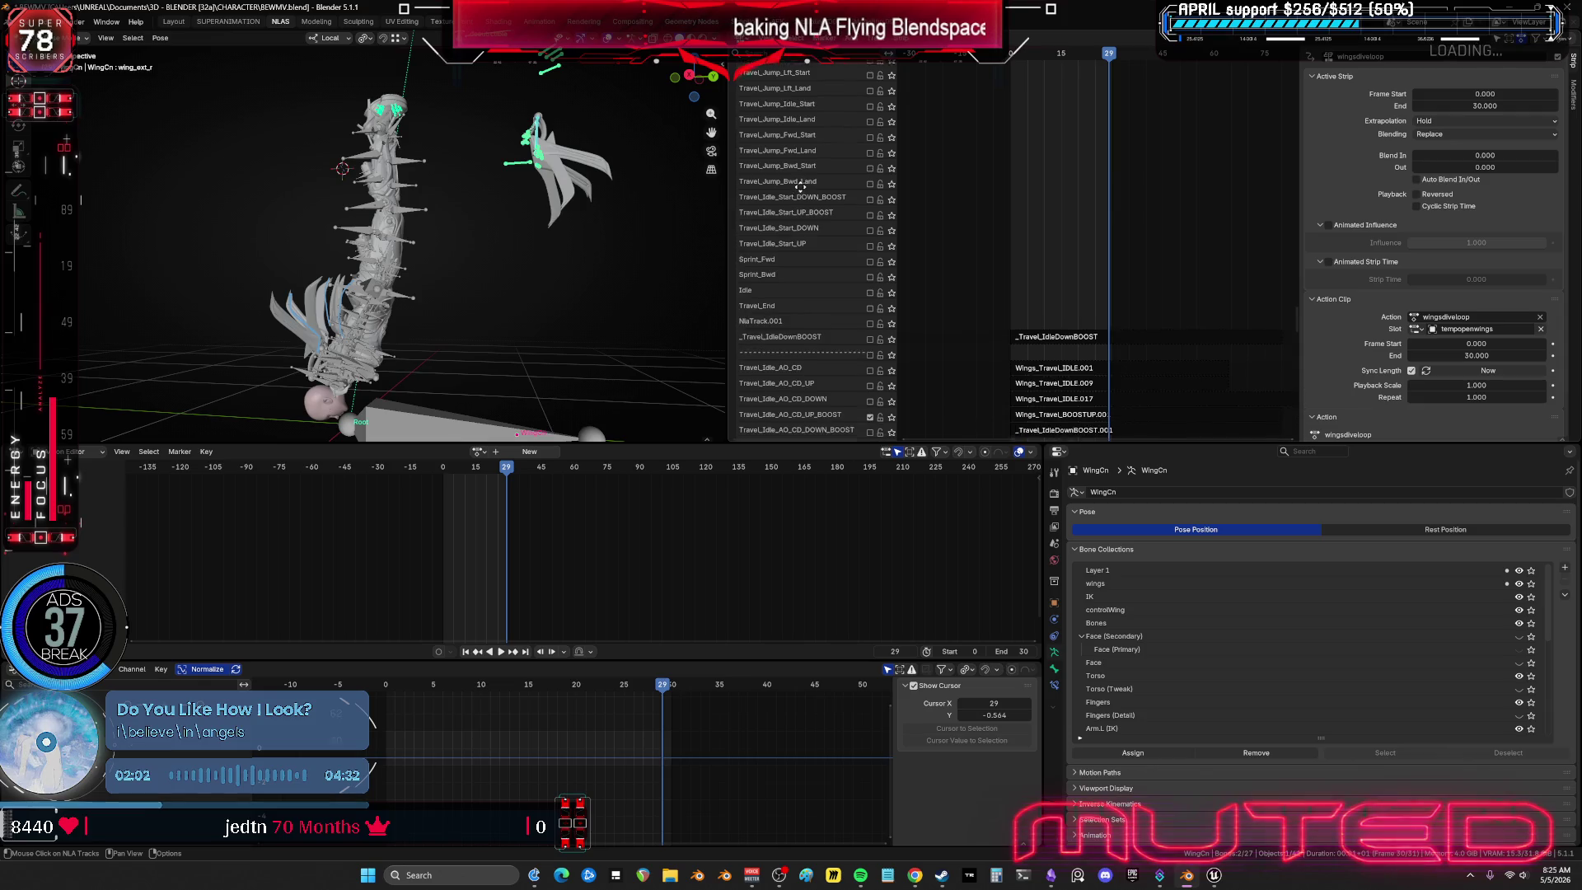
middle_click_drag(868, 378, 840, 223)
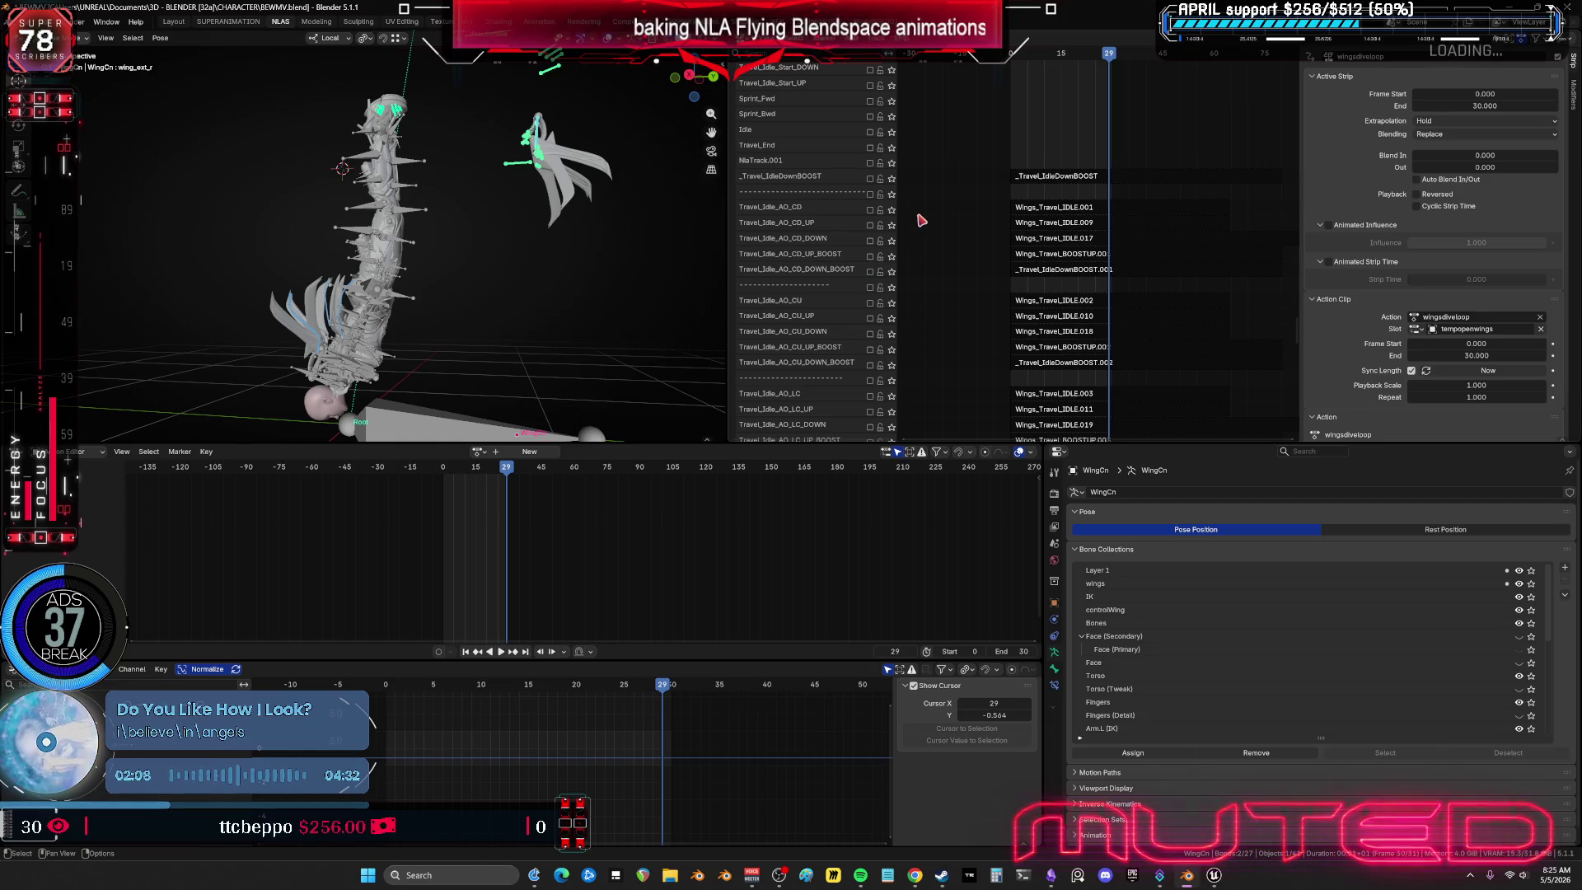
middle_click_drag(1192, 317, 1178, 83)
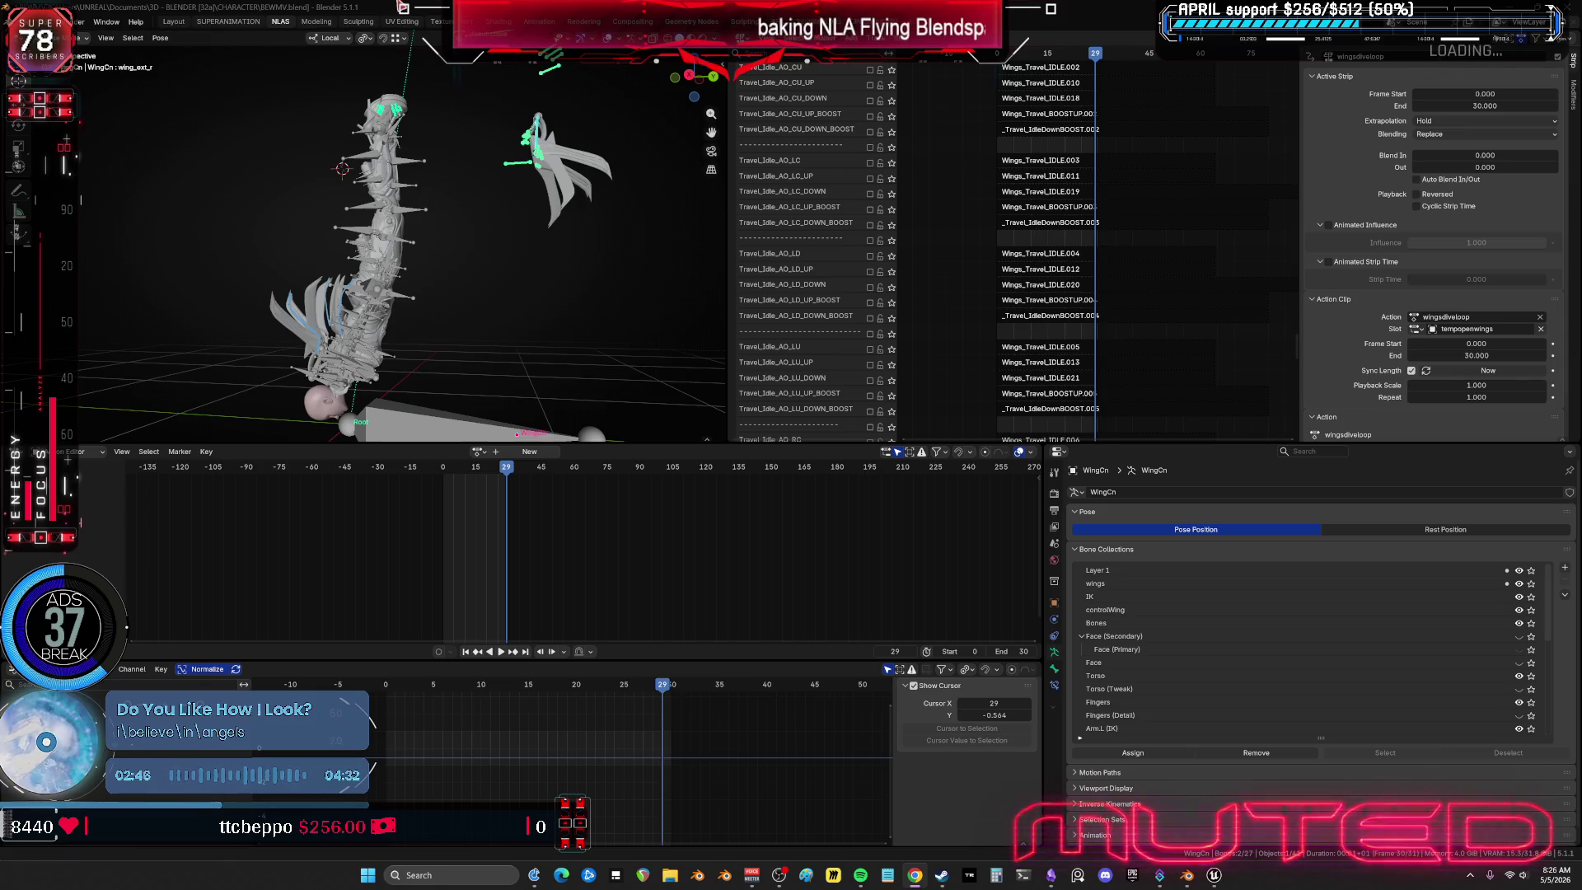
mouse_move(324, 58)
middle_mouse_down()
mouse_move(491, 258)
mouse_move(576, 297)
mouse_move(407, 283)
middle_mouse_up()
key("ctrl+space")
mouse_move(646, 357)
middle_mouse_down()
mouse_move(735, 420)
mouse_move(691, 426)
middle_mouse_up()
left_click_drag(690, 426, 745, 418)
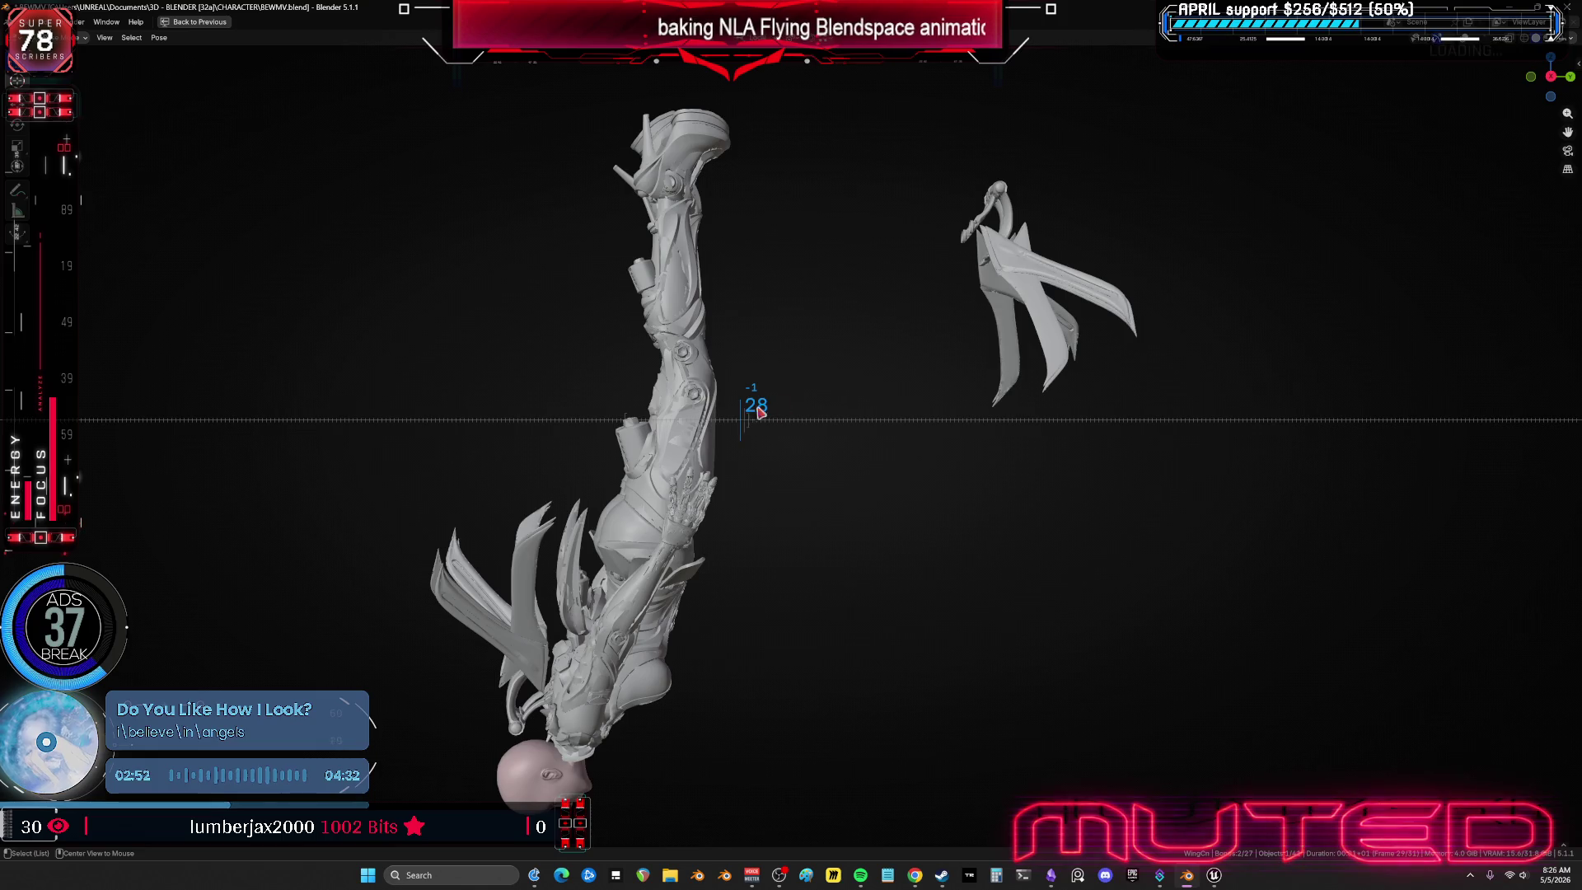
key("ctrl+space")
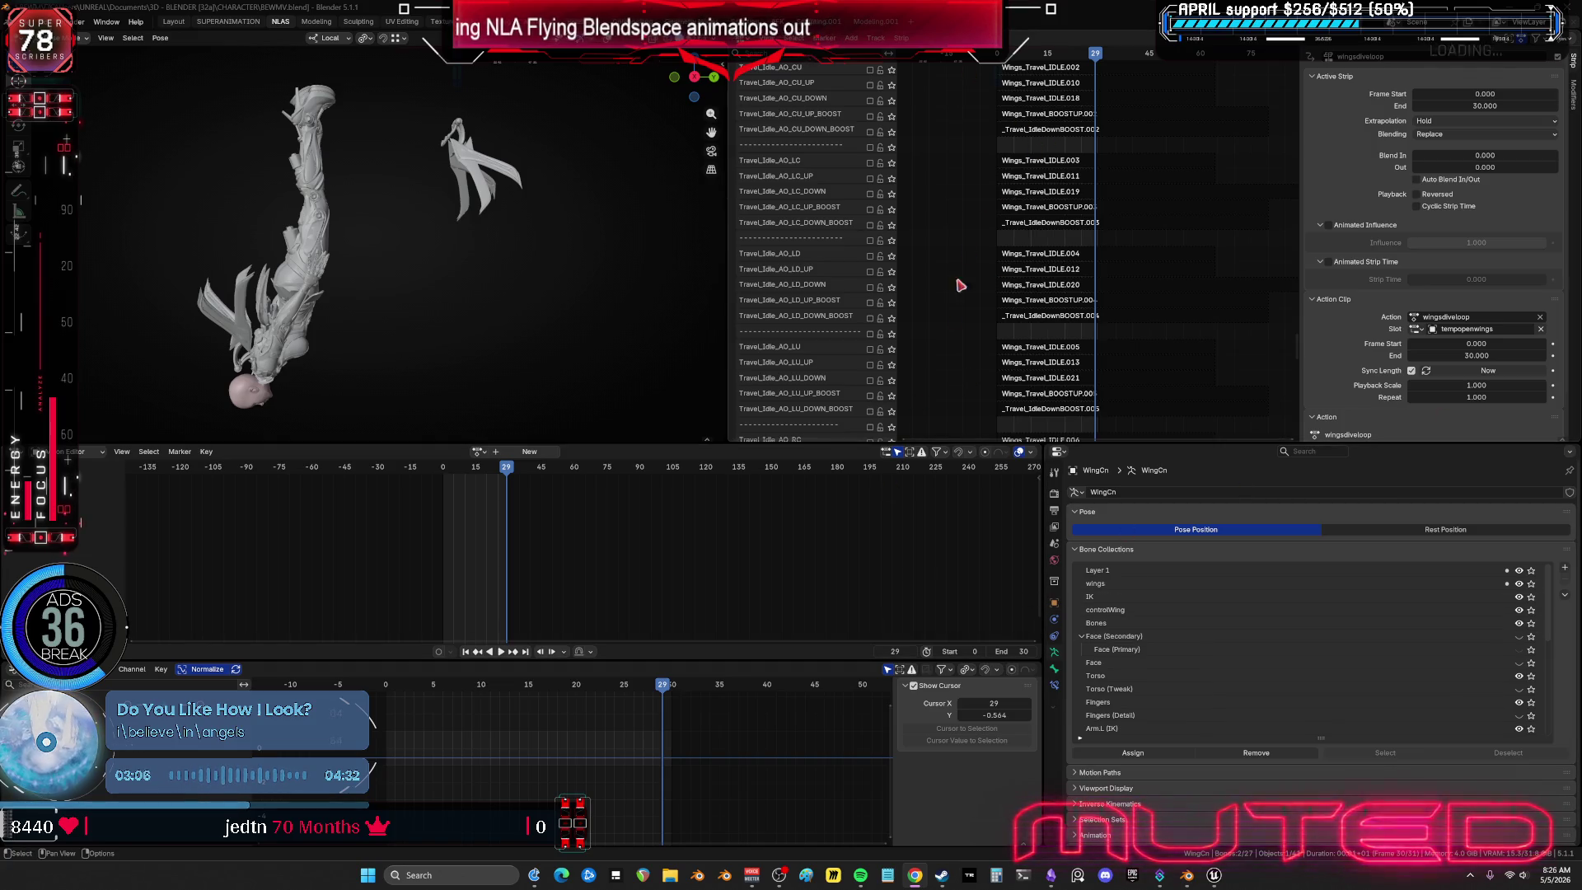
mouse_move(961, 285)
middle_mouse_down()
mouse_move(1075, 86)
mouse_move(1051, 326)
mouse_move(1029, 248)
mouse_move(1086, 346)
middle_mouse_up()
middle_click_drag(1129, 262, 1109, 520)
key("shift+alt+z")
middle_click_drag(451, 219, 460, 216)
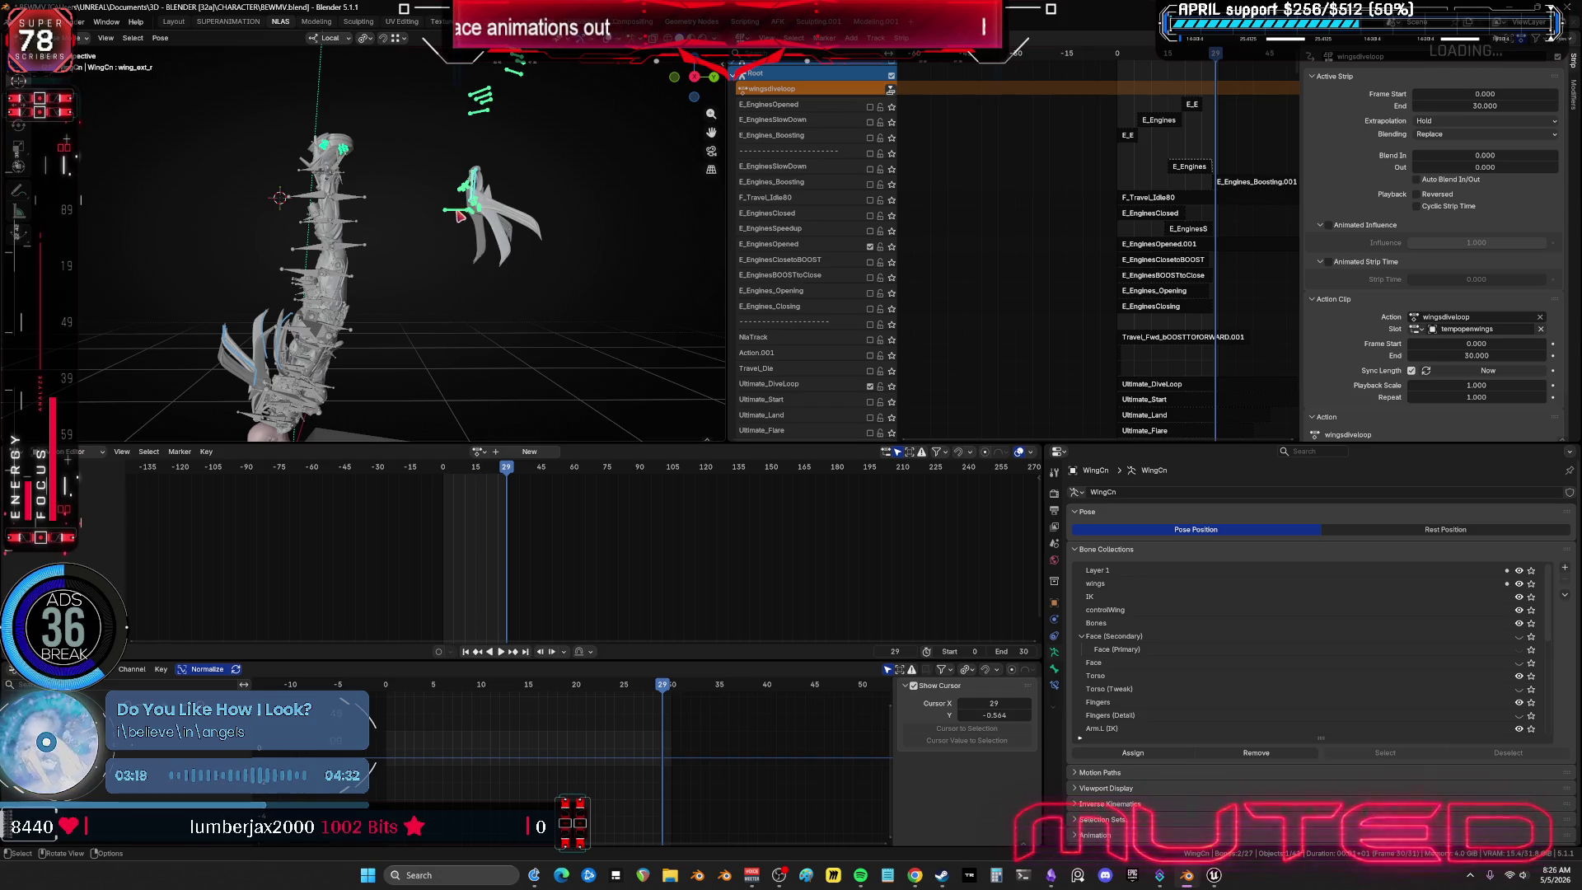
Play from frame 0, then inspect the wingsdiveloop curves in tweak mode in the Graph Editor.
mouse_move(1146, 339)
middle_mouse_down()
mouse_move(1103, 329)
mouse_move(1039, 353)
middle_mouse_up()
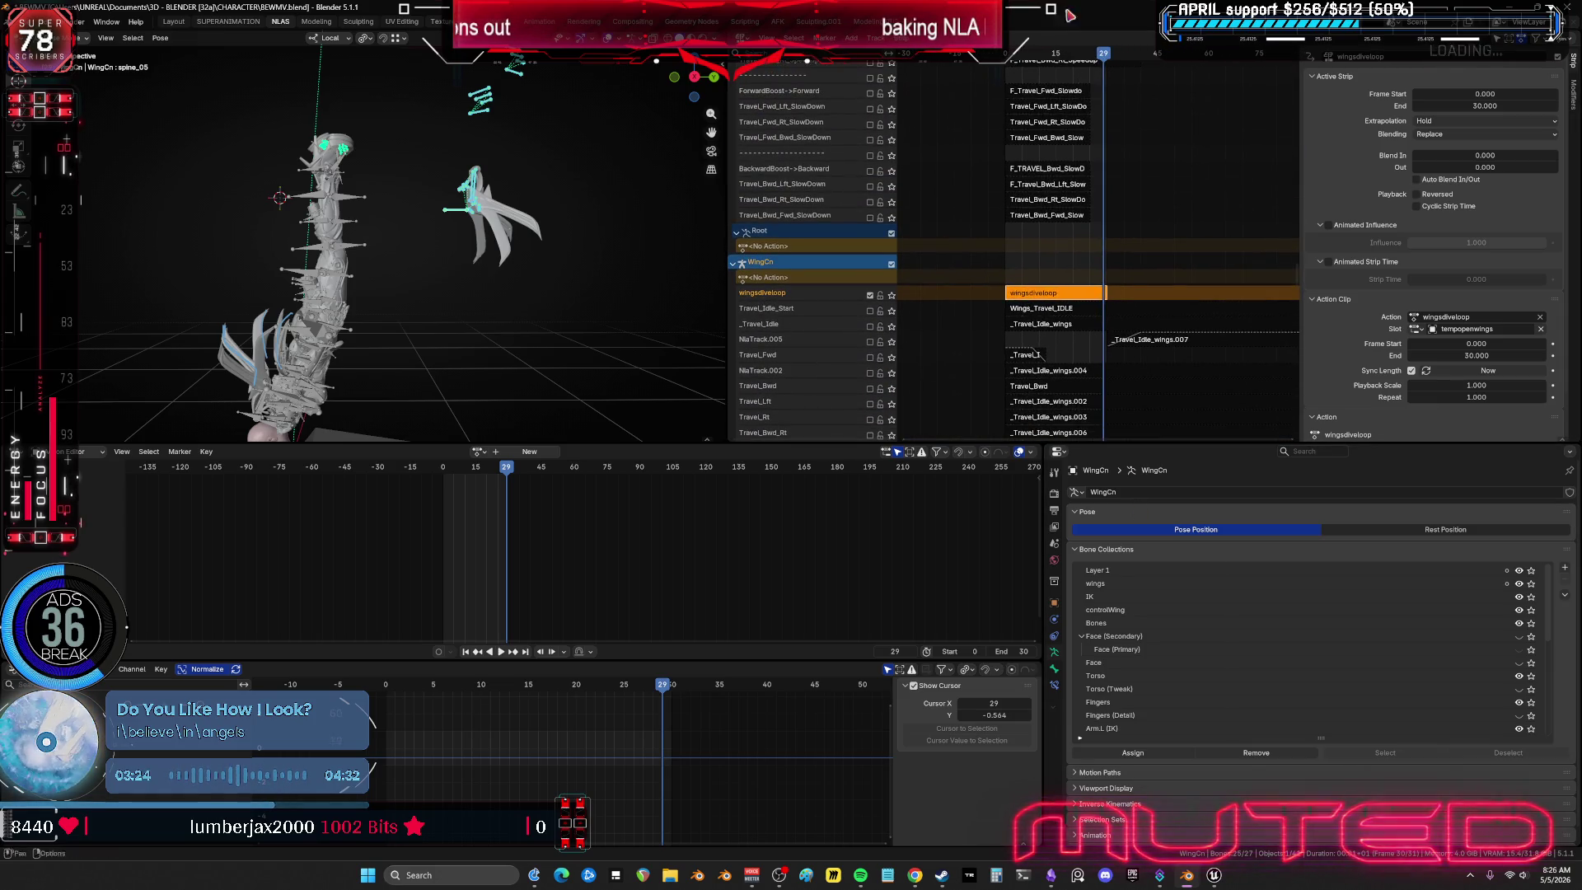
key("space")
left_click_drag(1009, 56, 1006, 56)
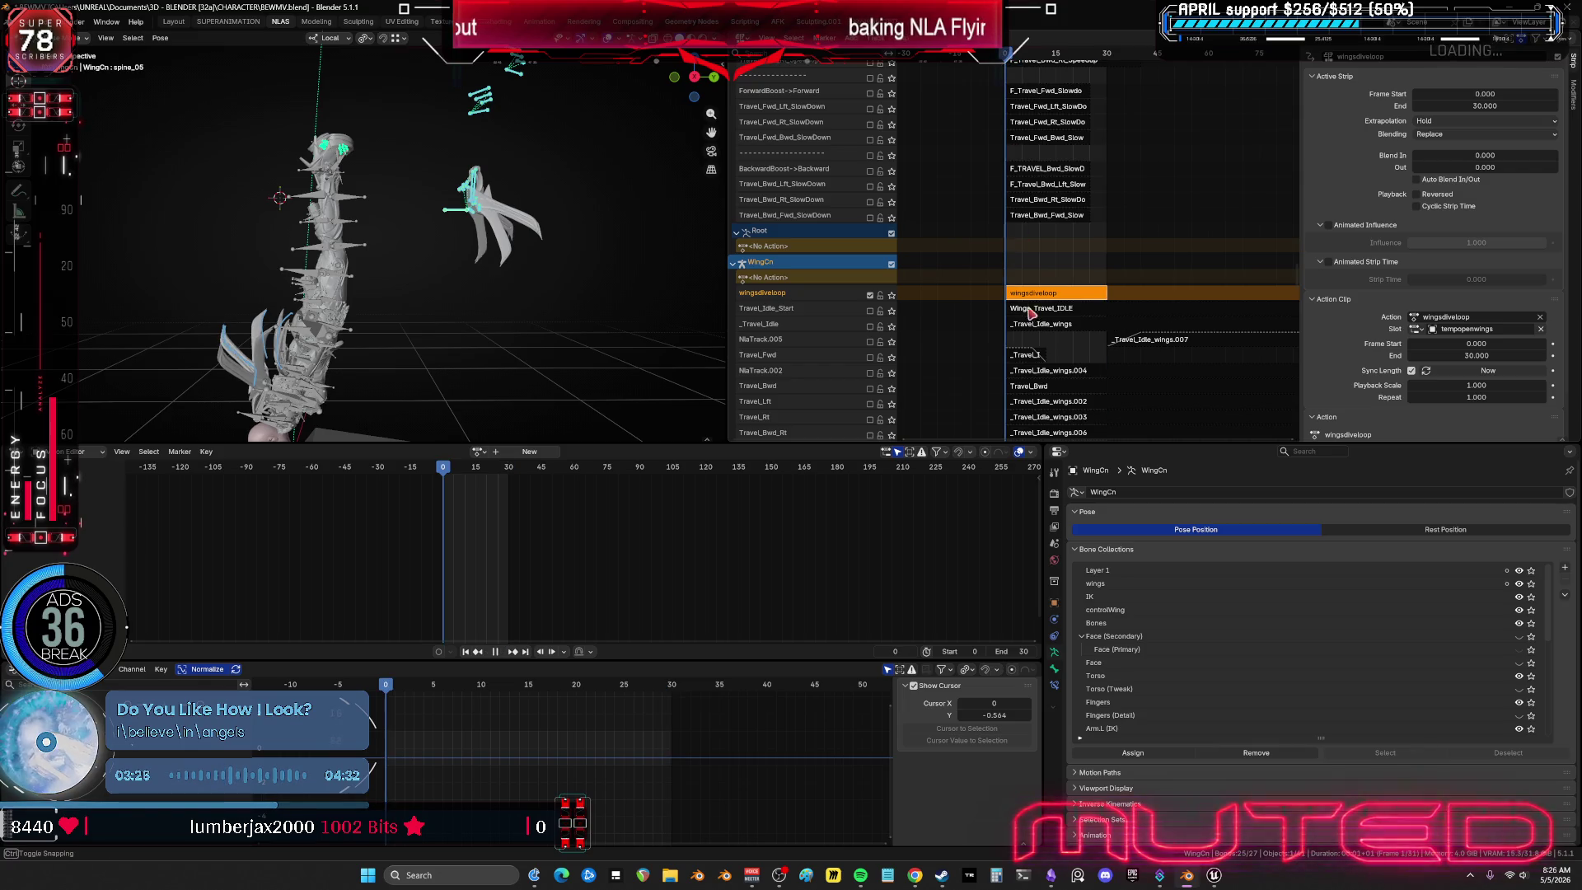
key("Tab")
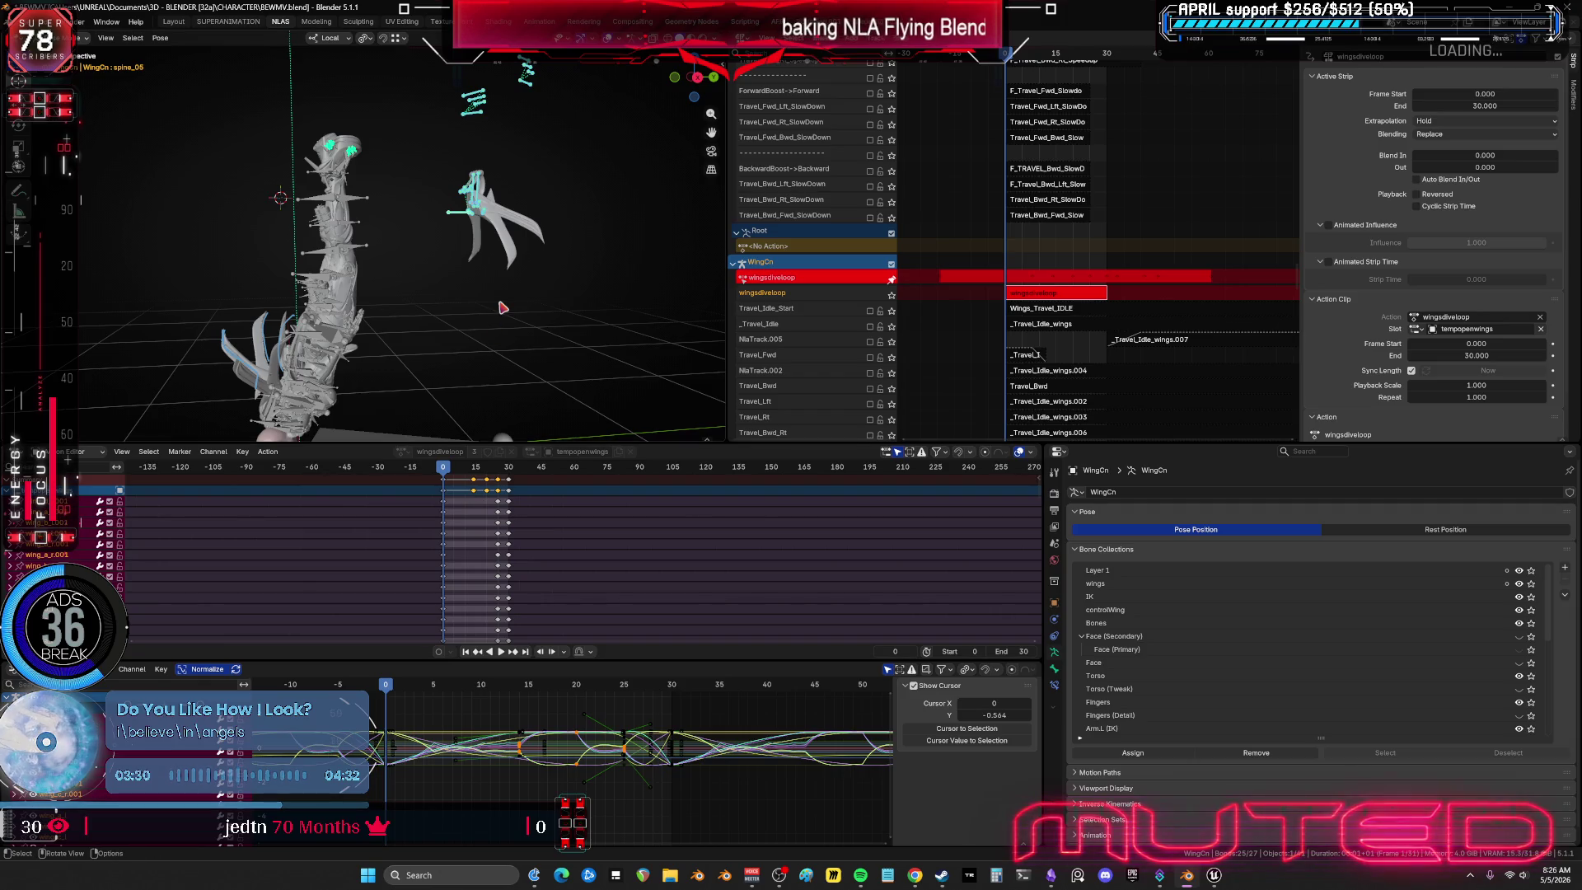
key("ctrl+space")
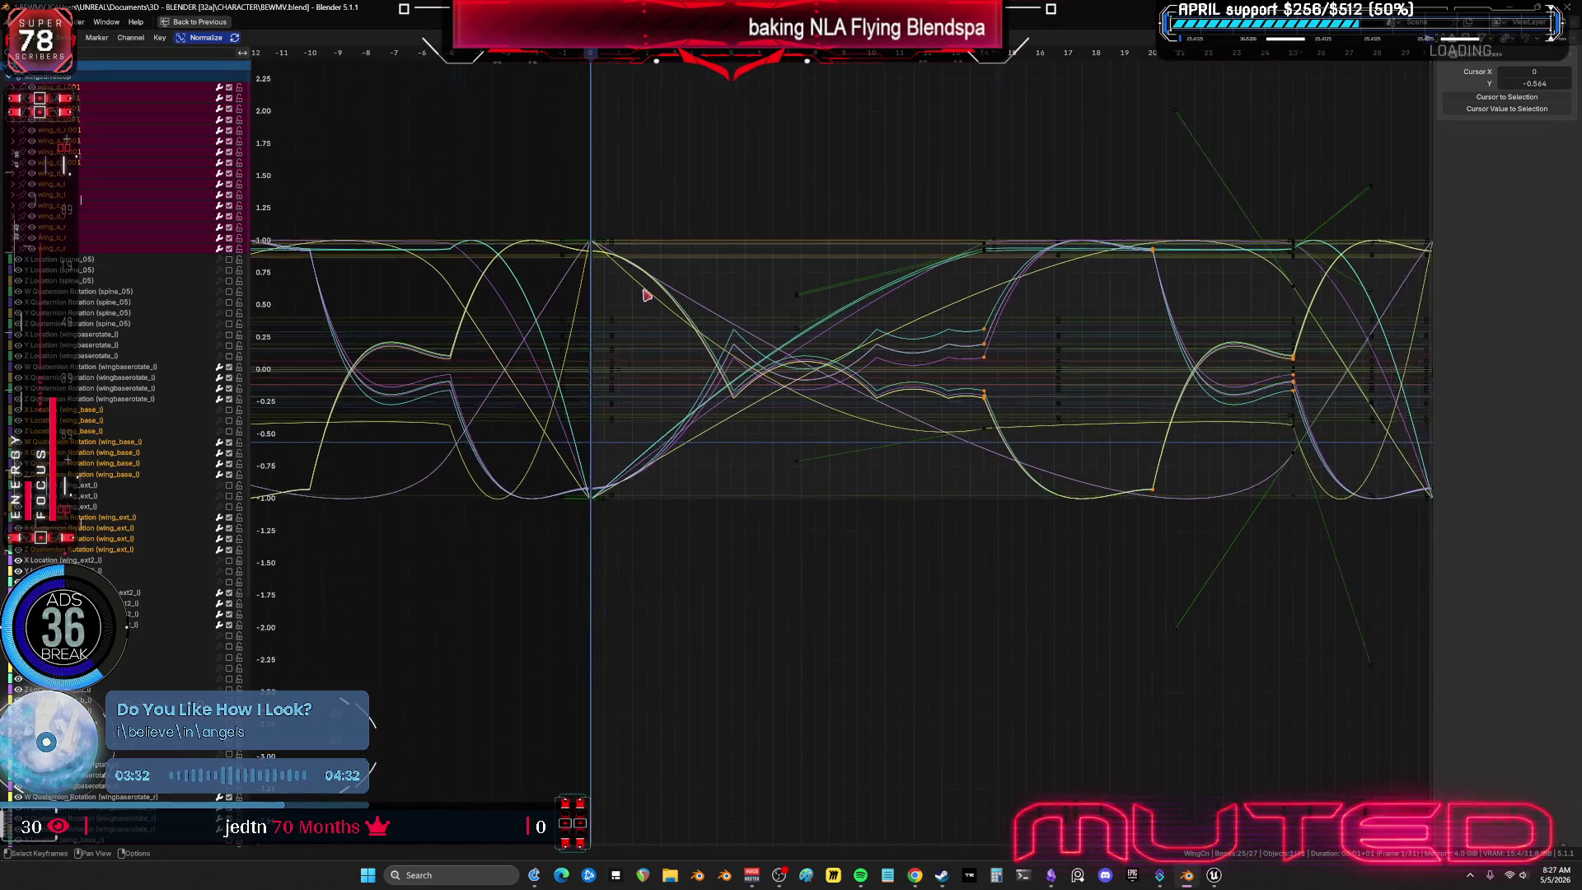
key("Home")
mouse_move(566, 201)
left_mouse_down()
mouse_move(575, 524)
mouse_move(632, 441)
left_mouse_up()
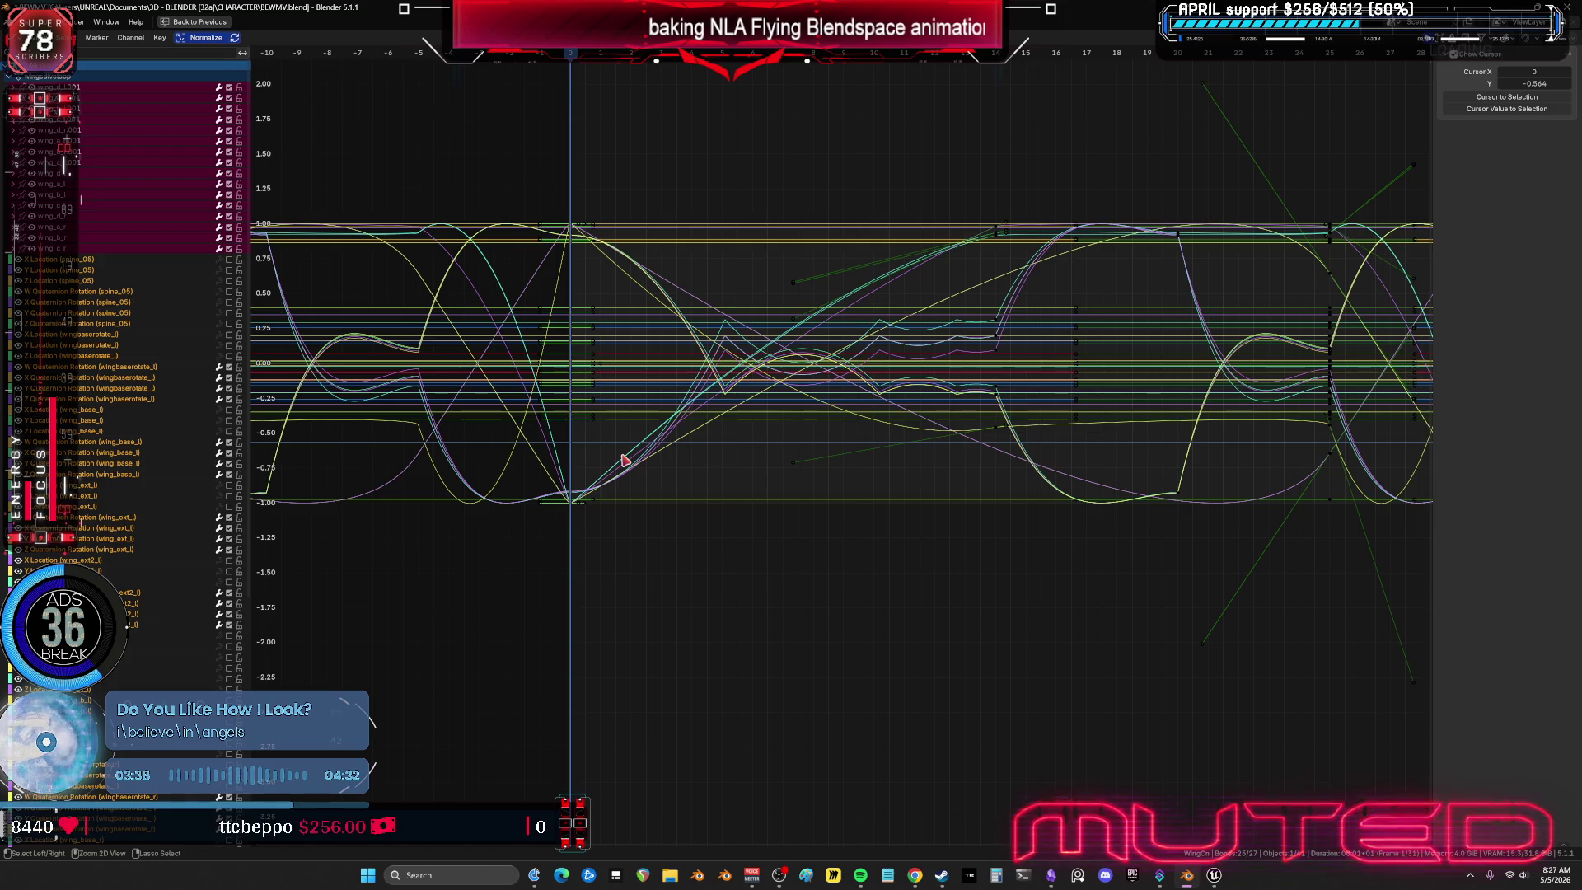
key("ctrl+space")
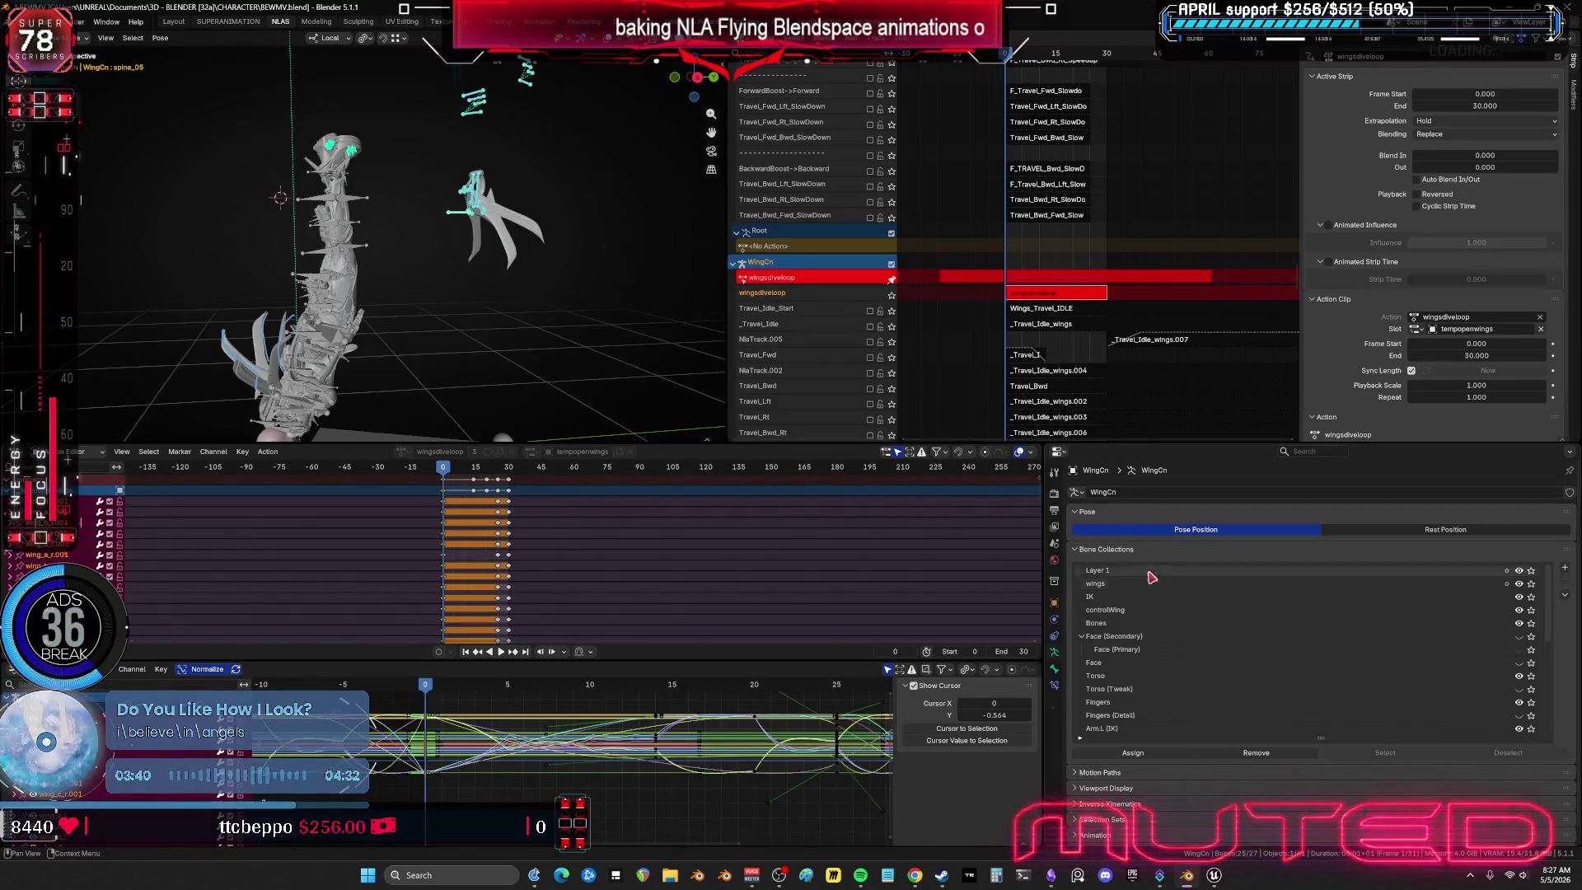
Exit tweak mode and set both the strip end and action clip end to 30.
key("Tab")
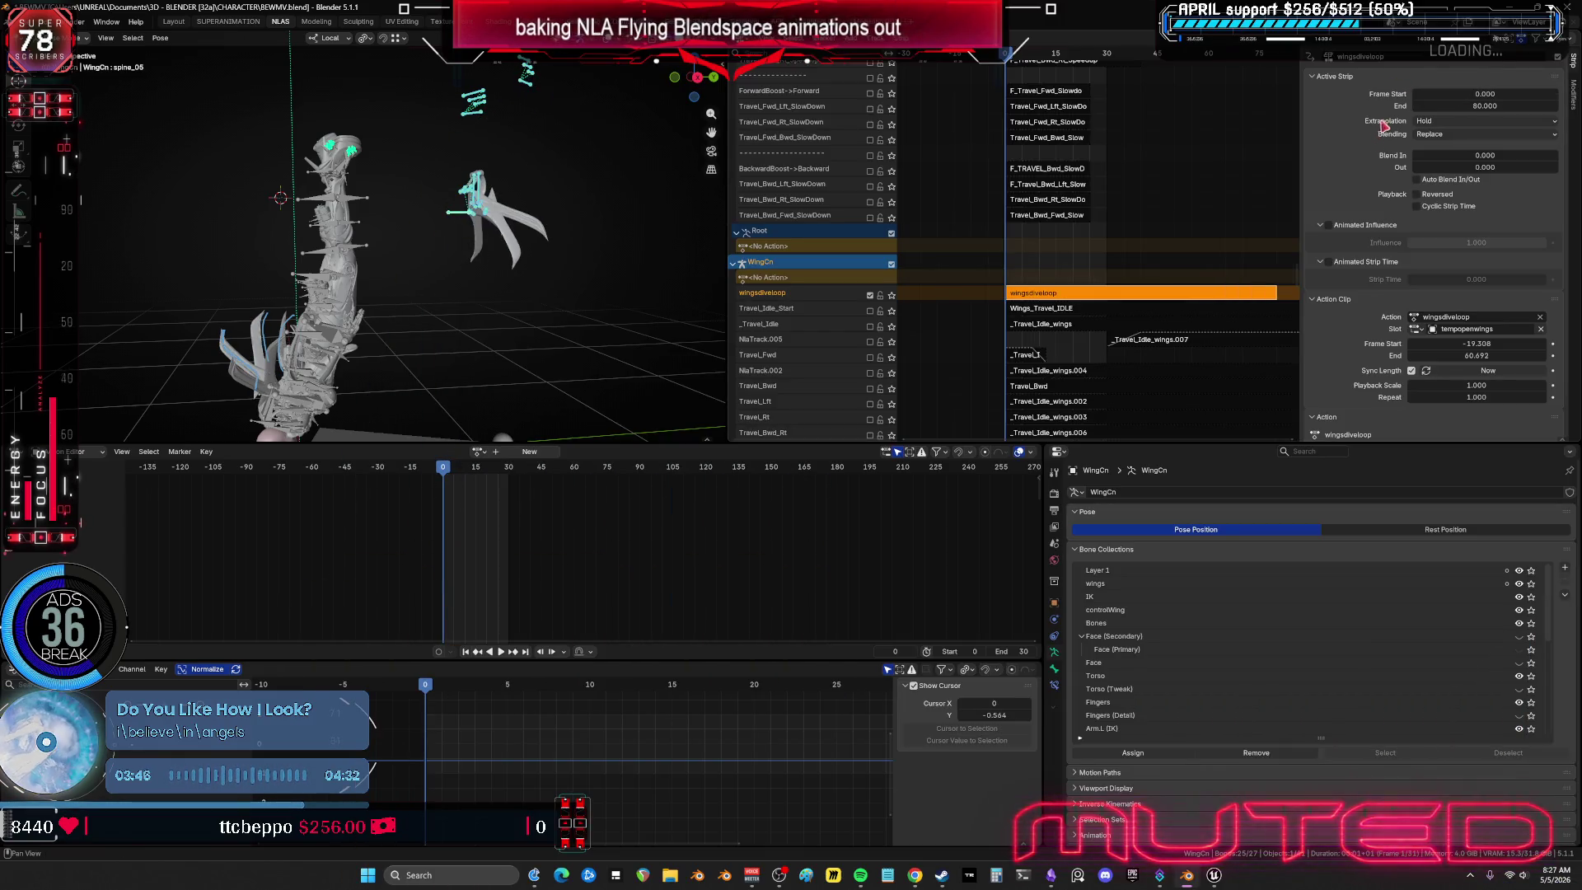
left_click(1475, 105)
type("30")
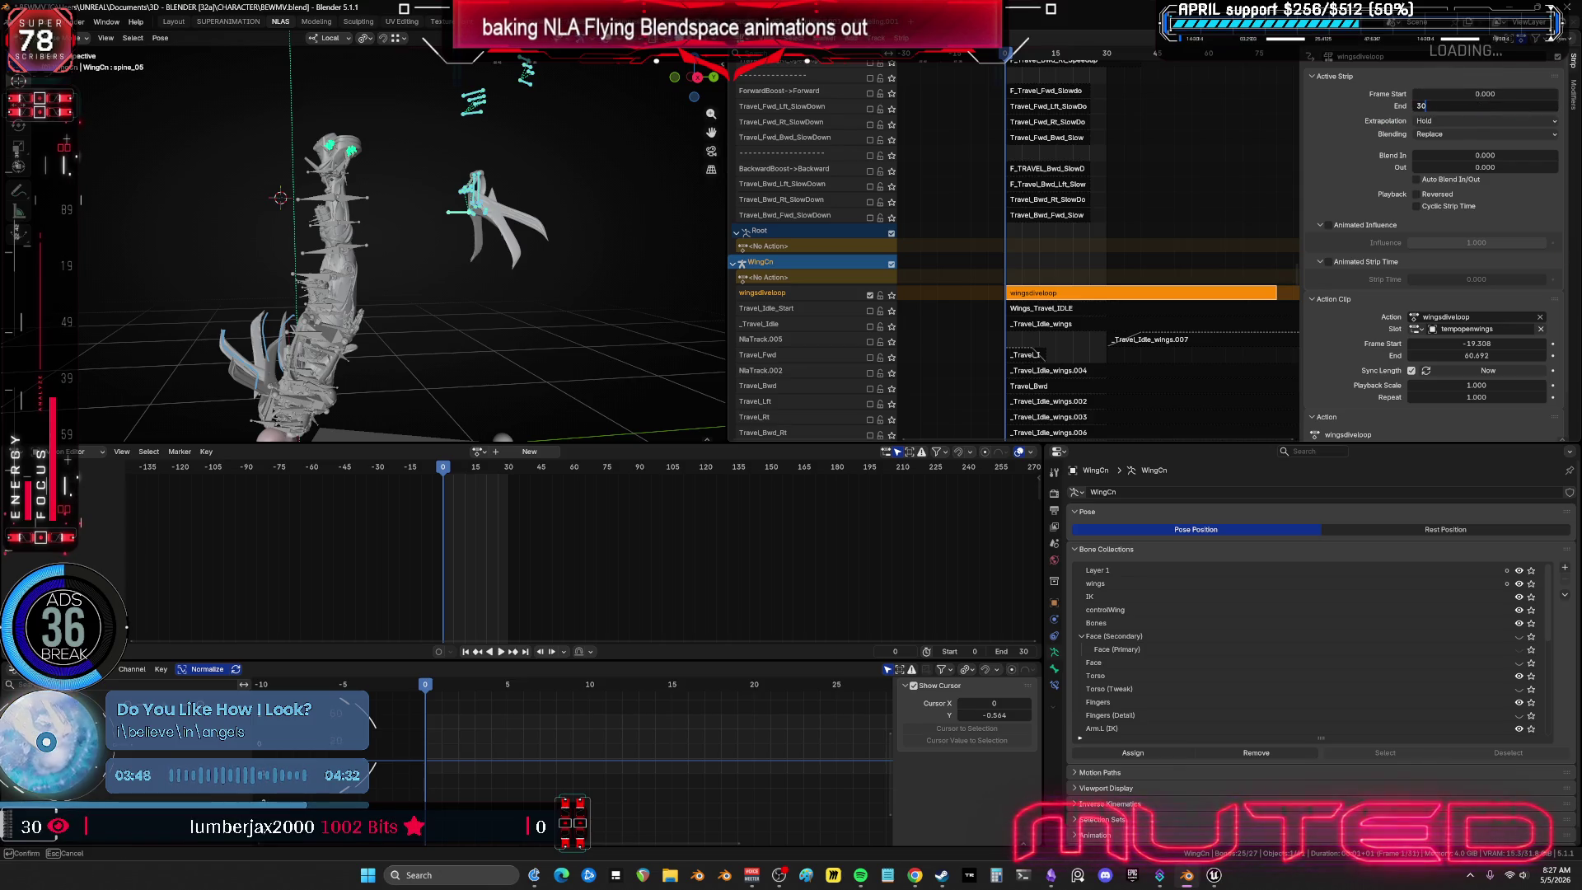
key("Return")
left_click(1483, 355)
type("30")
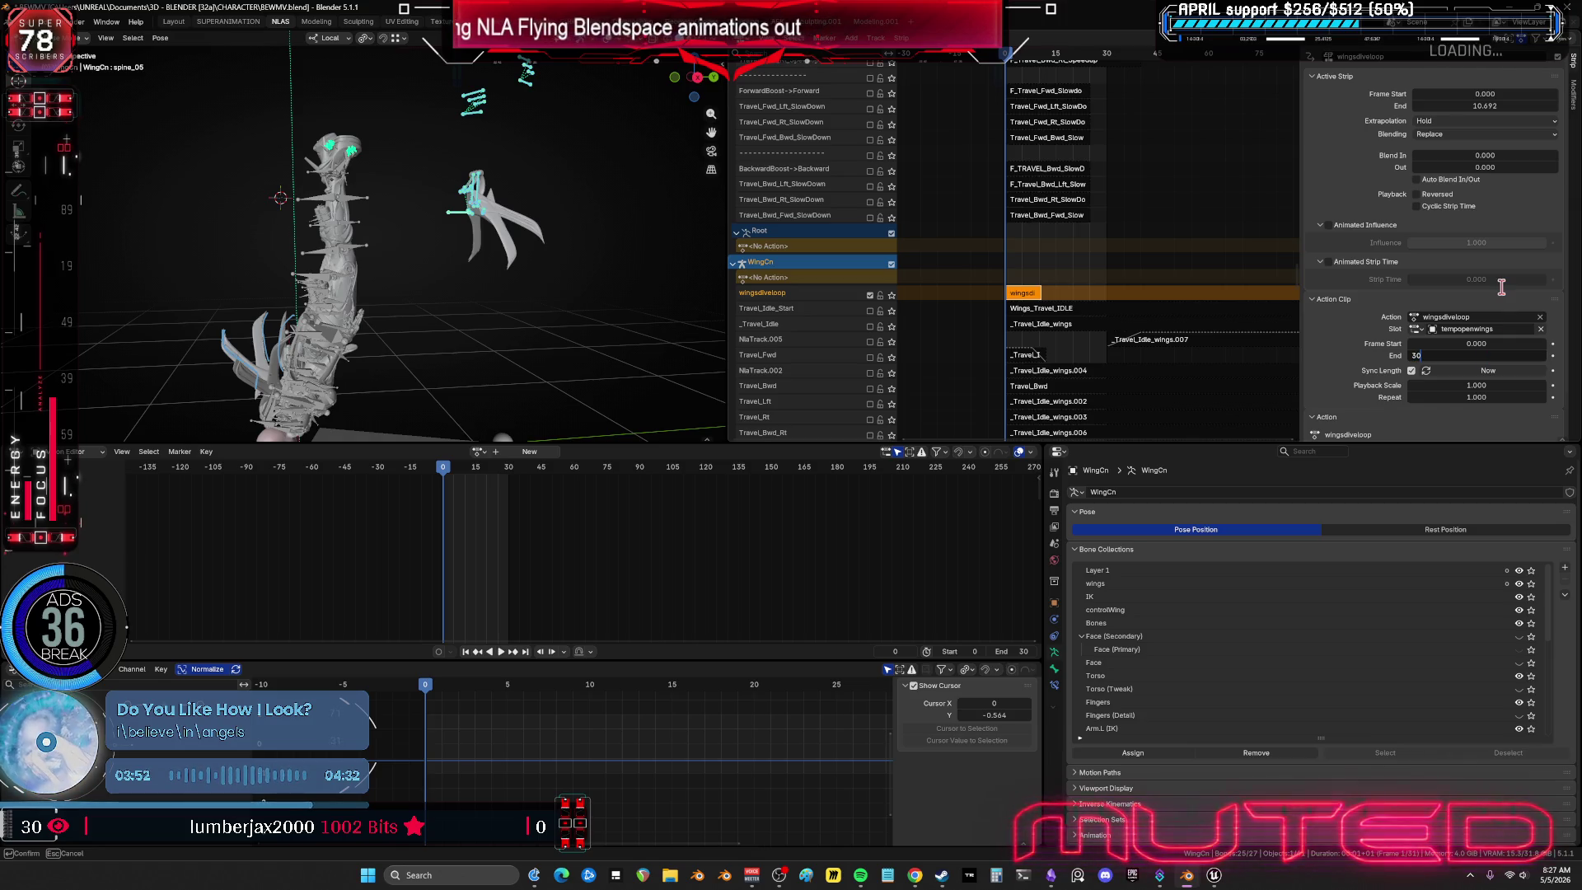
key("Return")
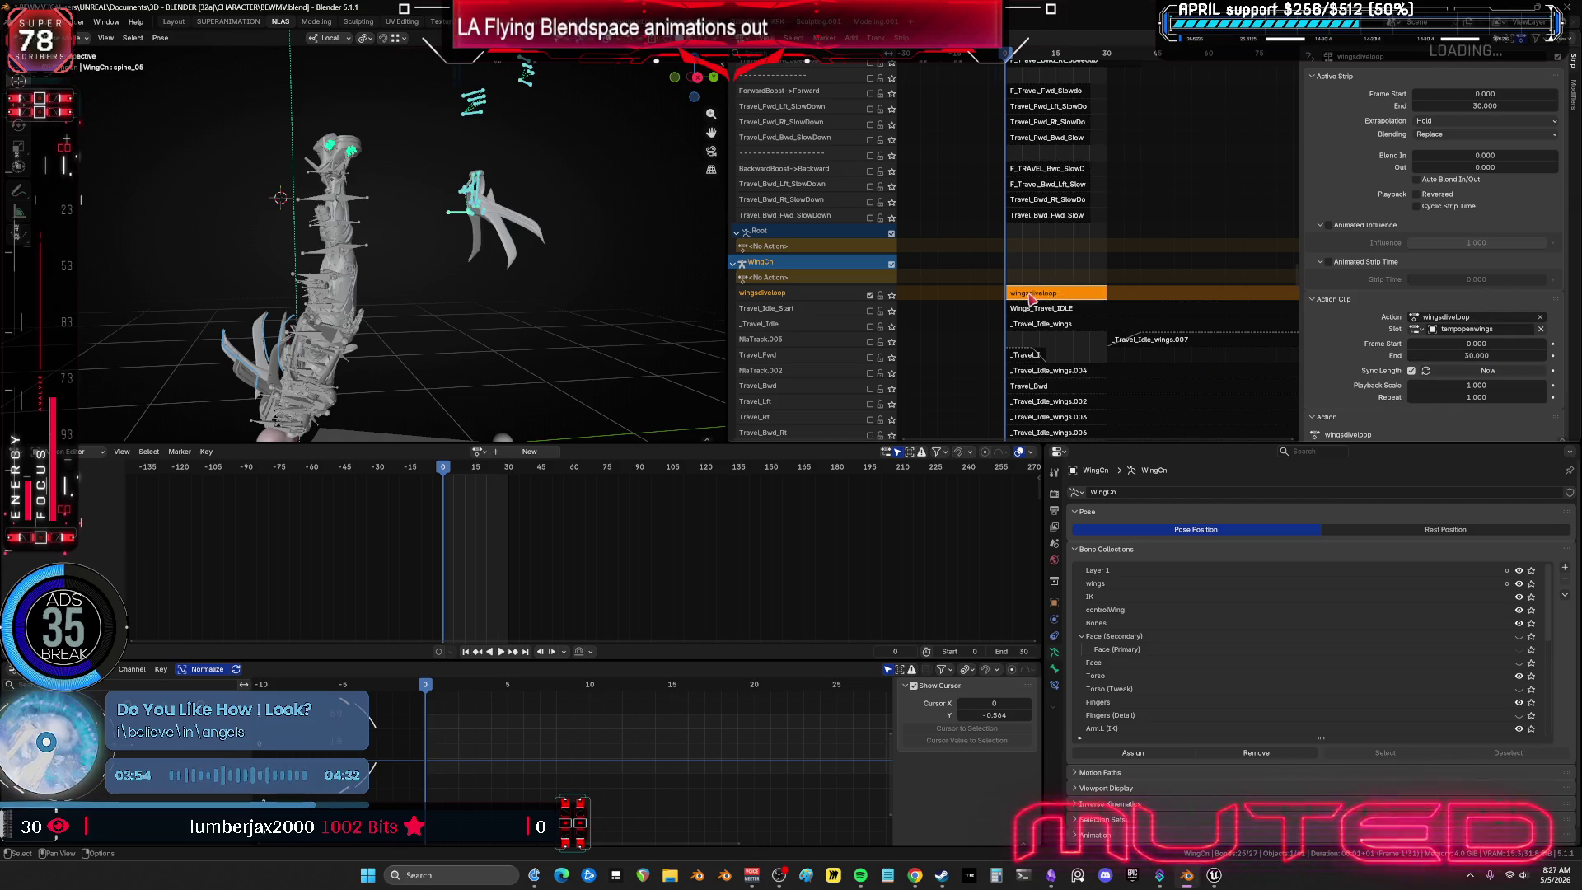